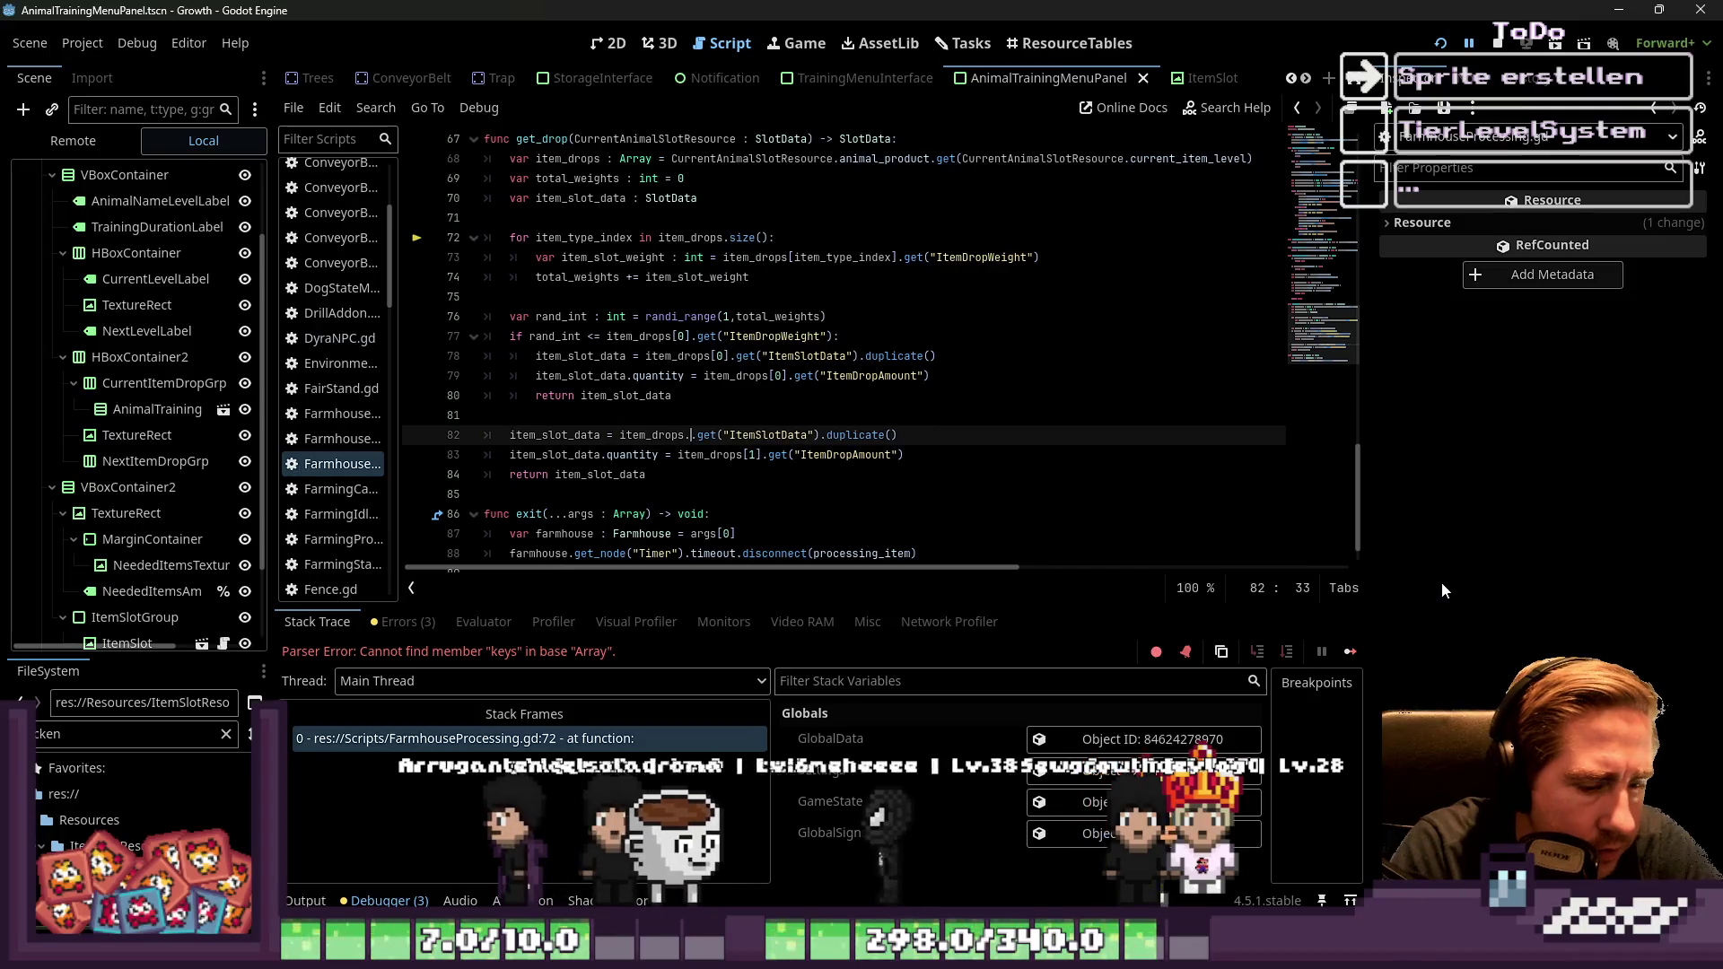
Switch line 82 to item_drops[1] indexing and run the game with F5 to test it
key("Left")
key("Left")
key("Left")
key("BackSpace")
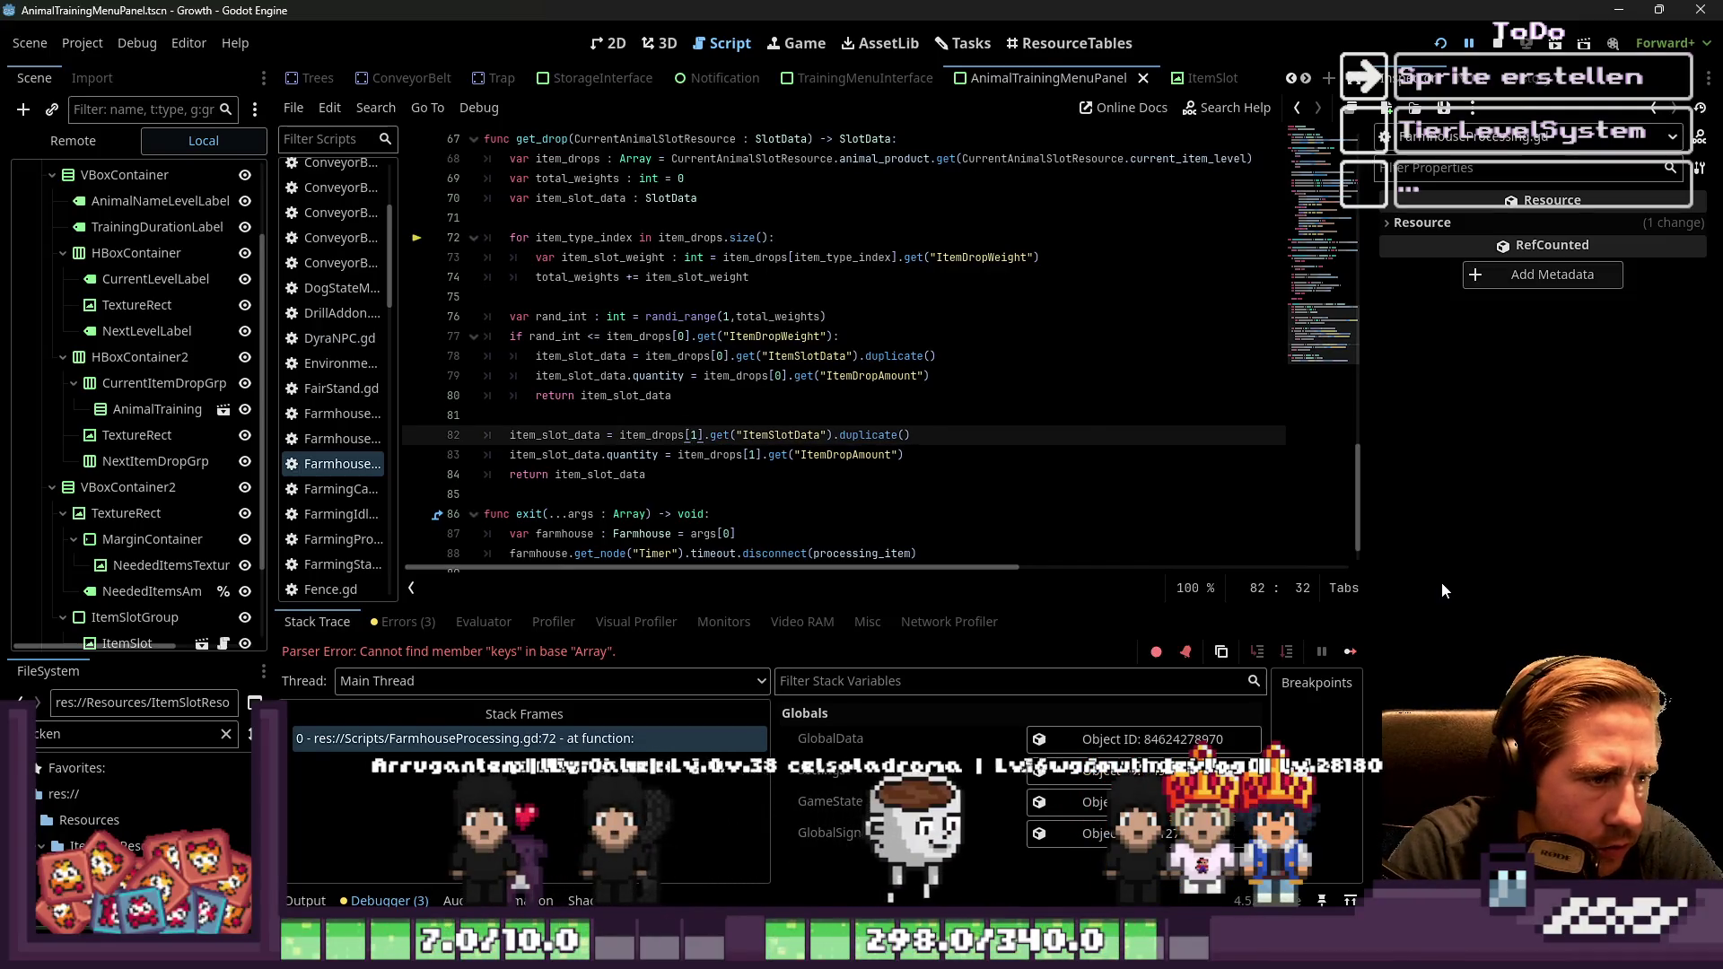
left_click(997, 373)
key("F5")
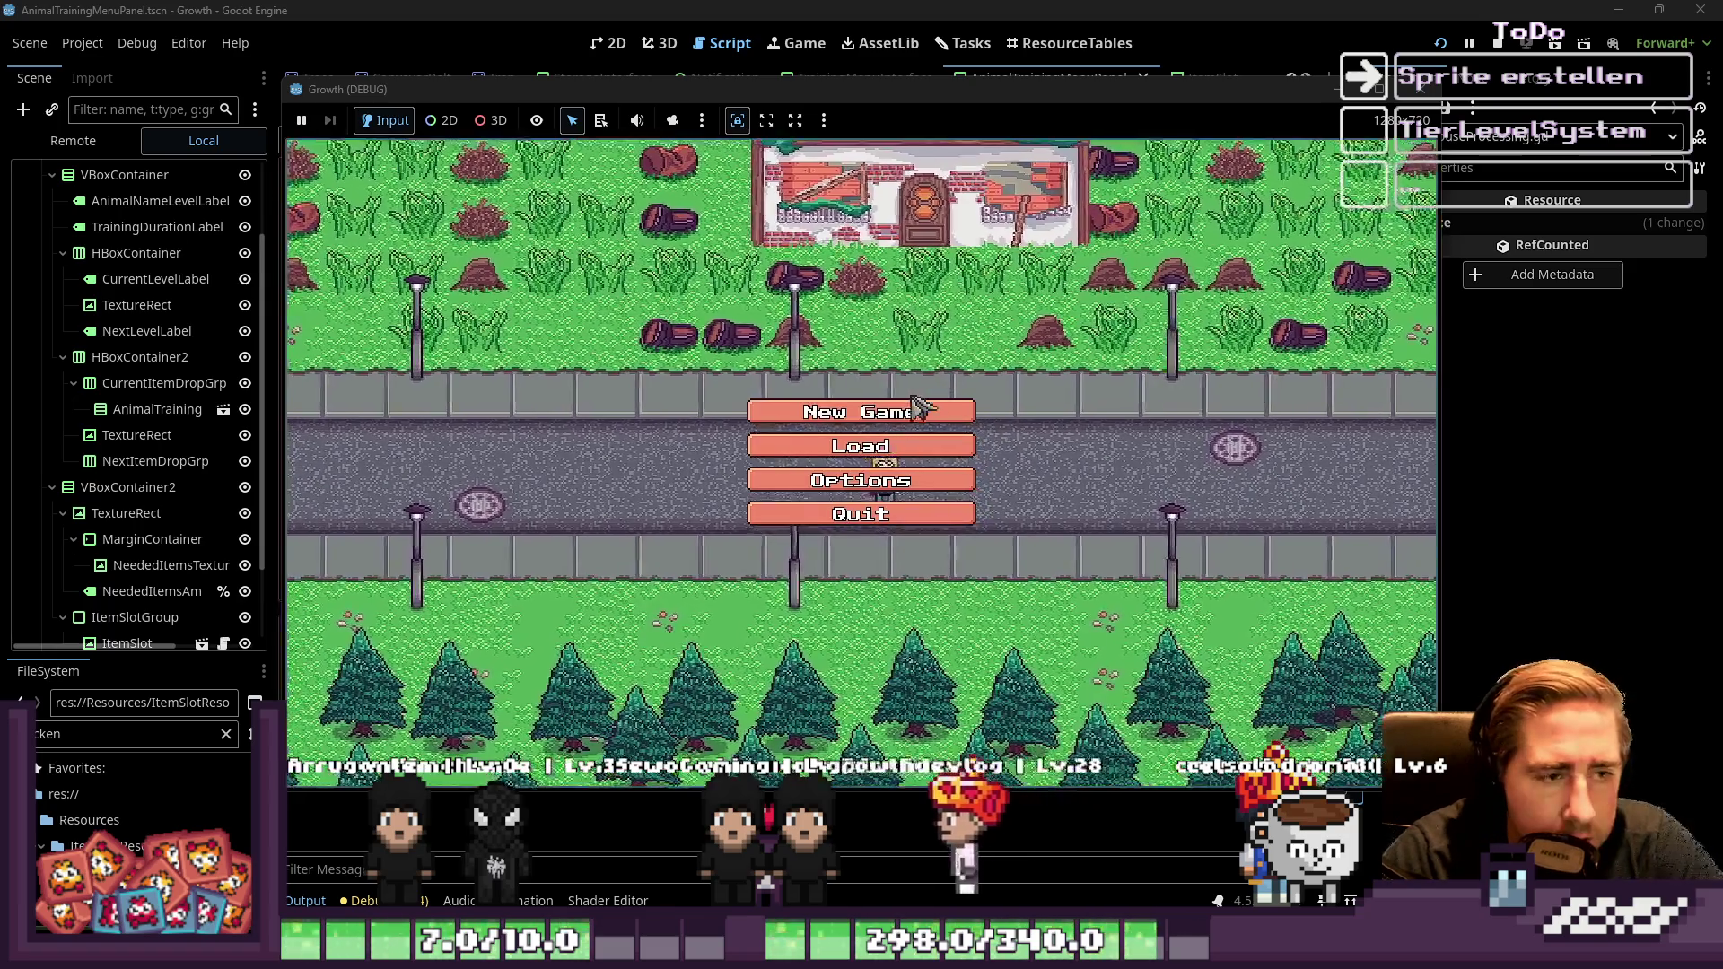
Create a new character named 'qwued' and start the game
left_click(789, 409)
type("qwe")
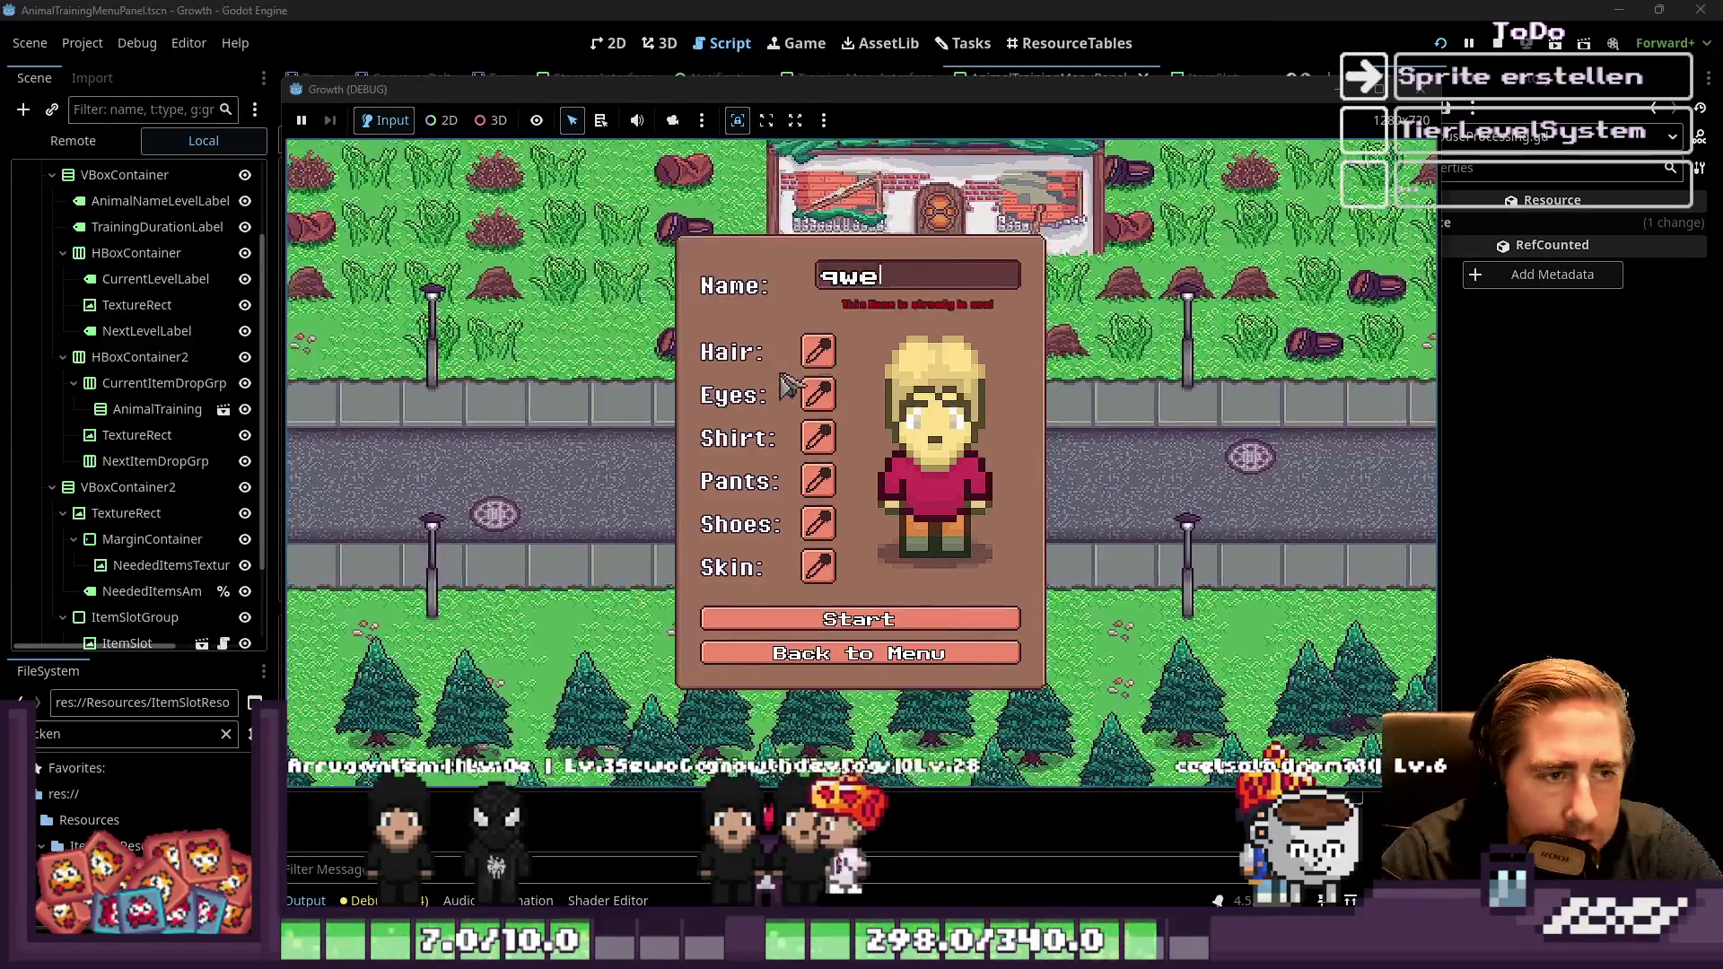
key("BackSpace")
key("BackSpace")
type("ued")
left_click(859, 623)
In the inventory, move the Chicken and another item into hotbar slots, then close it
key("i")
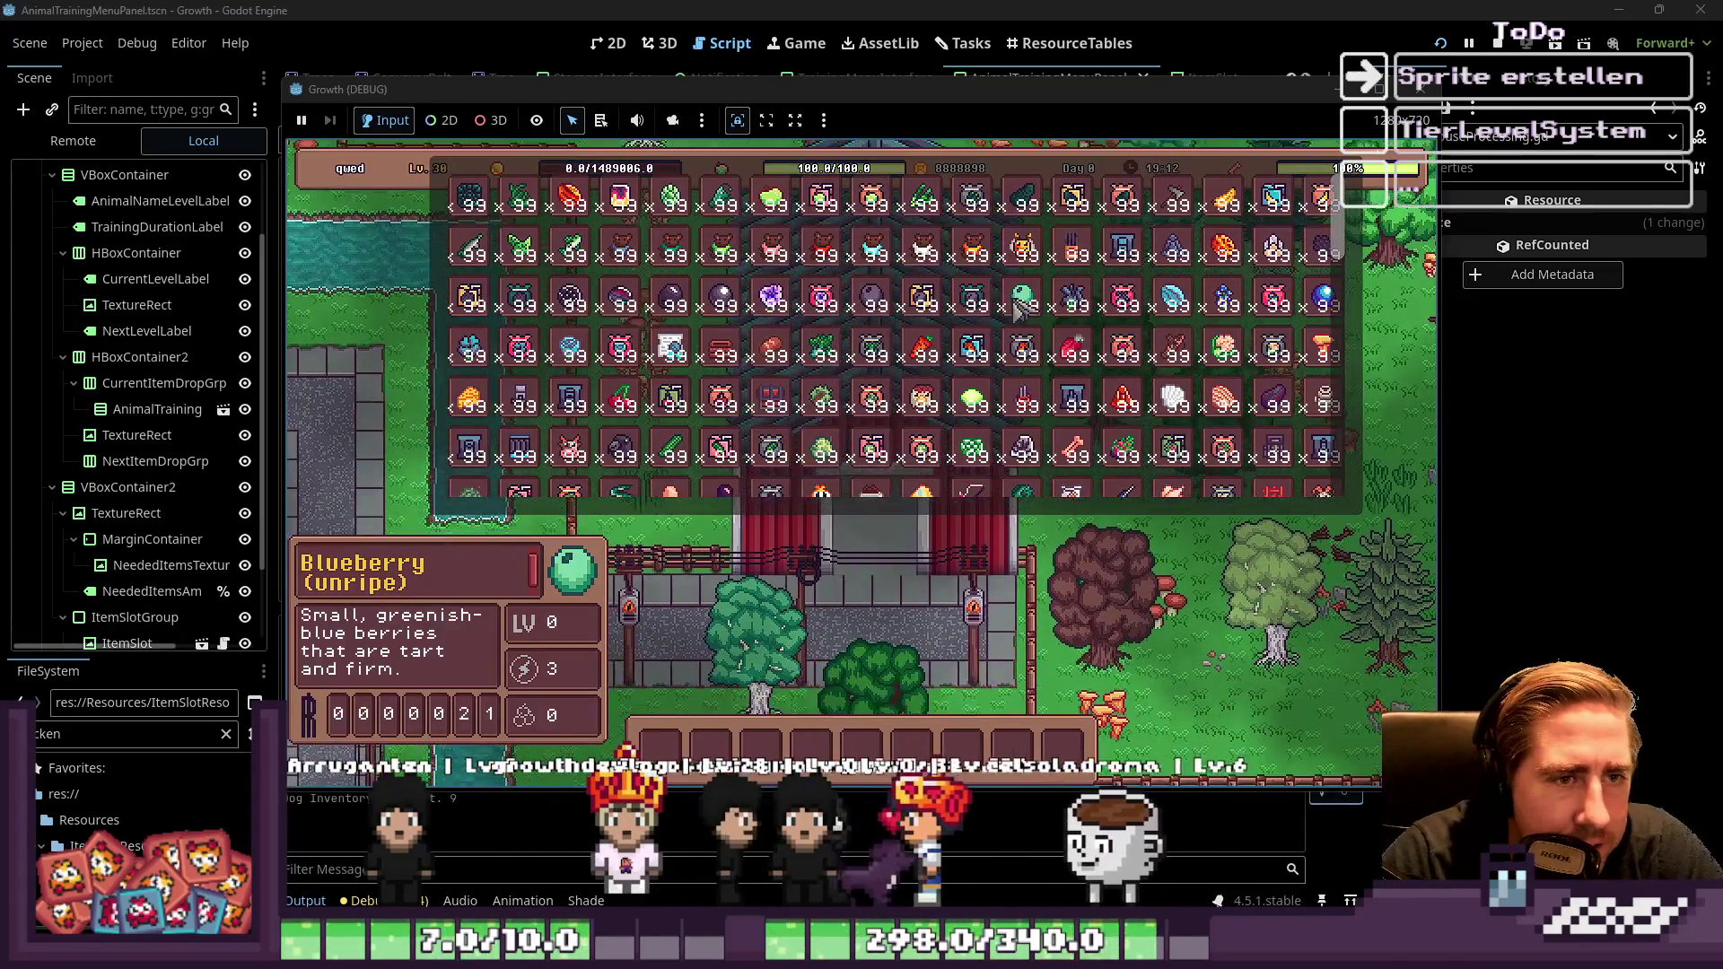
left_click_drag(929, 426, 731, 745)
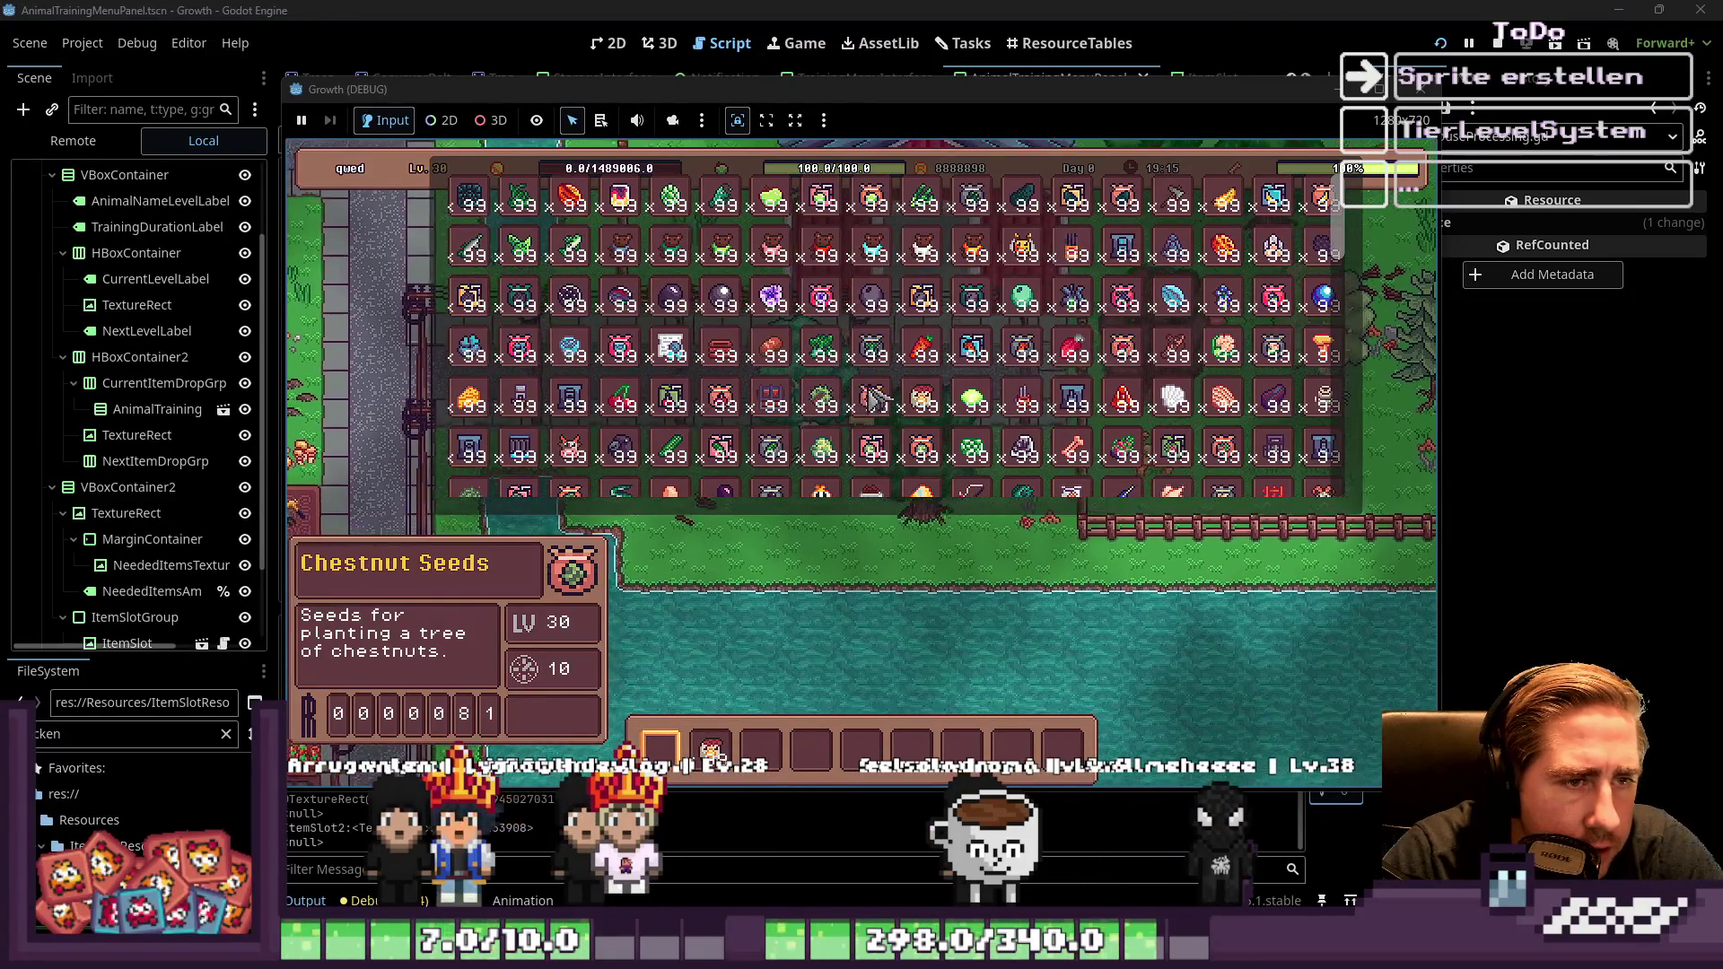
scroll(1138, 406, "down", 2)
scroll(1138, 406, "down", 1)
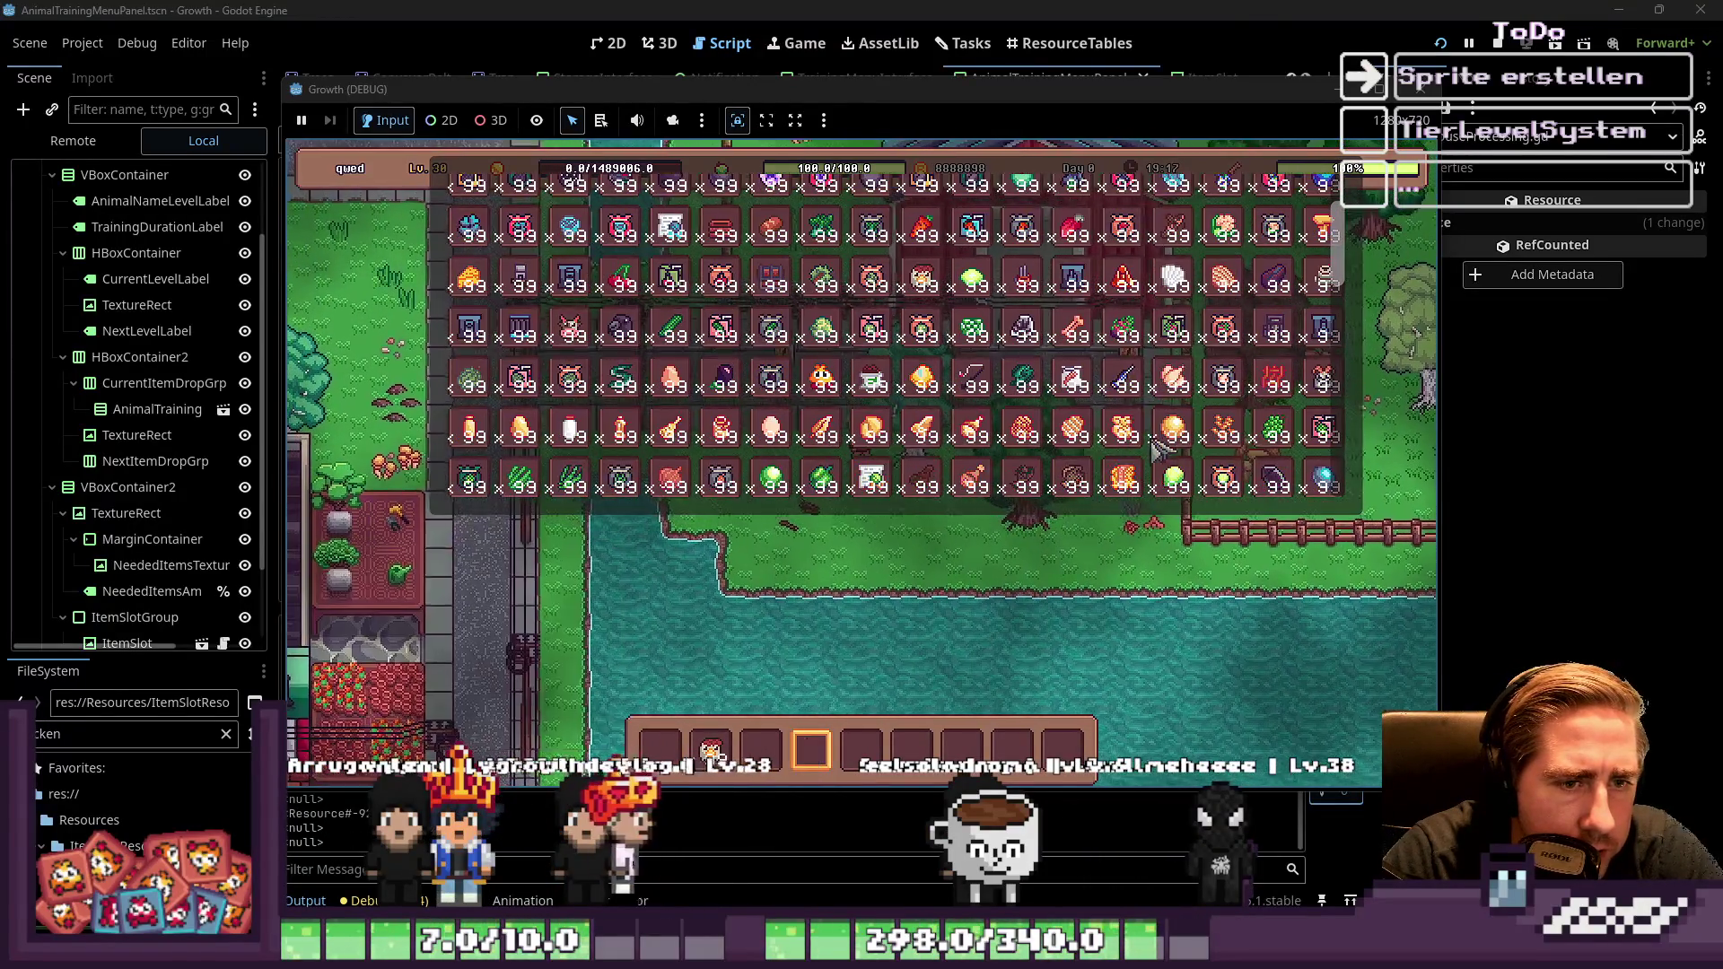
left_click_drag(1223, 427, 761, 744)
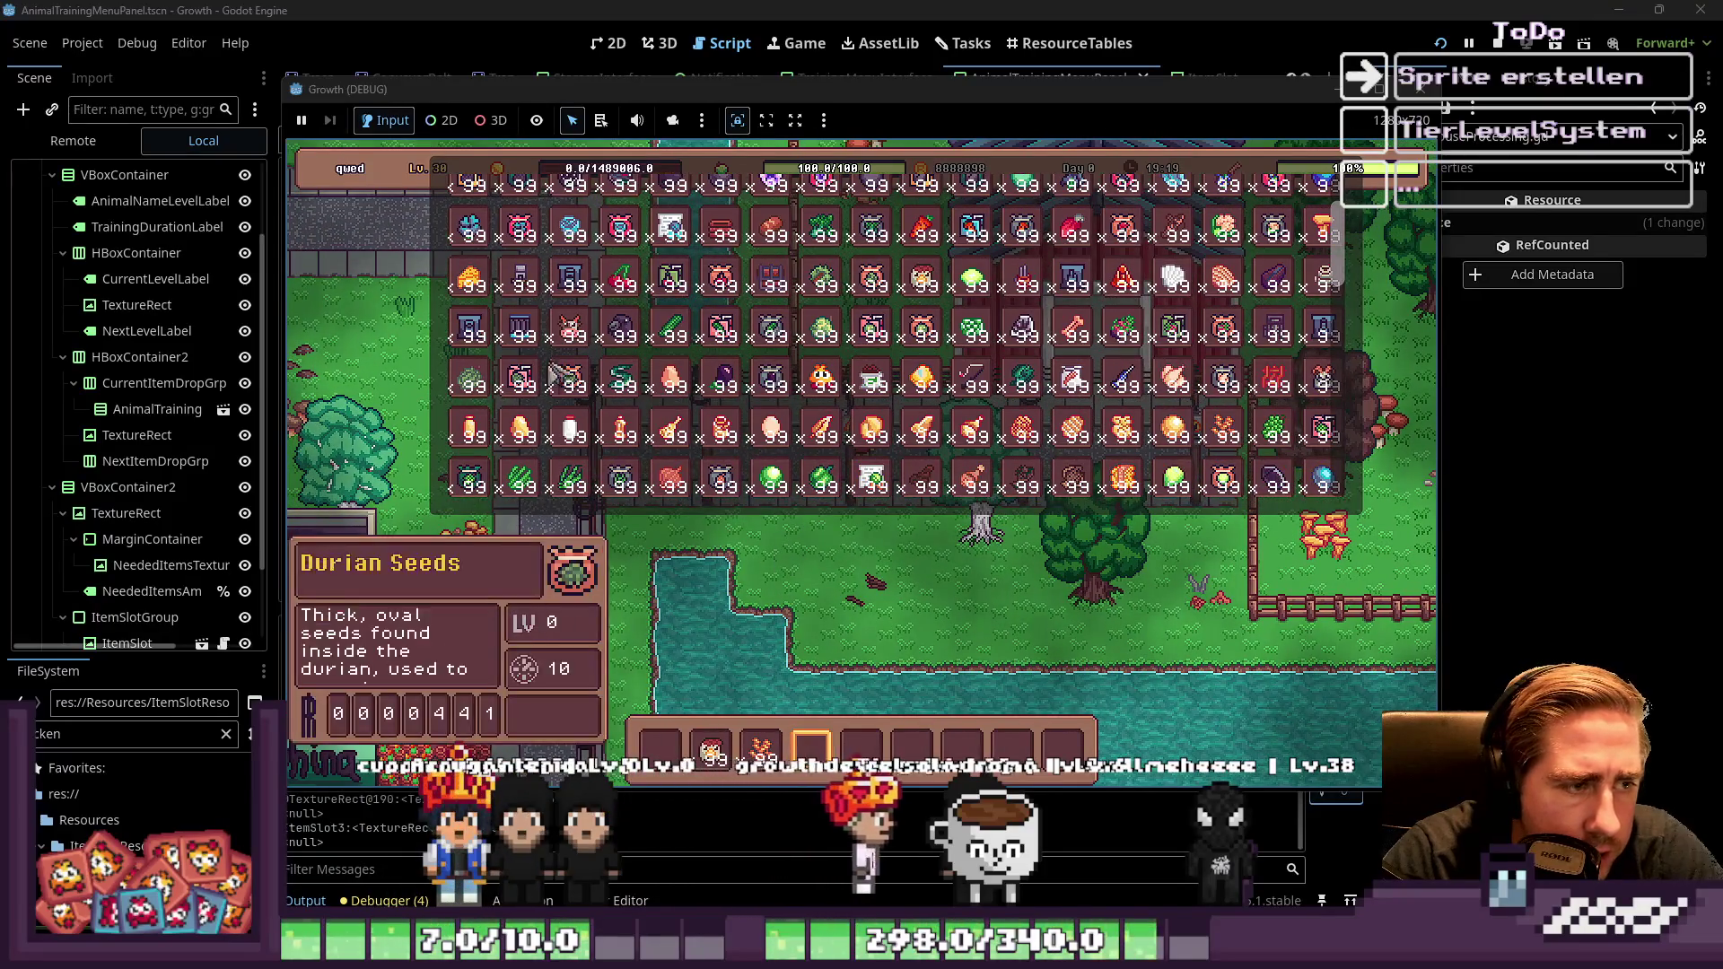
scroll(883, 314, "up", 3)
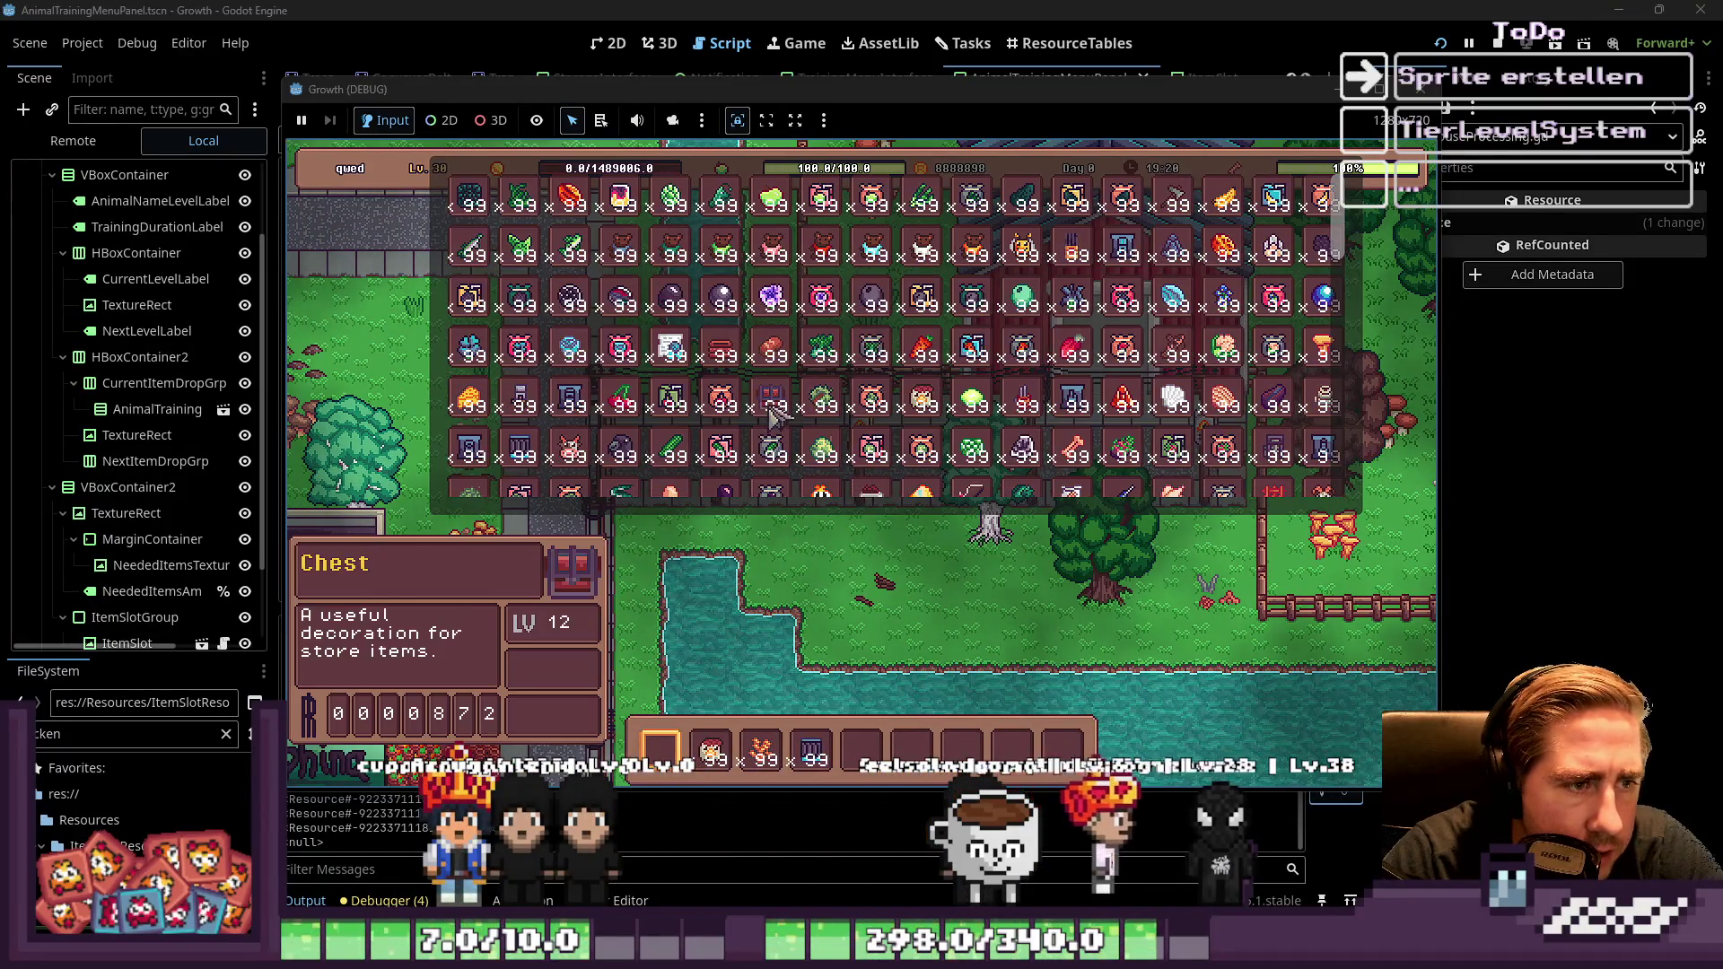
scroll(937, 409, "down", 4)
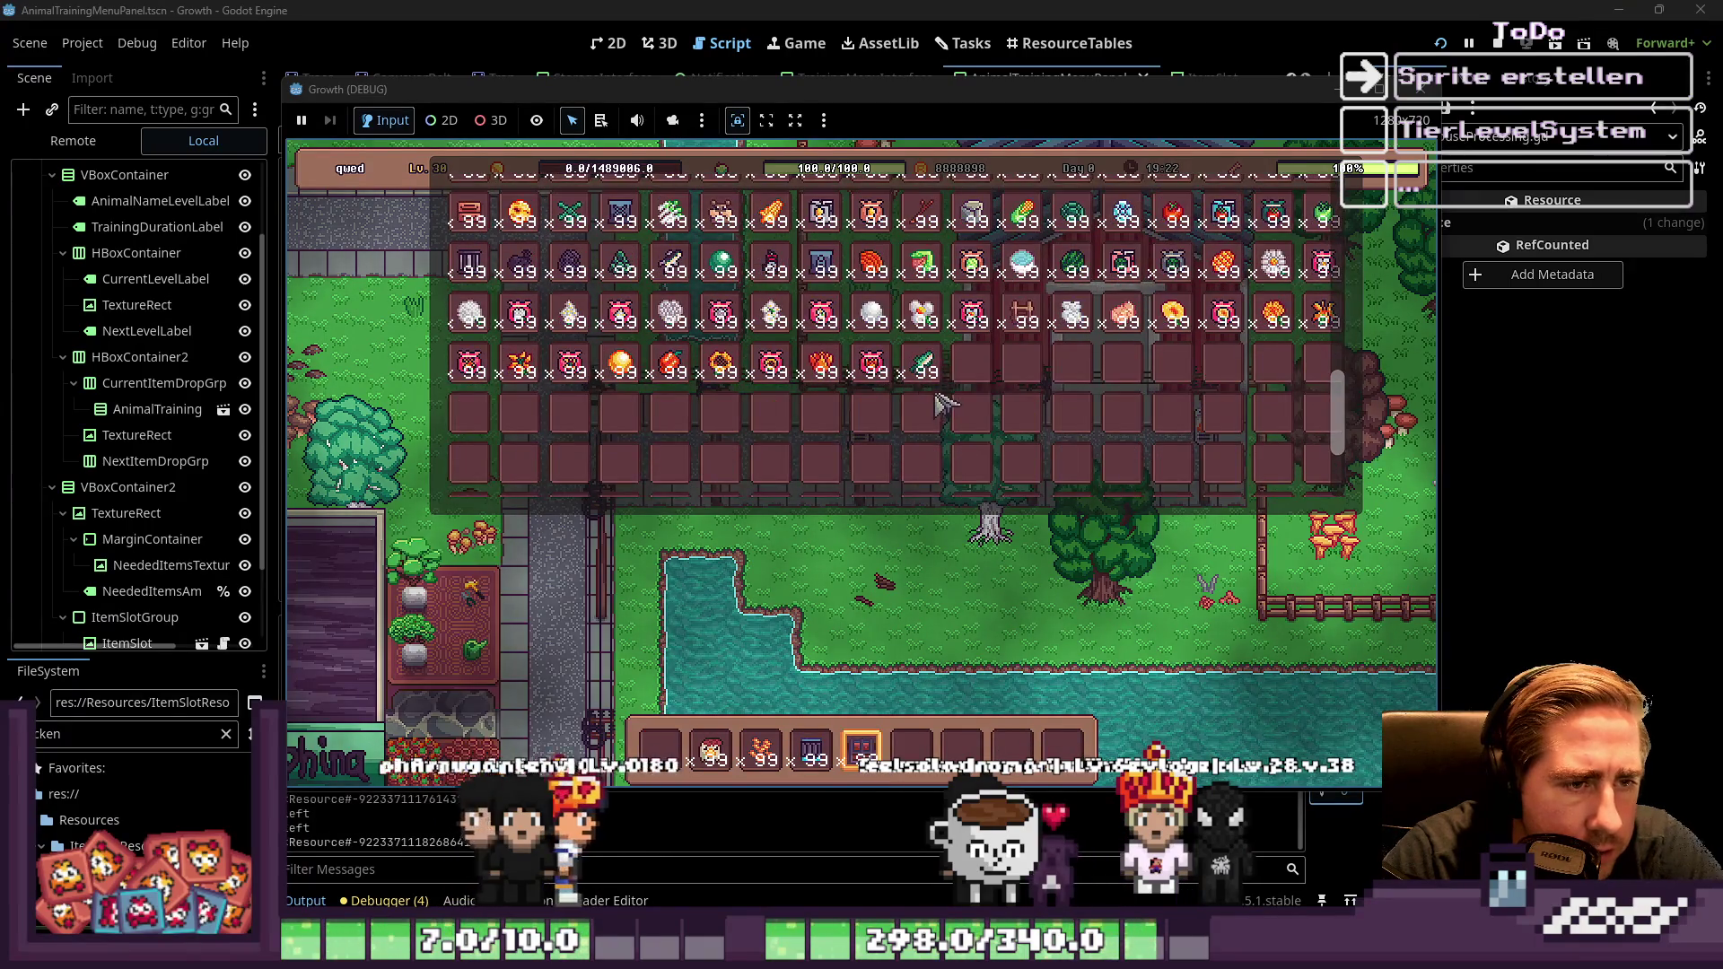
scroll(938, 404, "up", 2)
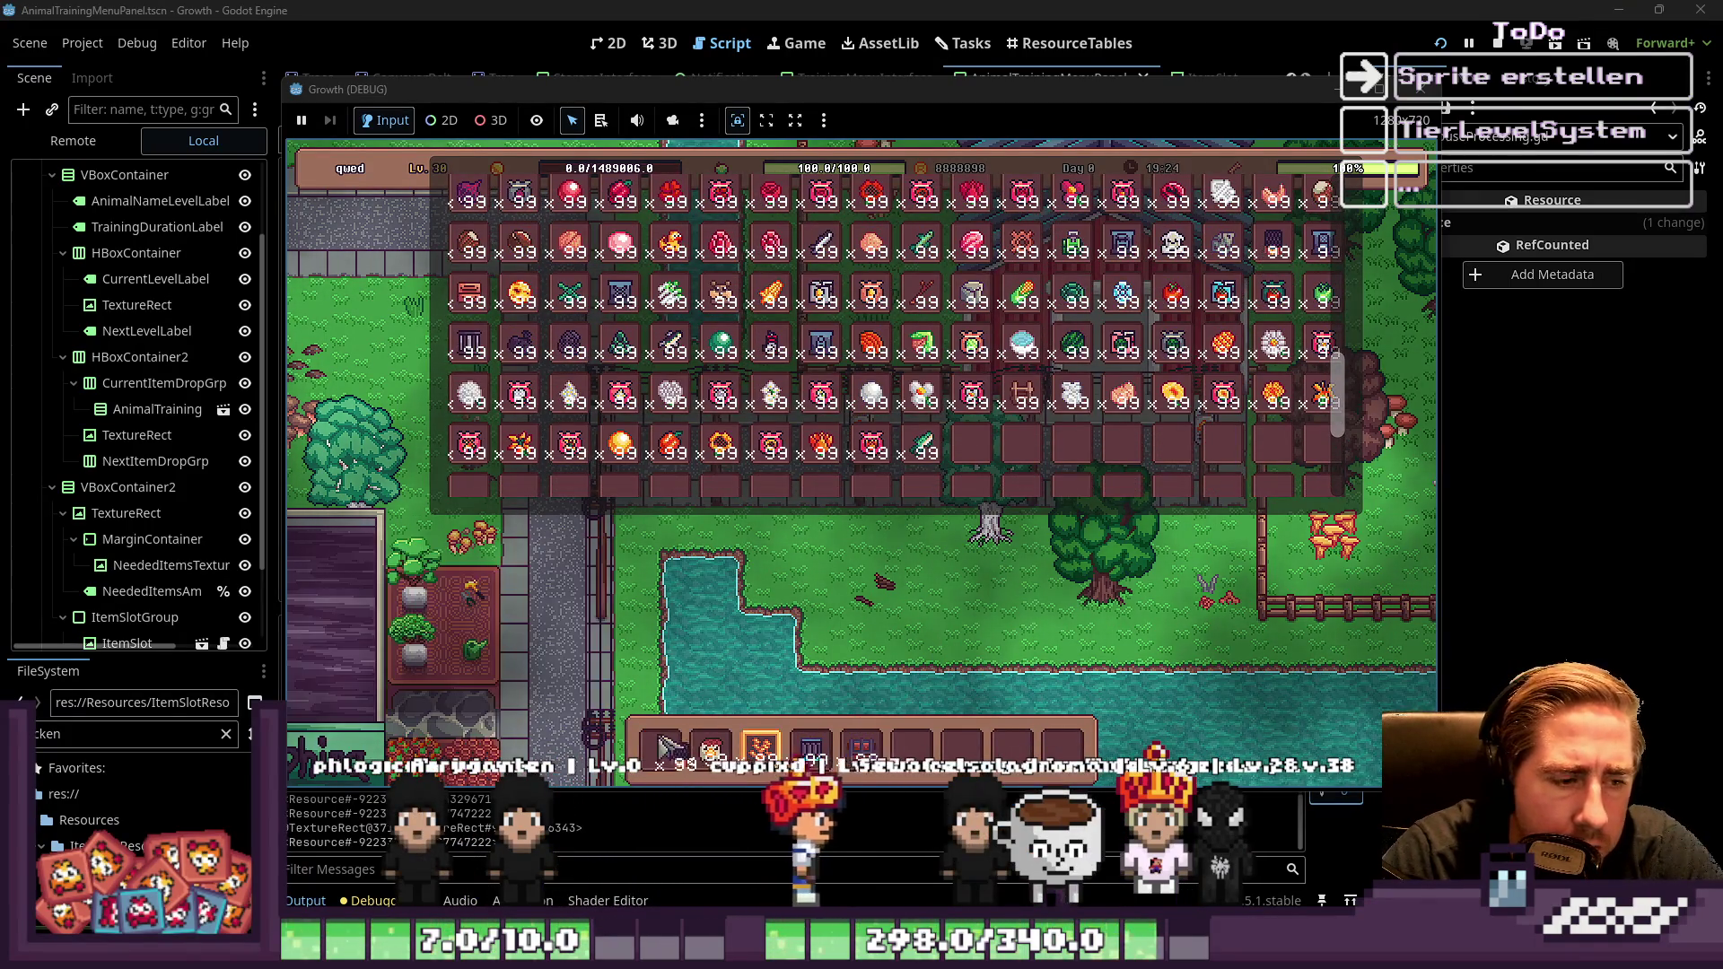
key("i")
scroll(767, 714, "up", 1)
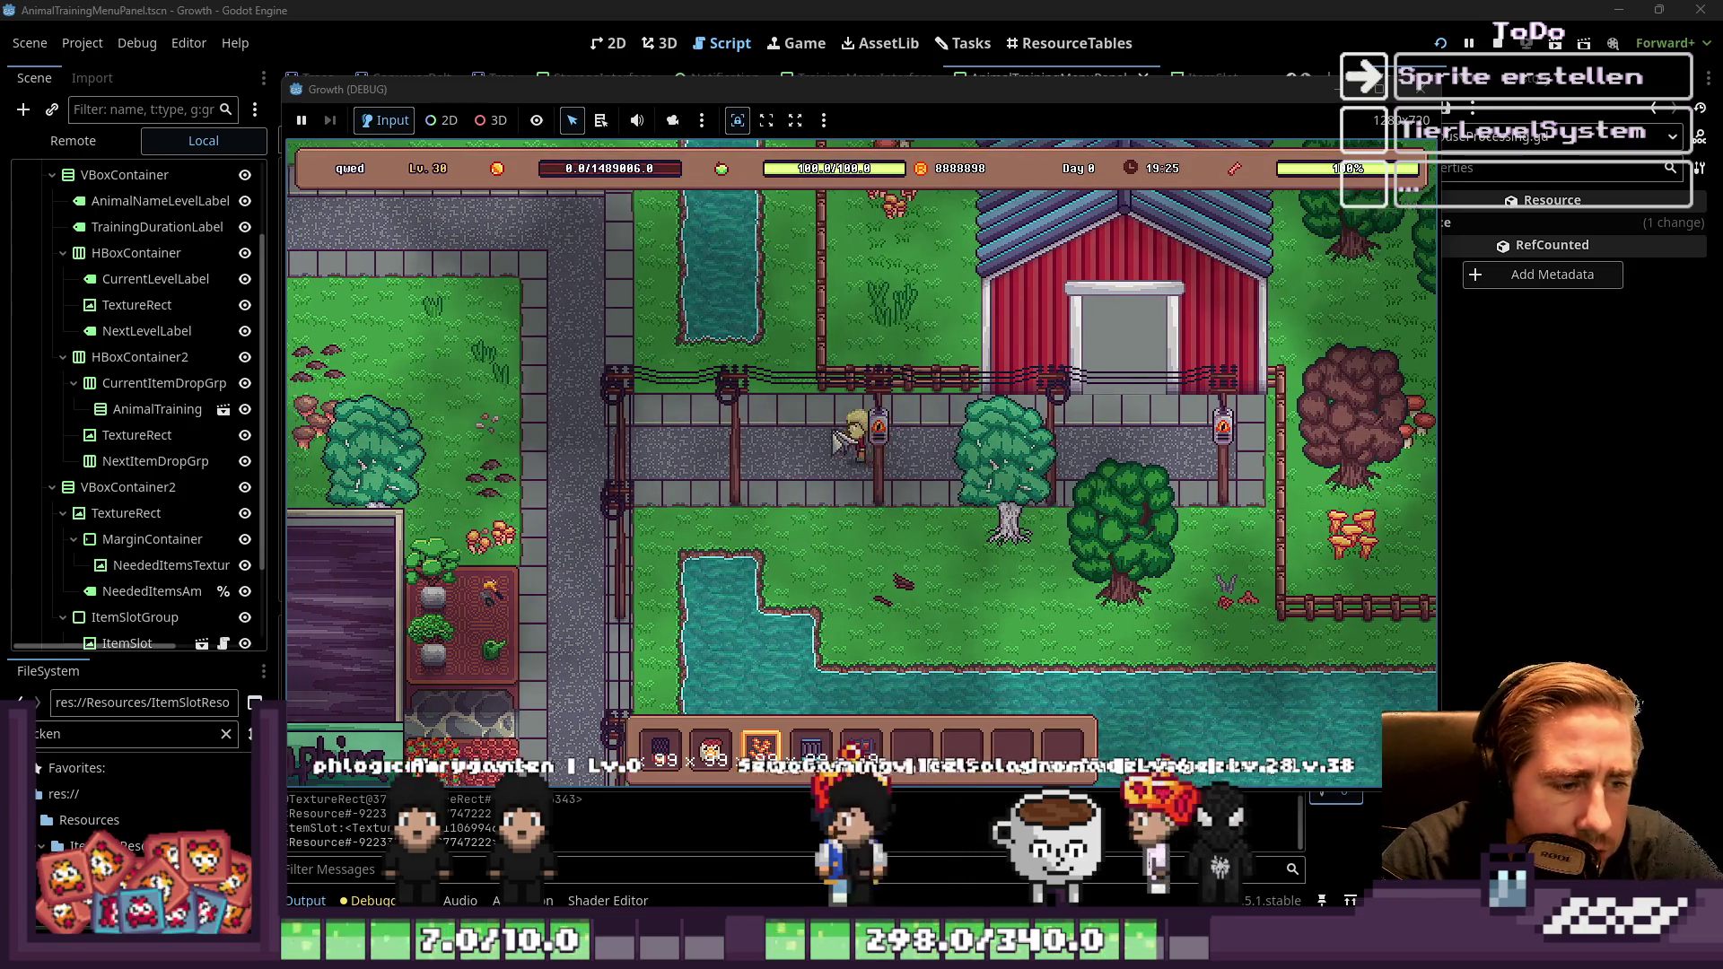
Walk to the upper path, place the building and extend the conveyor belt left until the debugger breaks
key("a")
key("w")
scroll(807, 404, "up", 1)
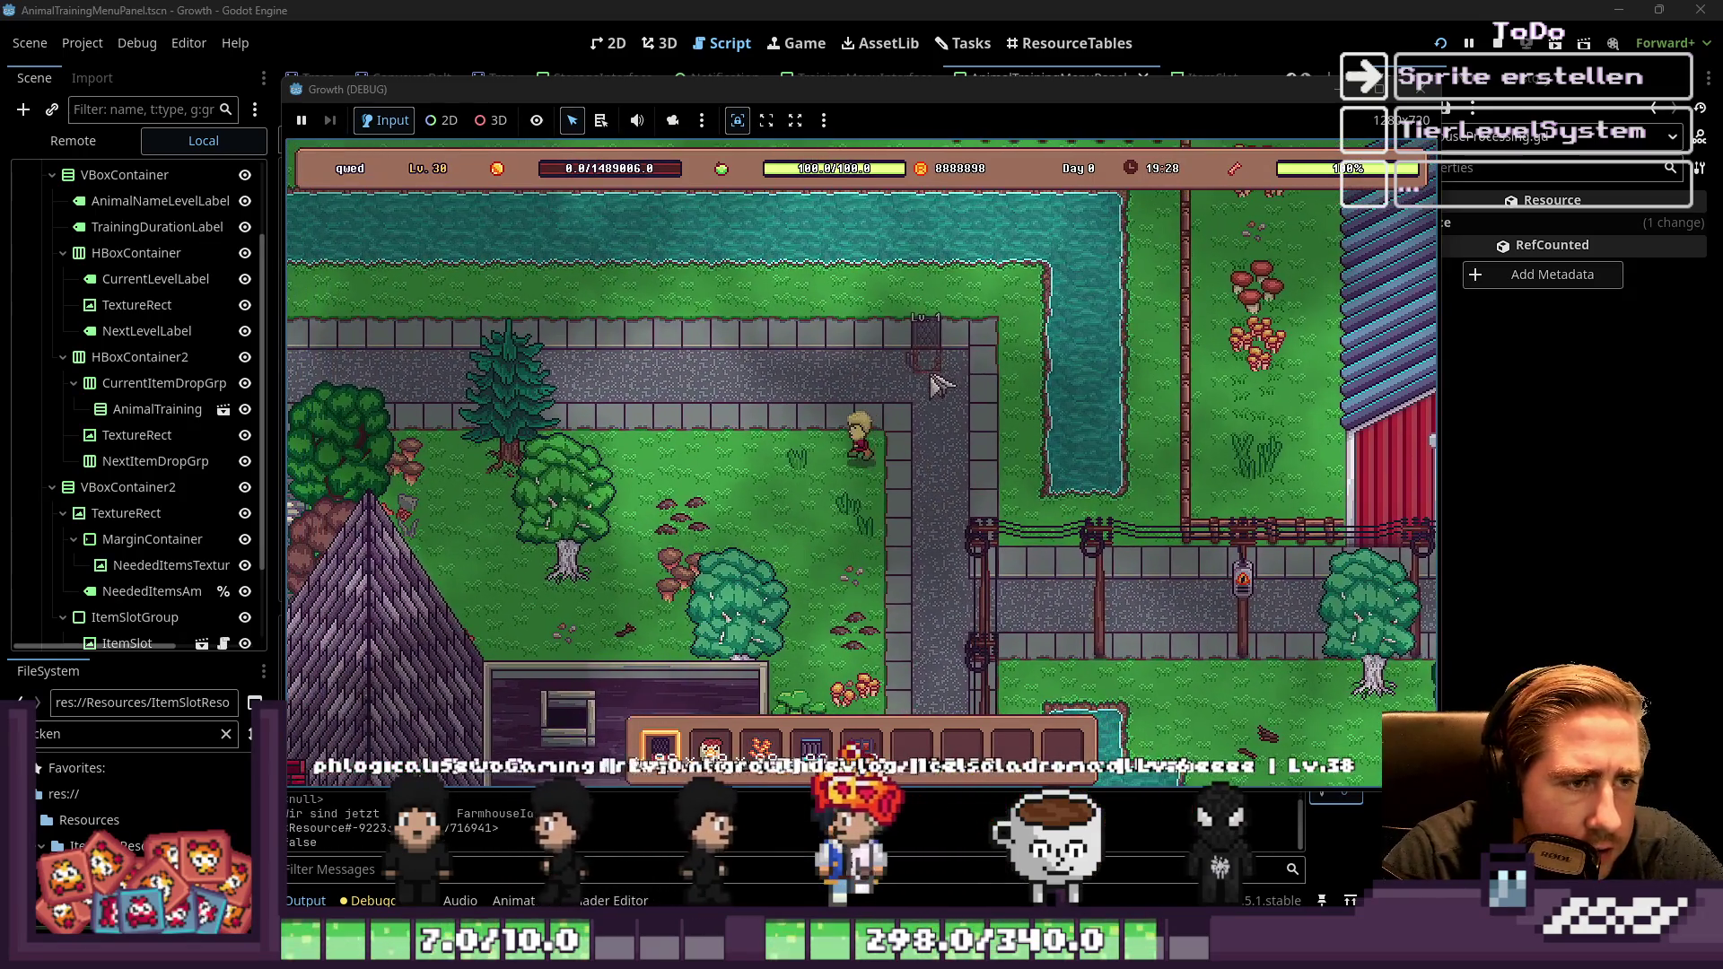
scroll(933, 384, "up", 2)
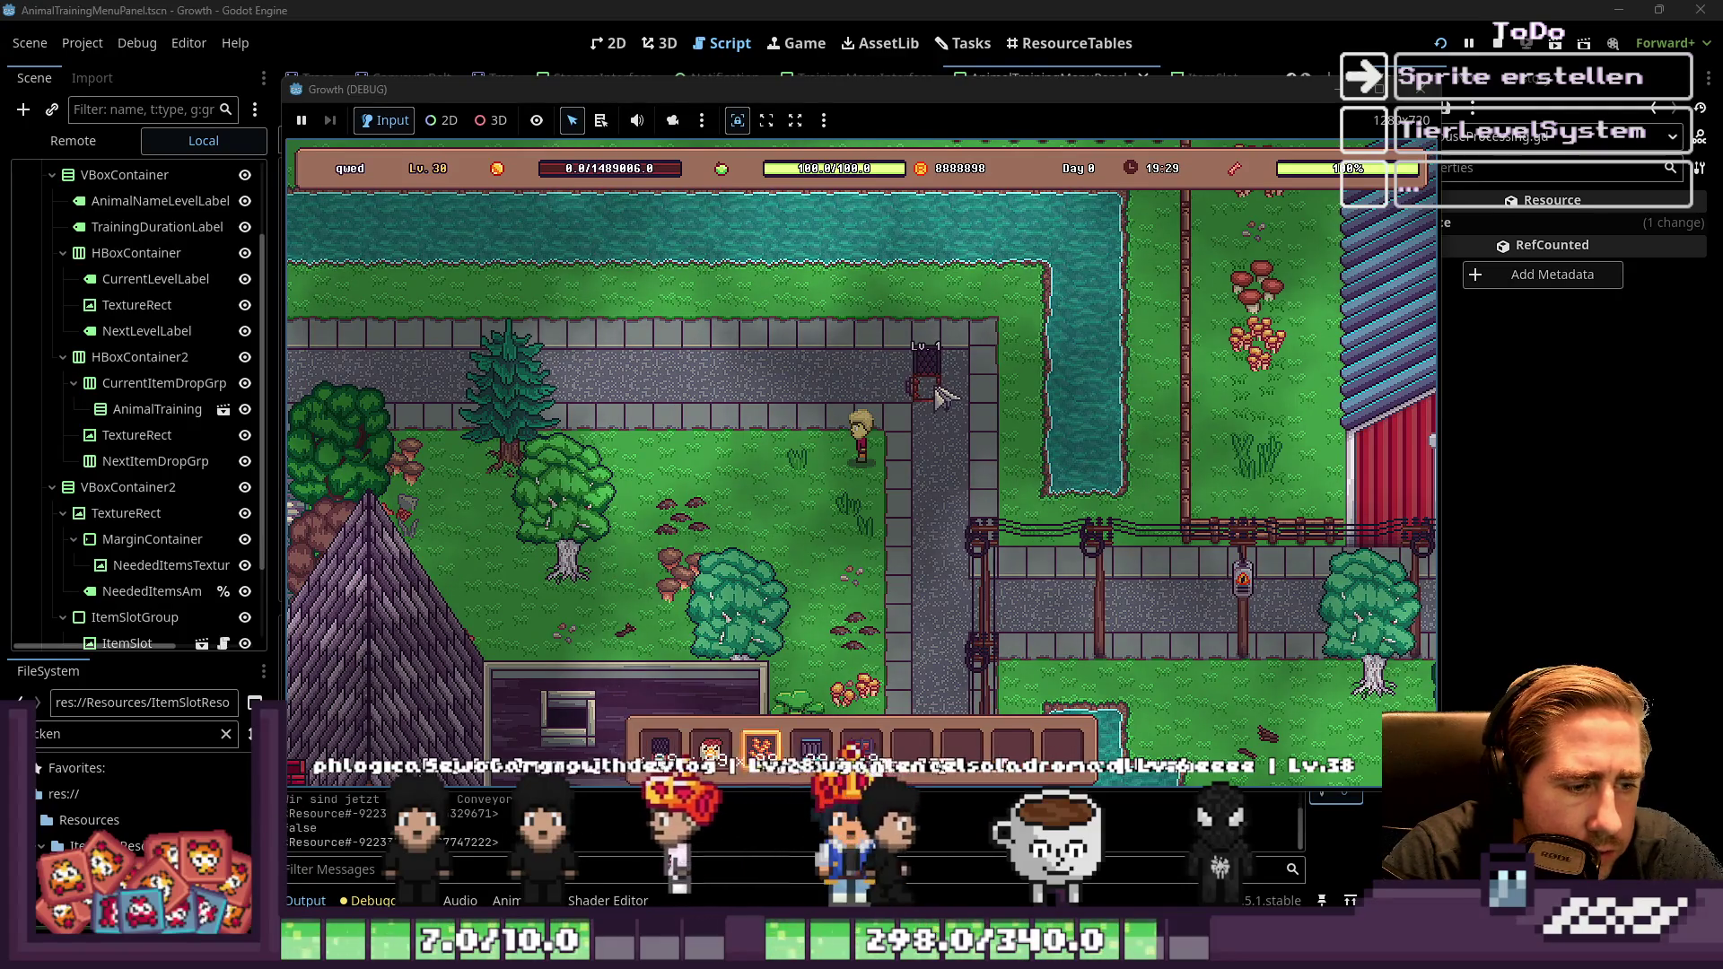
left_click(933, 386)
scroll(925, 404, "down", 1)
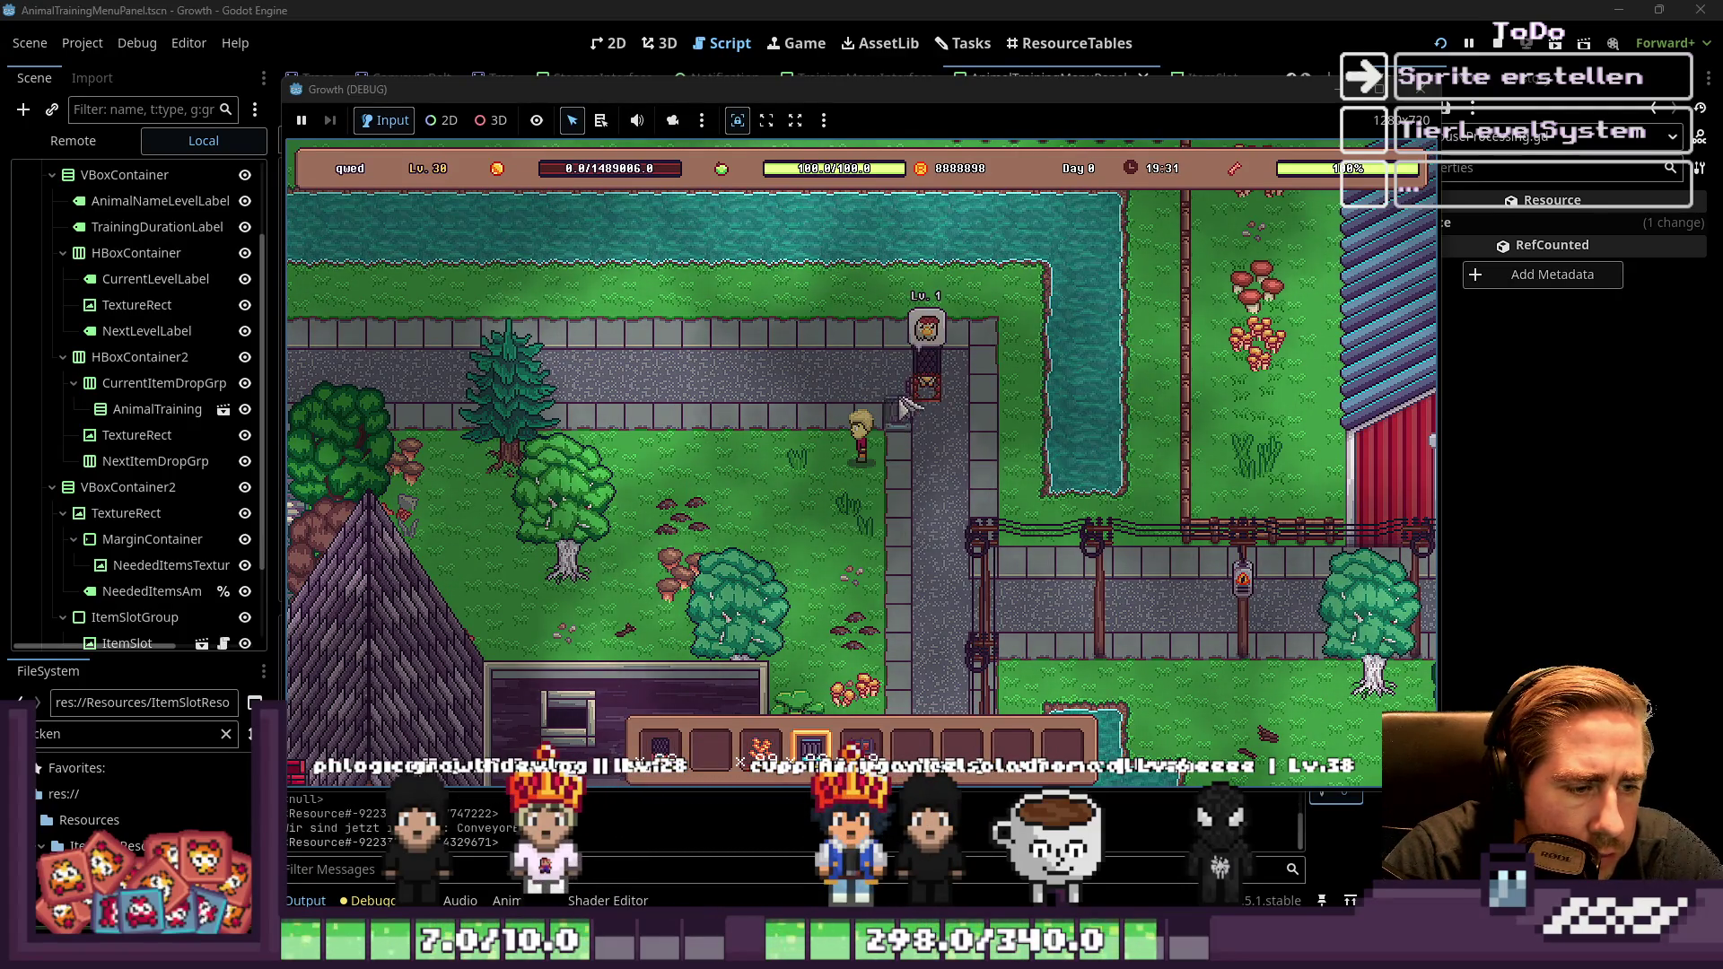
left_click(808, 390)
scroll(790, 392, "down", 1)
scroll(790, 395, "up", 2)
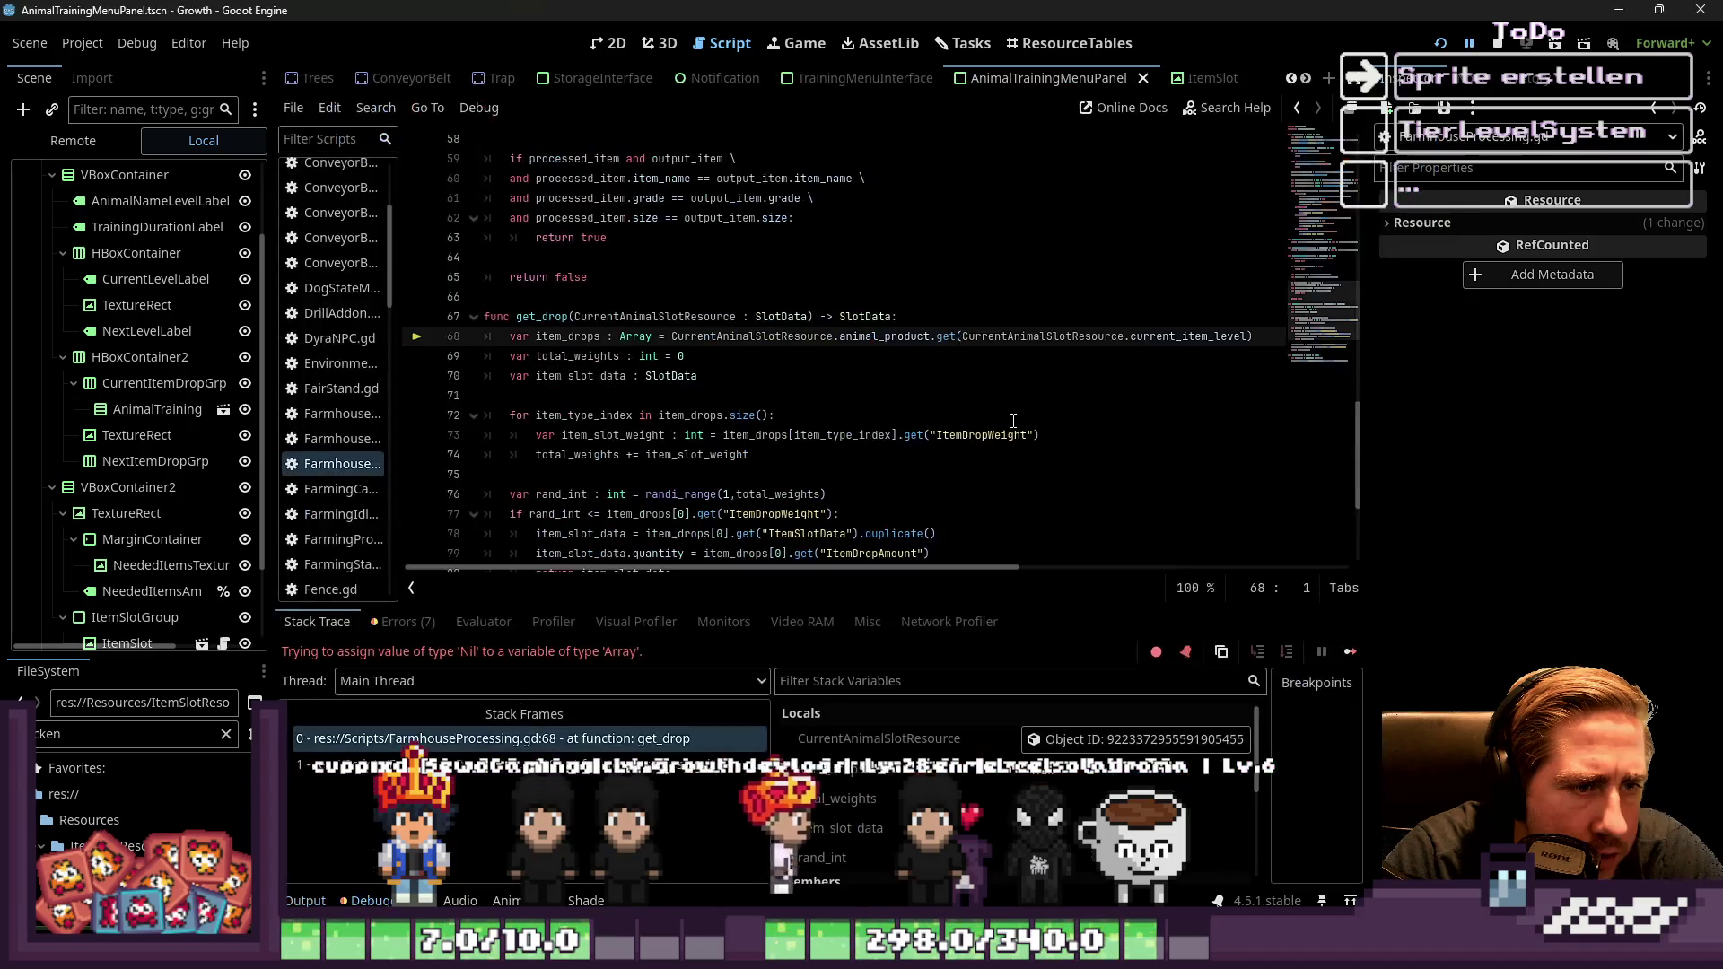
Inspect the CurrentAnimalSlotResource value and its members at the line-68 error
left_click(858, 410)
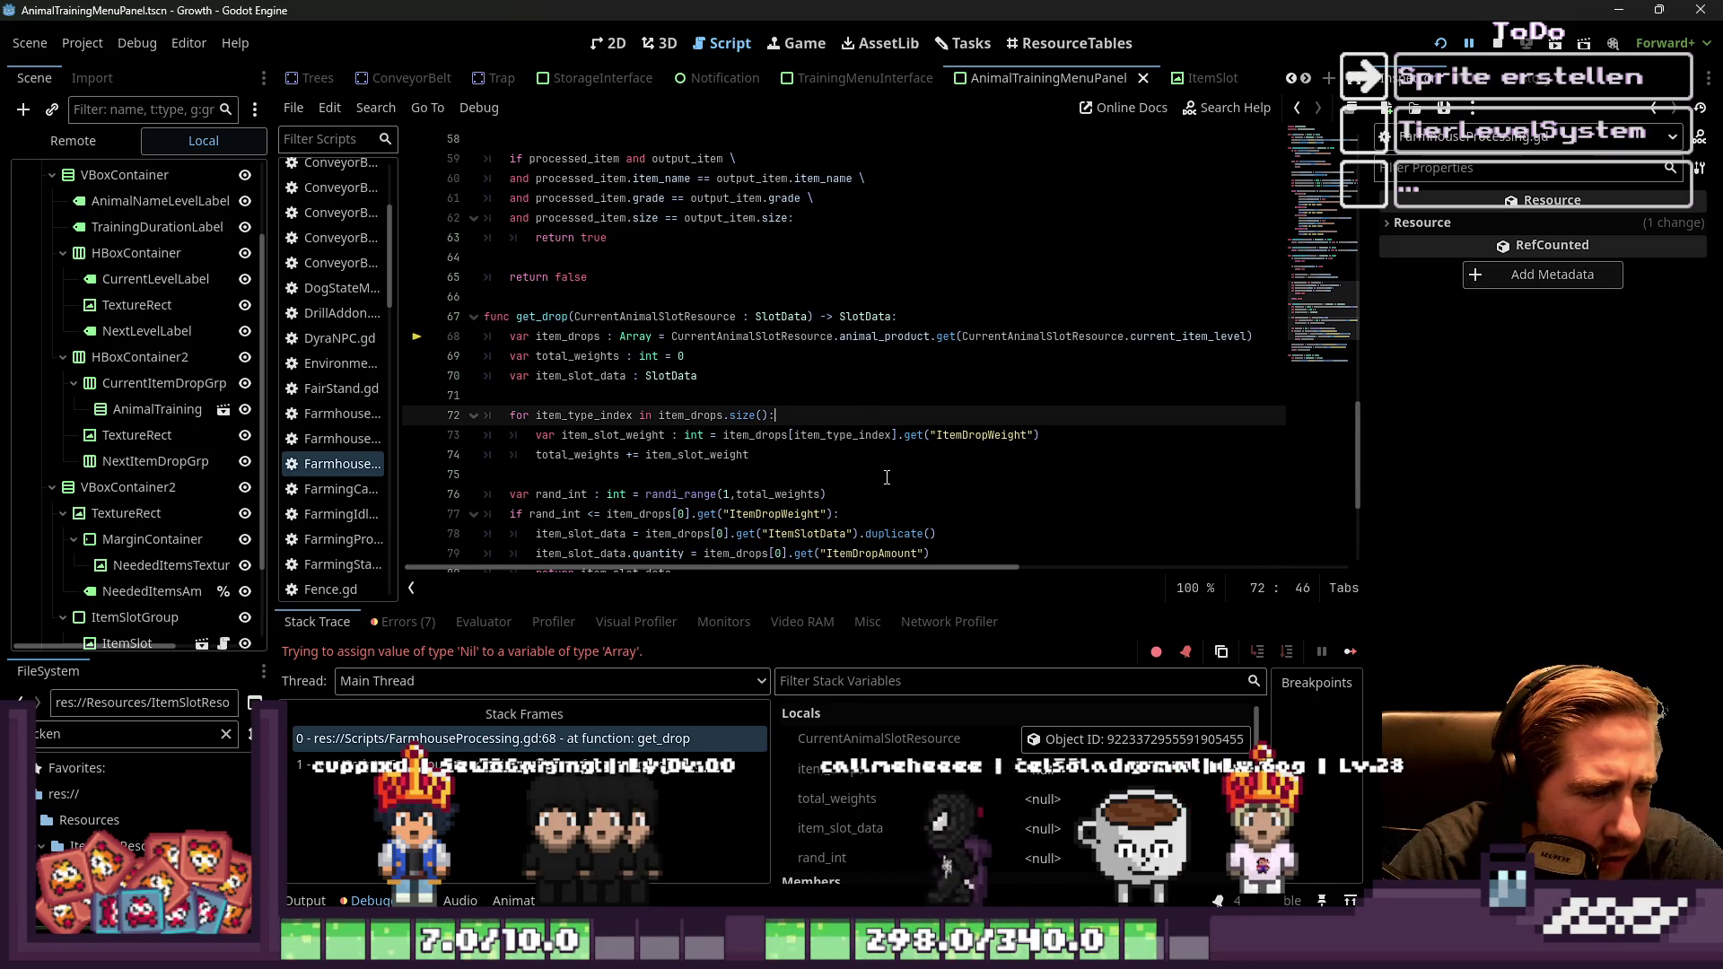
double_click(725, 336)
scroll(764, 486, "up", 6)
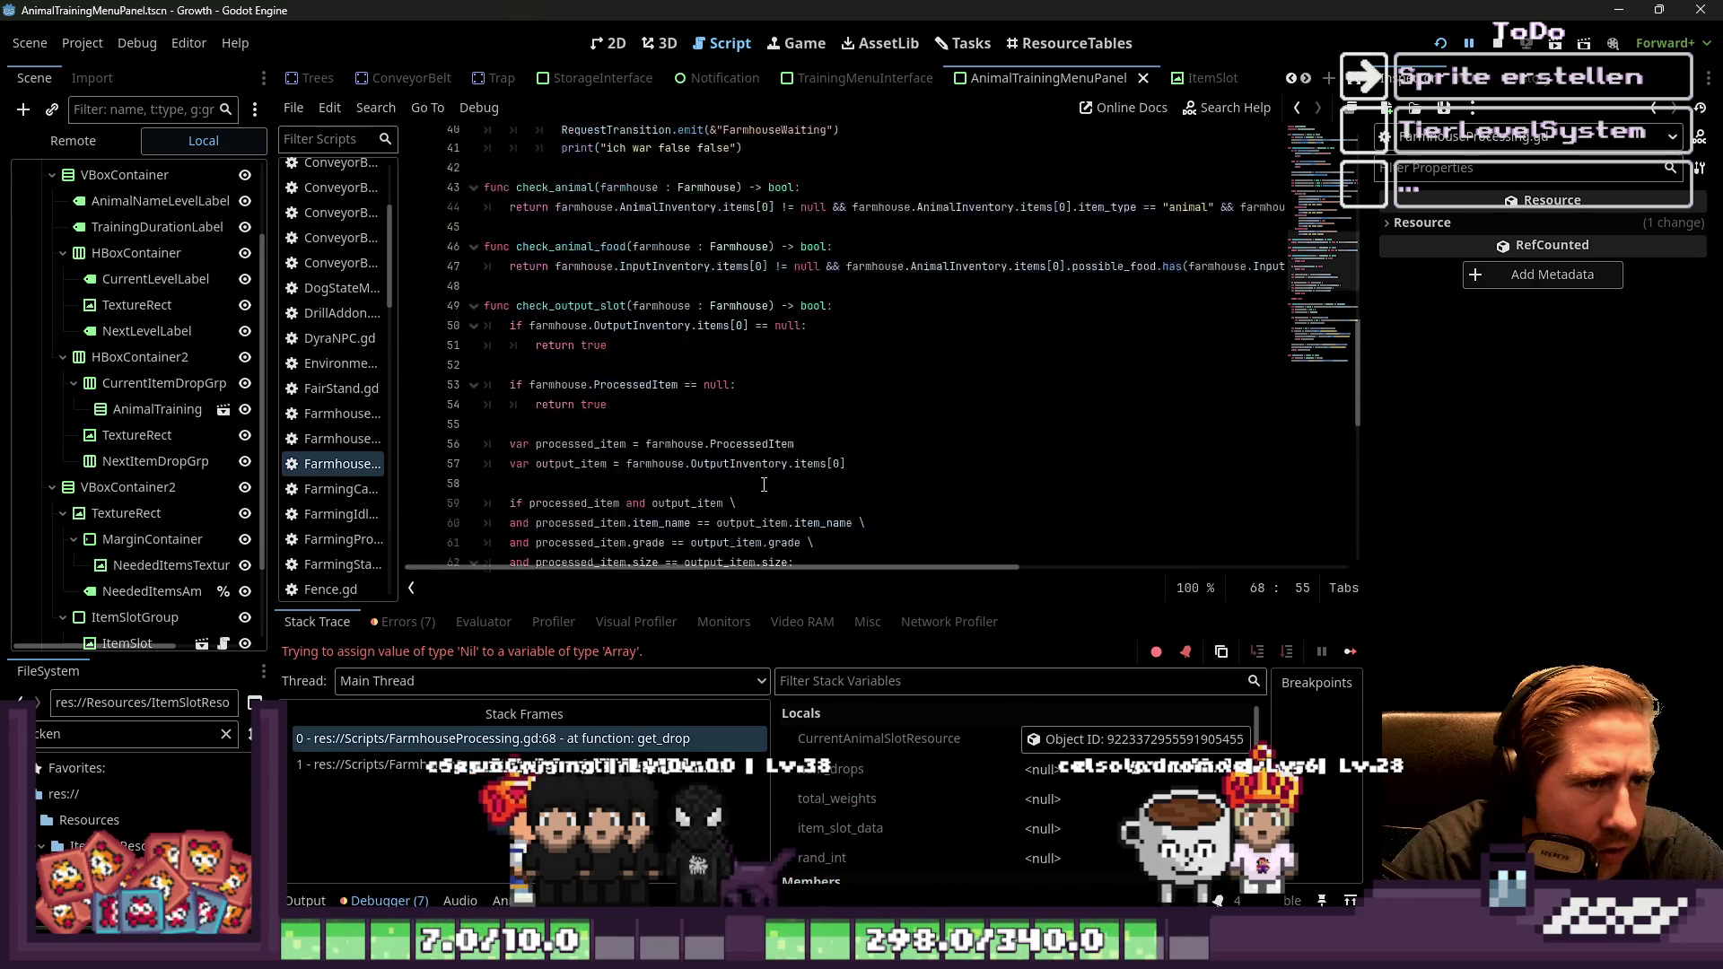
scroll(763, 485, "down", 5)
scroll(767, 477, "up", 7)
scroll(767, 477, "up", 4)
scroll(767, 477, "down", 6)
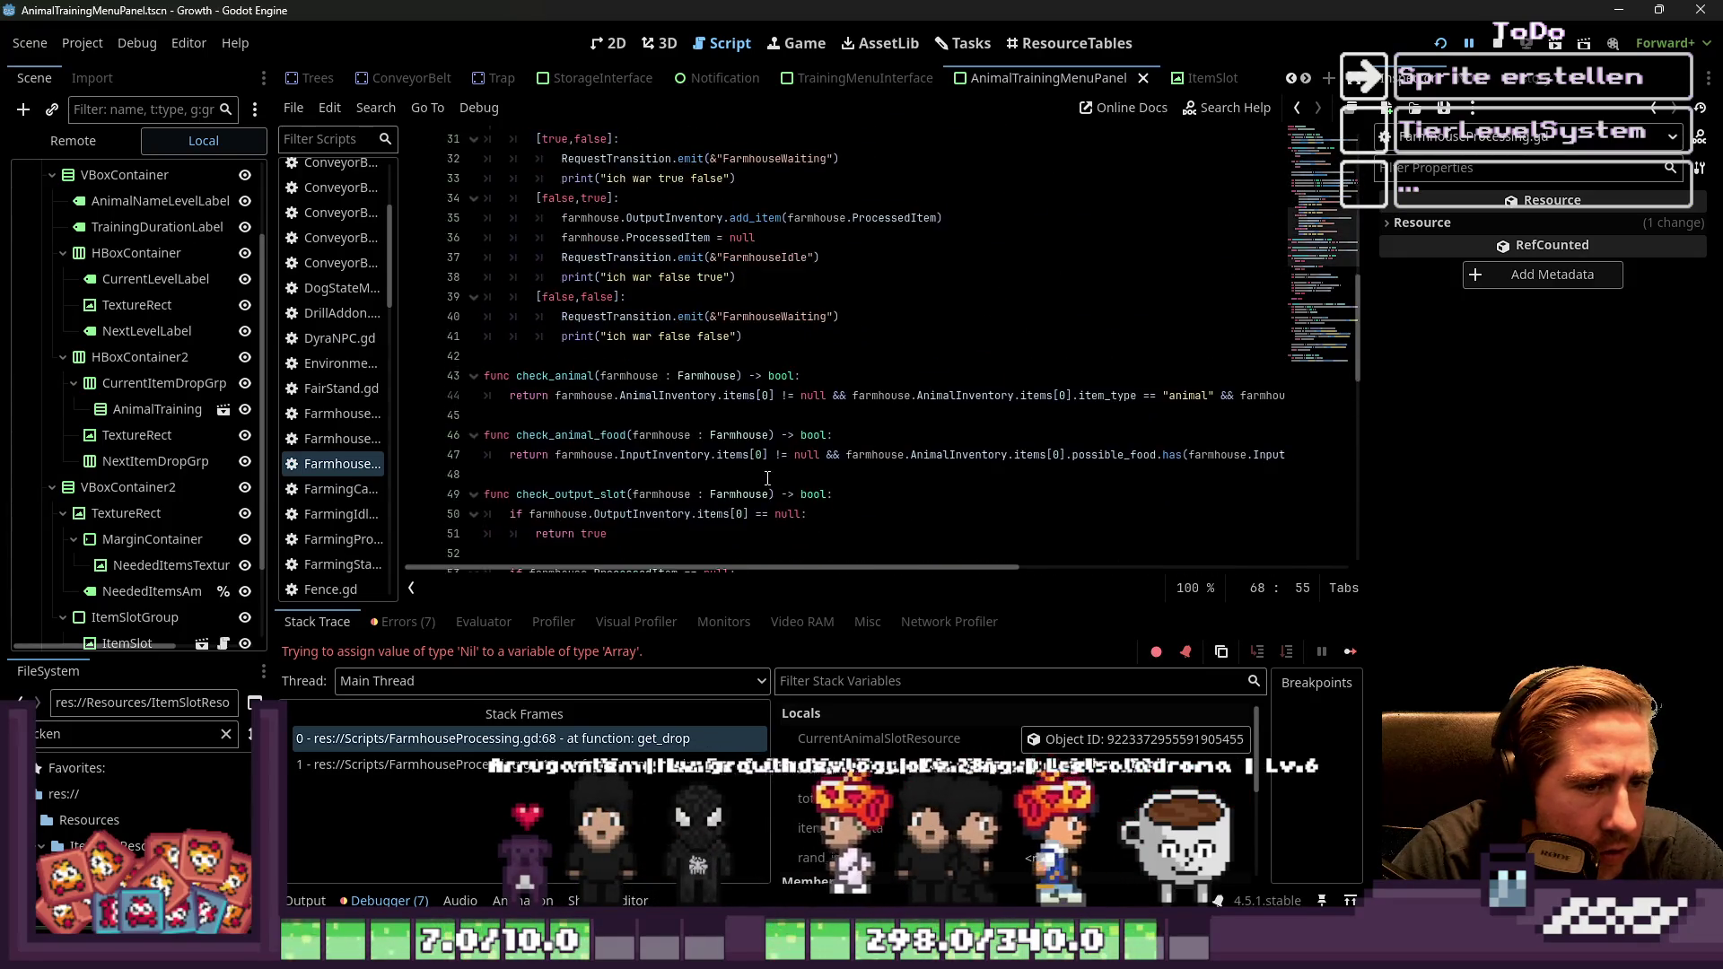
left_click(1054, 742)
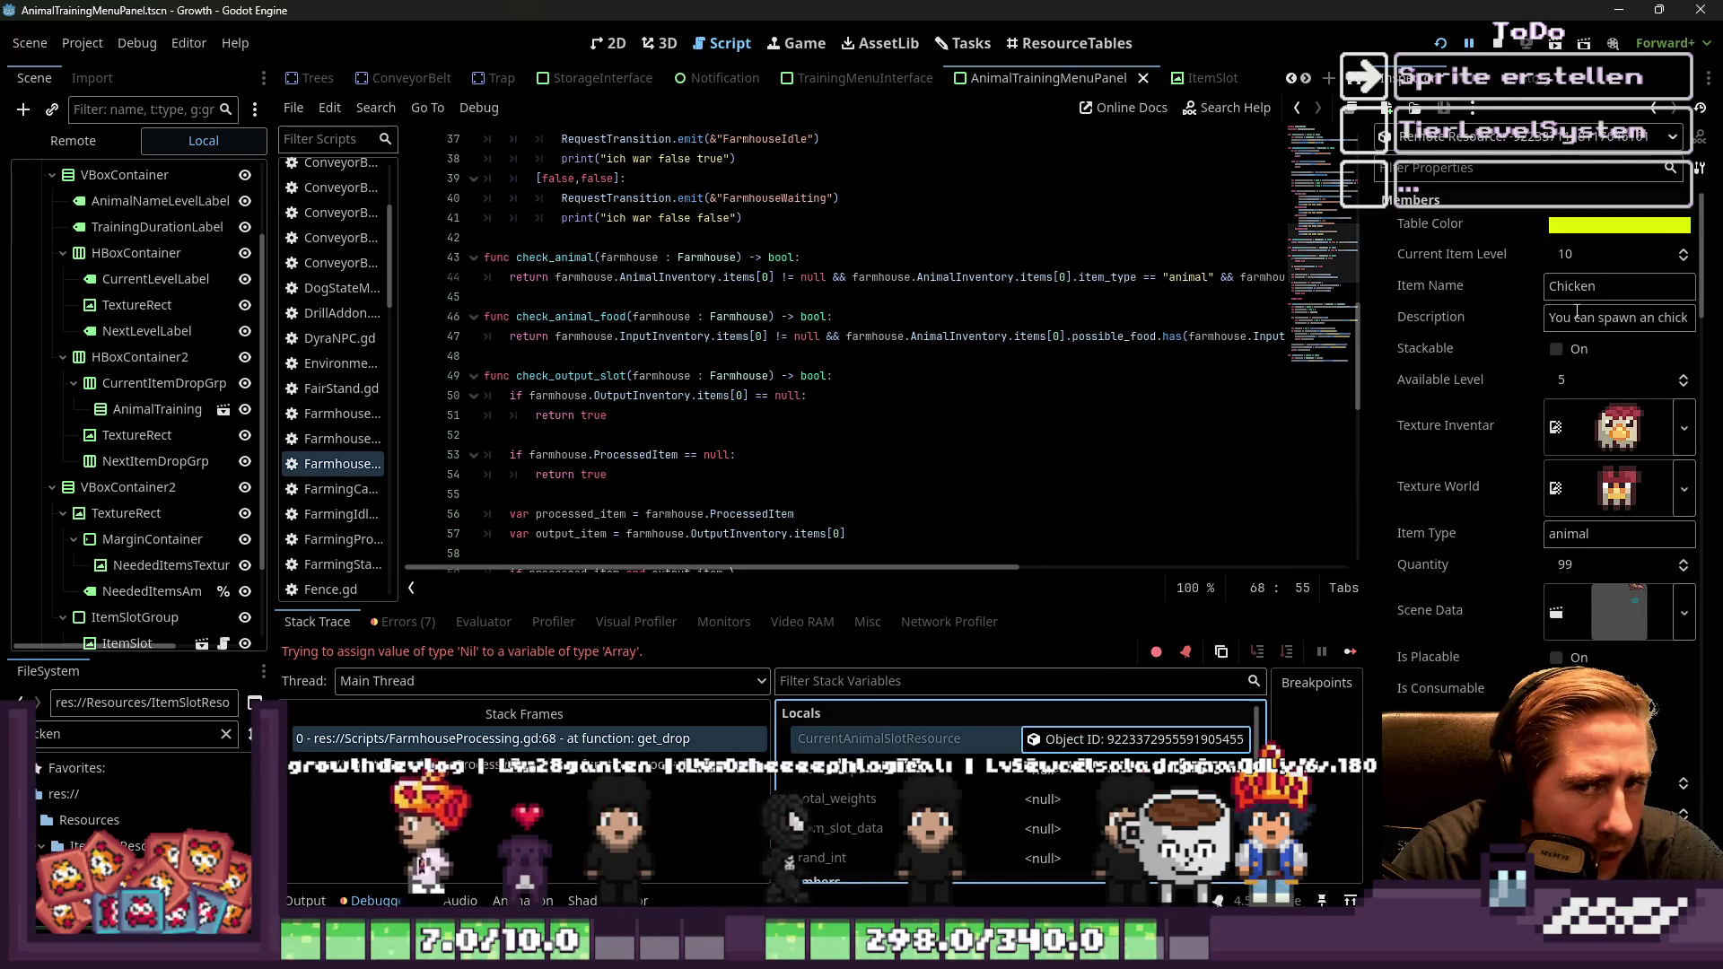
scroll(816, 473, "down", 5)
scroll(816, 473, "down", 3)
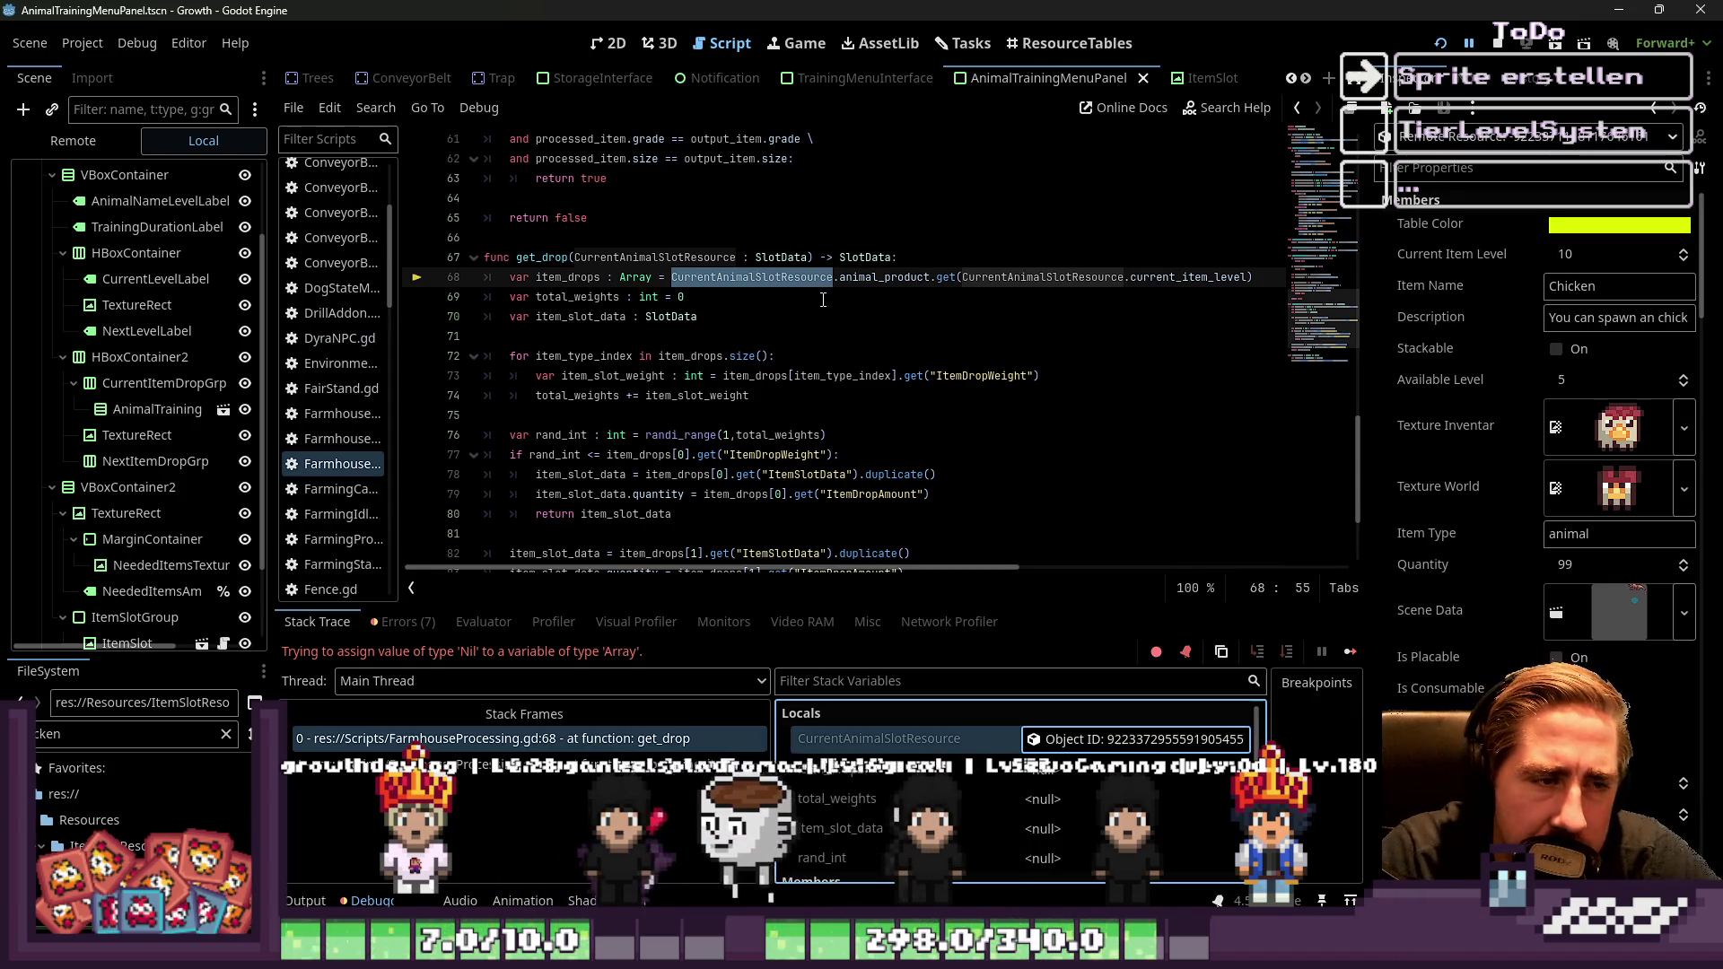
Check animal_product on line 68 and expand the Animal Product dictionary entries (size 10)
double_click(883, 276)
scroll(1027, 734, "down", 2)
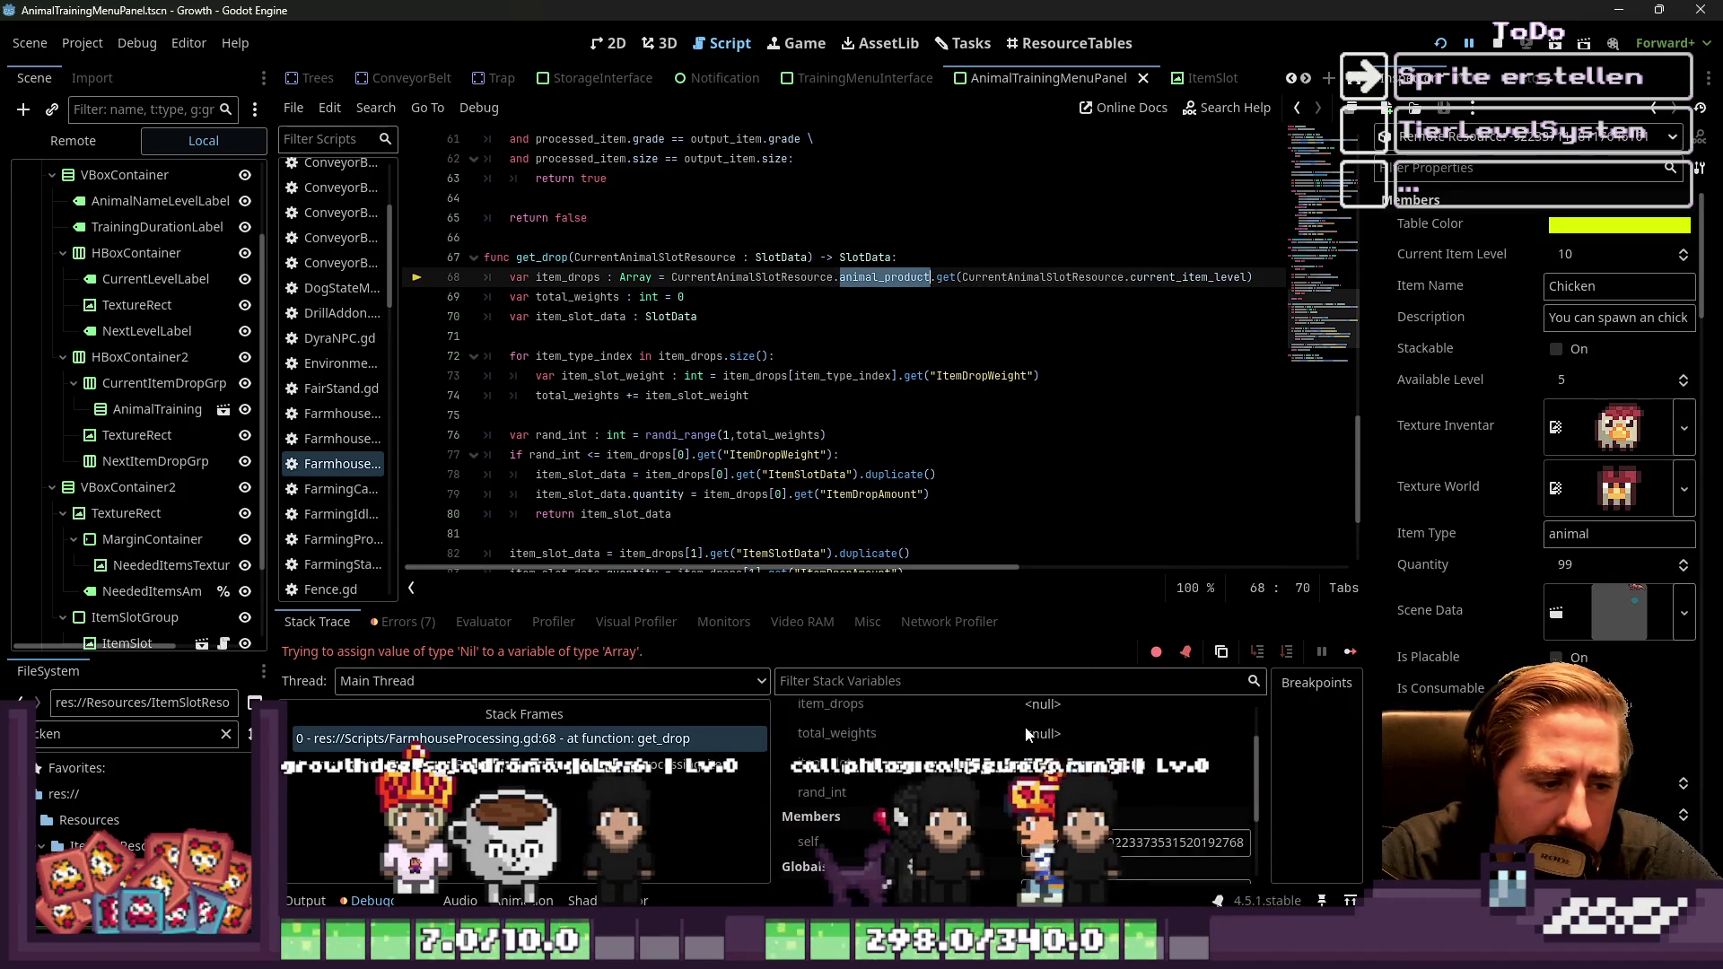
scroll(1463, 450, "down", 5)
scroll(1464, 460, "down", 10)
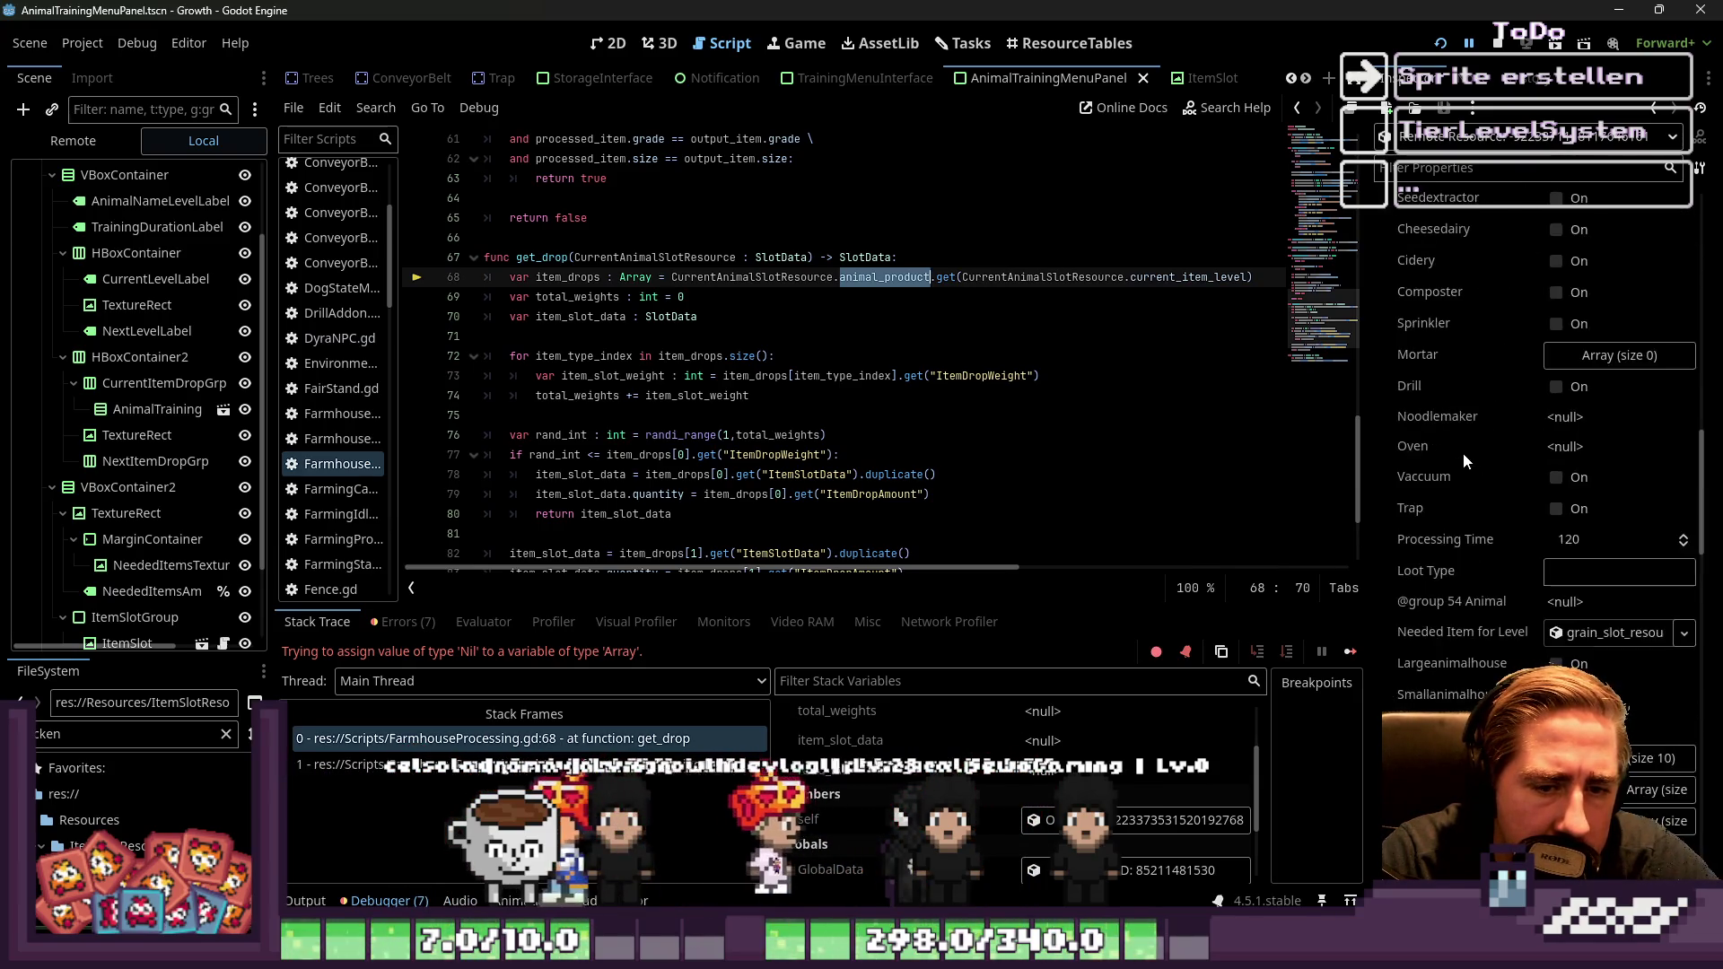
scroll(1464, 455, "down", 5)
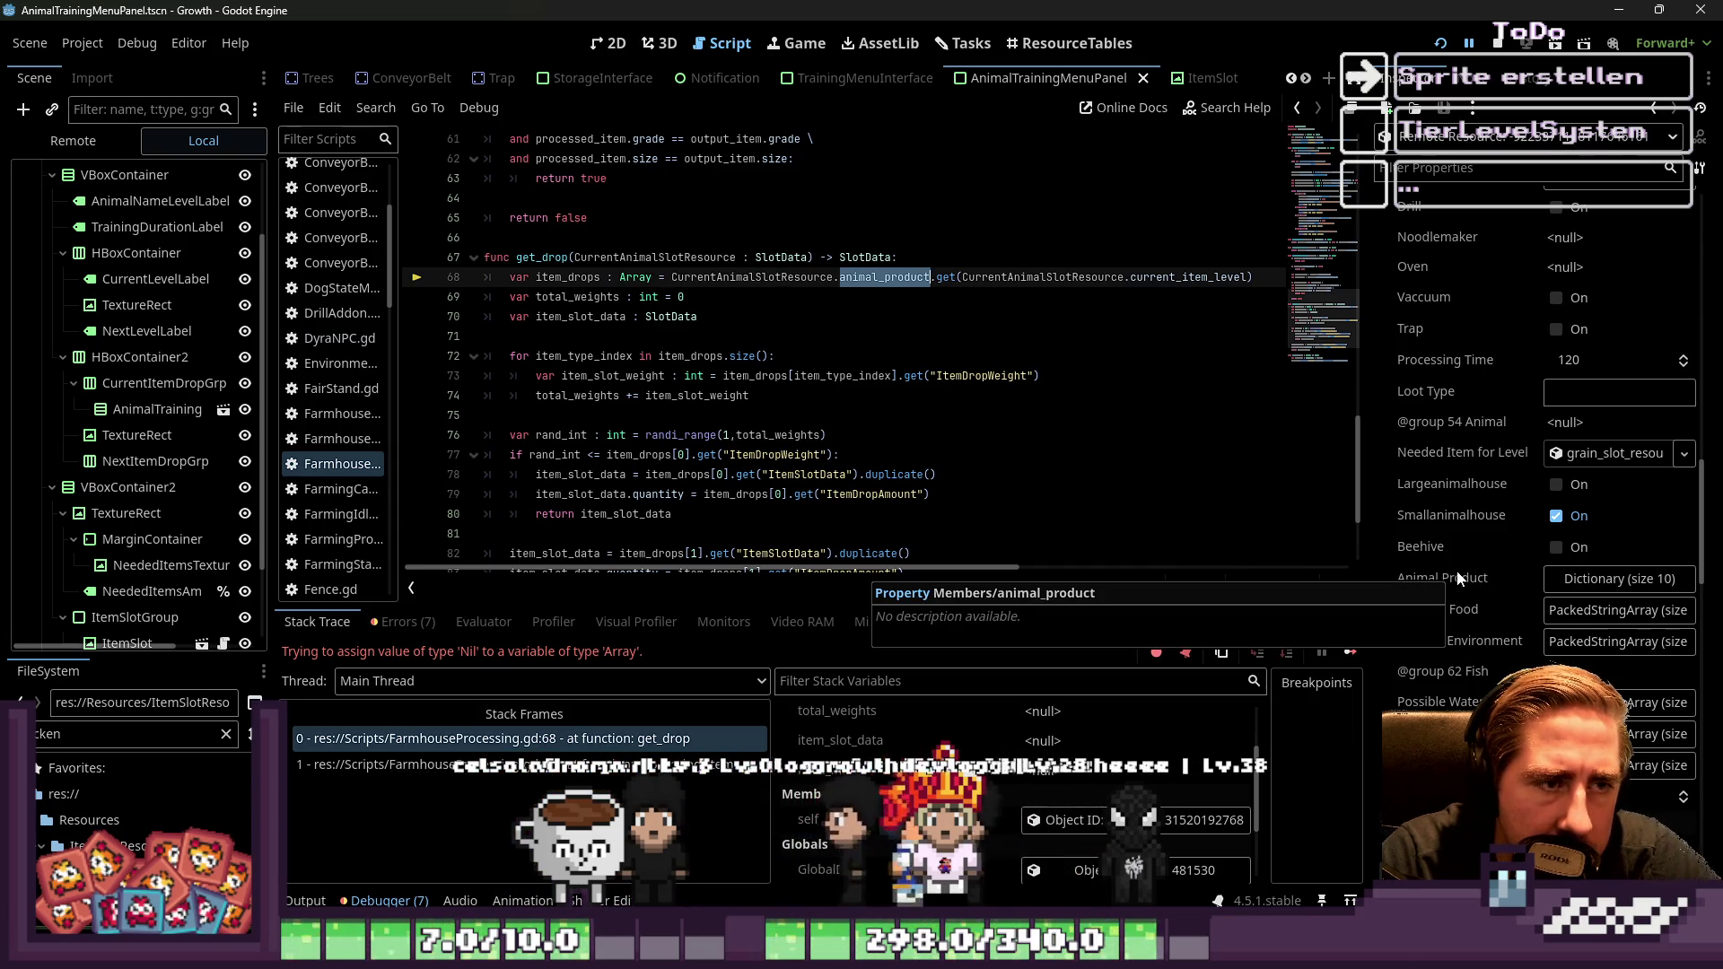
left_click(960, 277)
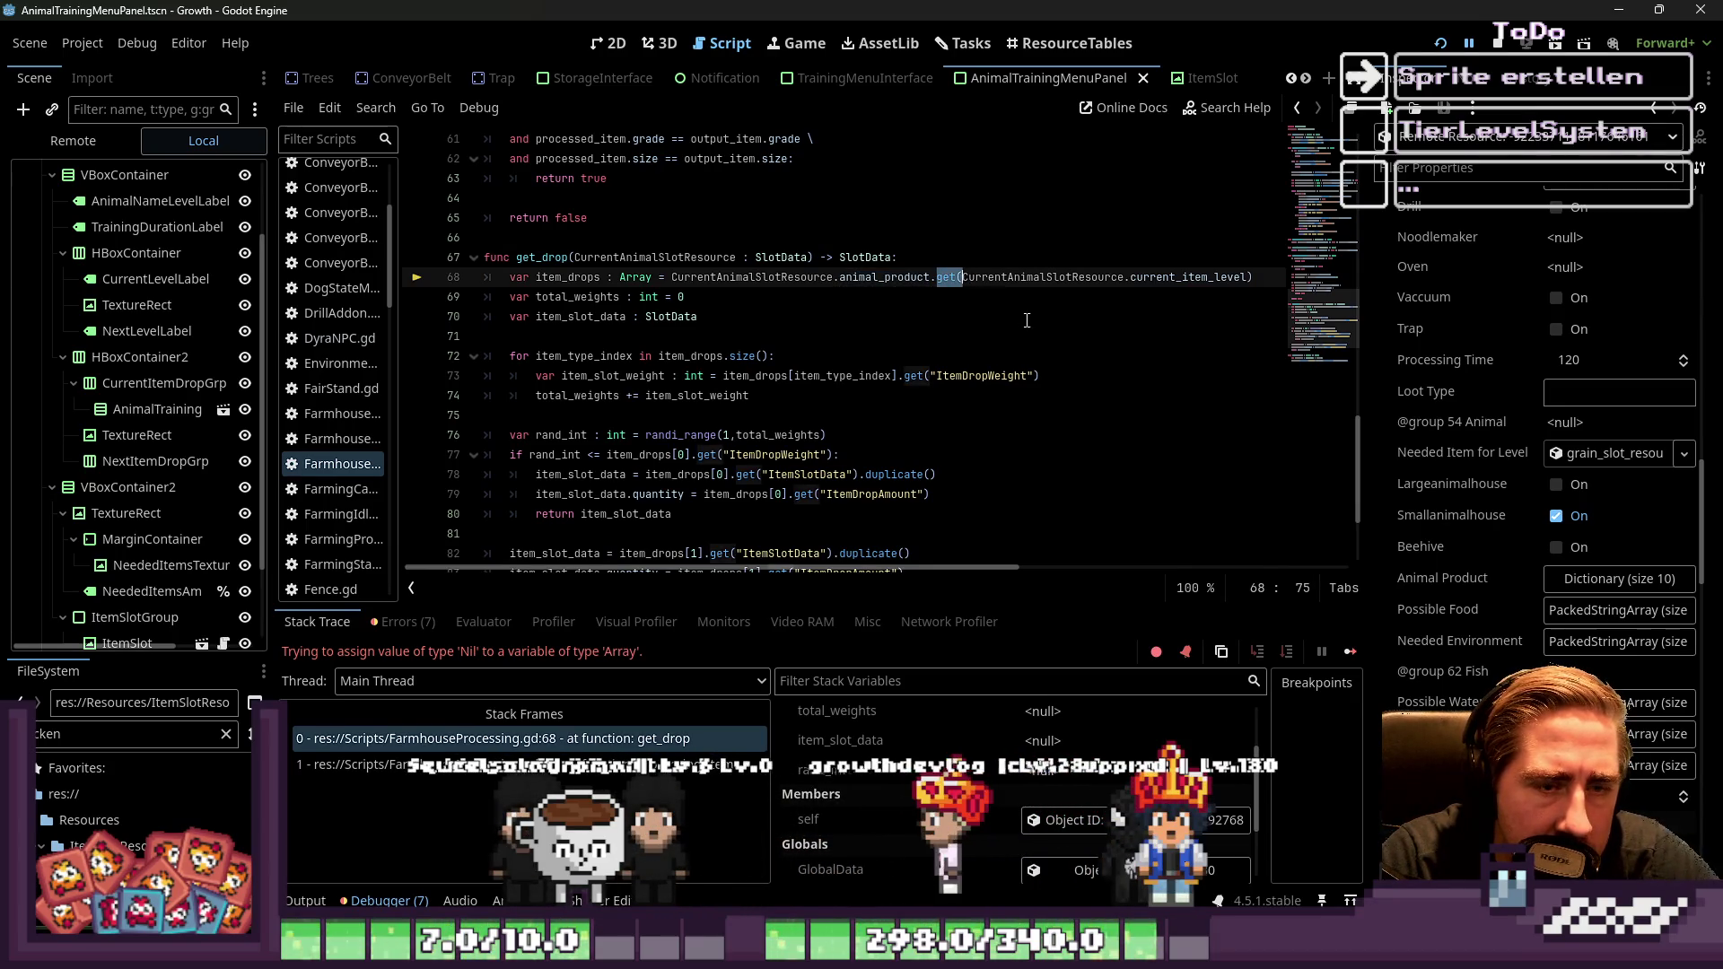
left_click(1058, 280)
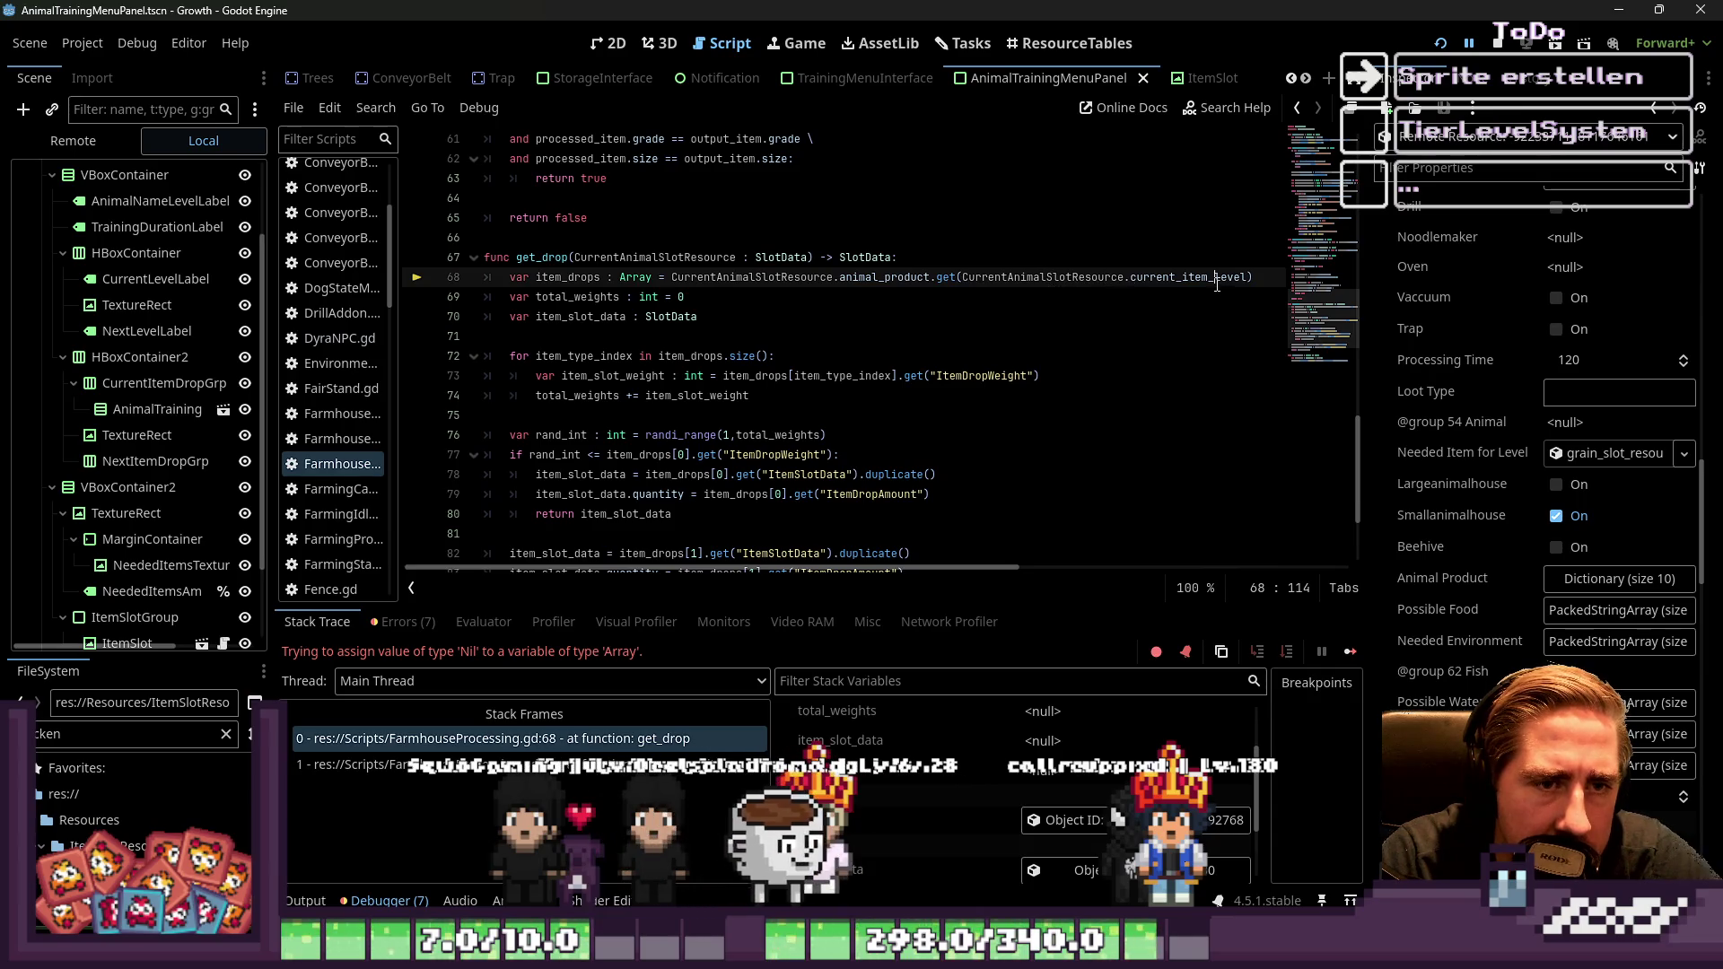
scroll(1477, 509, "up", 10)
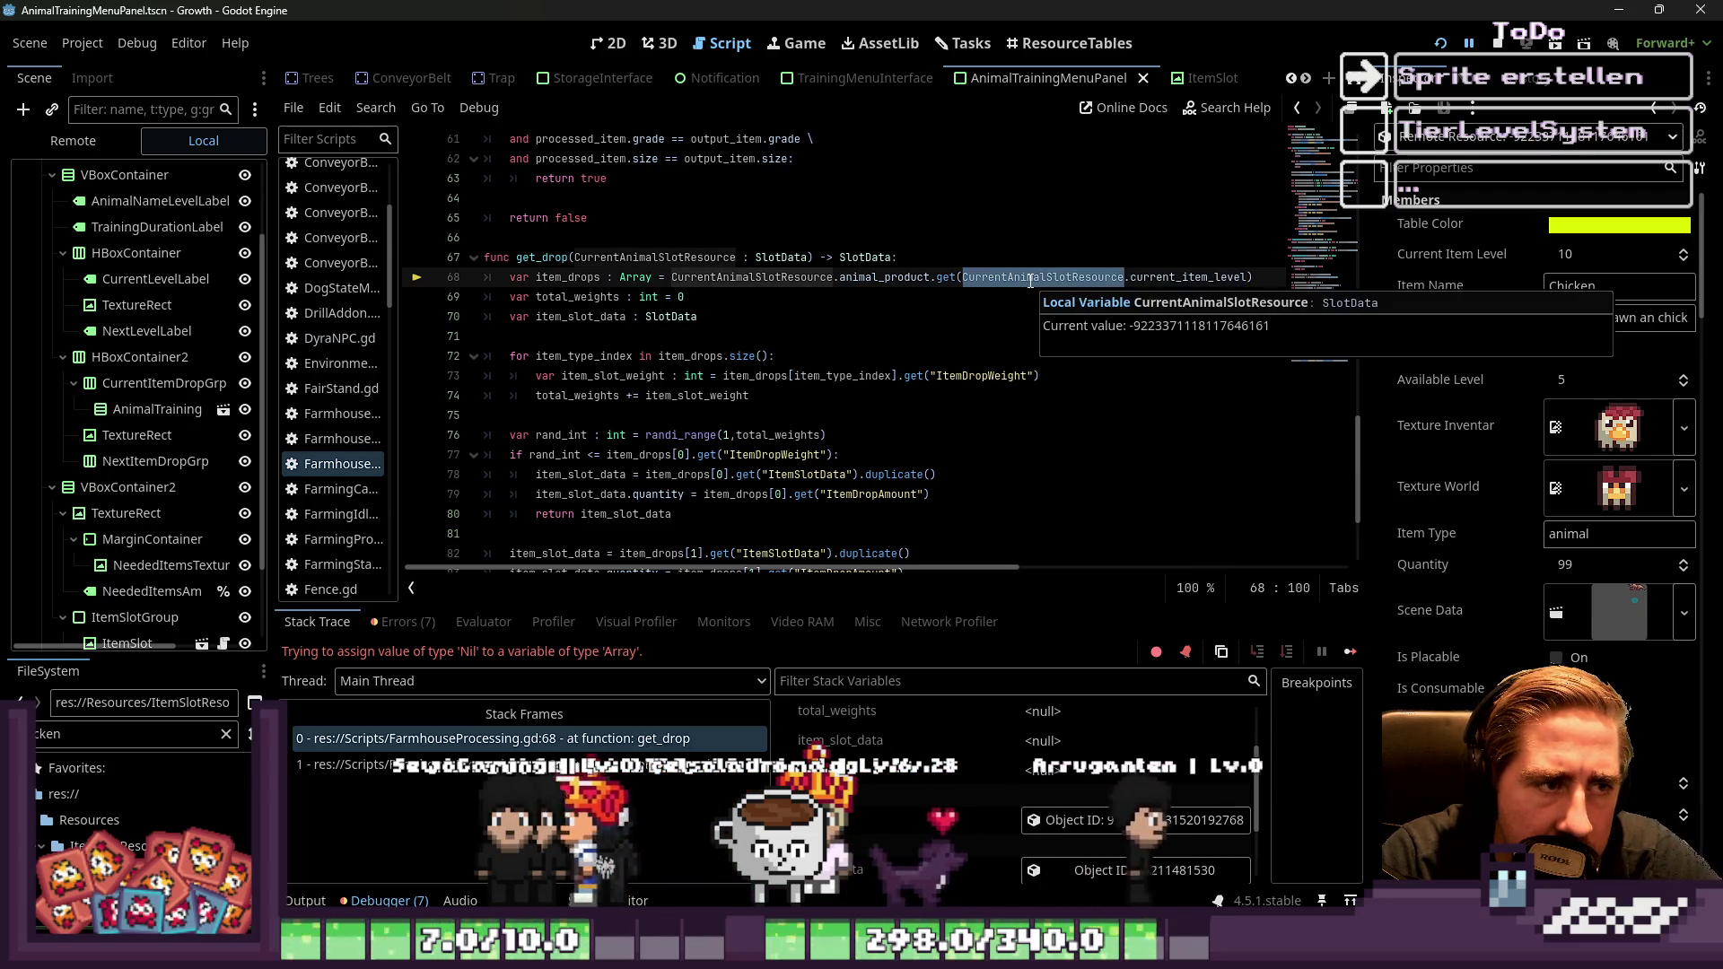
left_click(1030, 251)
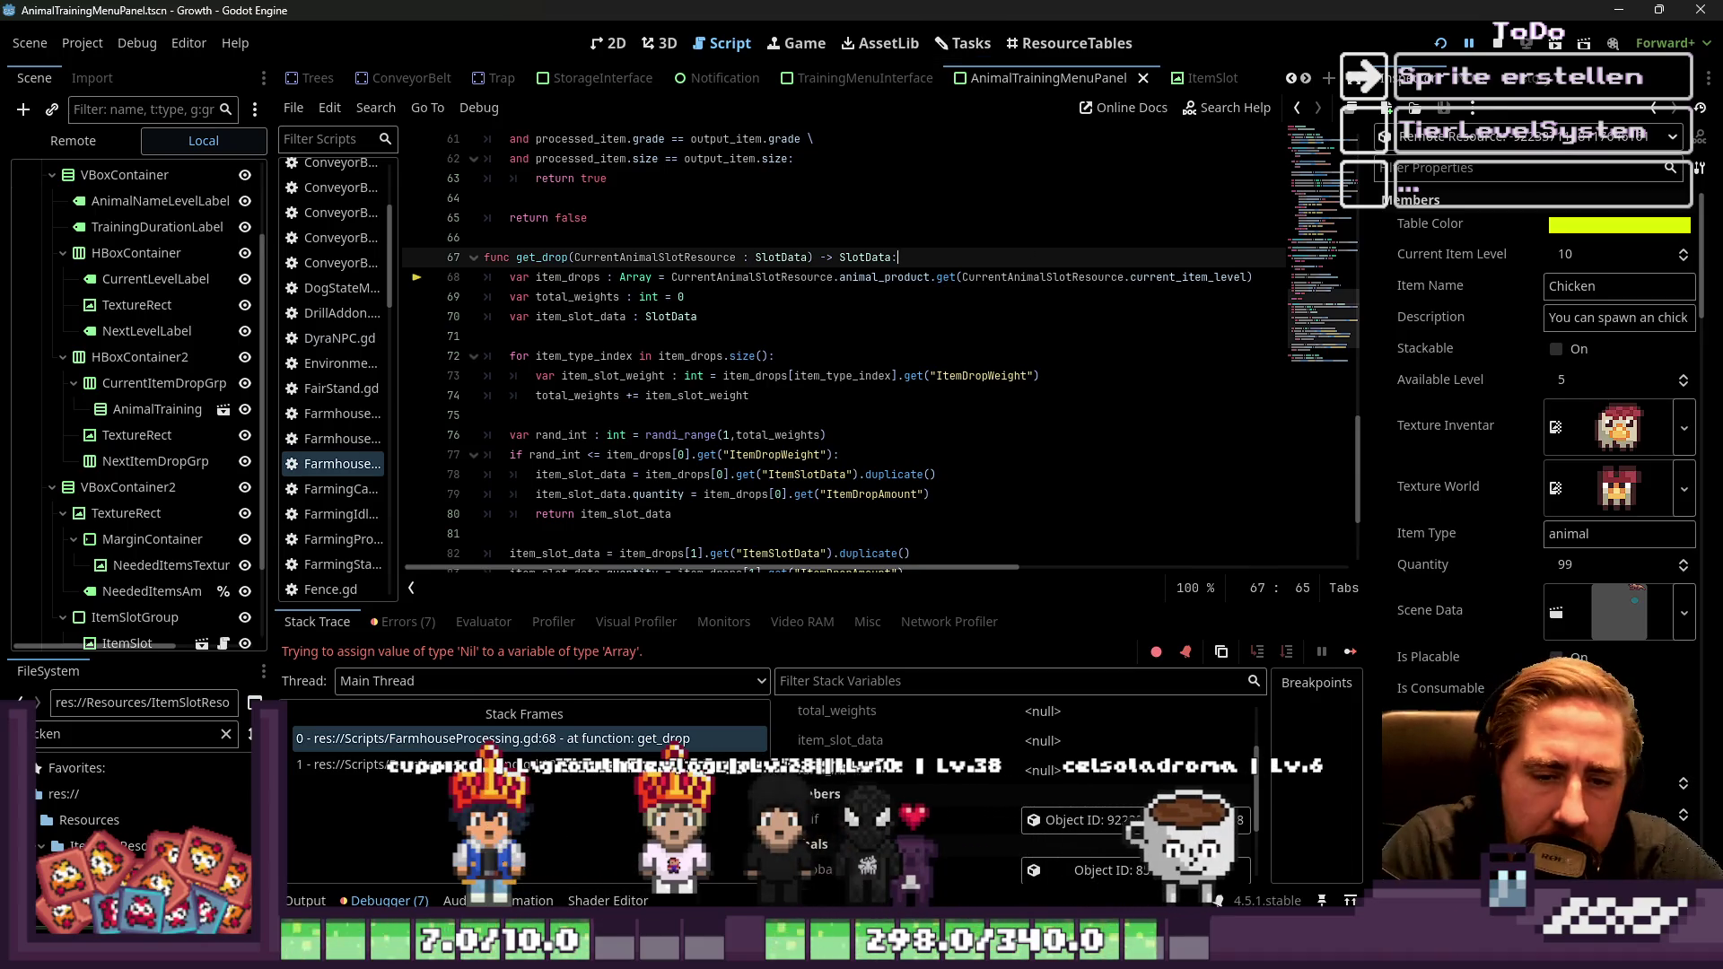
scroll(1599, 592, "down", 10)
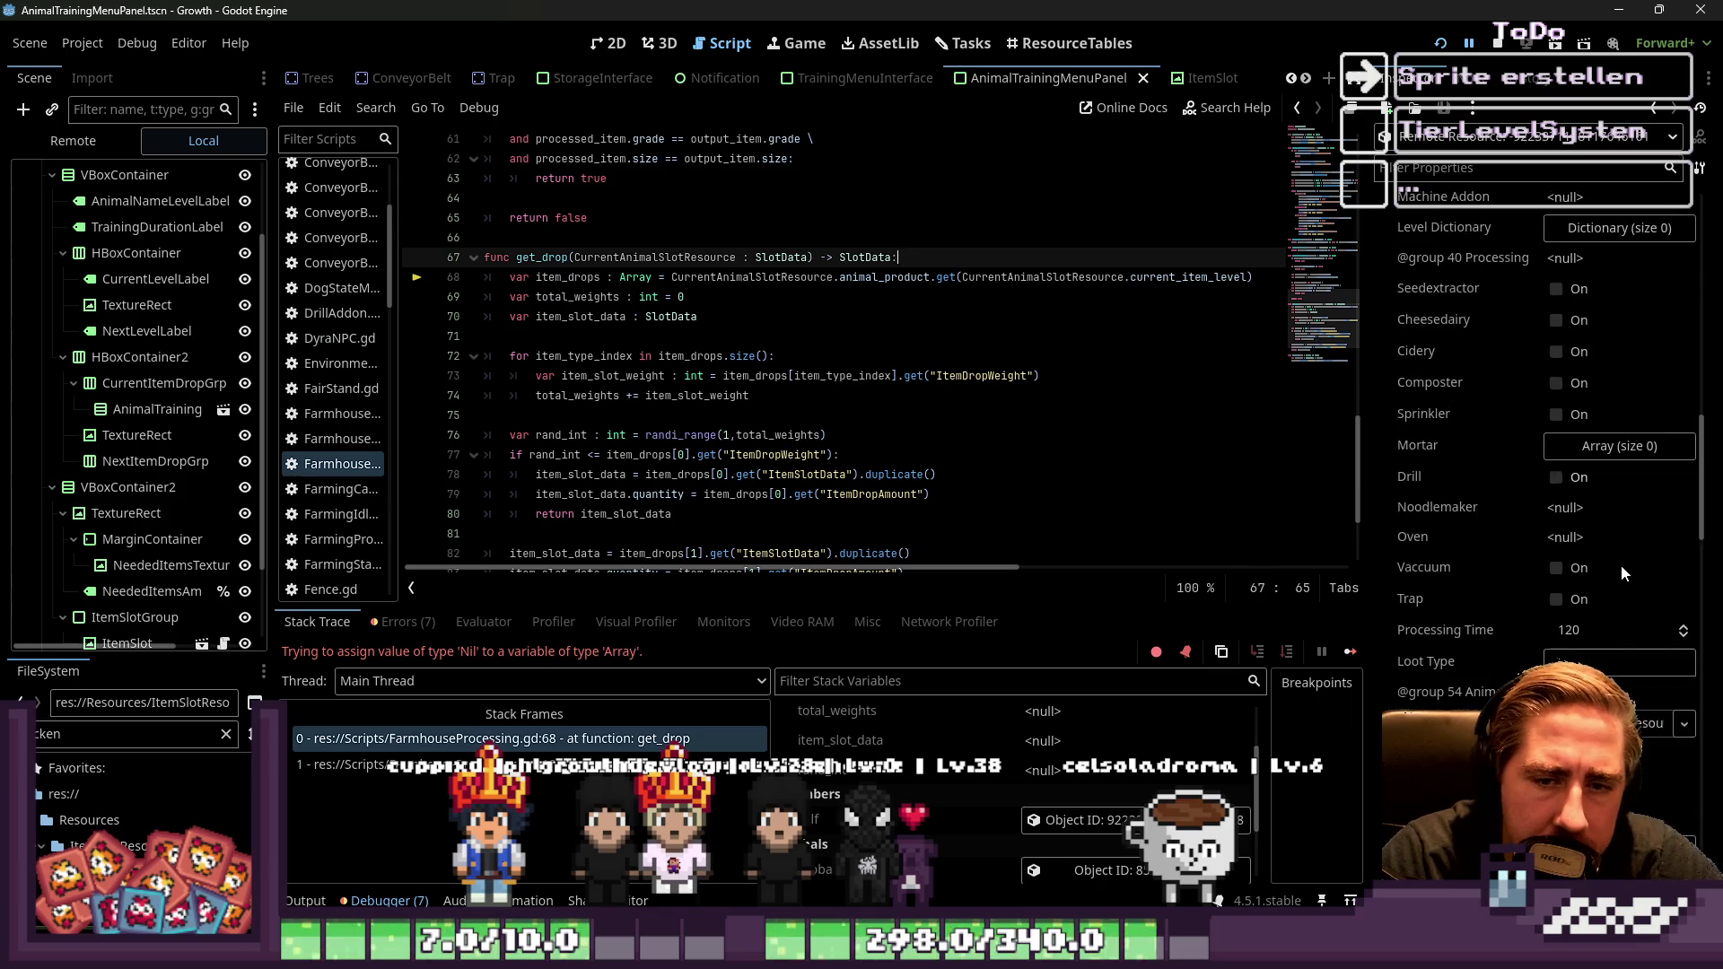
left_click(1606, 579)
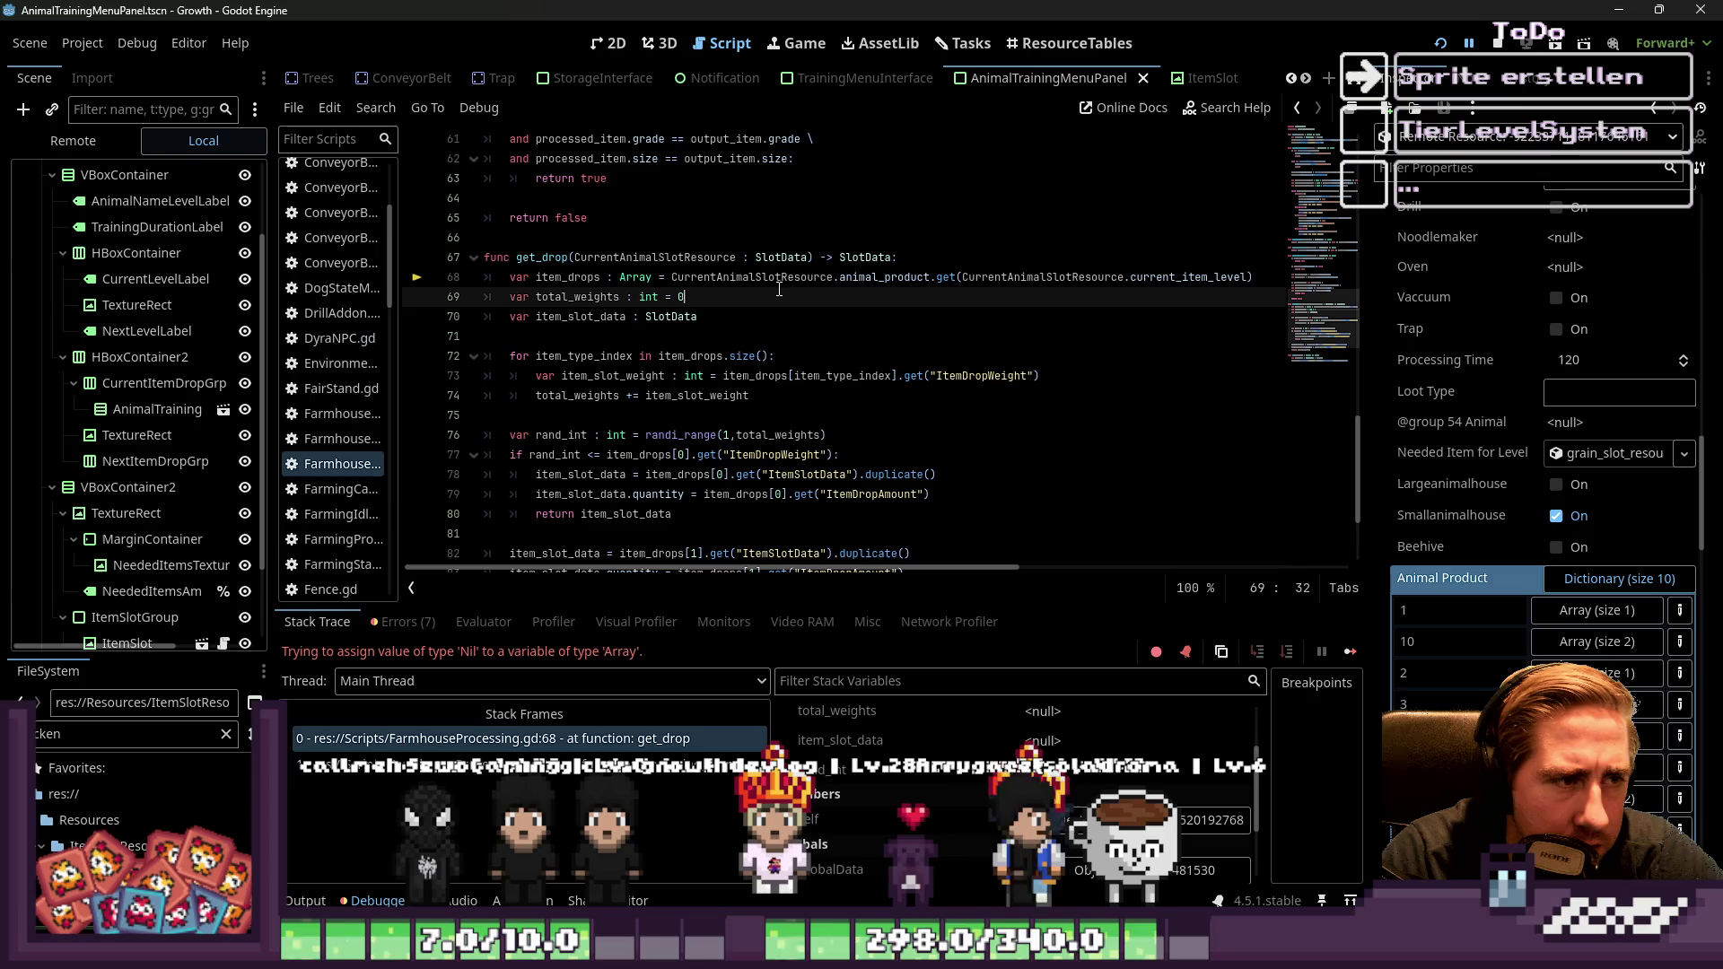
Review CurrentAnimalSlotResource.current_item_level on line 68 and place the caret after the get_drop header
left_click(658, 258)
left_click(923, 277)
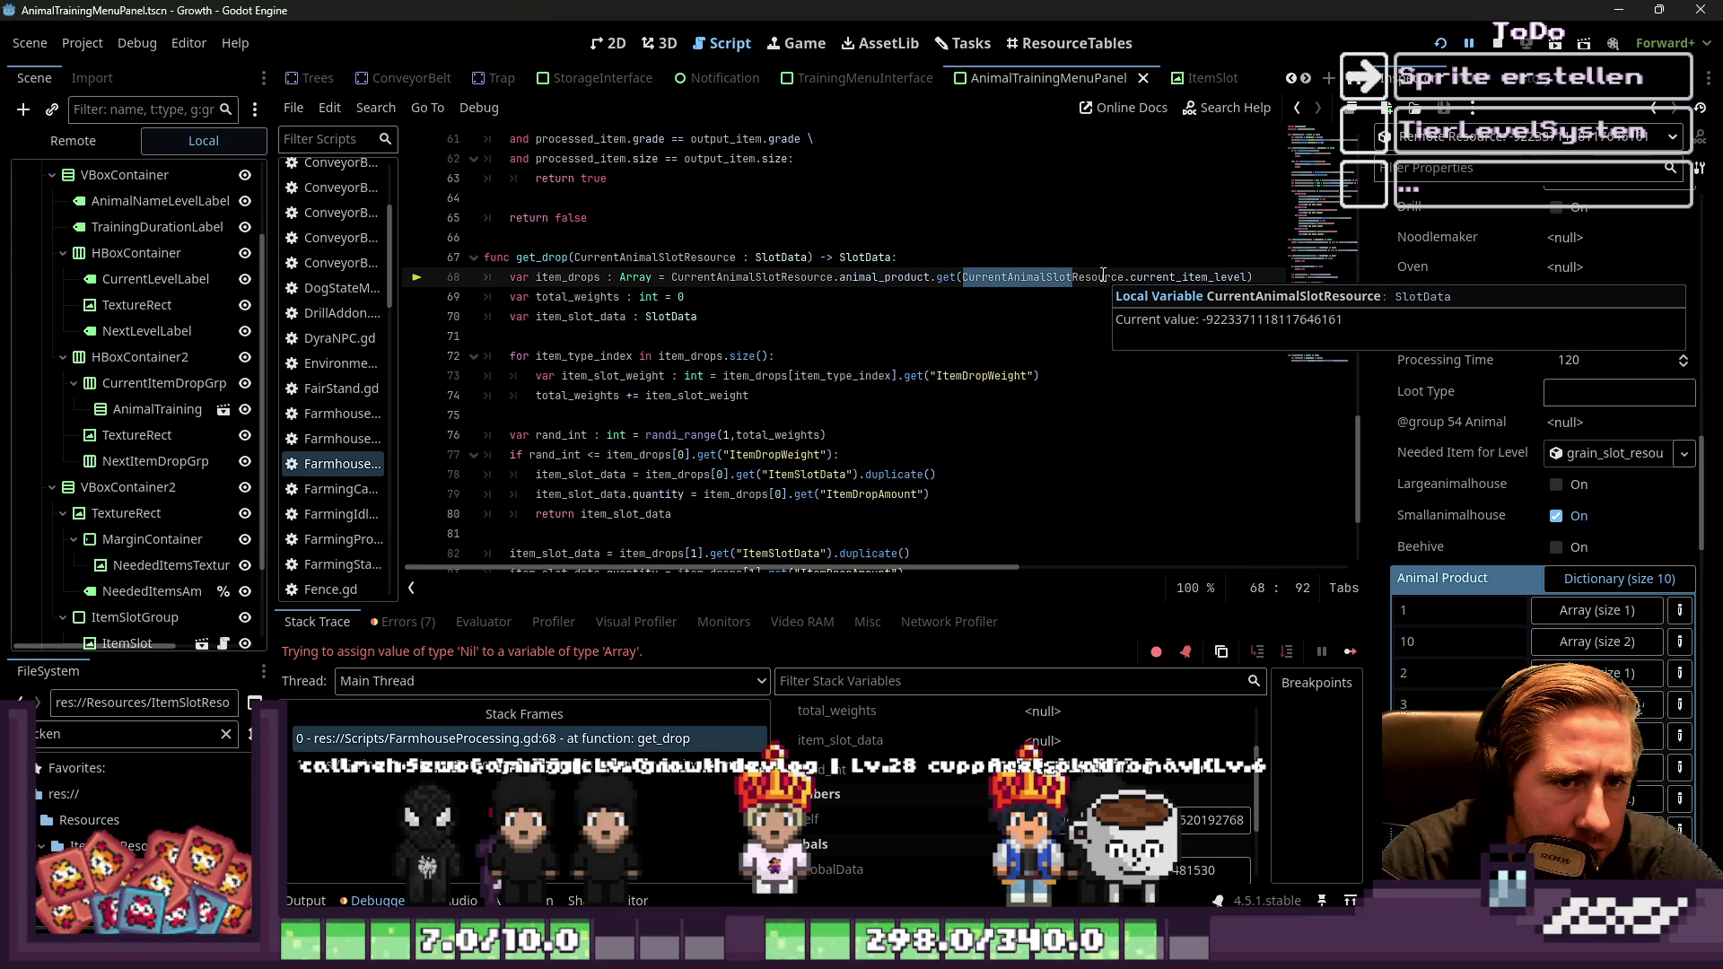
left_click(1103, 276)
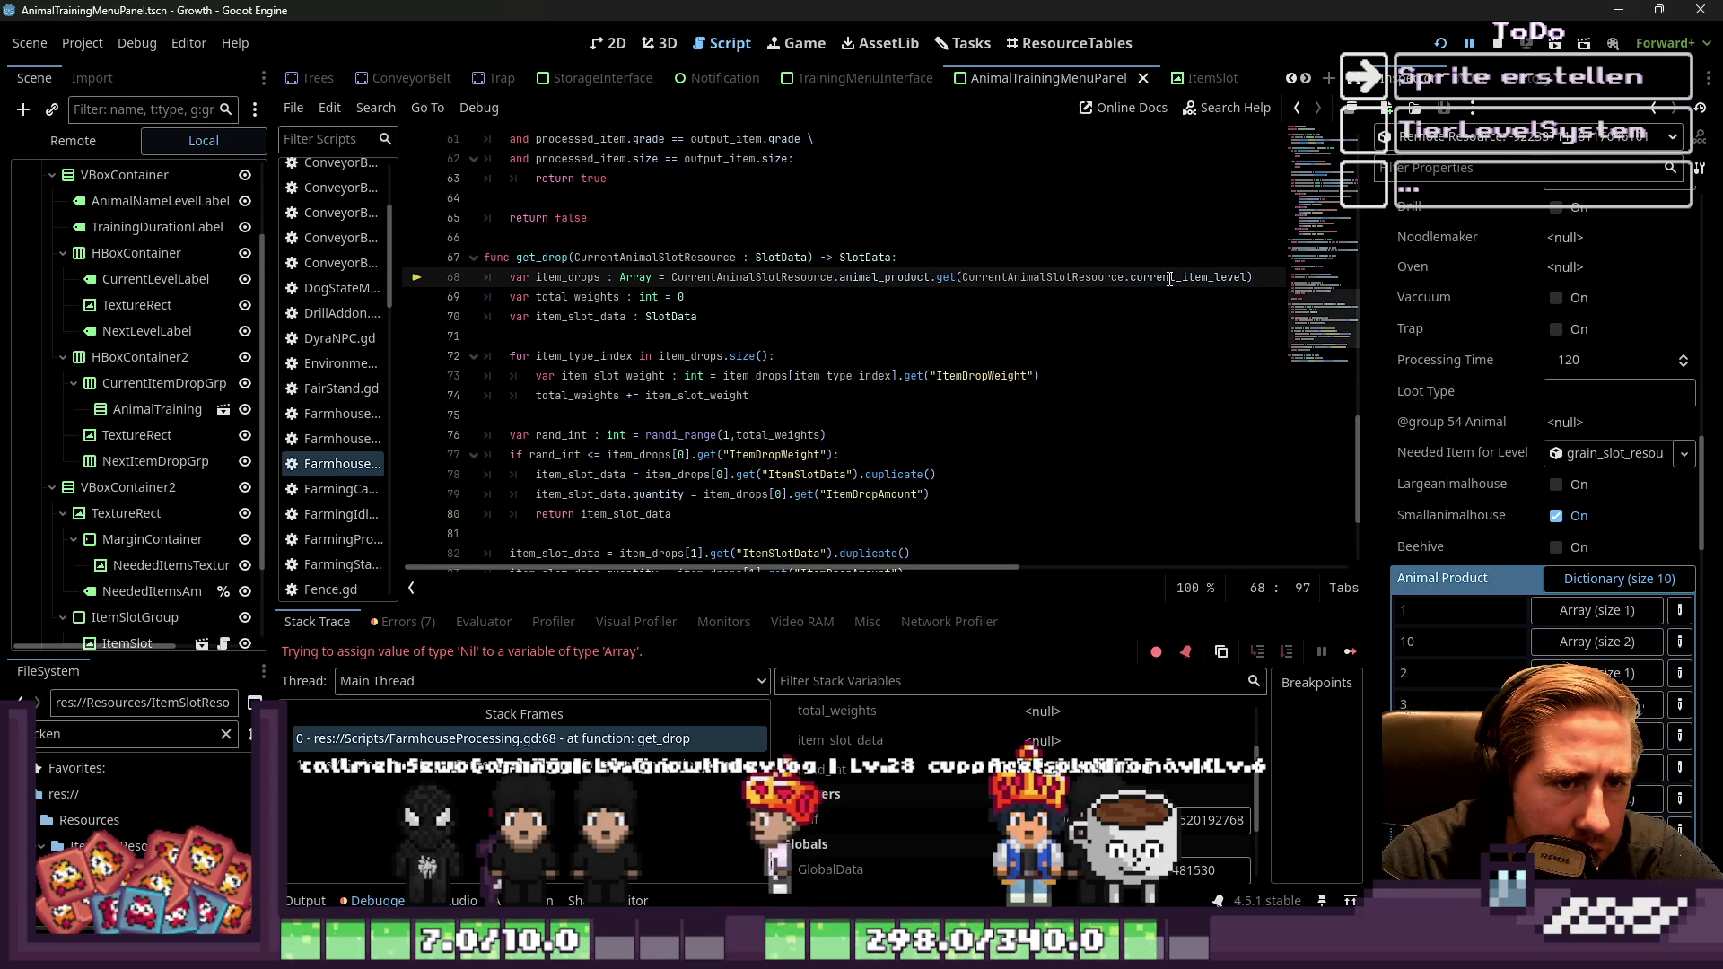
left_click(1218, 376)
left_click_drag(1250, 277, 962, 277)
key("ctrl+c")
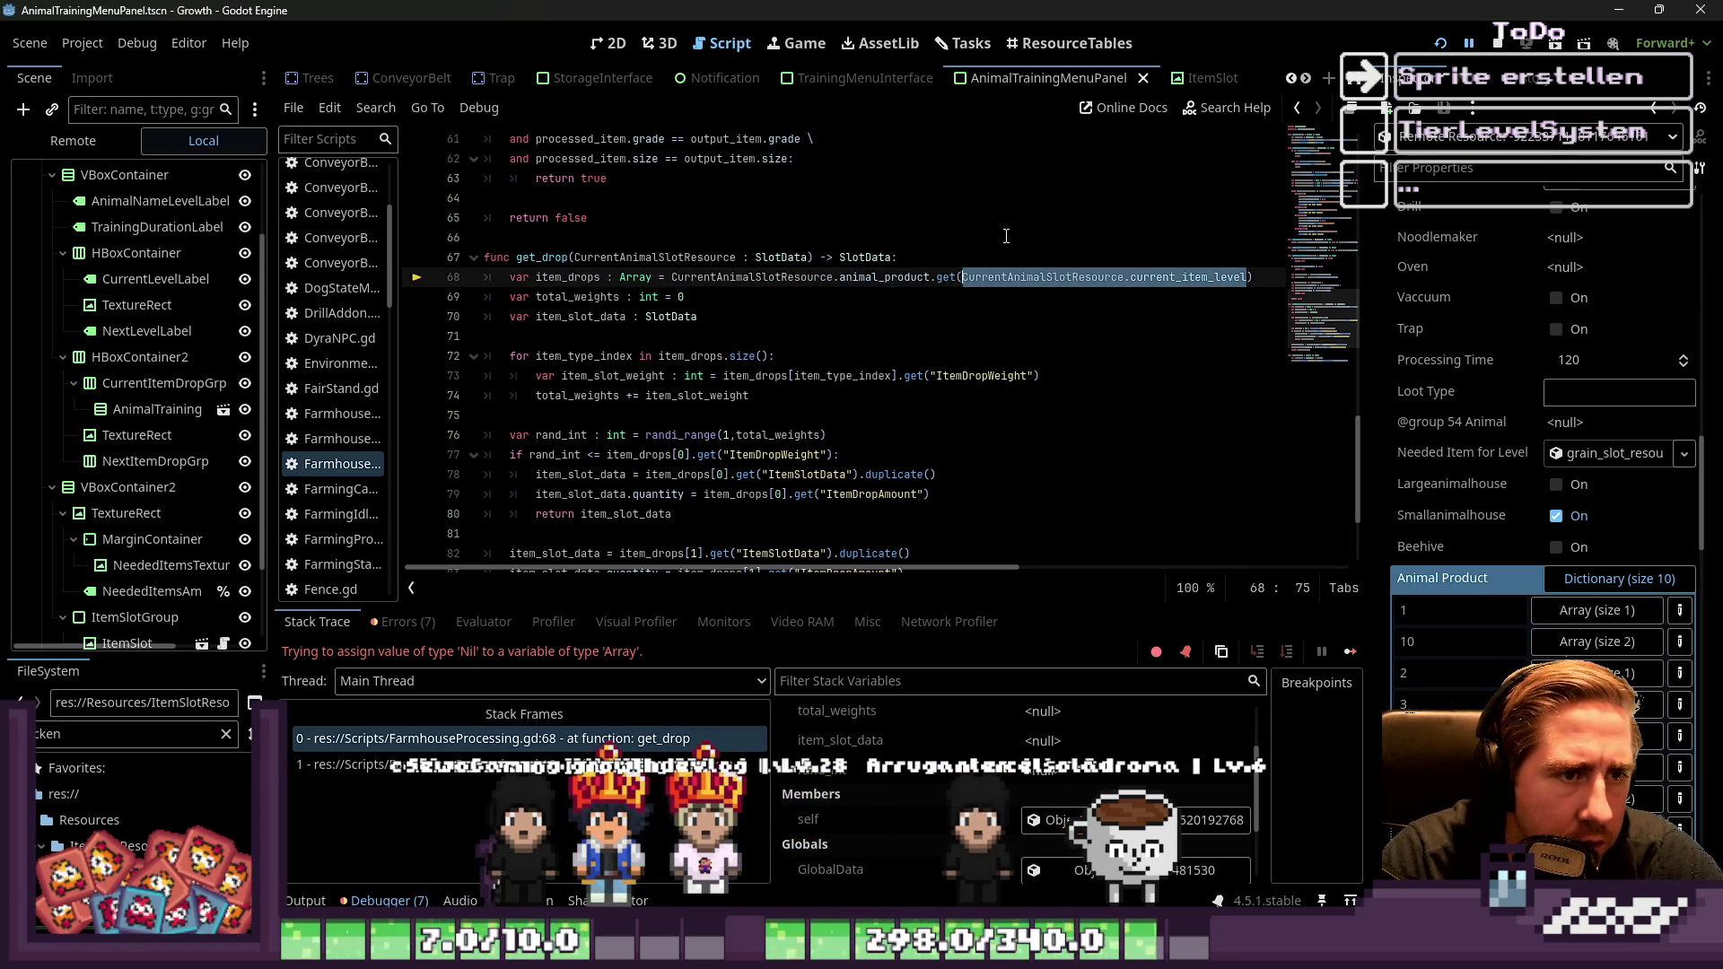
left_click(1005, 237)
left_click(1014, 255)
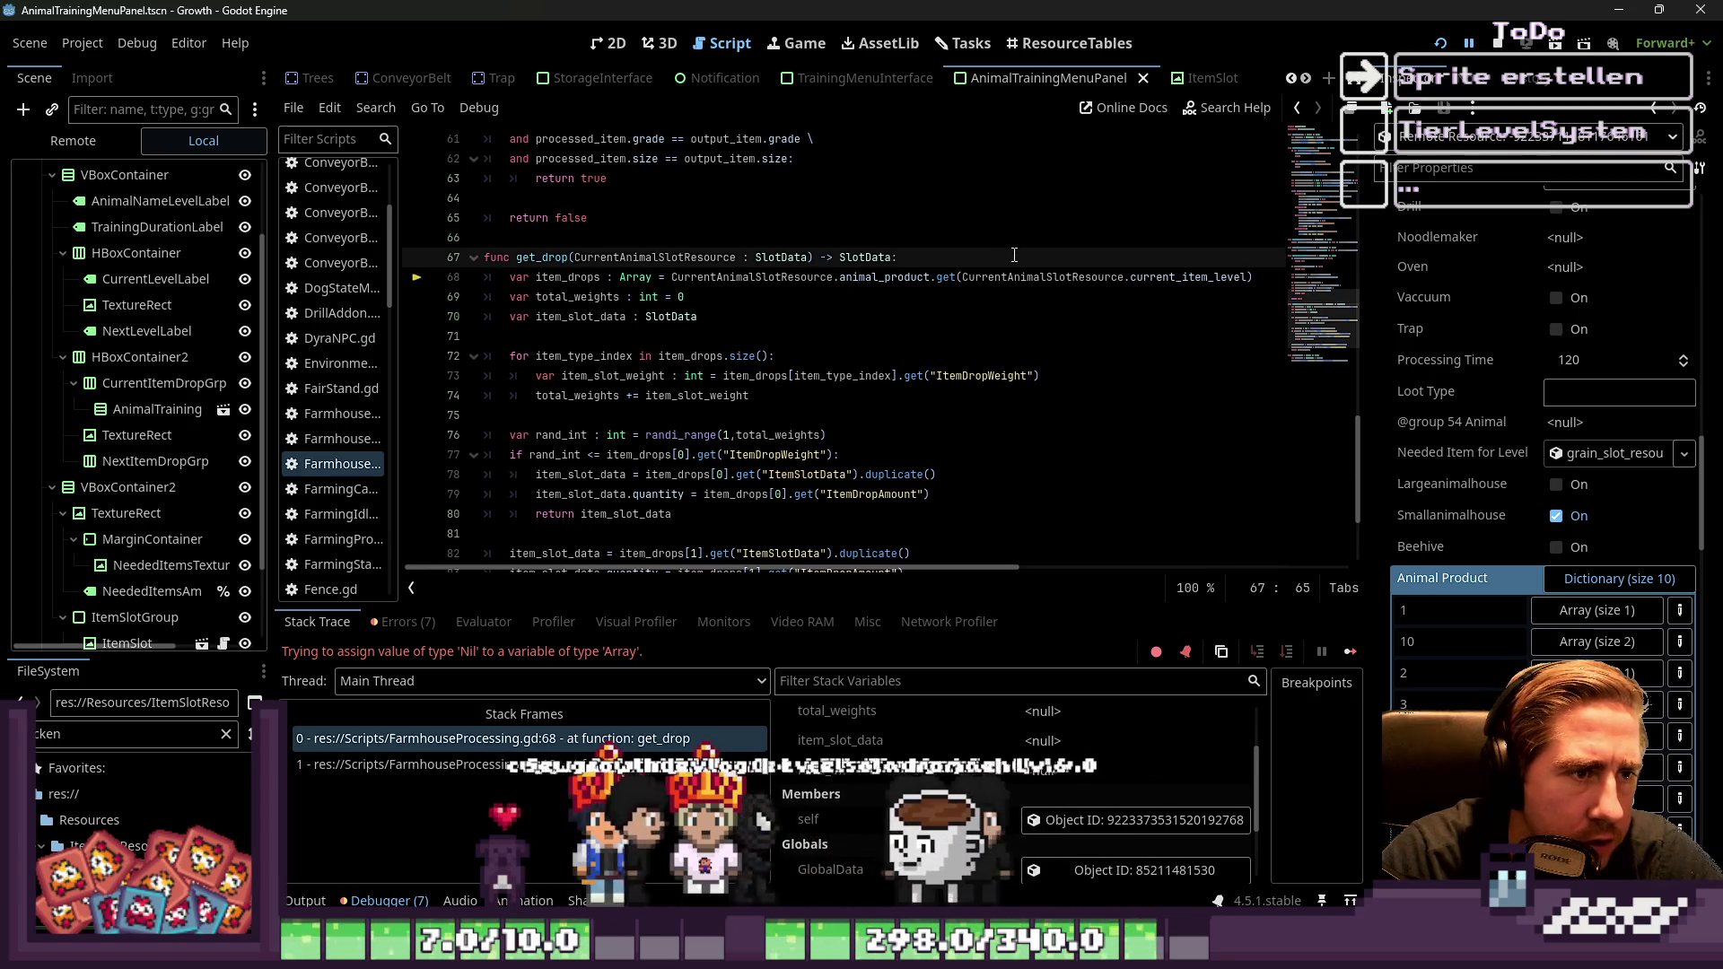
Add 'var current_item_level = CurrentAnimalSlotResource.current_item_level' below the get_drop header
key("Return")
type("var current_item_level =")
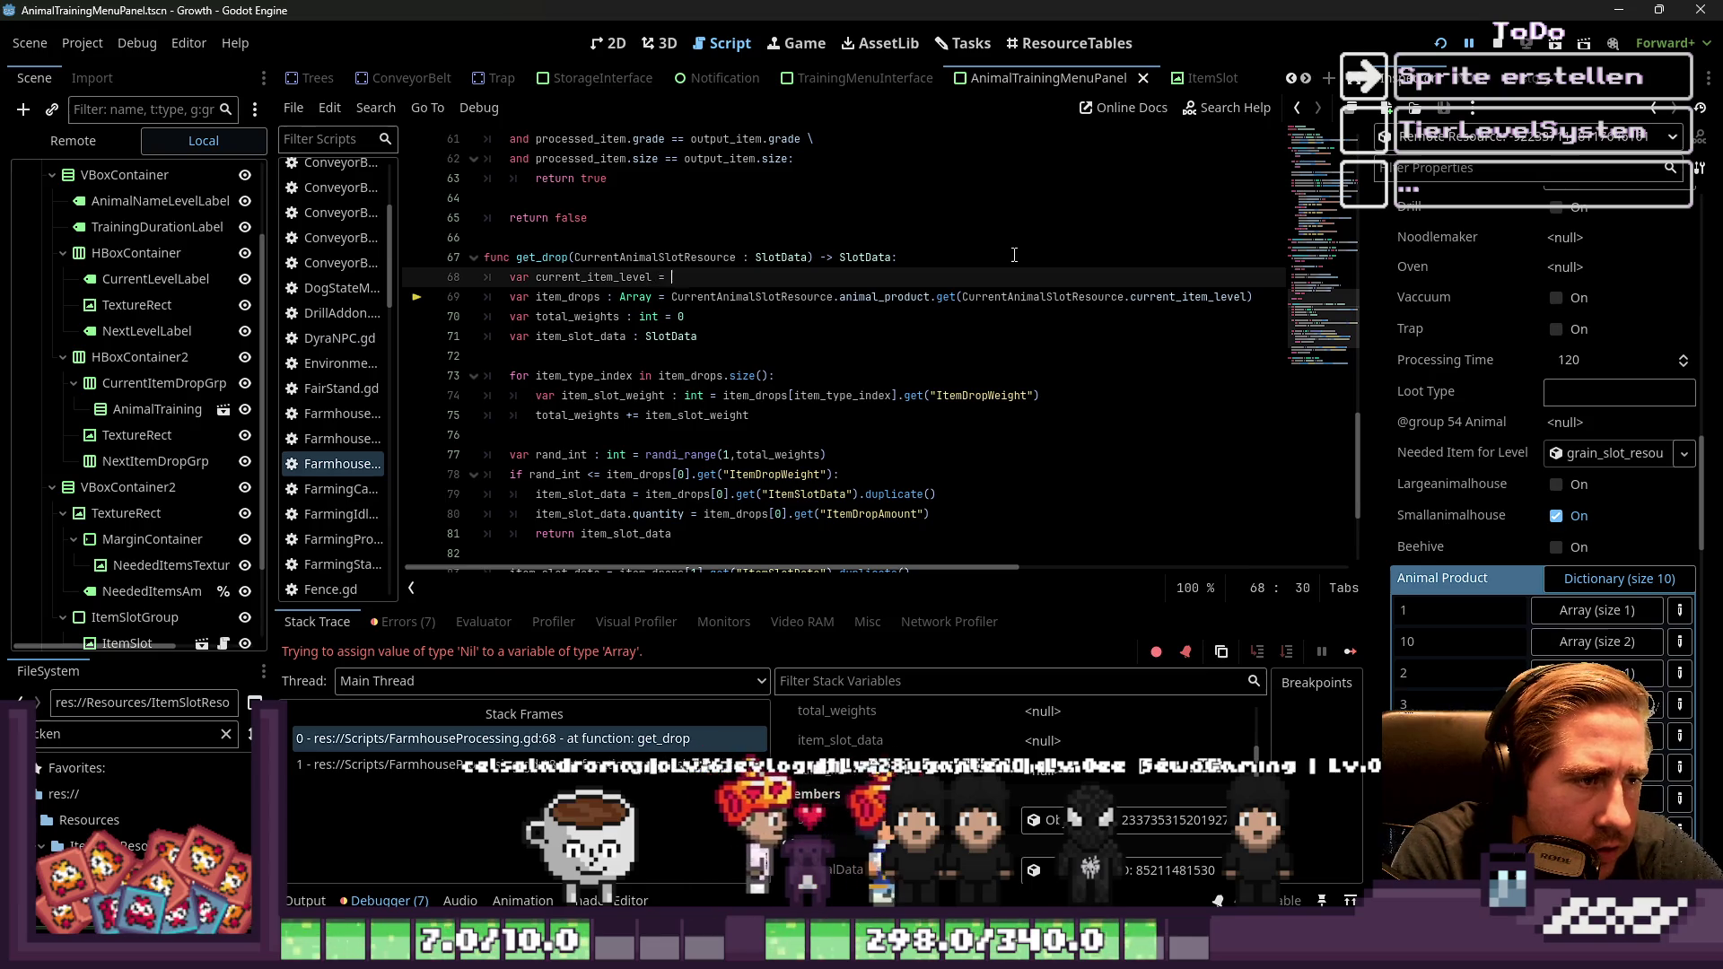
key("ctrl+v")
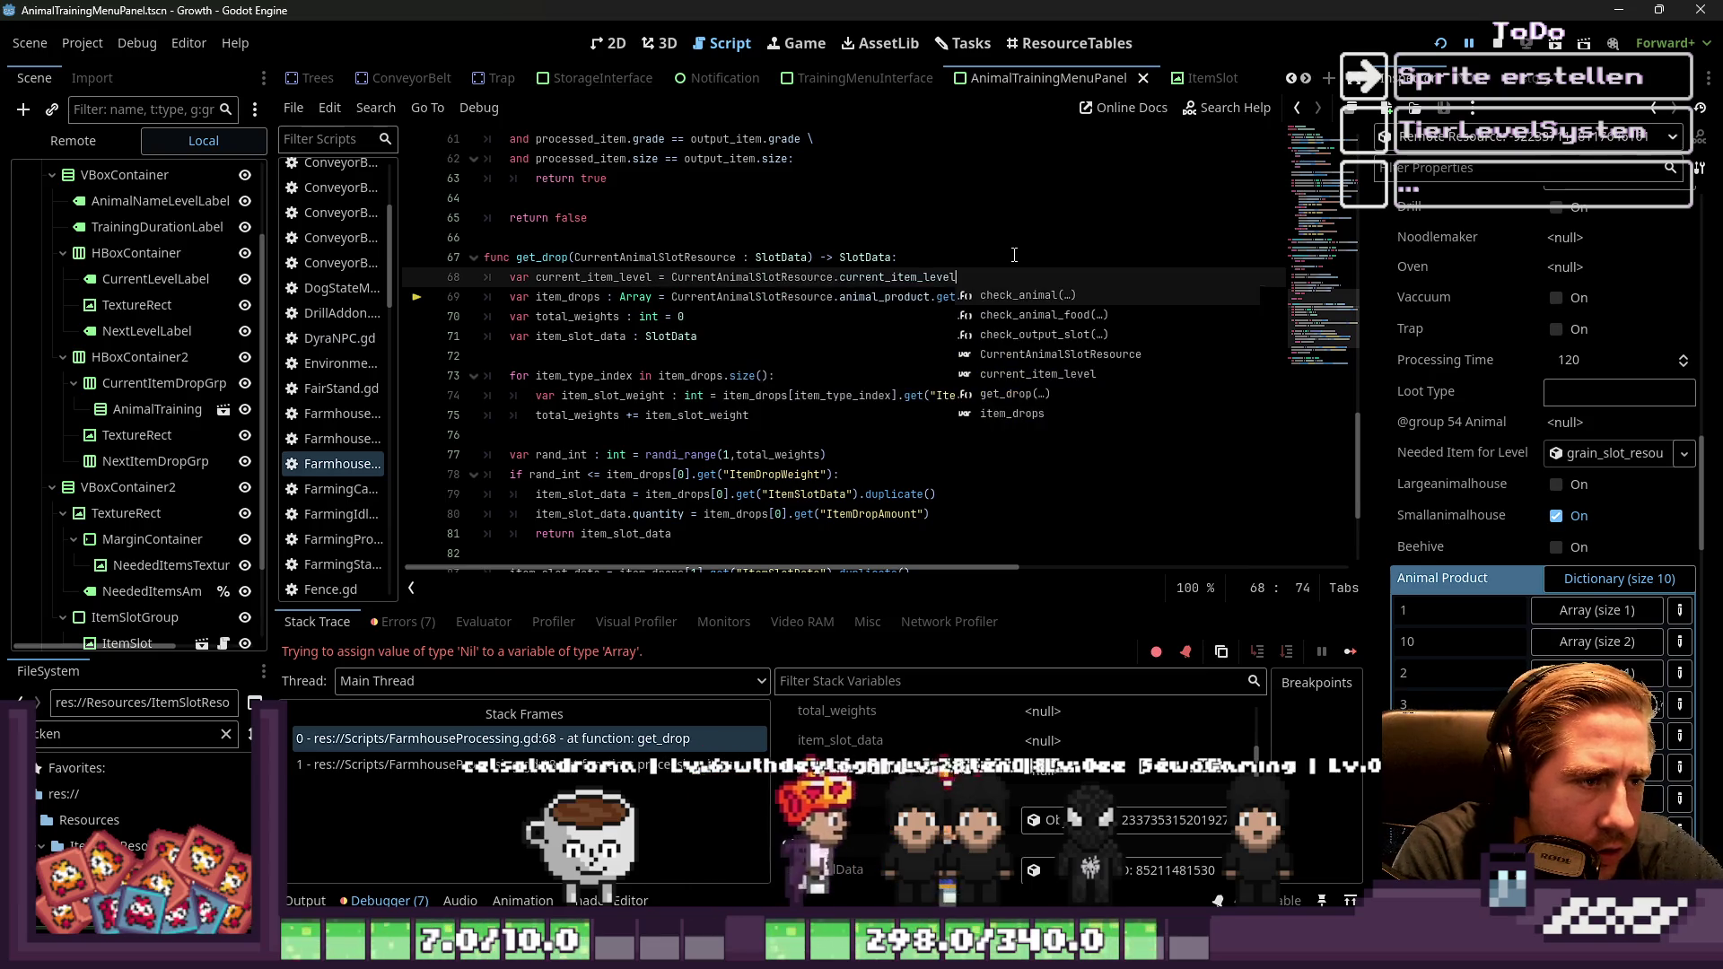
scroll(1014, 254, "up", 1)
key("Escape")
key("Home")
key("Home")
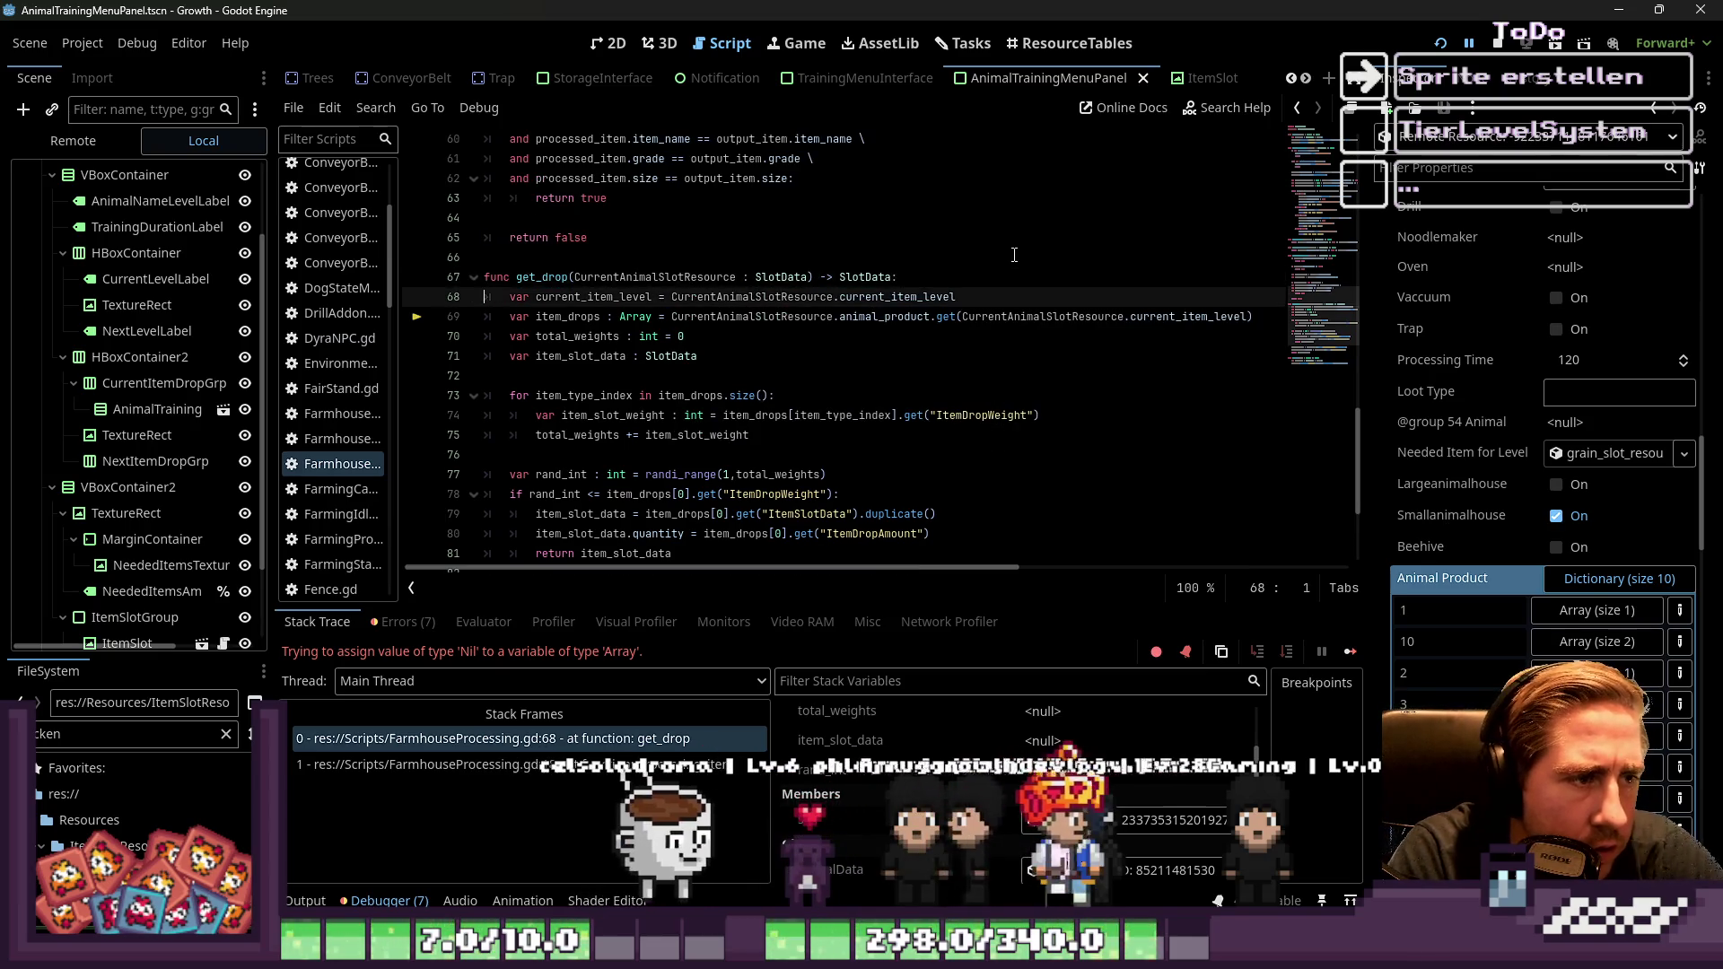
Pass current_item_level as the get() argument on line 69 and relaunch the game with F5
key("Down")
key("ctrl+Right")
key("ctrl+Right")
key("ctrl+Right")
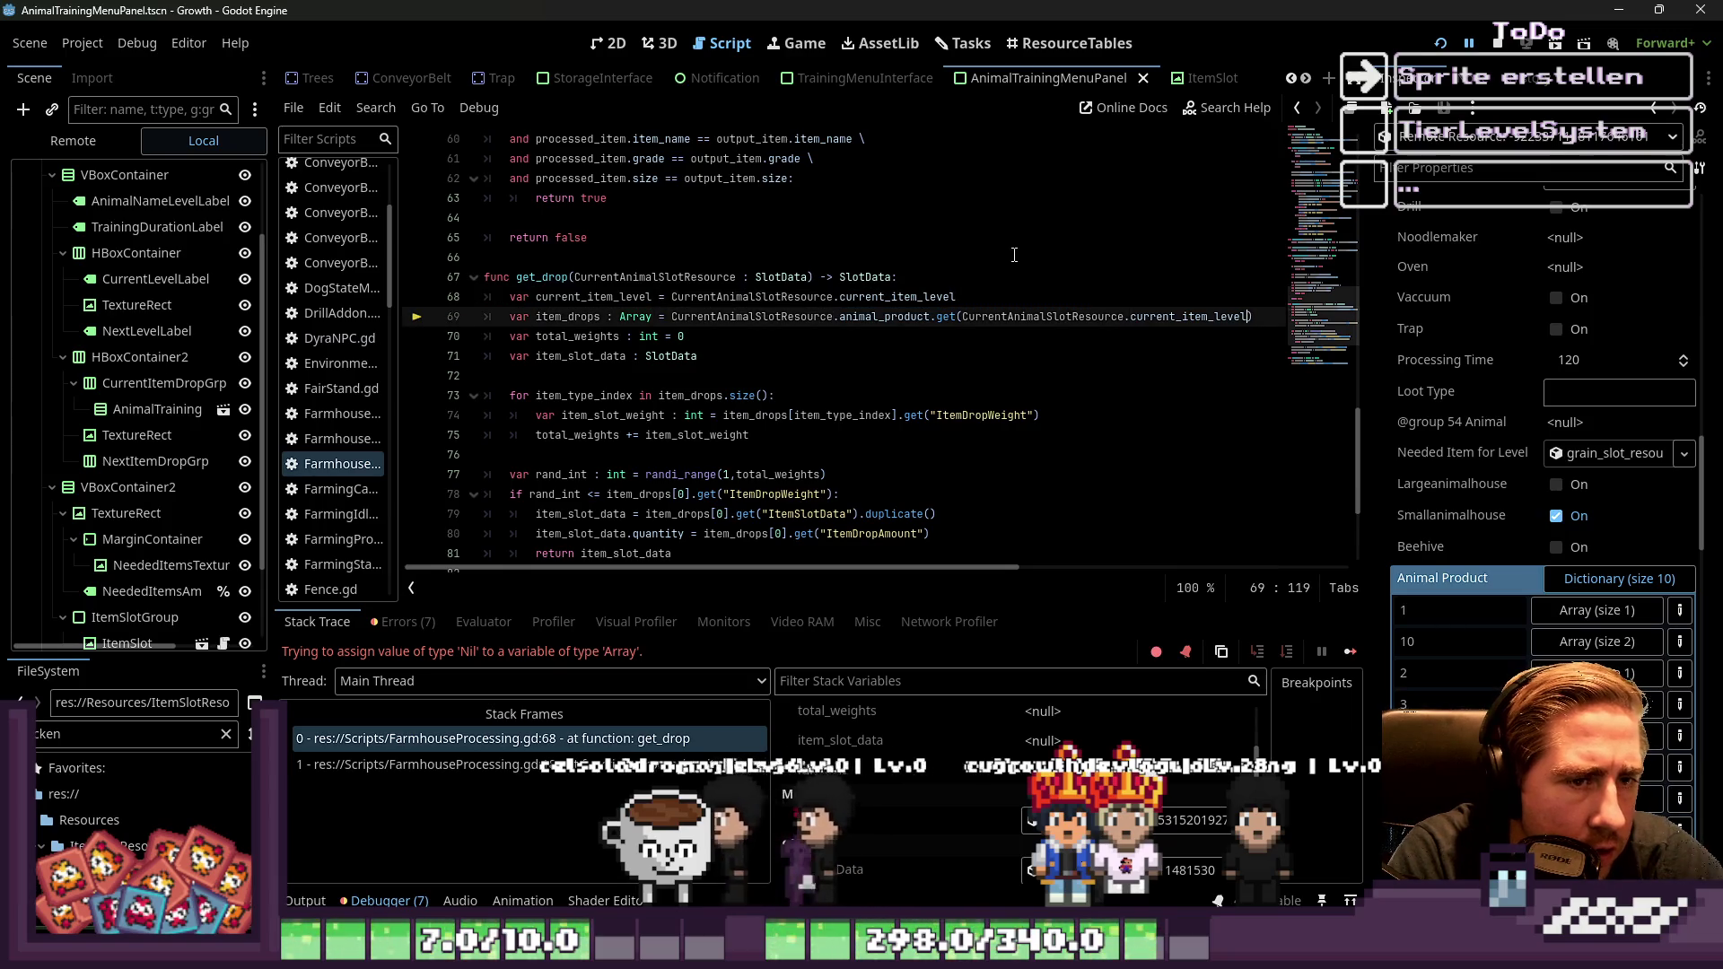
key("ctrl+shift+Left")
key("ctrl+shift+Left")
key("ctrl+shift+Left")
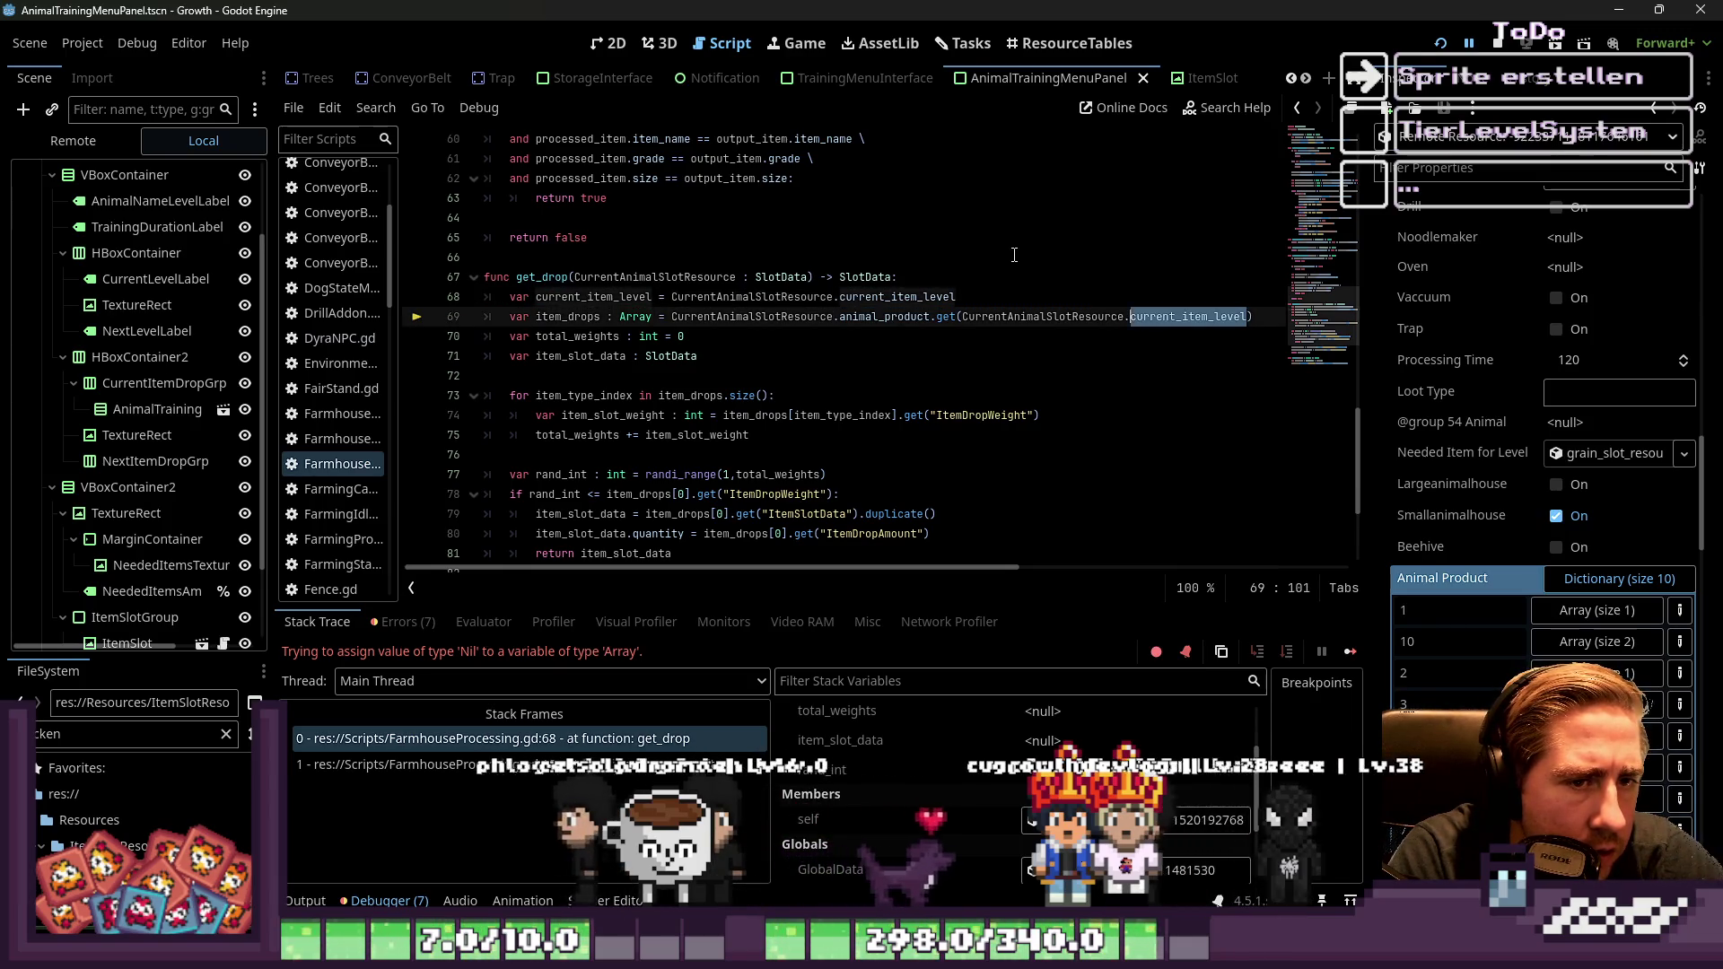
type("current_item_level")
key("Up")
key("F5")
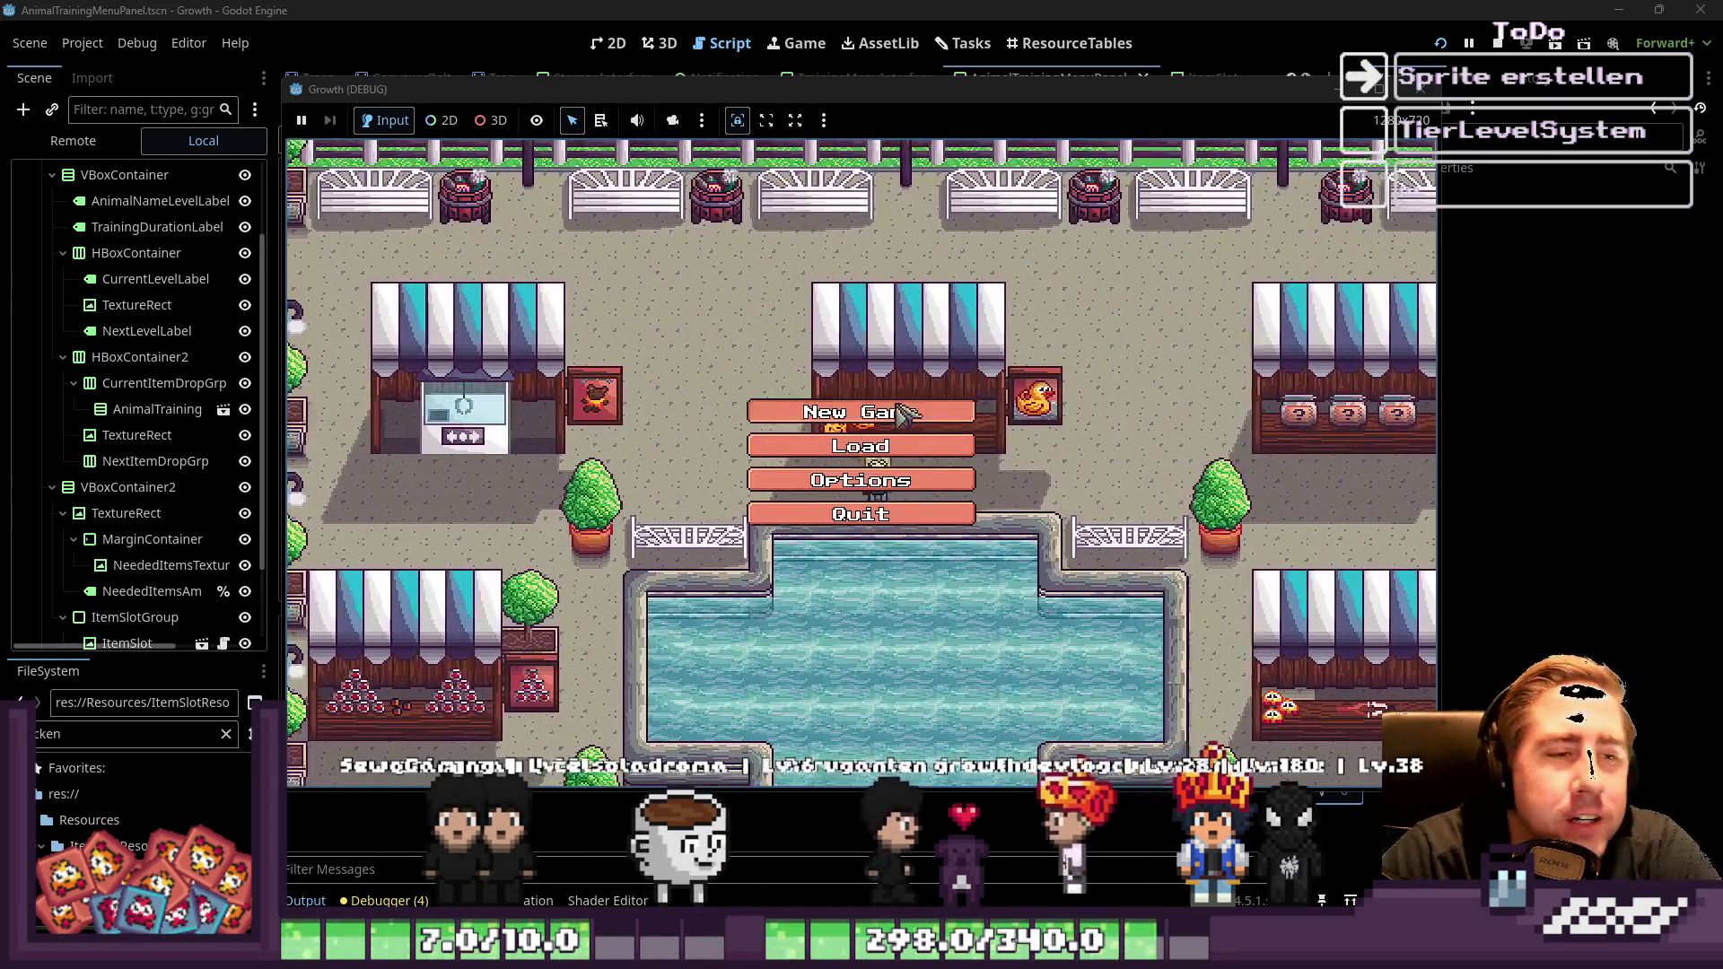
Start a new game with a character named 'dawe'
left_click(897, 409)
type("dawe")
key("Return")
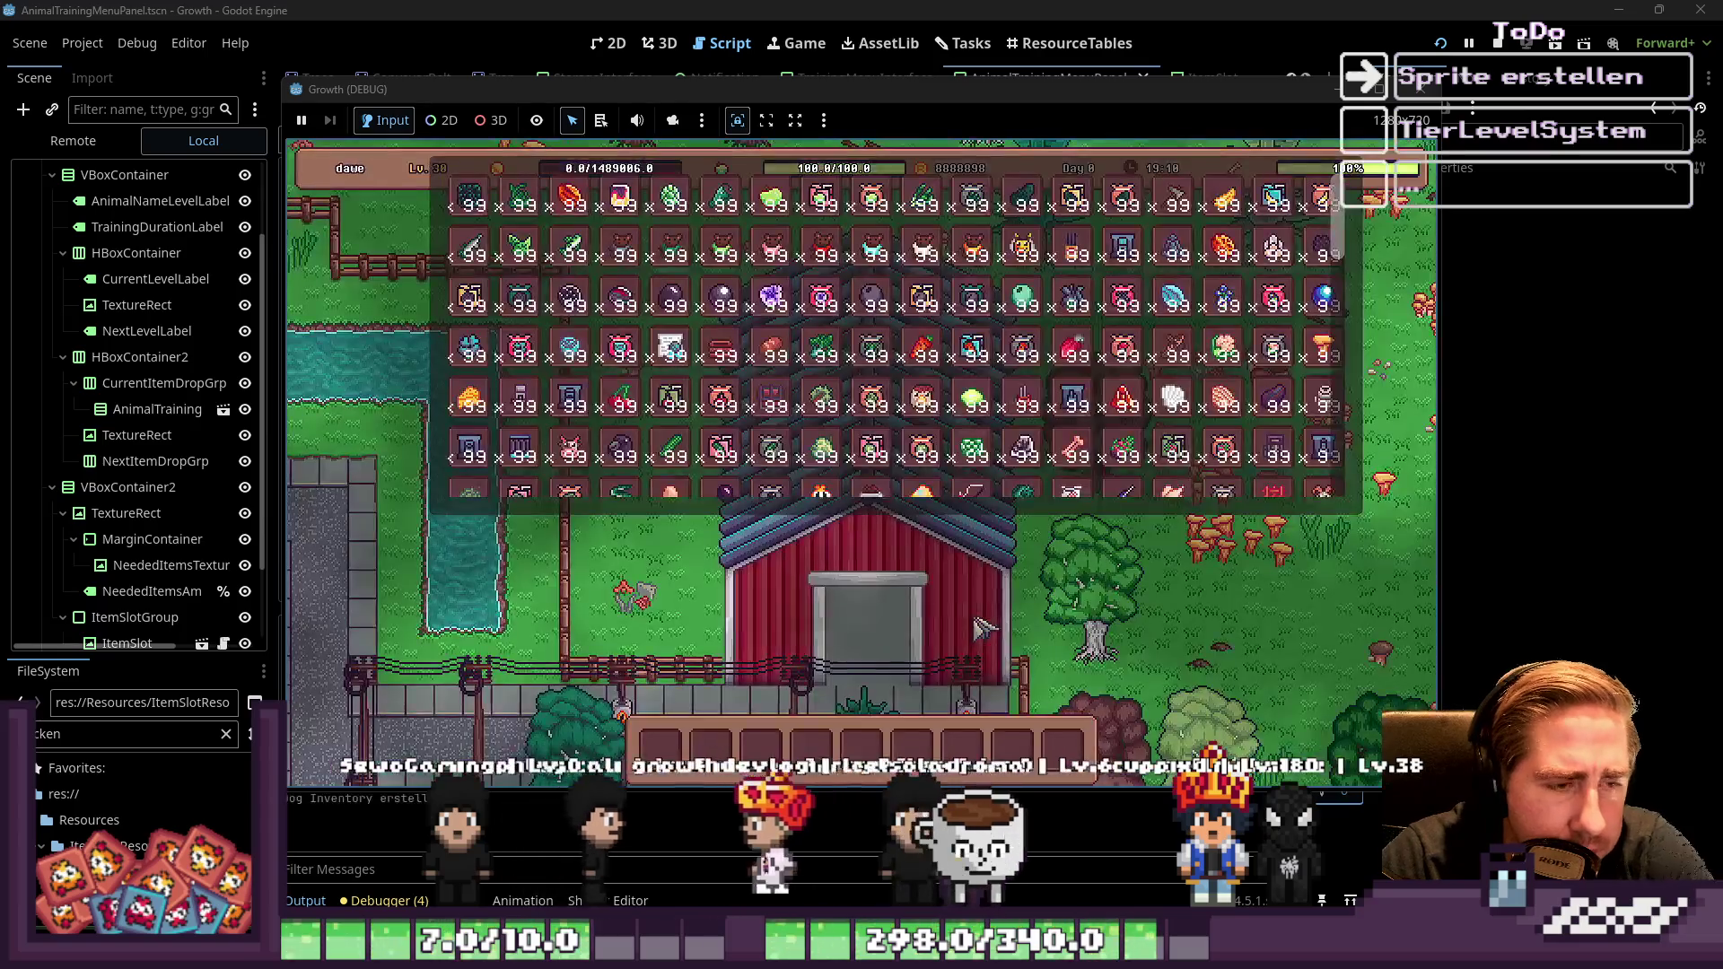
Put the chicken into hotbar slot 5 and close the inventory
left_click_drag(921, 400, 861, 745)
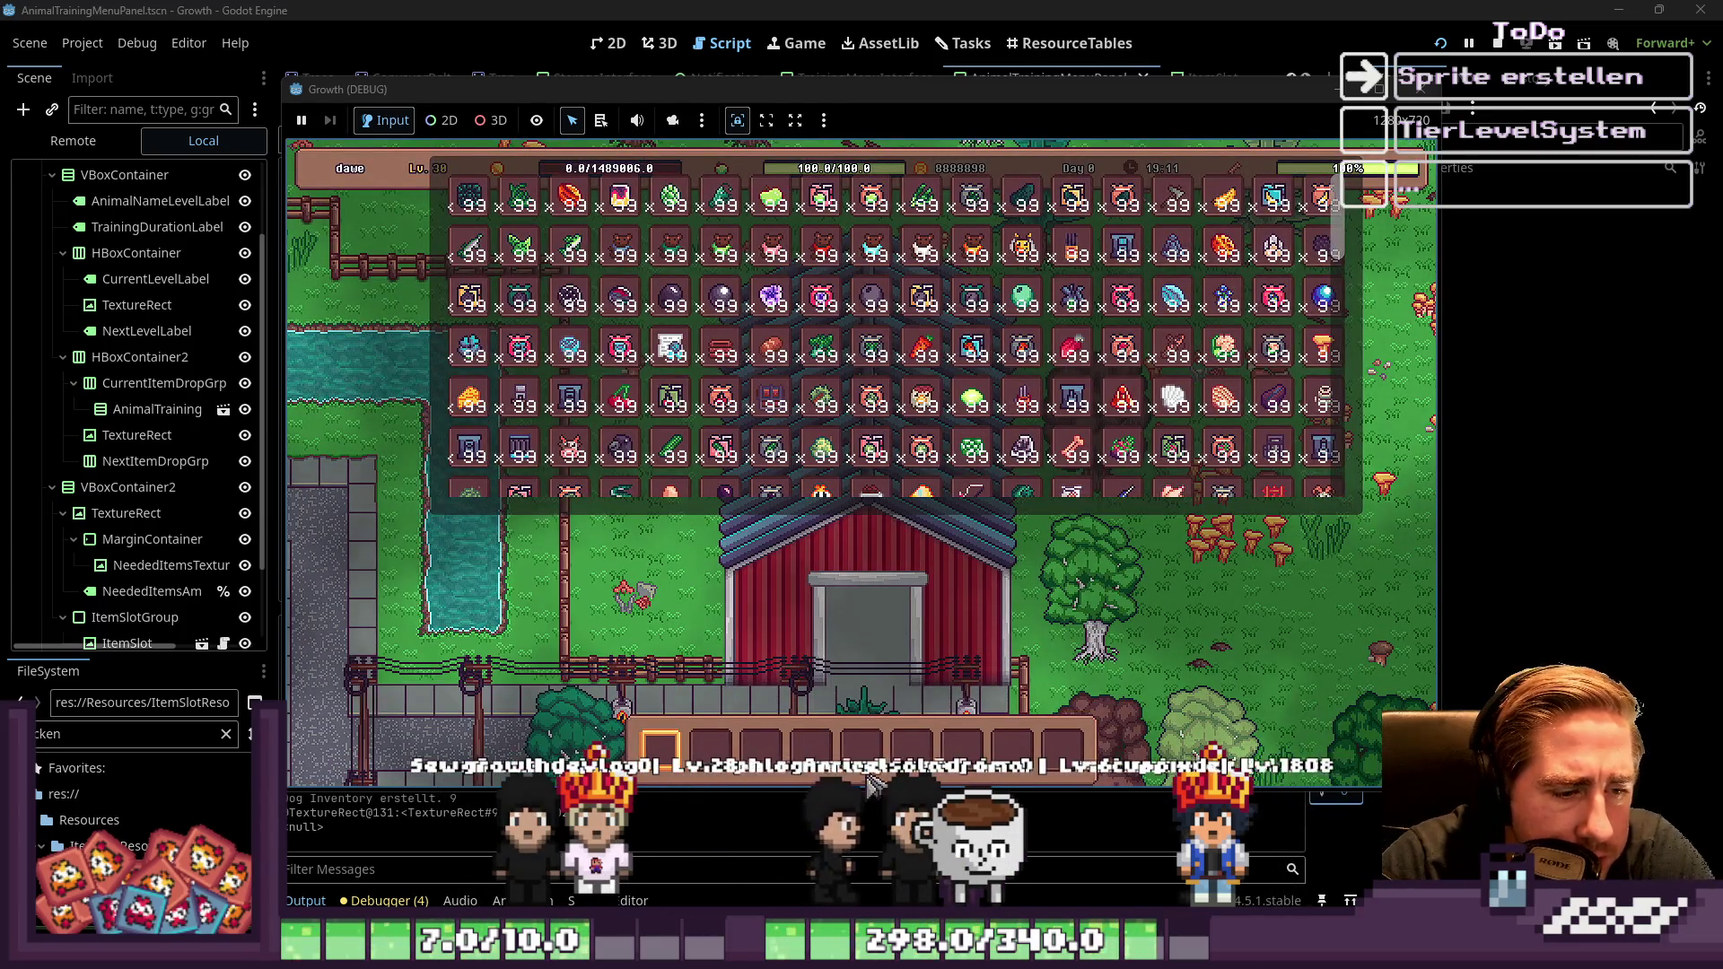
scroll(1225, 458, "down", 3)
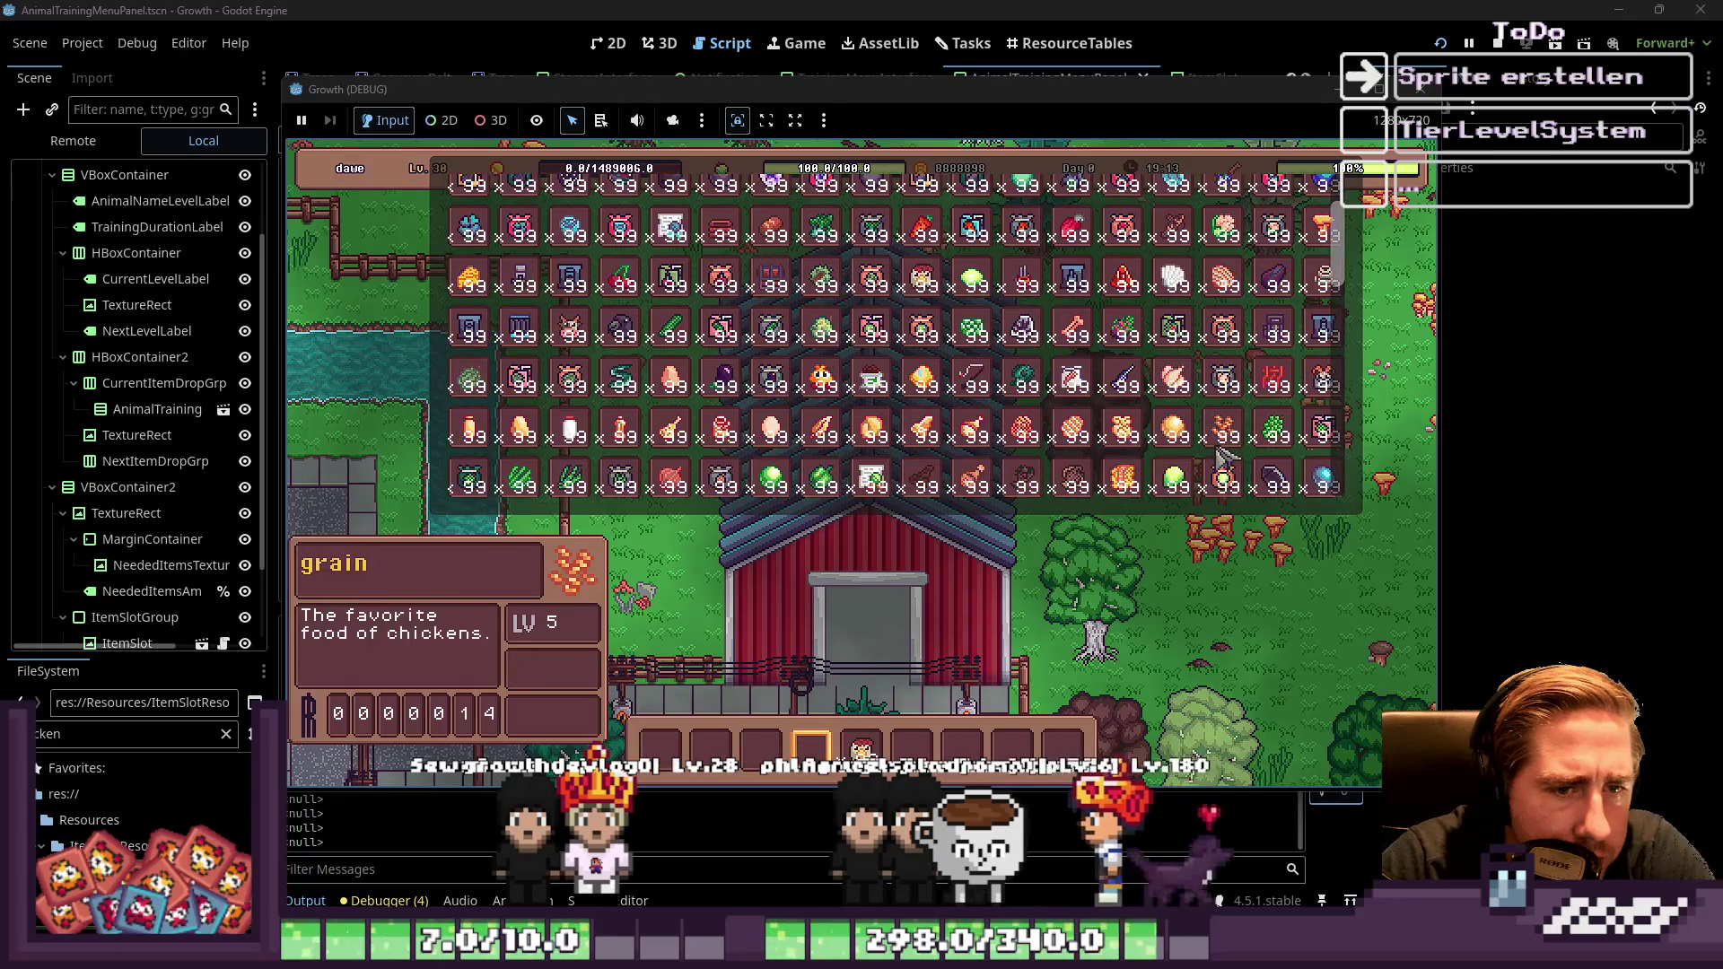
scroll(1256, 431, "down", 5)
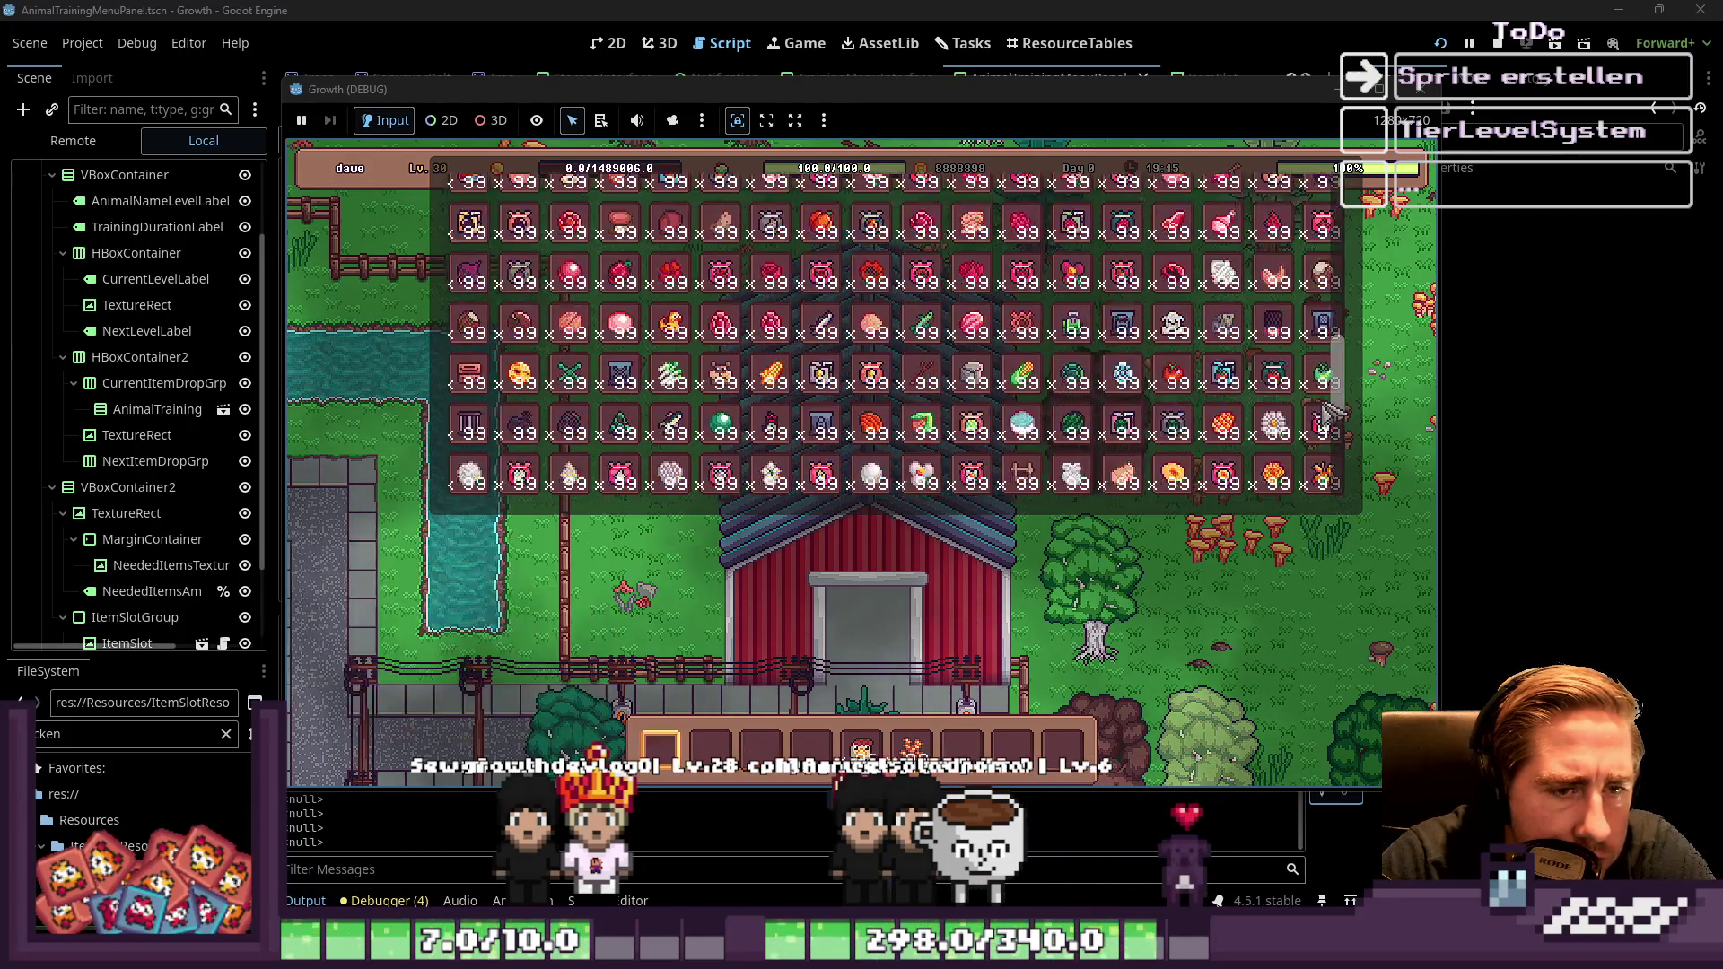
scroll(1305, 409, "down", 4)
key("i")
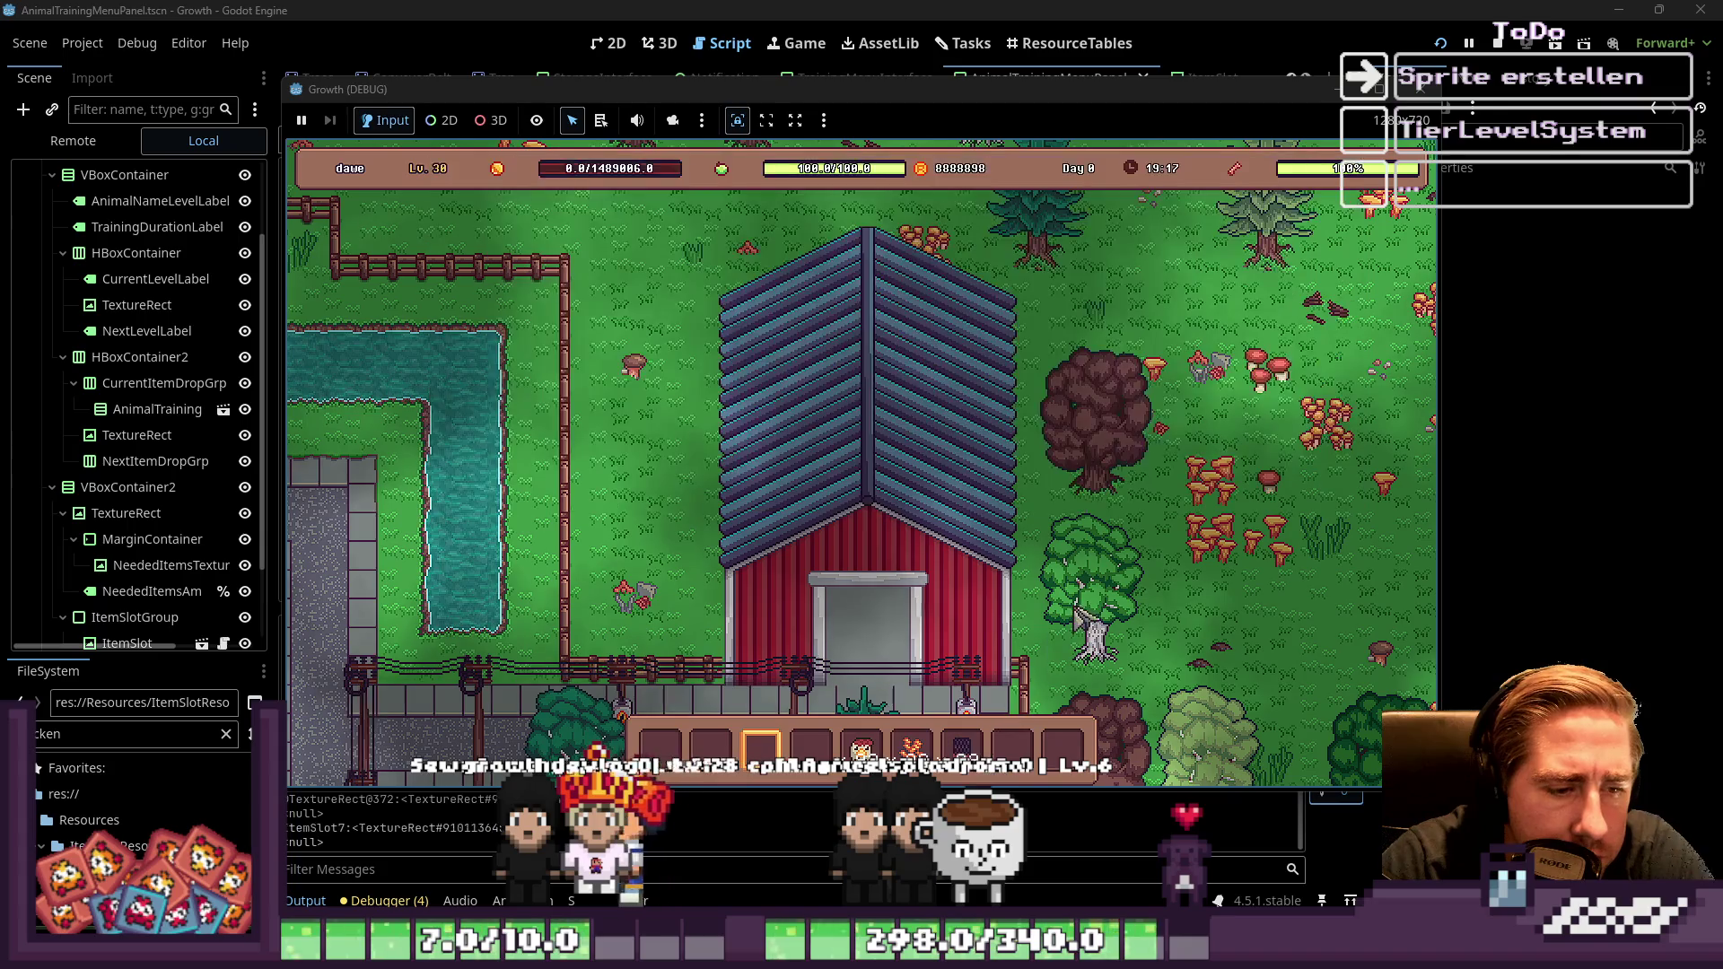
Walk down to the pond and place the chicken on the training post
key("s")
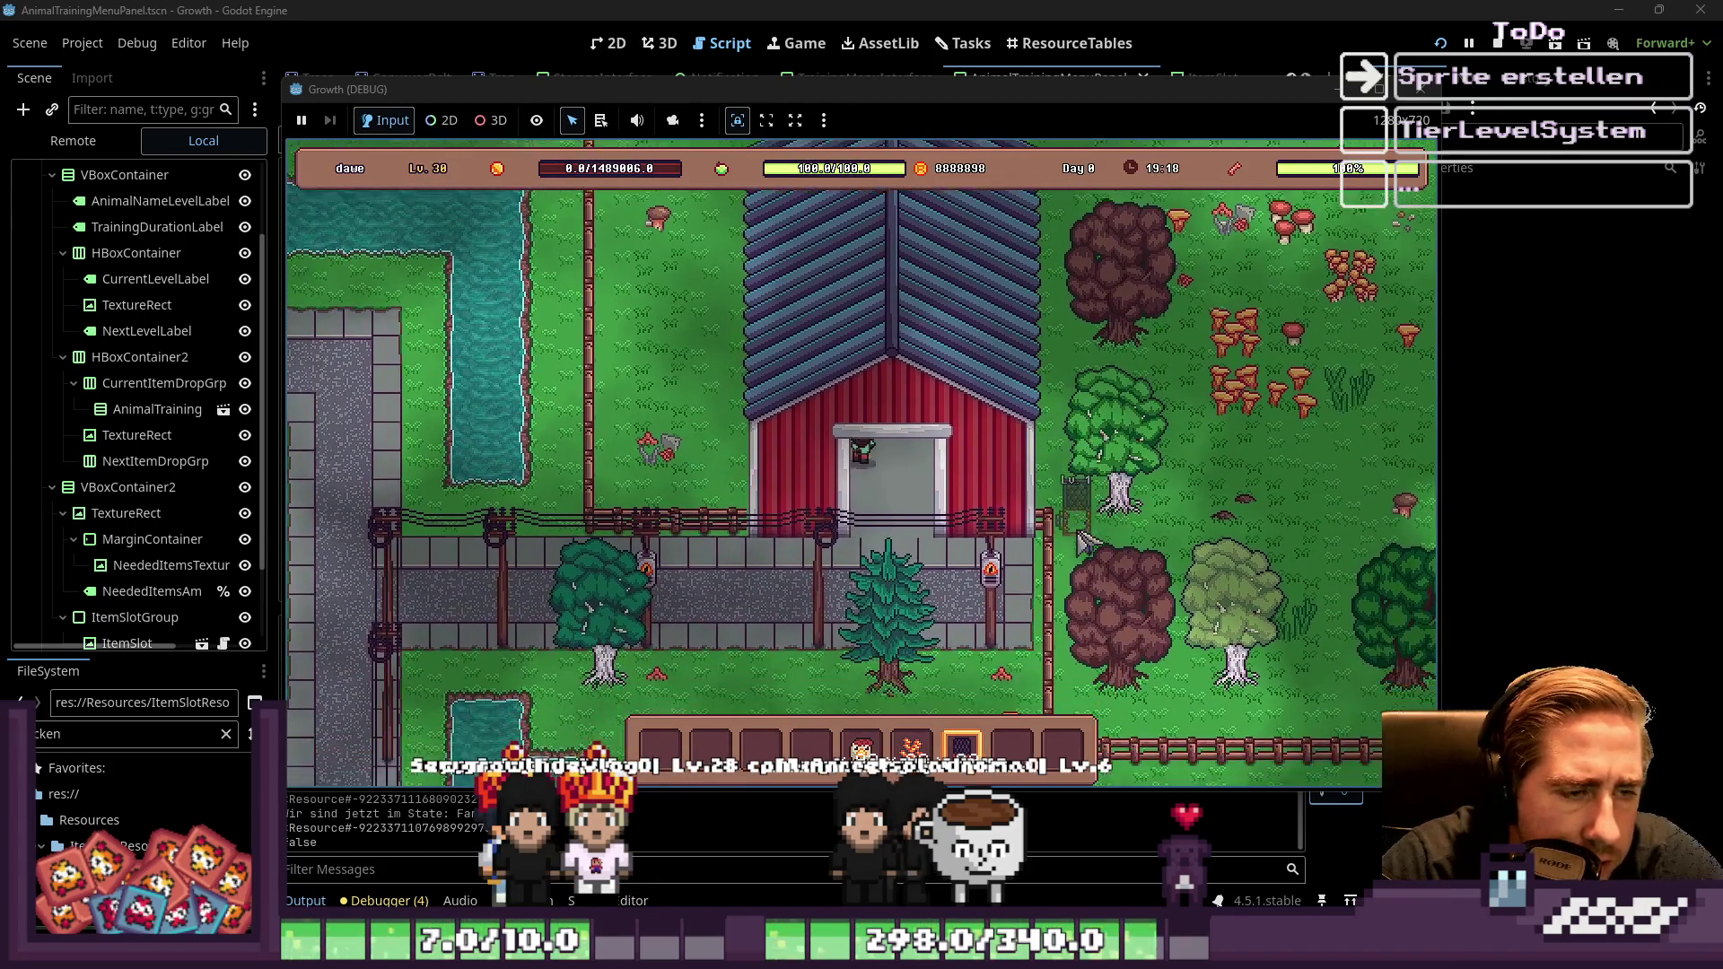
key("s")
key("a")
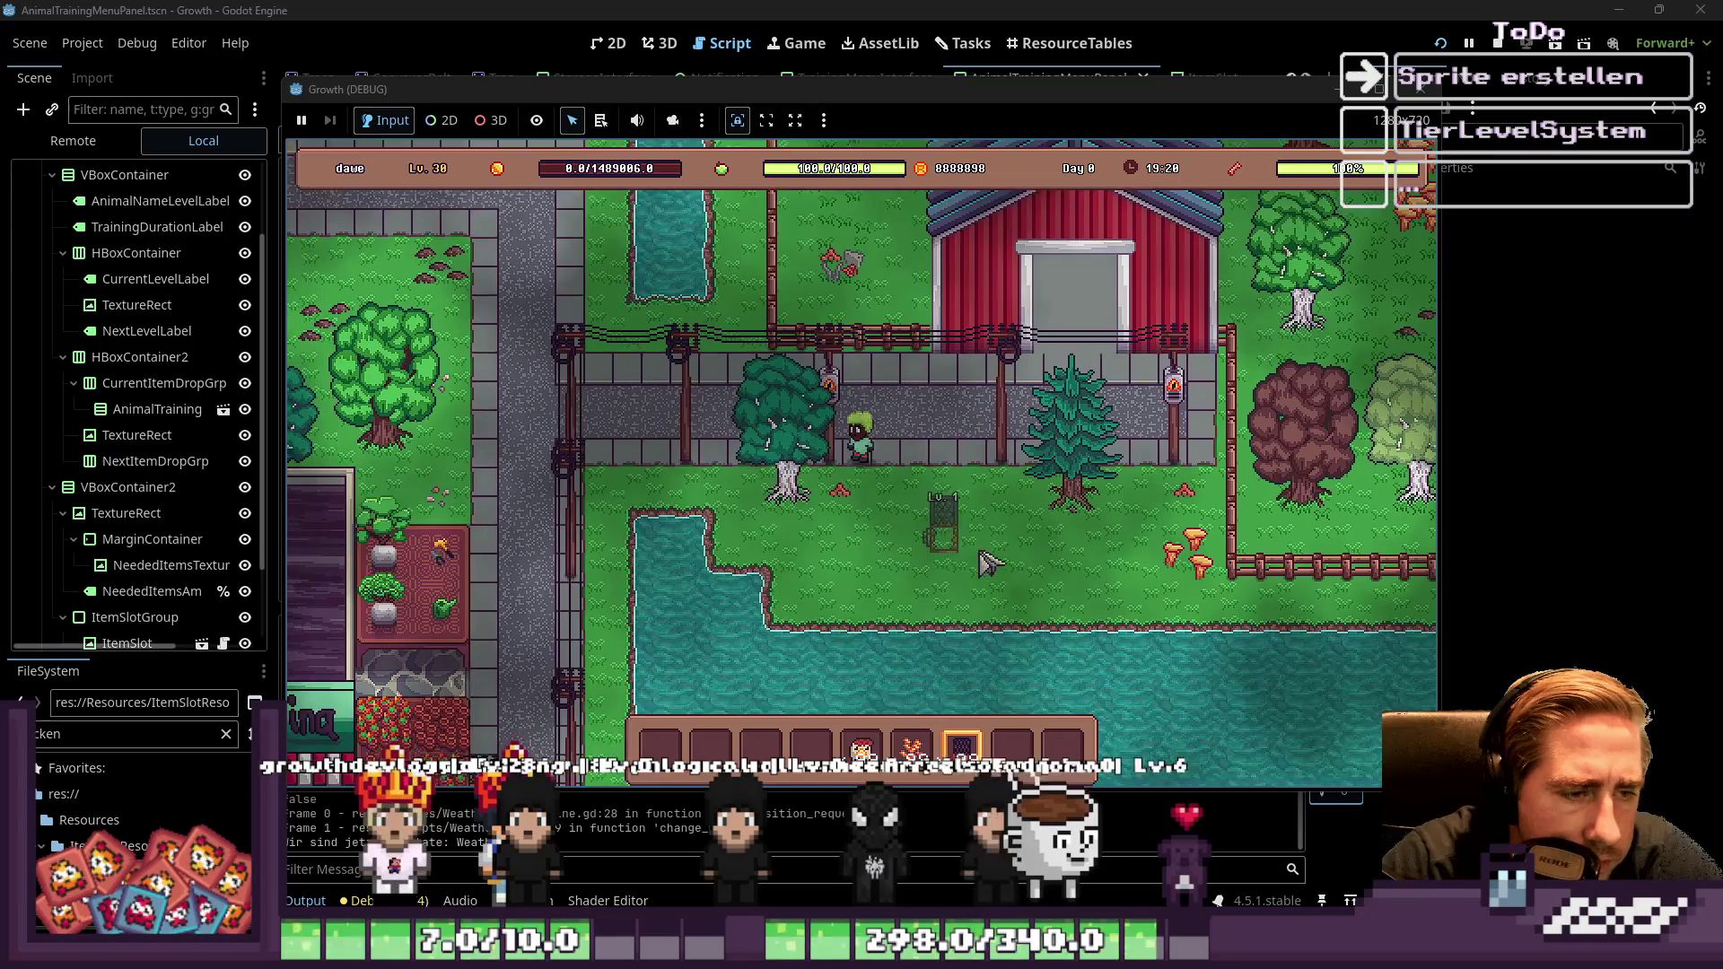
left_click(1030, 548)
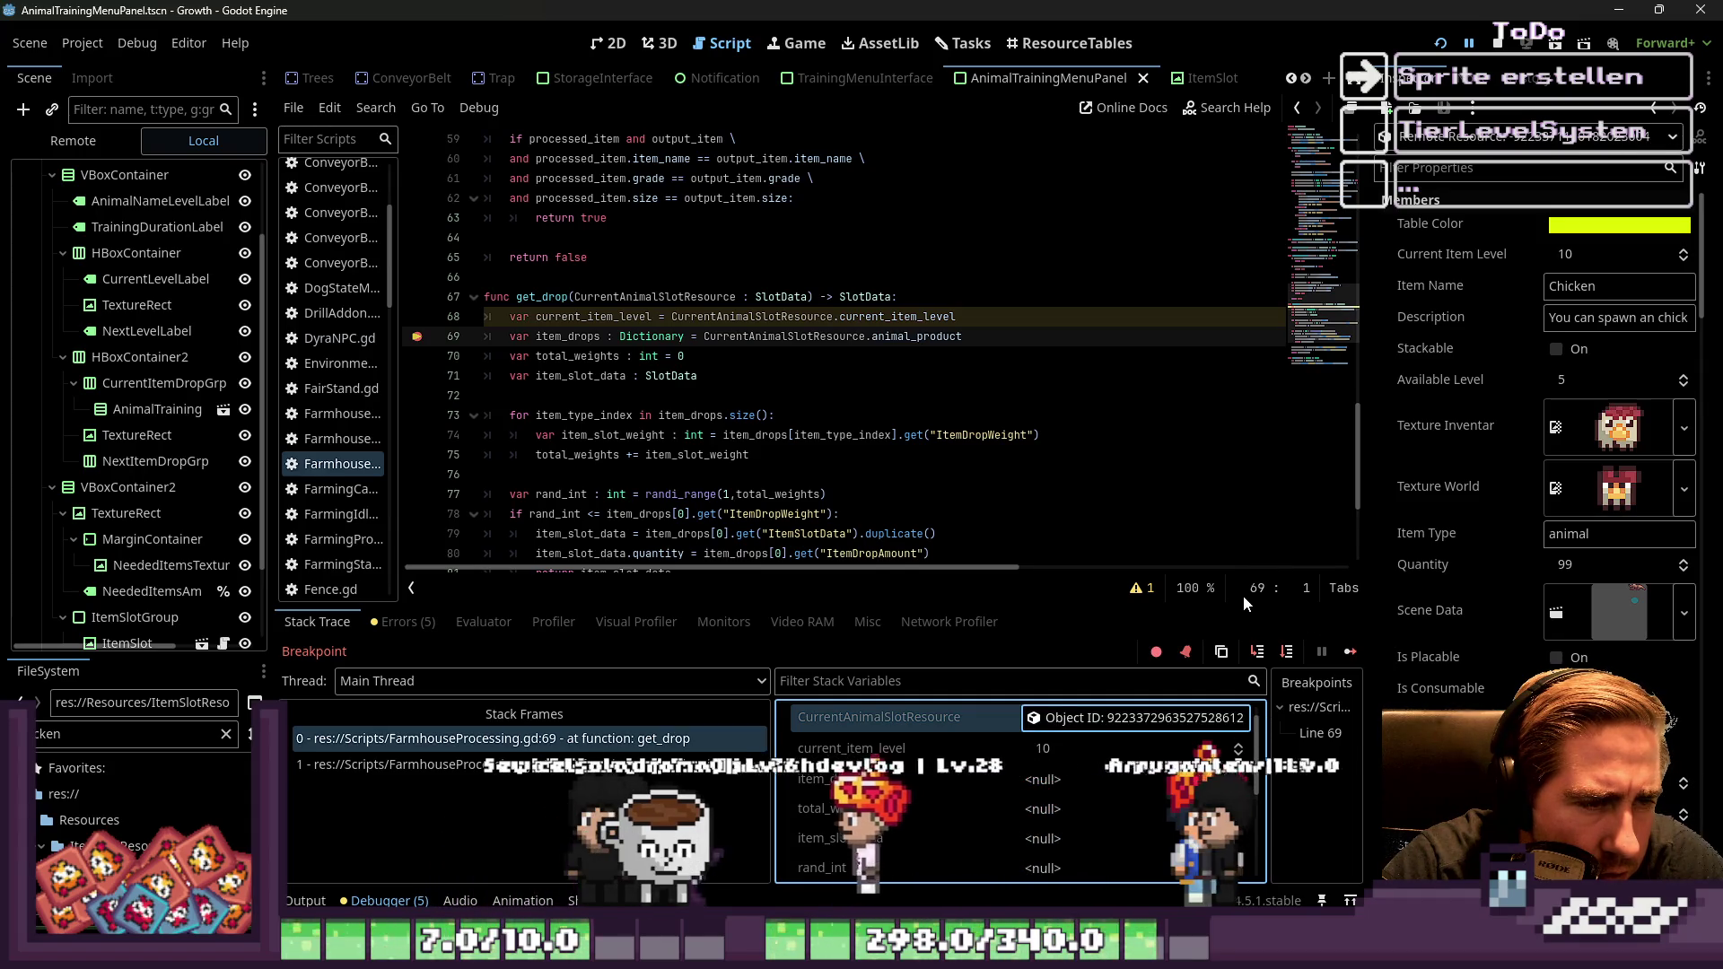
Make line 69 assign CurrentAnimalSlotResource.animal_product directly to item_drops
left_click(709, 297)
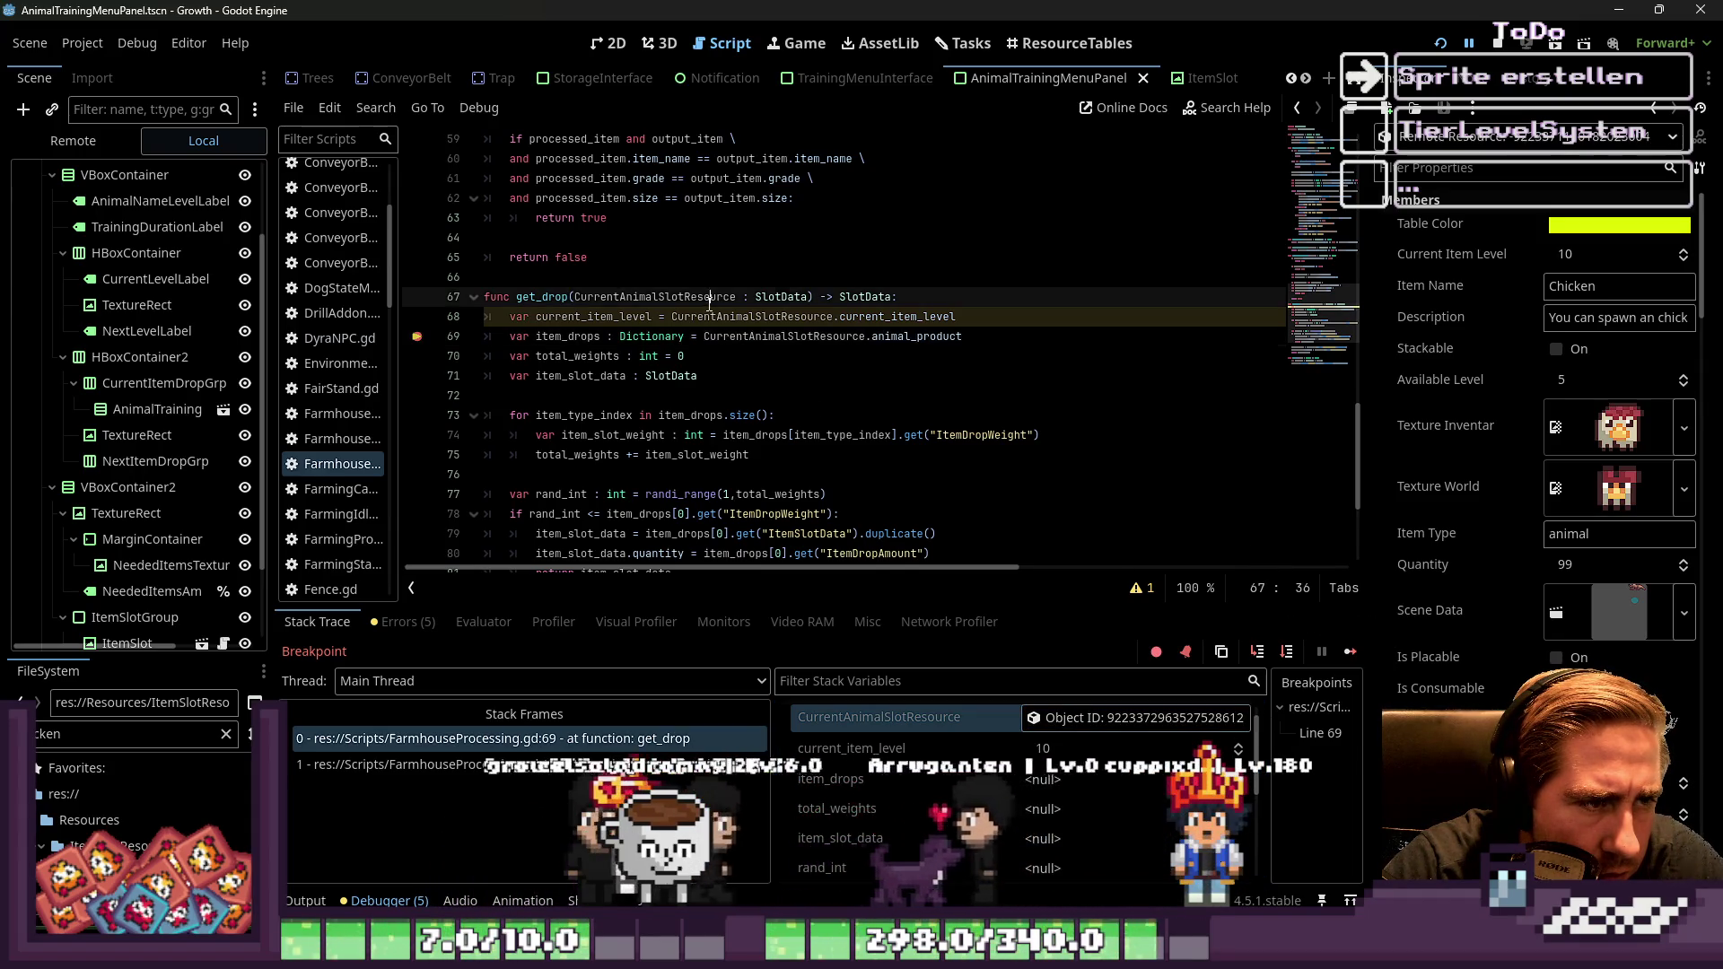
double_click(709, 298)
double_click(915, 336)
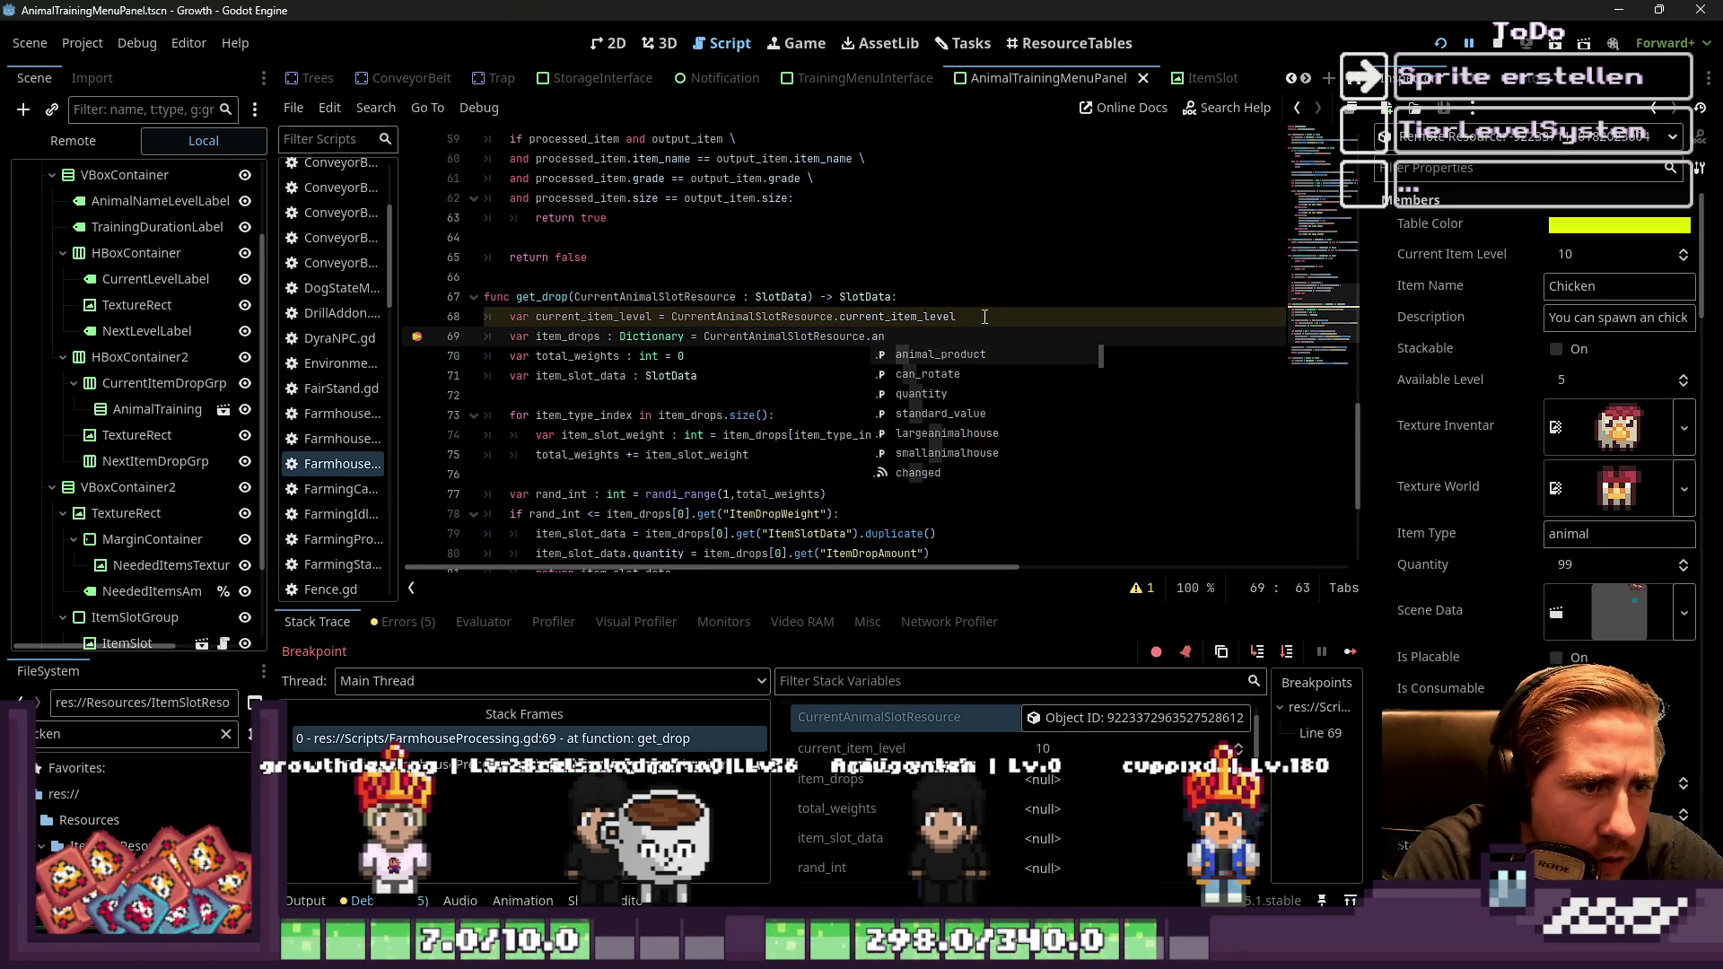
key("Return")
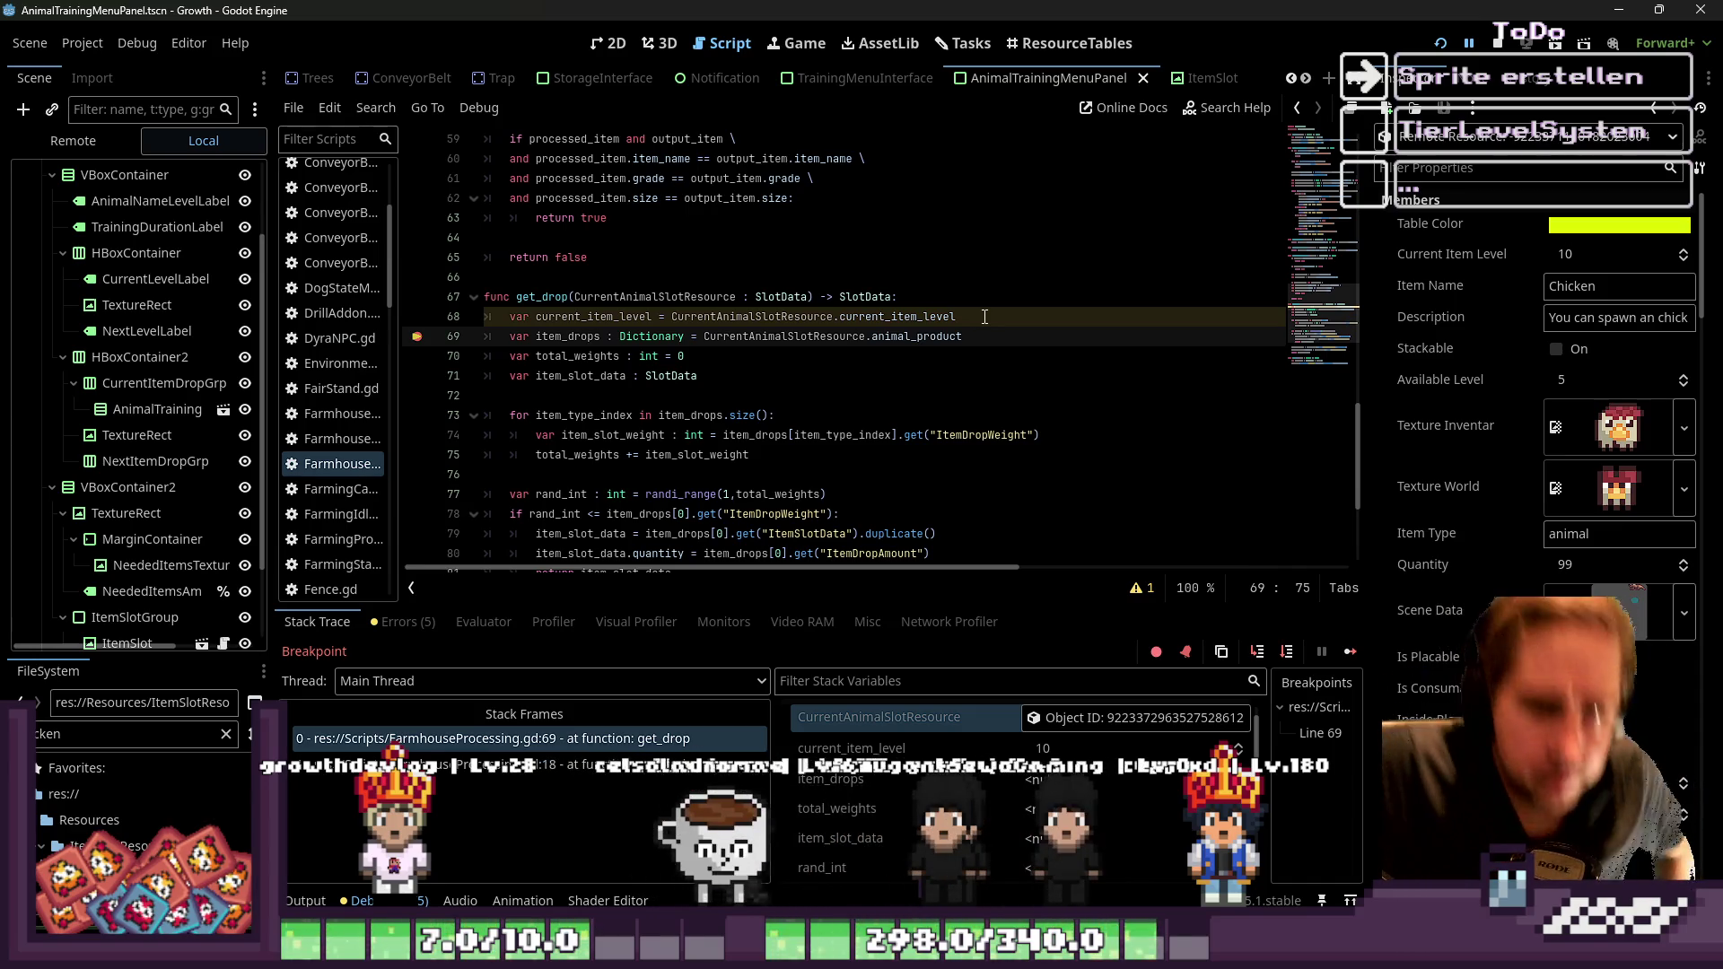
Append .duplicate() to animal_product, then undo it to keep the plain assignment
type(".dup")
key("Return")
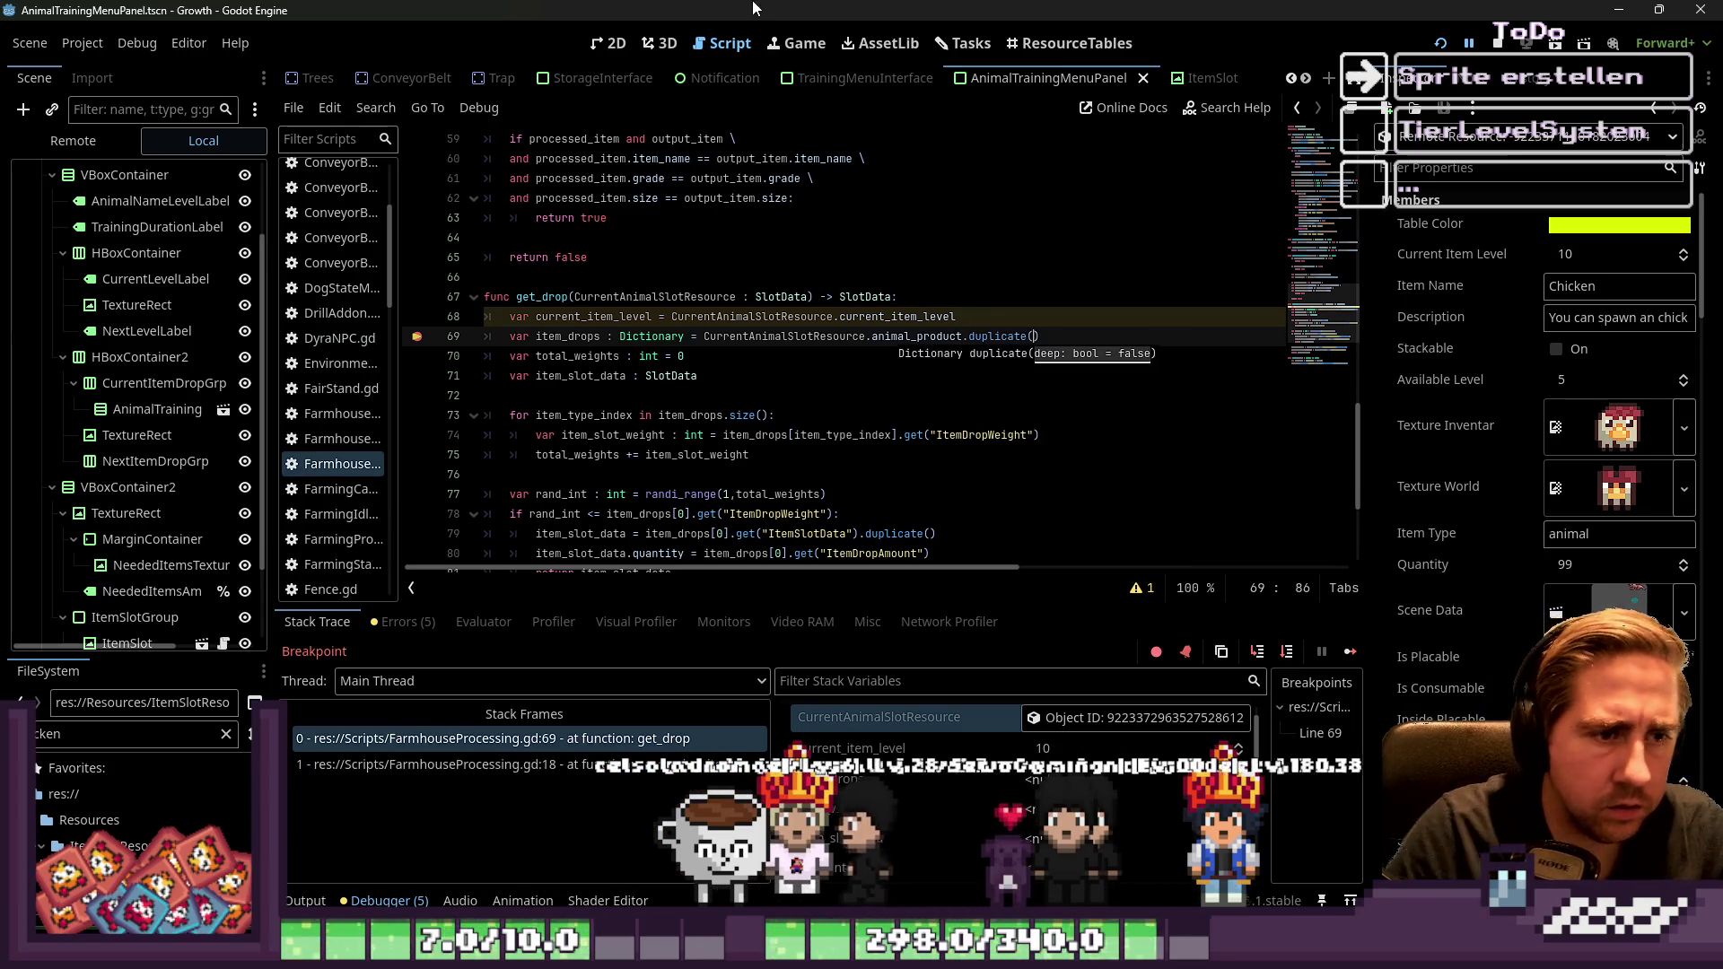
left_click(853, 158)
key("ctrl+z")
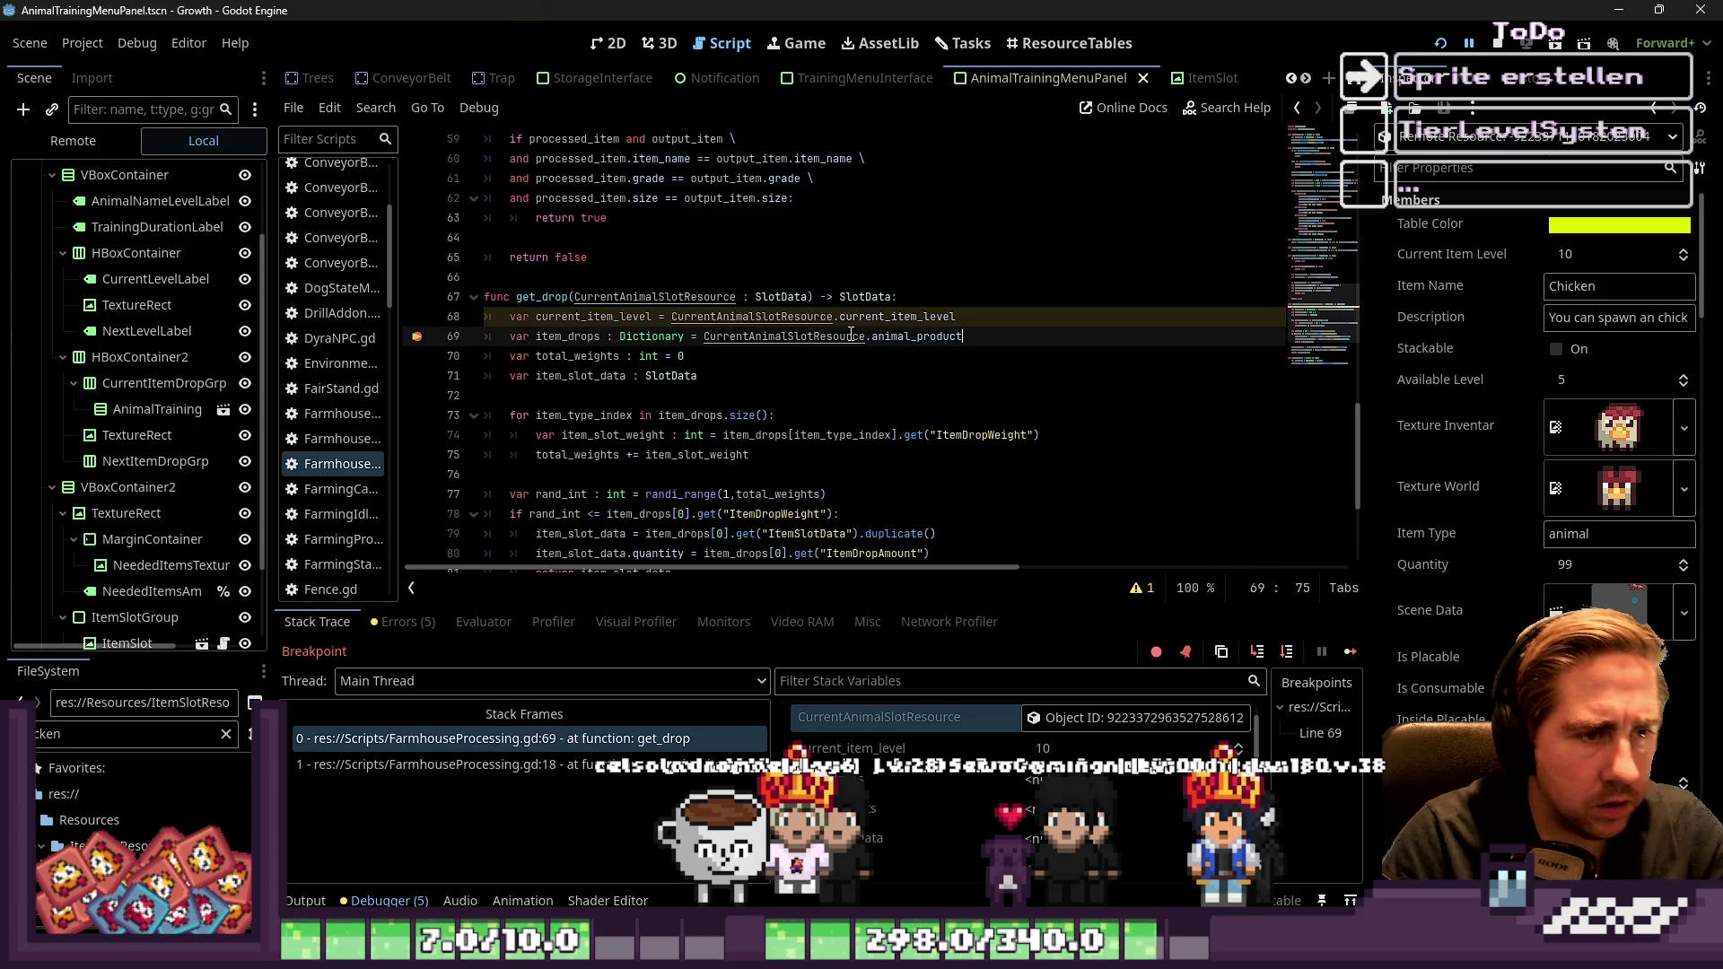
left_click(946, 349)
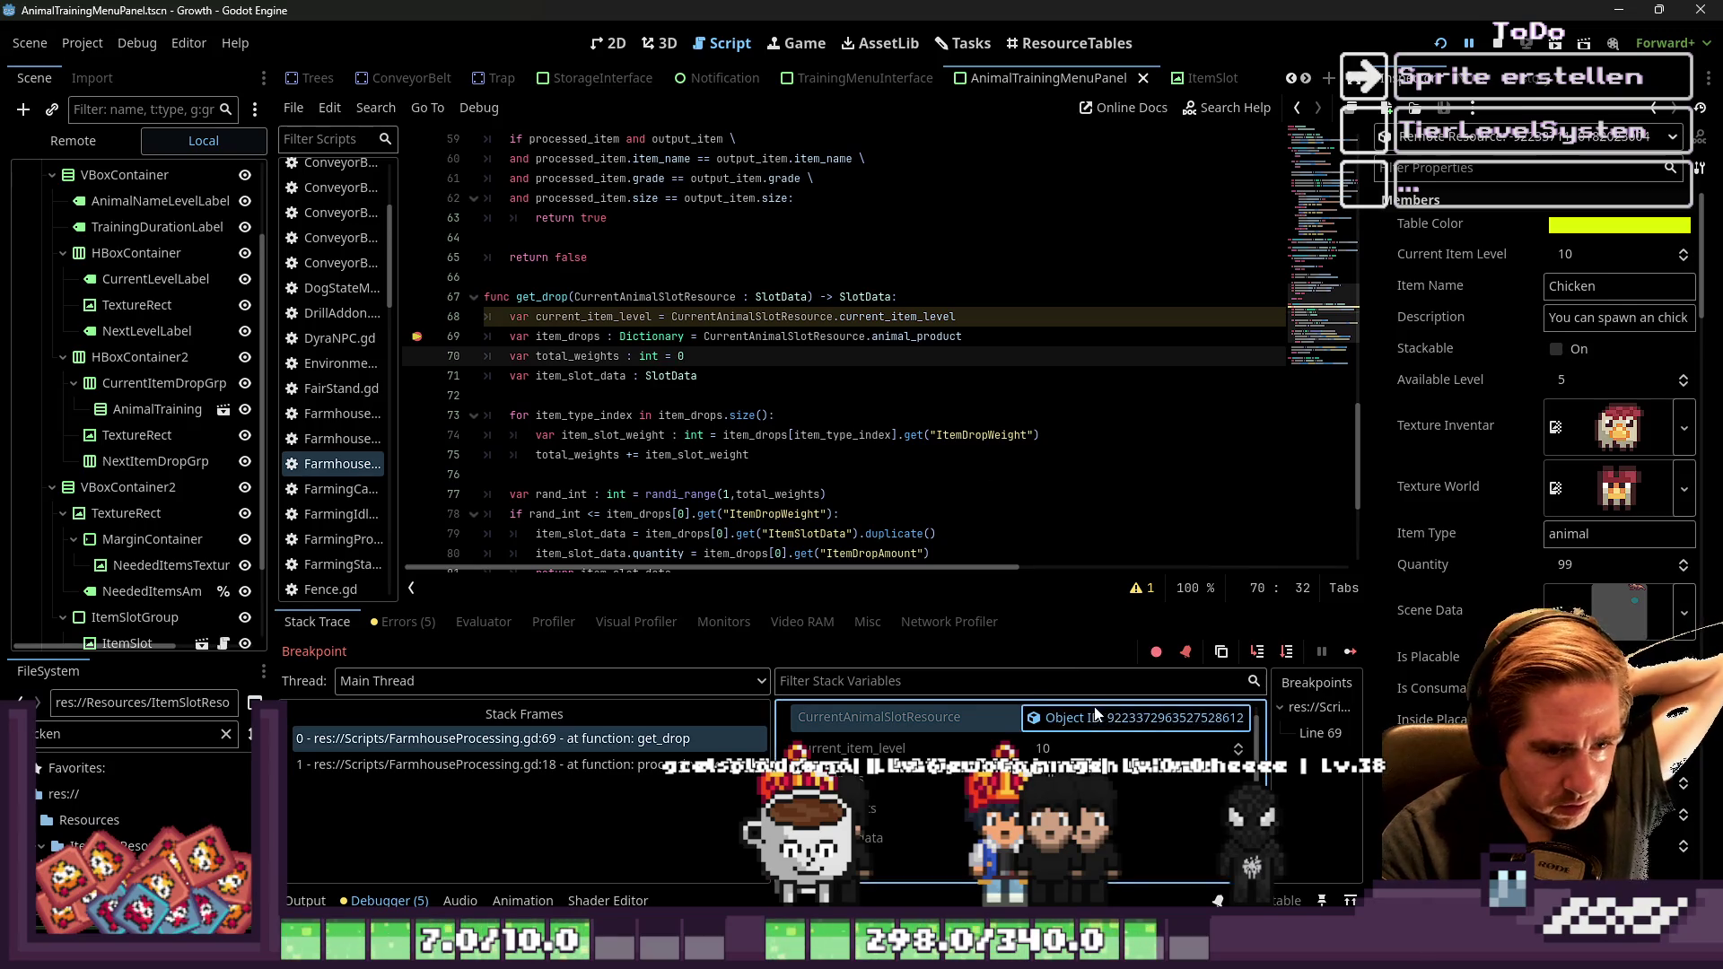
scroll(1568, 599, "down", 10)
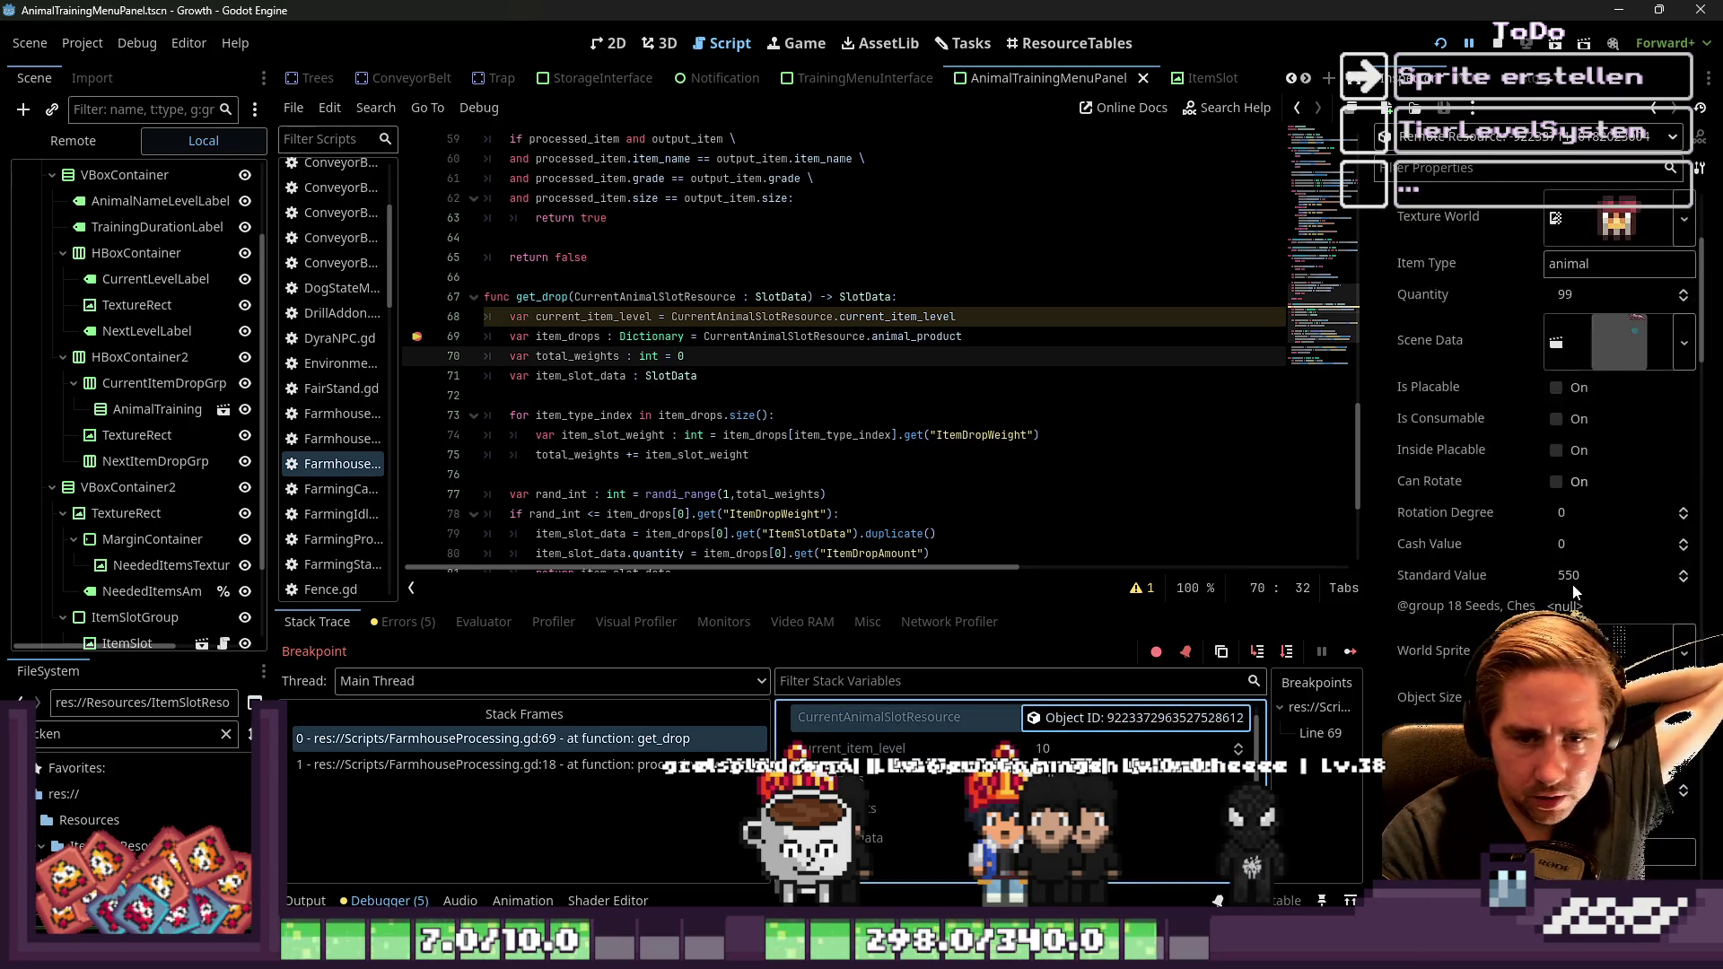
scroll(1572, 583, "down", 5)
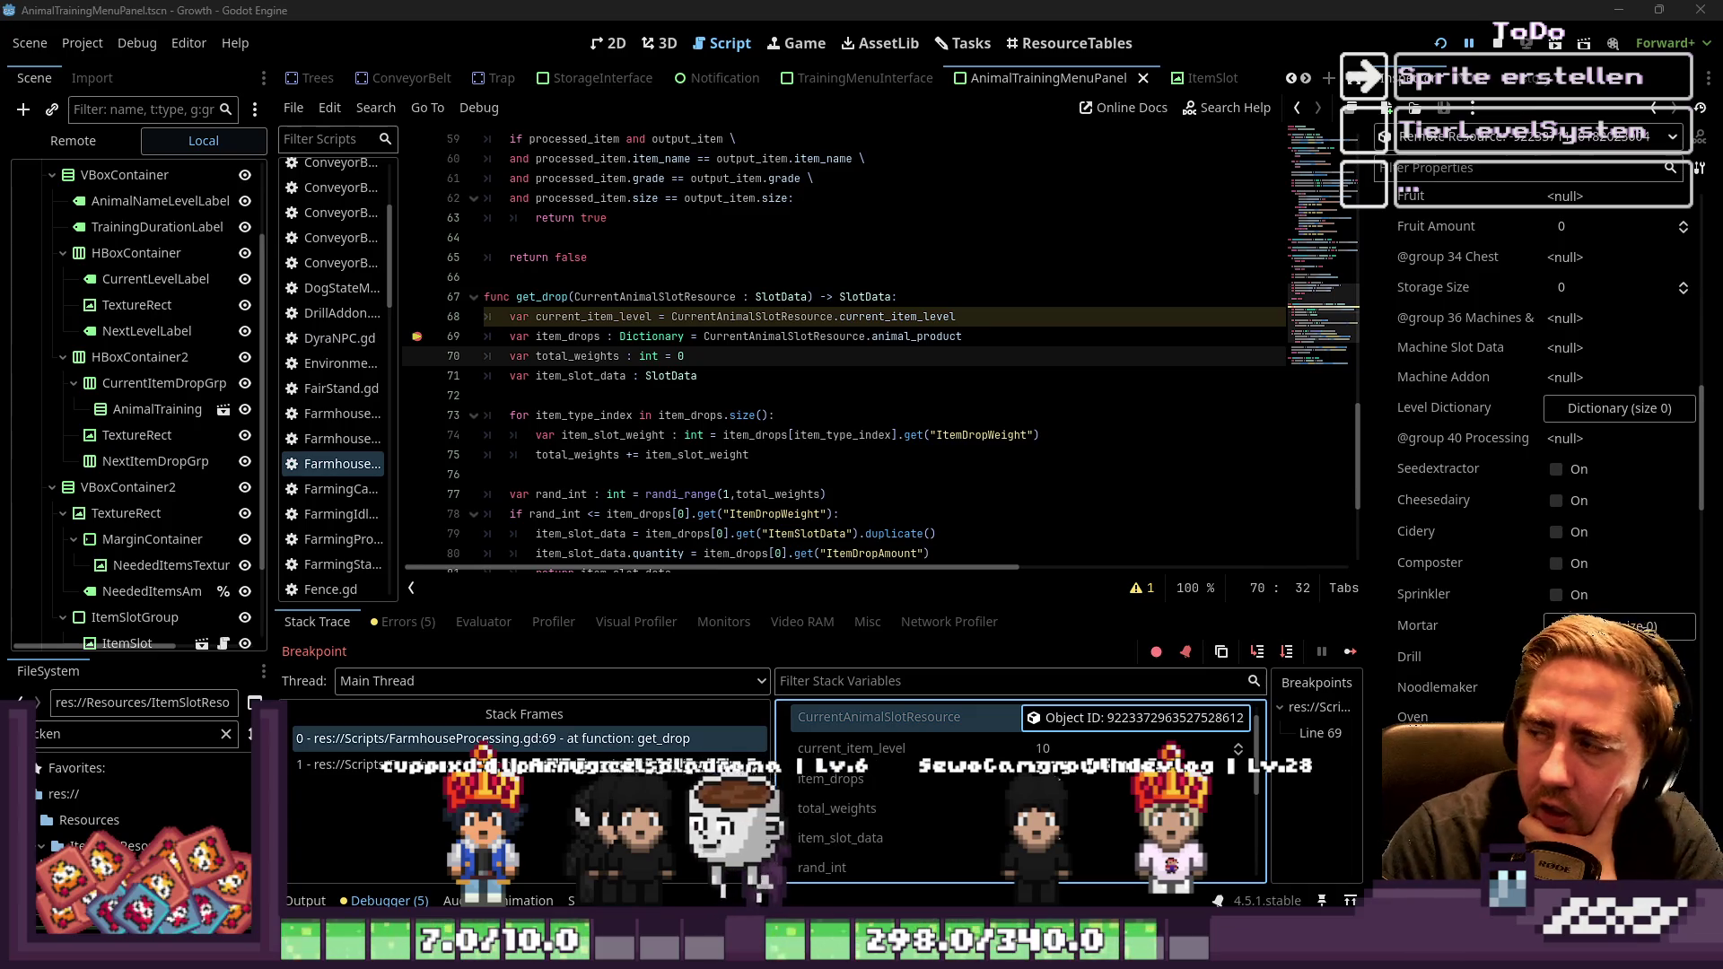
left_click(744, 317)
left_click(987, 324)
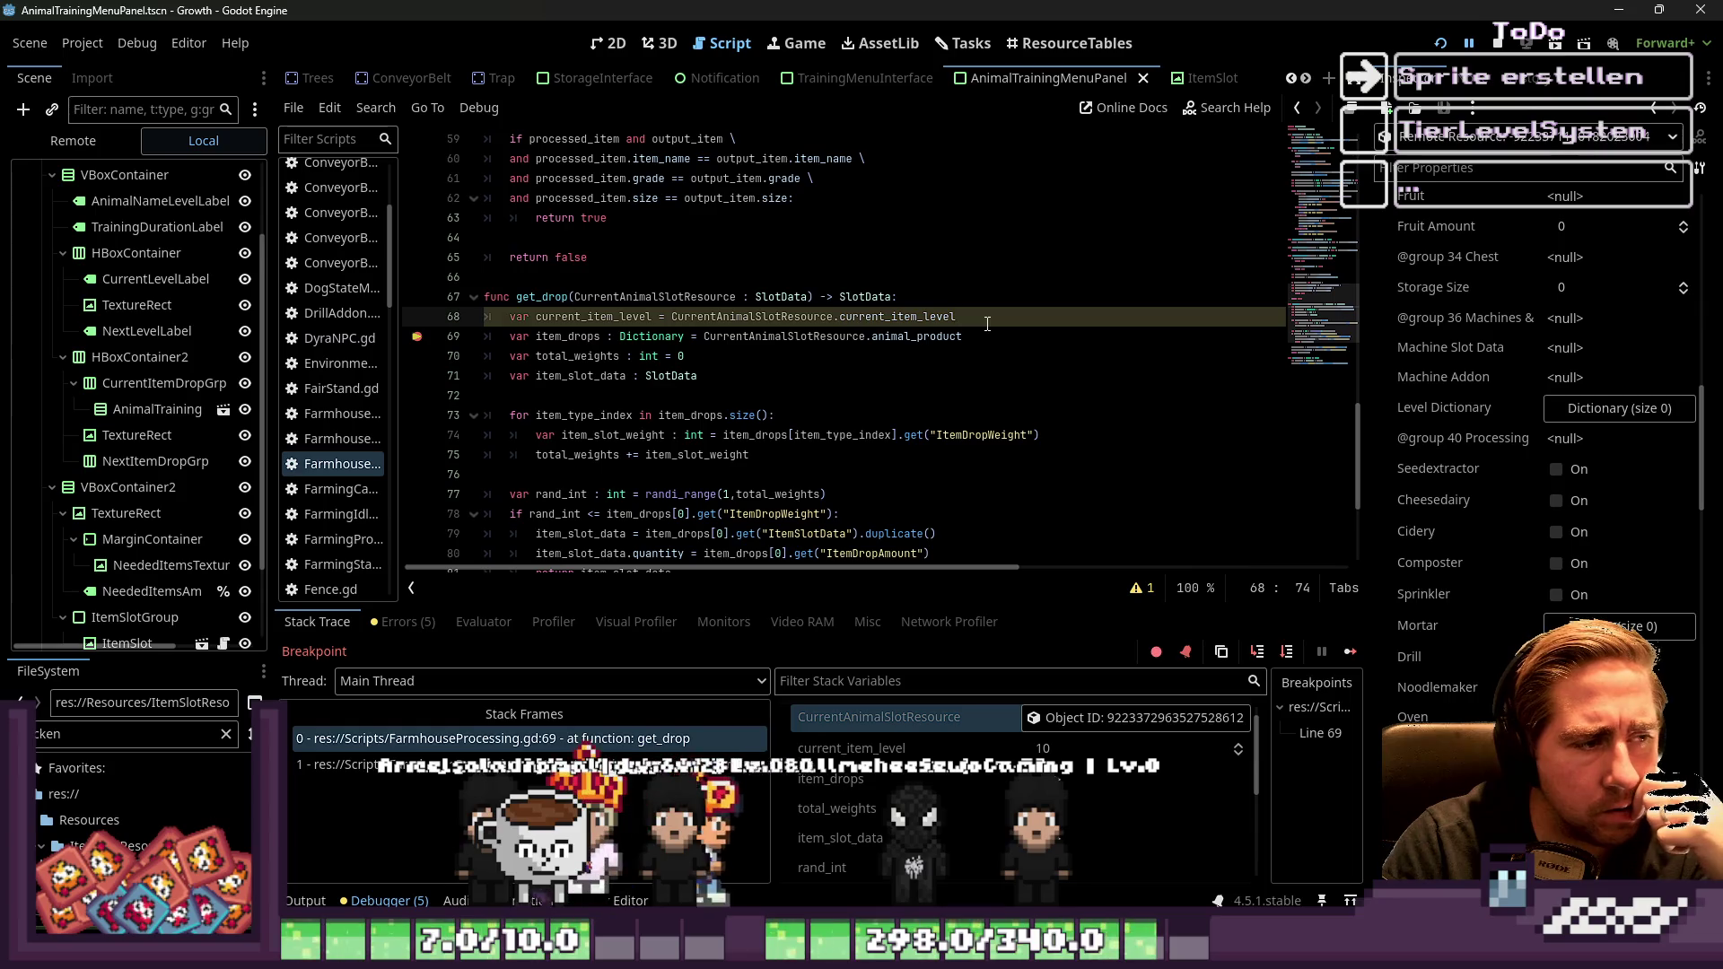
key("Return")
Add print(CurrentAnimalSlotResource.animal_product) on line 69 and restart the game
type("print(Curr")
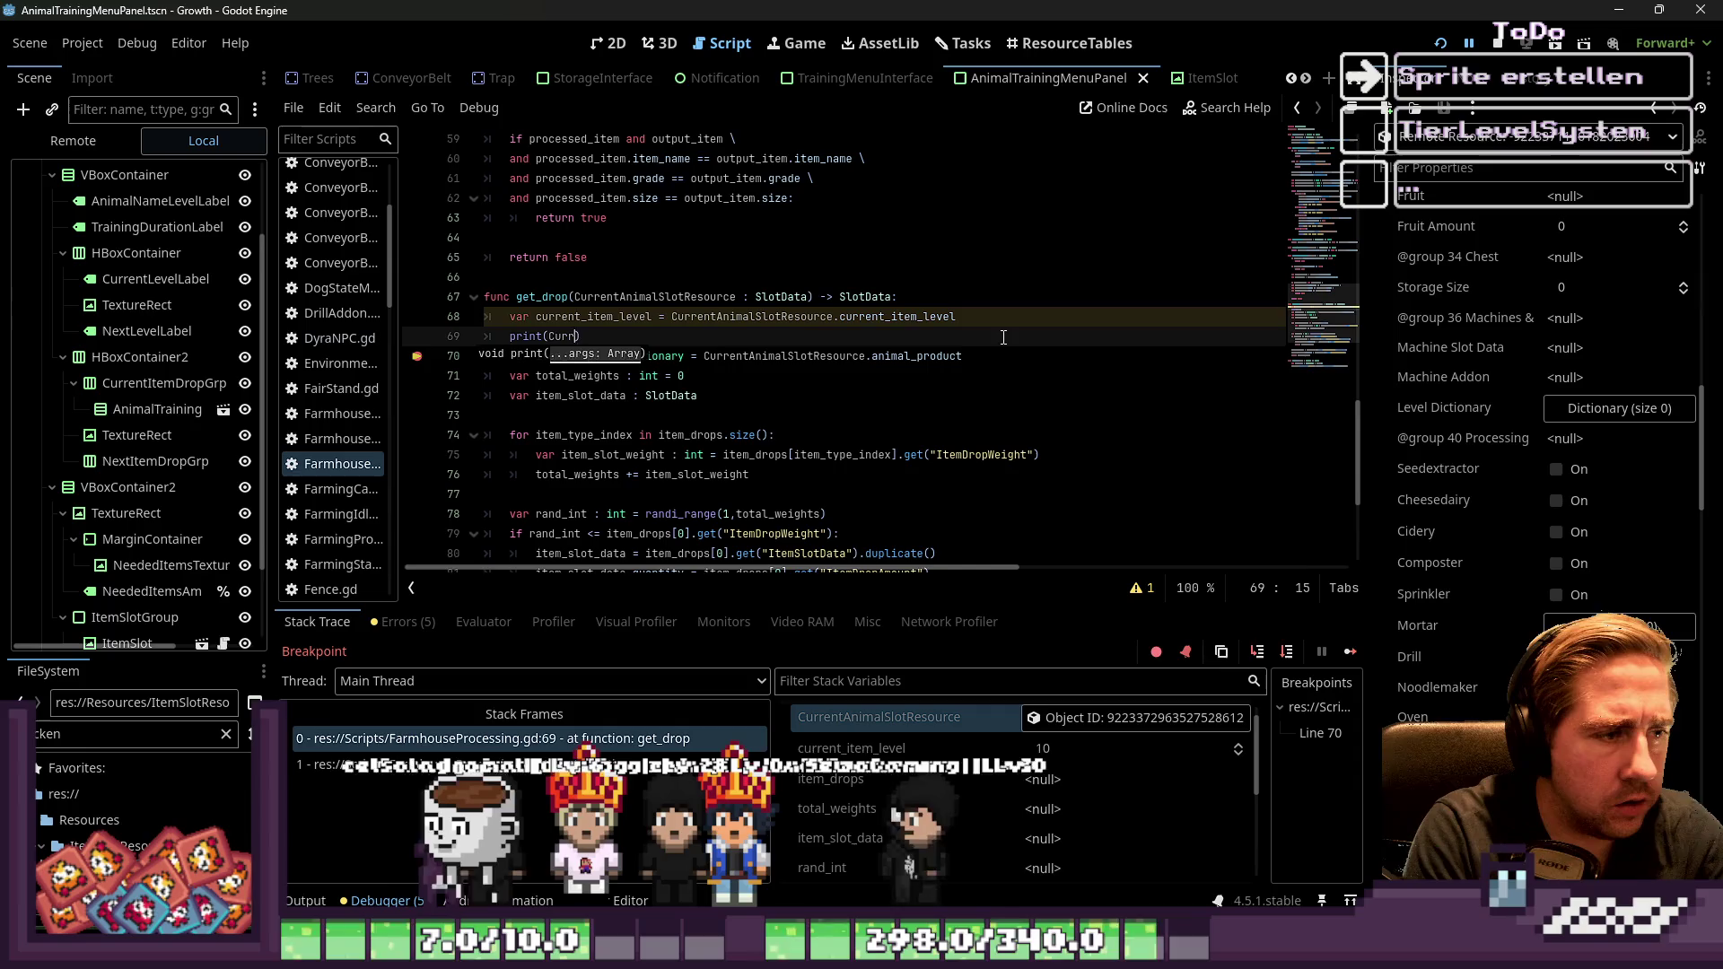
type("CurrentAnimalSlotResource.")
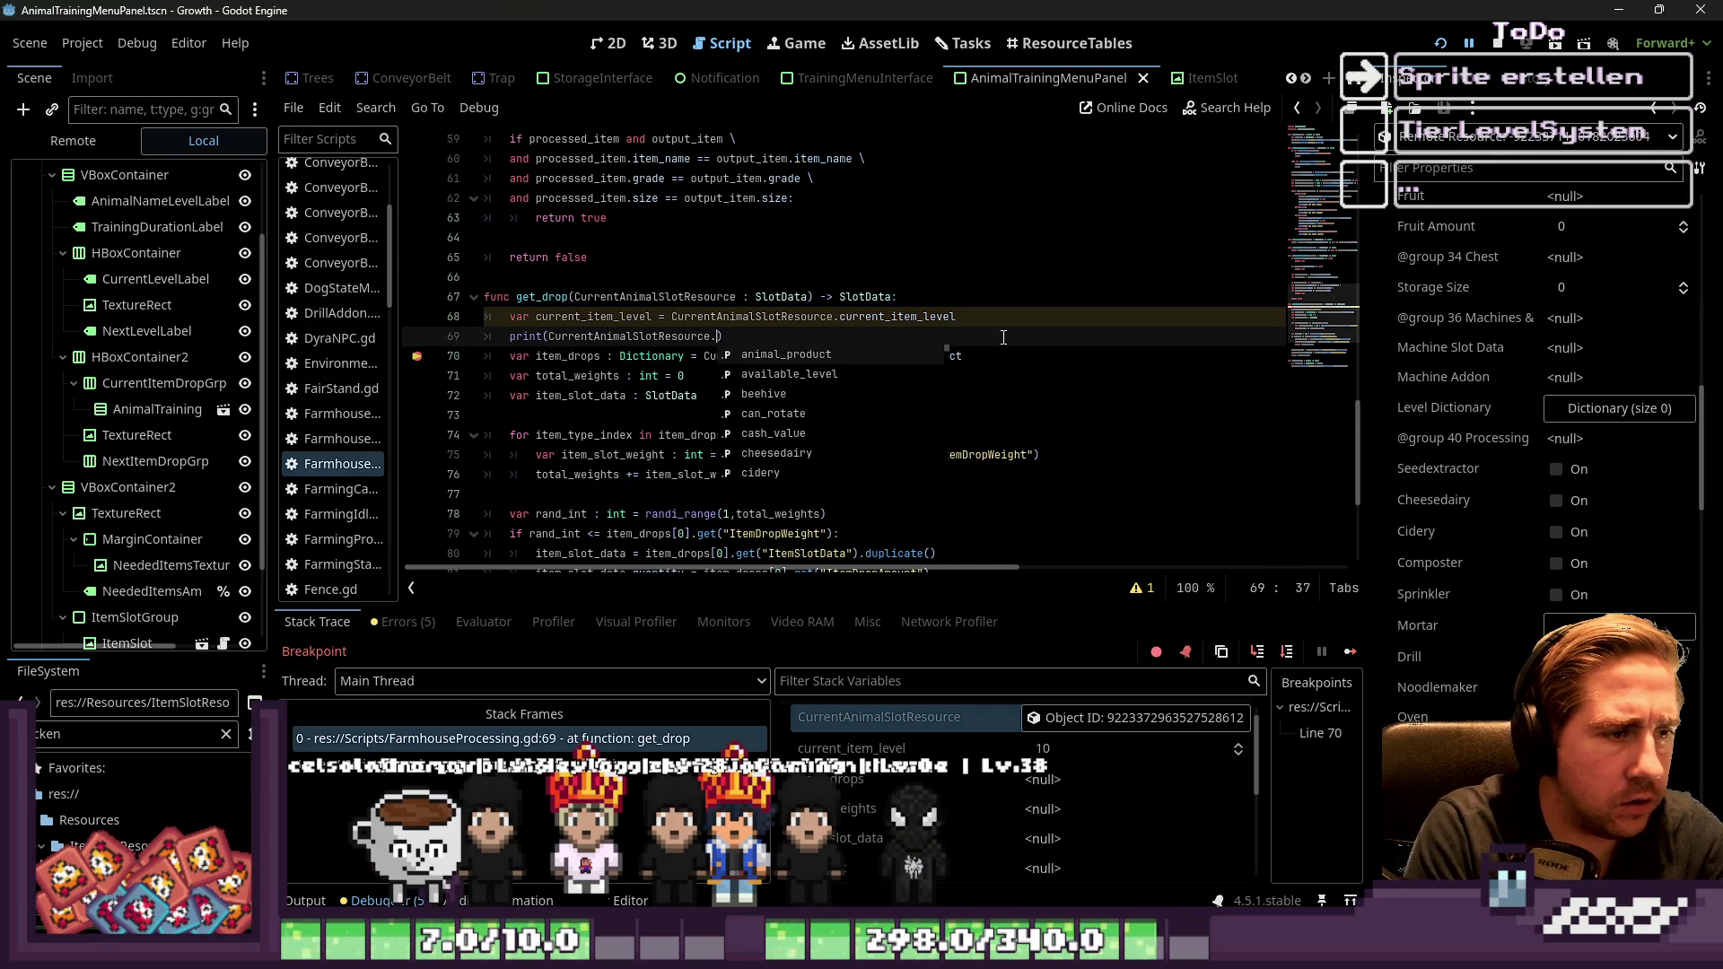
type("anim")
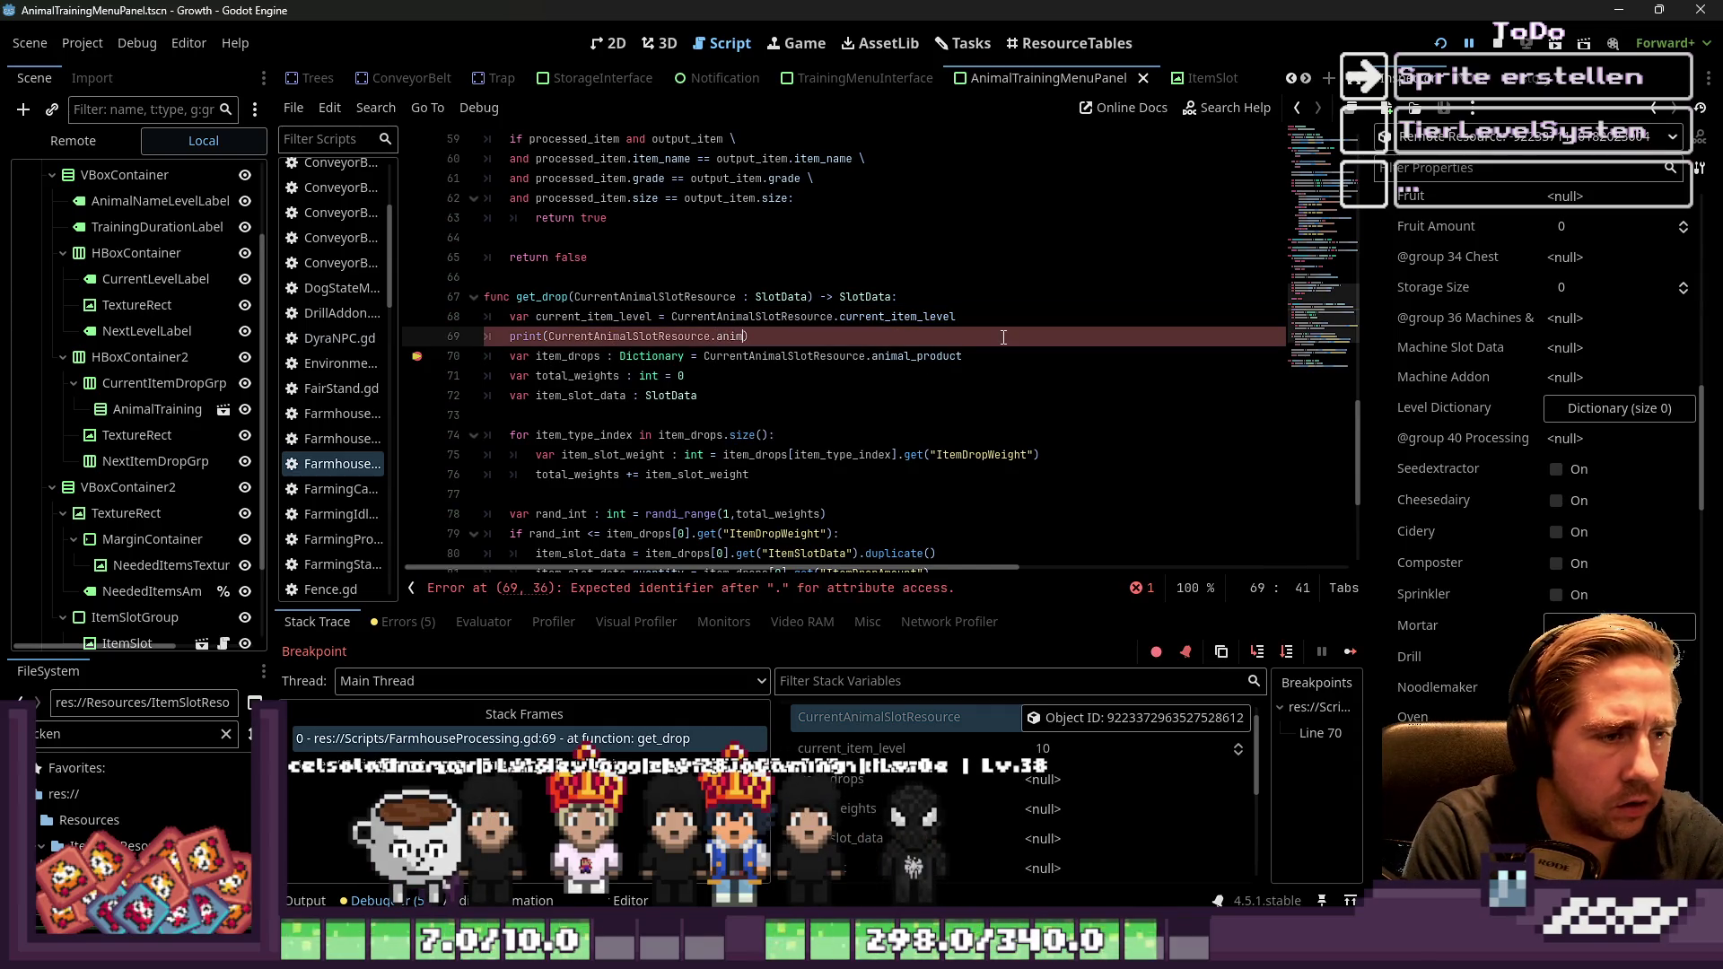
type("al_product")
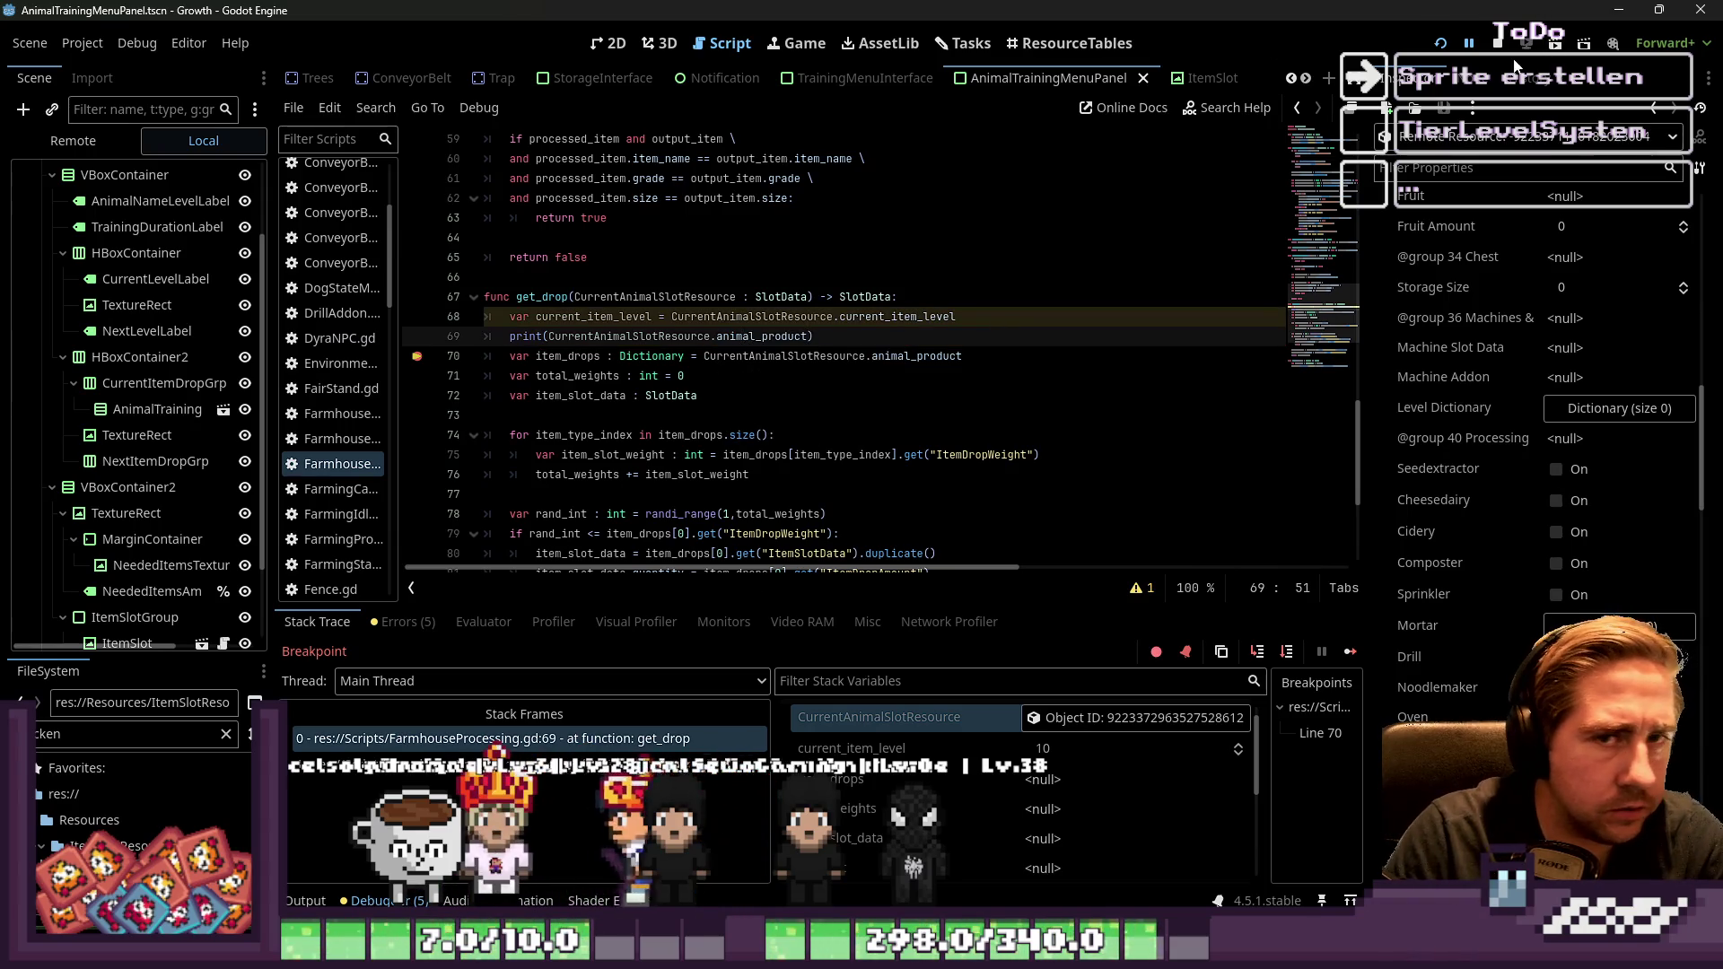
left_click(1441, 44)
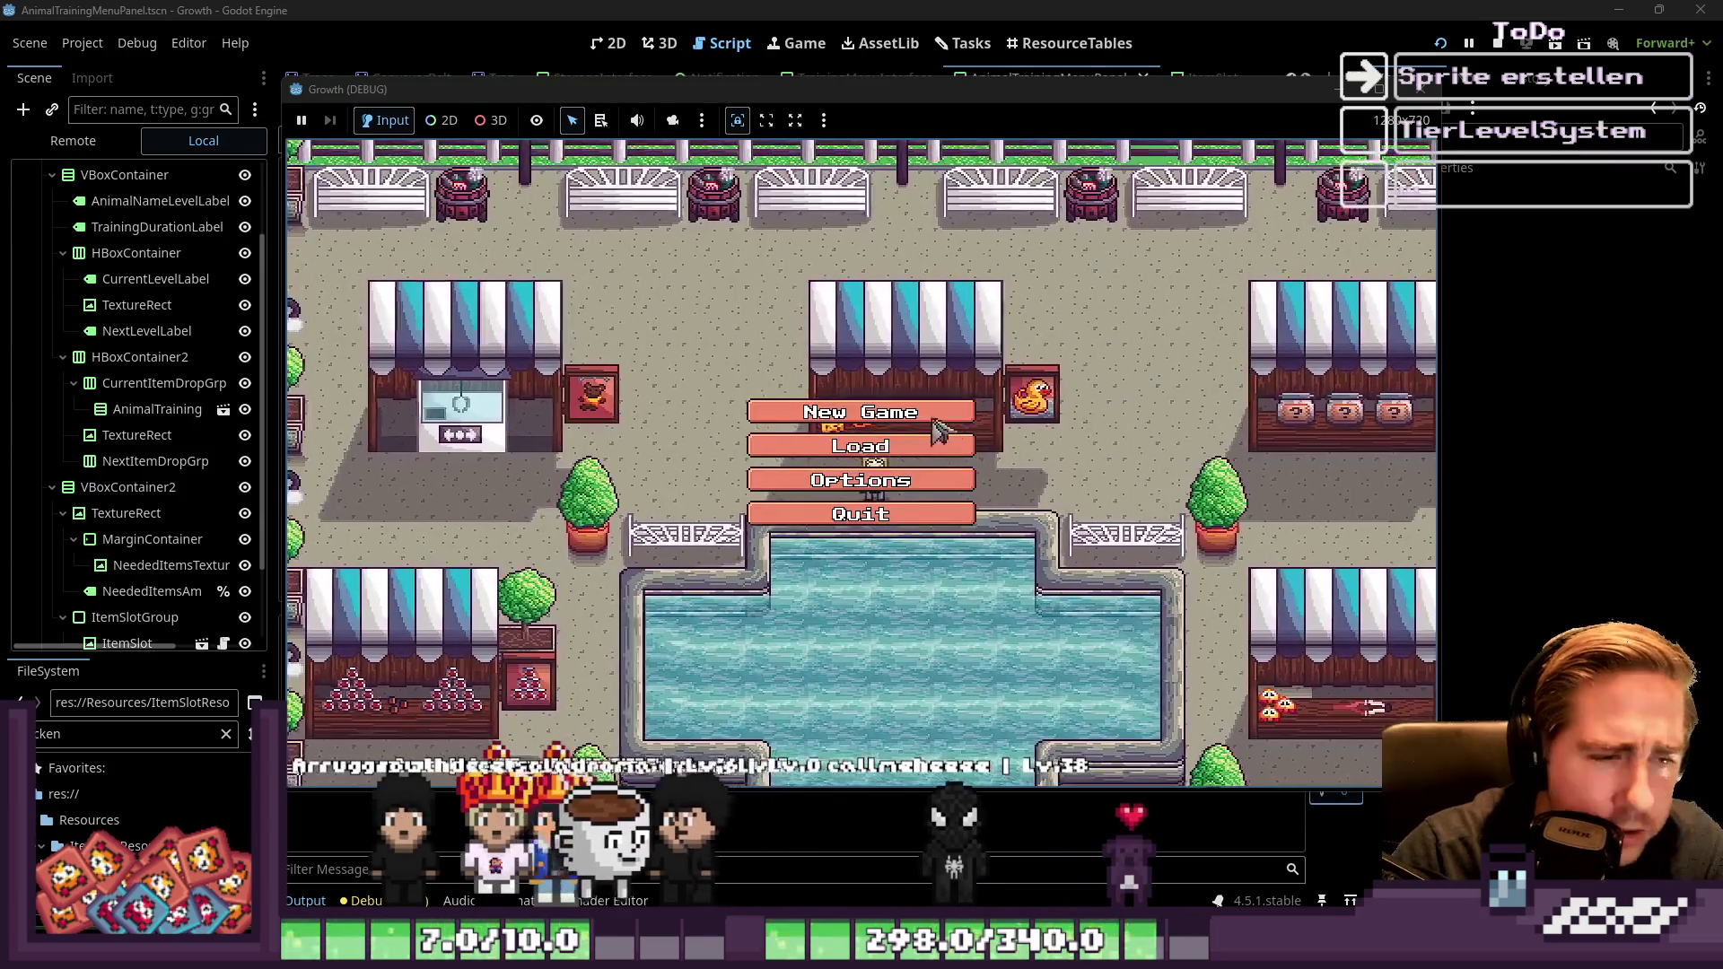
Start a new game with a character named 'fs'
left_click(935, 420)
type("fs")
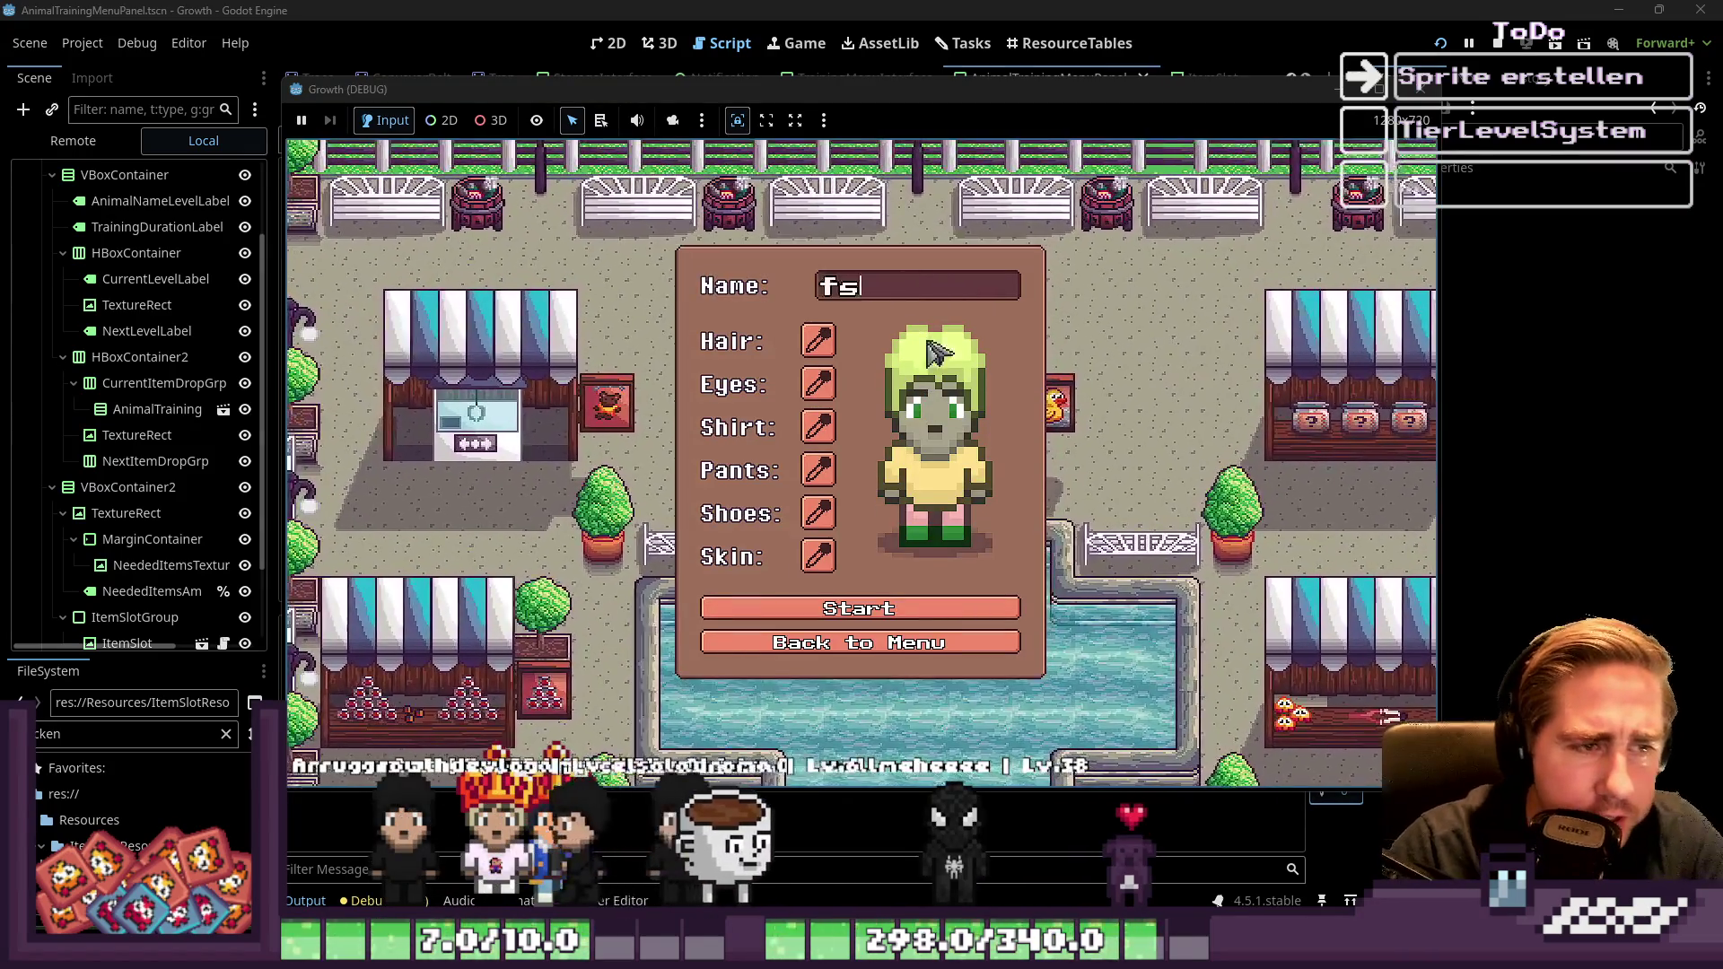
left_click(864, 610)
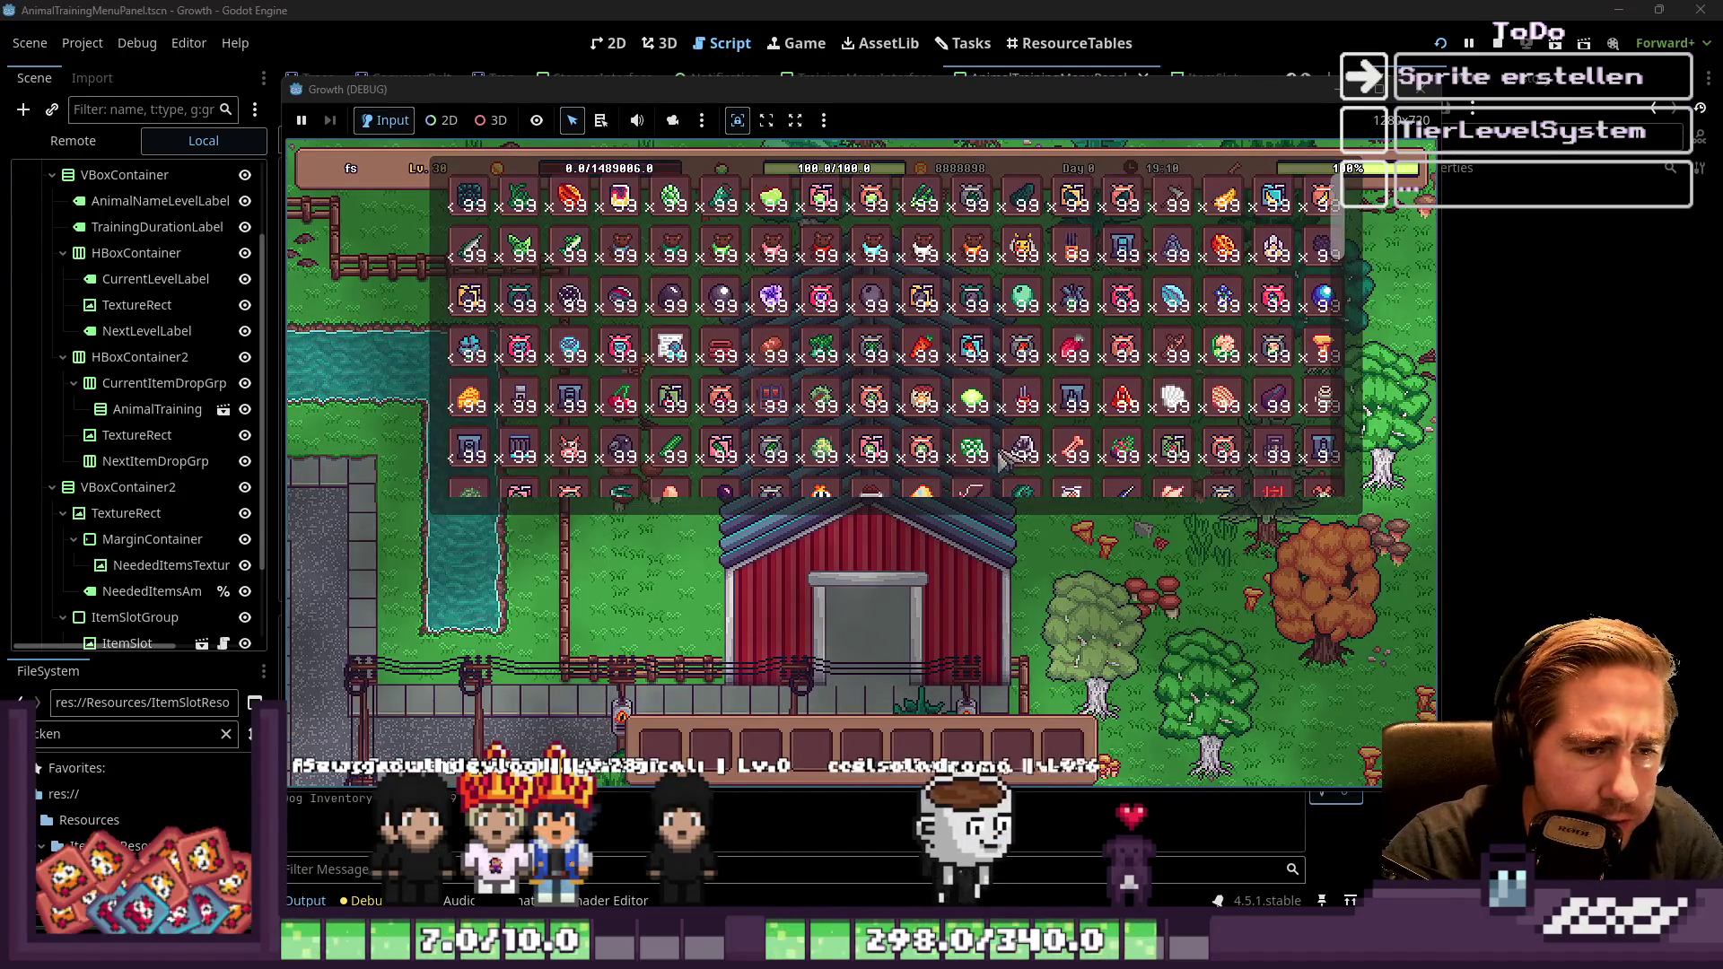
Walk toward the pond and scroll through the inventory items
key("w")
key("a")
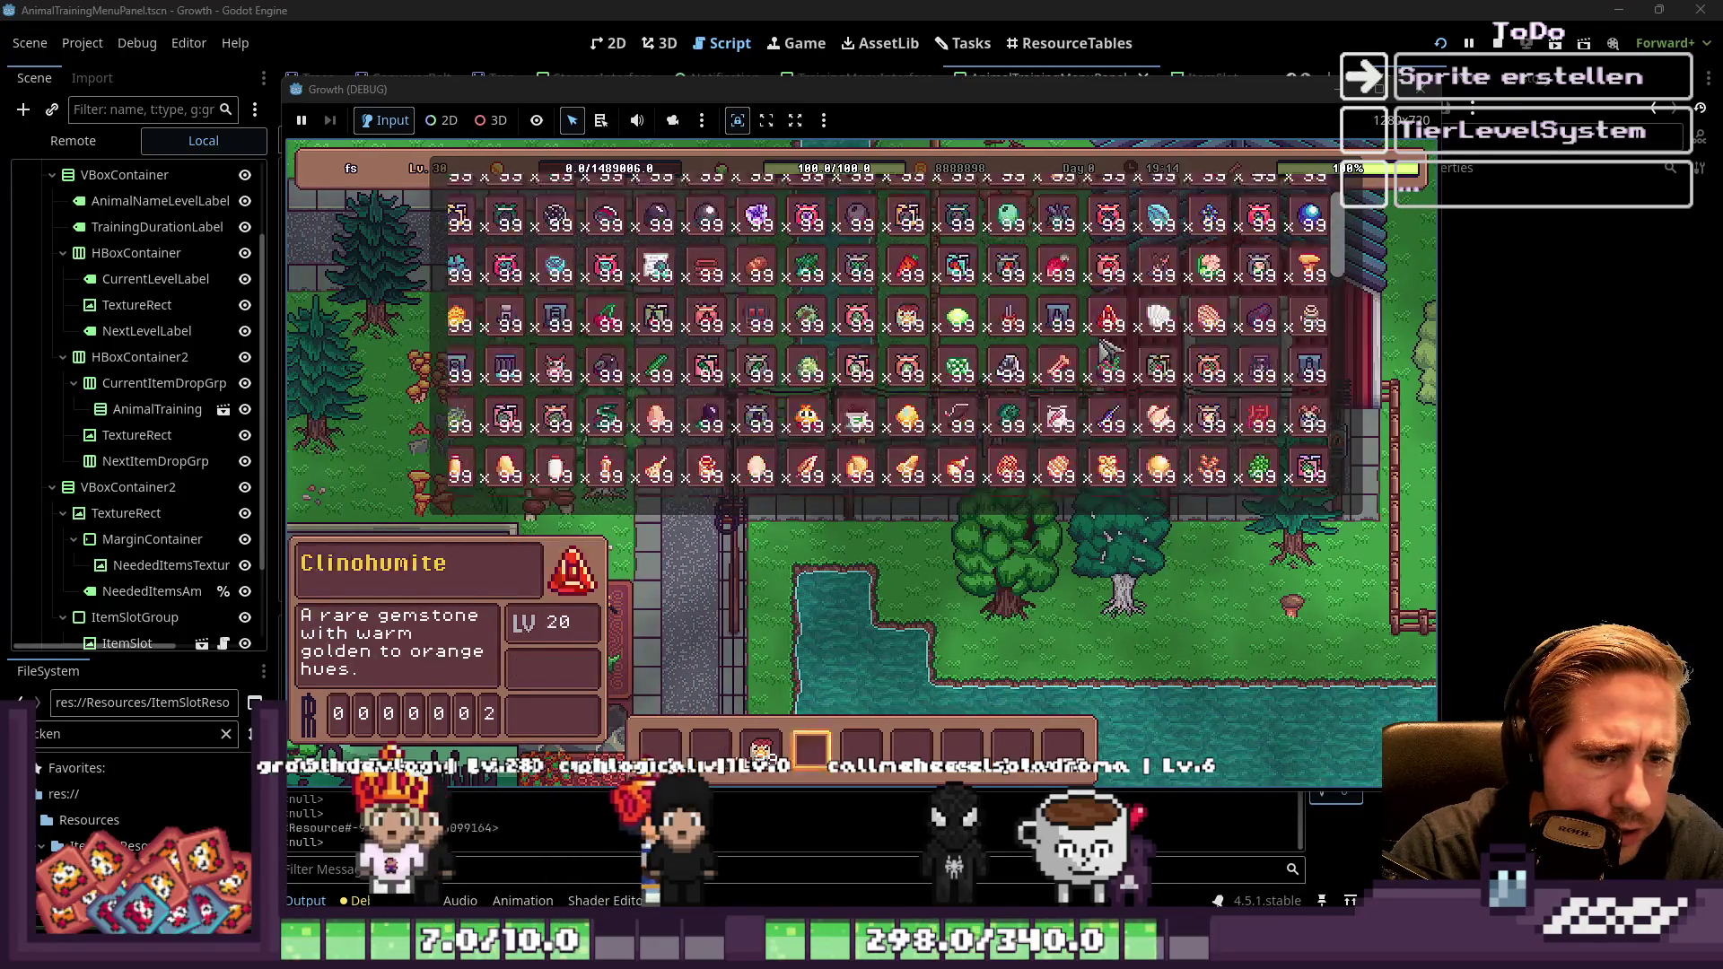
scroll(1096, 342, "down", 5)
scroll(1097, 343, "up", 4)
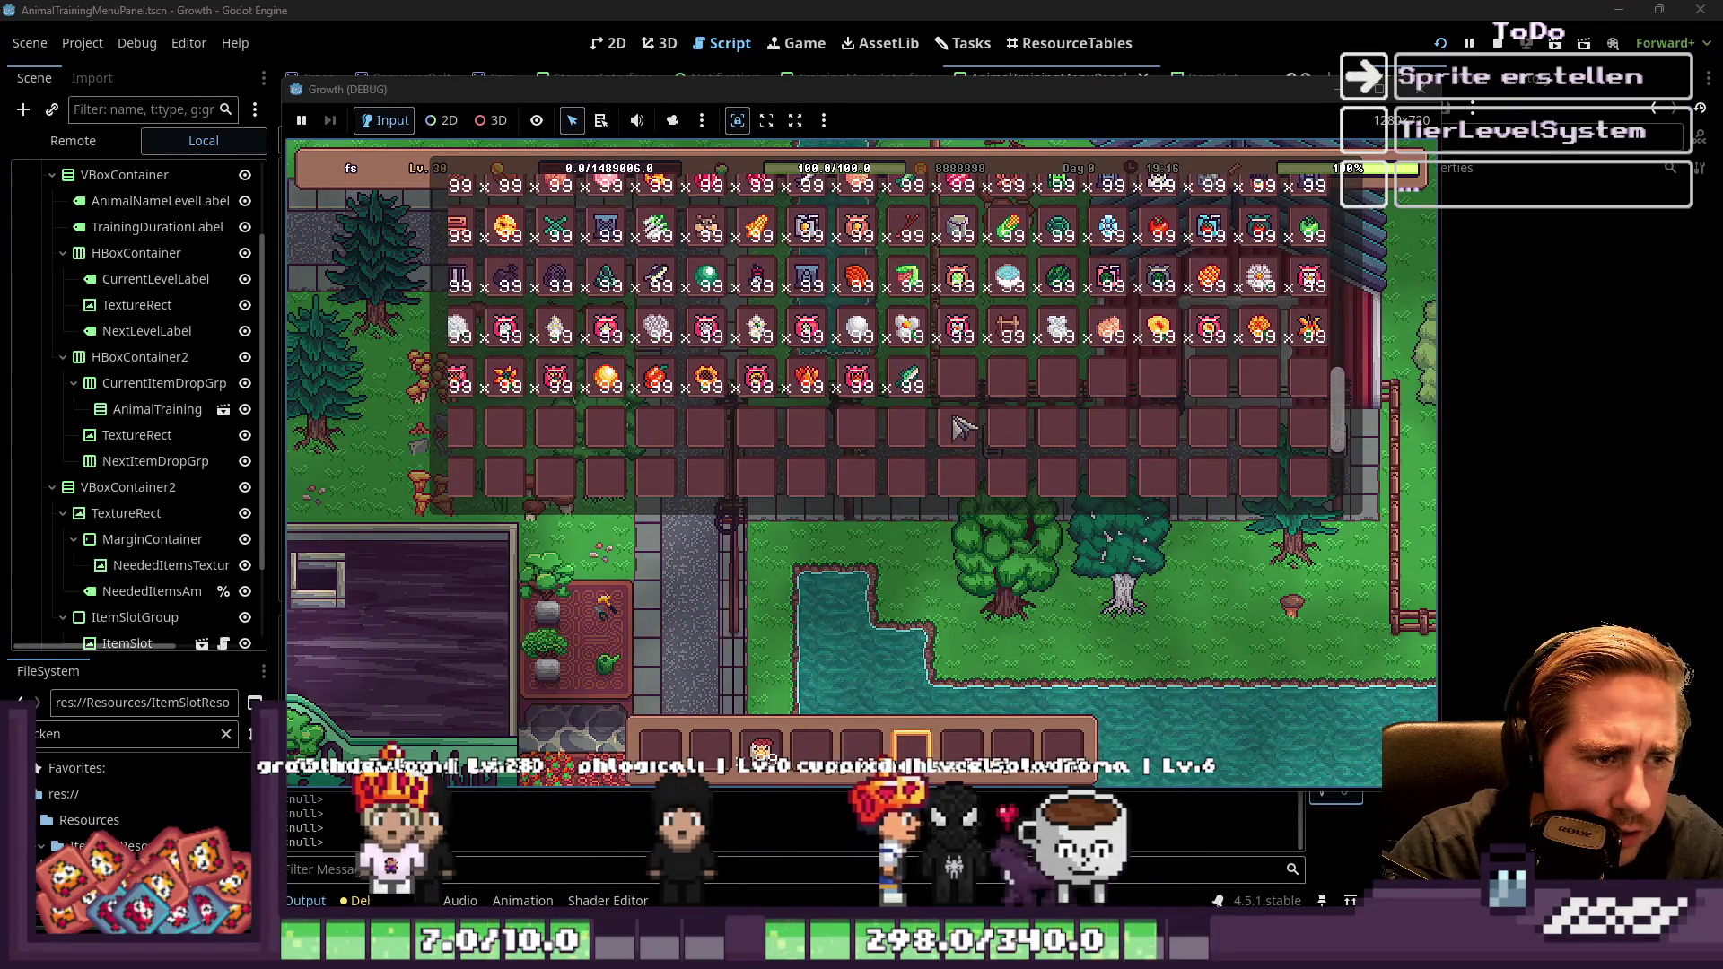
scroll(962, 428, "up", 4)
scroll(1254, 278, "down", 1)
scroll(1255, 278, "up", 1)
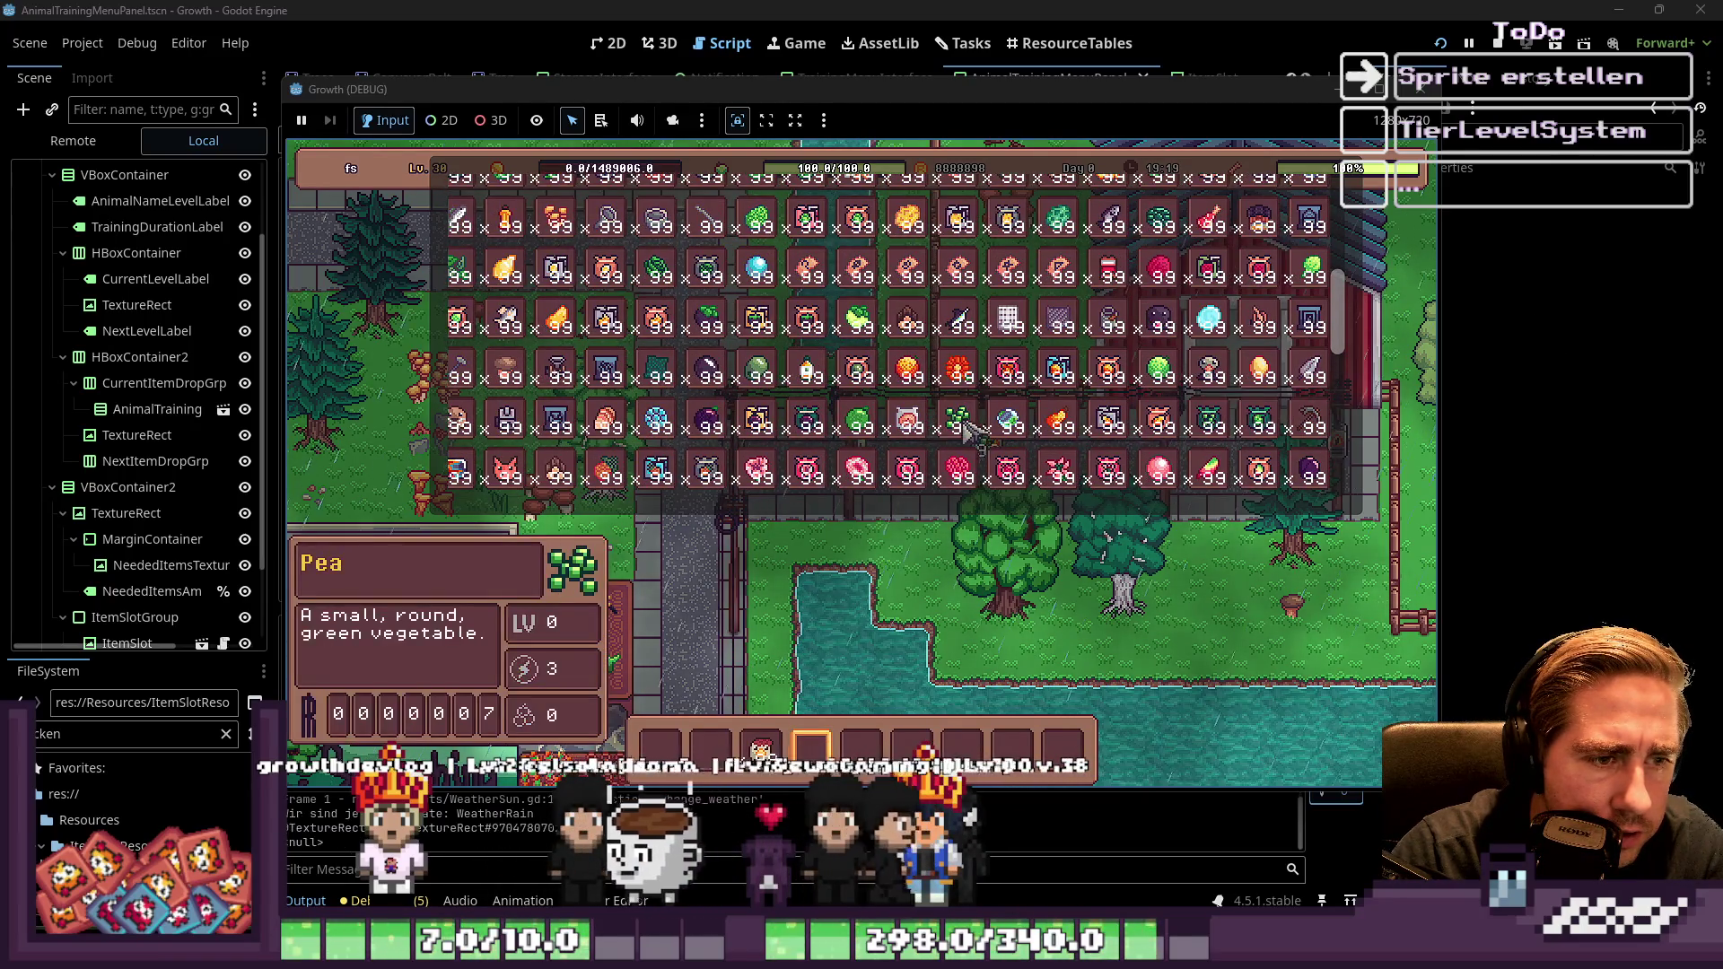
scroll(1145, 368, "up", 1)
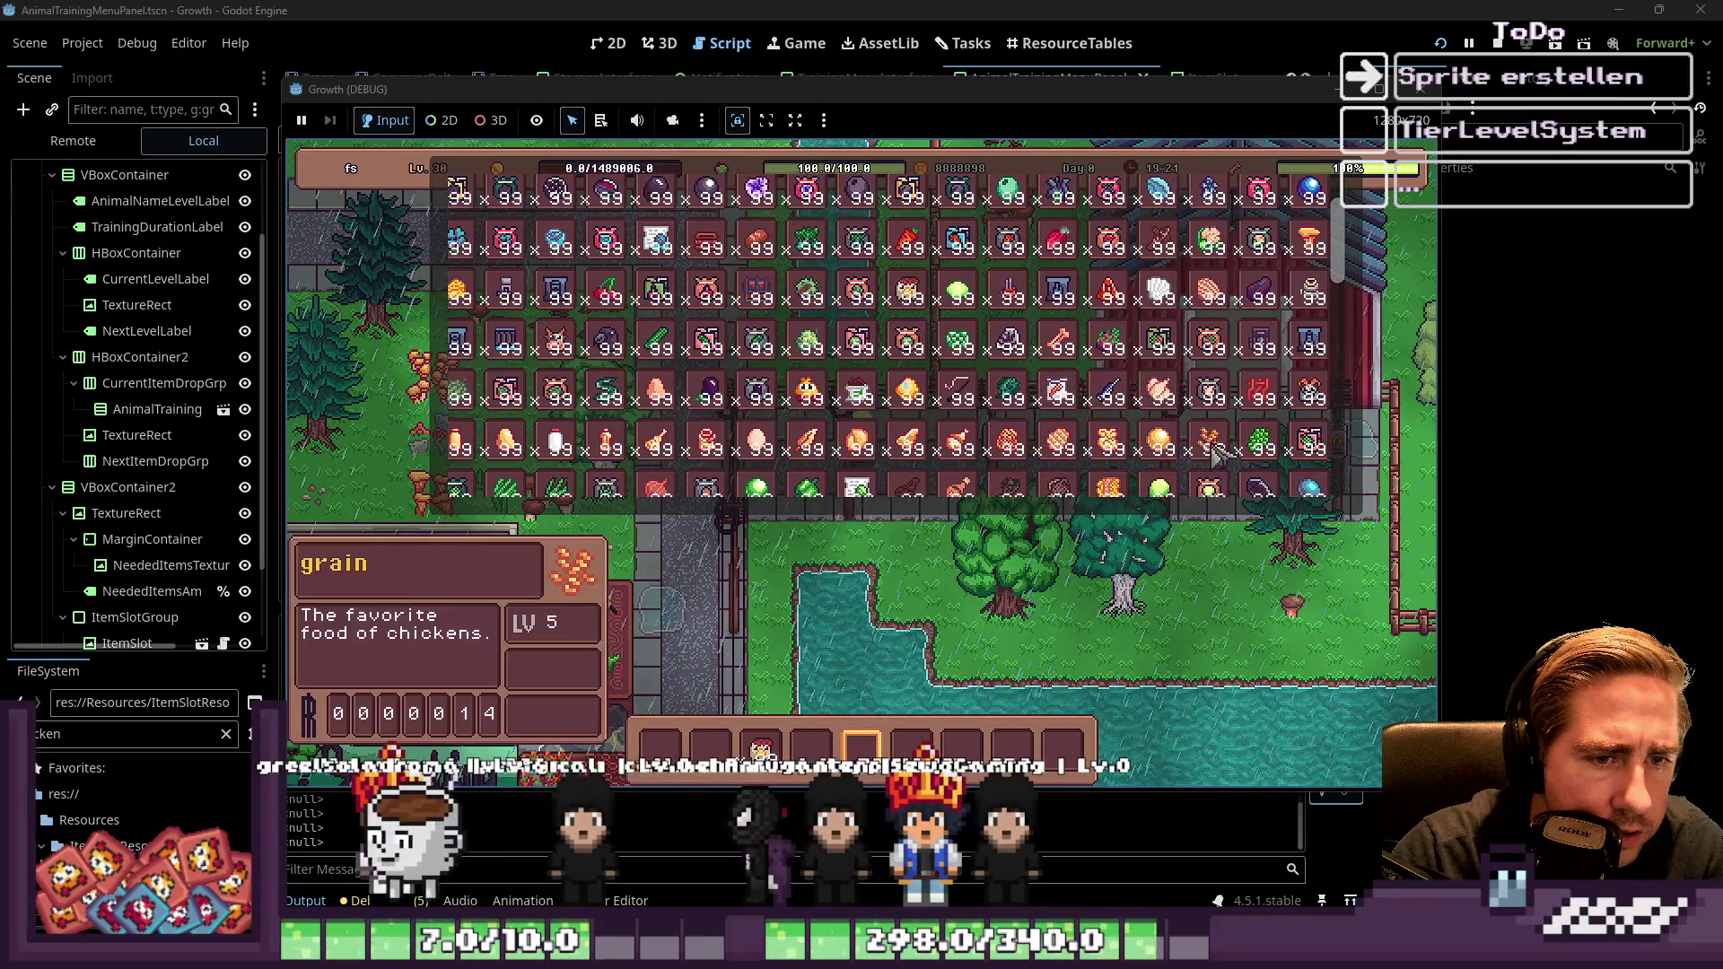
scroll(1128, 330, "down", 5)
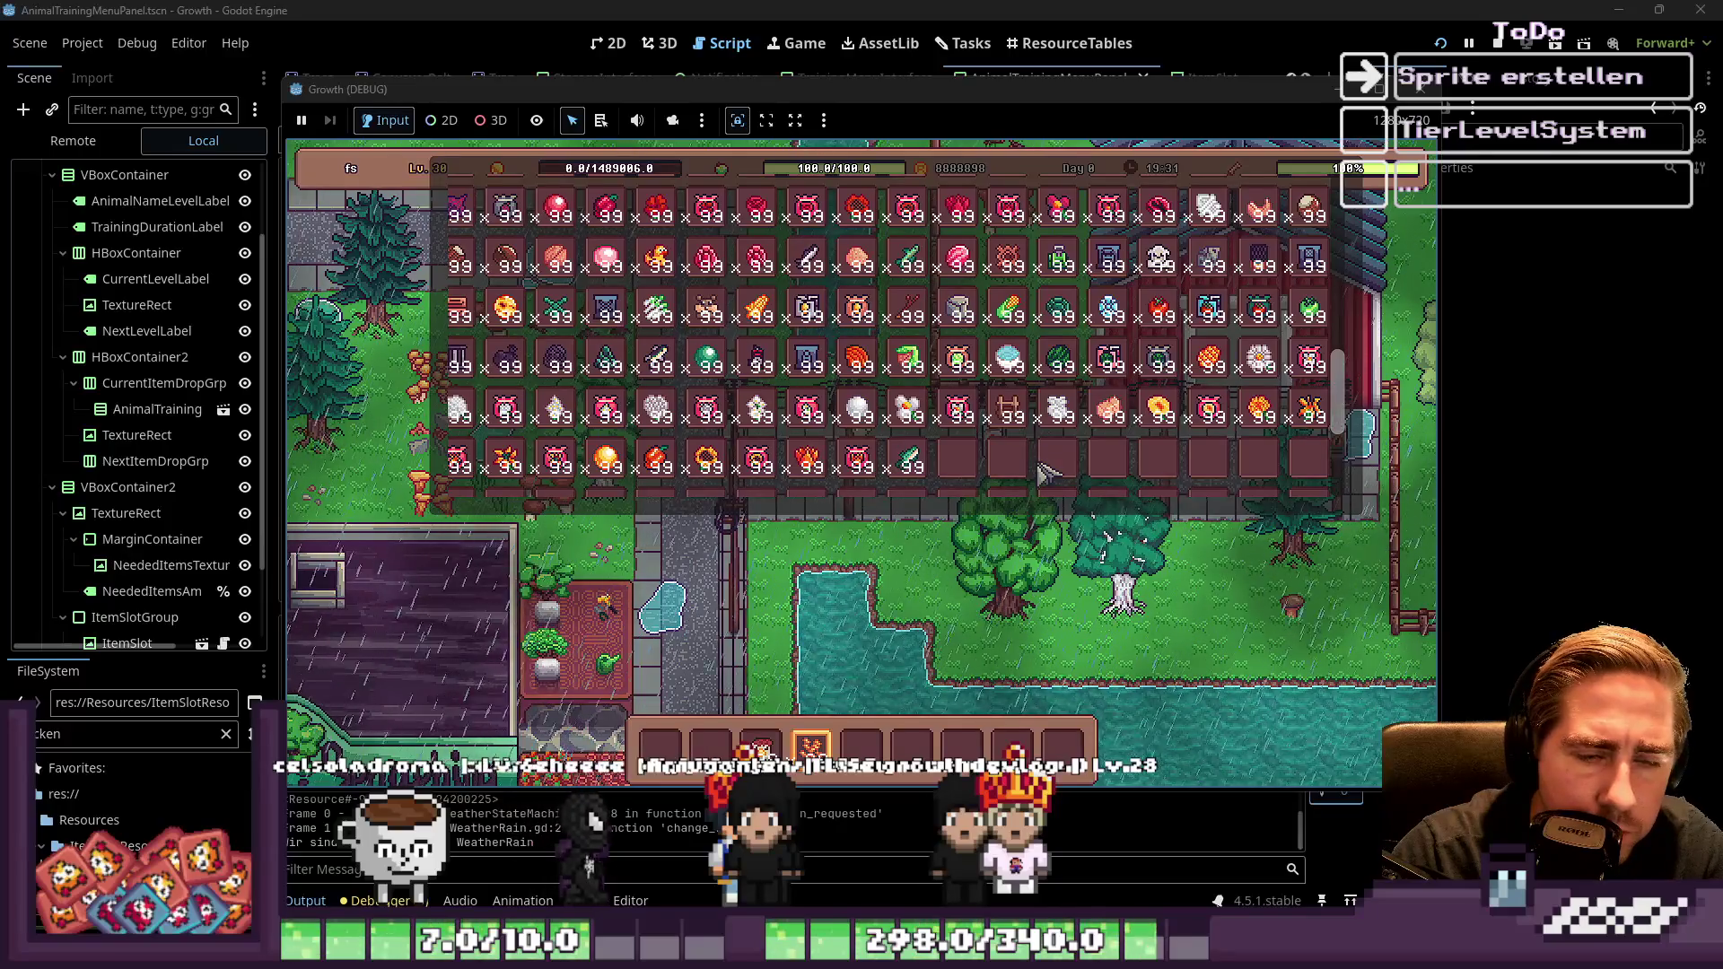
scroll(1041, 446, "up", 3)
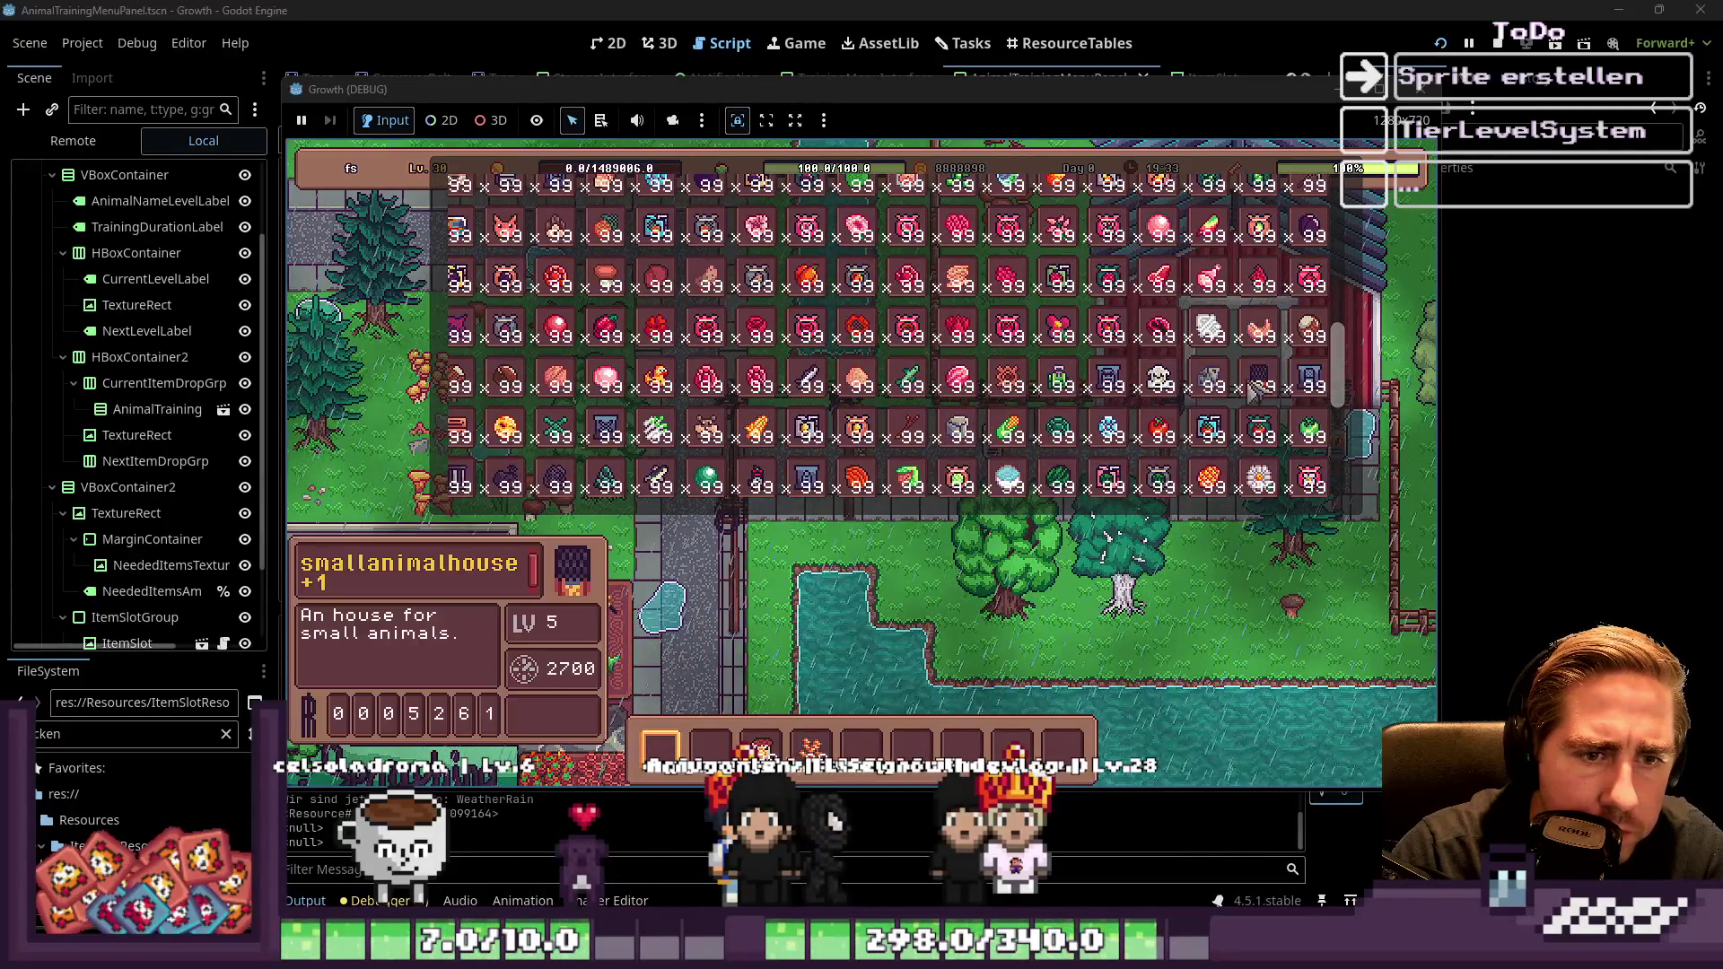
Close the inventory, walk up-left to the Lv. 1 training spot, and place an animal there
key("Escape")
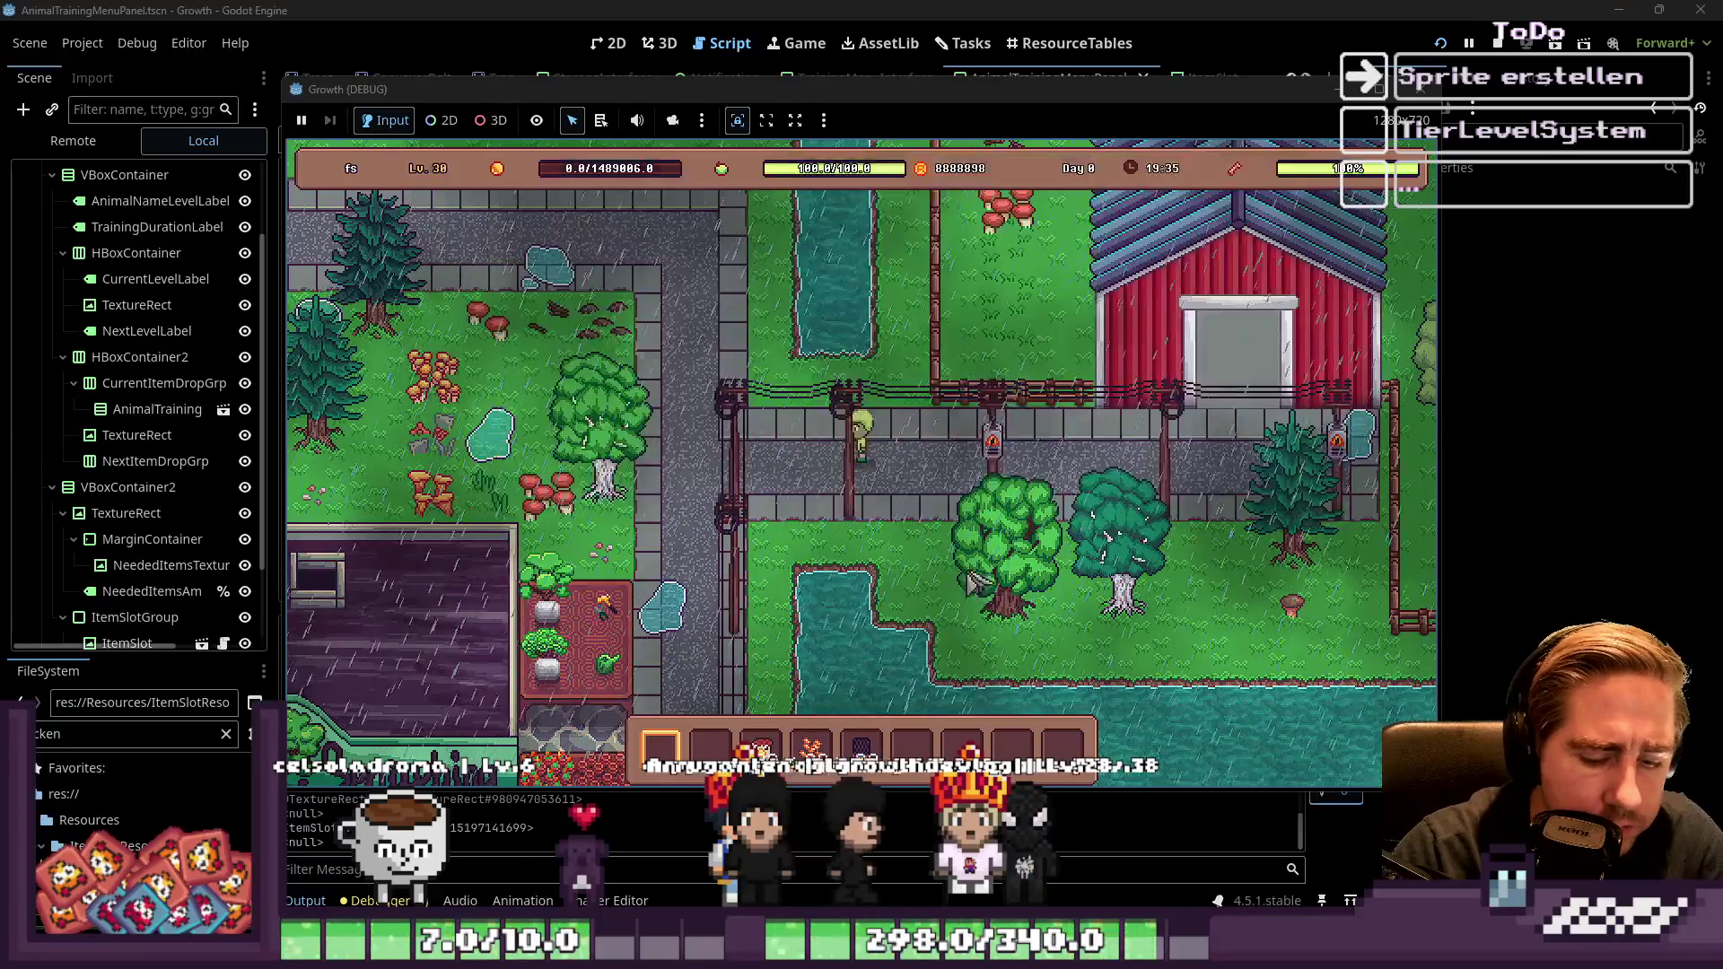
key("a")
key("w")
key("5")
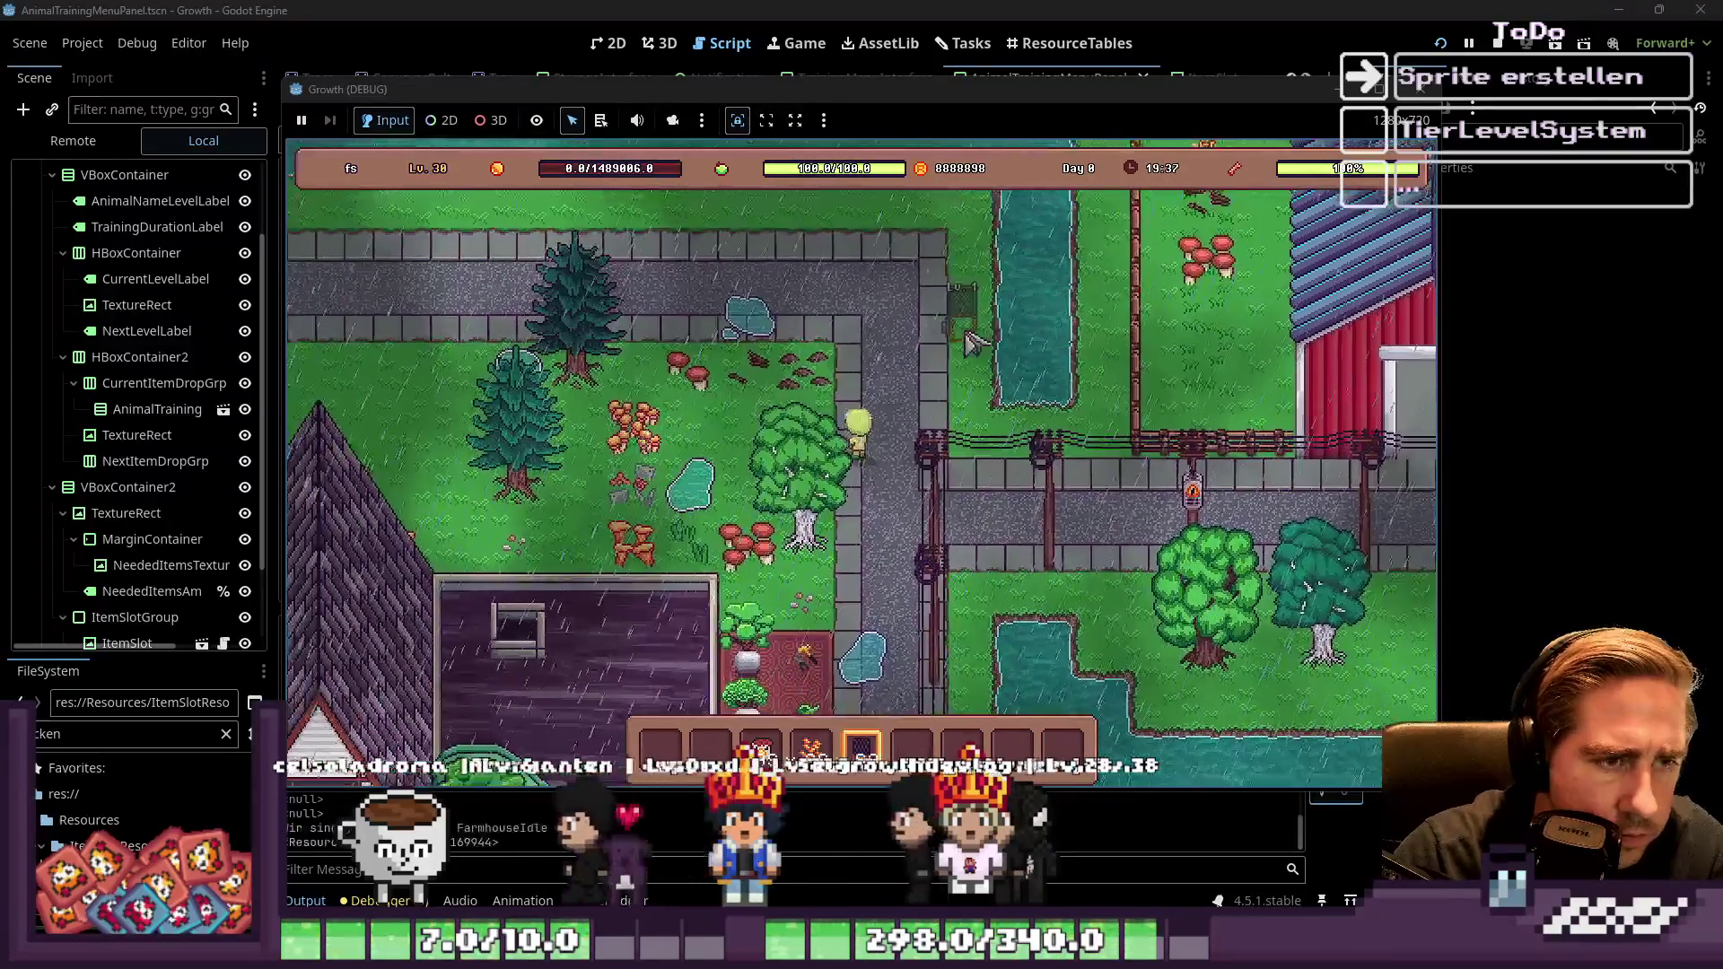
key("a")
key("w")
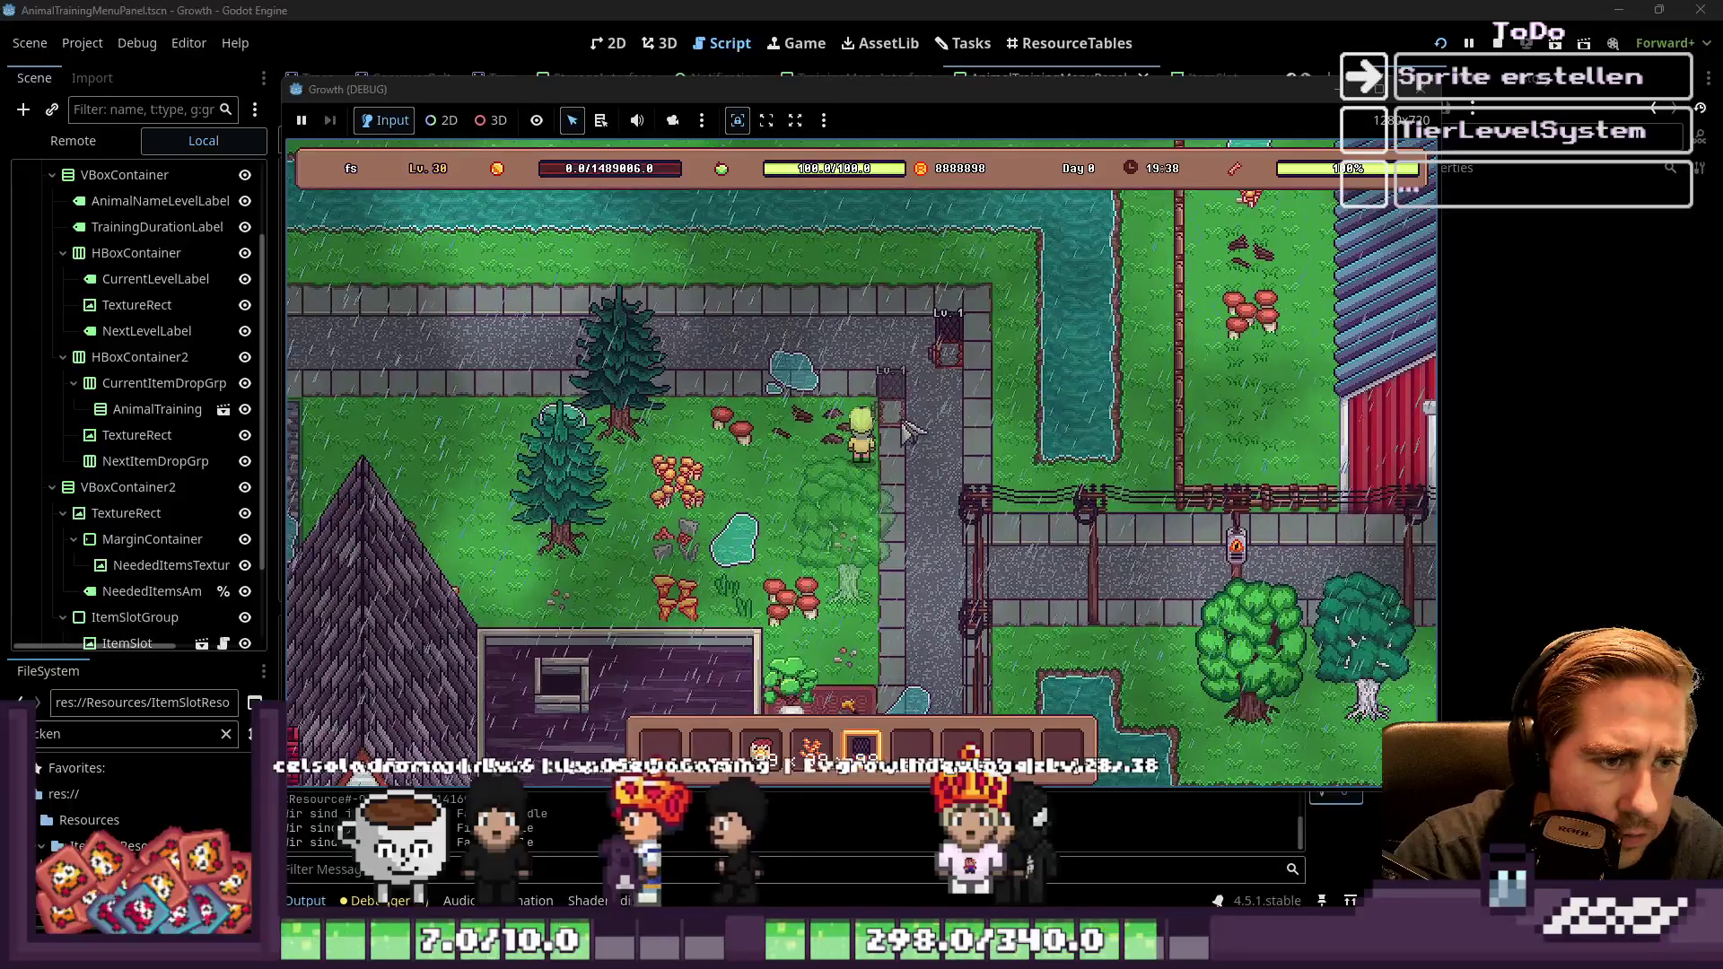
left_click(946, 355)
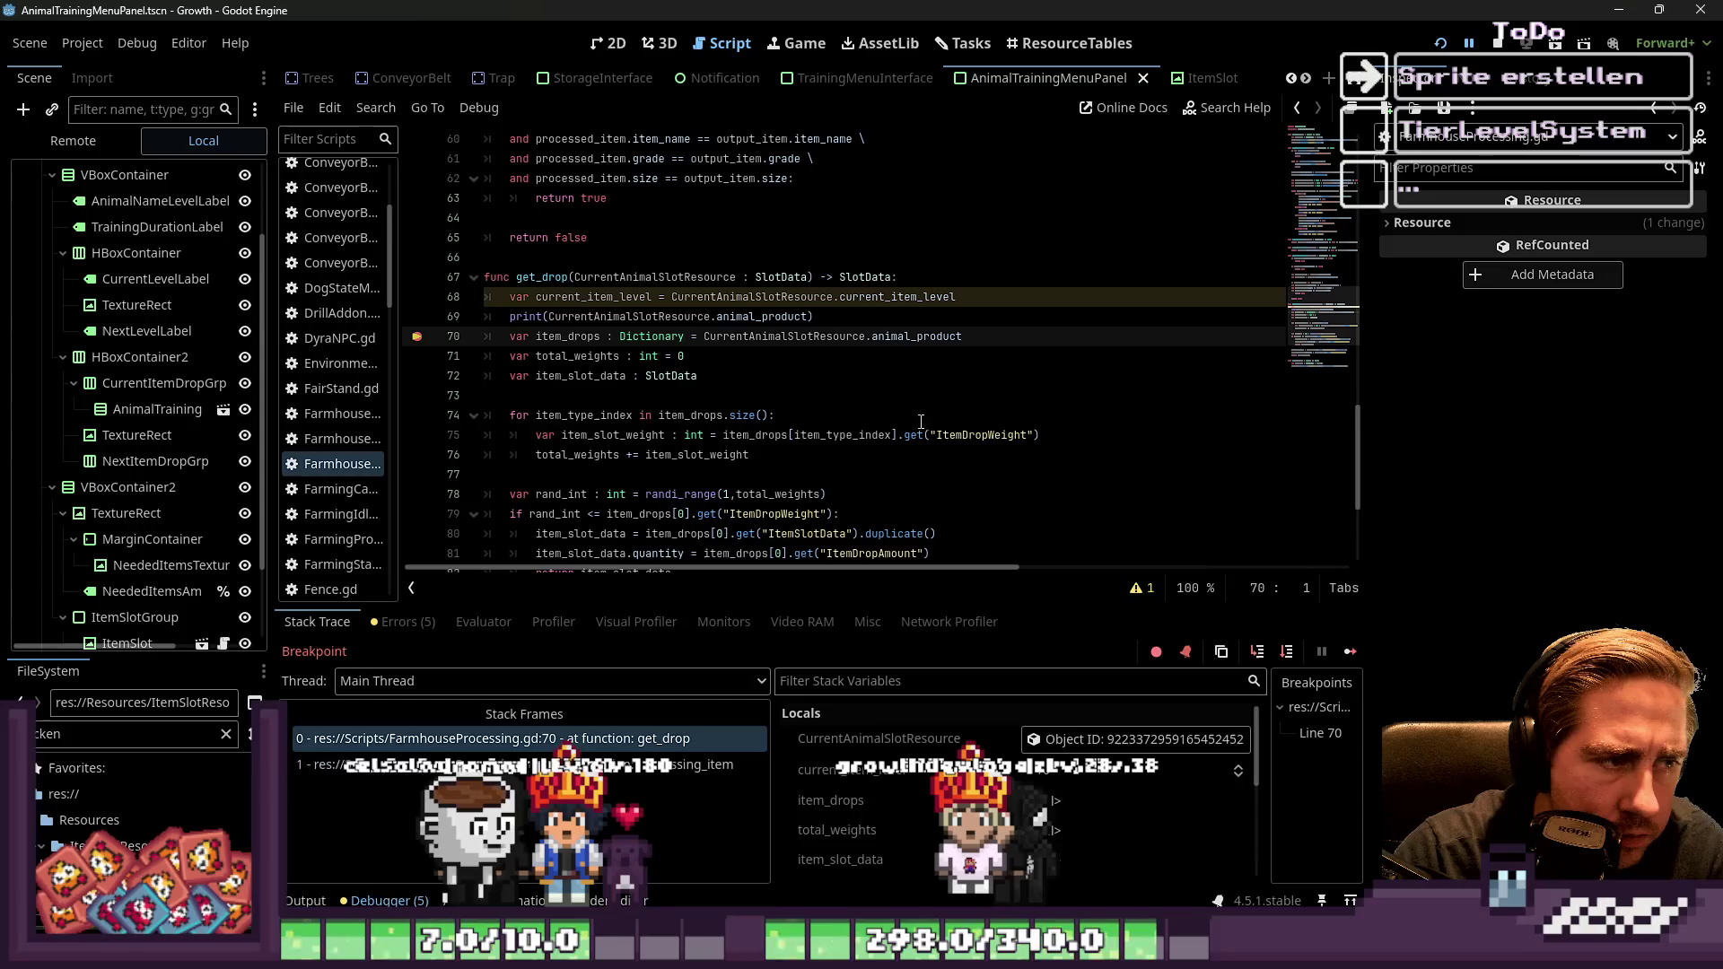
Show the Output log with the printed animal_product dictionary and scroll through it
key("alt+o")
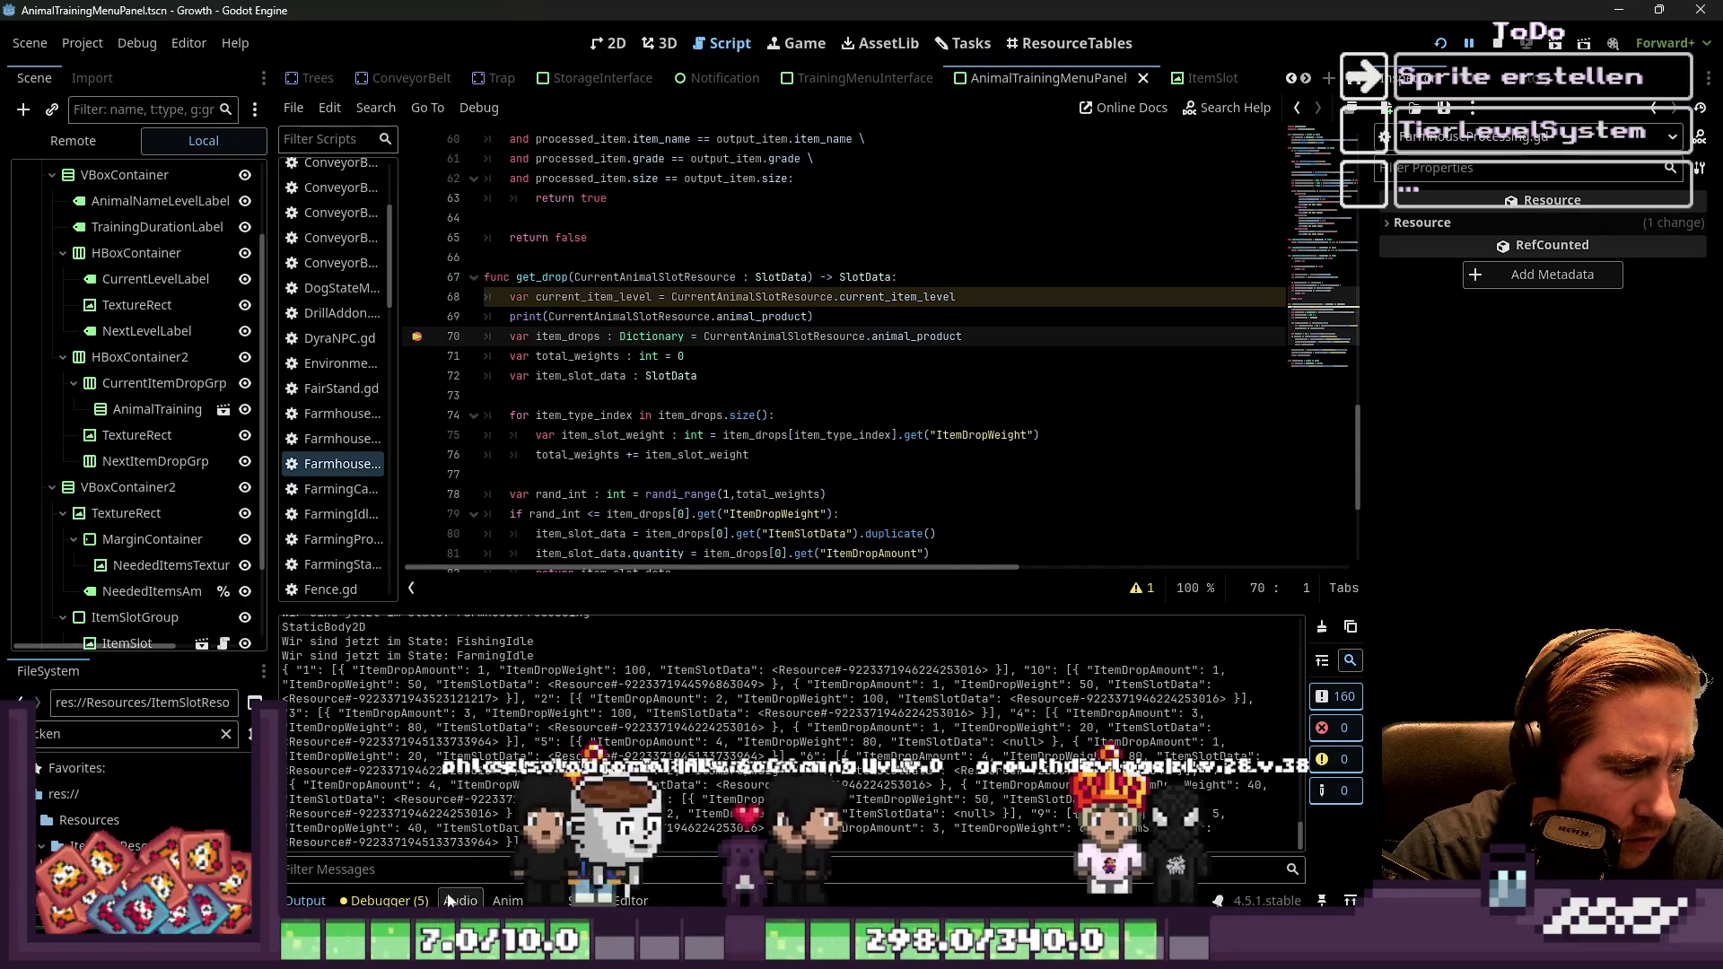
left_click(325, 900)
left_click(324, 900)
scroll(417, 777, "up", 2)
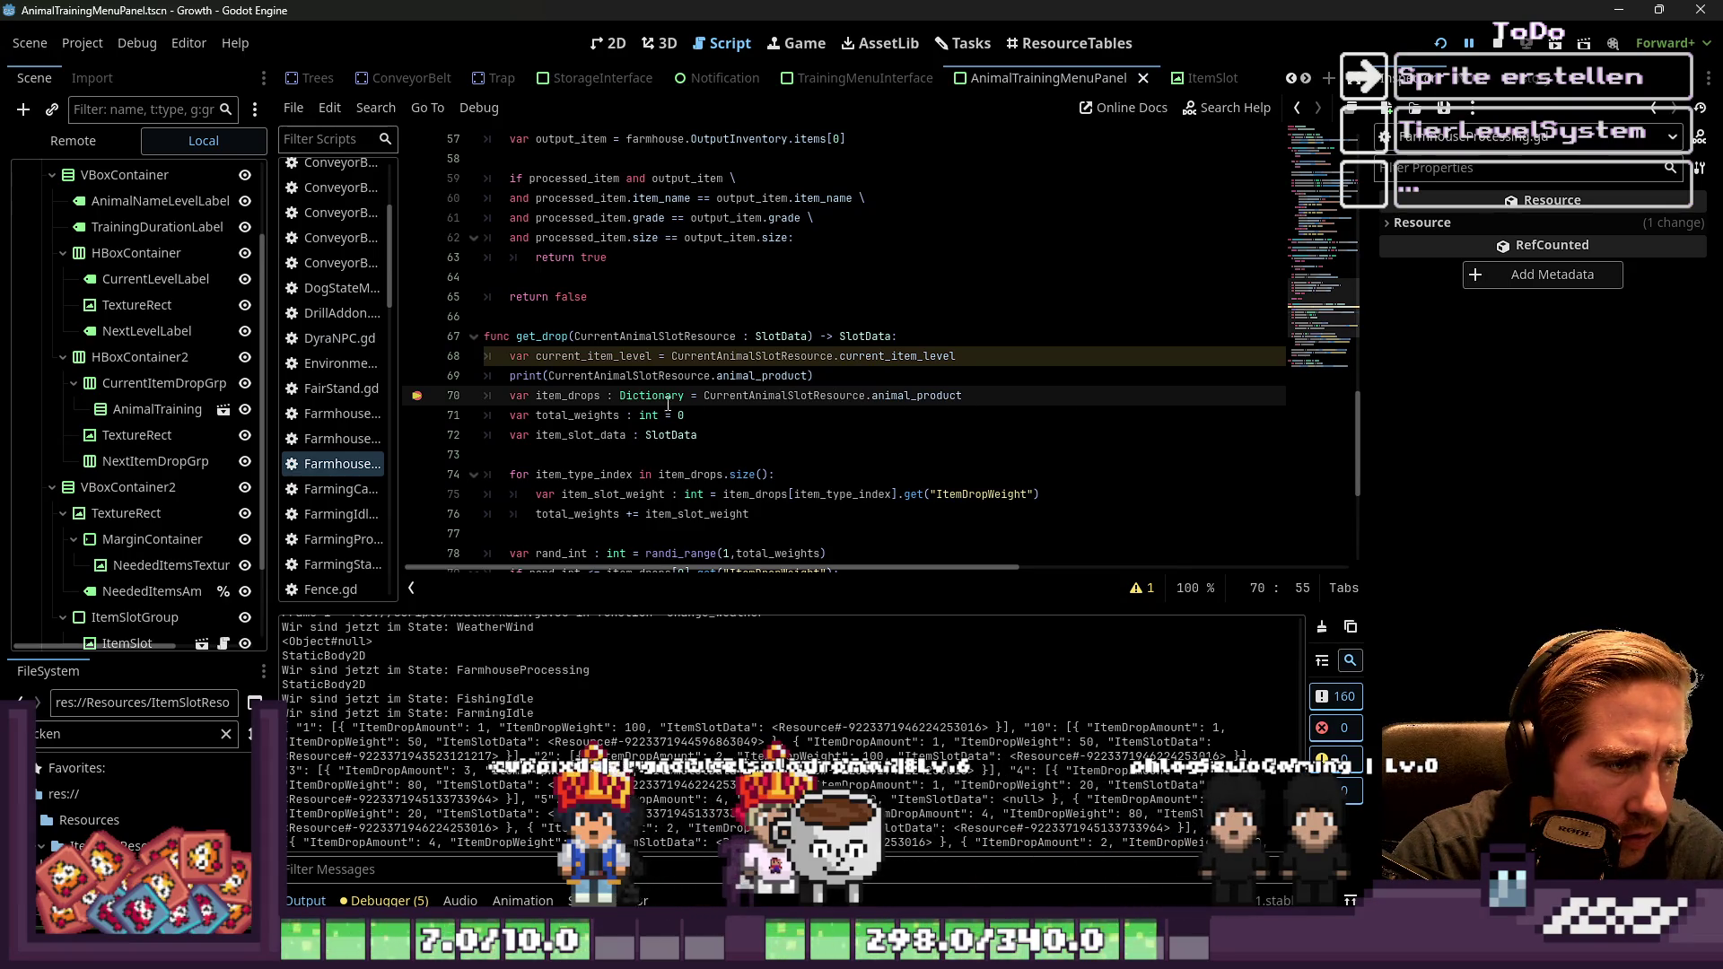
Declare item_drops as an Array from animal_product.get(str(current_item_level)) and run the game with F5
double_click(633, 403)
type("Array")
left_click(940, 383)
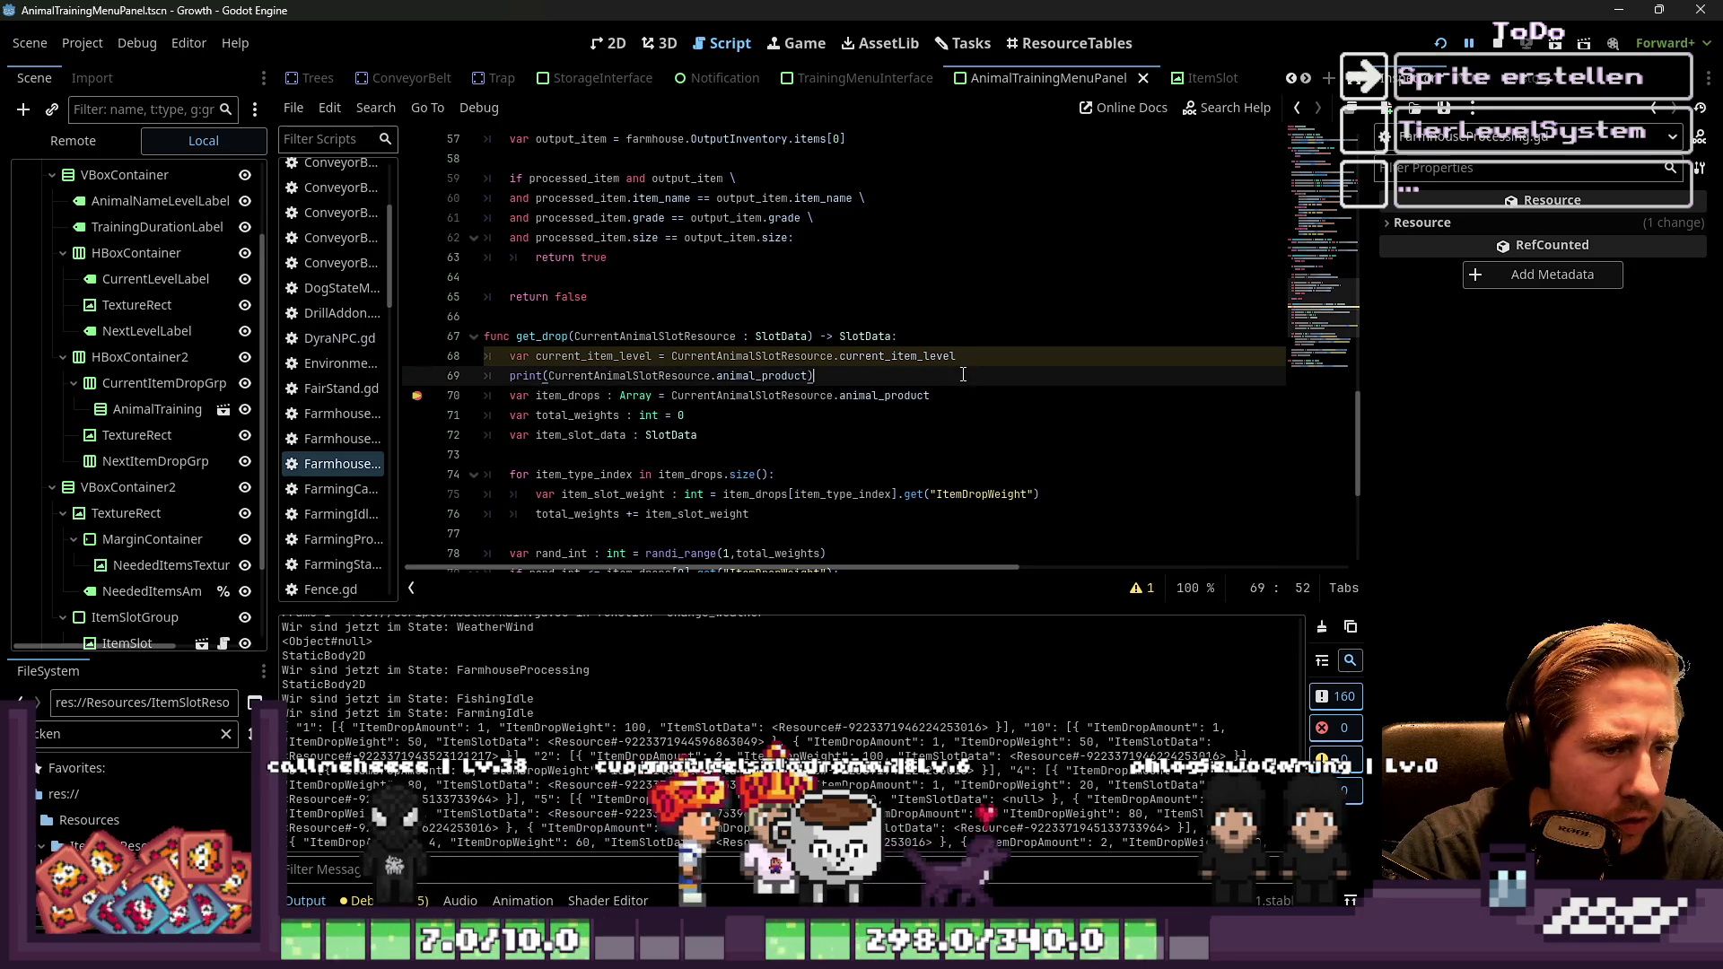
left_click(941, 390)
type("get")
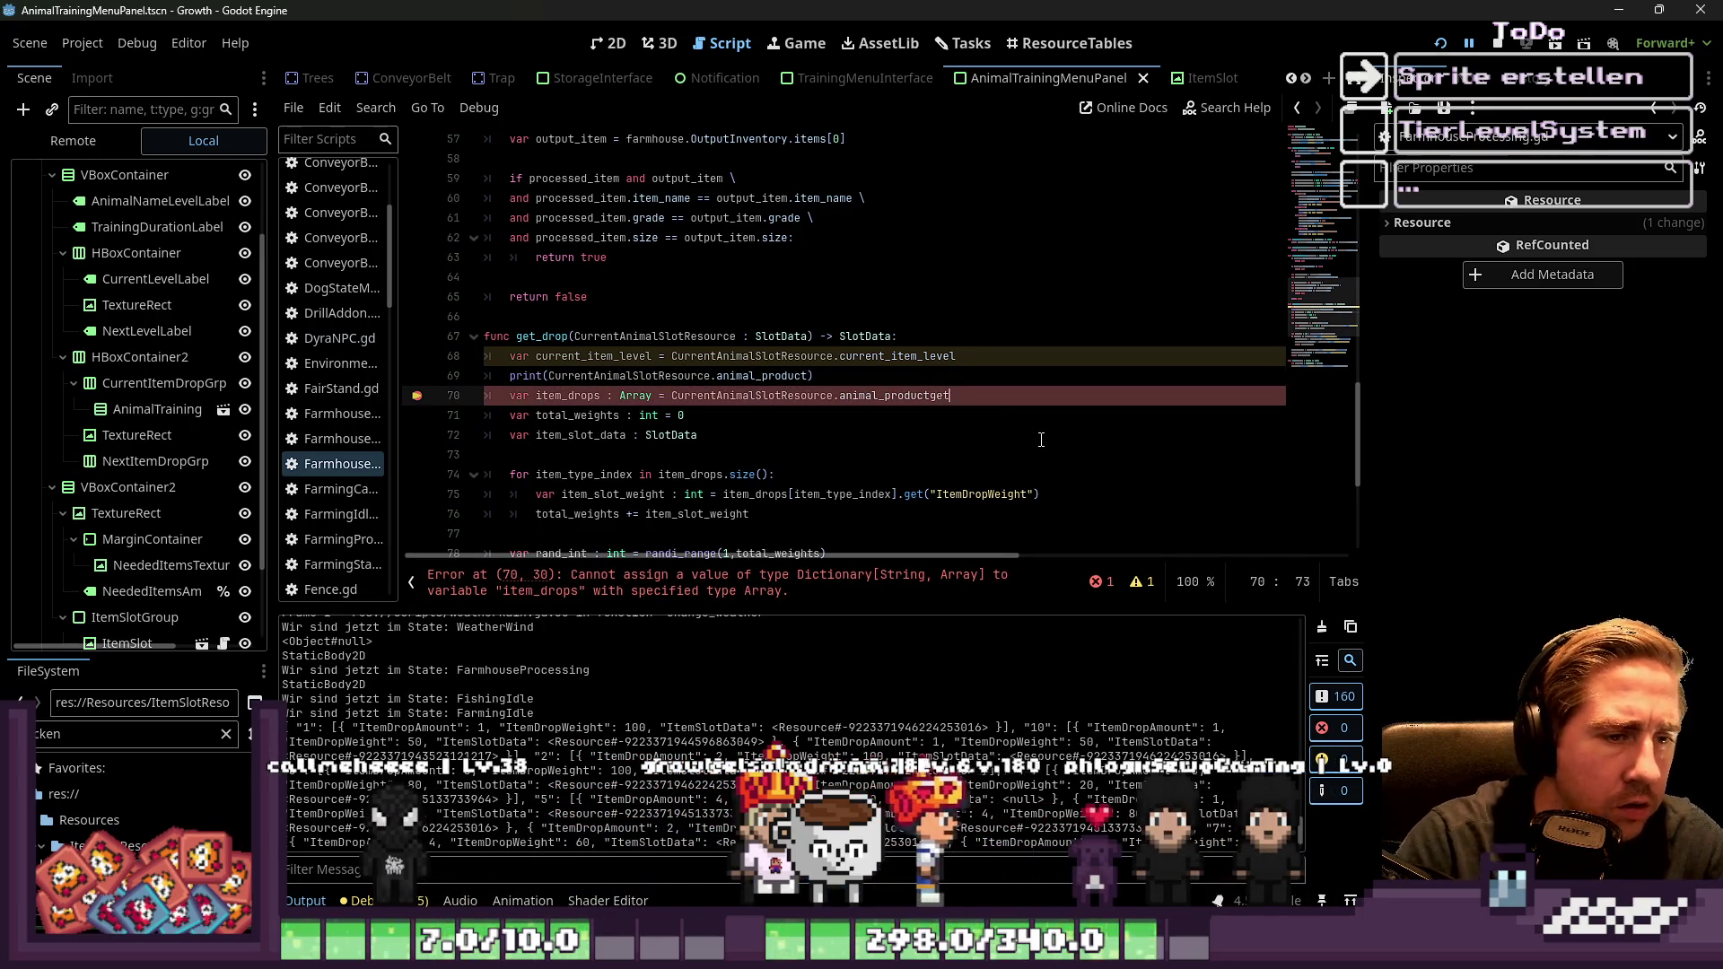
key("BackSpace")
key("BackSpace")
key("BackSpace")
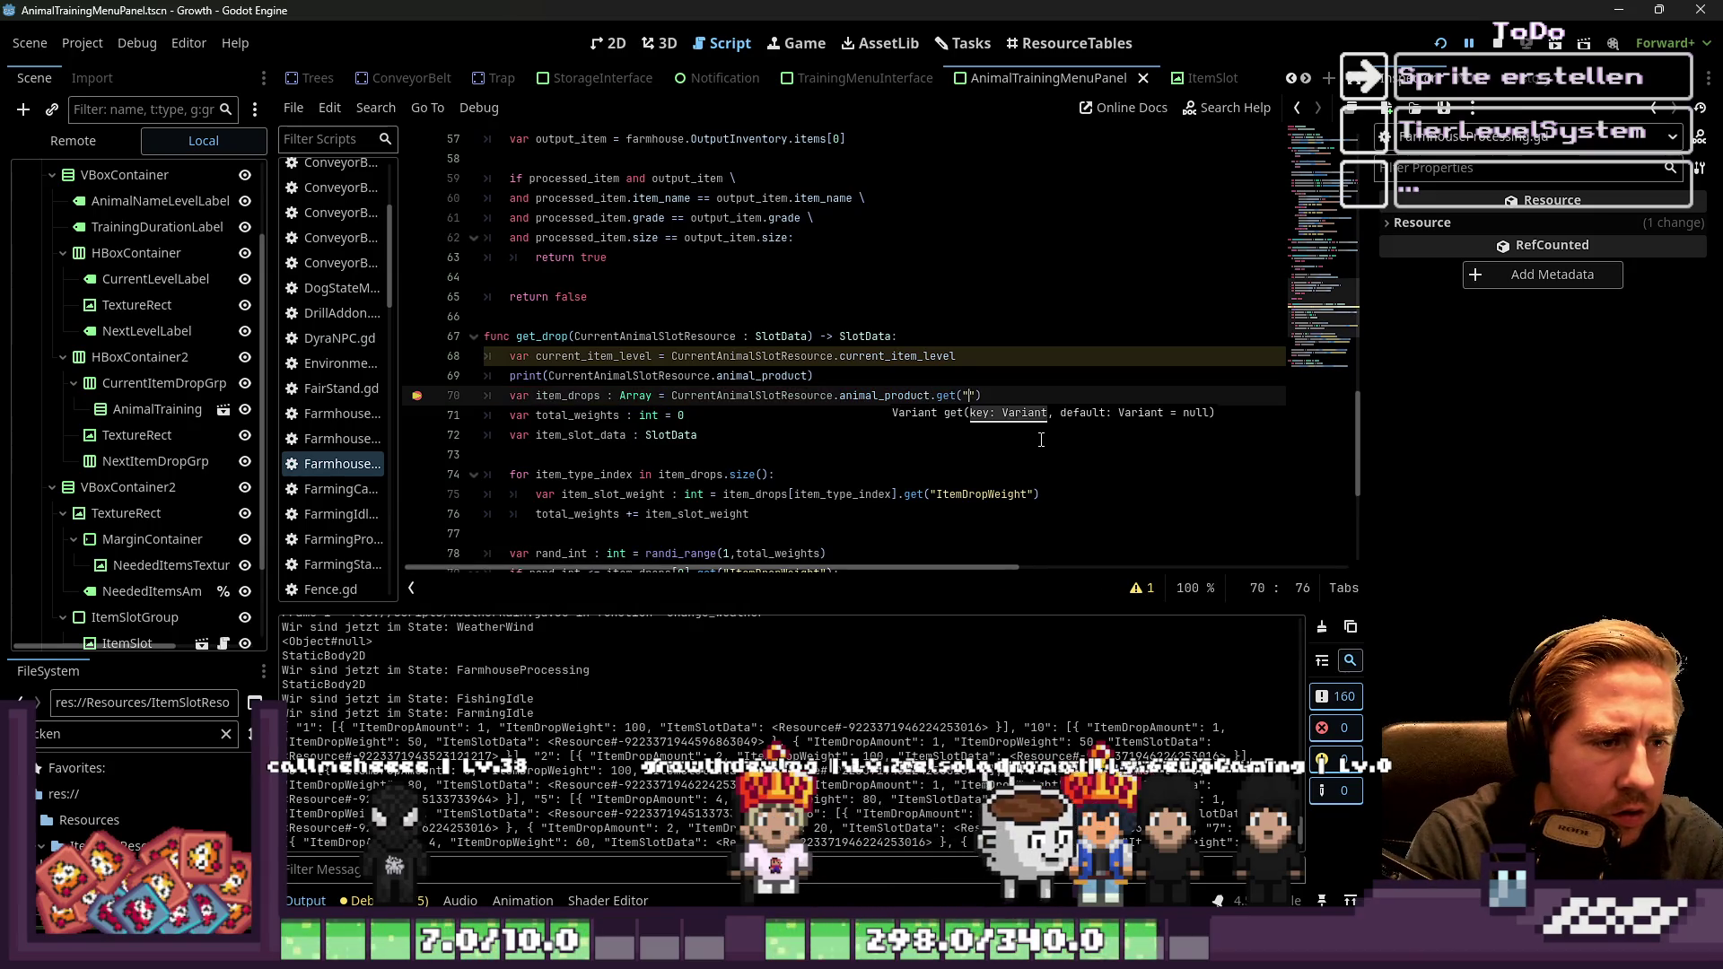
key("BackSpace")
type("str(current_item_level")
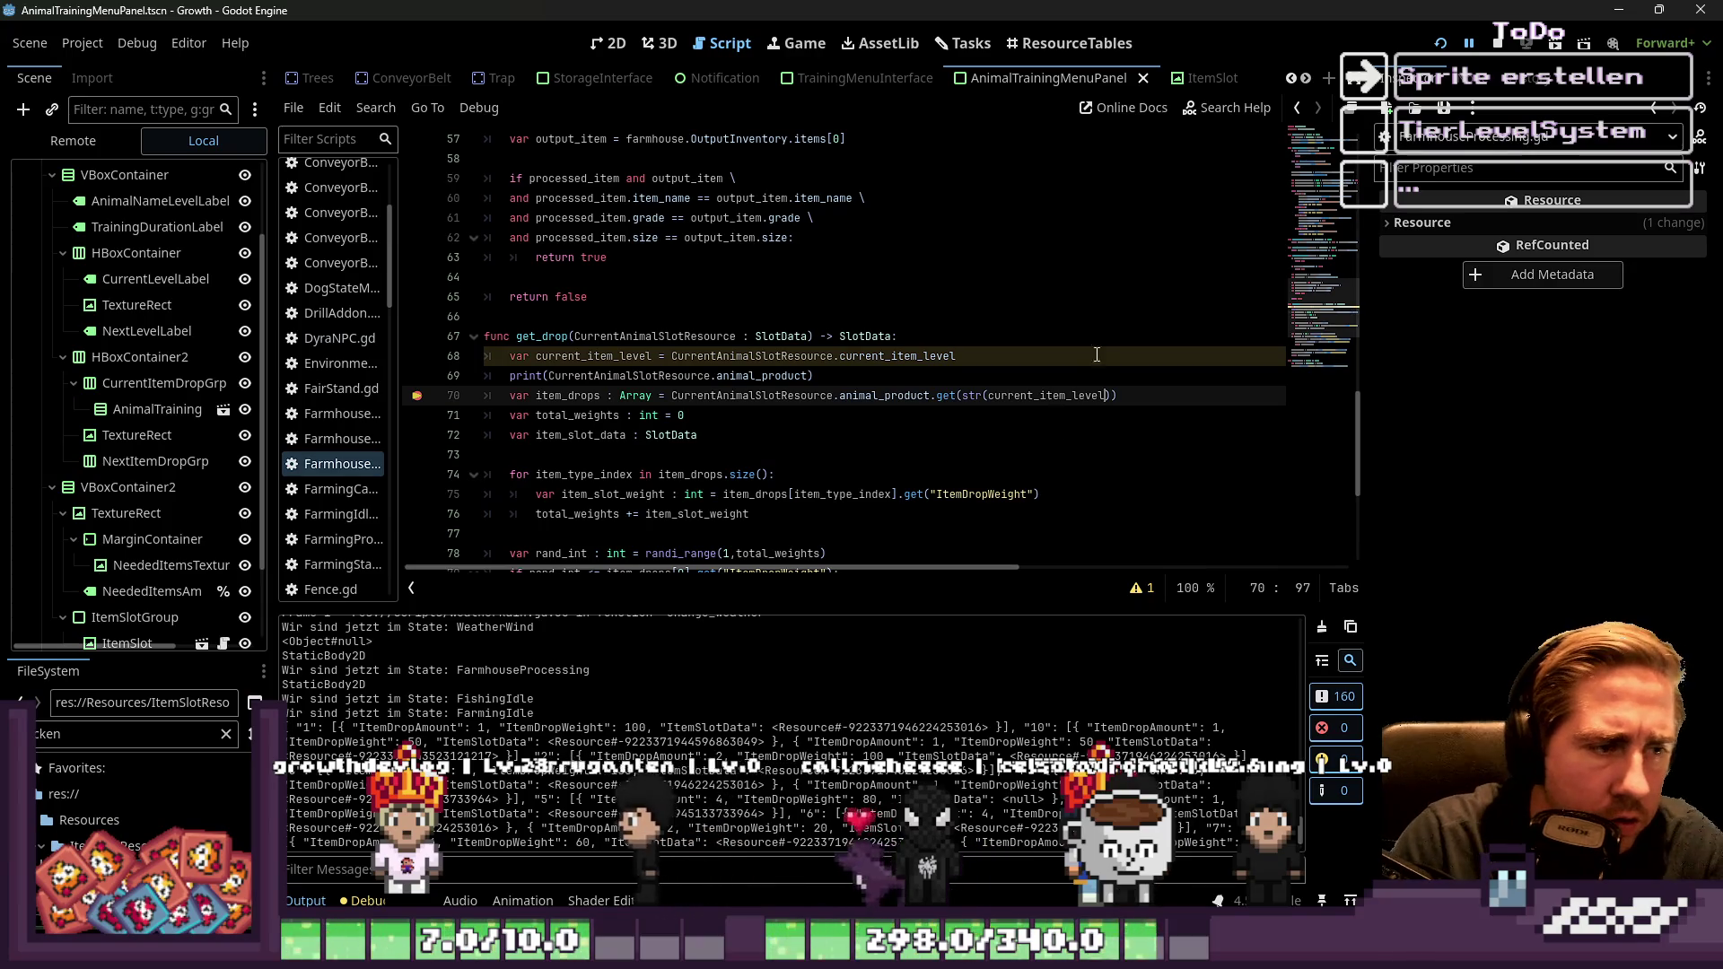
key("F5")
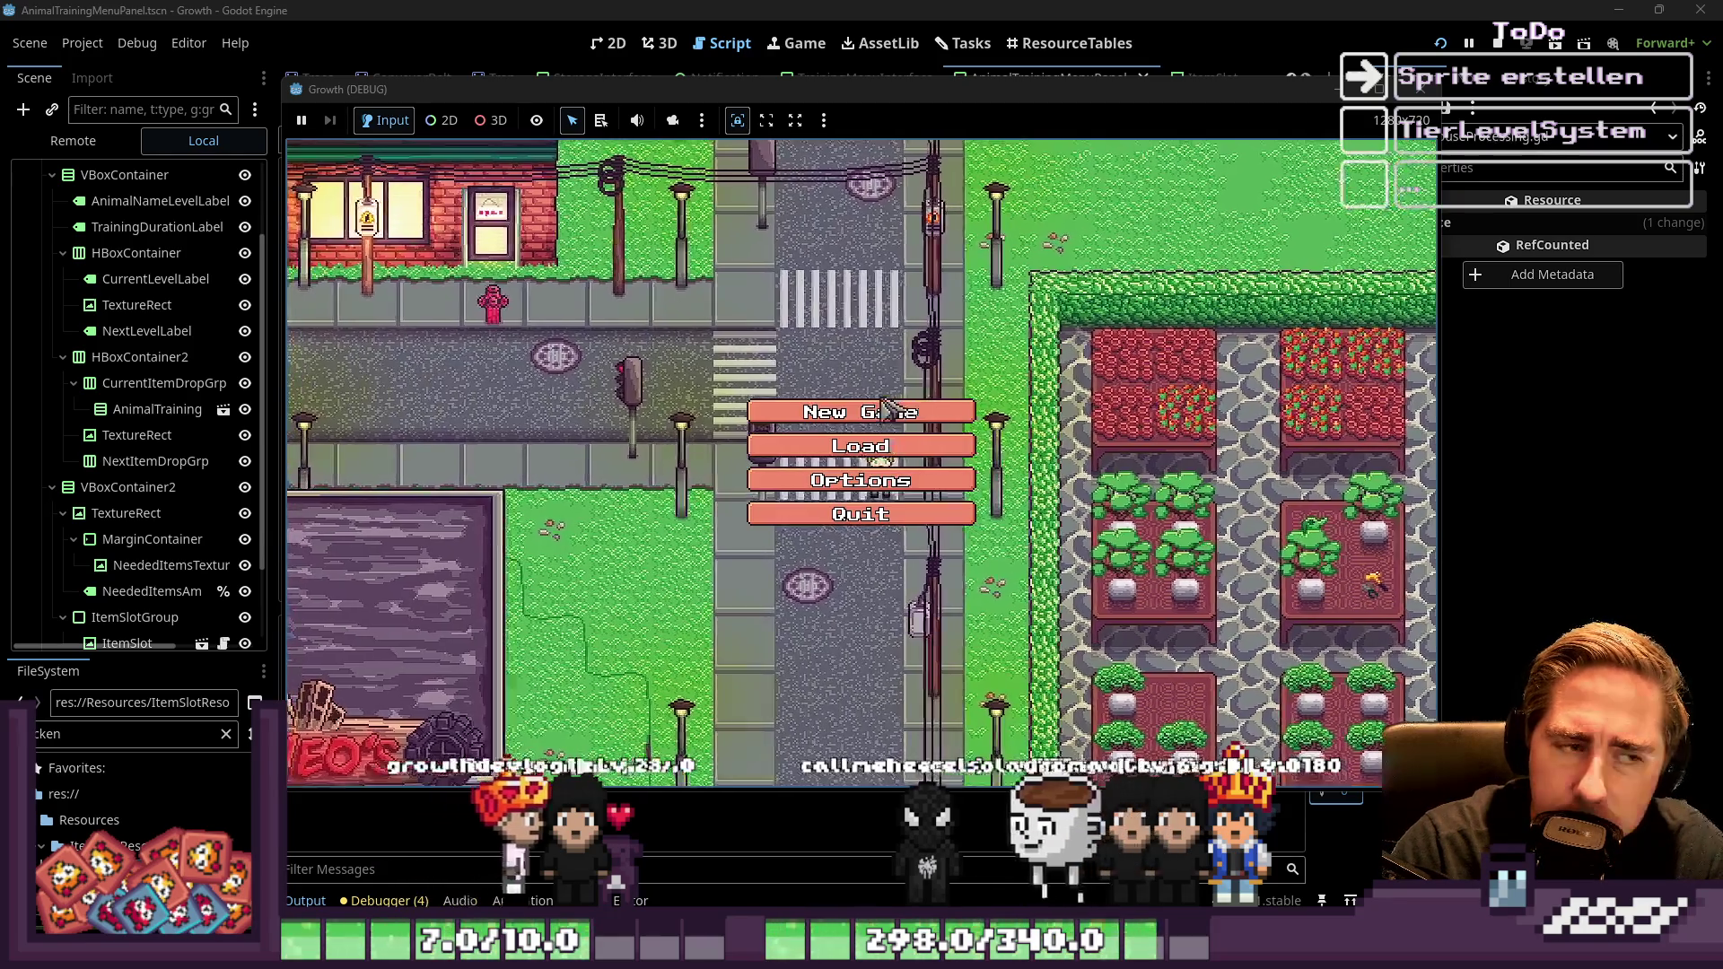
Start a new game and move the Chicken item into the hotbar
type("321")
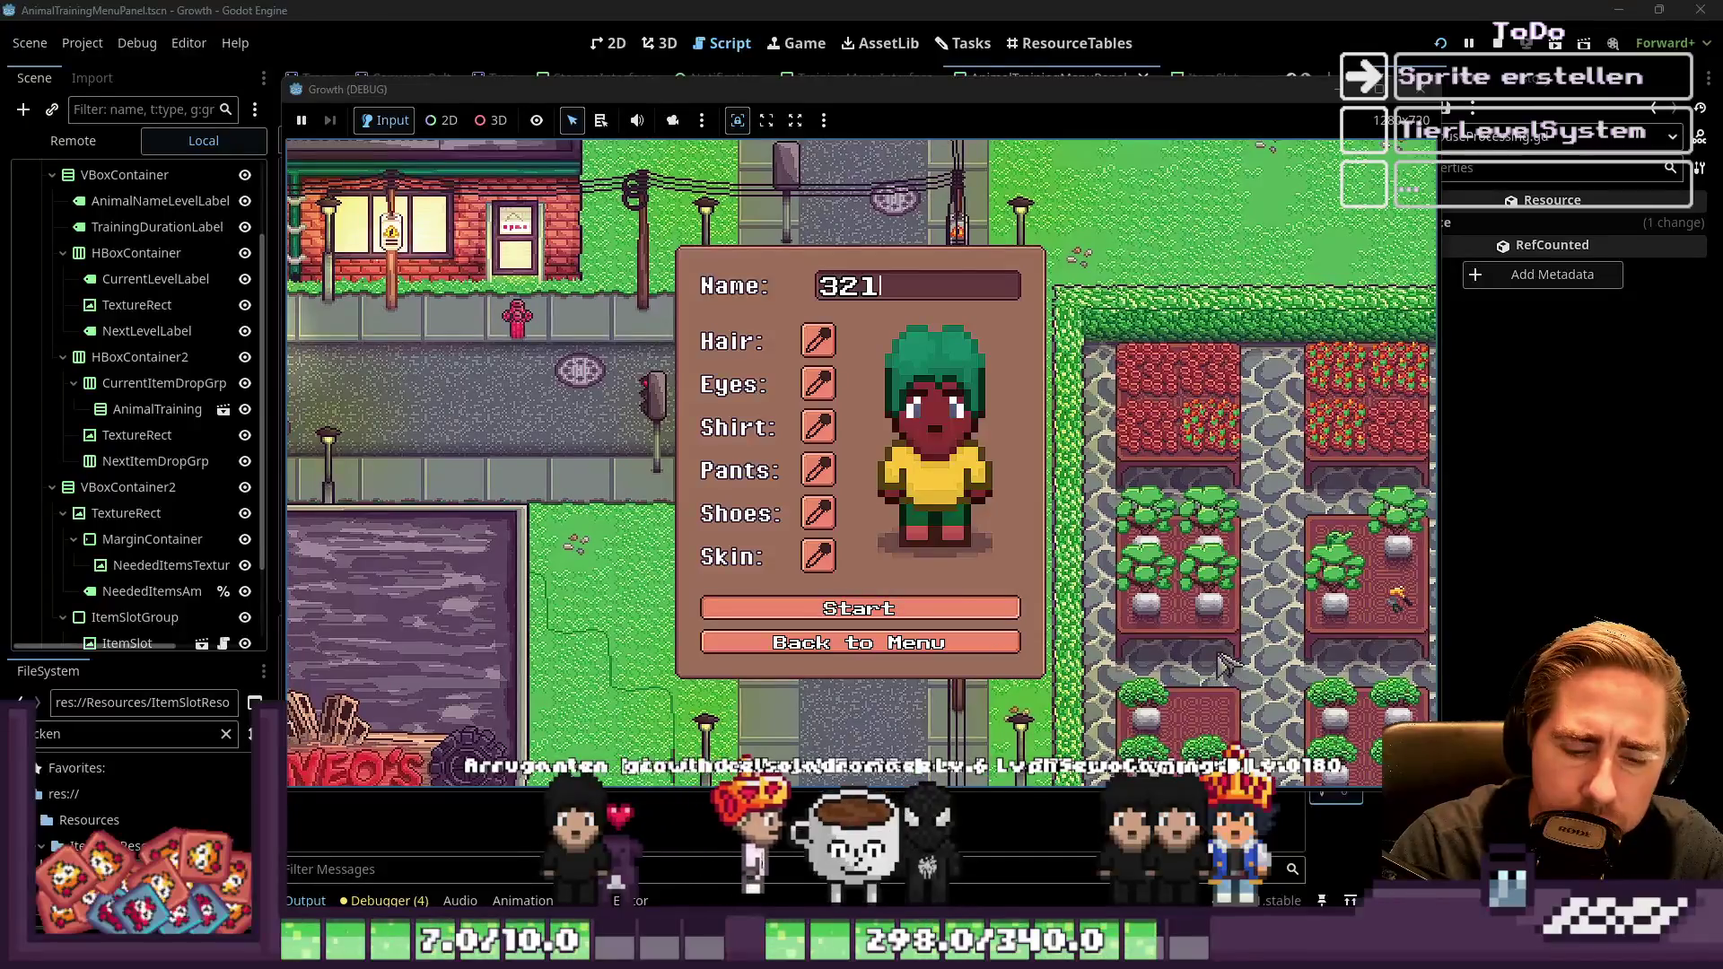
key("Return")
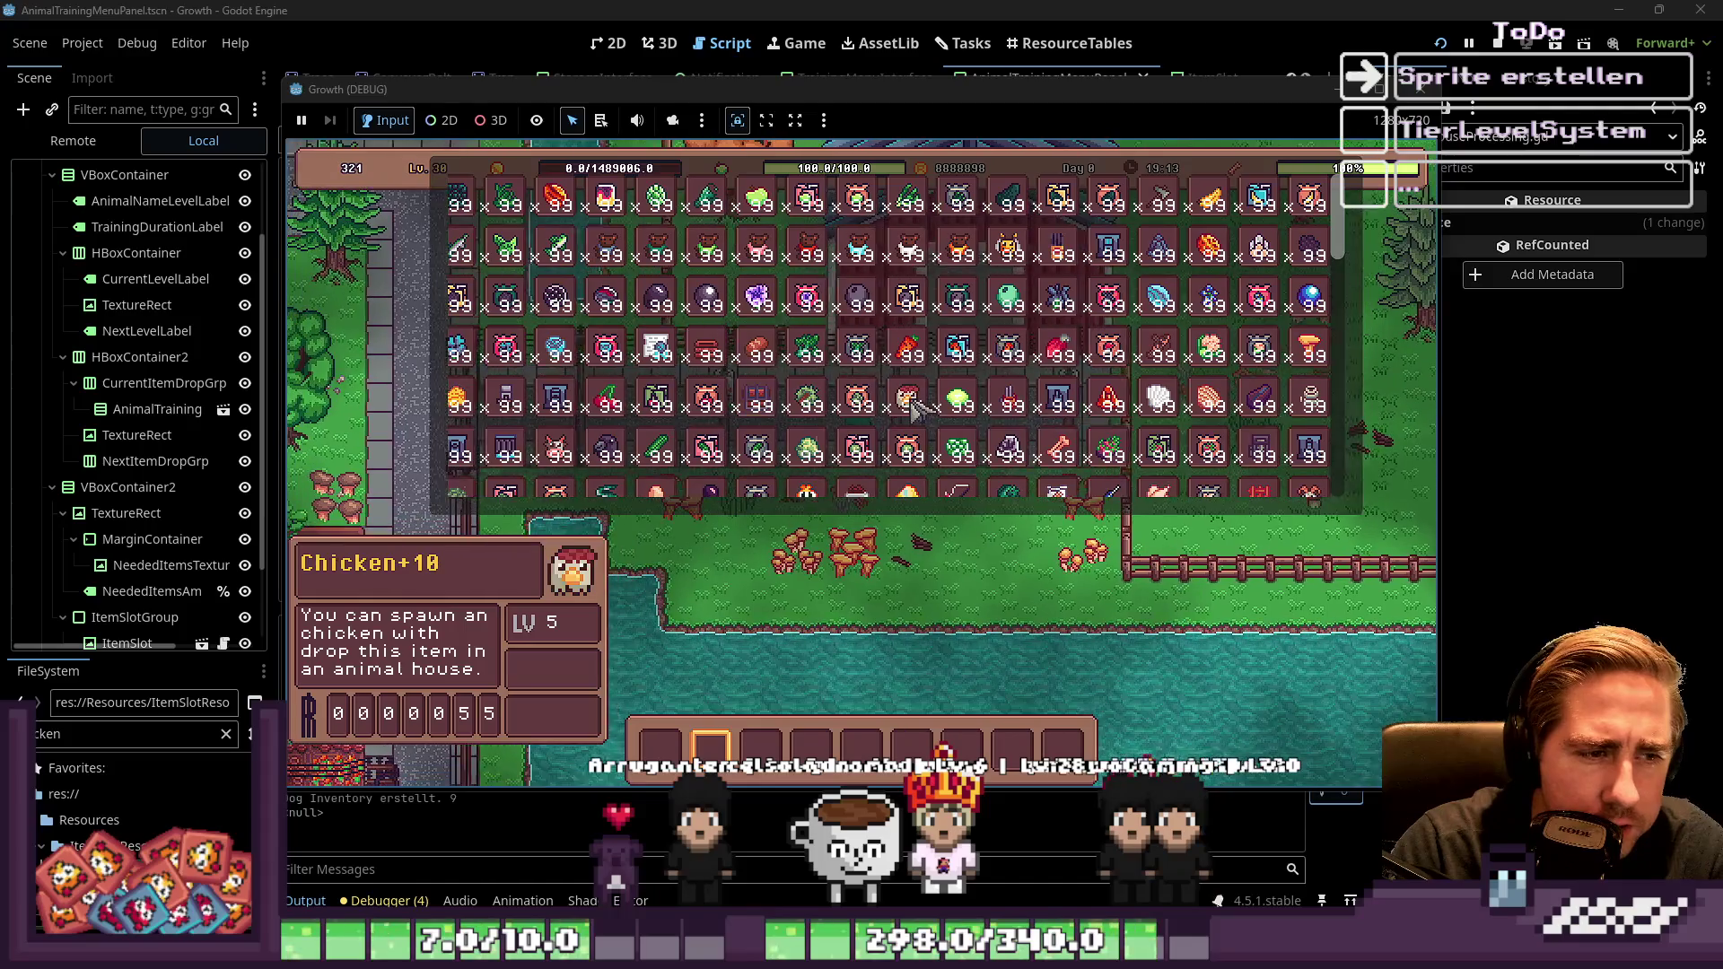
left_click_drag(911, 395, 707, 715)
scroll(969, 485, "down", 5)
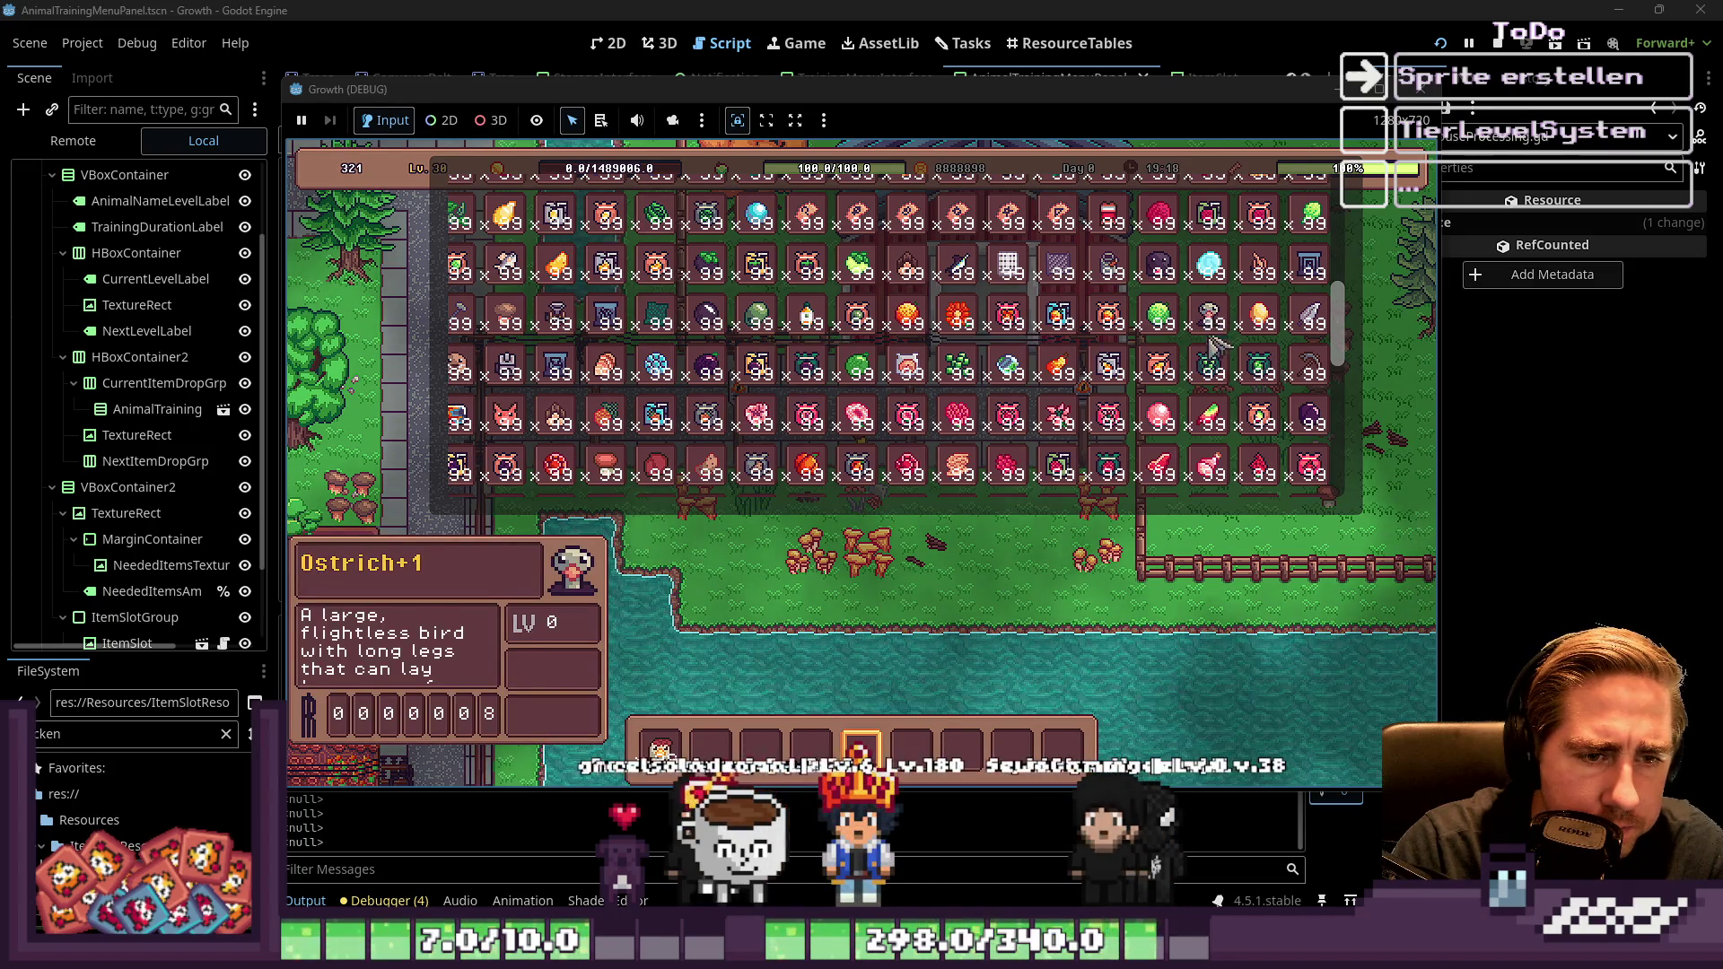
scroll(1213, 349, "down", 3)
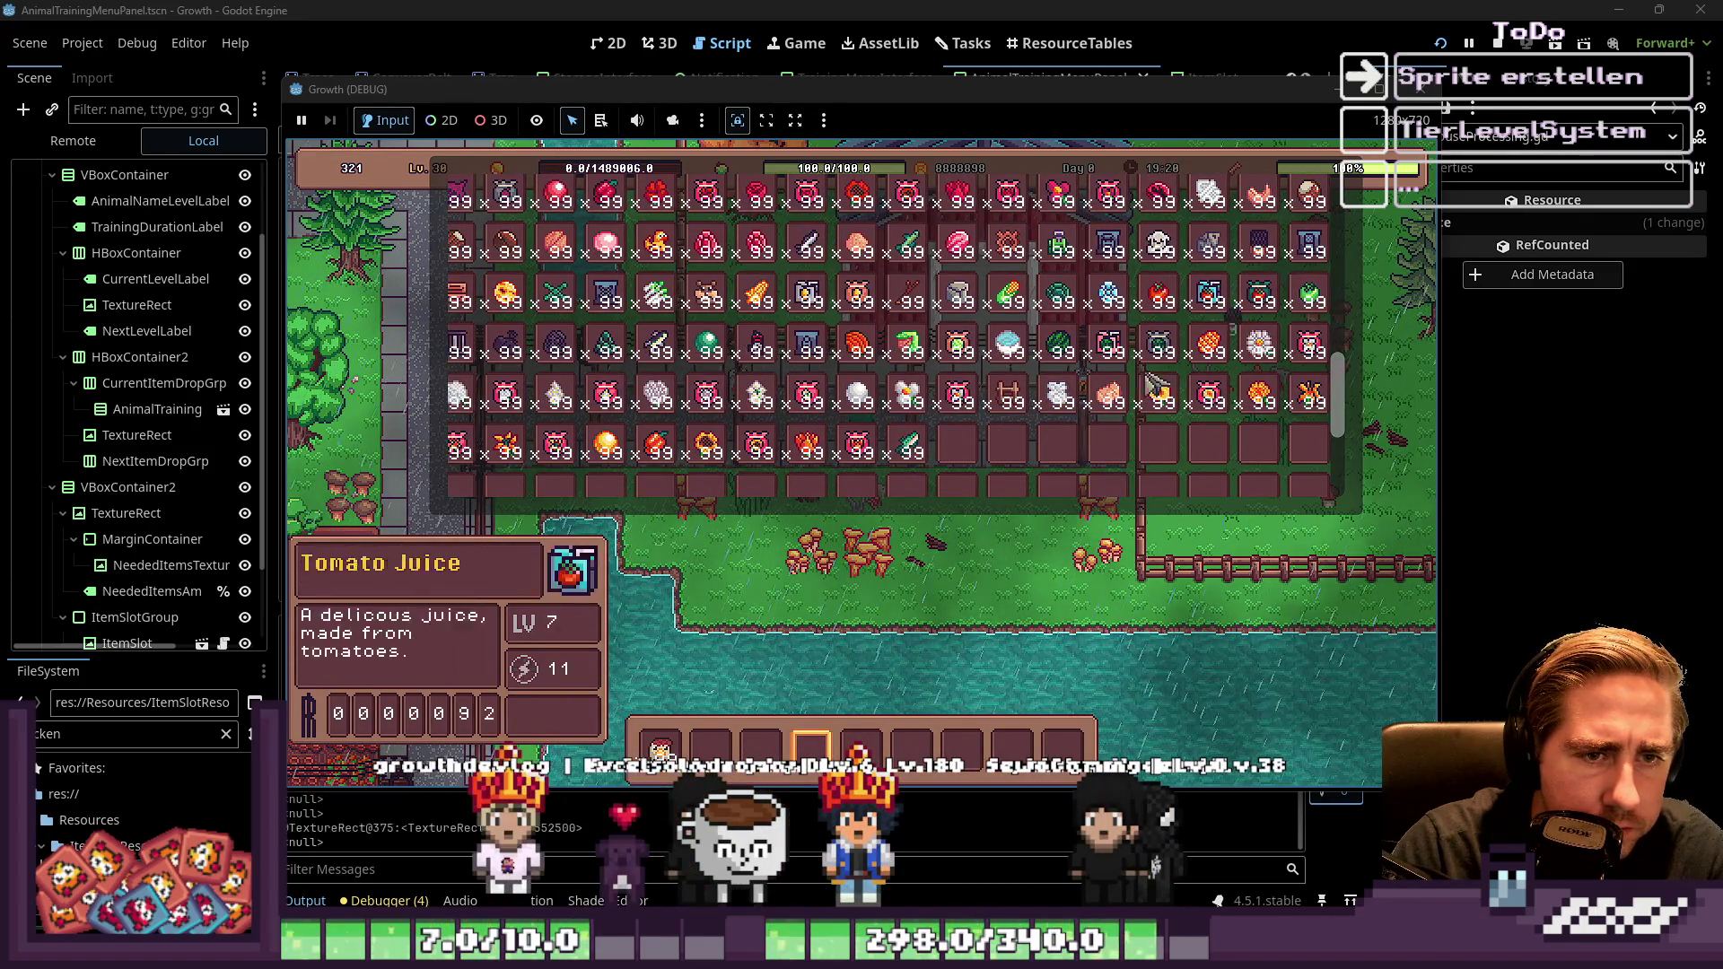
scroll(1176, 377, "up", 4)
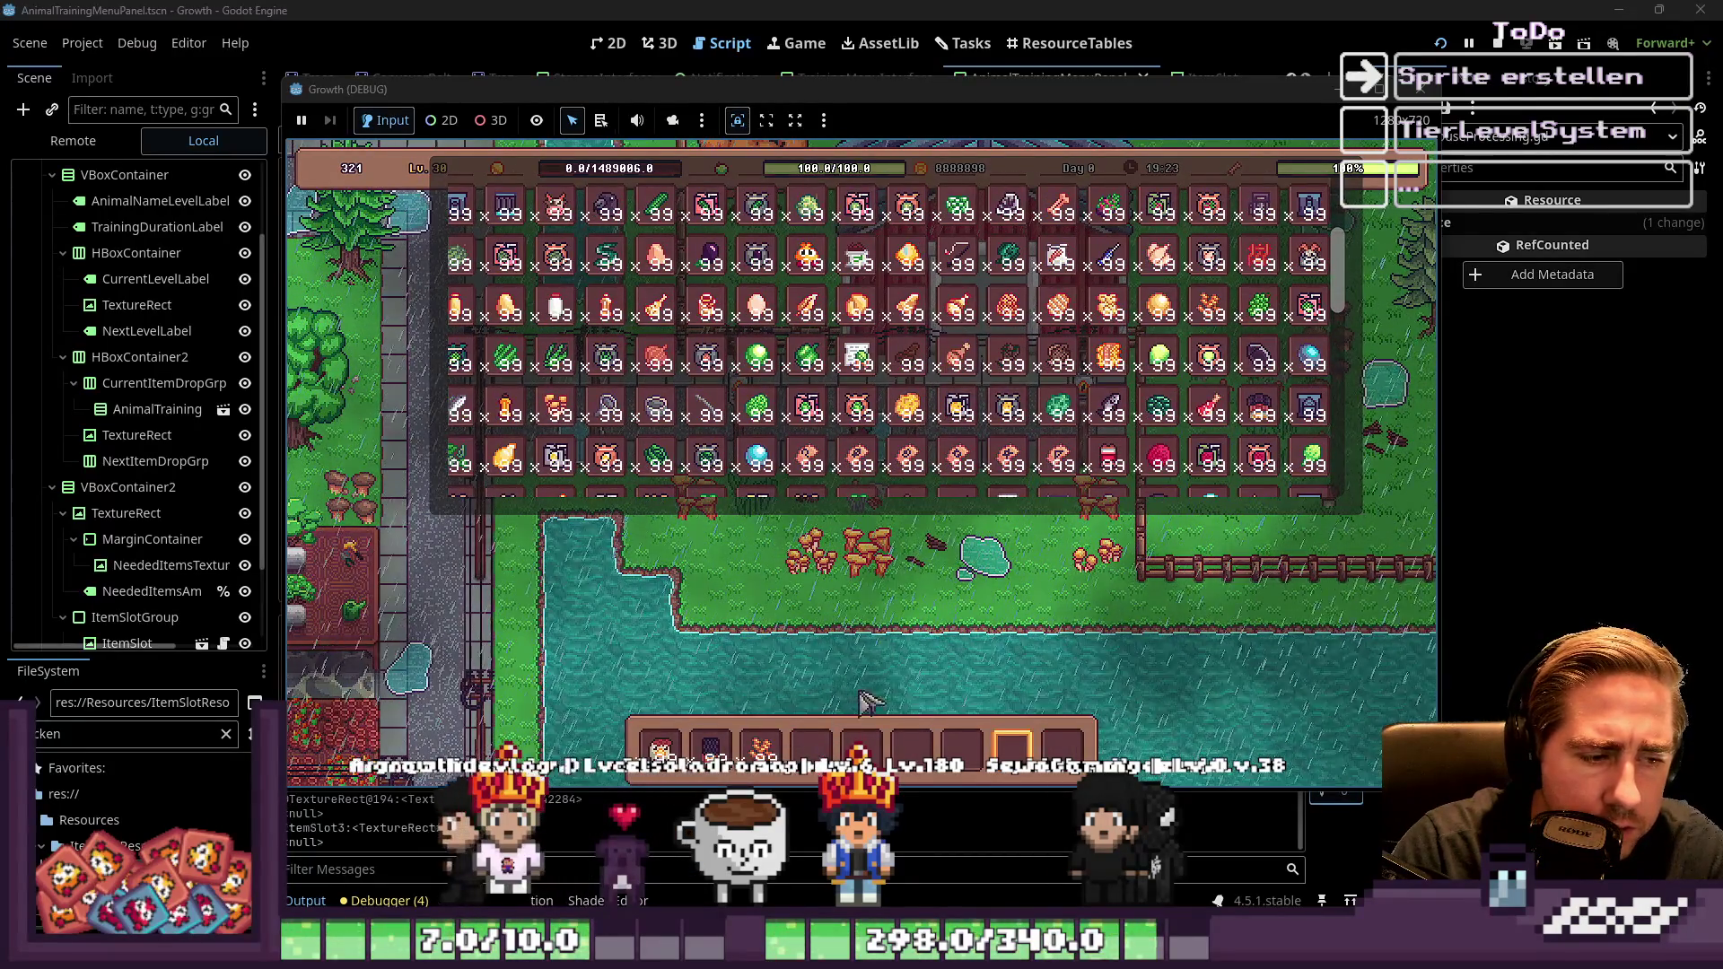
Close the inventory, walk to the training spot and place the Lv. 1 Chicken there
key("i")
key("s")
key("a")
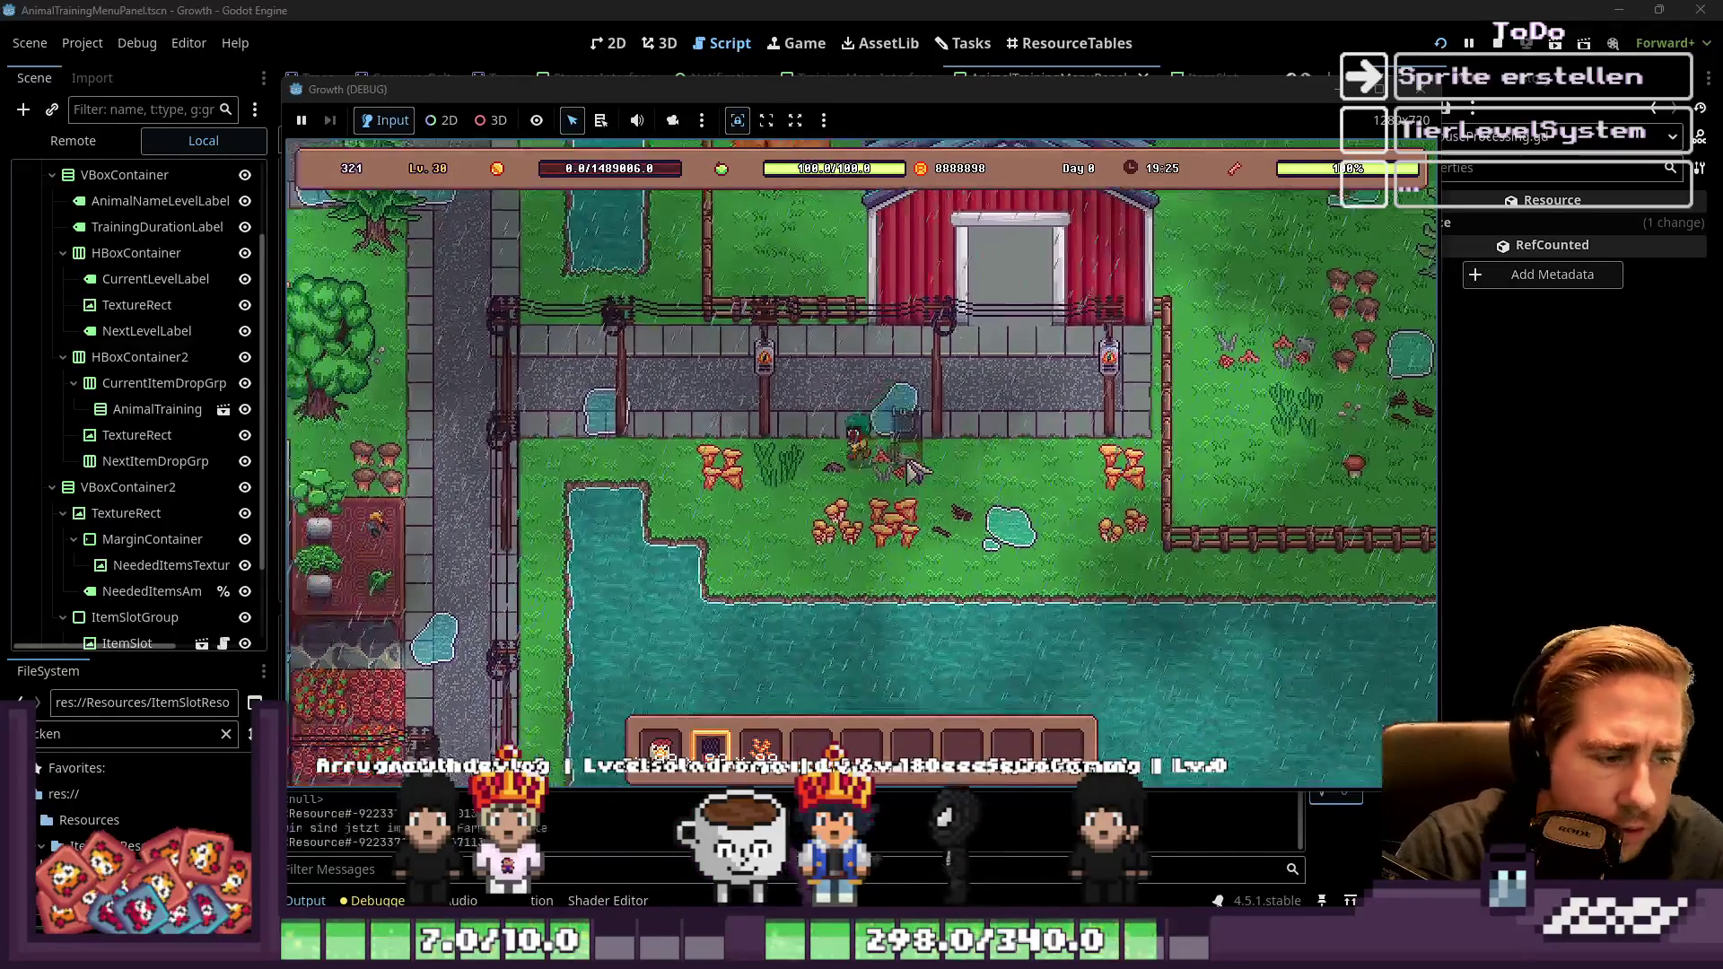
key("9")
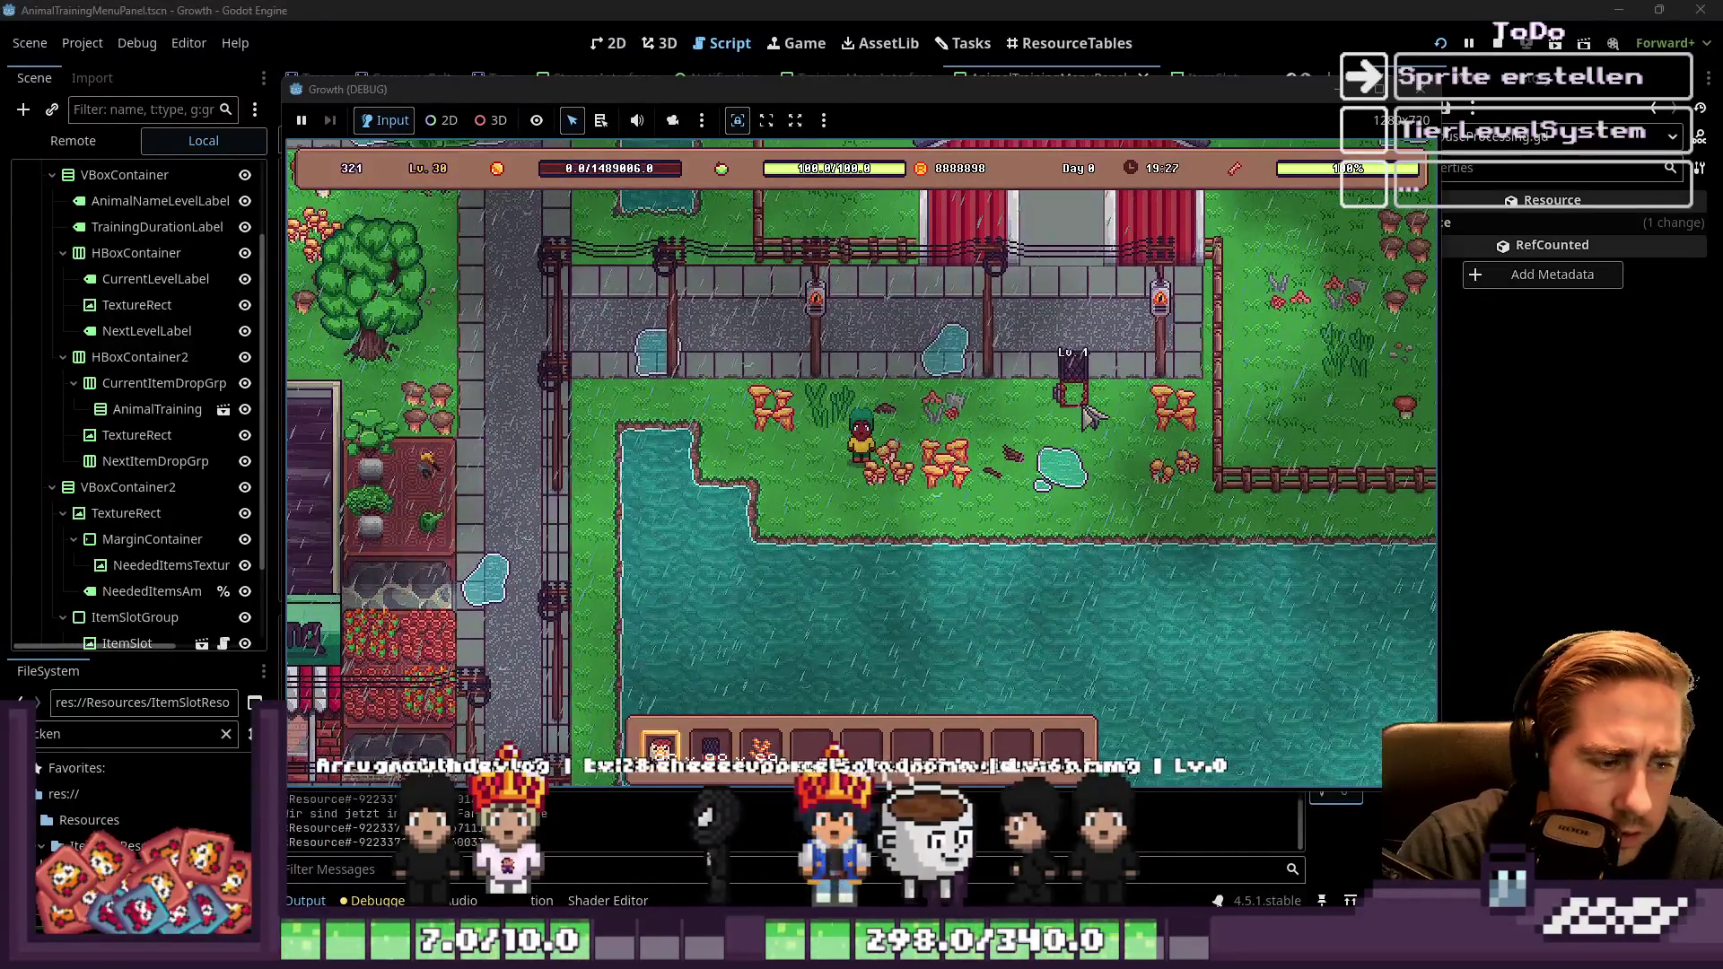
left_click(1088, 415)
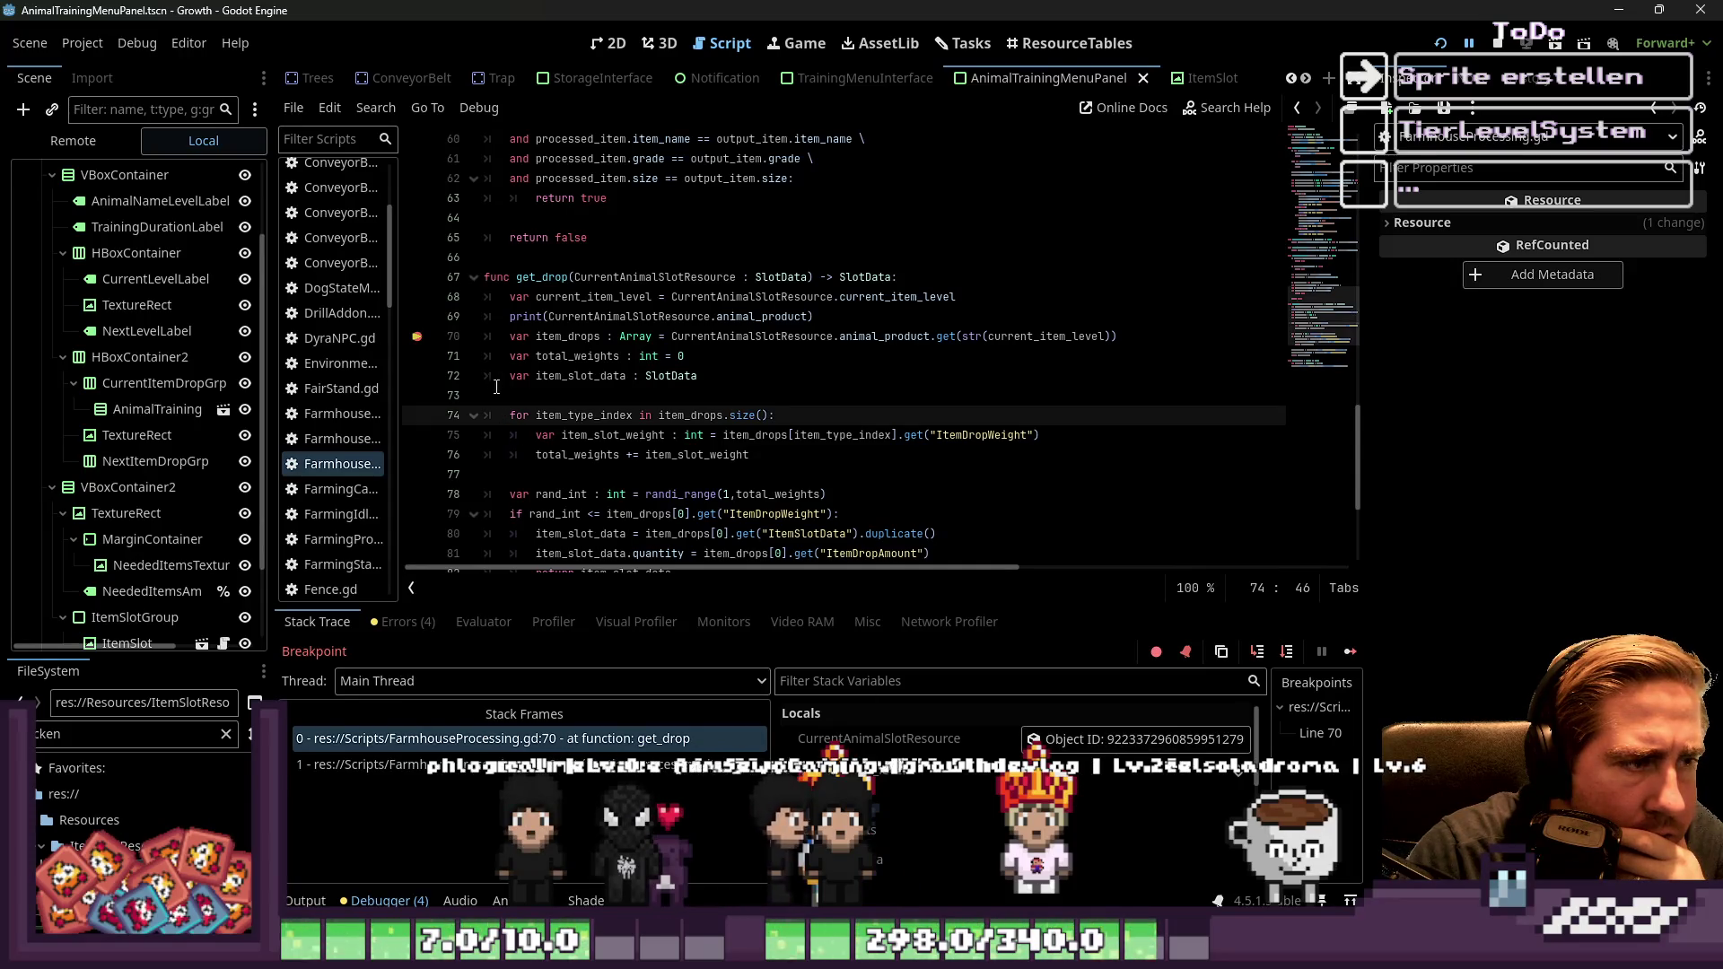
Remove the line-70 breakpoint and resume the paused game with F12
left_click(416, 345)
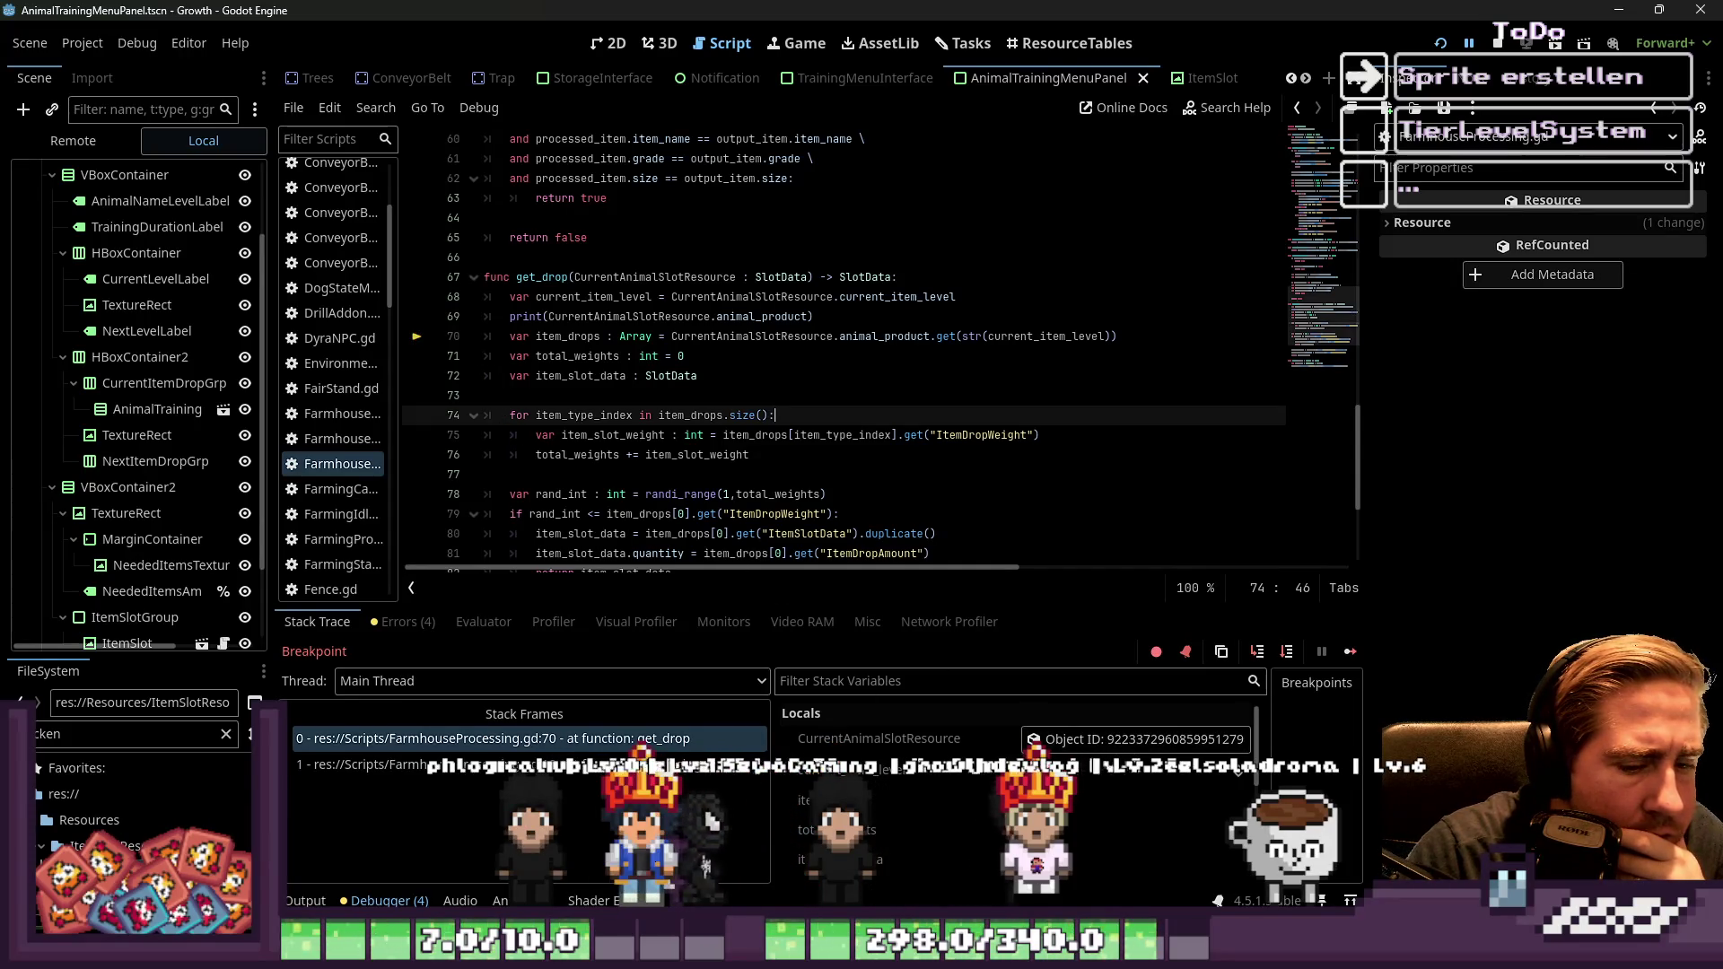
mouse_move(1257, 900)
key("F12")
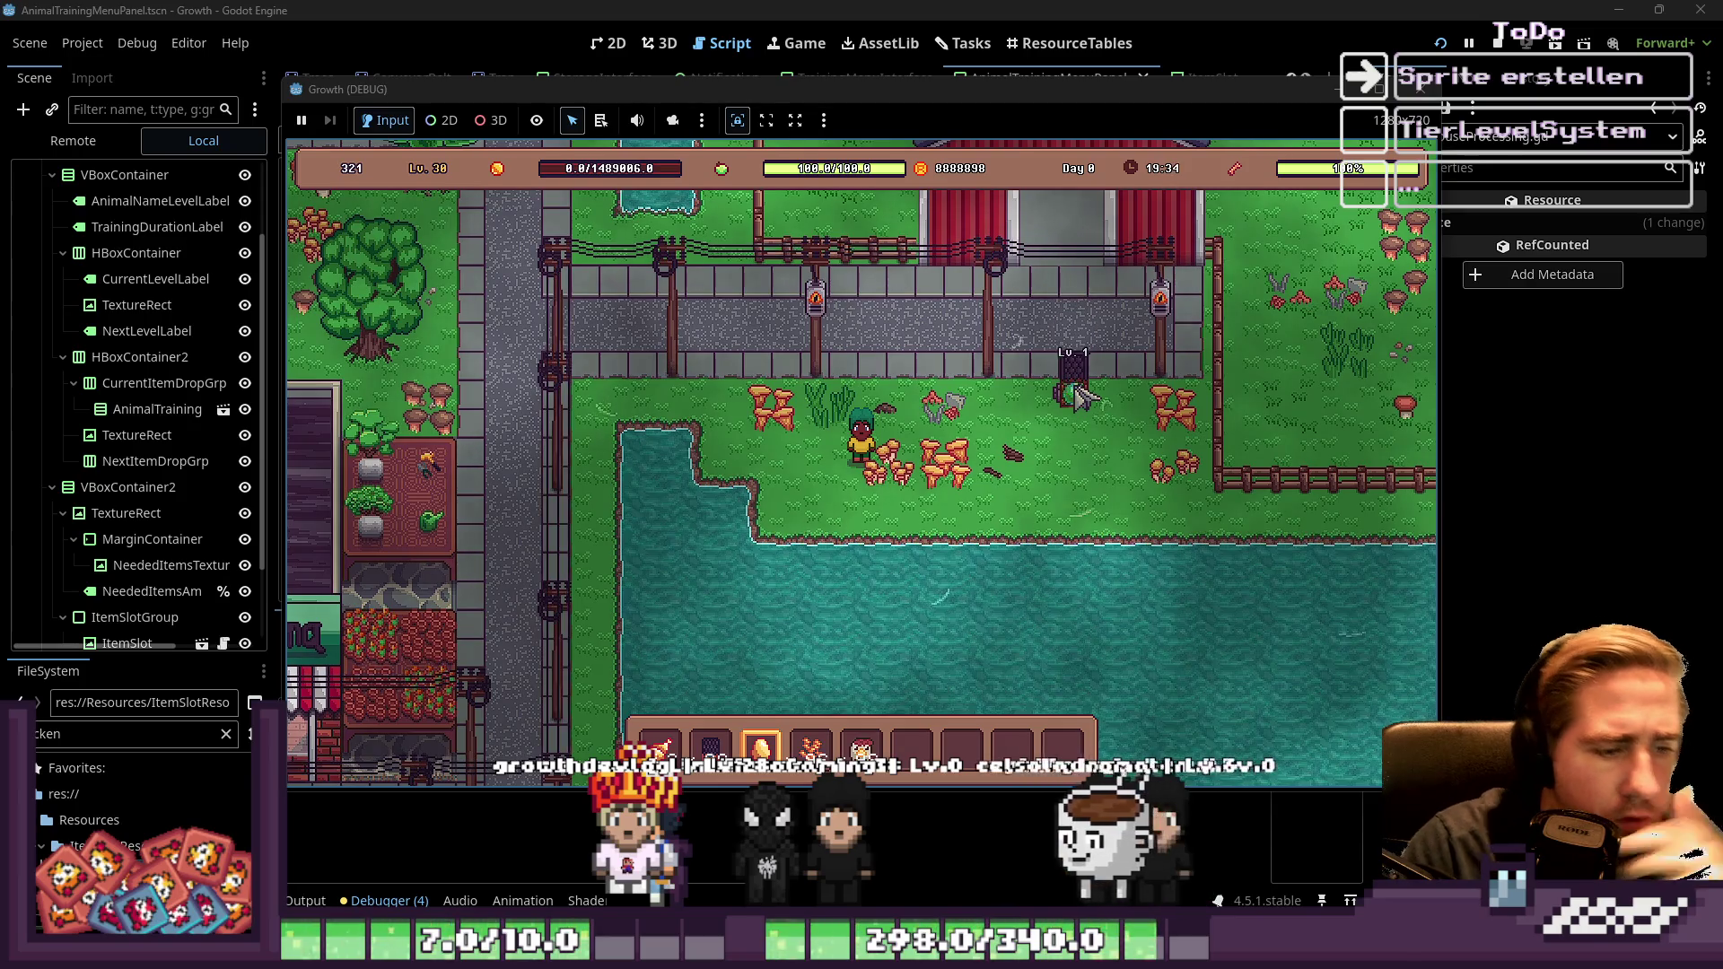
Collect the placed Lv. 1 animal with its drops and place it back on the grass
left_click(1081, 398)
key("2")
left_click(1083, 403)
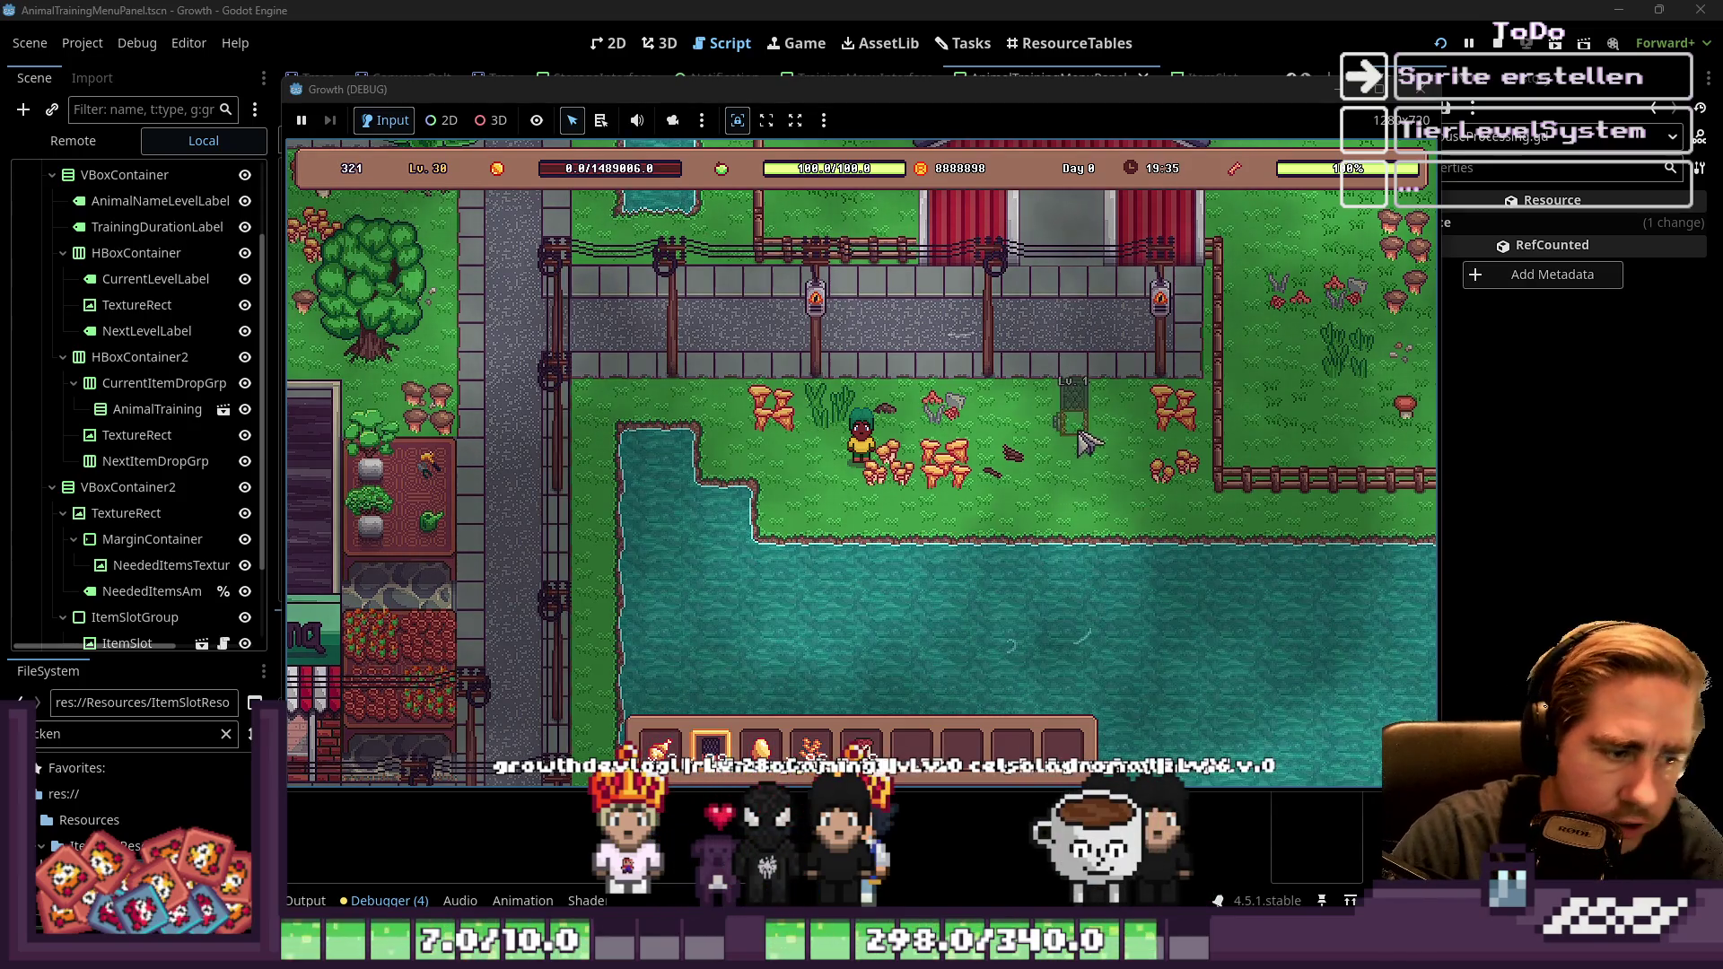
Check the items in the inventory grid, then toggle the item grid overlay off with Tab
key("i")
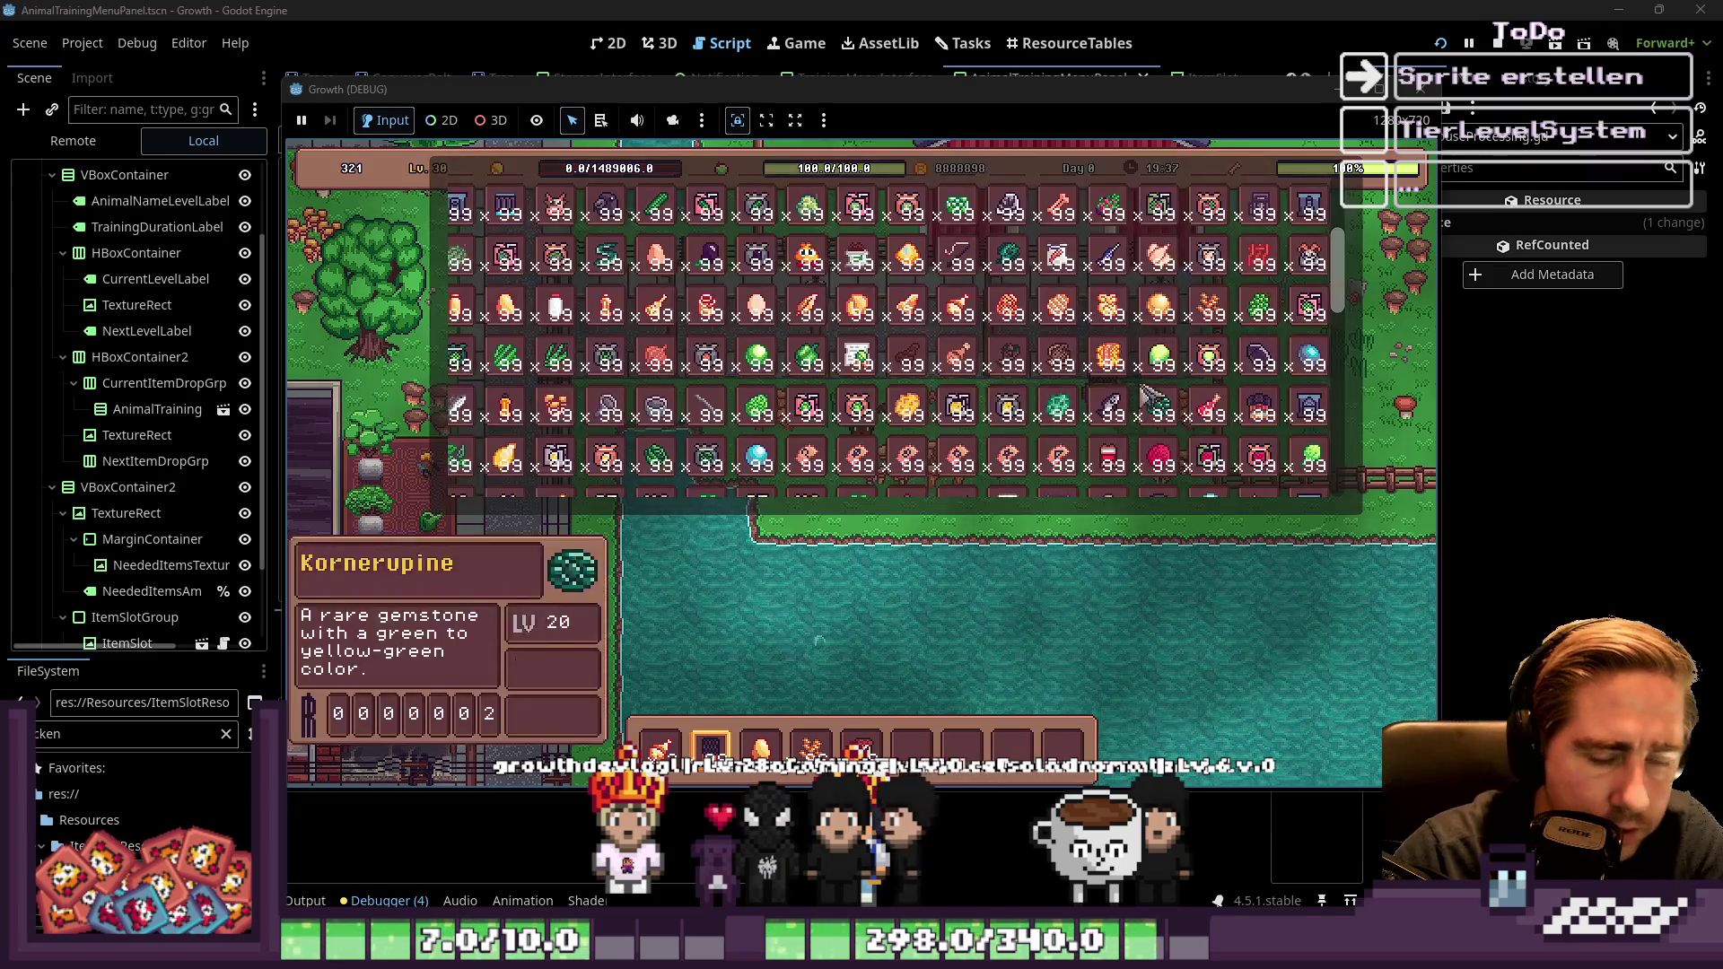
scroll(1149, 296, "down", 3)
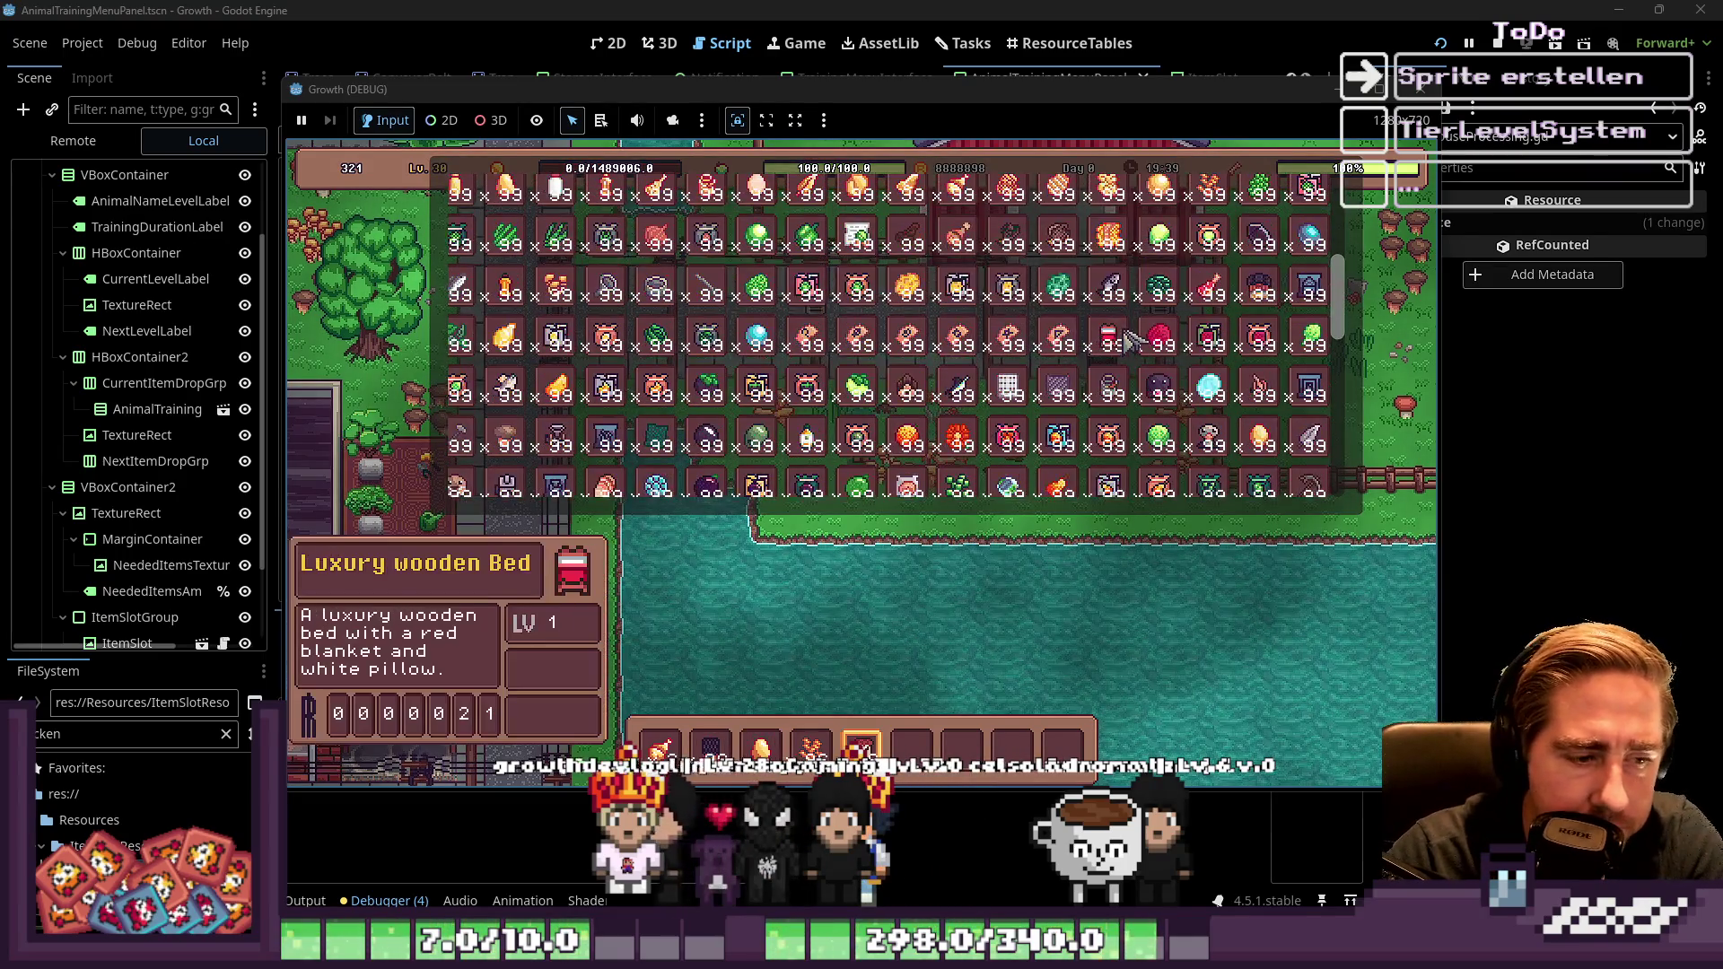
scroll(566, 406, "down", 2)
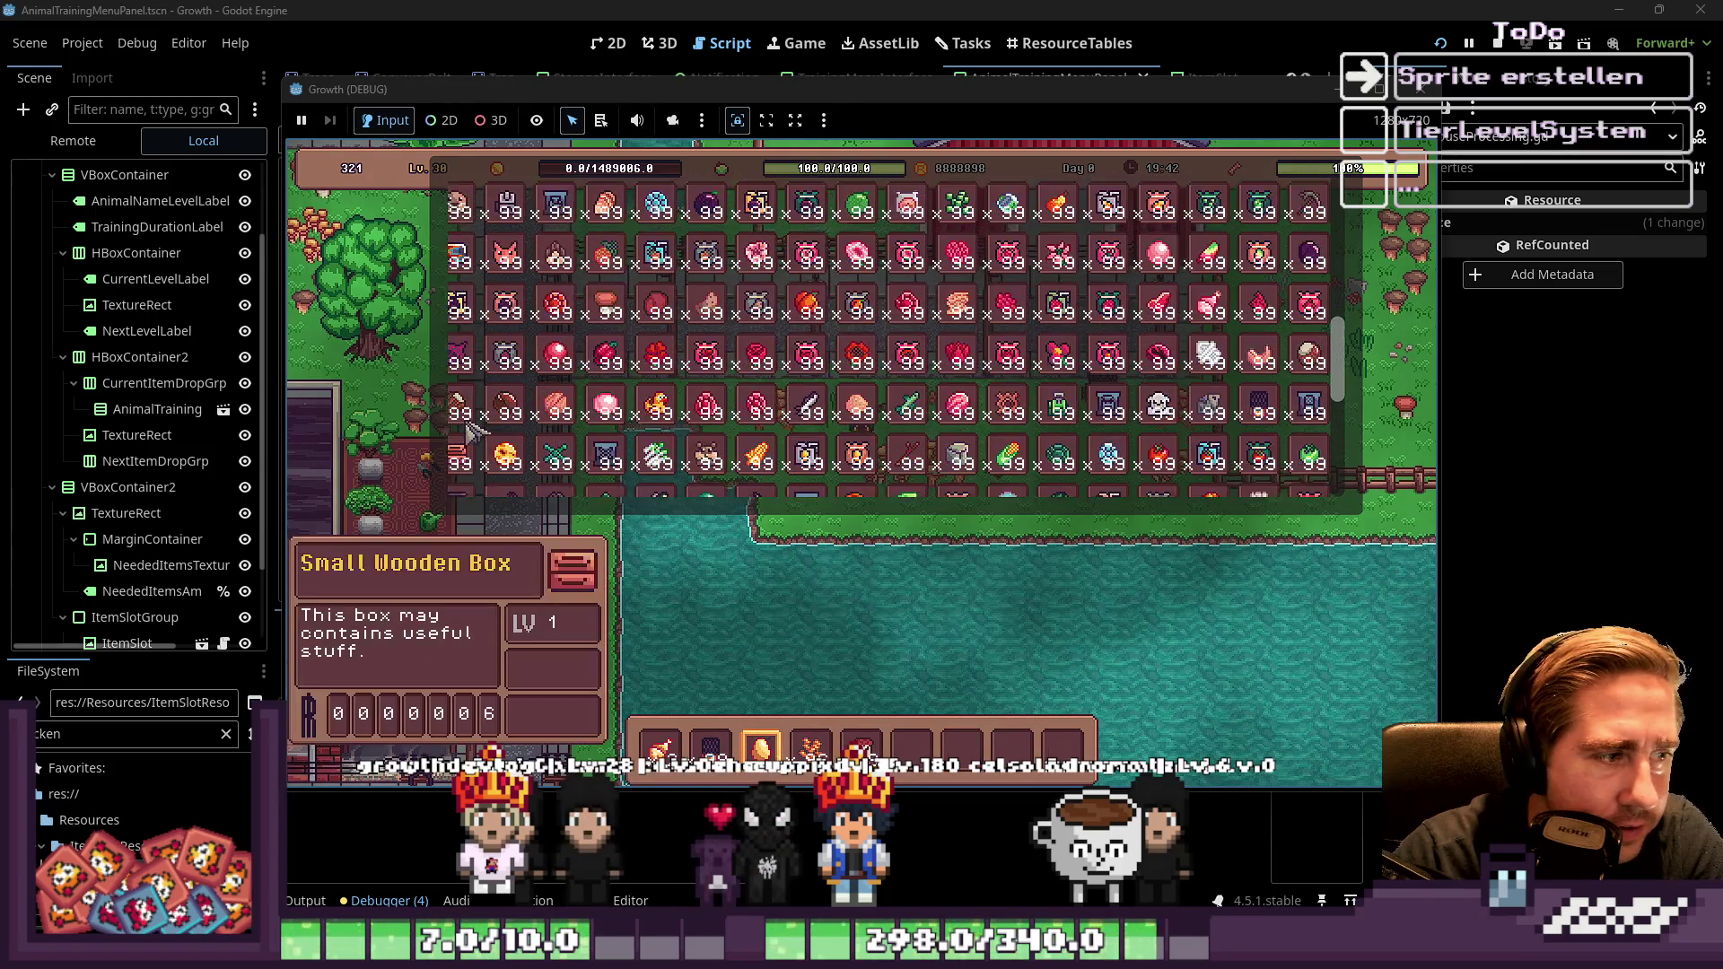
scroll(502, 418, "down", 1)
scroll(502, 426, "up", 1)
scroll(593, 444, "up", 1)
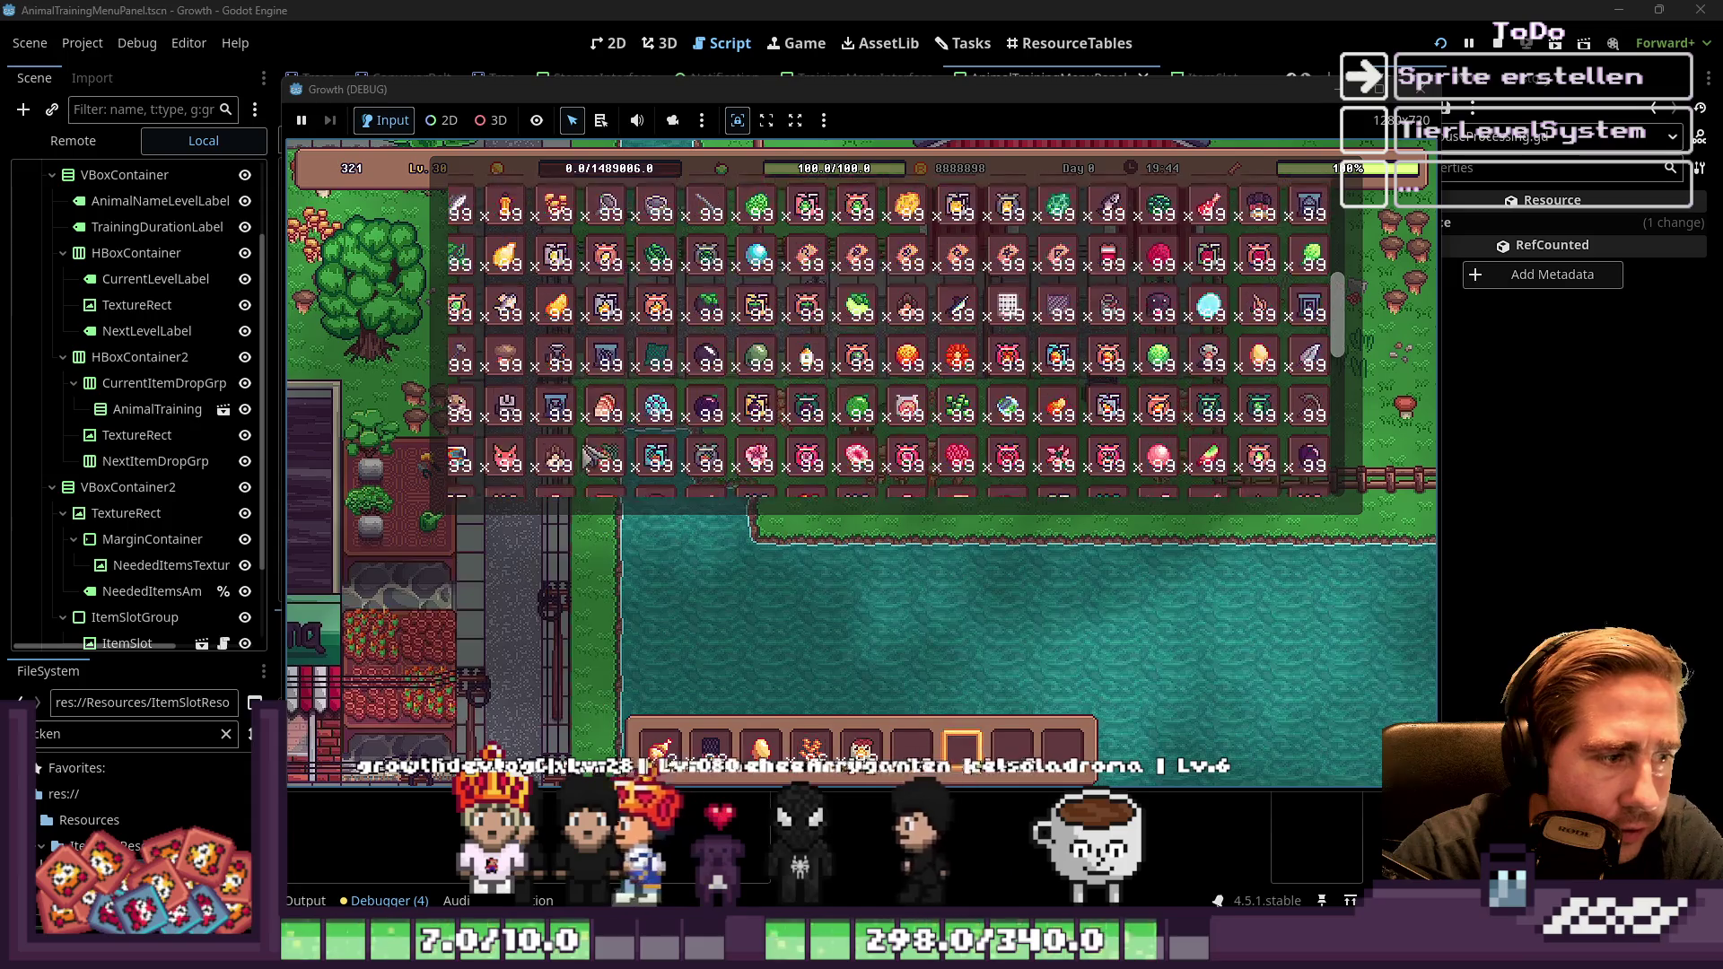
scroll(1010, 355, "down", 4)
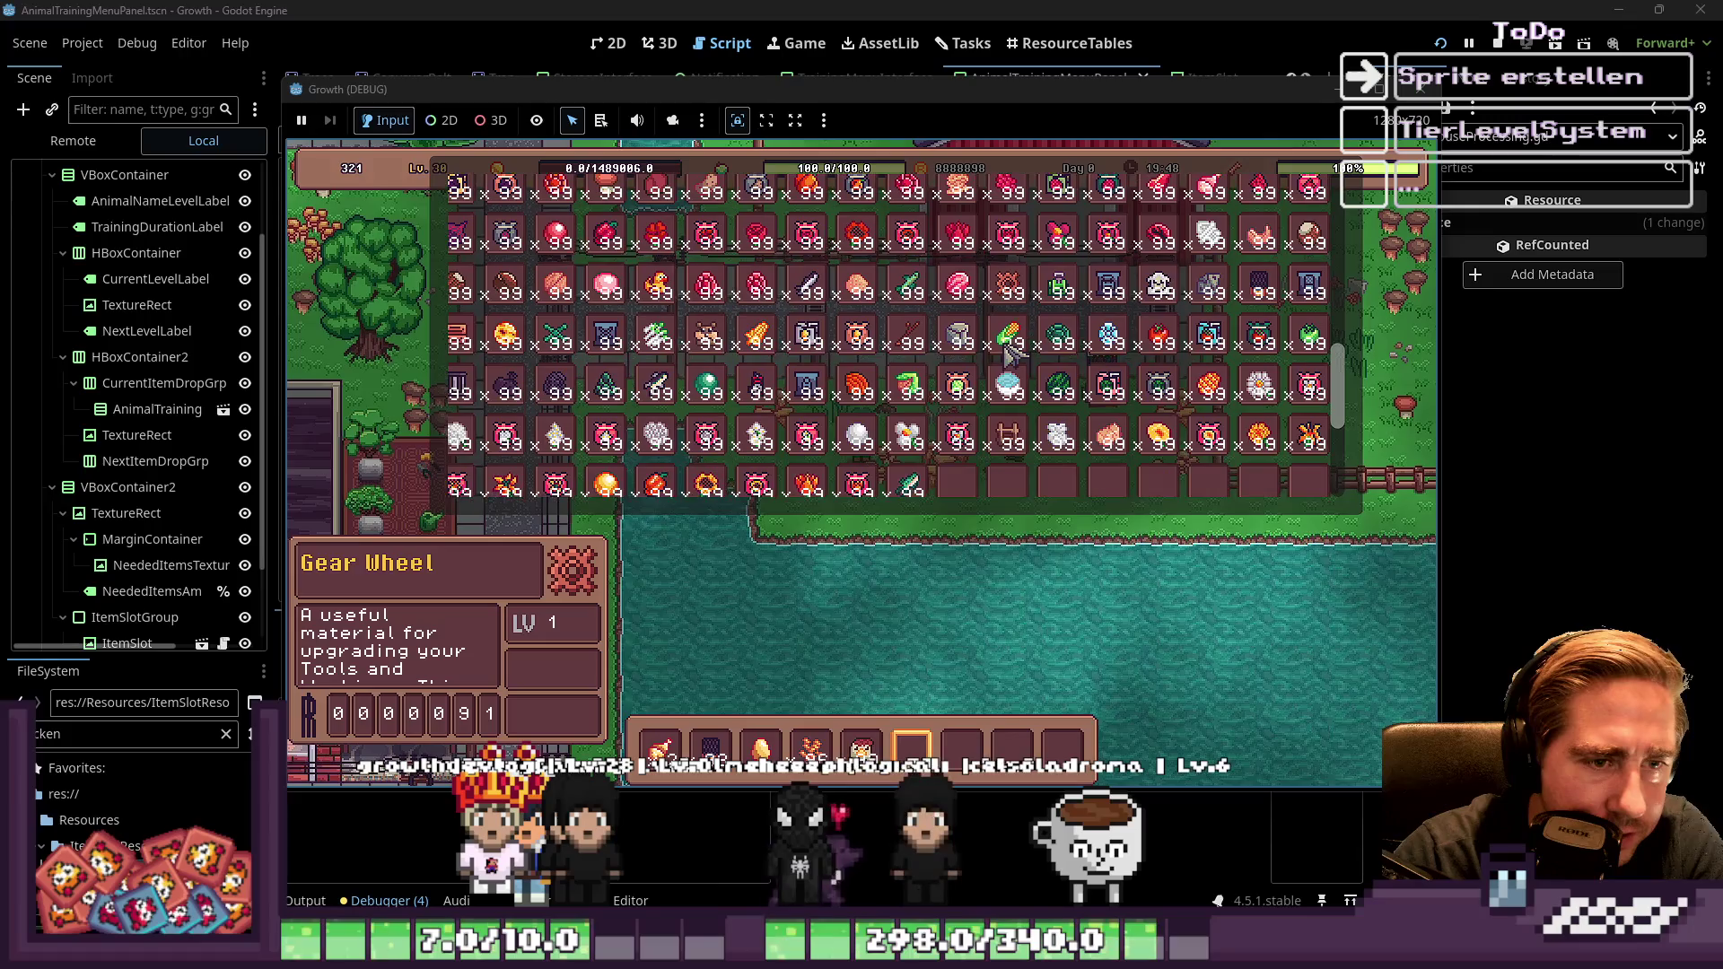
scroll(552, 368, "up", 3)
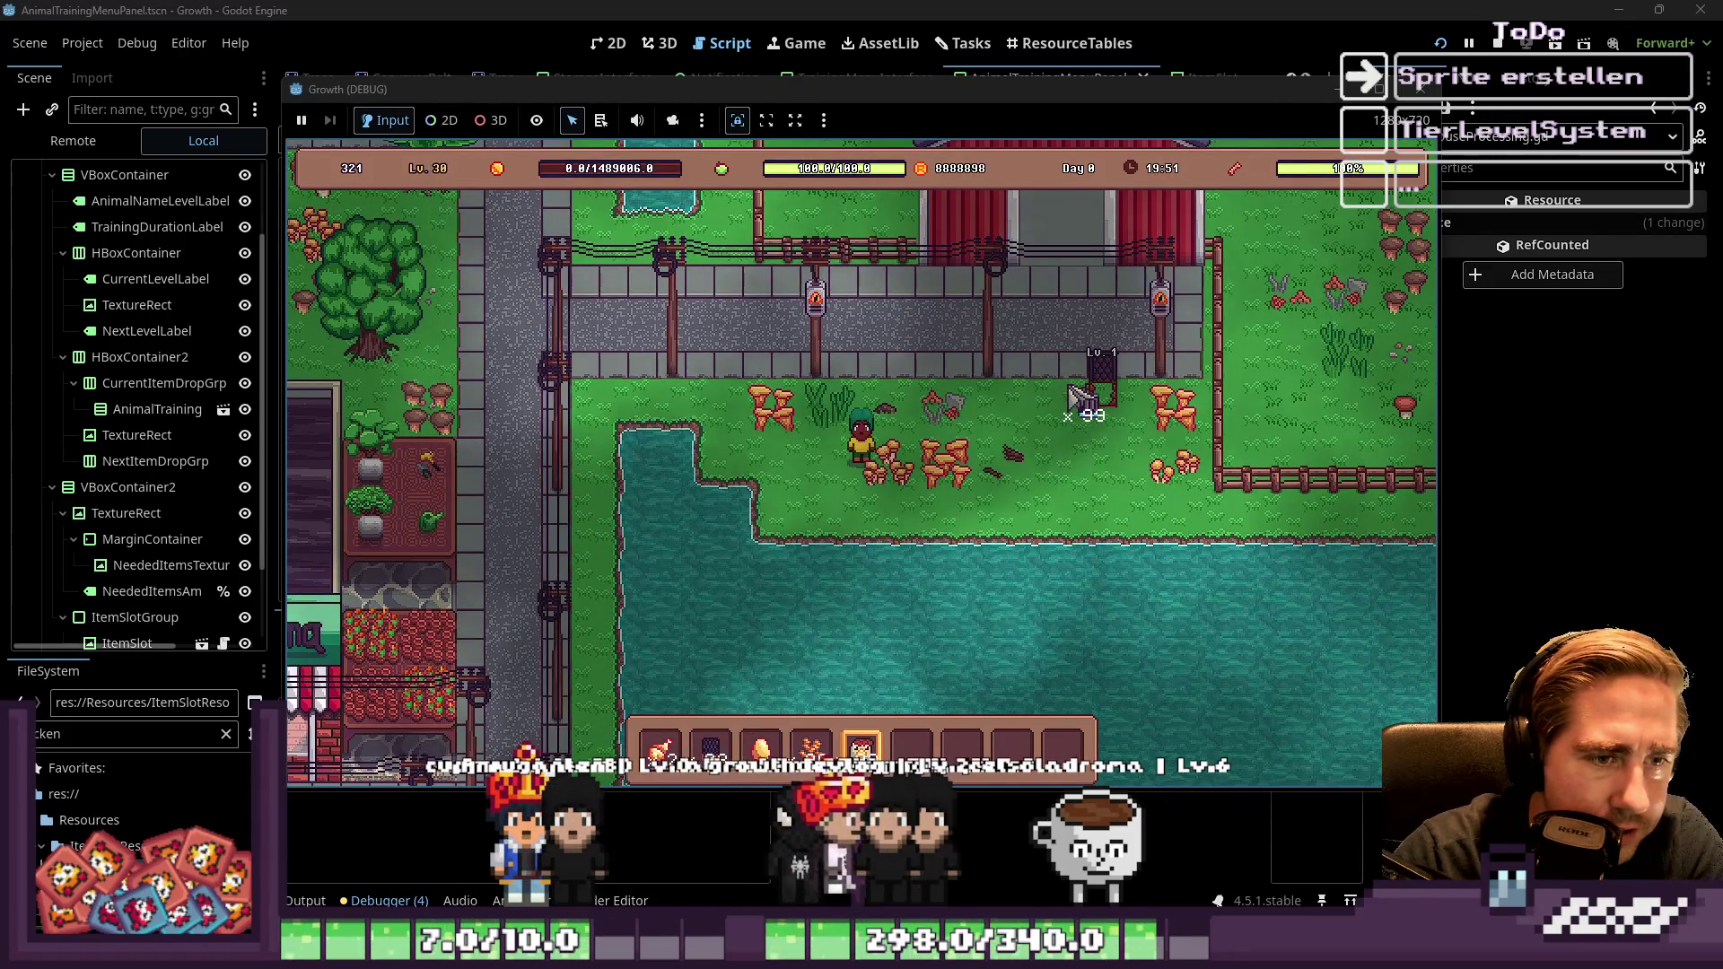
key("Tab")
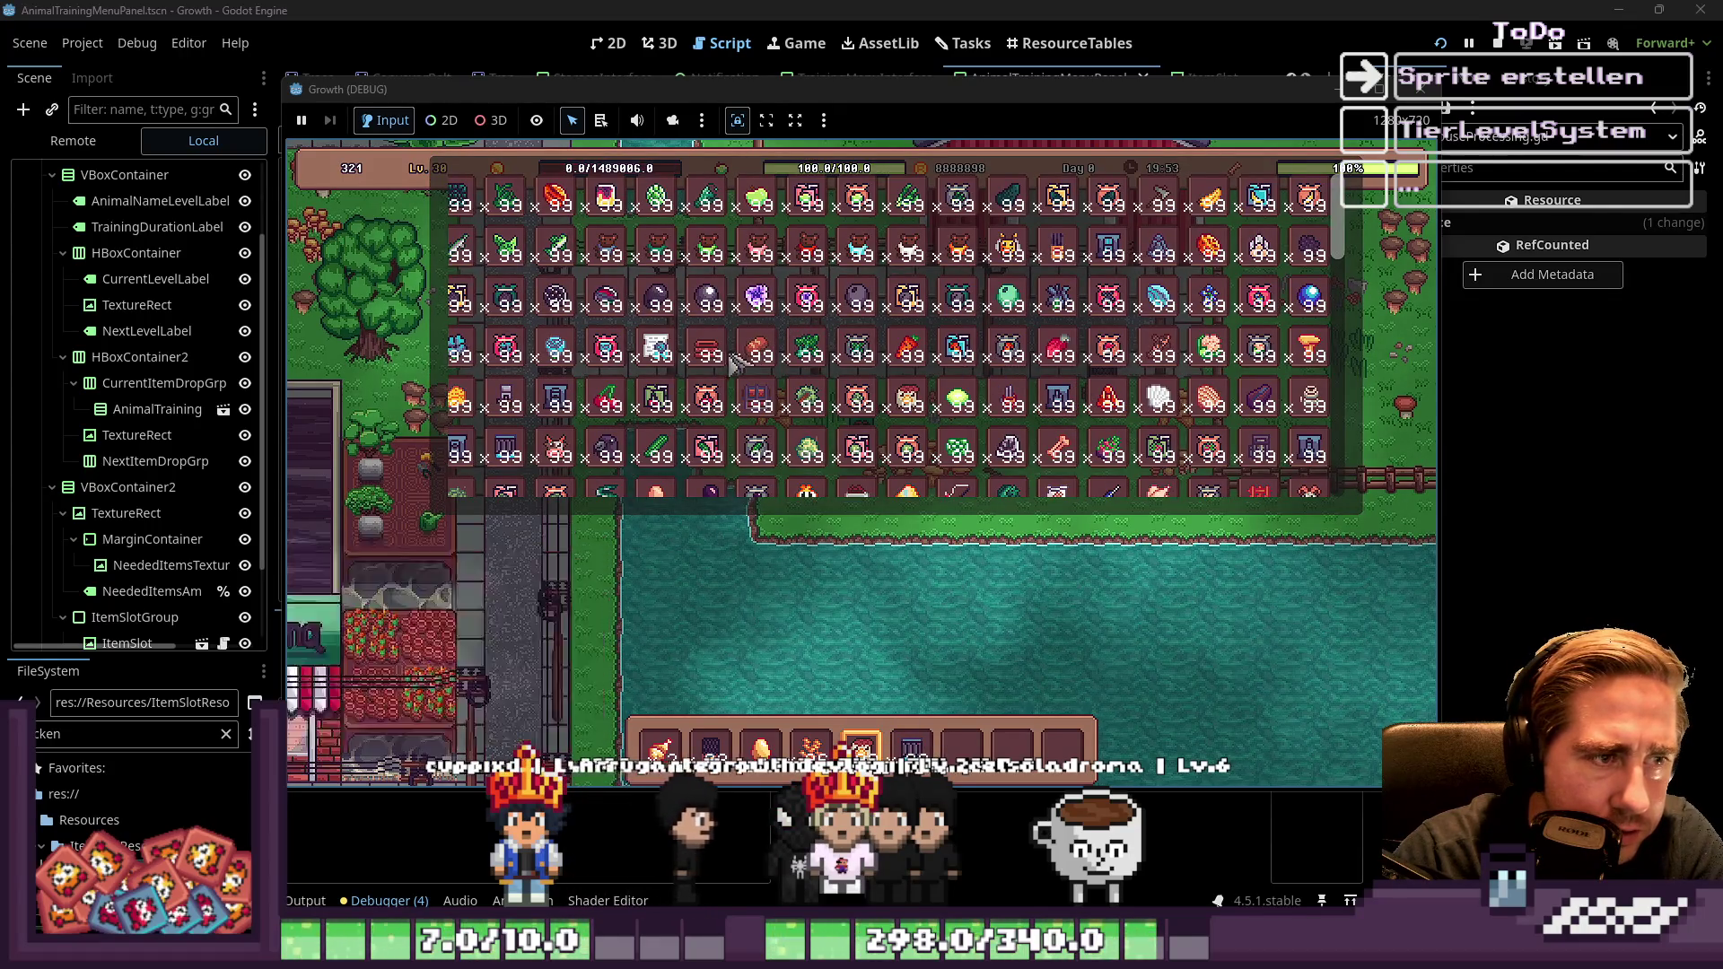
key("Tab")
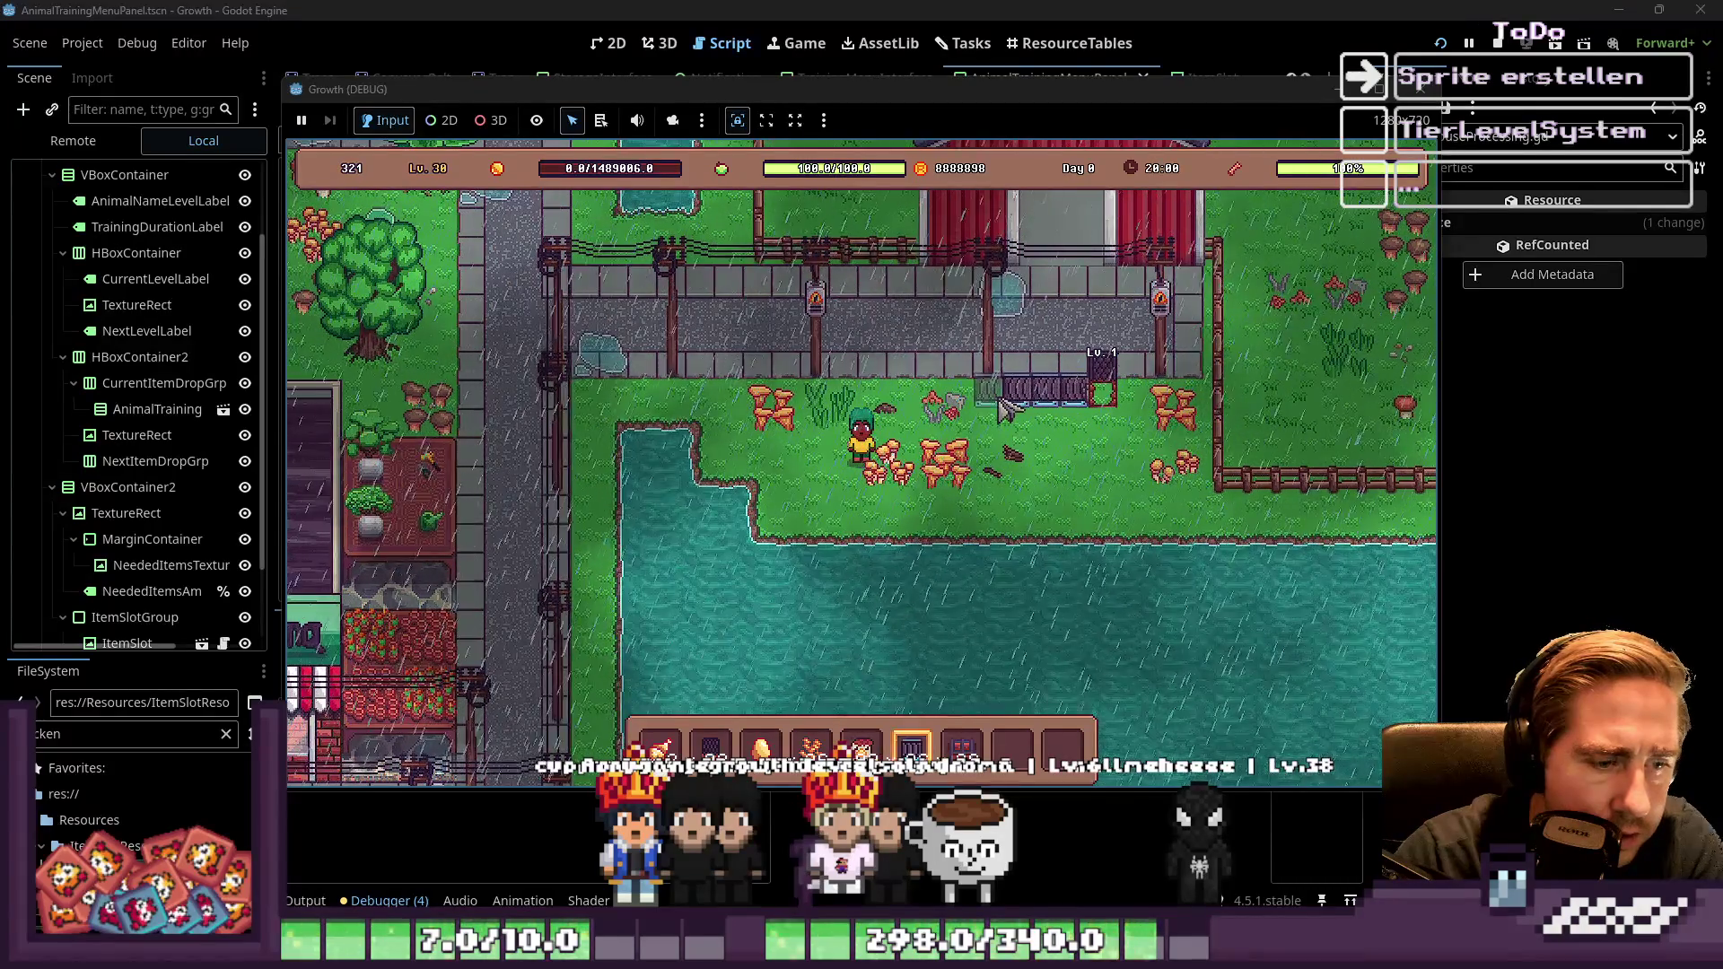
scroll(1076, 437, "down", 1)
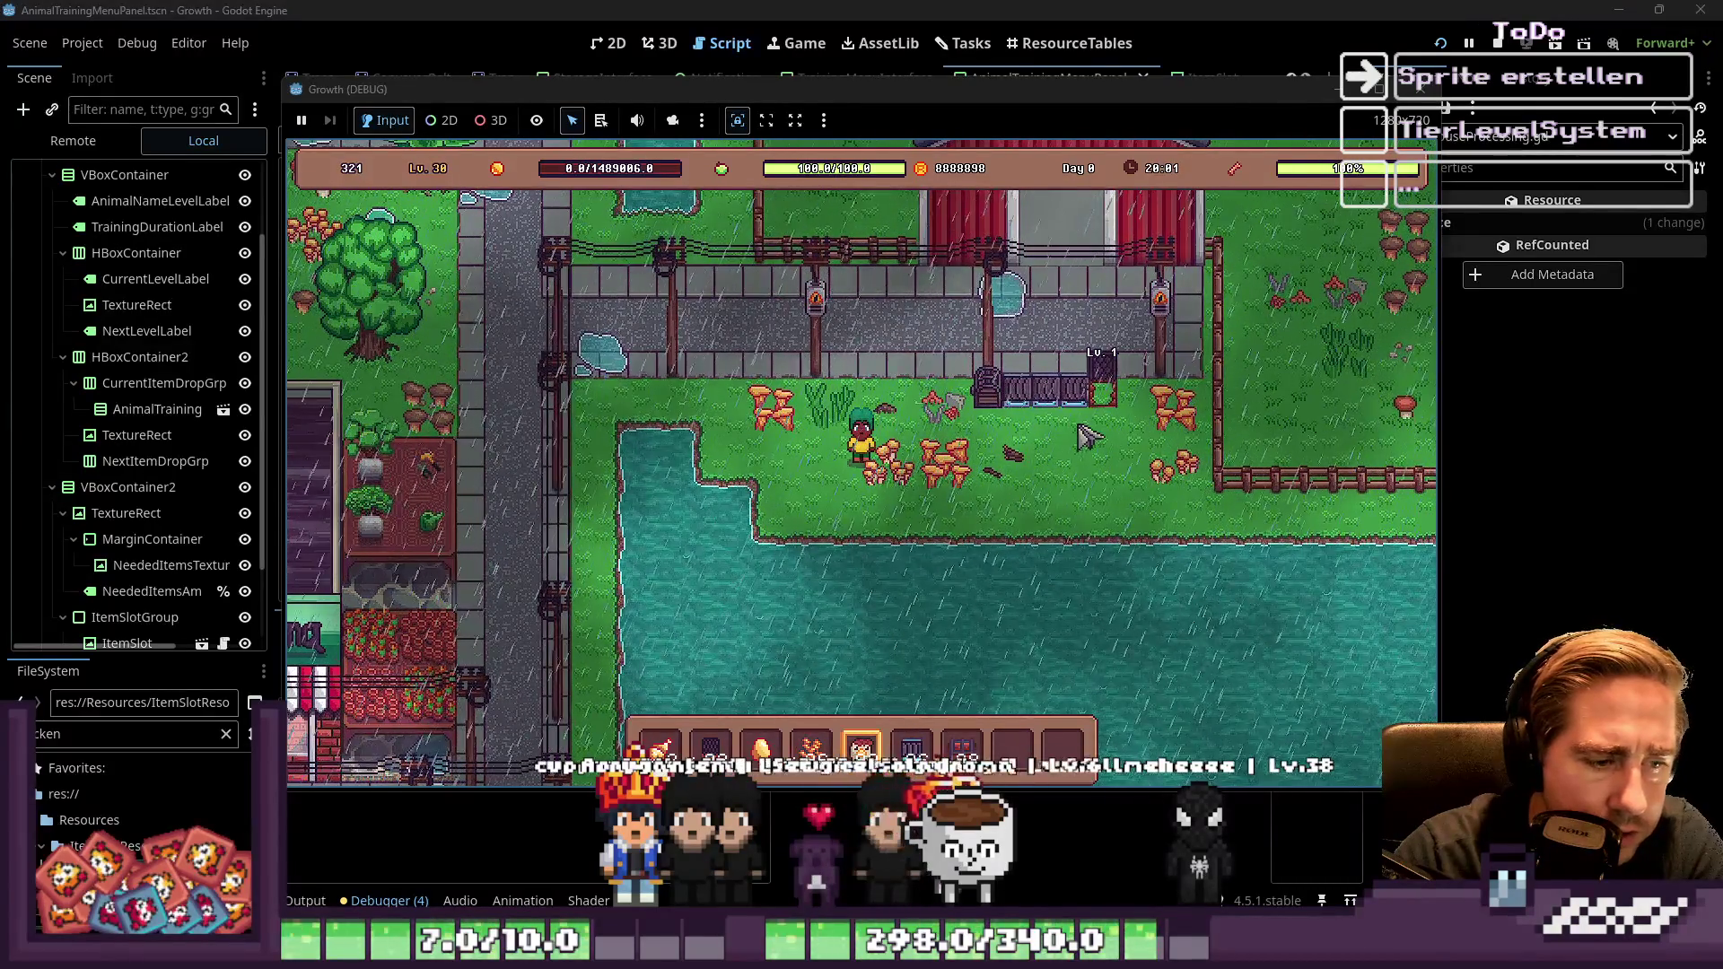
Place the animal in the training pen, inspect the chest, stop the game with F8 and return to 2D view
left_click(1083, 436)
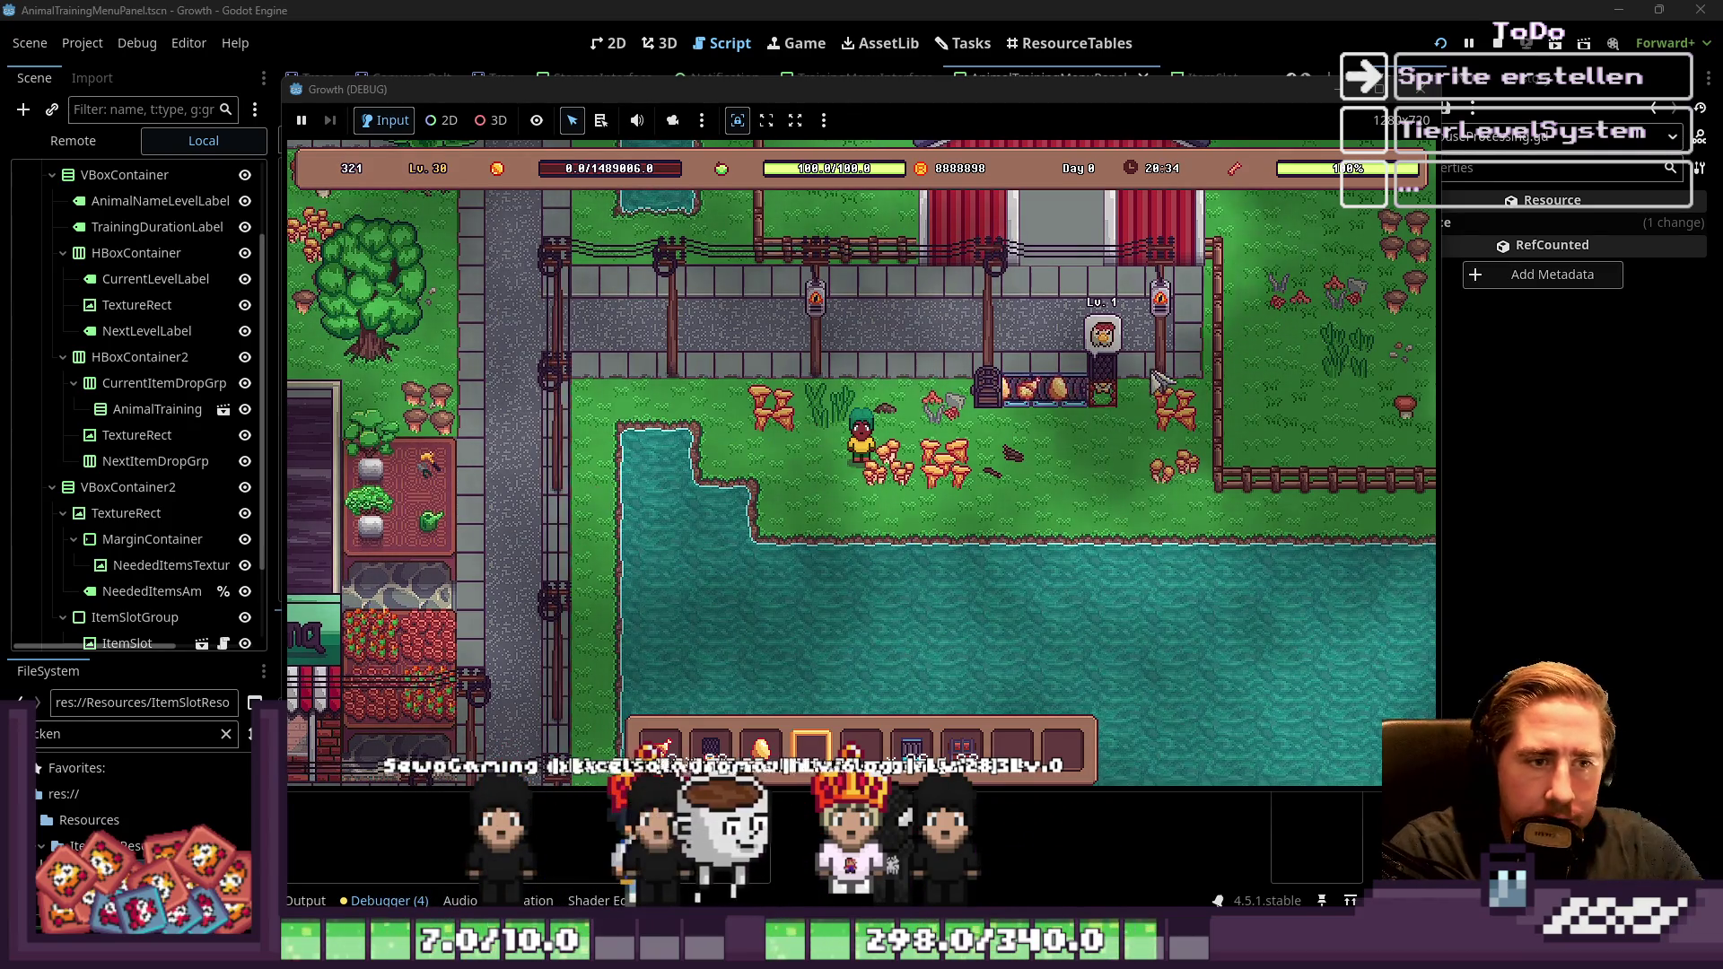
left_click(987, 386)
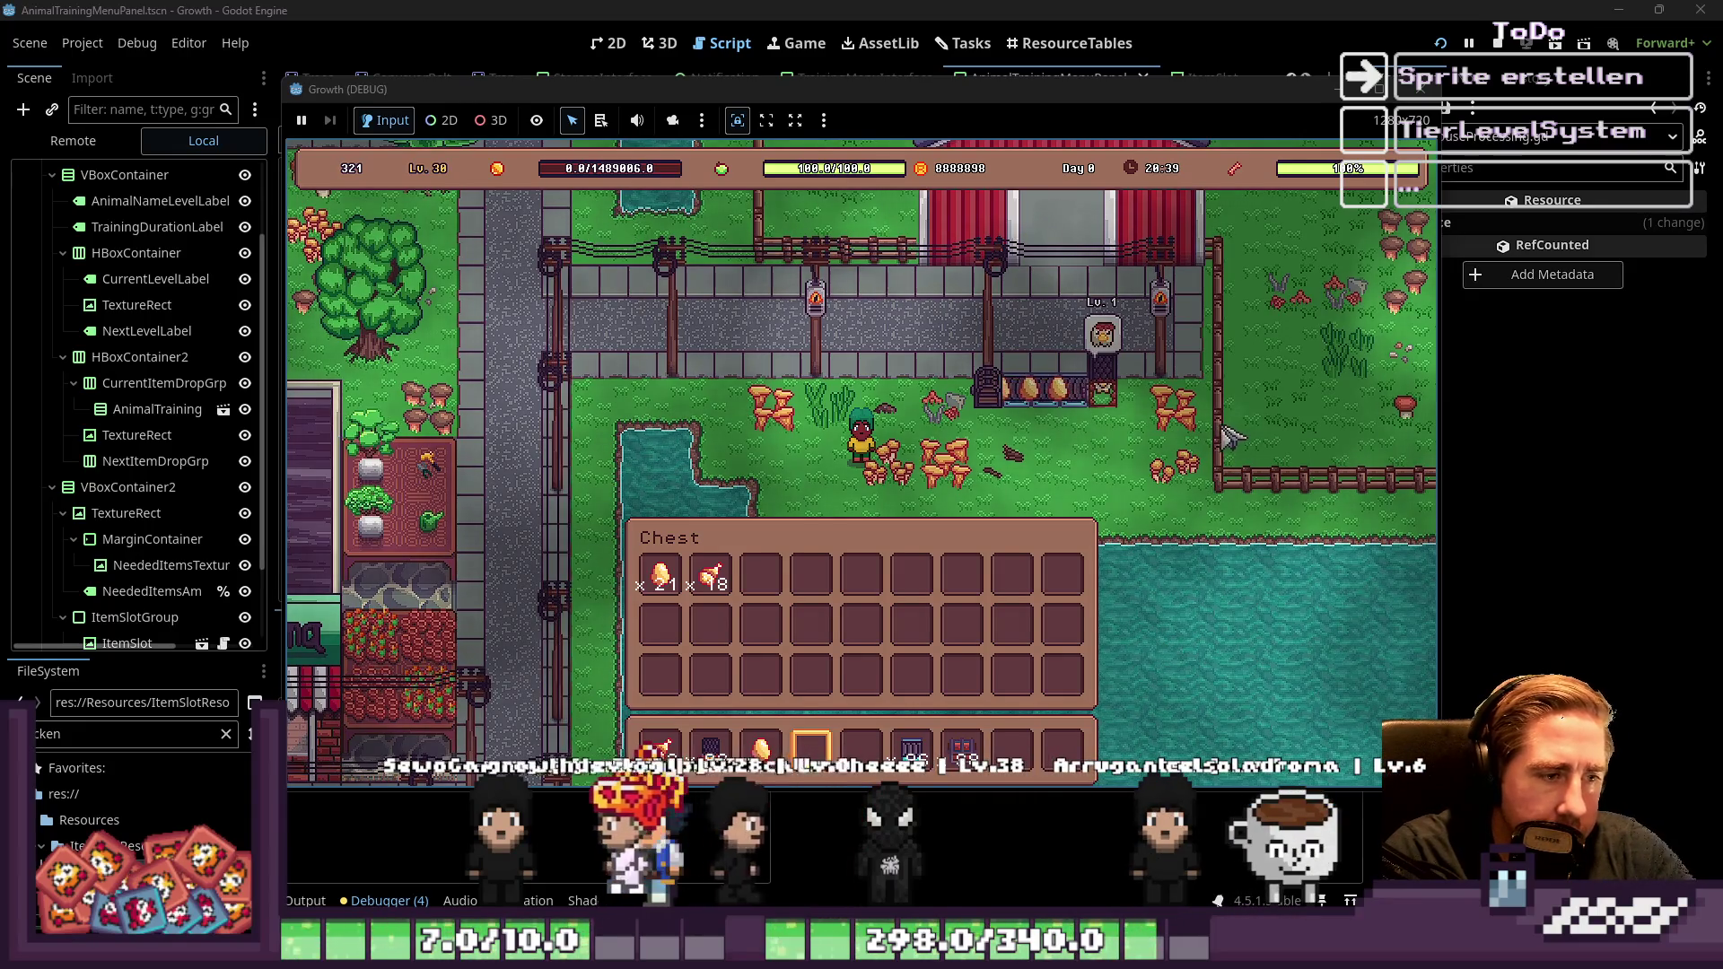
key("Escape")
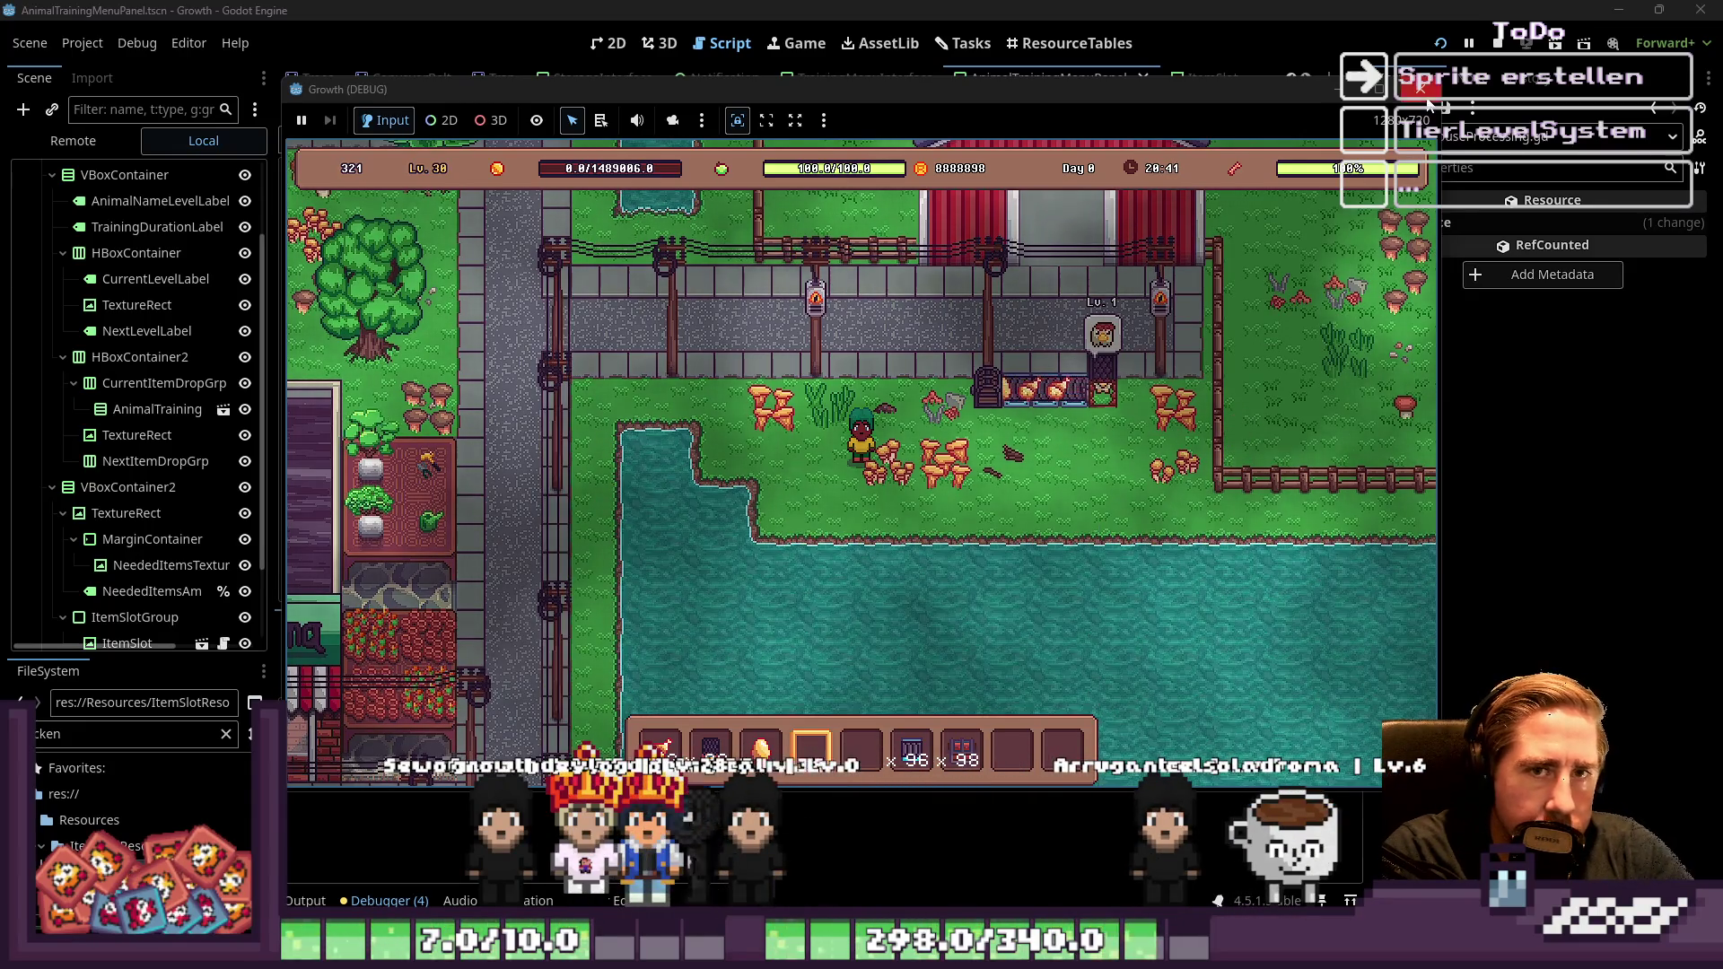
key("F8")
left_click(596, 54)
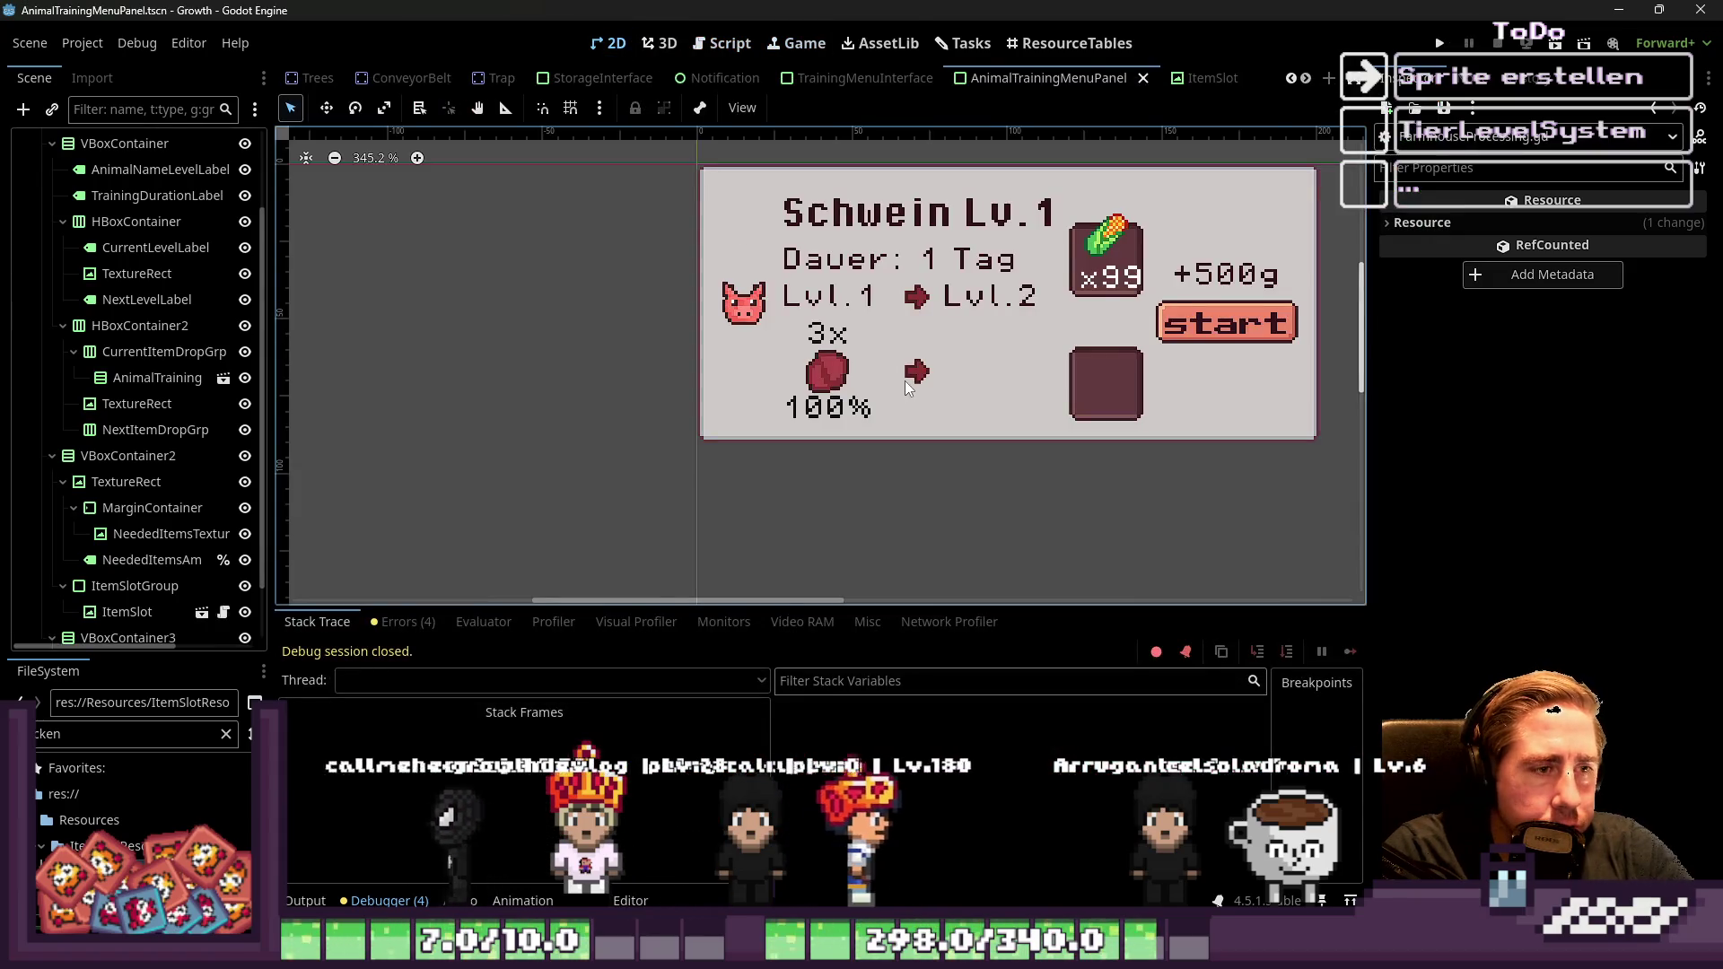
Switch between the Script workspace, the task board and the AnimalTrainingMenuItemDropPanel scene layout
left_click(729, 54)
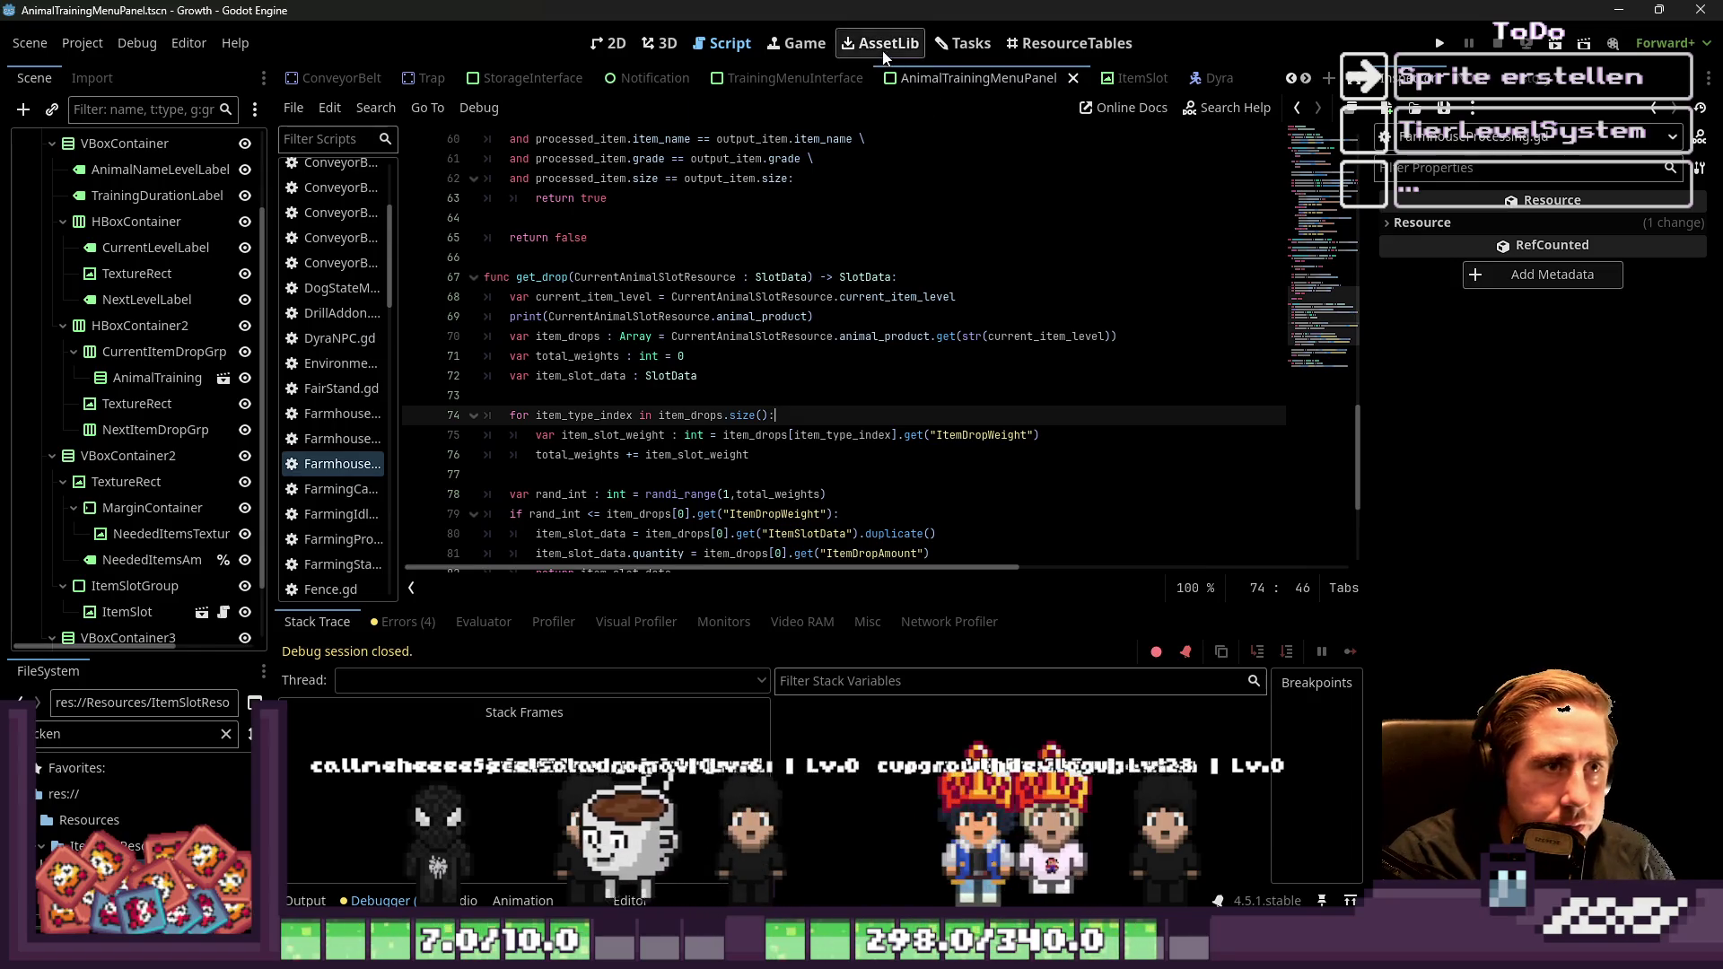
left_click(963, 43)
left_click(722, 43)
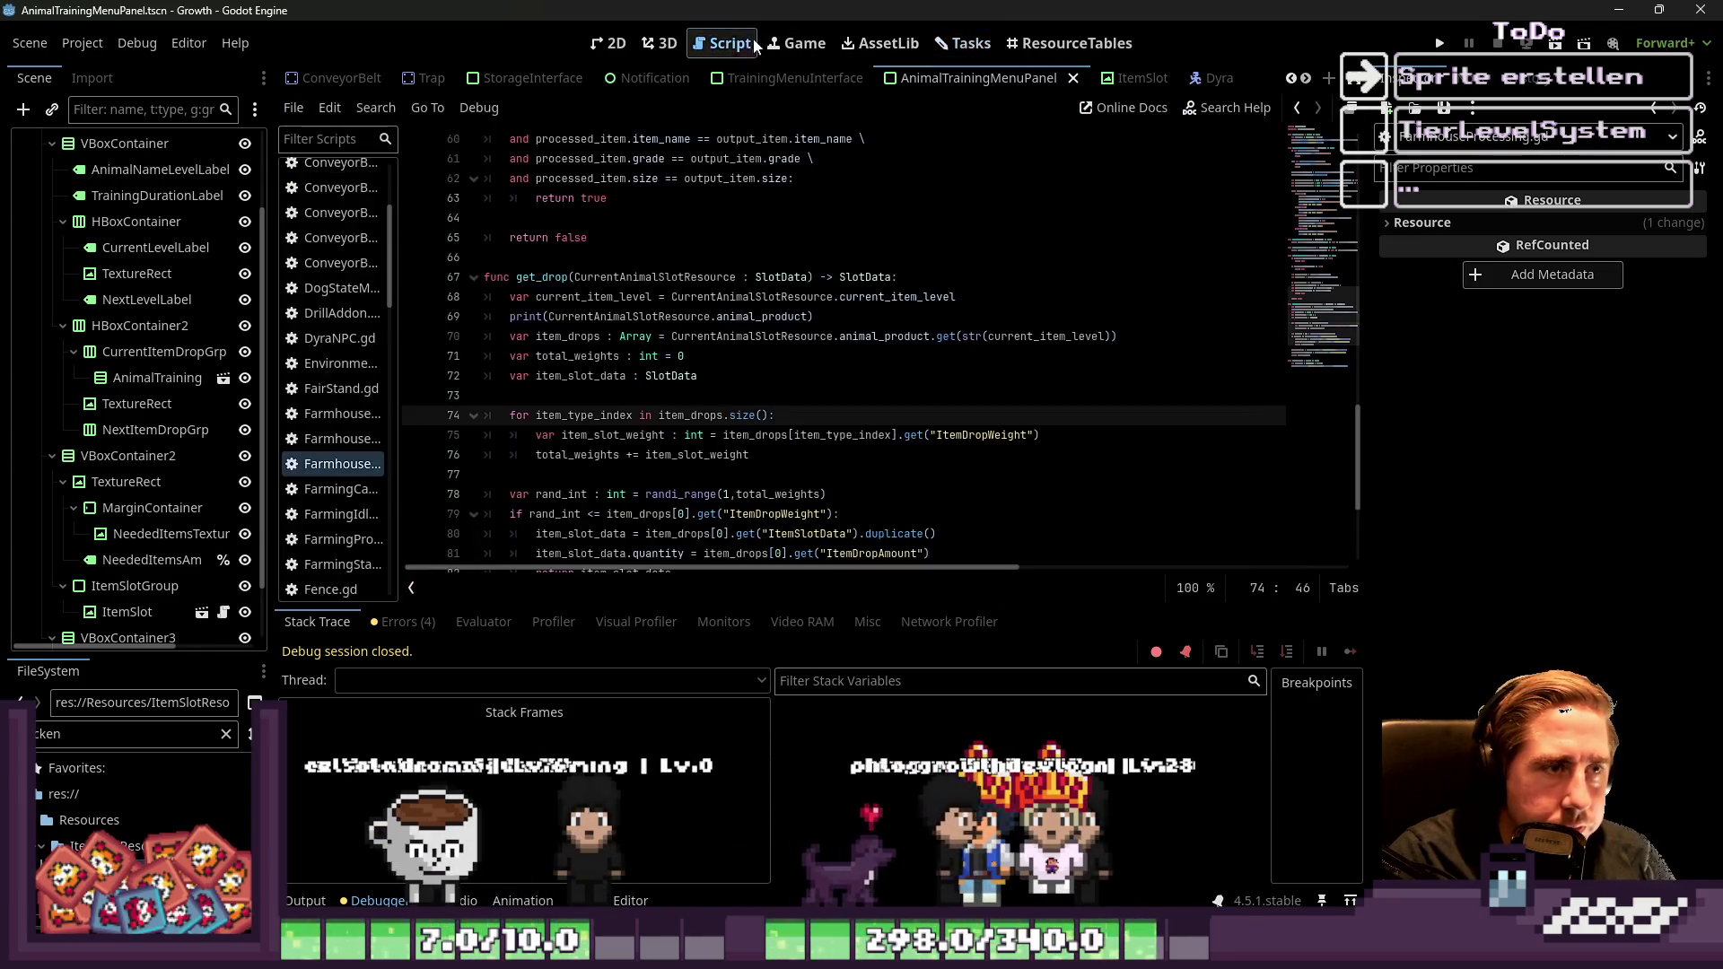
left_click(1117, 75)
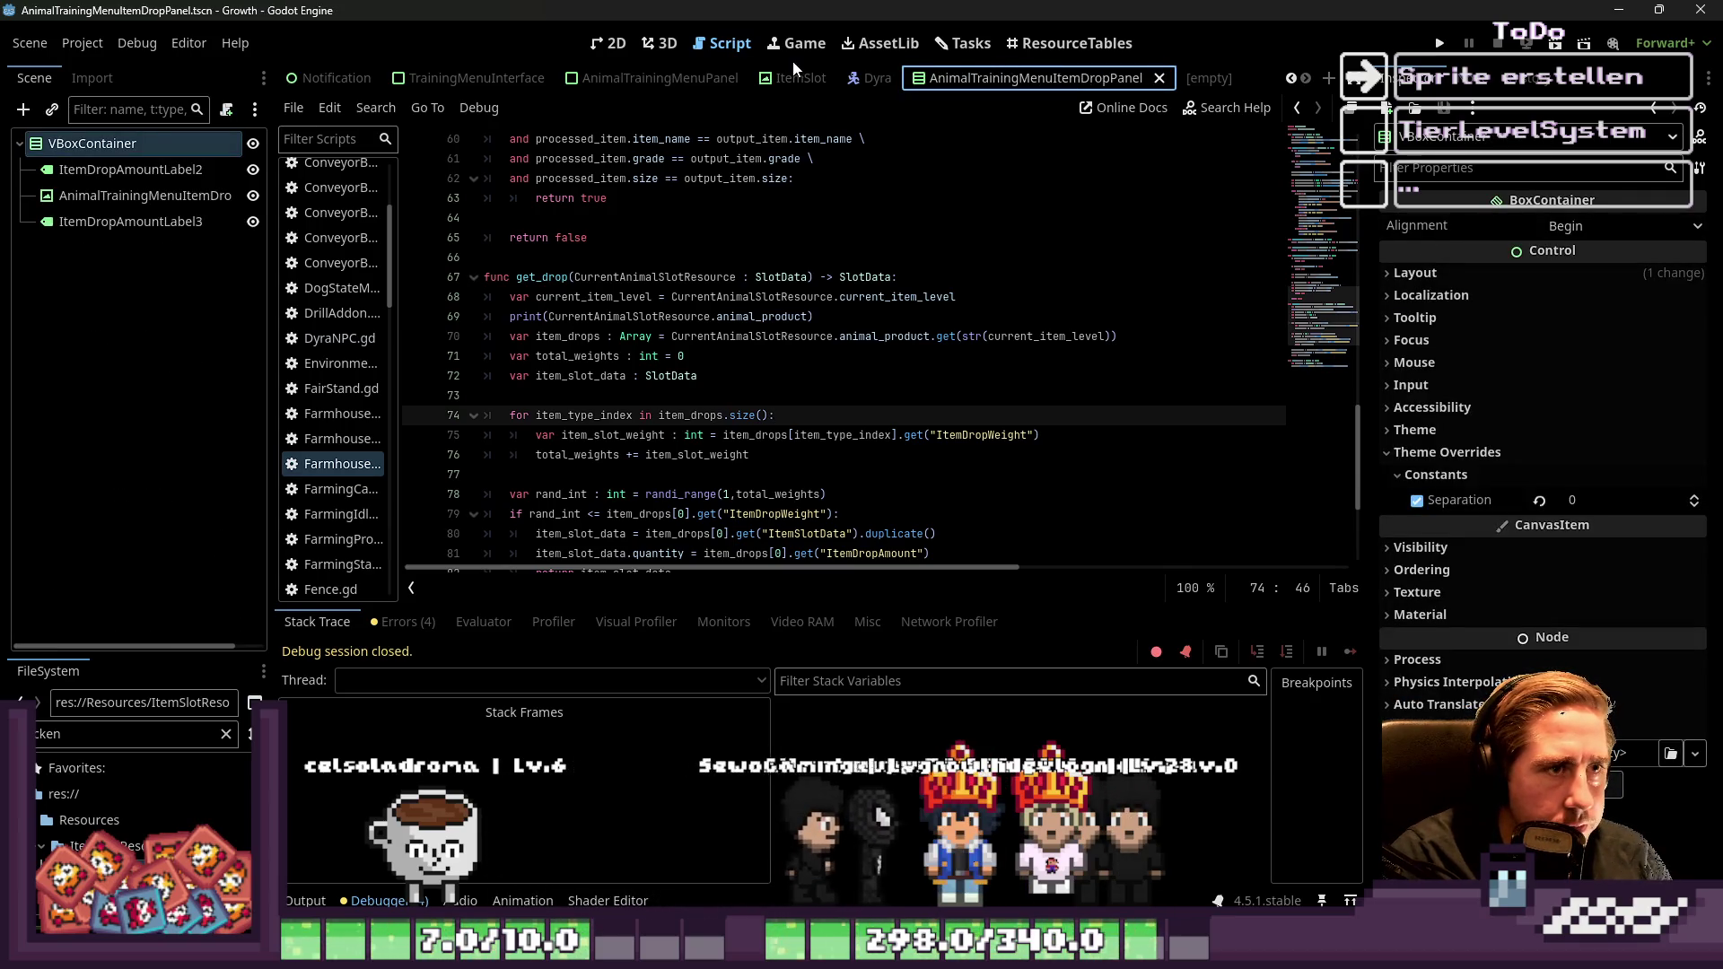
key("ctrl+F1")
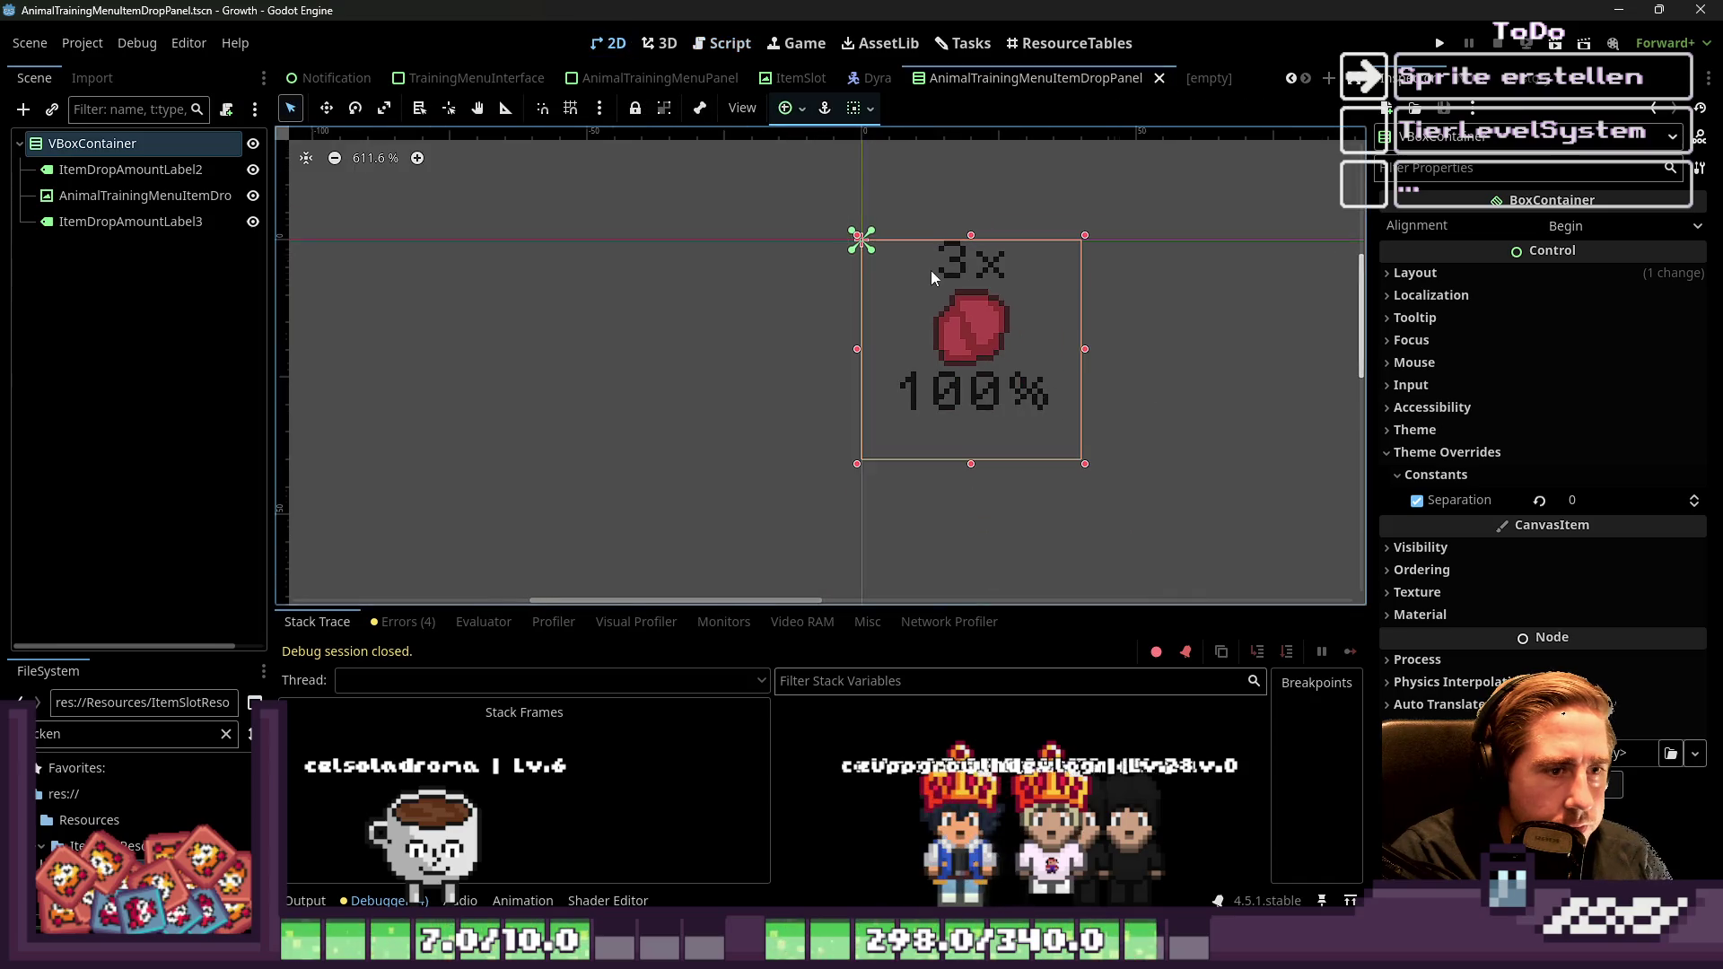
key("ctrl+F2")
key("ctrl+F3")
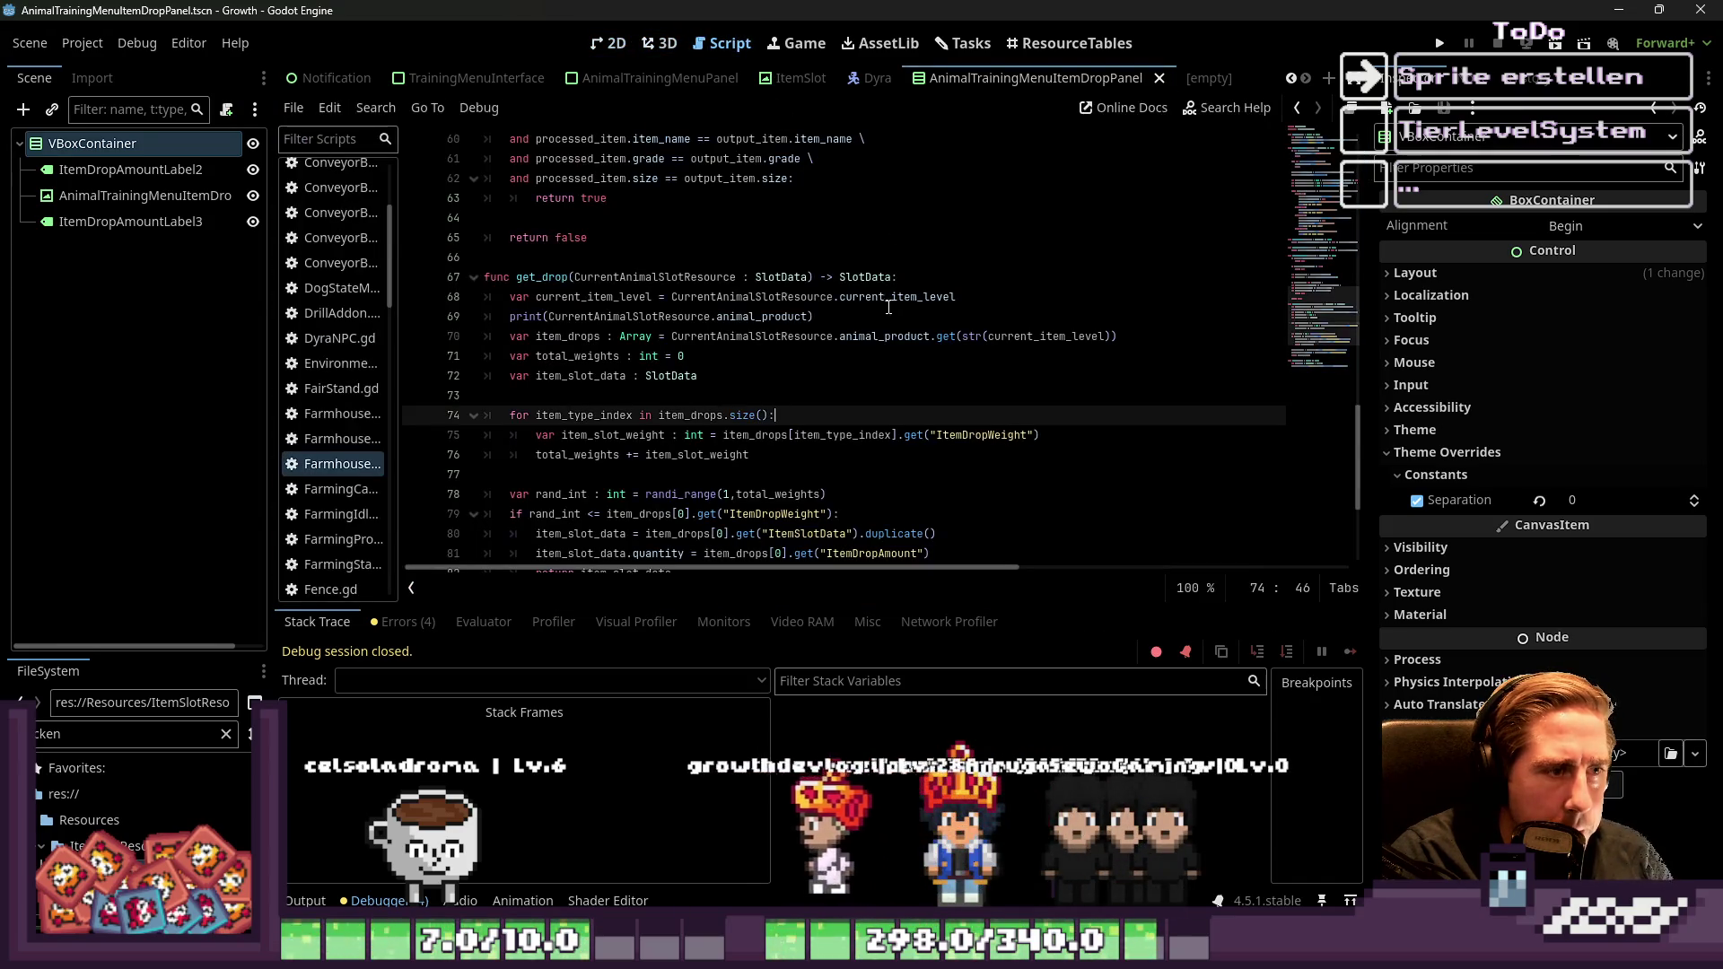
Inspect the drop-panel loop in the AnimalTrainingMenuPanel script, then begin renaming ItemDropAmountLabel2 in the drop panel scene
left_click(676, 87)
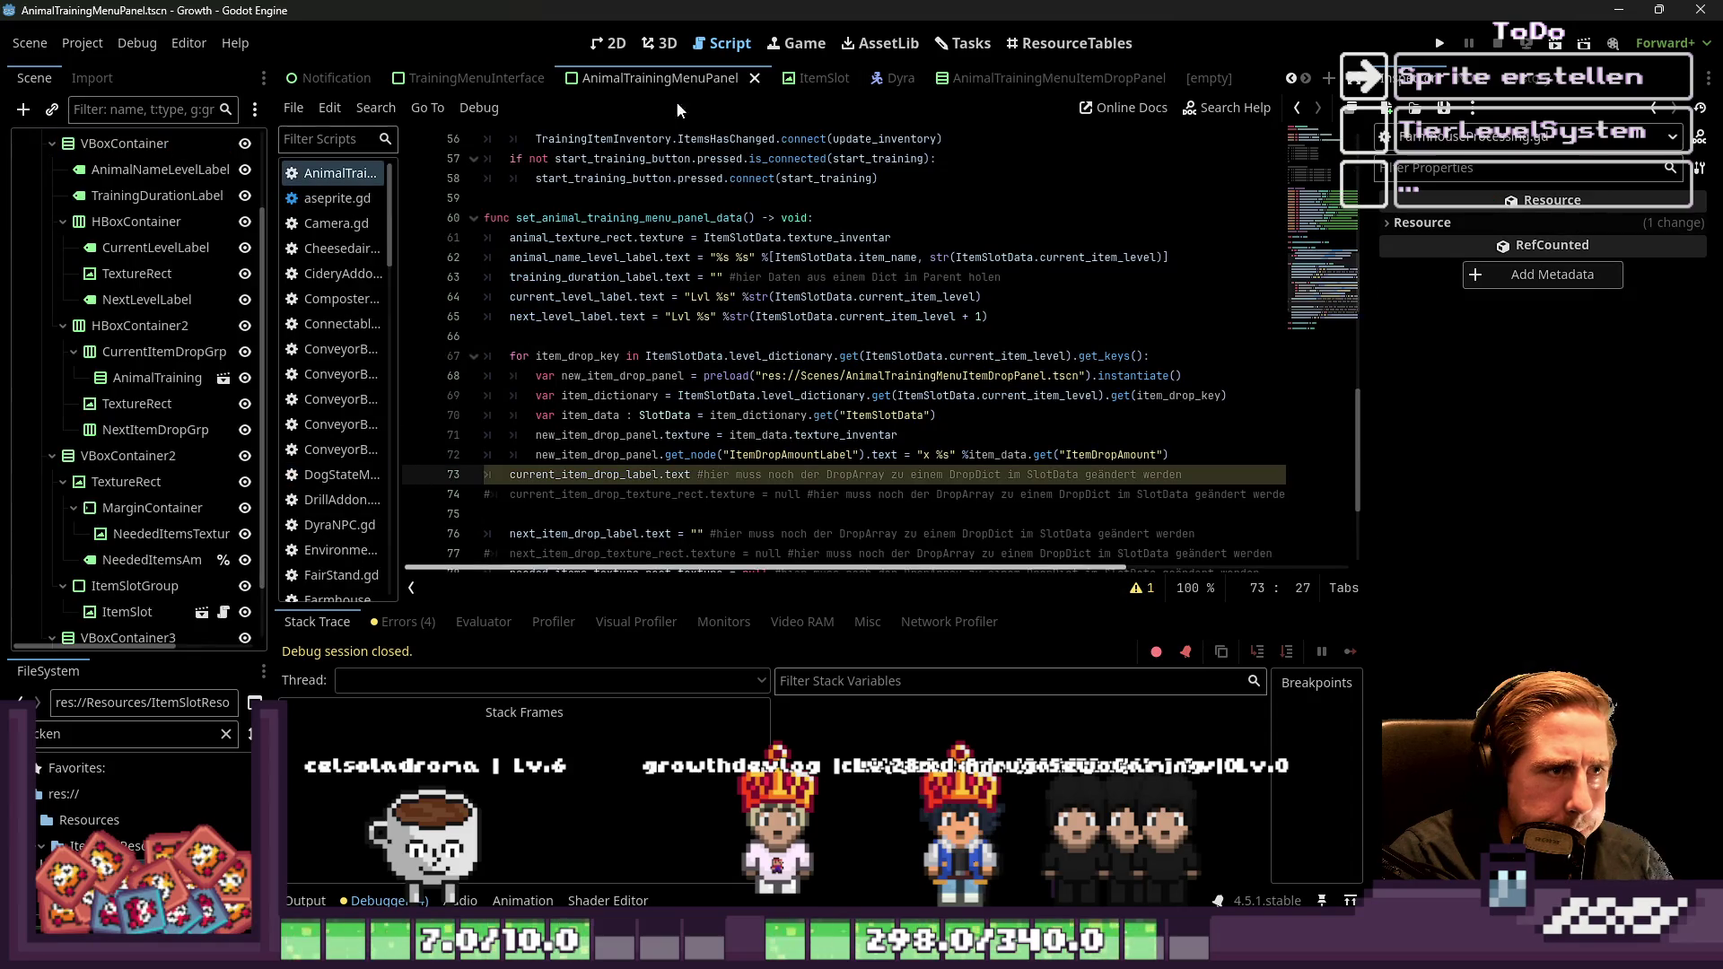
scroll(756, 376, "down", 1)
left_click(757, 395)
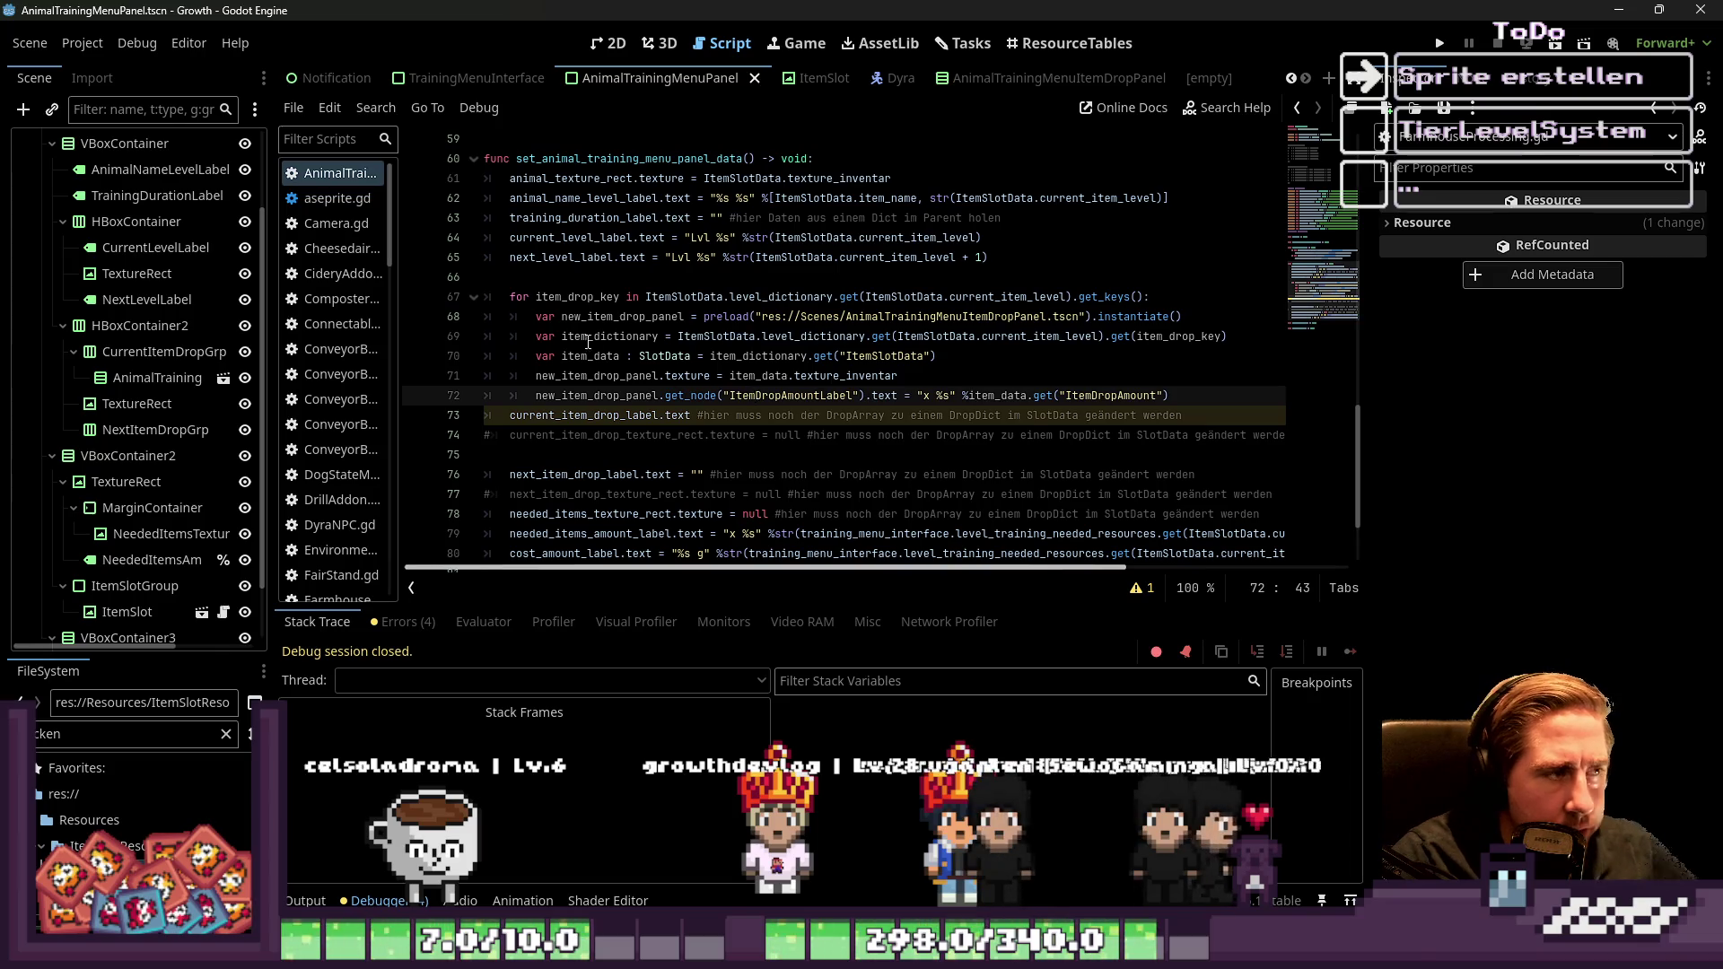
left_click(724, 298)
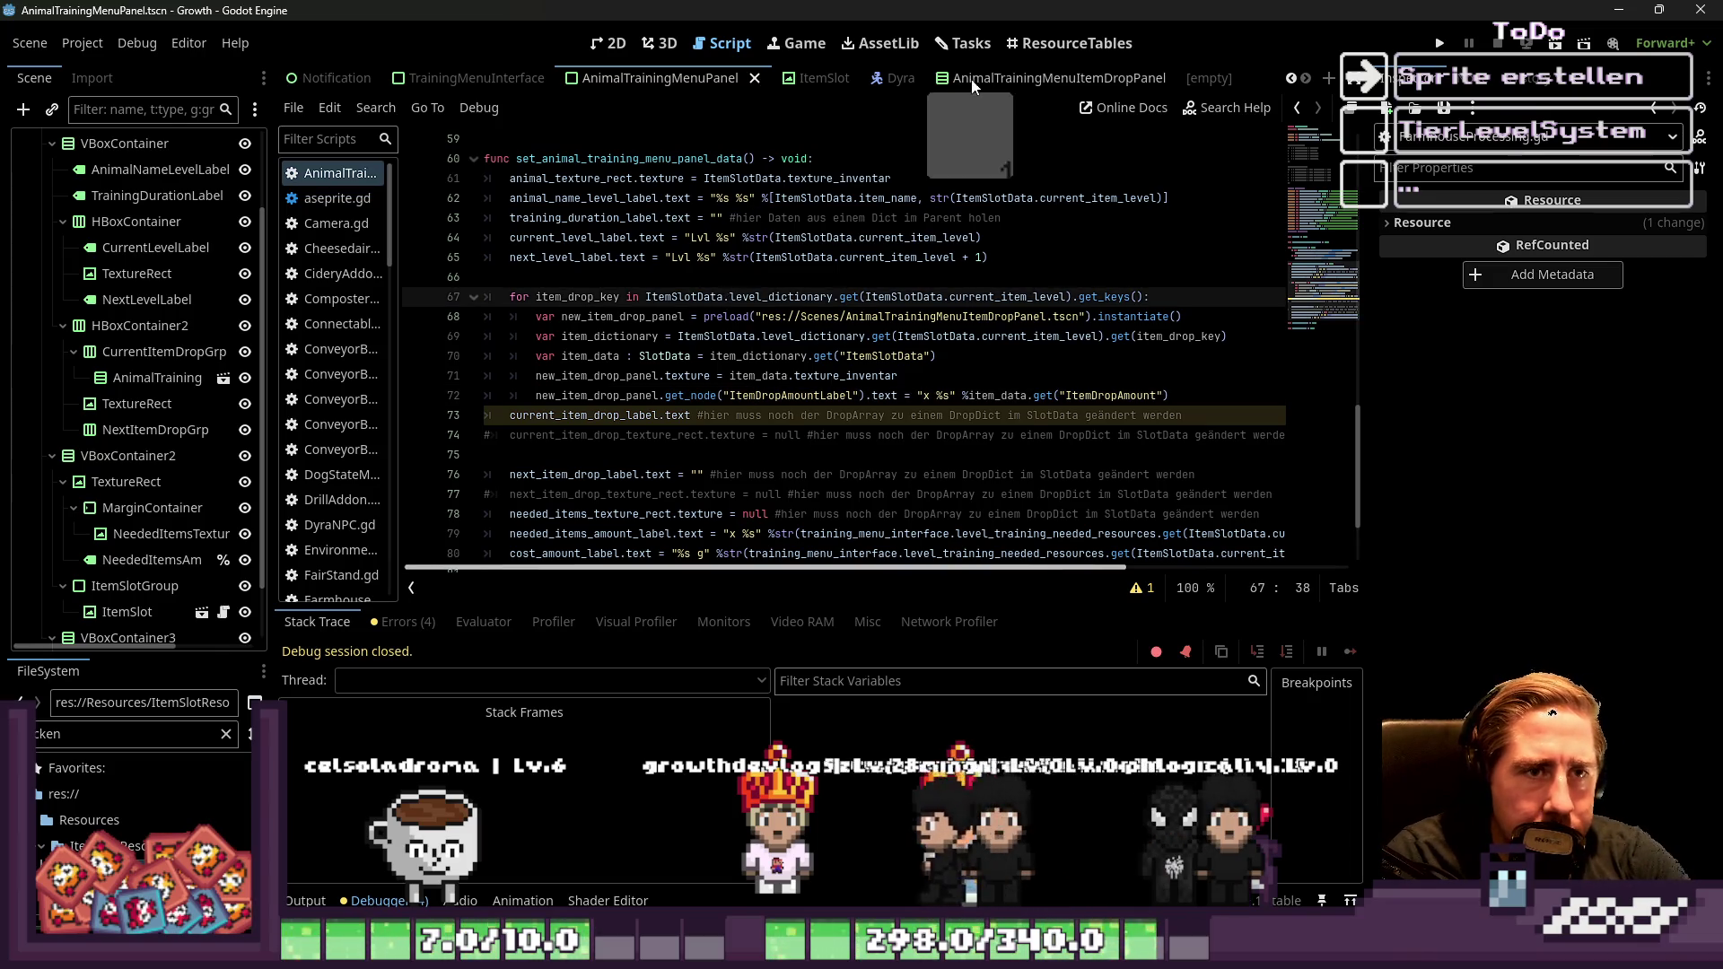
left_click(1156, 81)
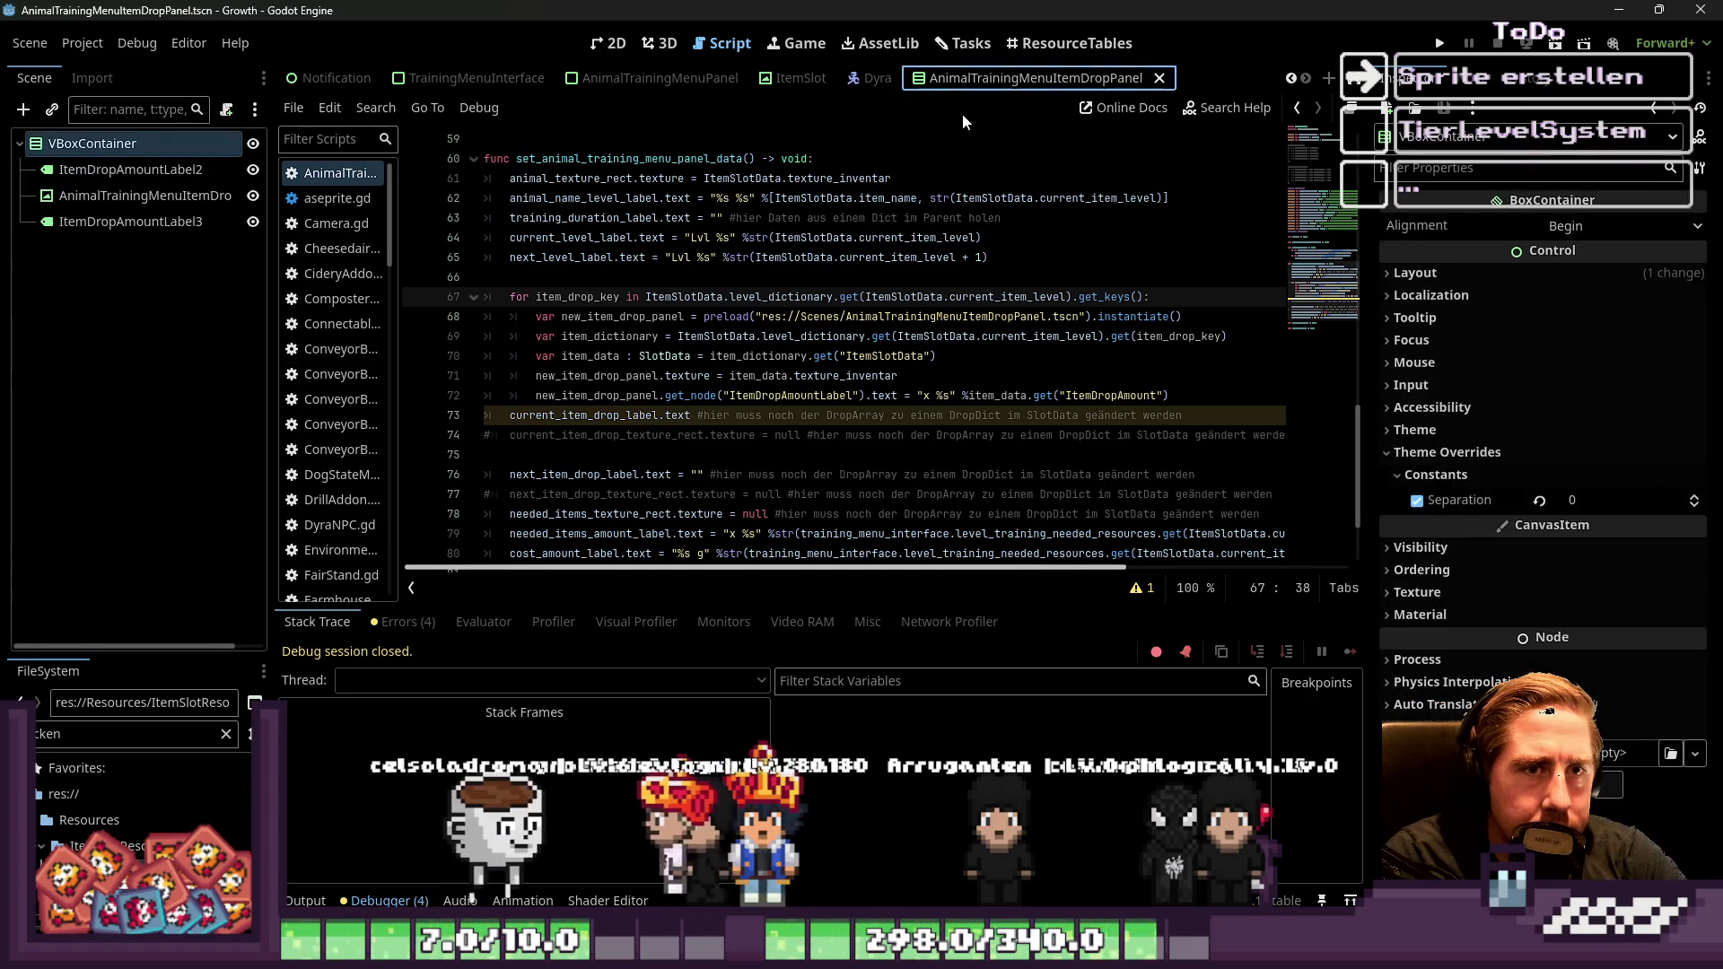
double_click(125, 170)
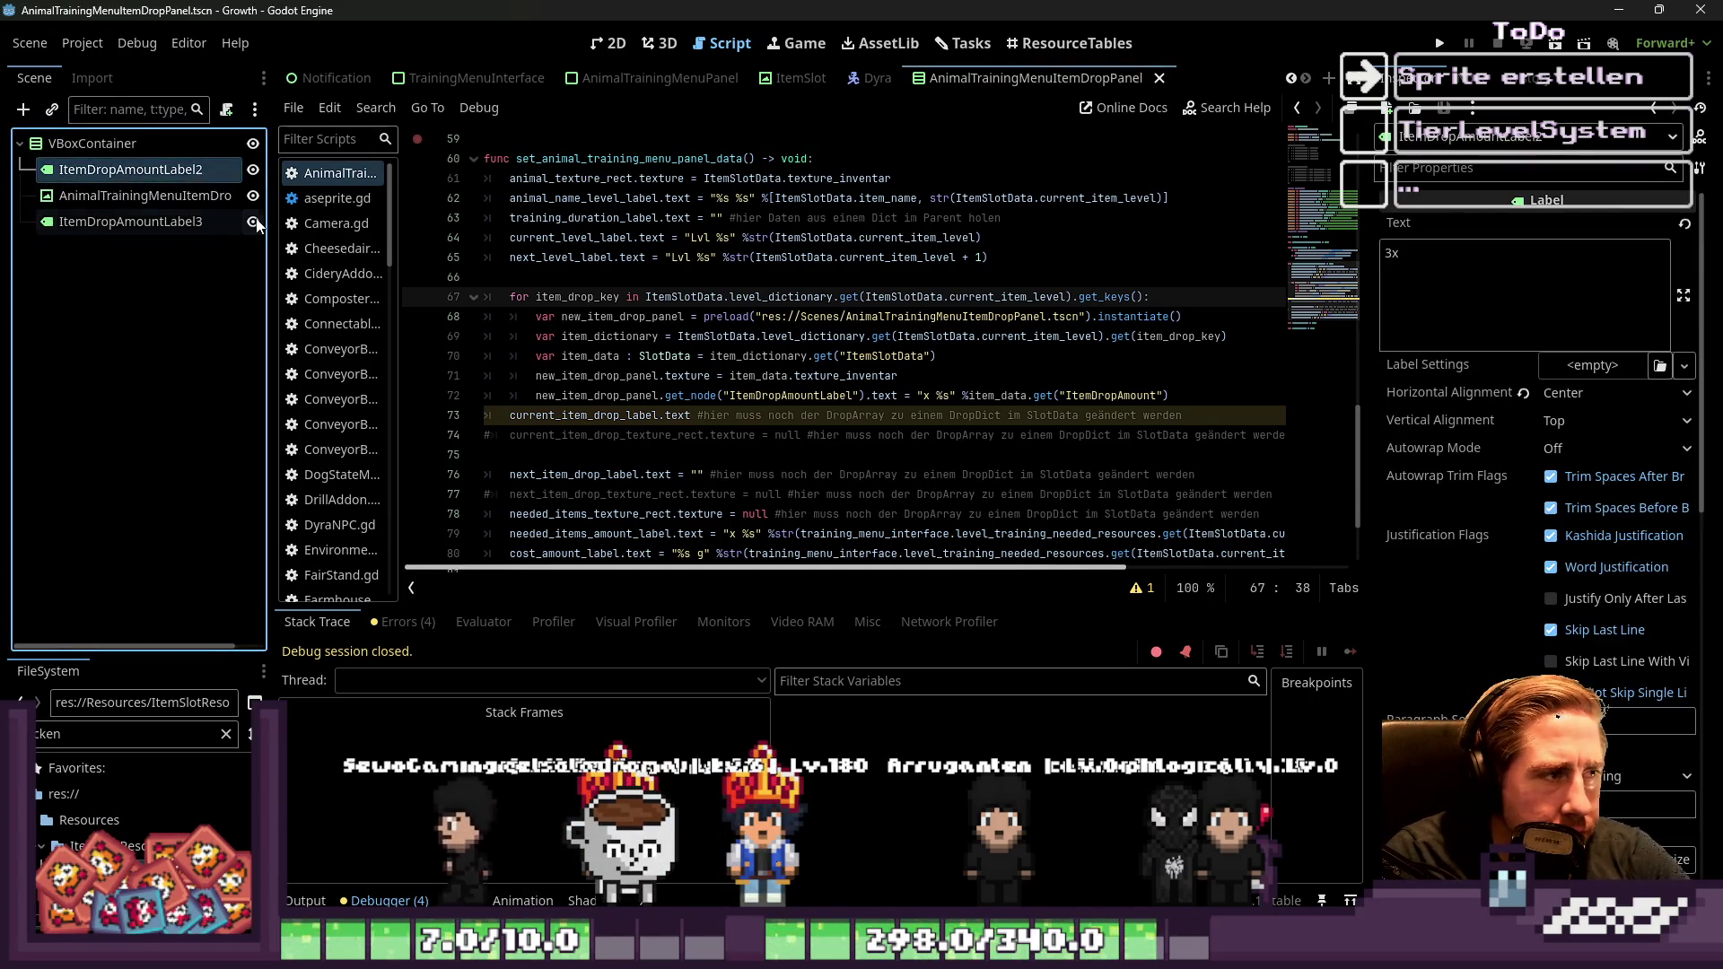
Rename the two labels to ItemDropAmountLabel and ItemDropWeightLabel
key("Return")
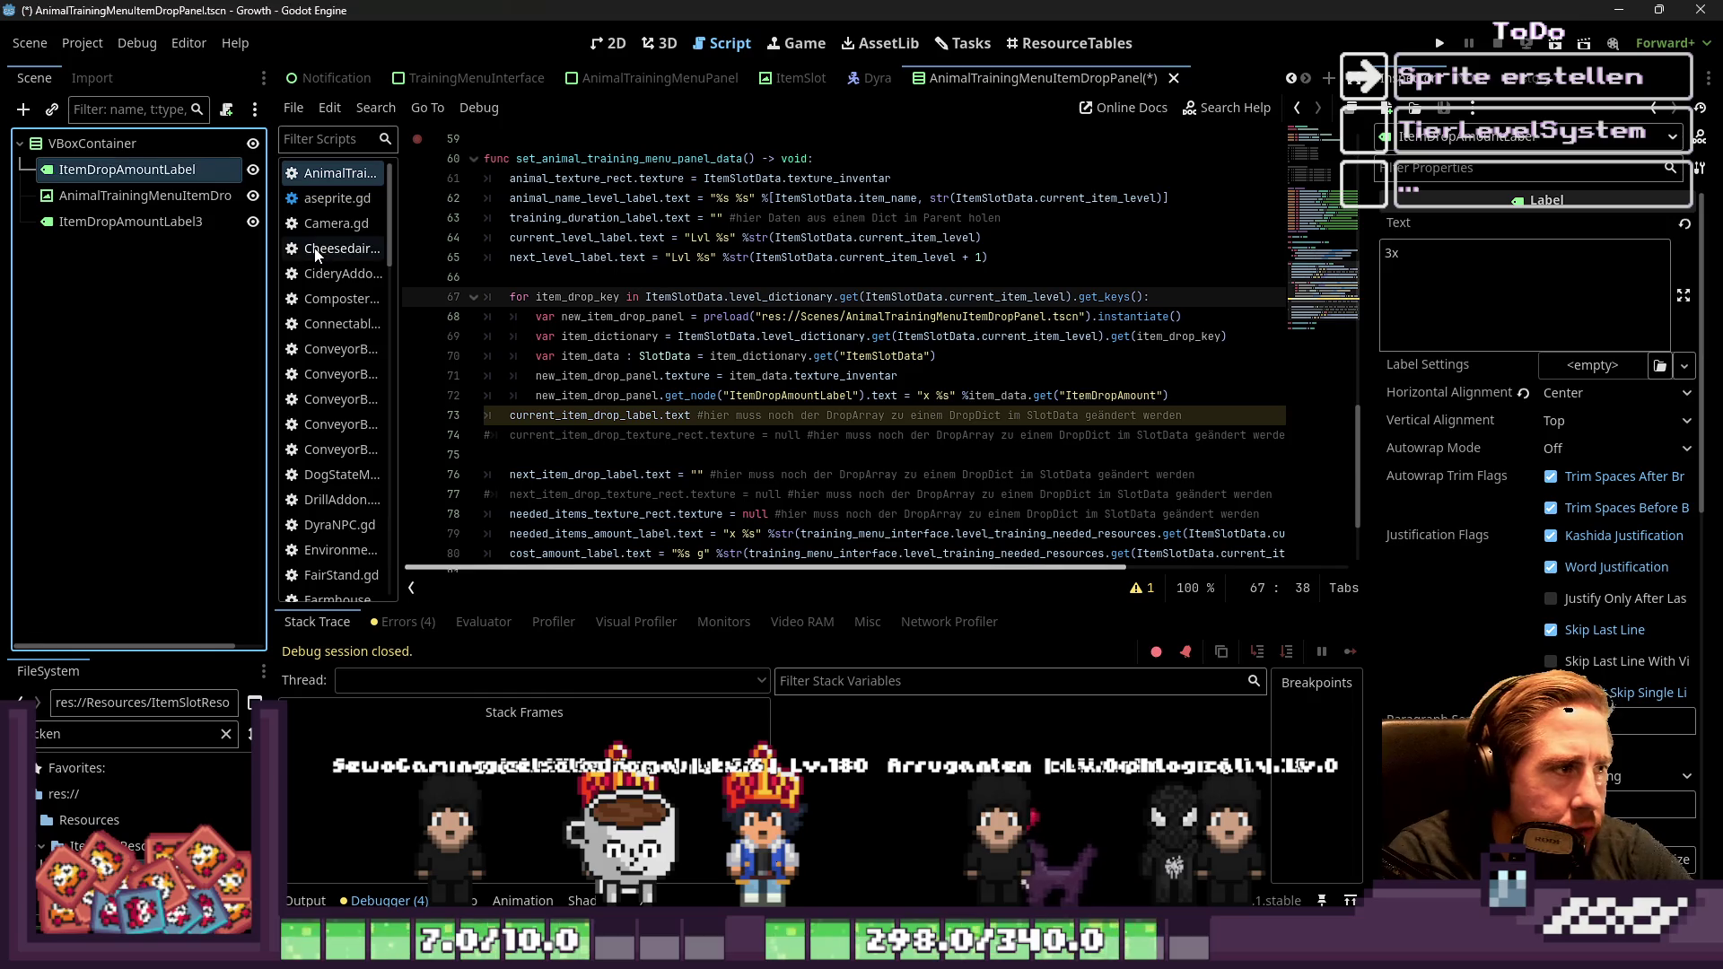
key("Down")
key("Down")
key("F2")
key("BackSpace")
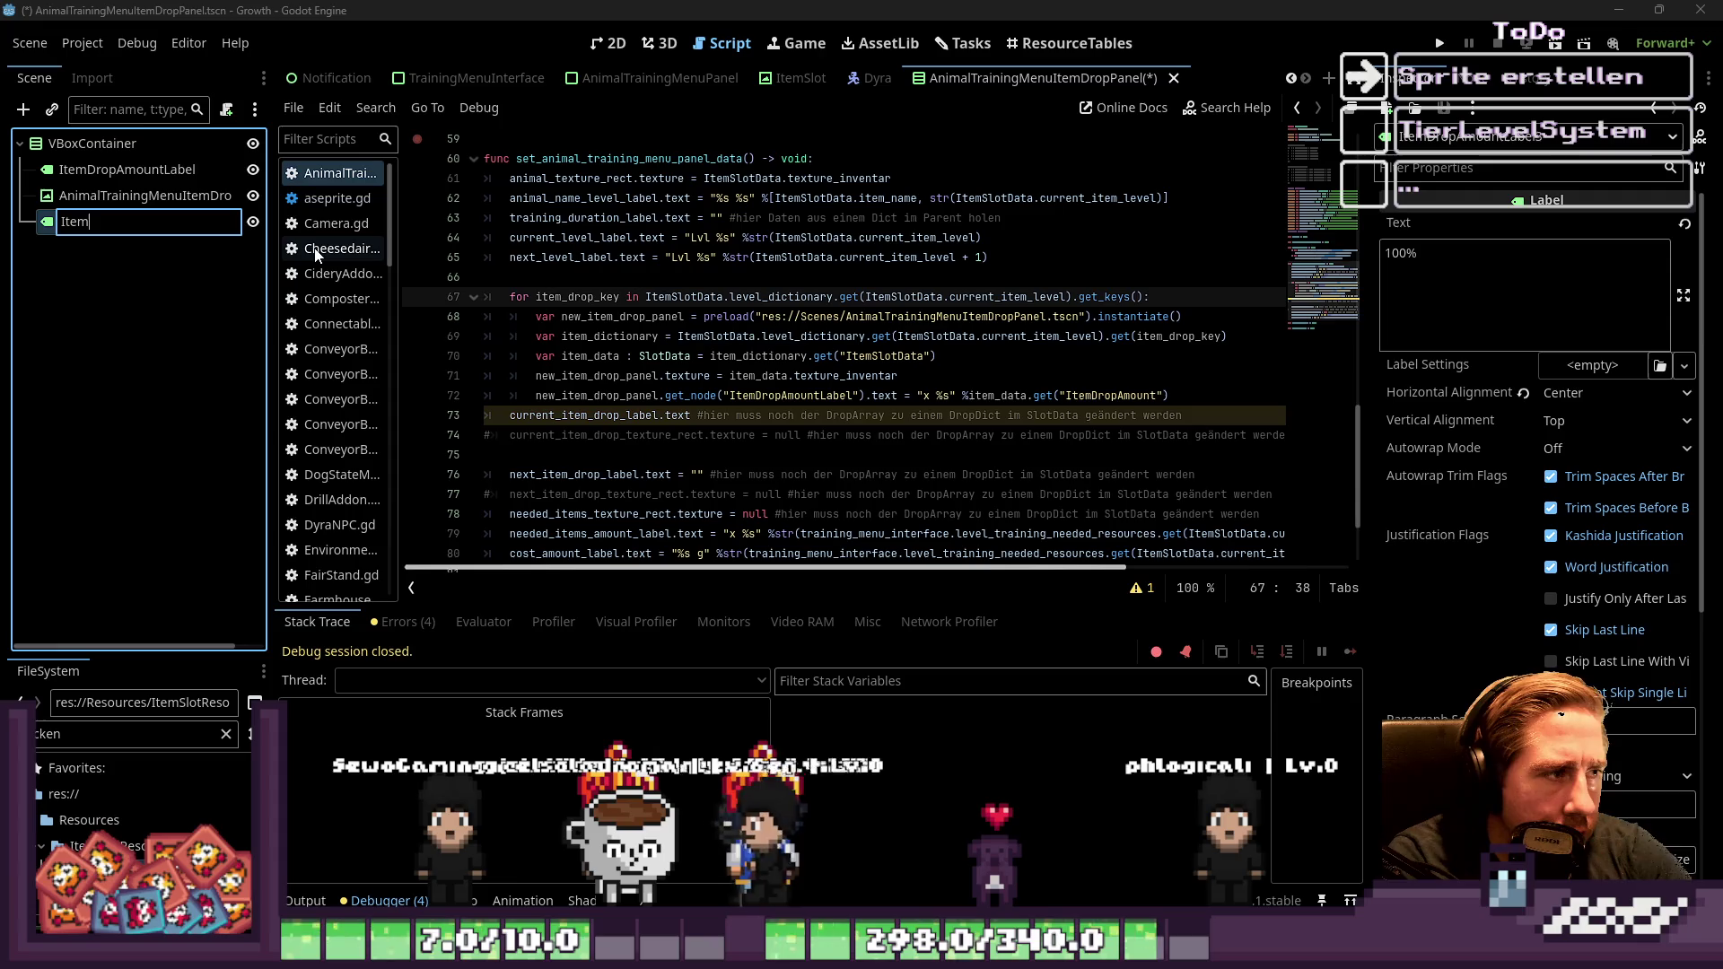
type("DropWeightLabel")
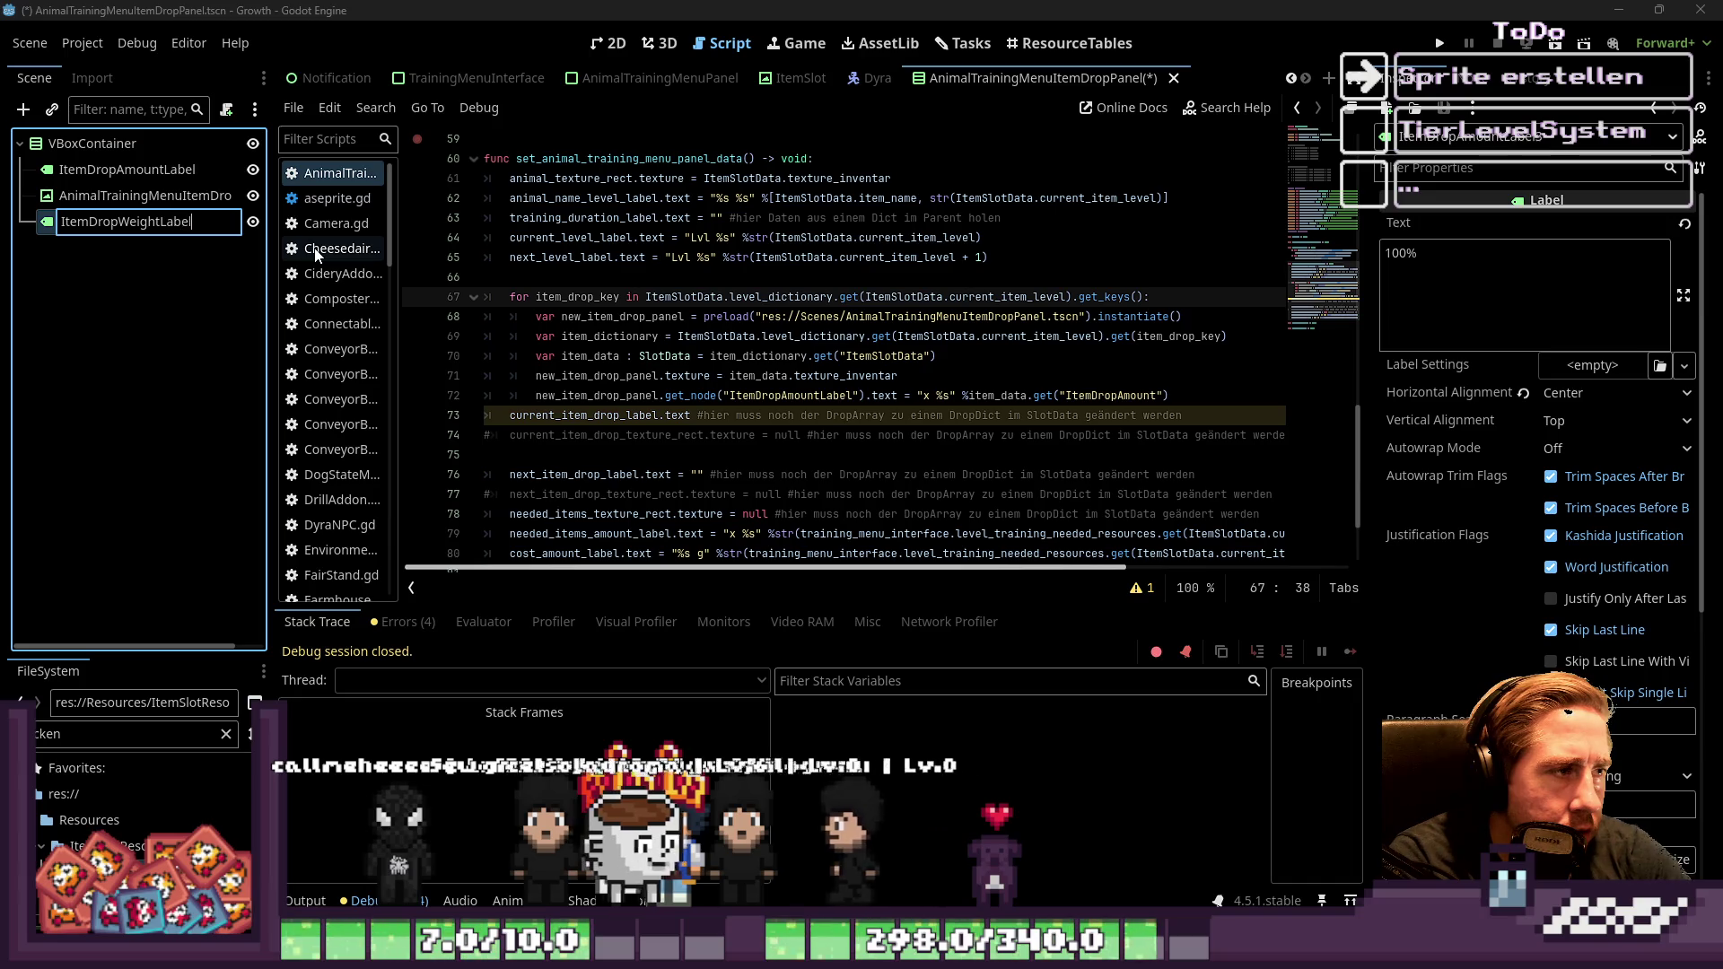
key("Return")
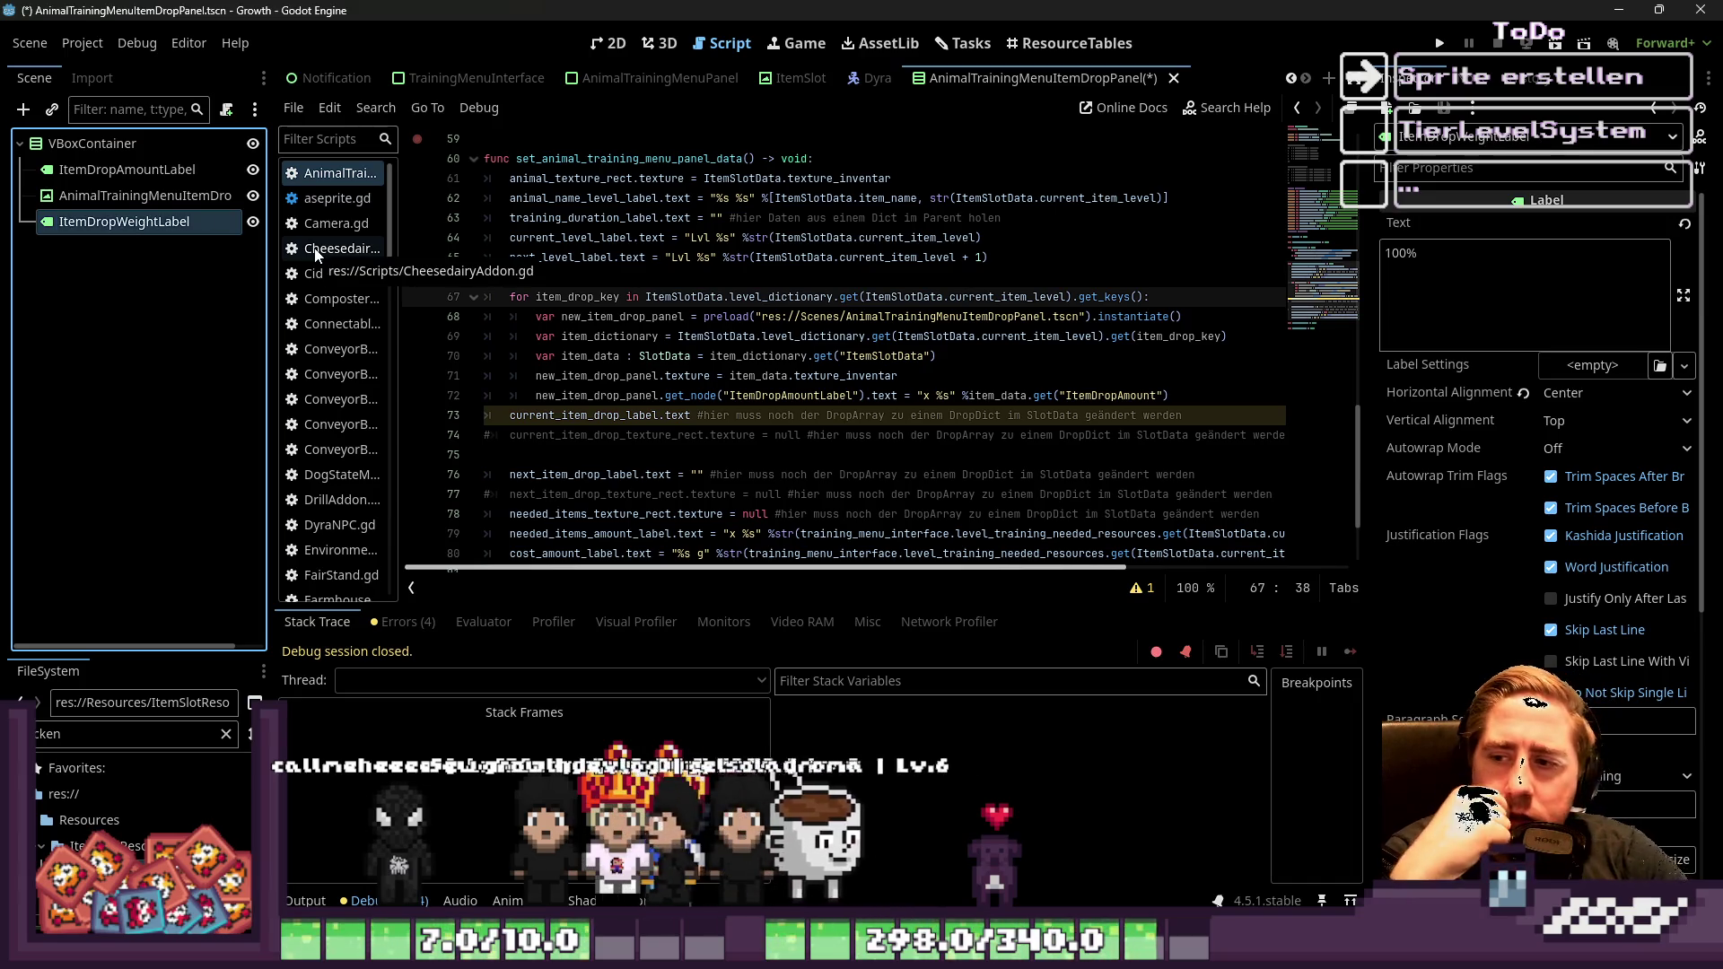
Check the item_data and item_dictionary loop lines, then paste a new name onto the root container
left_click(709, 418)
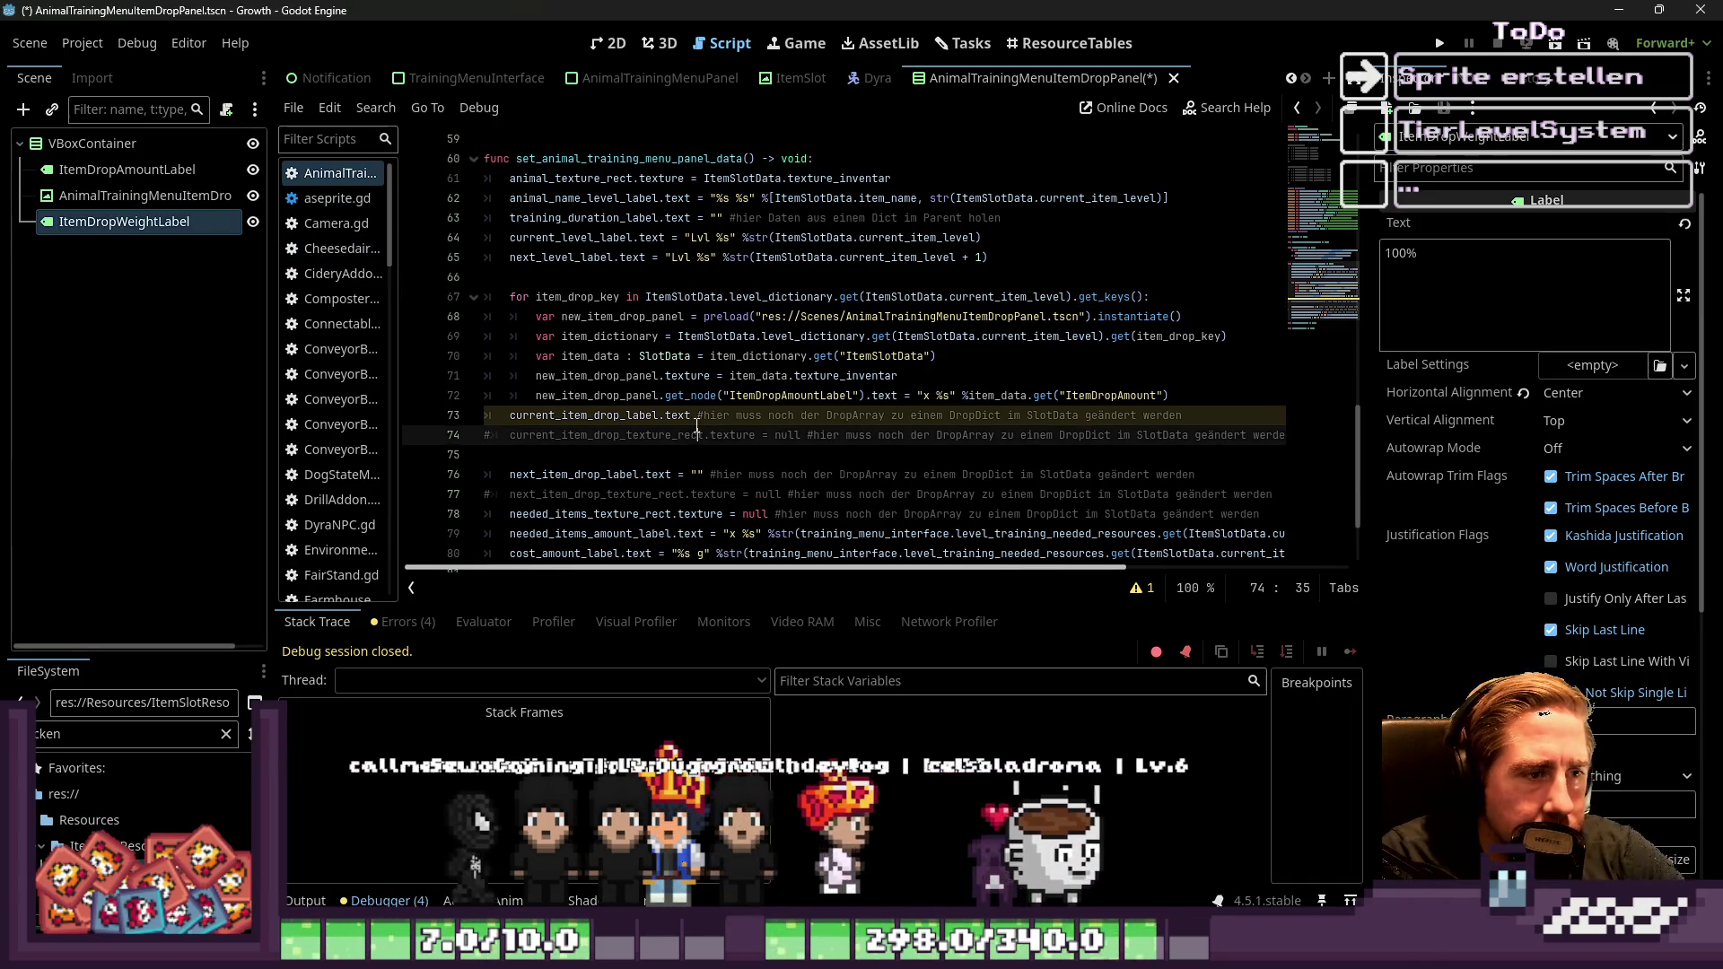
left_click(841, 377)
left_click(658, 338)
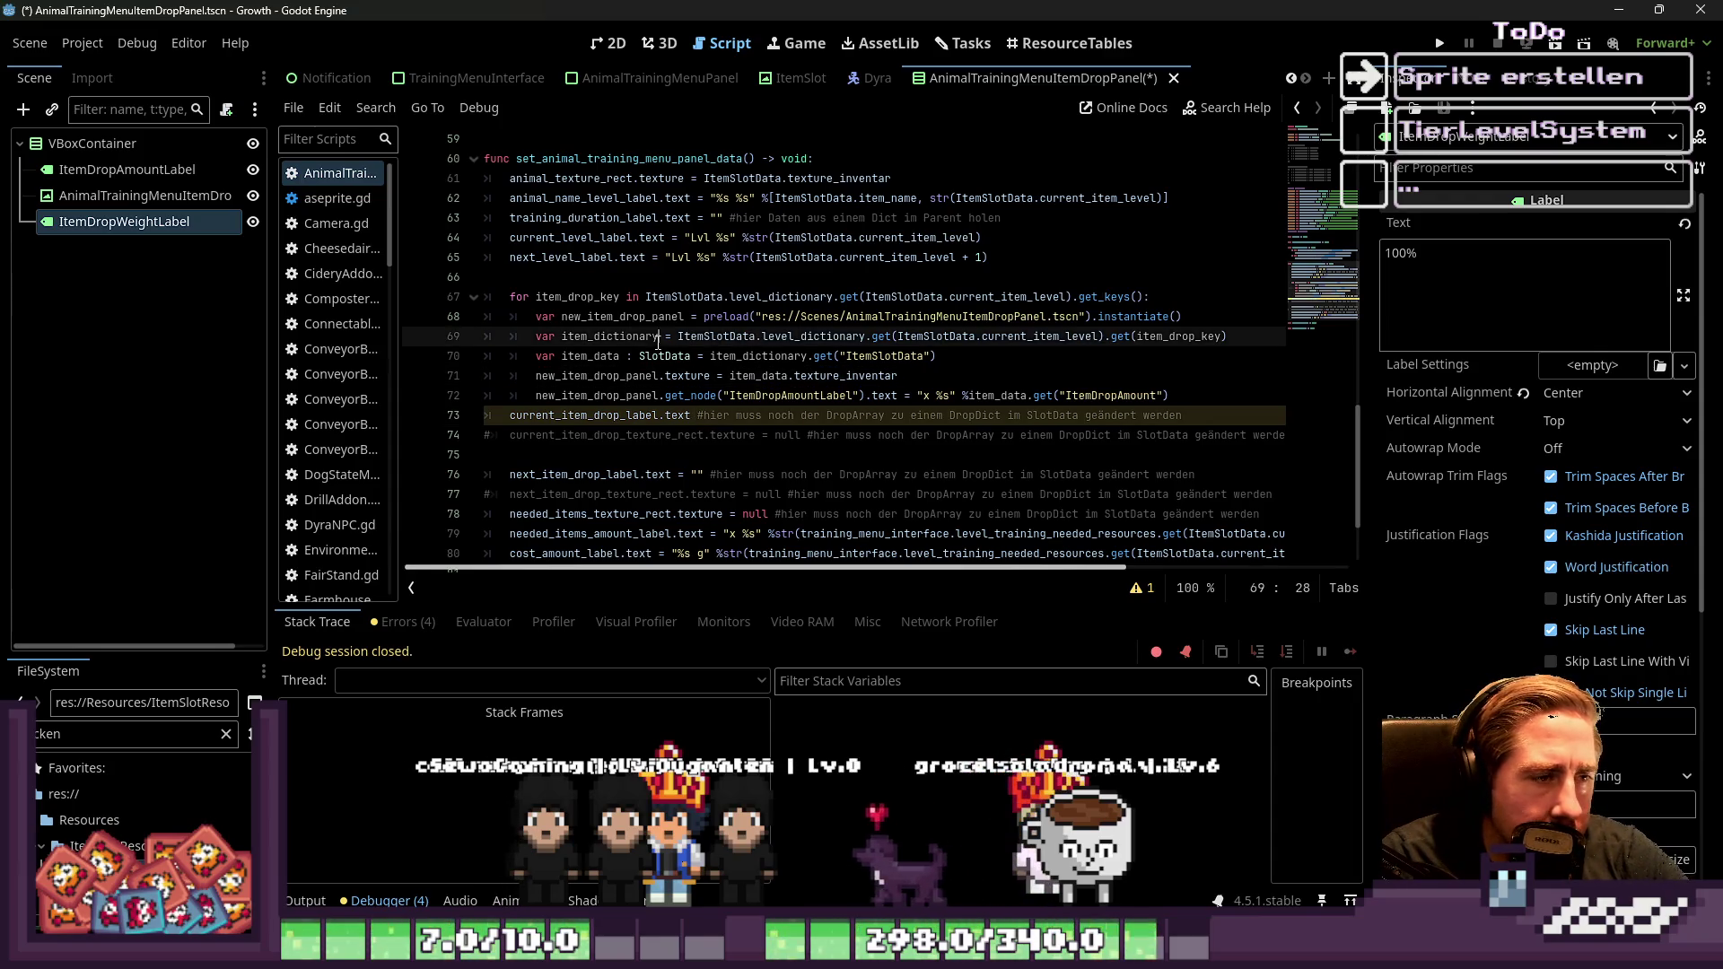
left_click(131, 201)
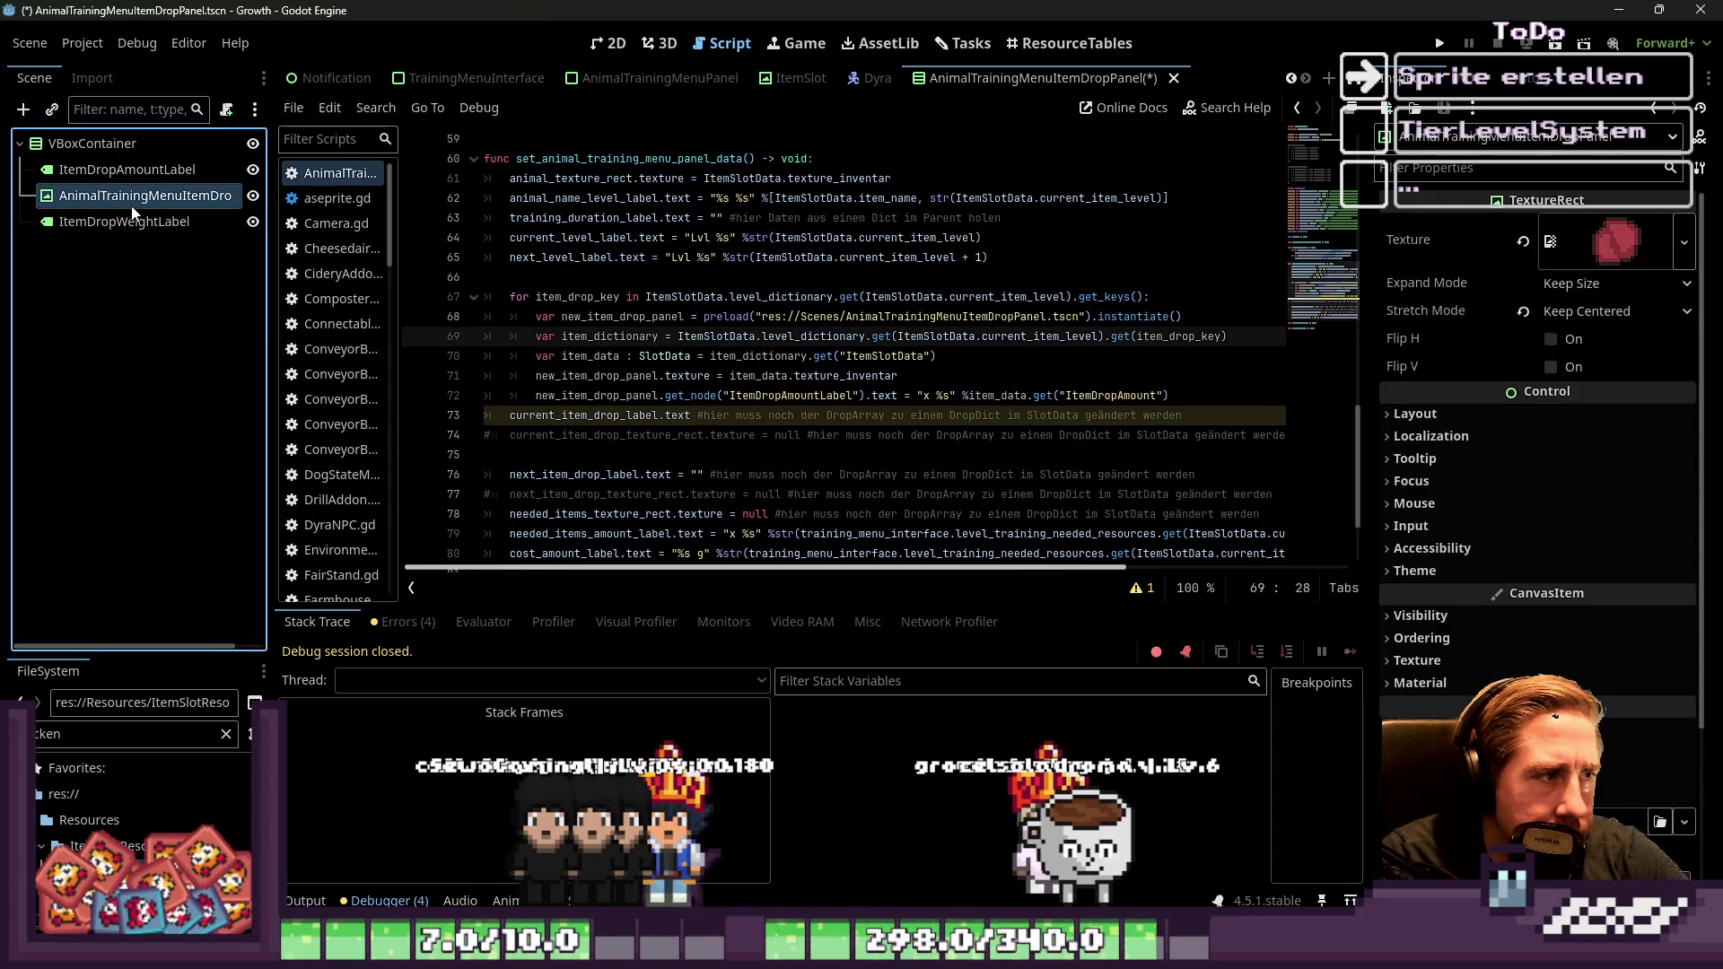
double_click(81, 150)
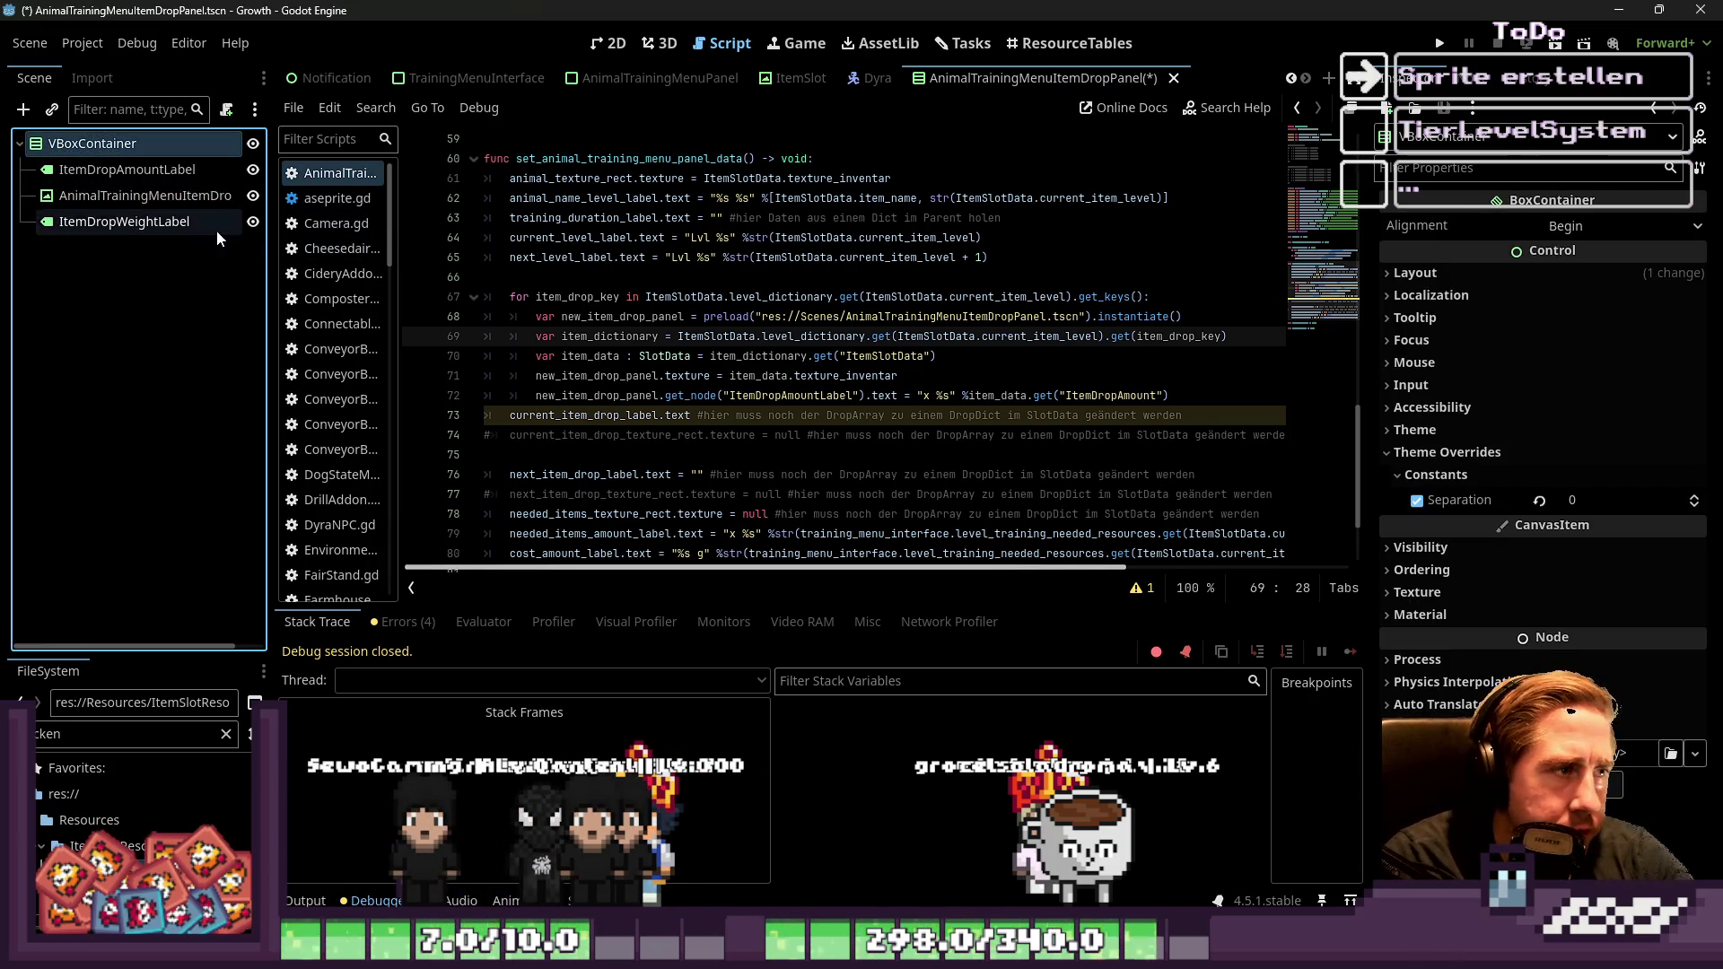
left_click(216, 202)
double_click(134, 142)
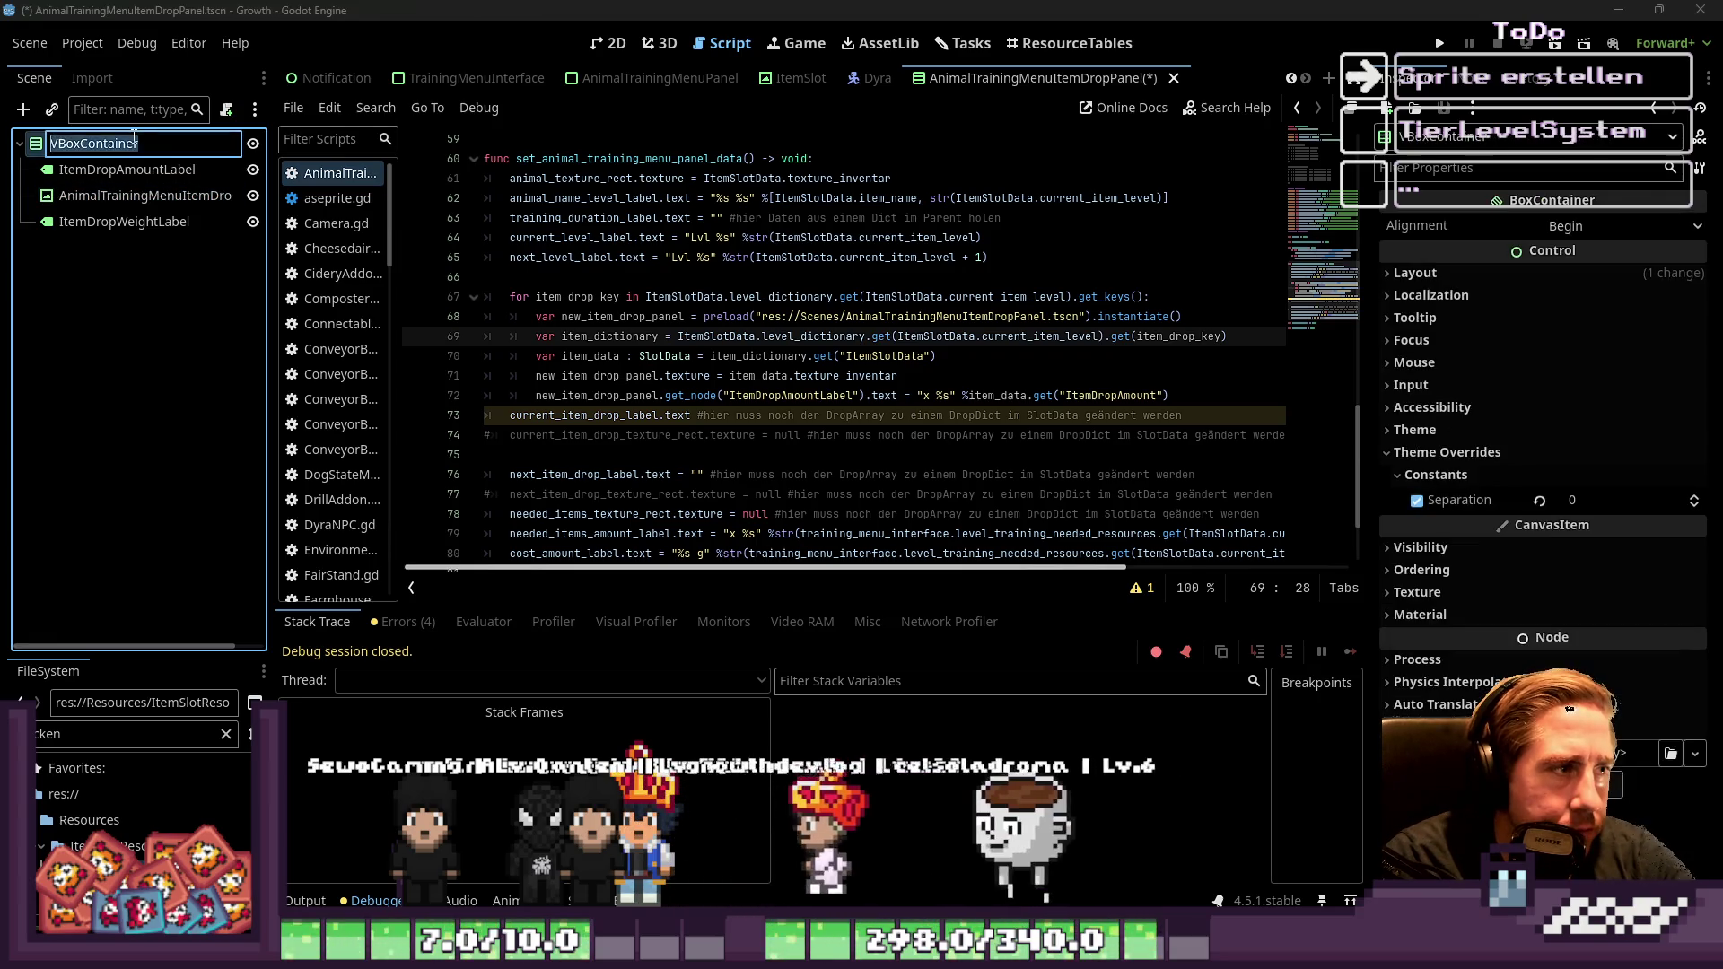
key("ctrl+v")
Rename the texture node to ItemDropTexture and return to line 73 of the script
left_click(123, 198)
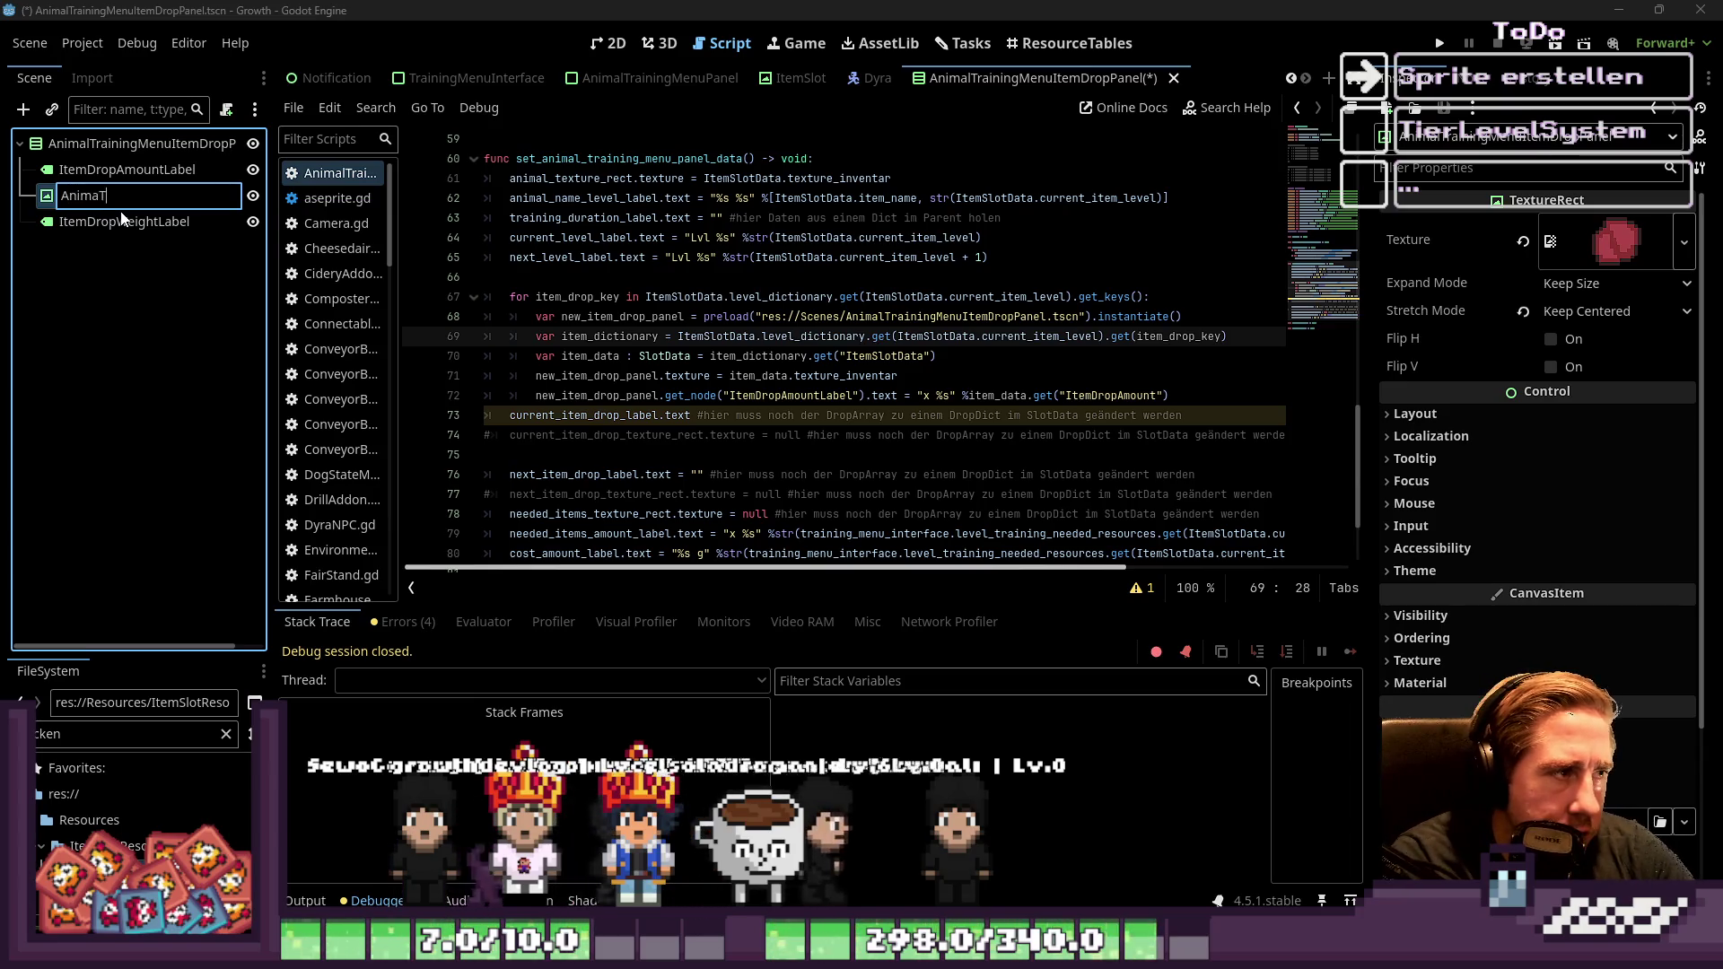
type("ItemDropTextu")
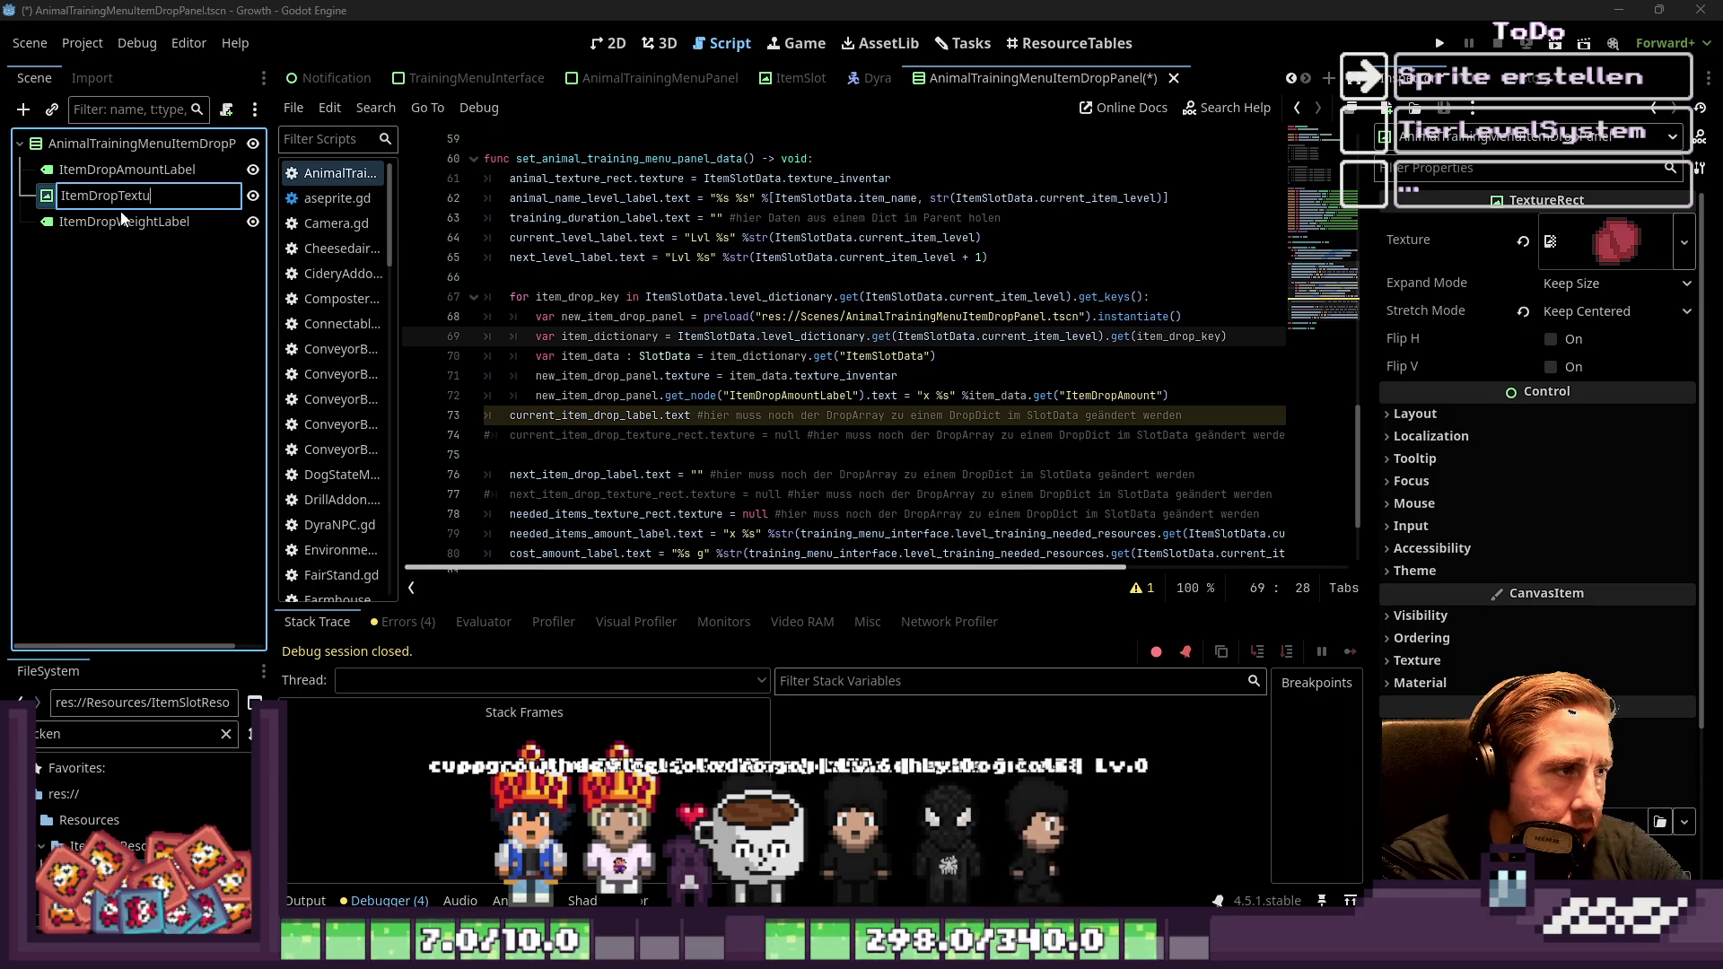
type("re")
key("Return")
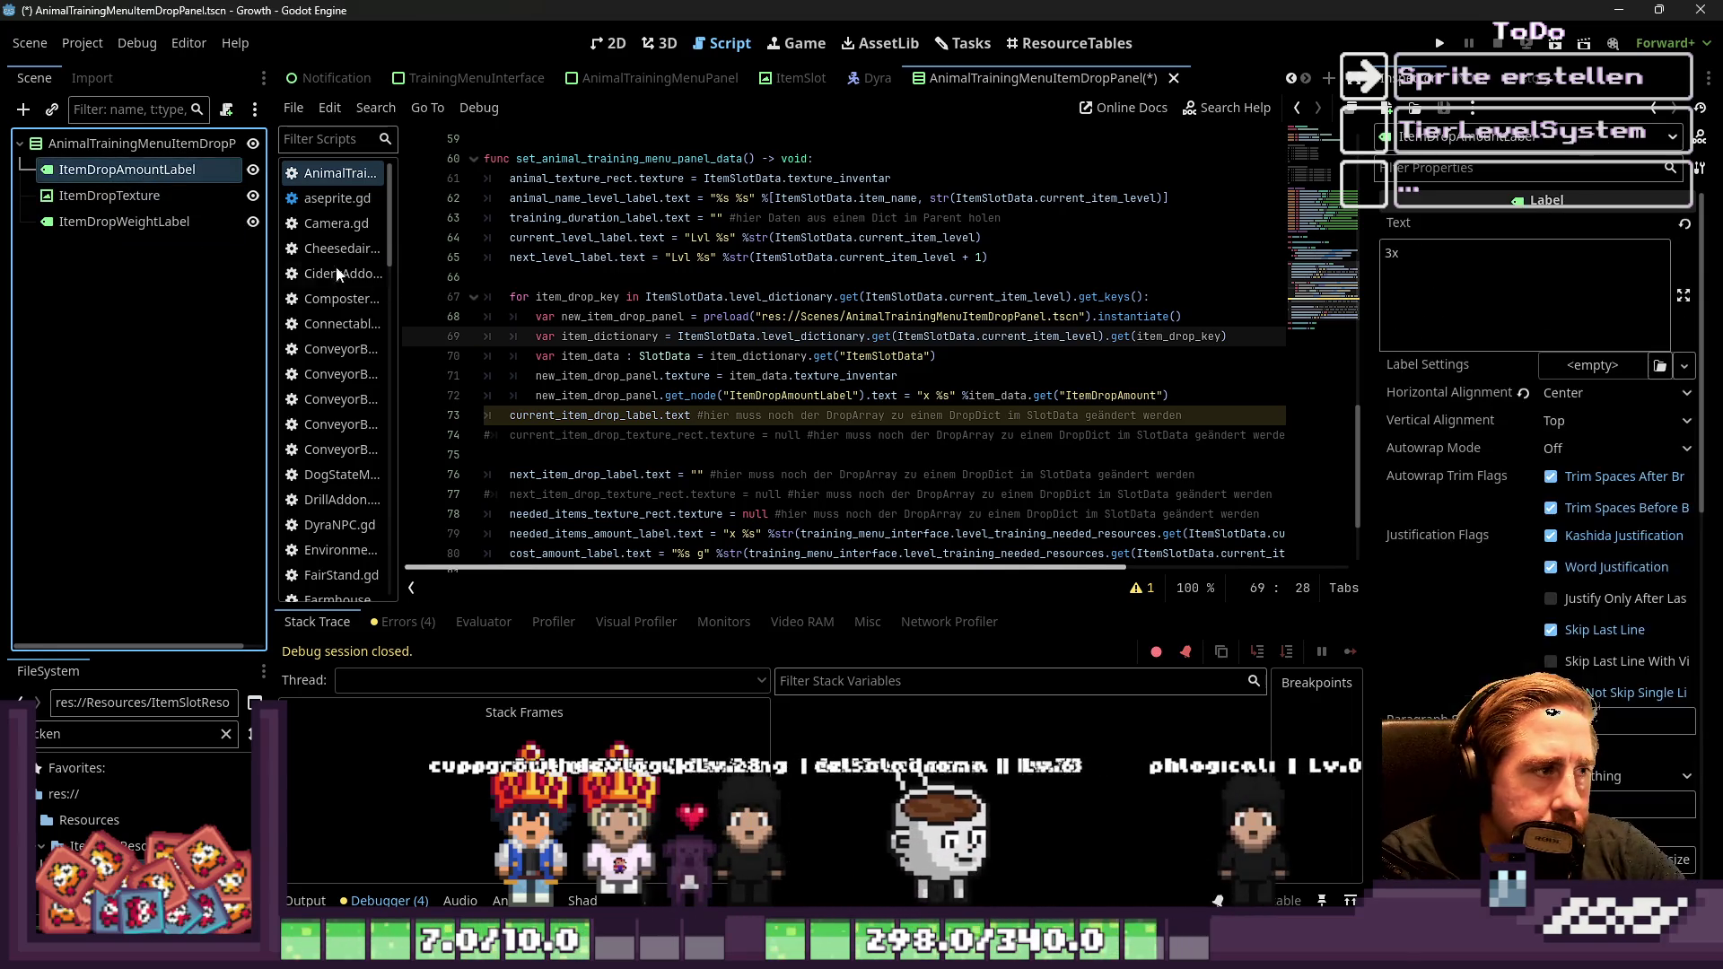
left_click(125, 195)
left_click(813, 416)
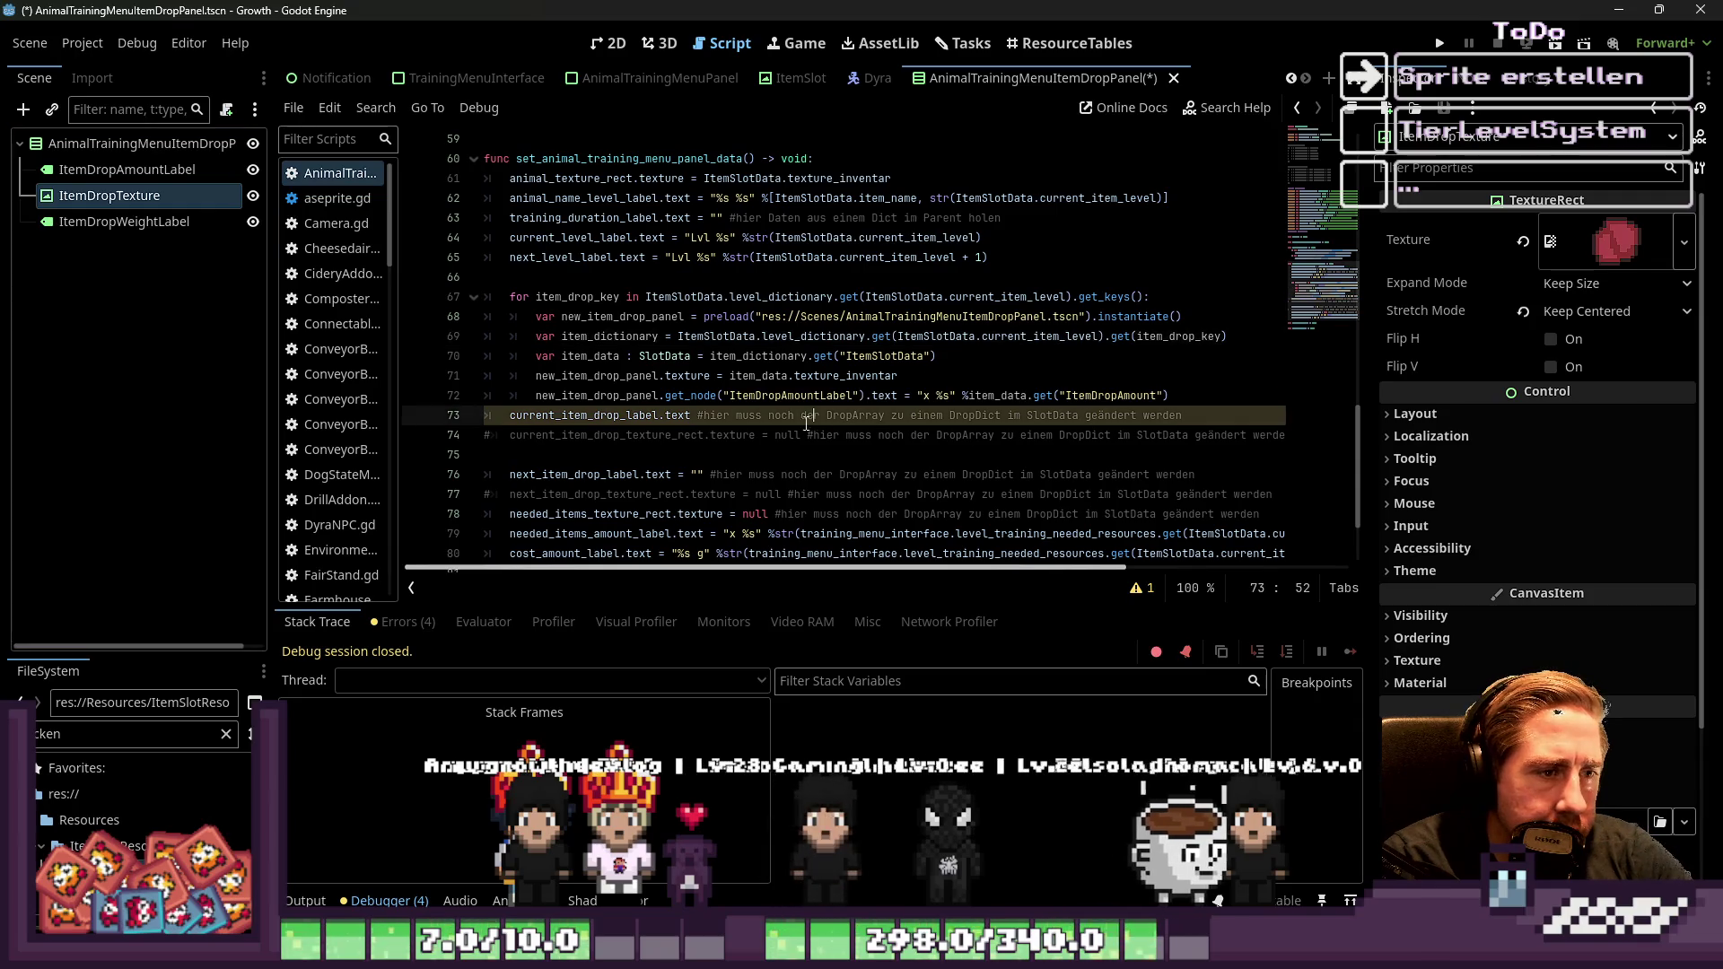
Undo the last four edits in the drop-panel loop
double_click(611, 317)
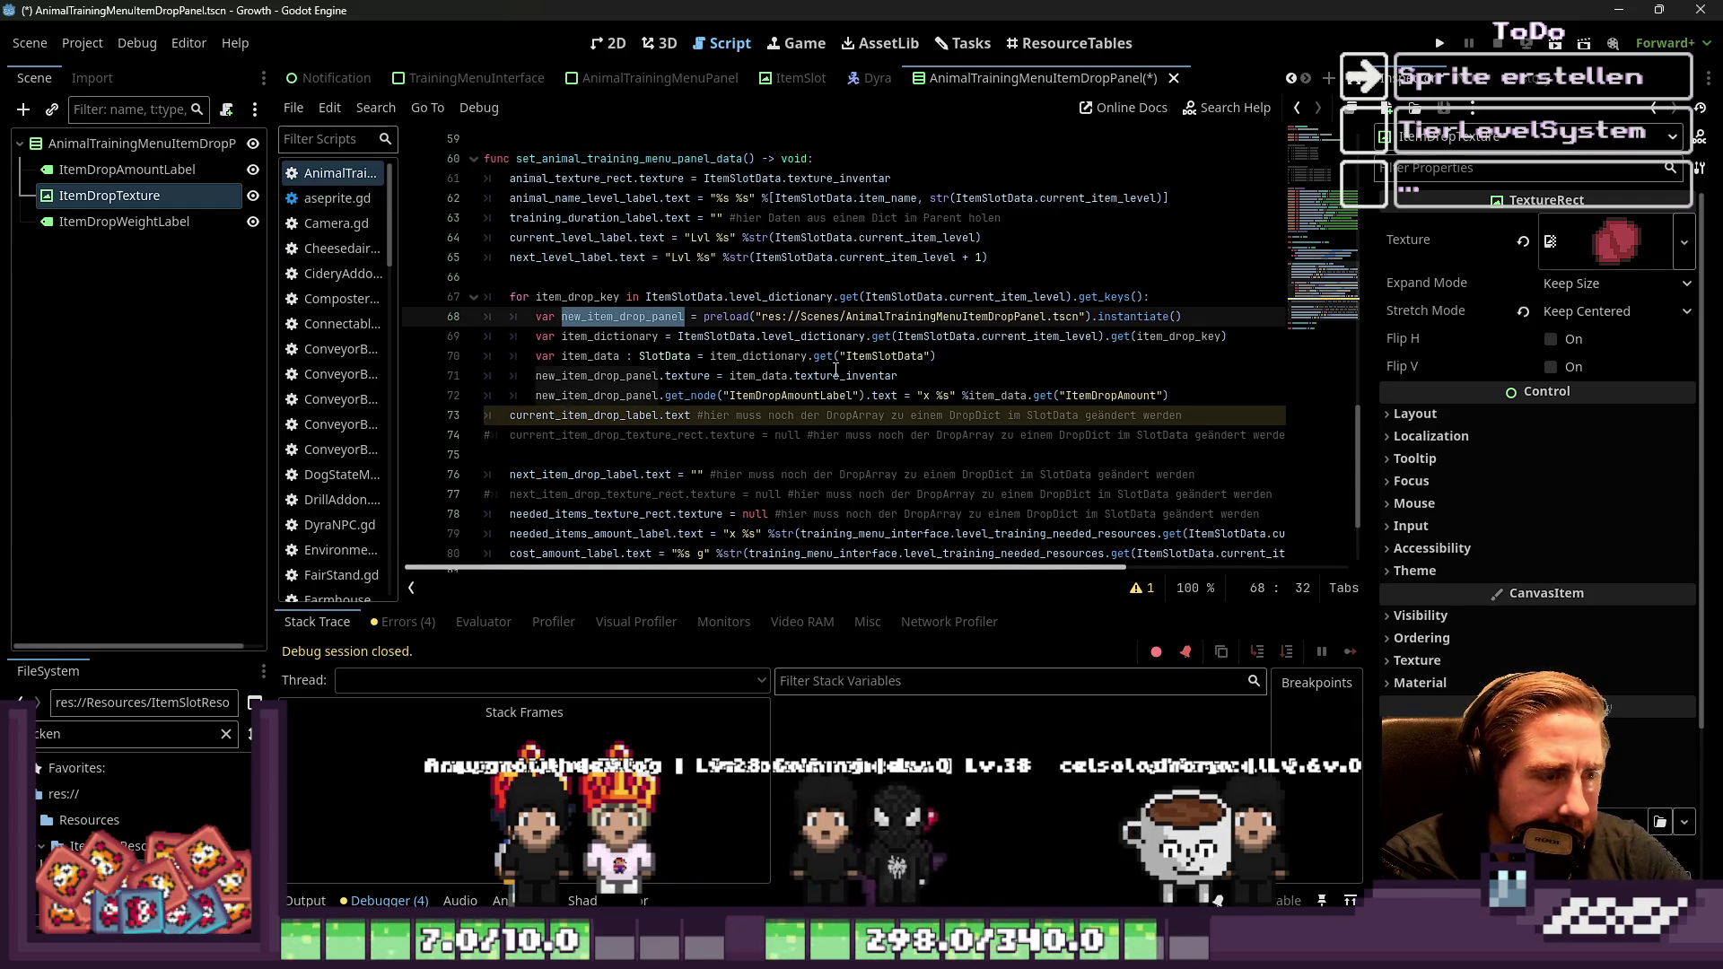
key("ctrl")
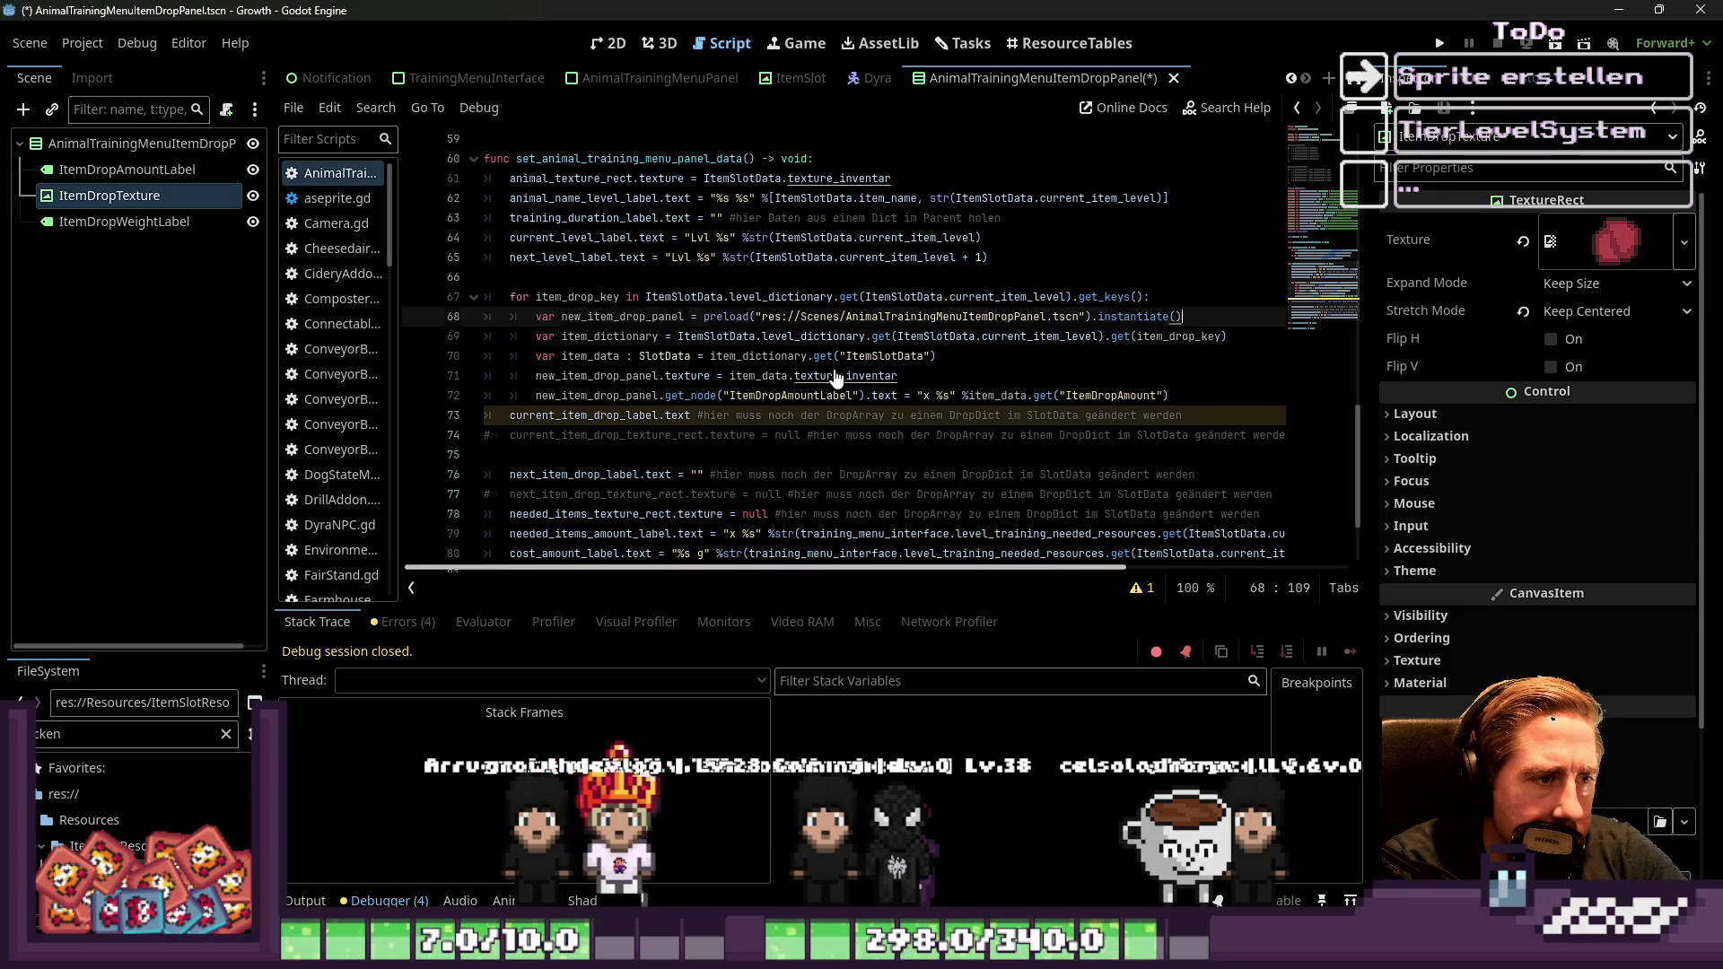
key("ctrl+z")
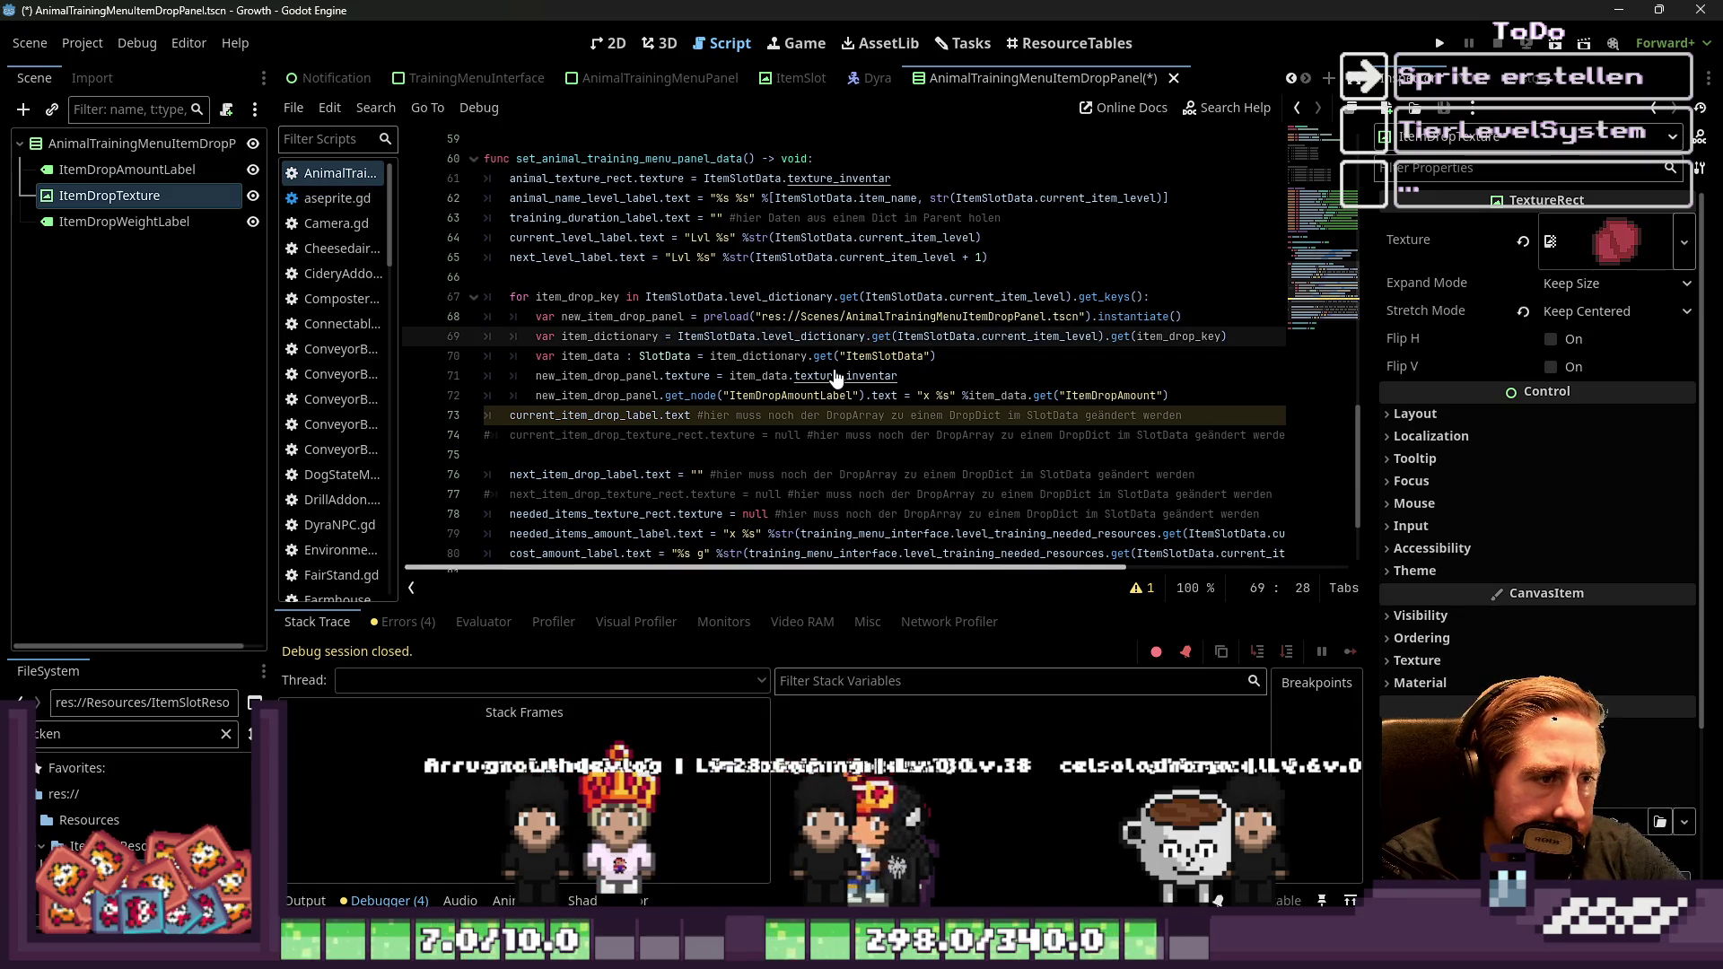
key("ctrl+z")
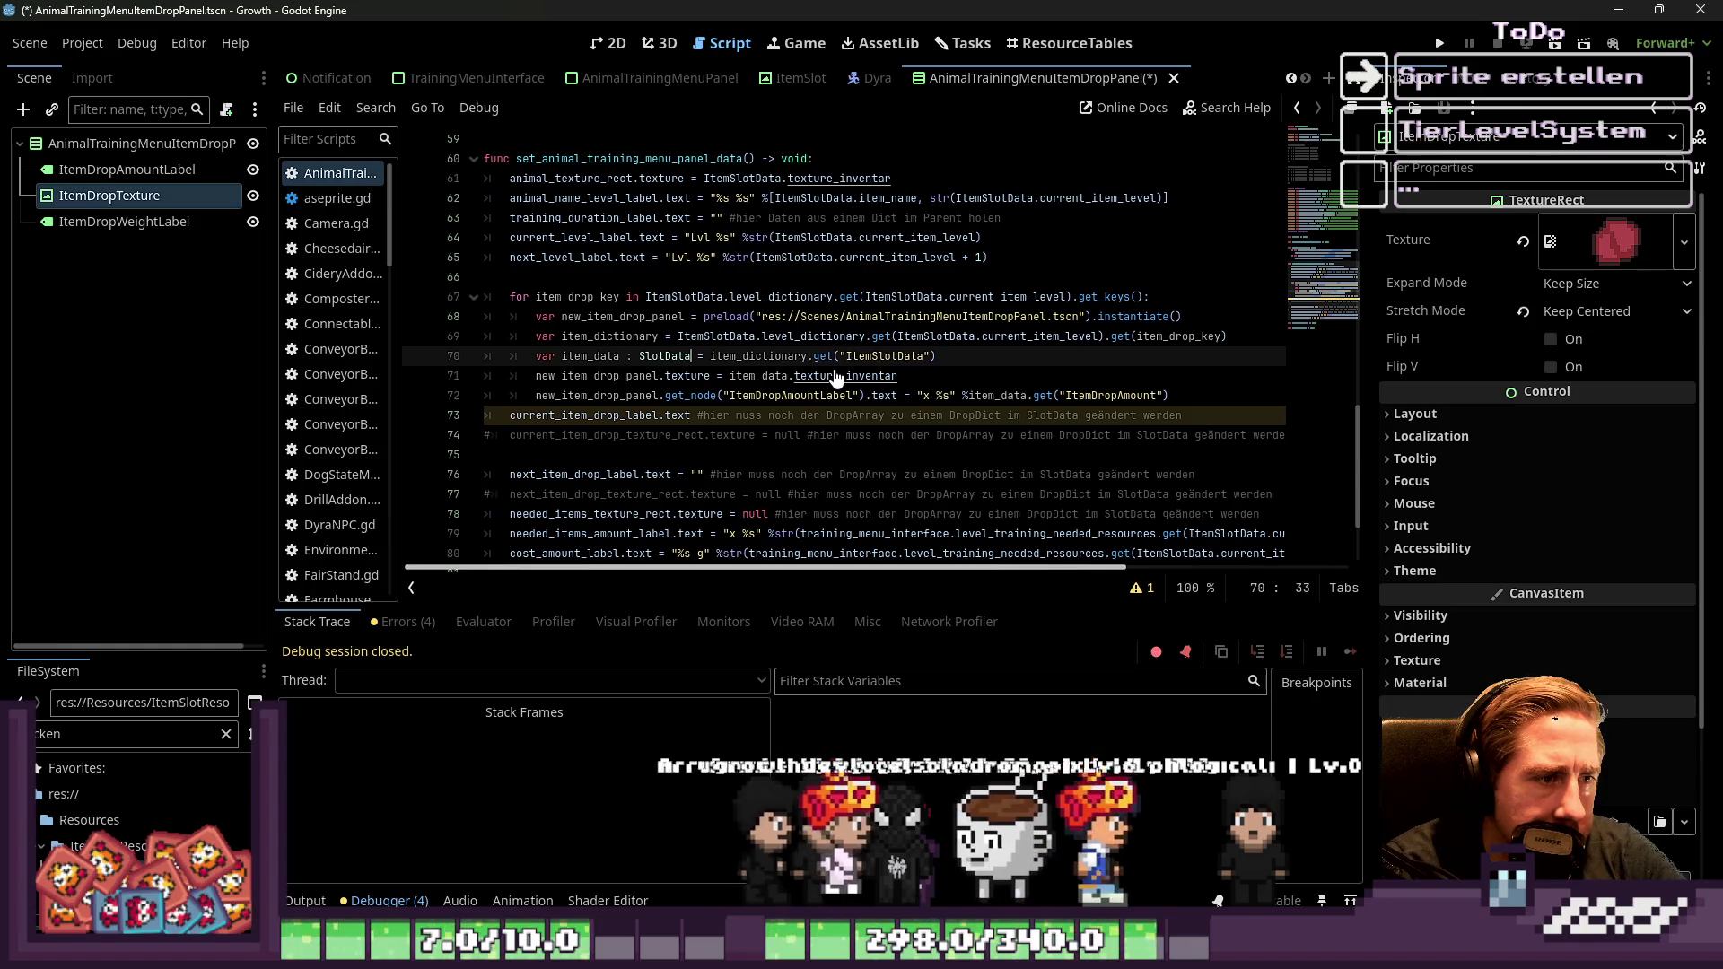
key("ctrl+z")
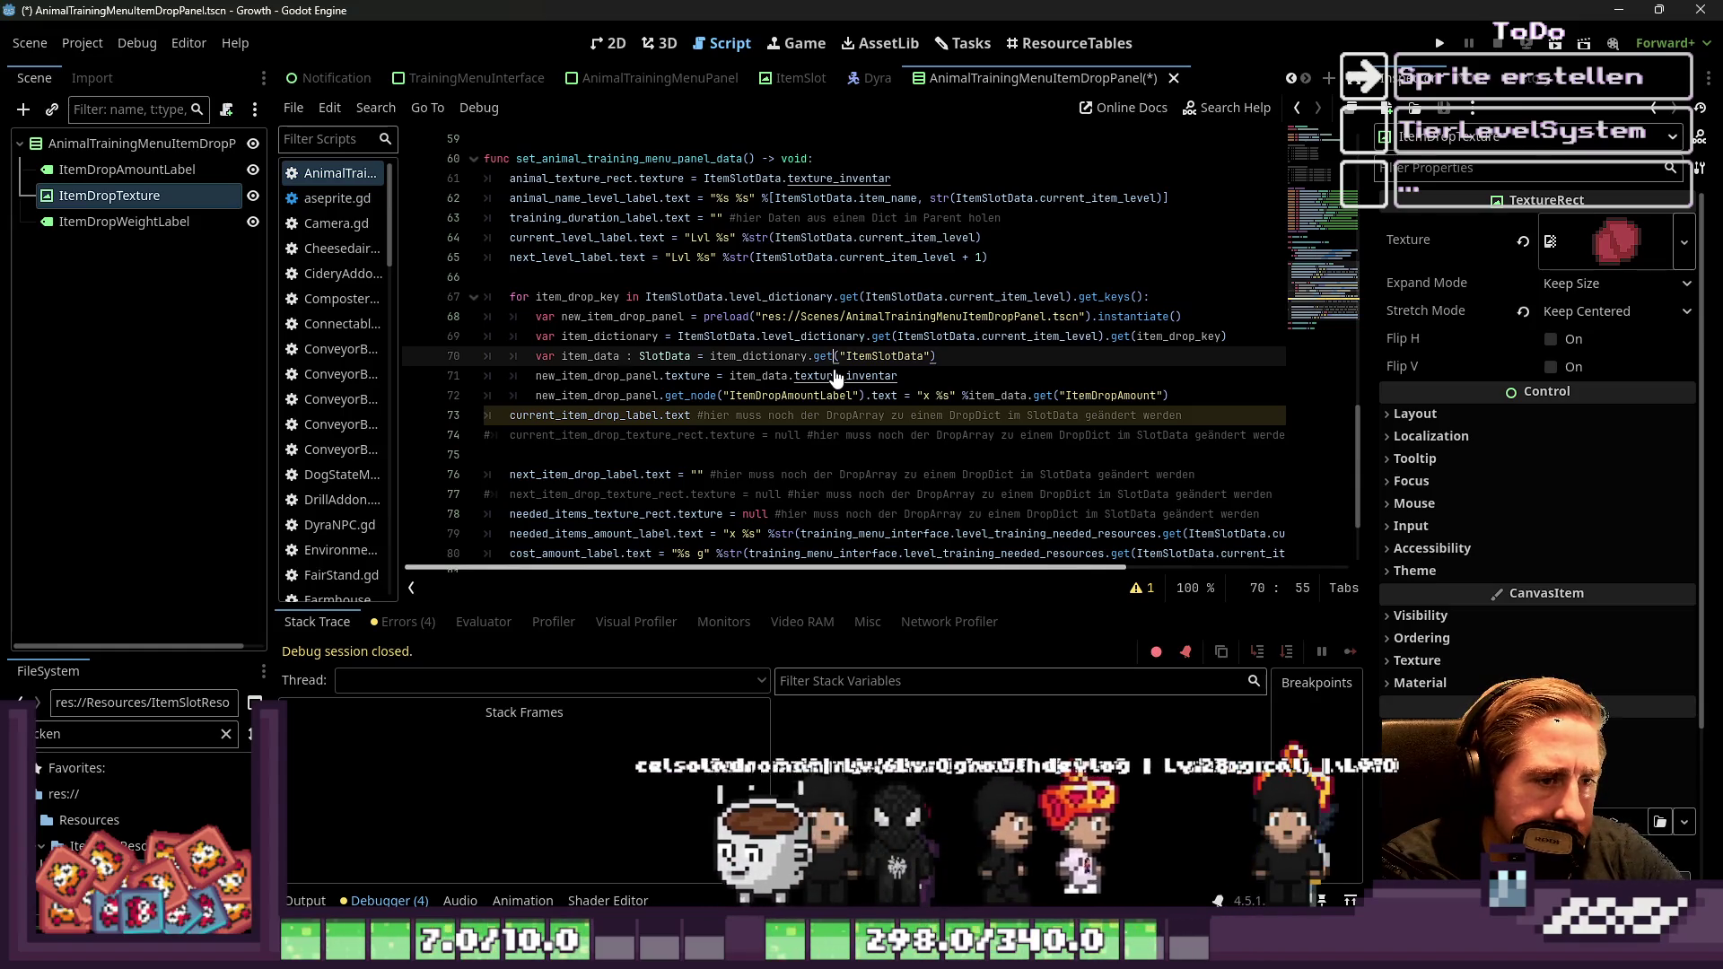
key("ctrl+z")
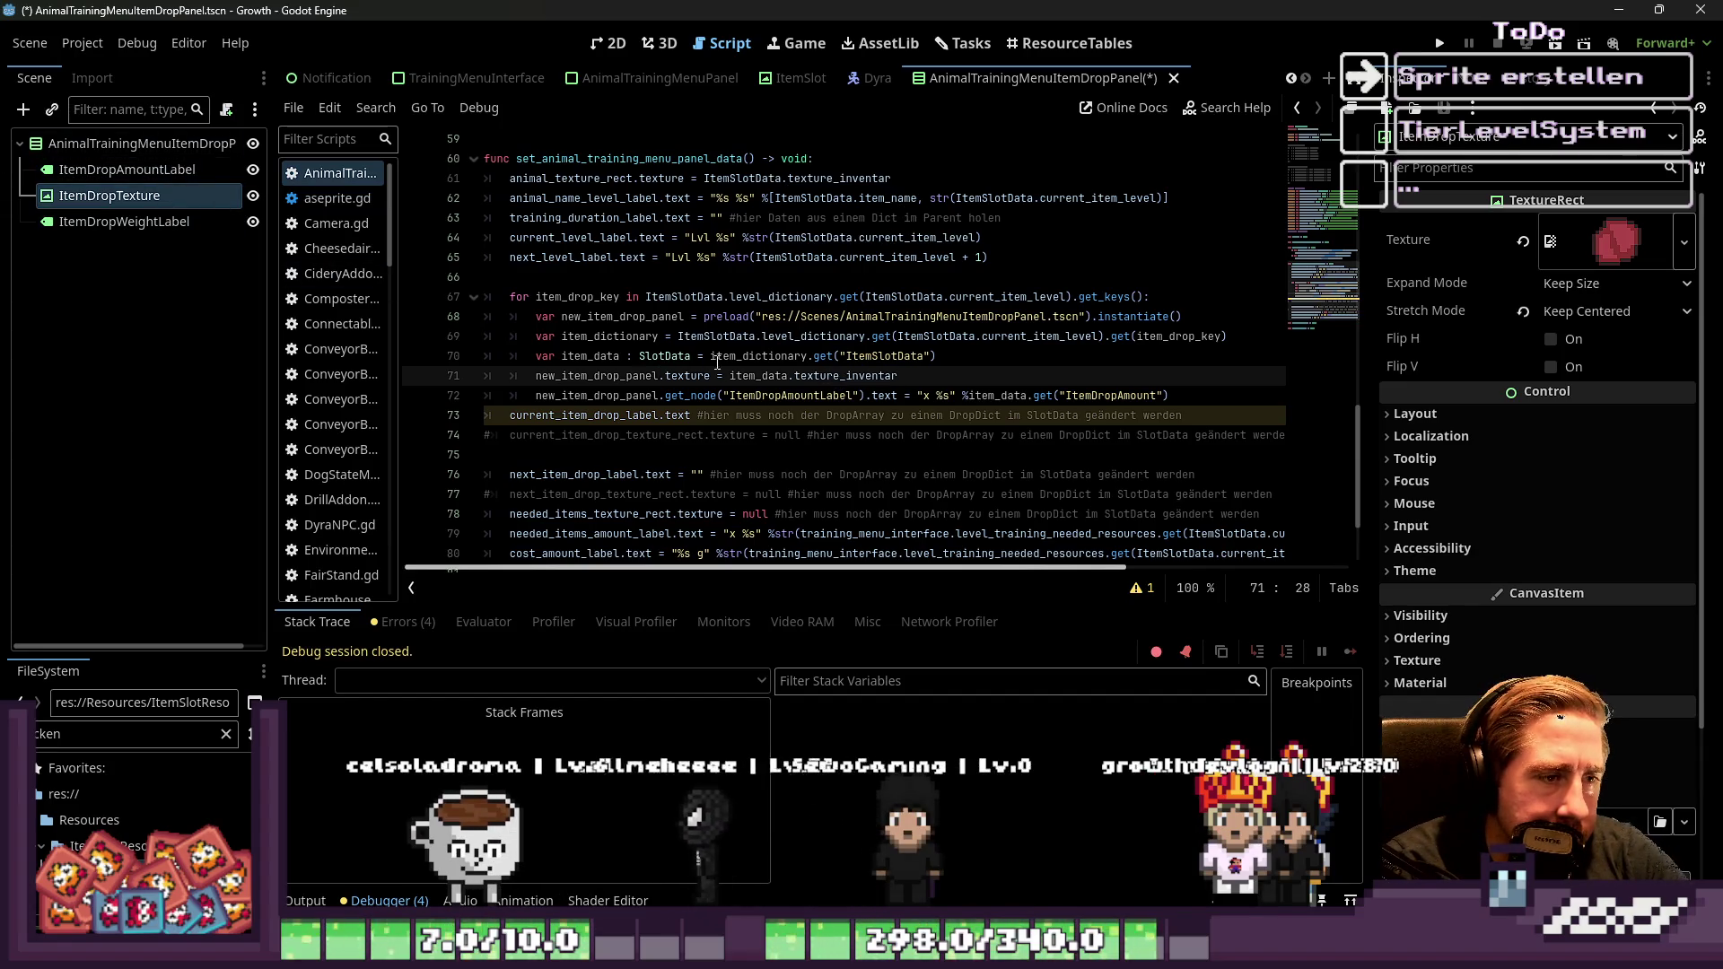
Add line 70 'var item_amount = ItemSlotData.animal_product.get(str(ItemSlotData.current_item_level)).' below item_dictionary
left_click(919, 376)
left_click(1235, 335)
key("Return")
type("v")
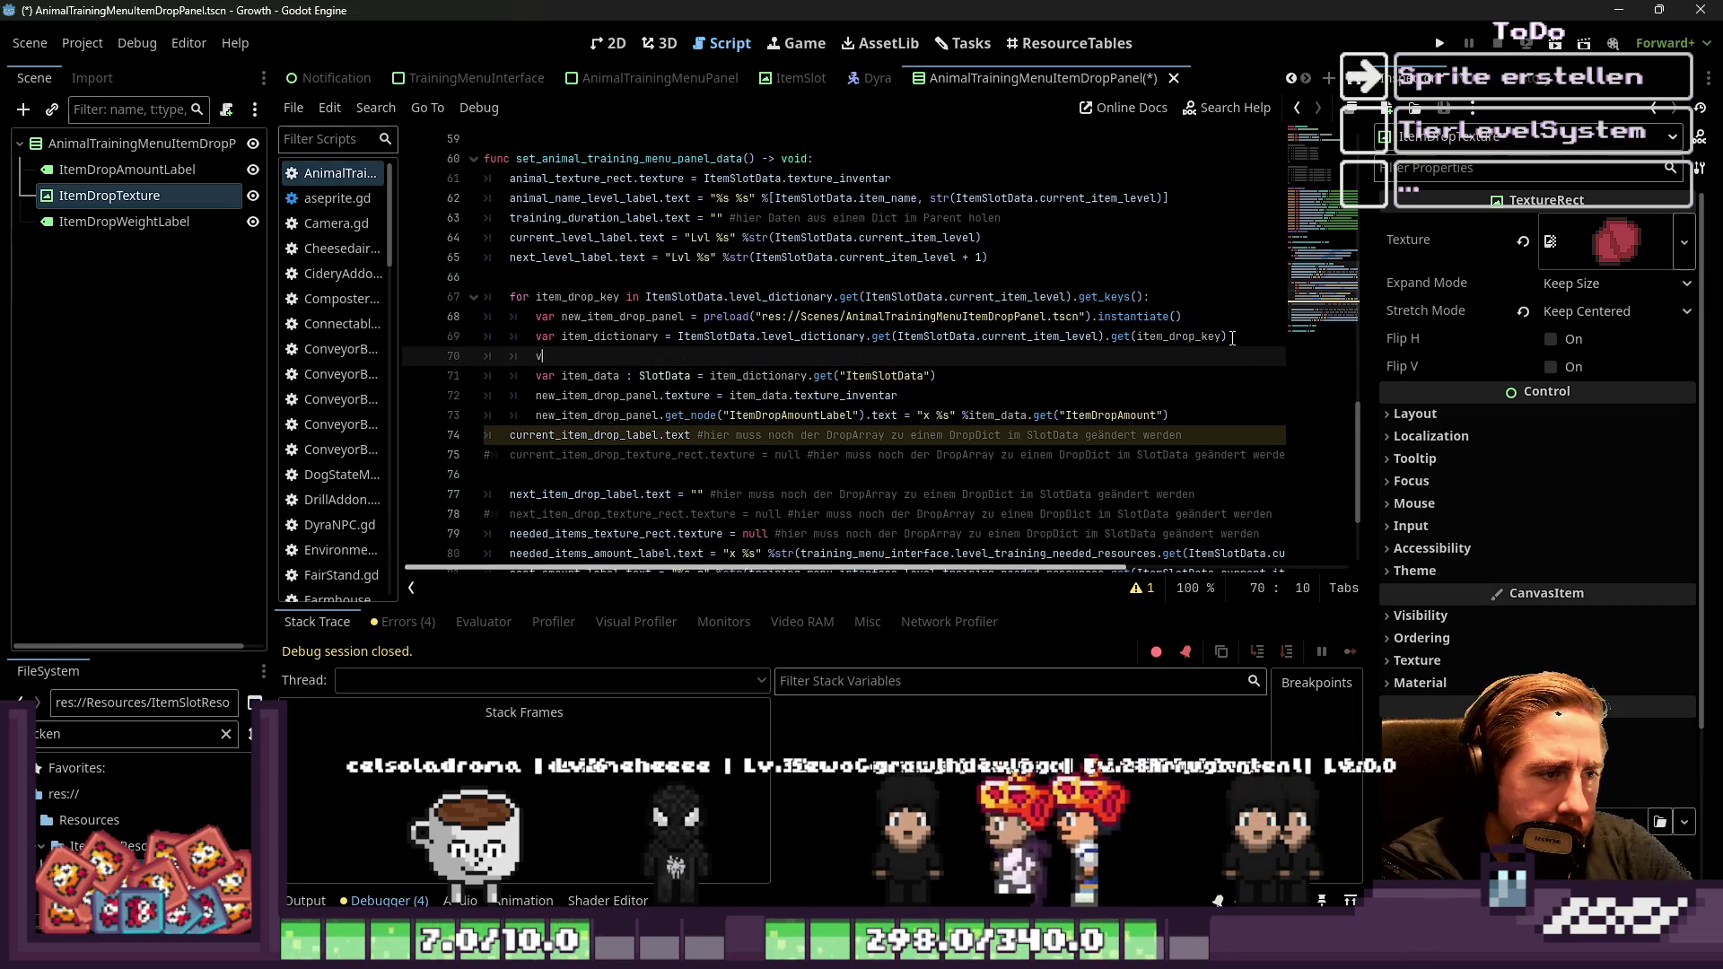
type("ar item")
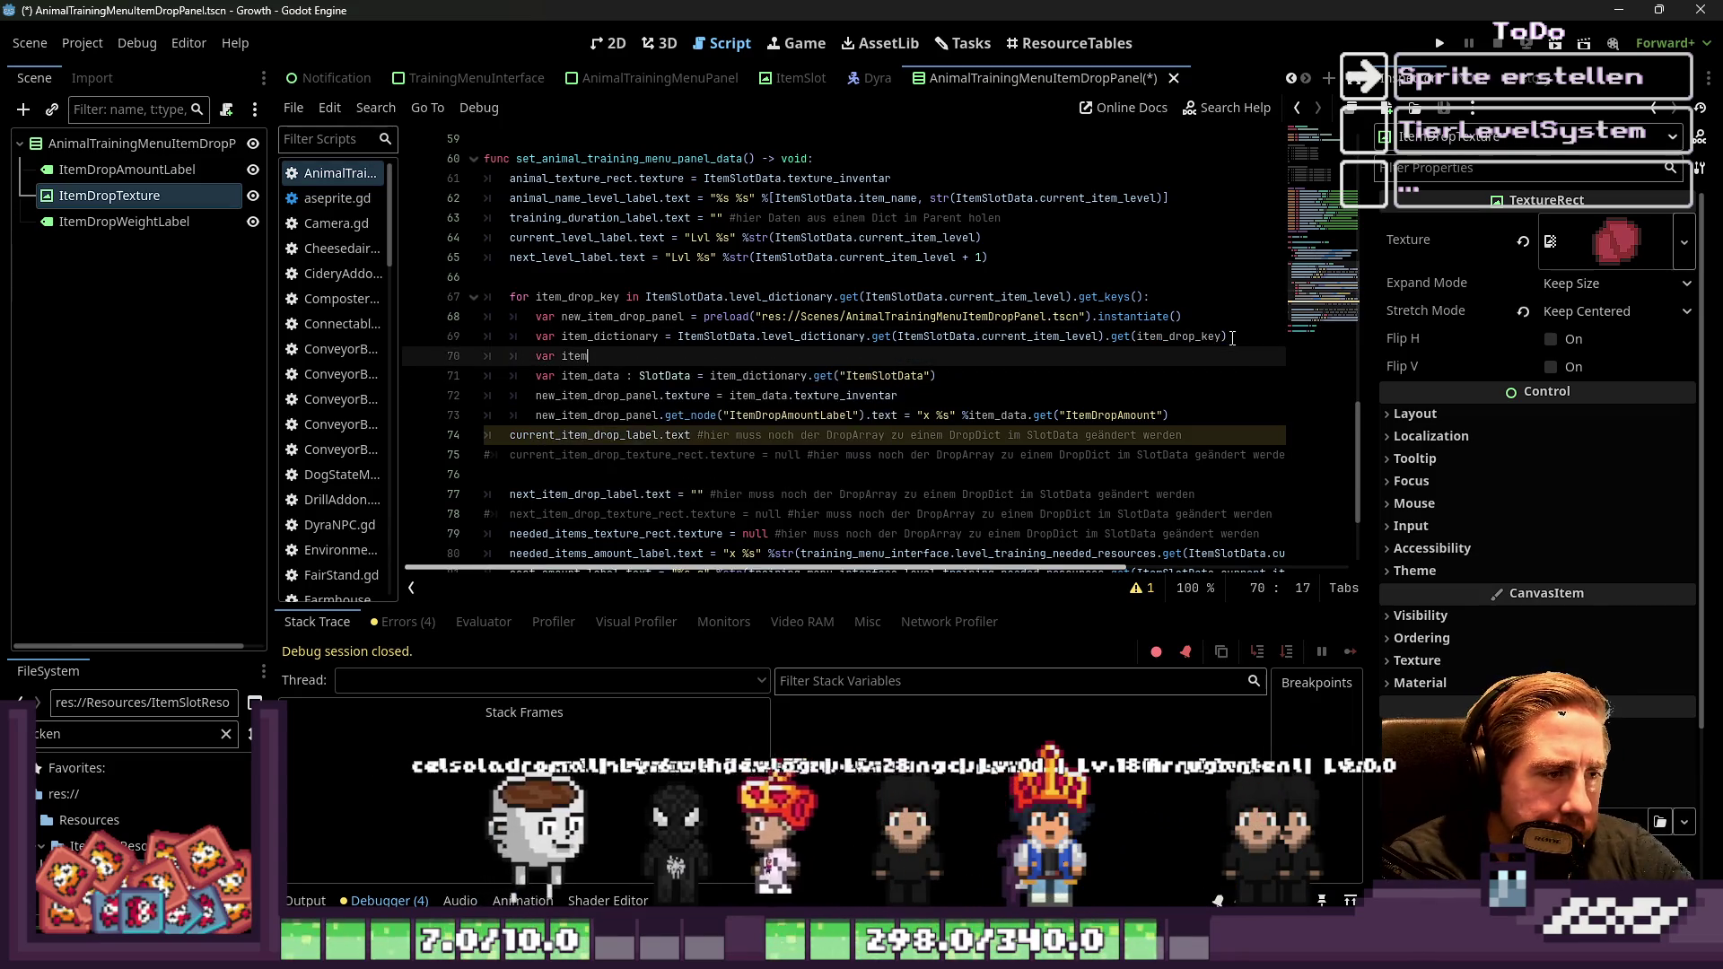
type("_amou")
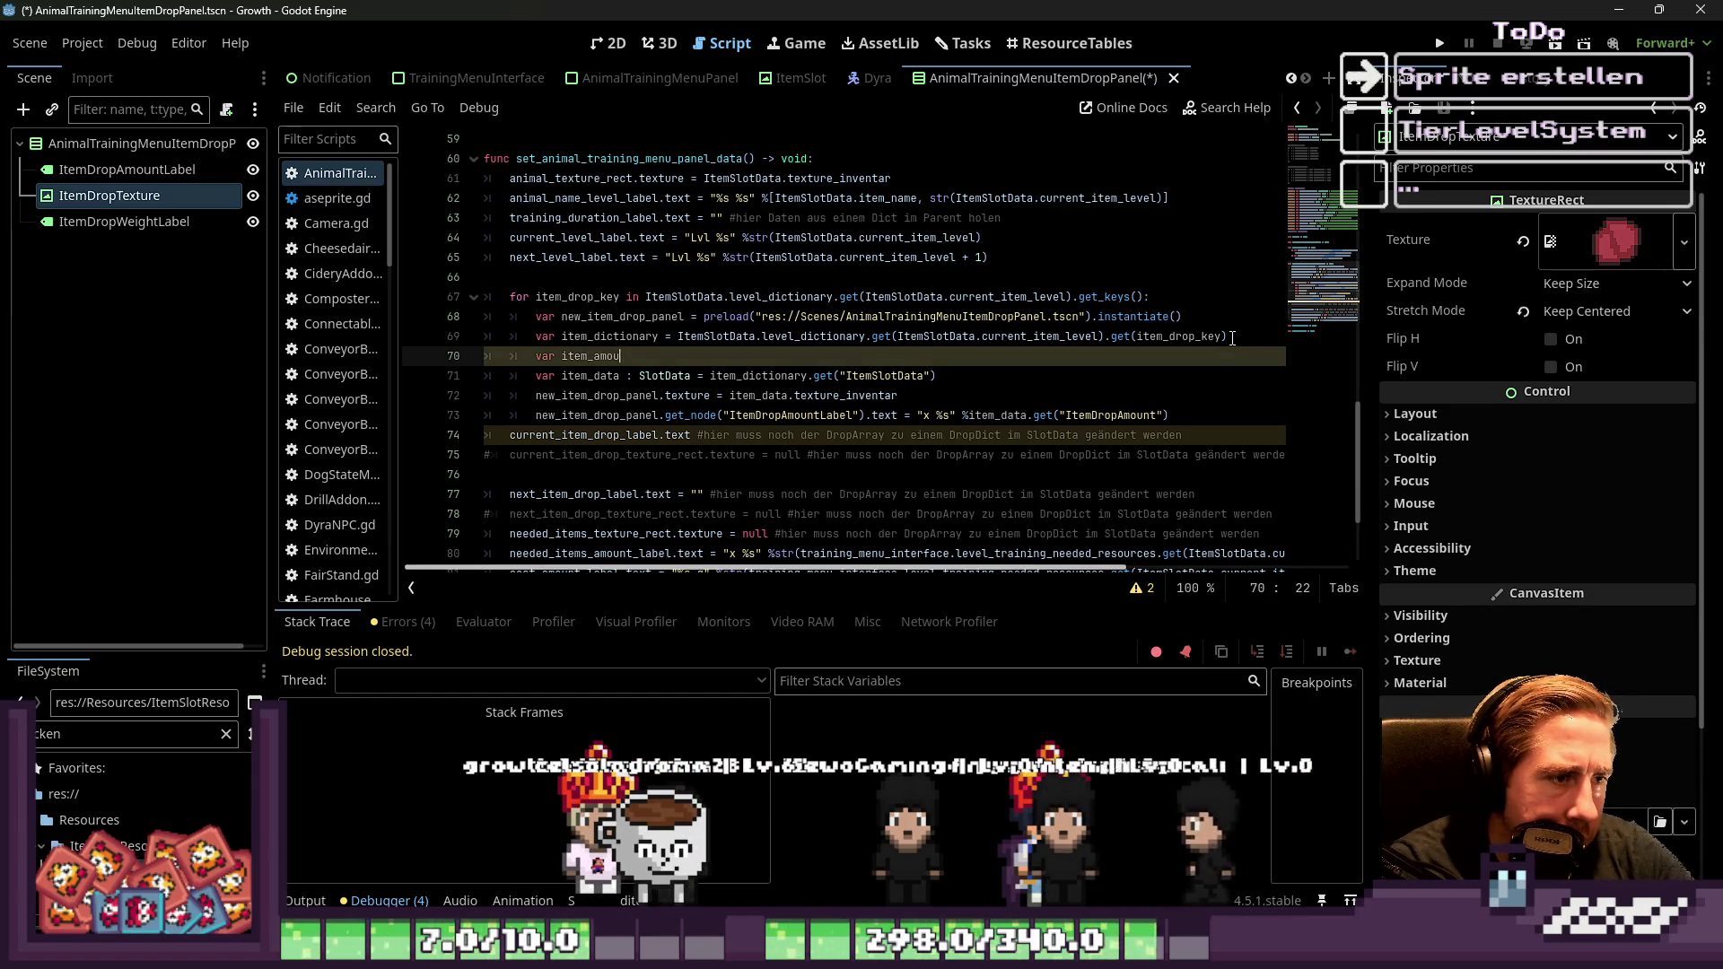
type("nt = It")
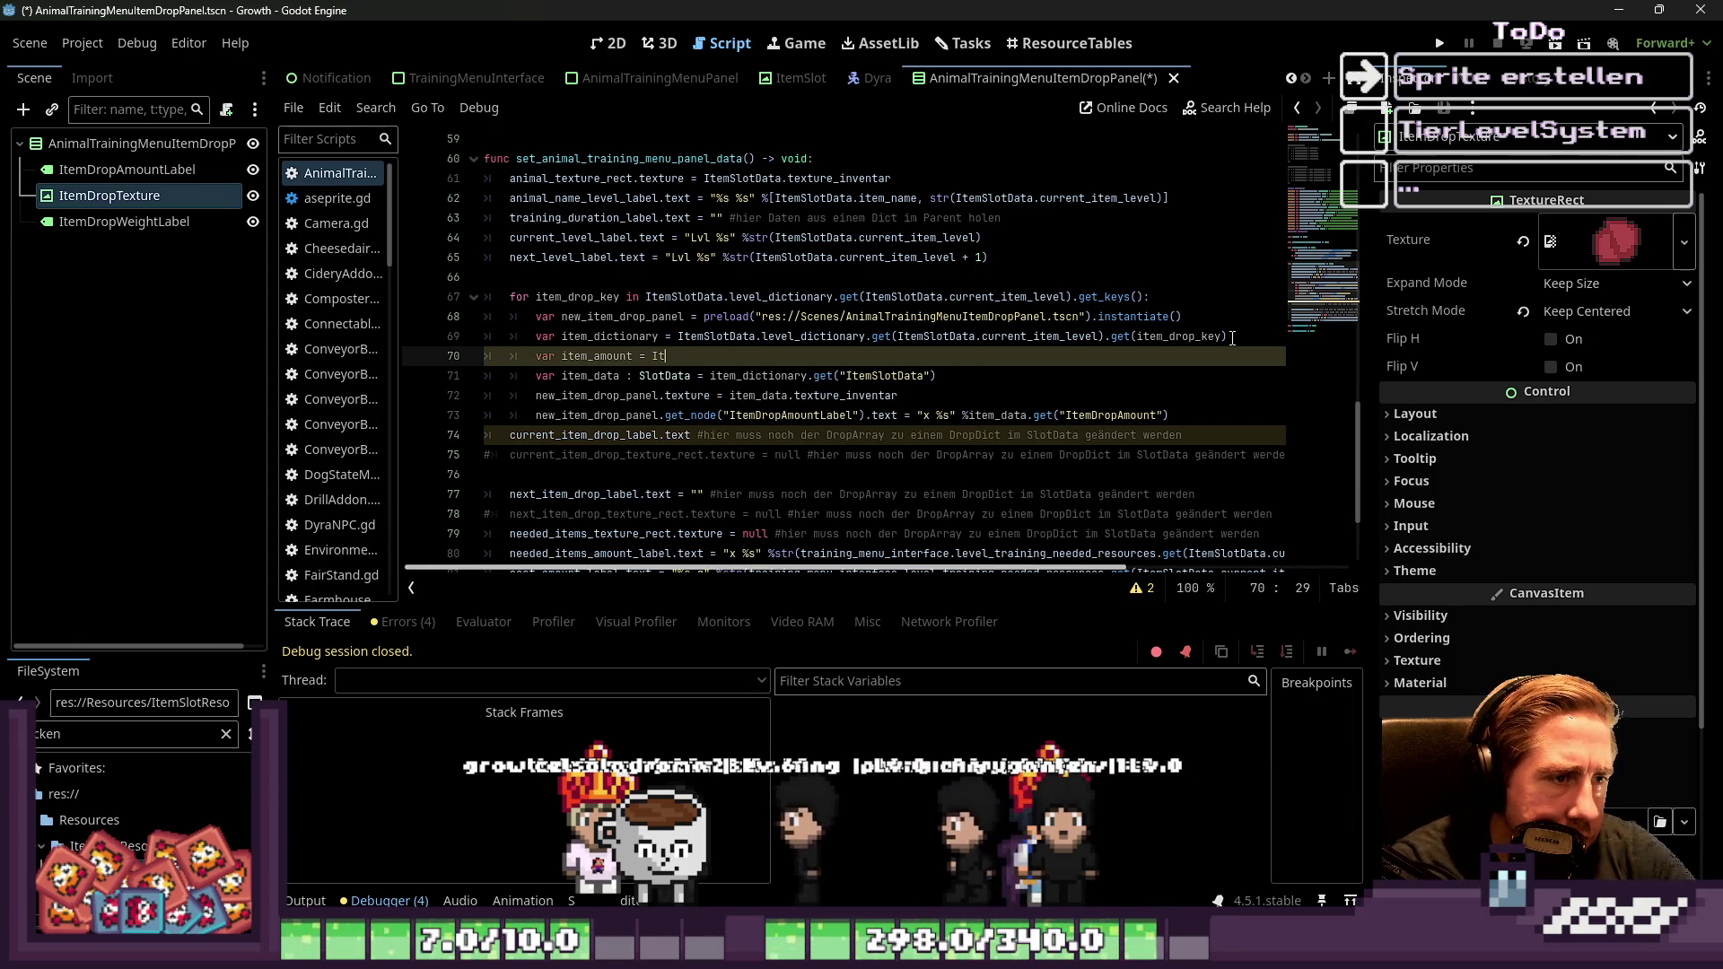
type("emSlotData.")
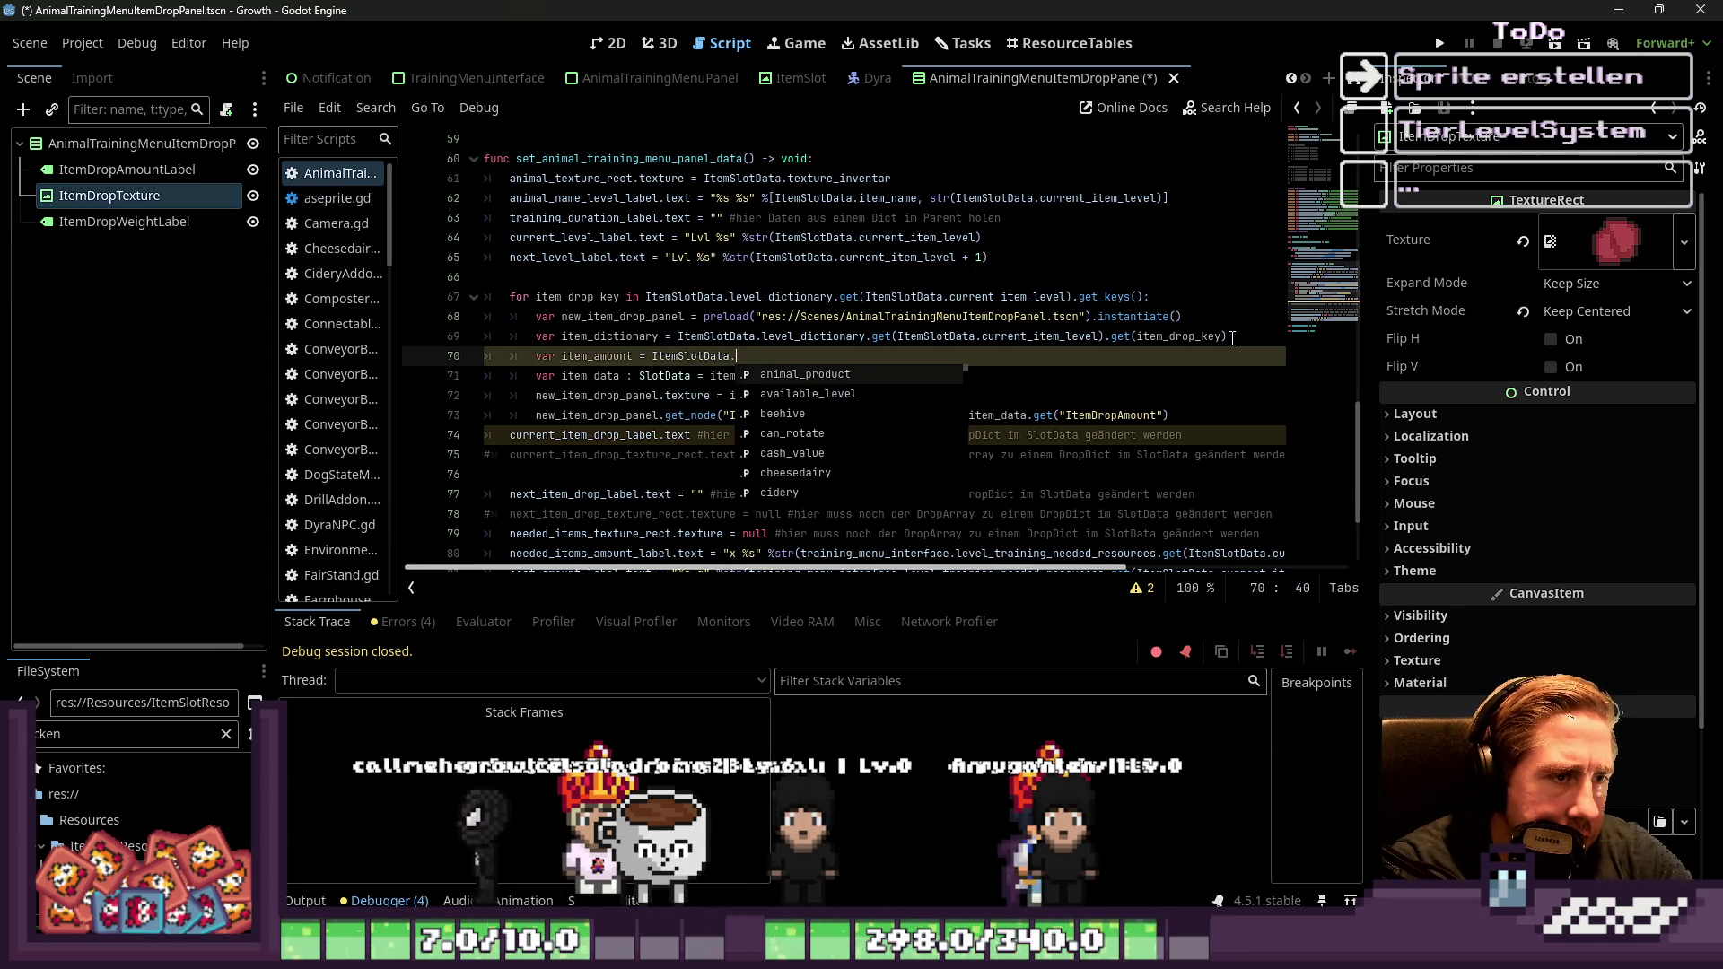
type("level_dictionary")
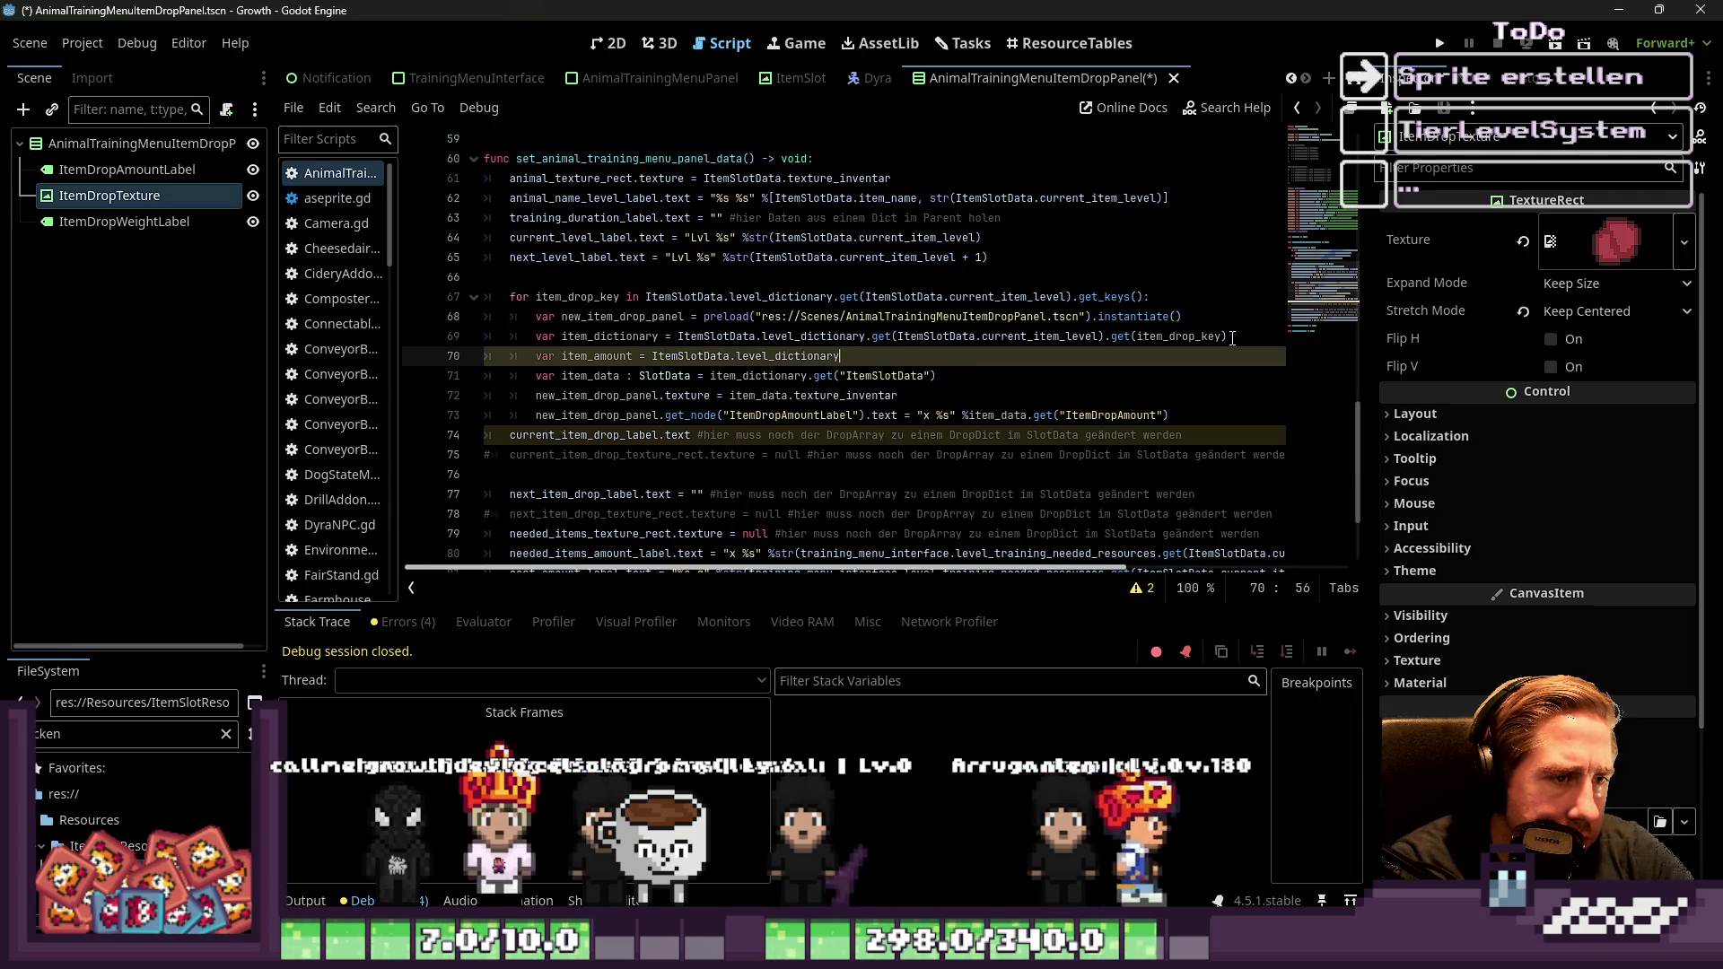
key("BackSpace")
key("BackSpace")
key("BackSpace")
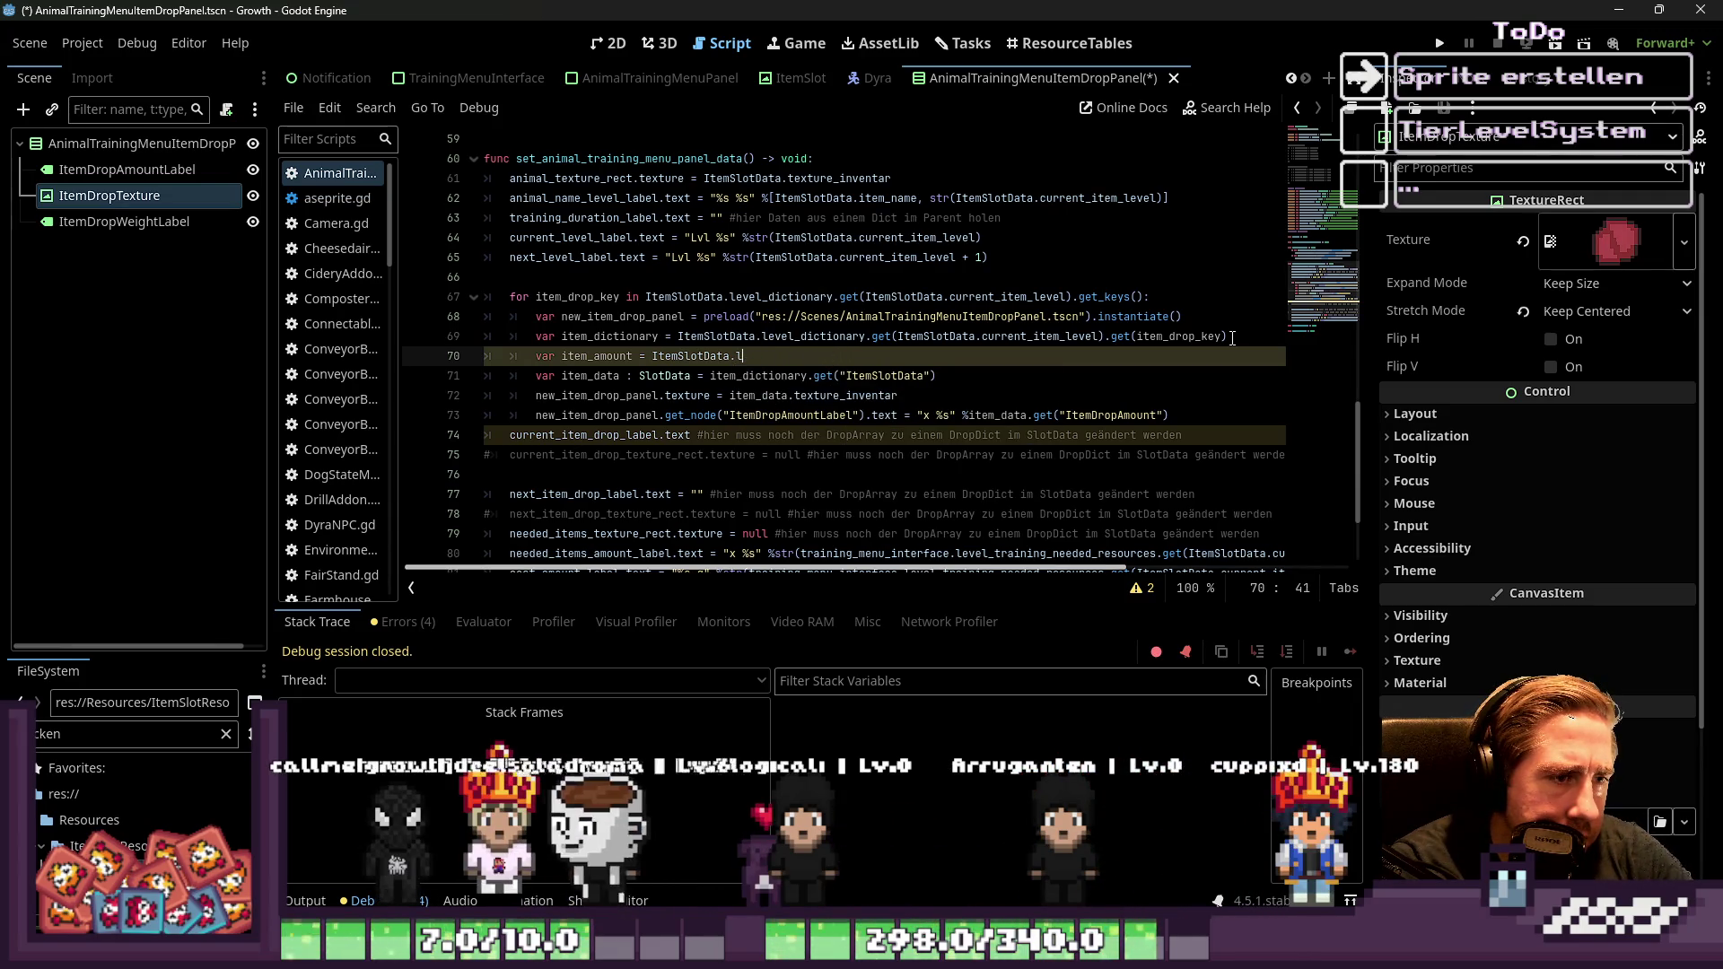
type("anmi")
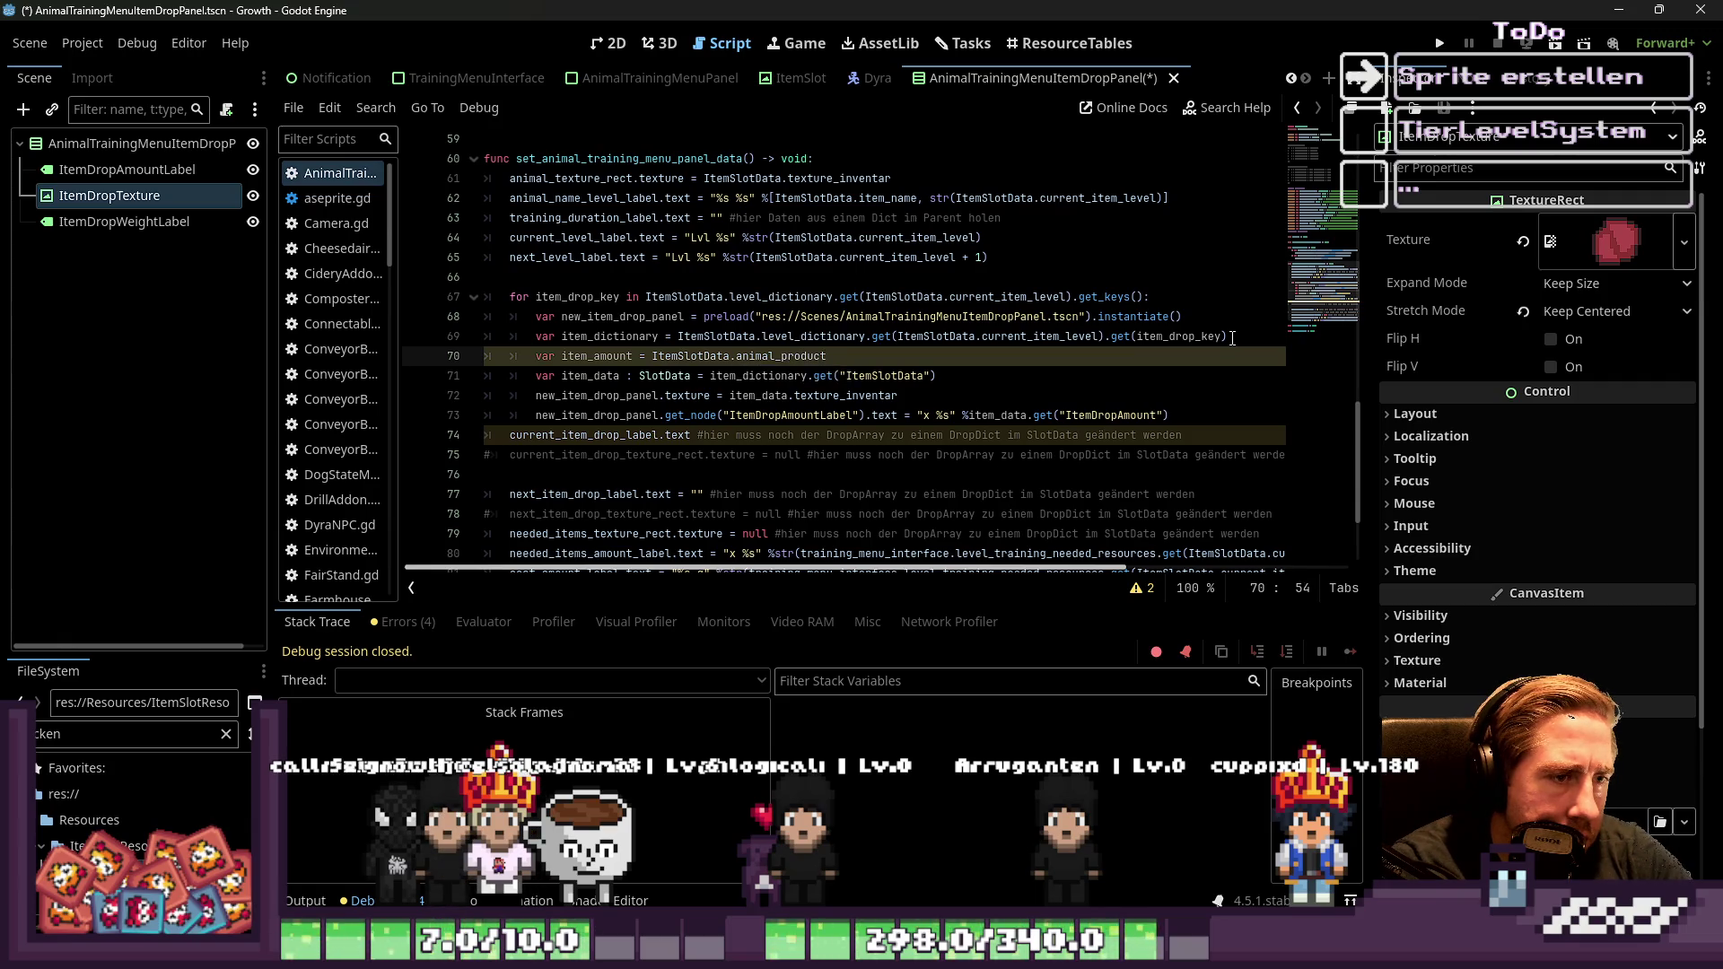
type(".")
type("get(It")
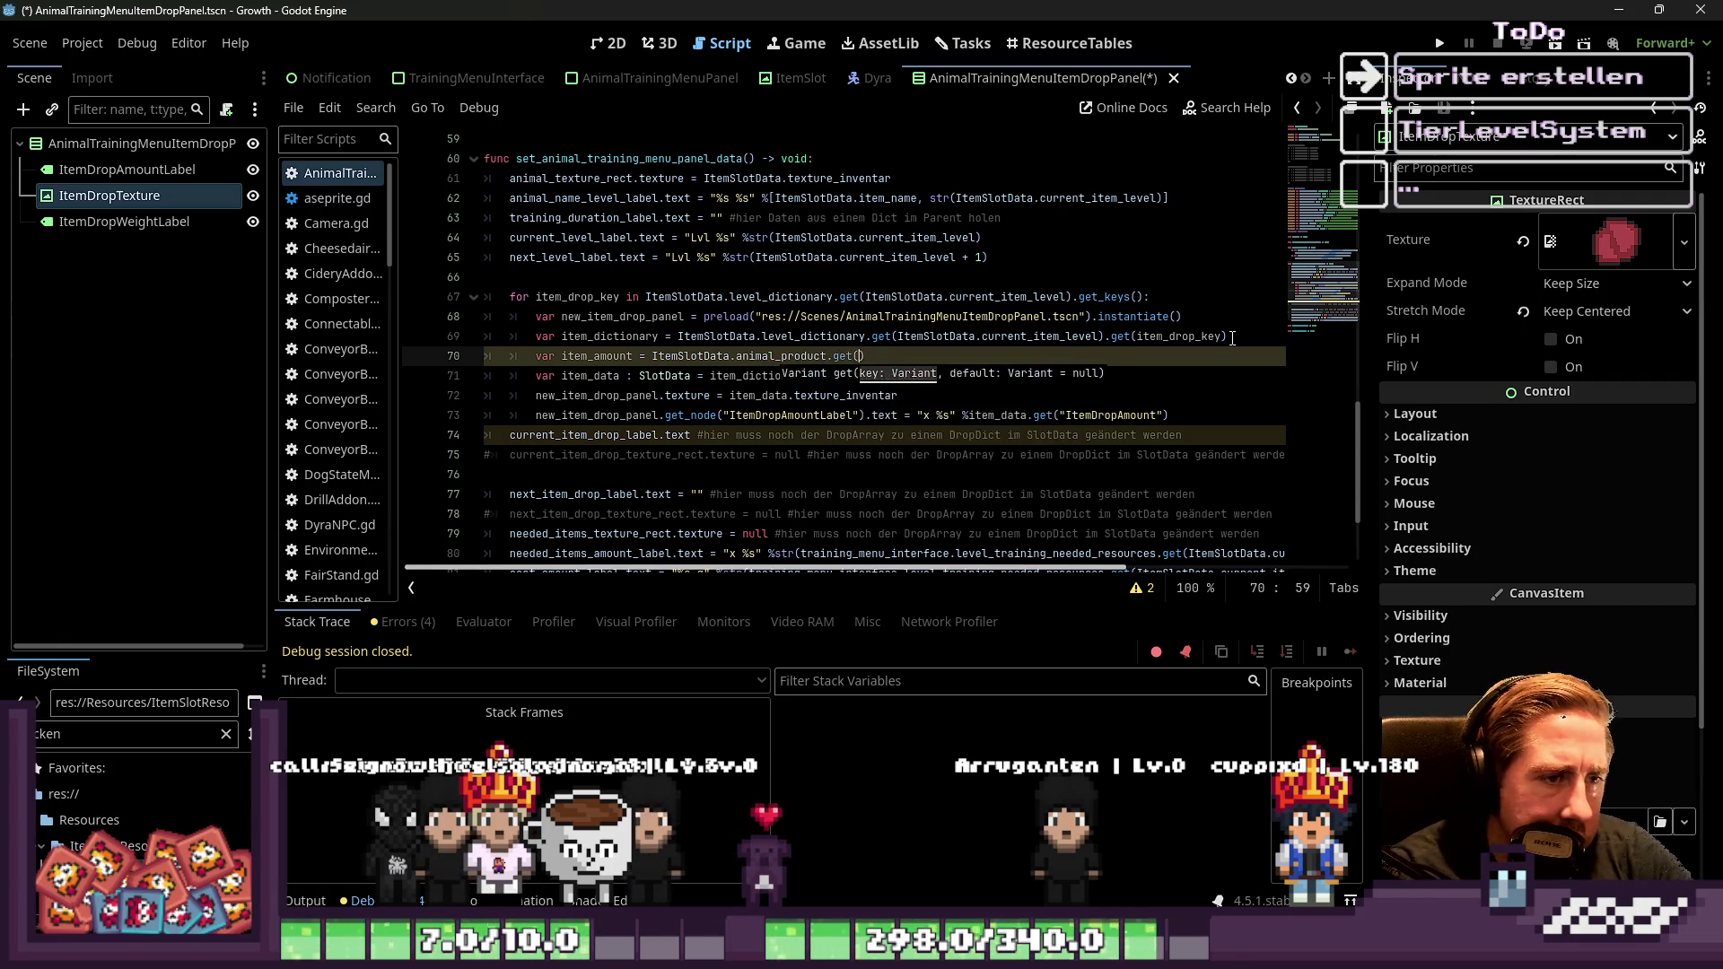
key("BackSpace")
key("BackSpace")
key("BackSpace")
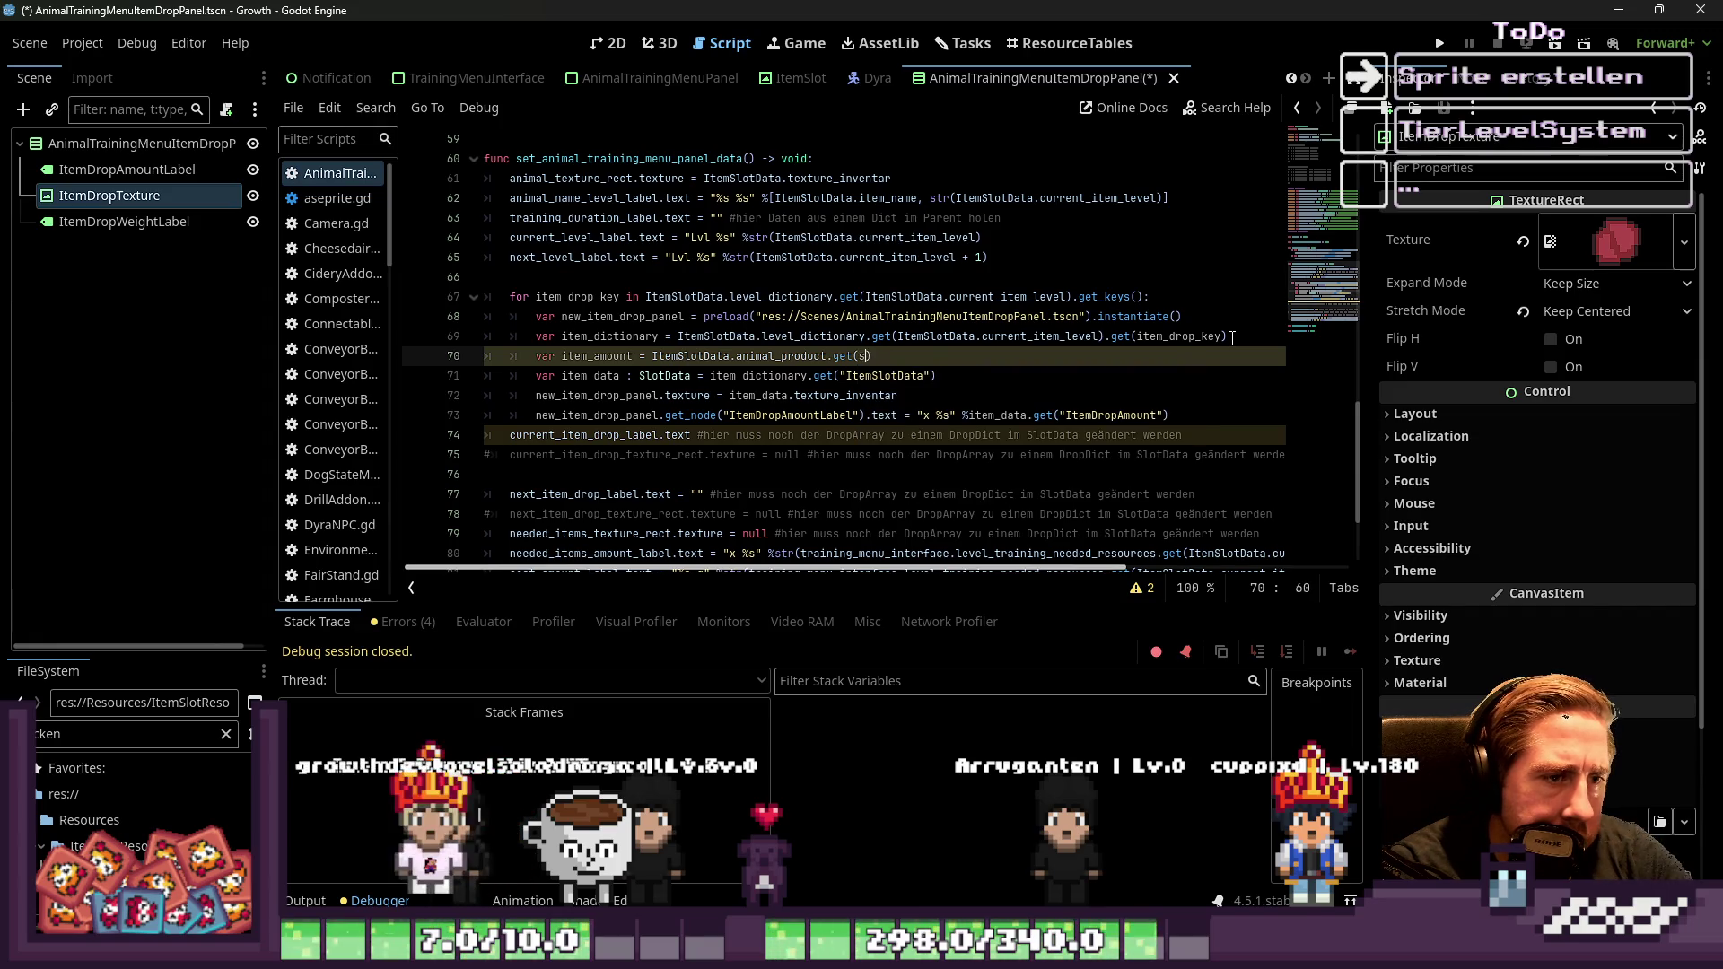
type("str(ItemSlotData.")
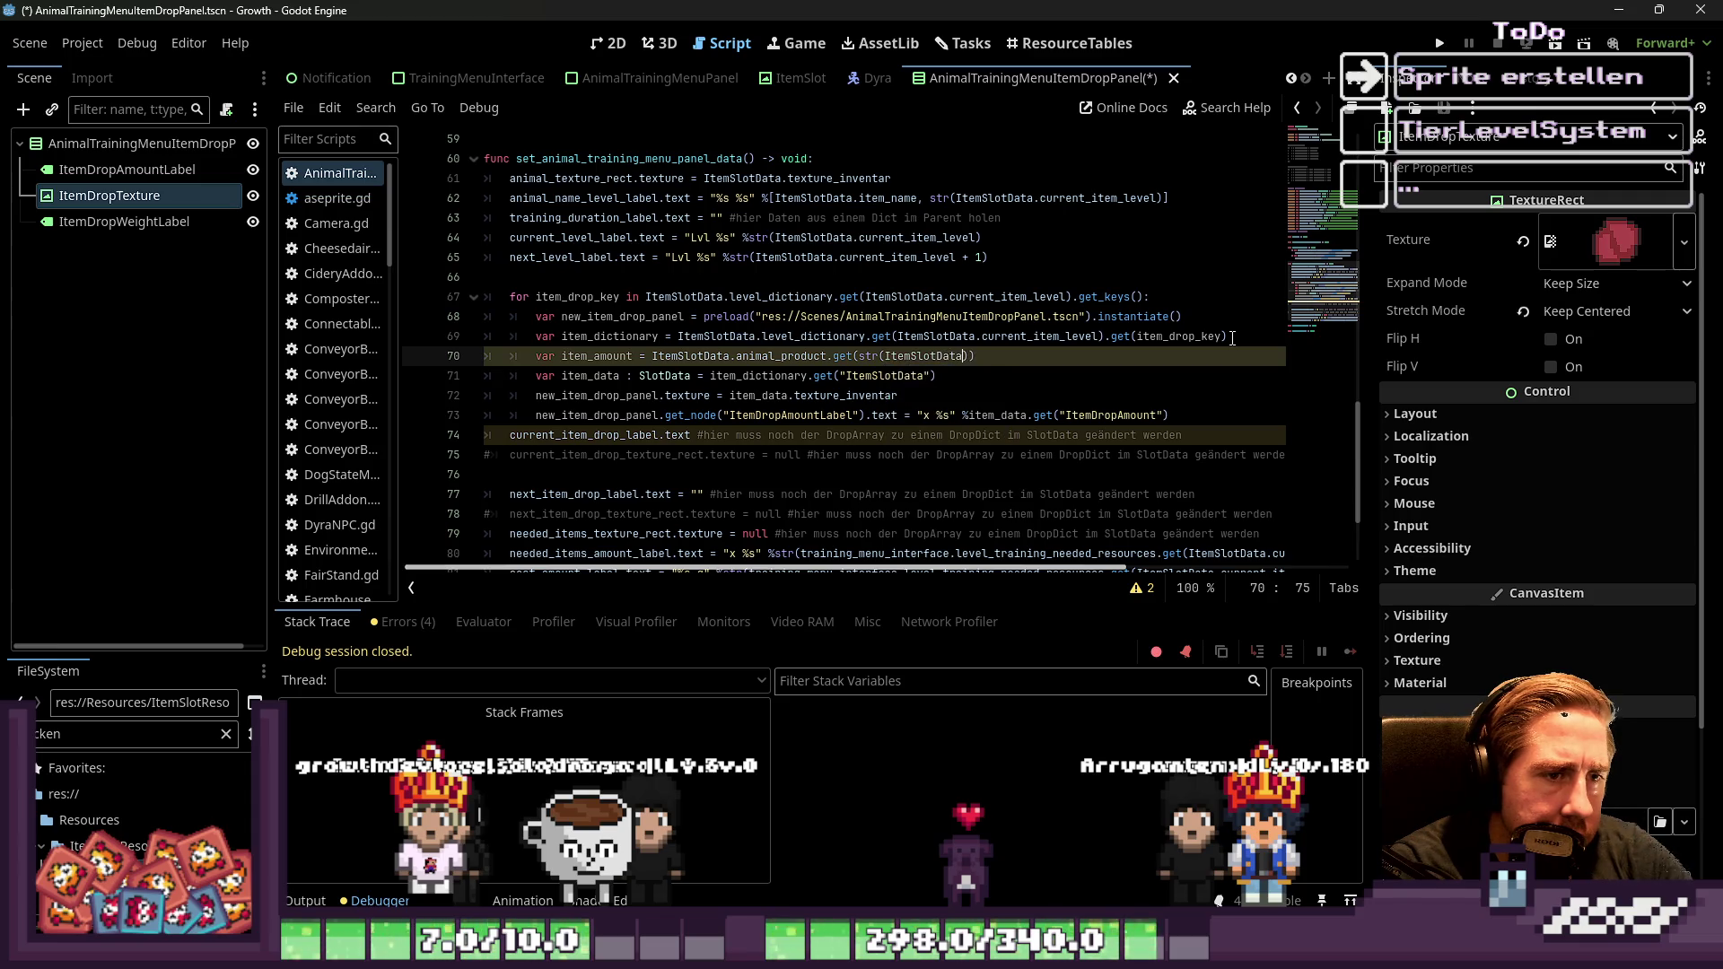
type("cur")
key("Return")
type(")).get")
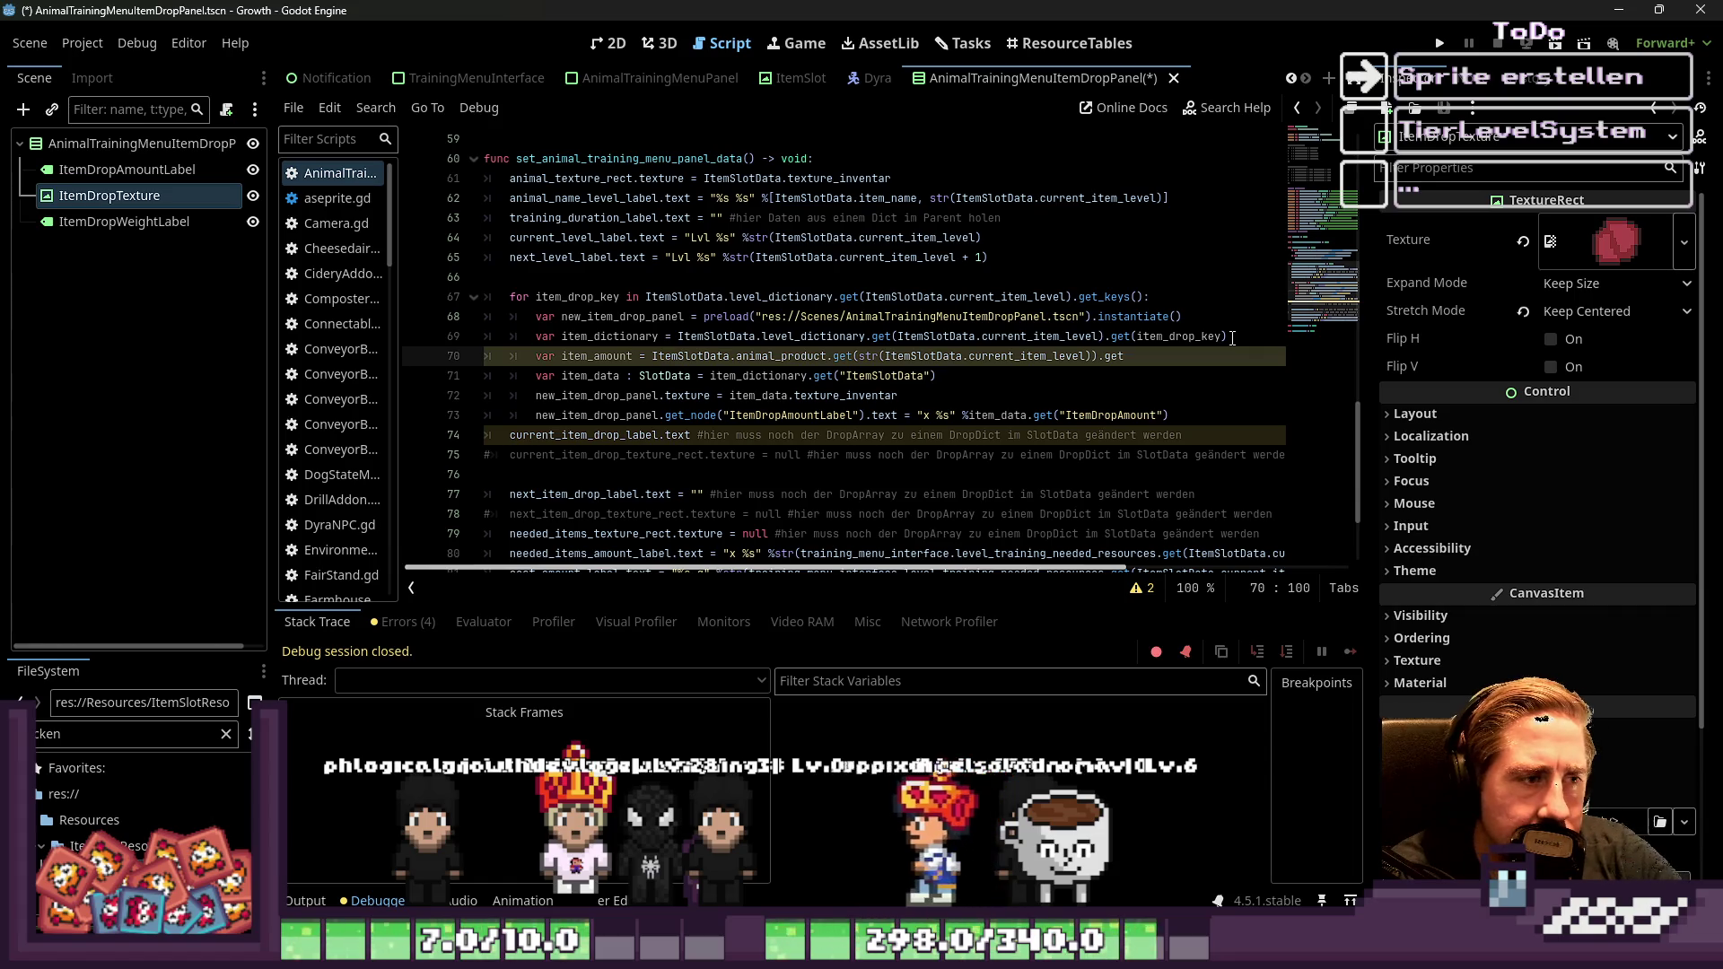
key("Up")
key("Up")
key("Up")
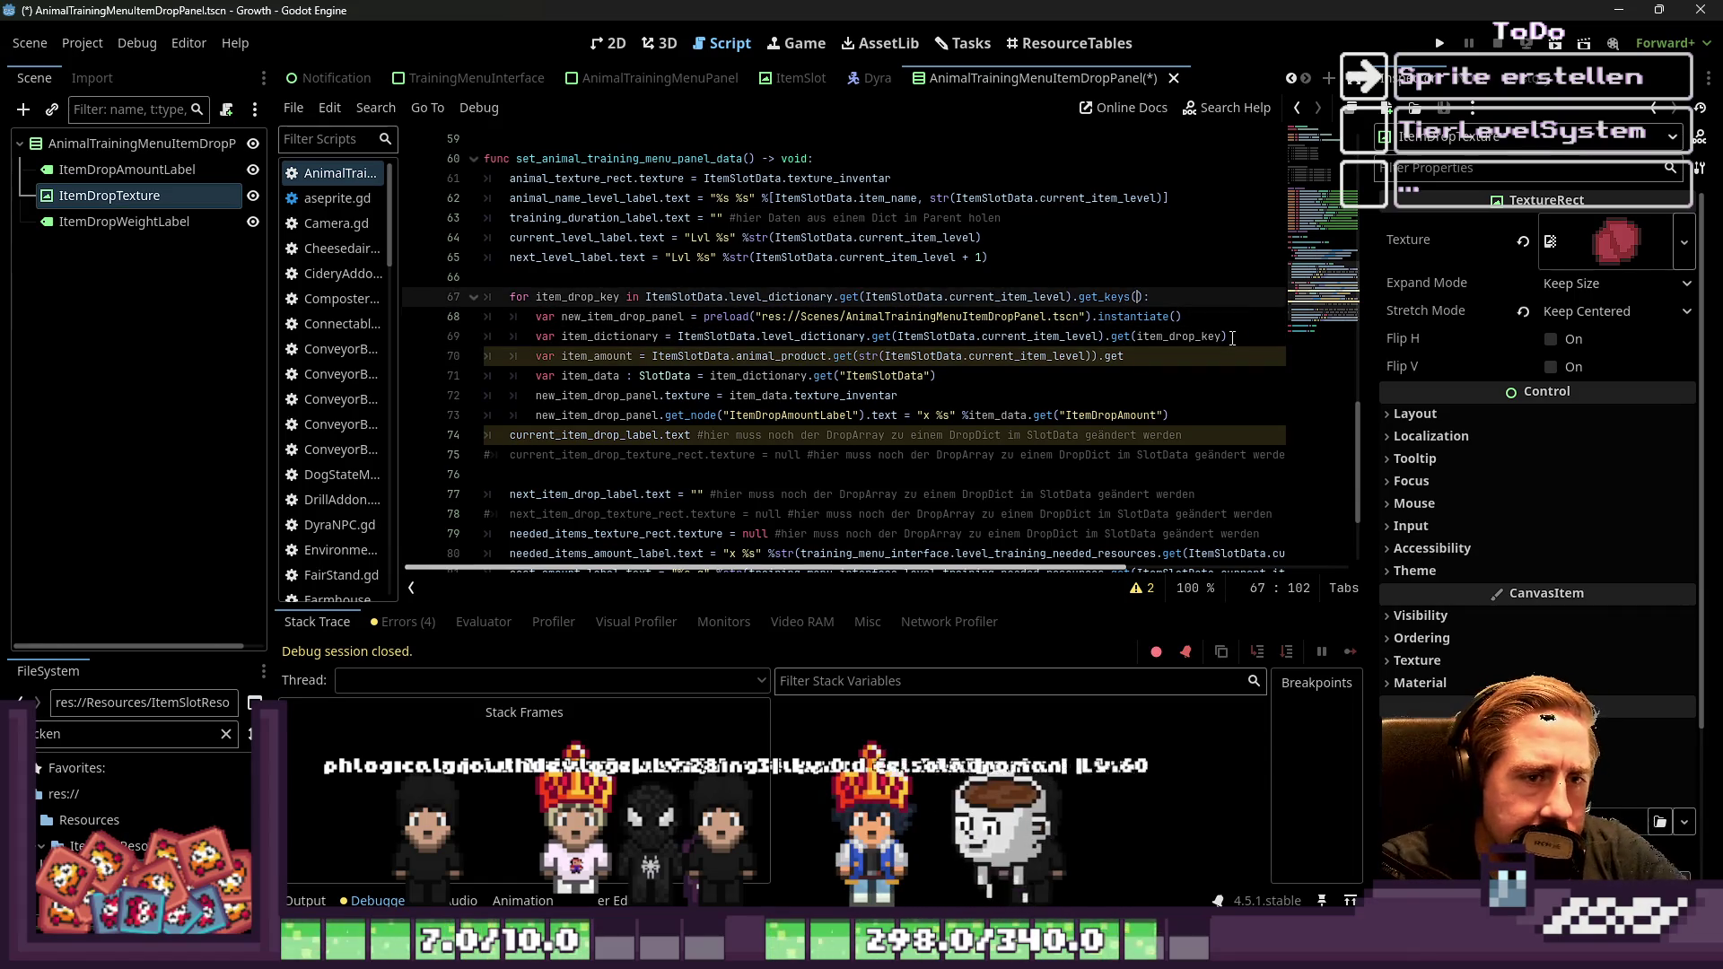
In the loop header, wrap current_item_level in str() and replace level_dictionary with animal_product
key("ctrl+Left")
key("ctrl+Left")
key("ctrl+Left")
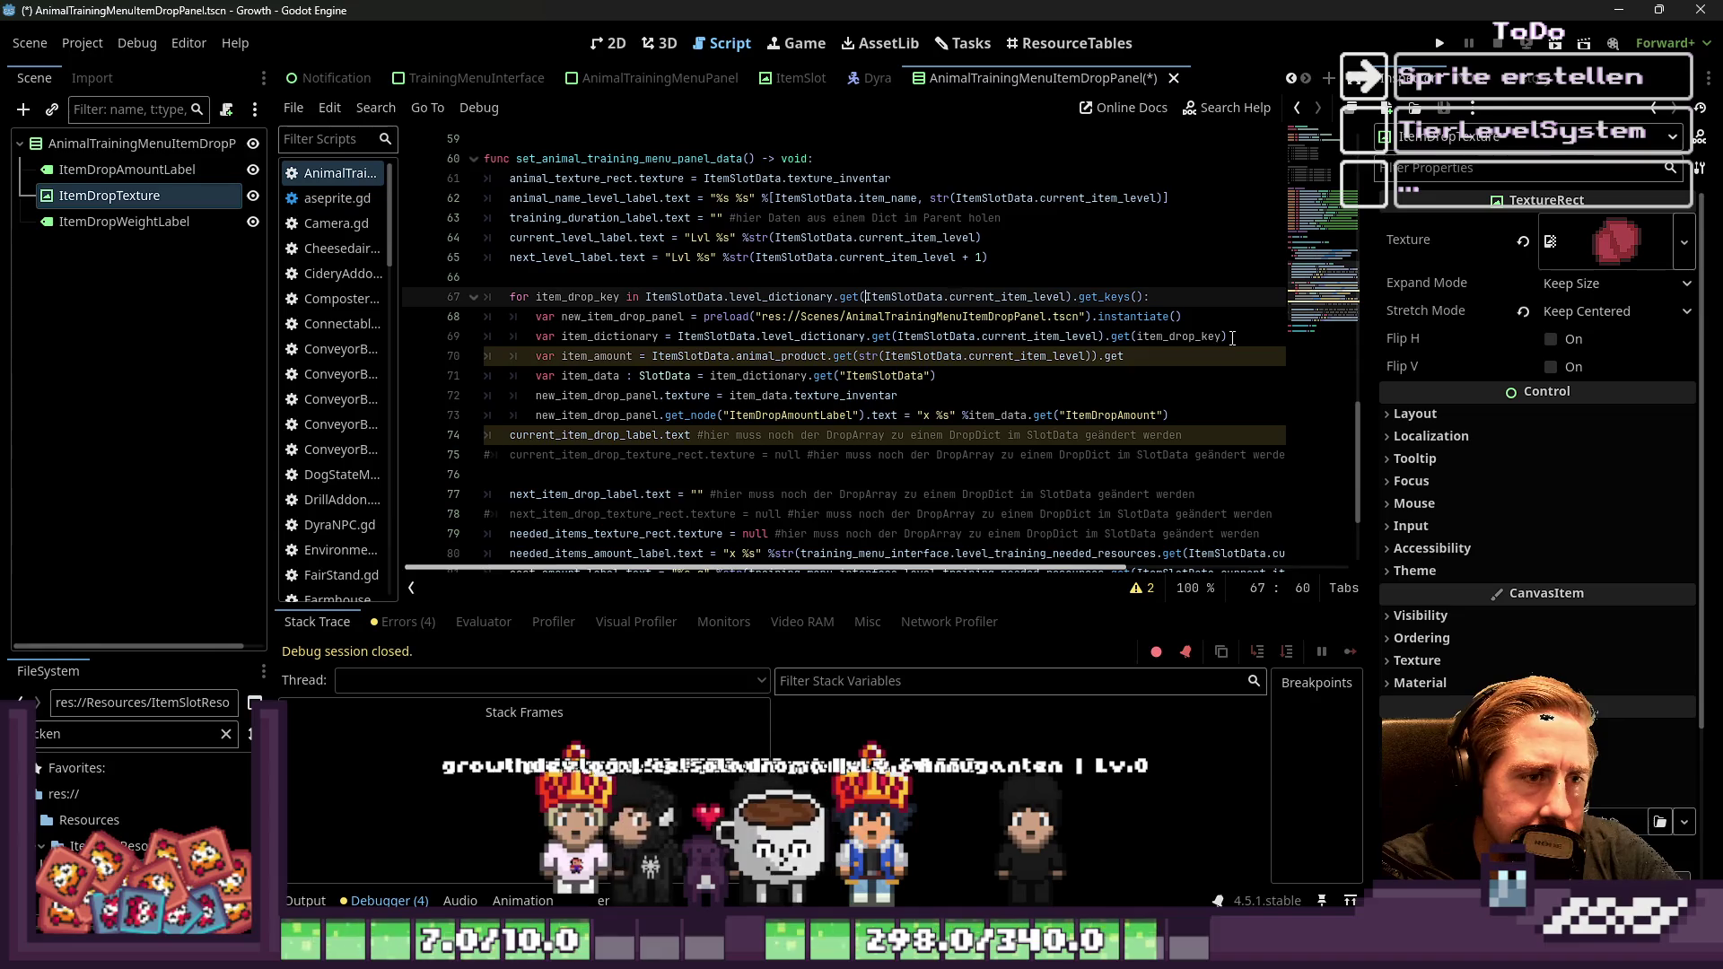
key("ctrl+shift+Right")
key("ctrl+shift+Right")
key("ctrl+shift+Right")
key("ctrl+shift+Left")
key("ctrl+shift+Left")
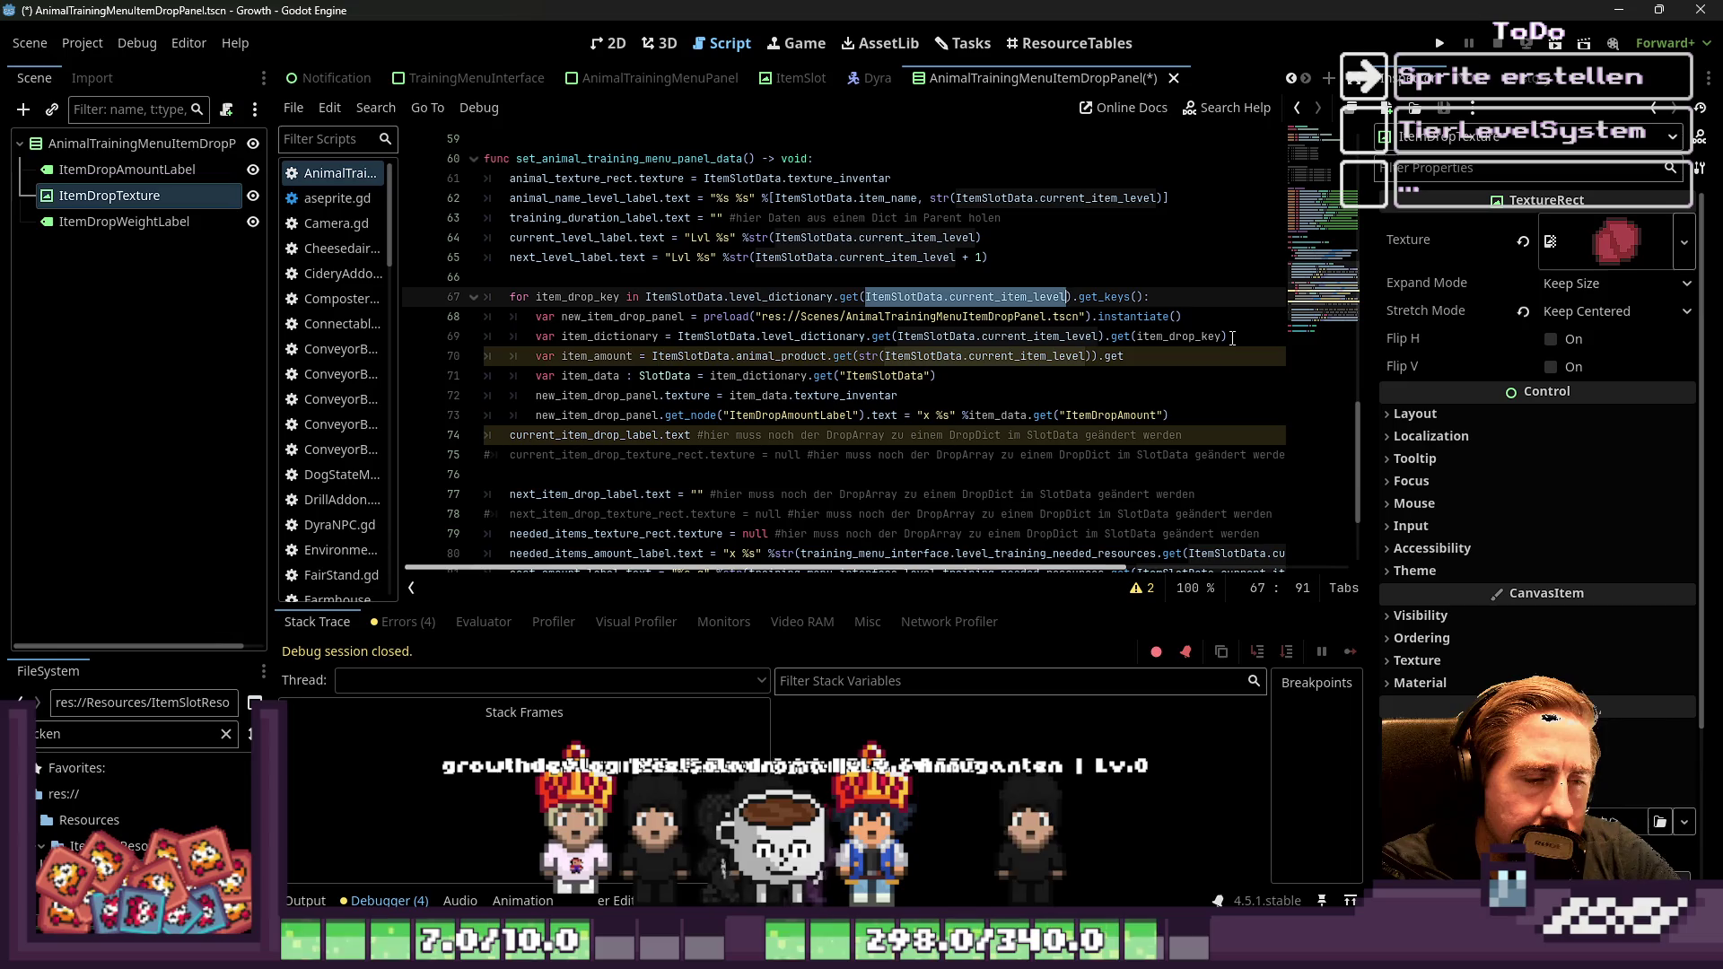
type("(")
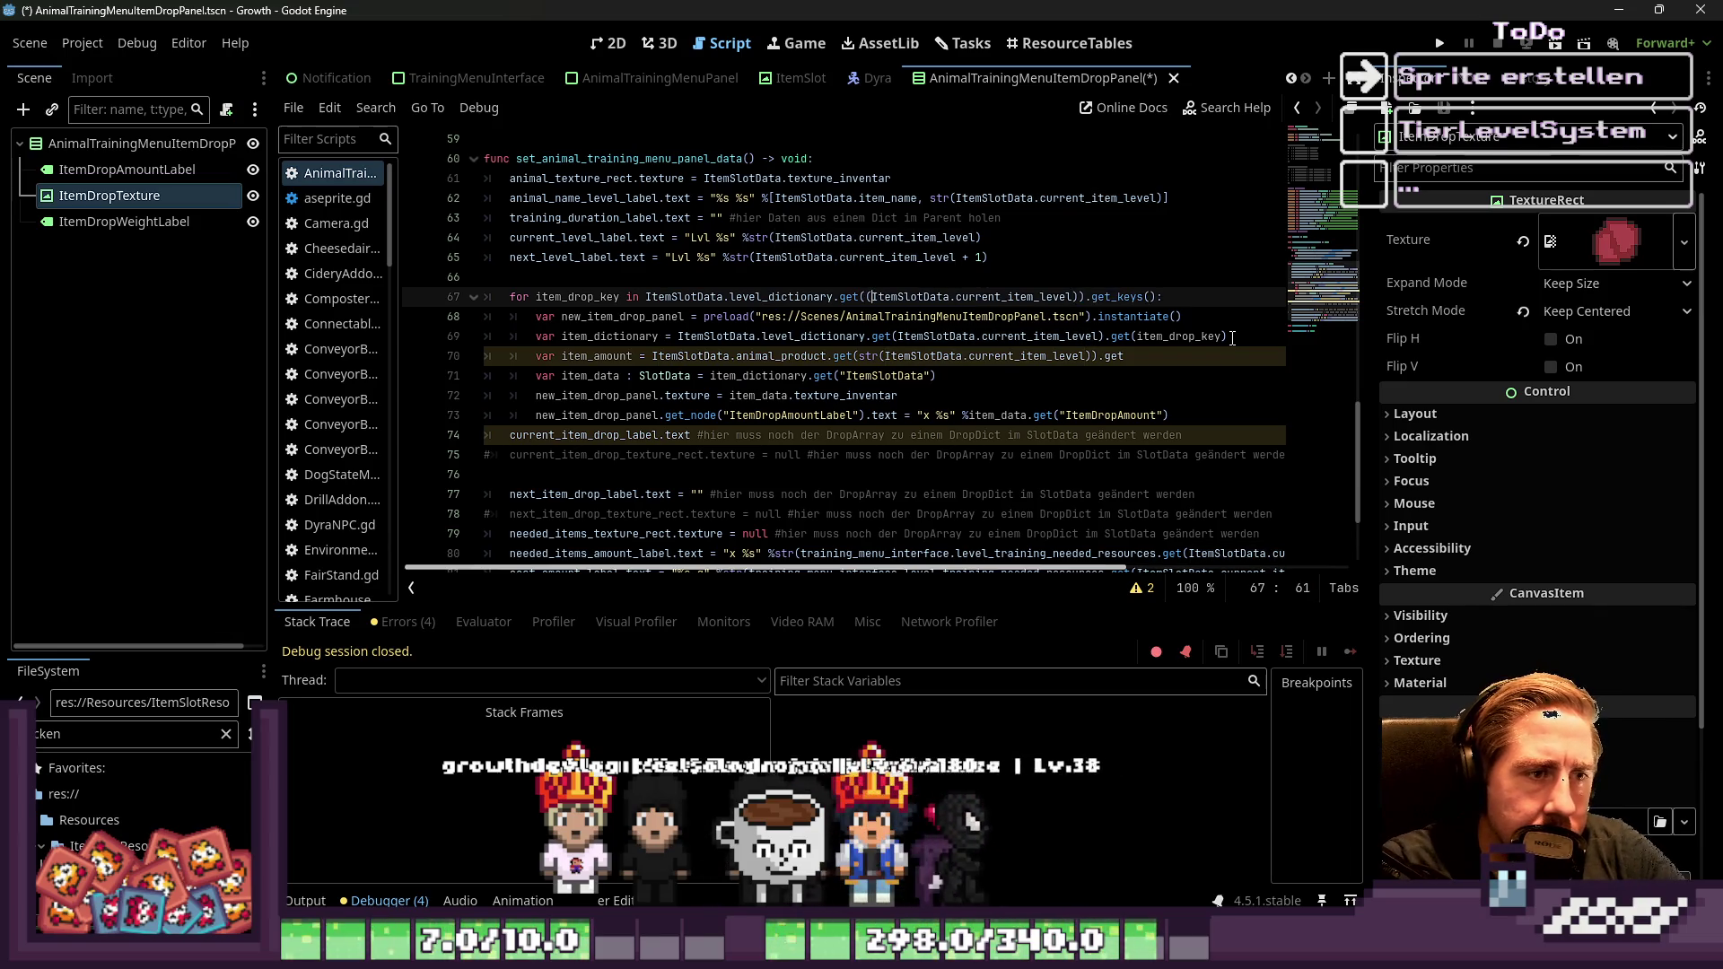
key("Left")
type("str")
key("Left")
key("Left")
key("Left")
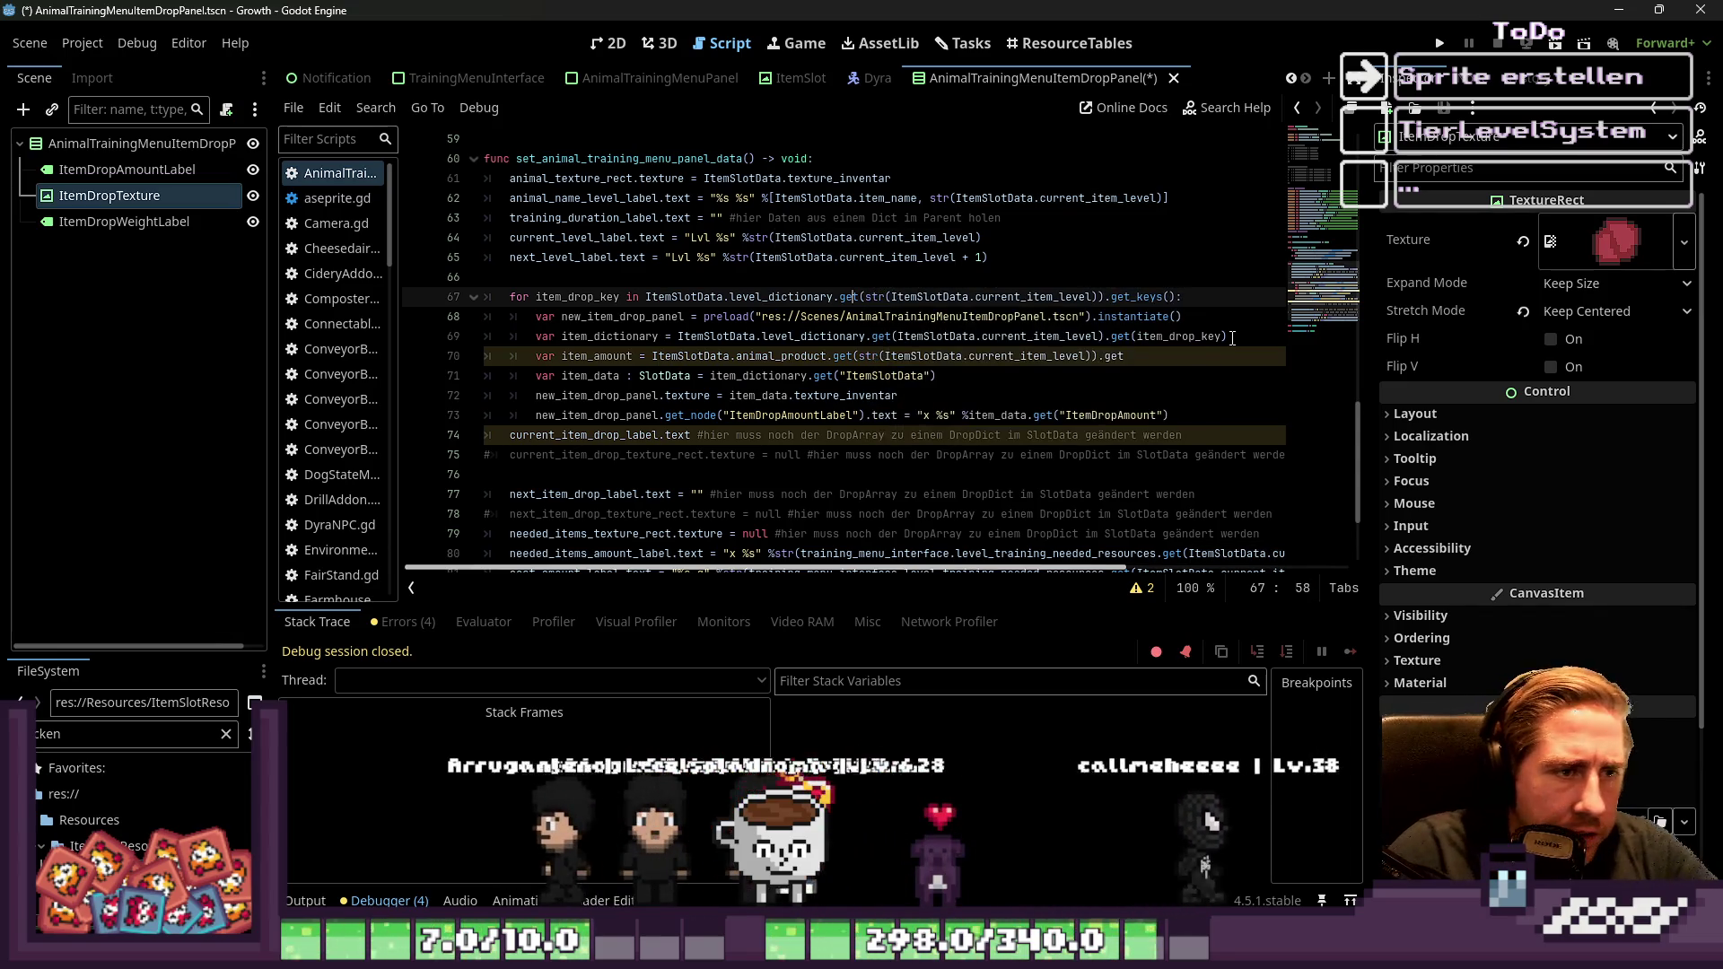
key("ctrl+Left")
key("ctrl+Left")
key("ctrl+shift+Right")
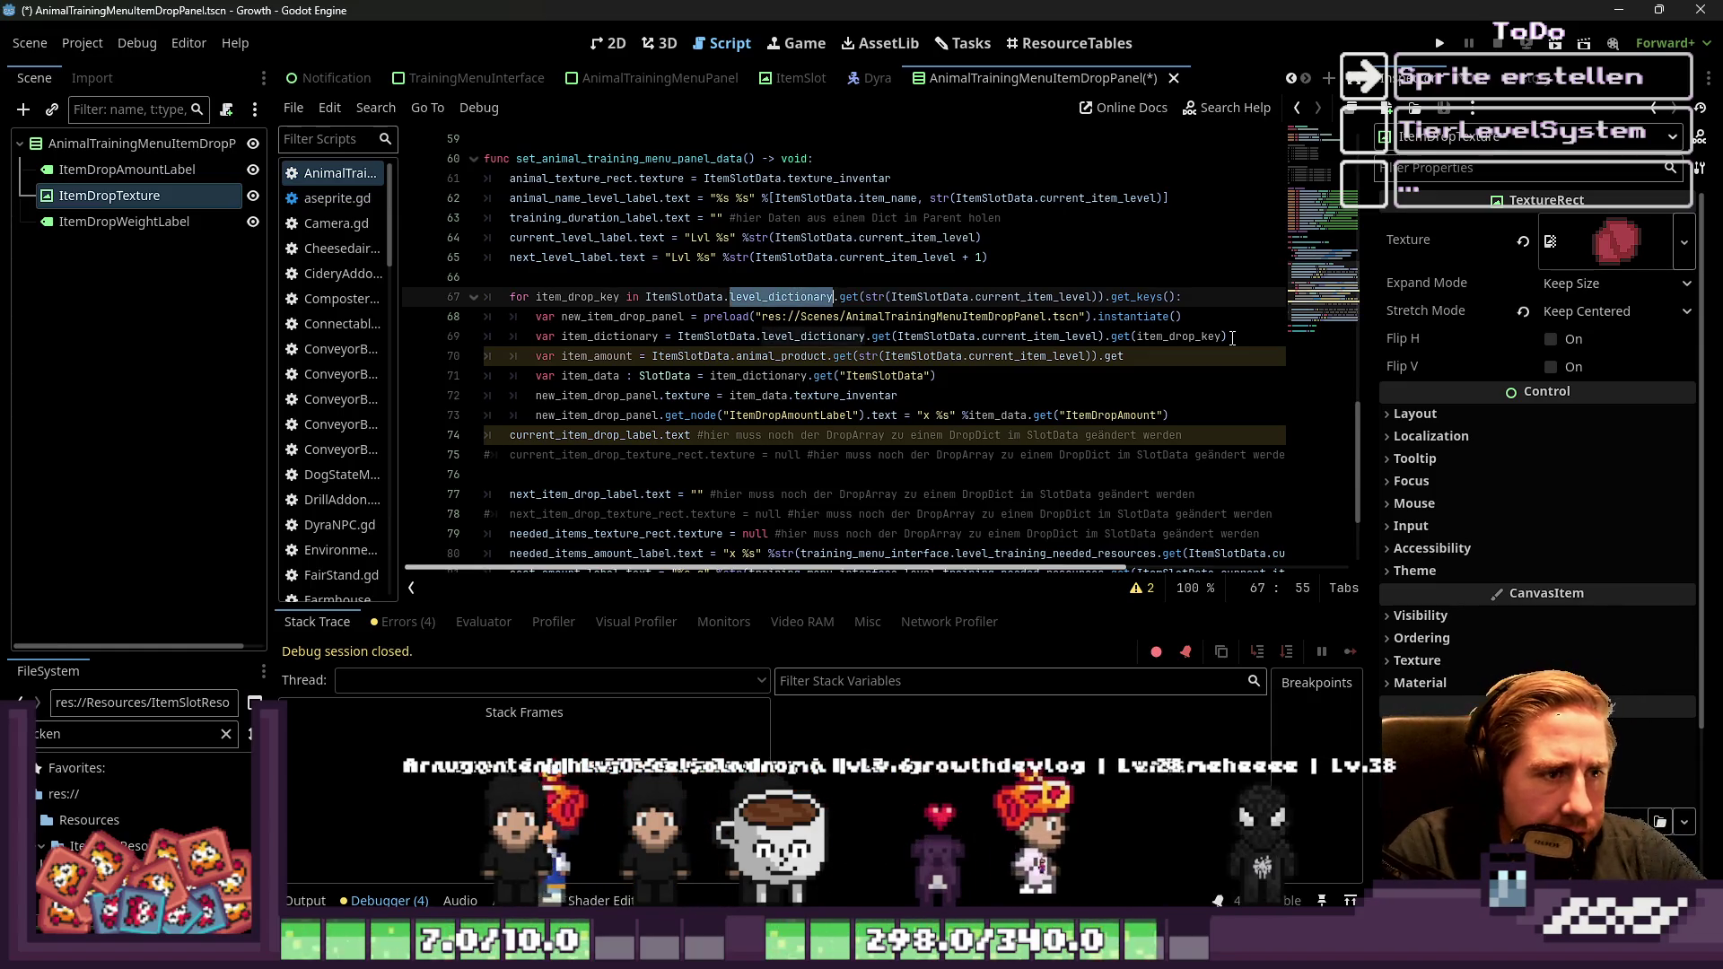
type("anim")
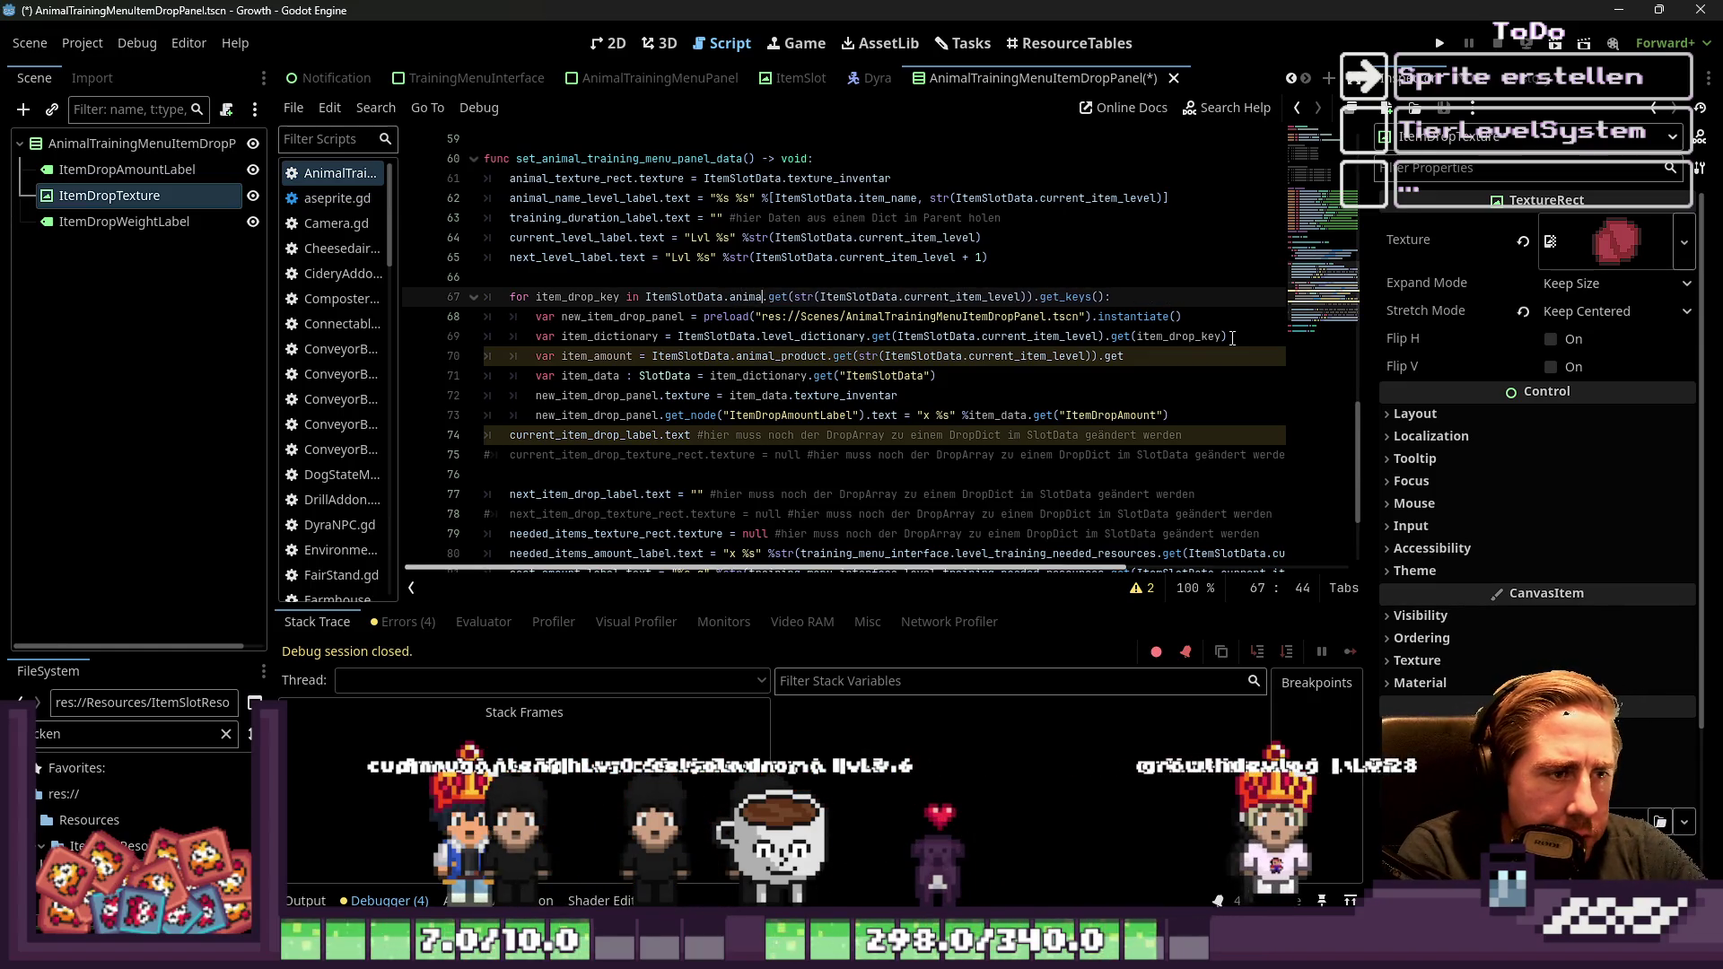
type("al_pr")
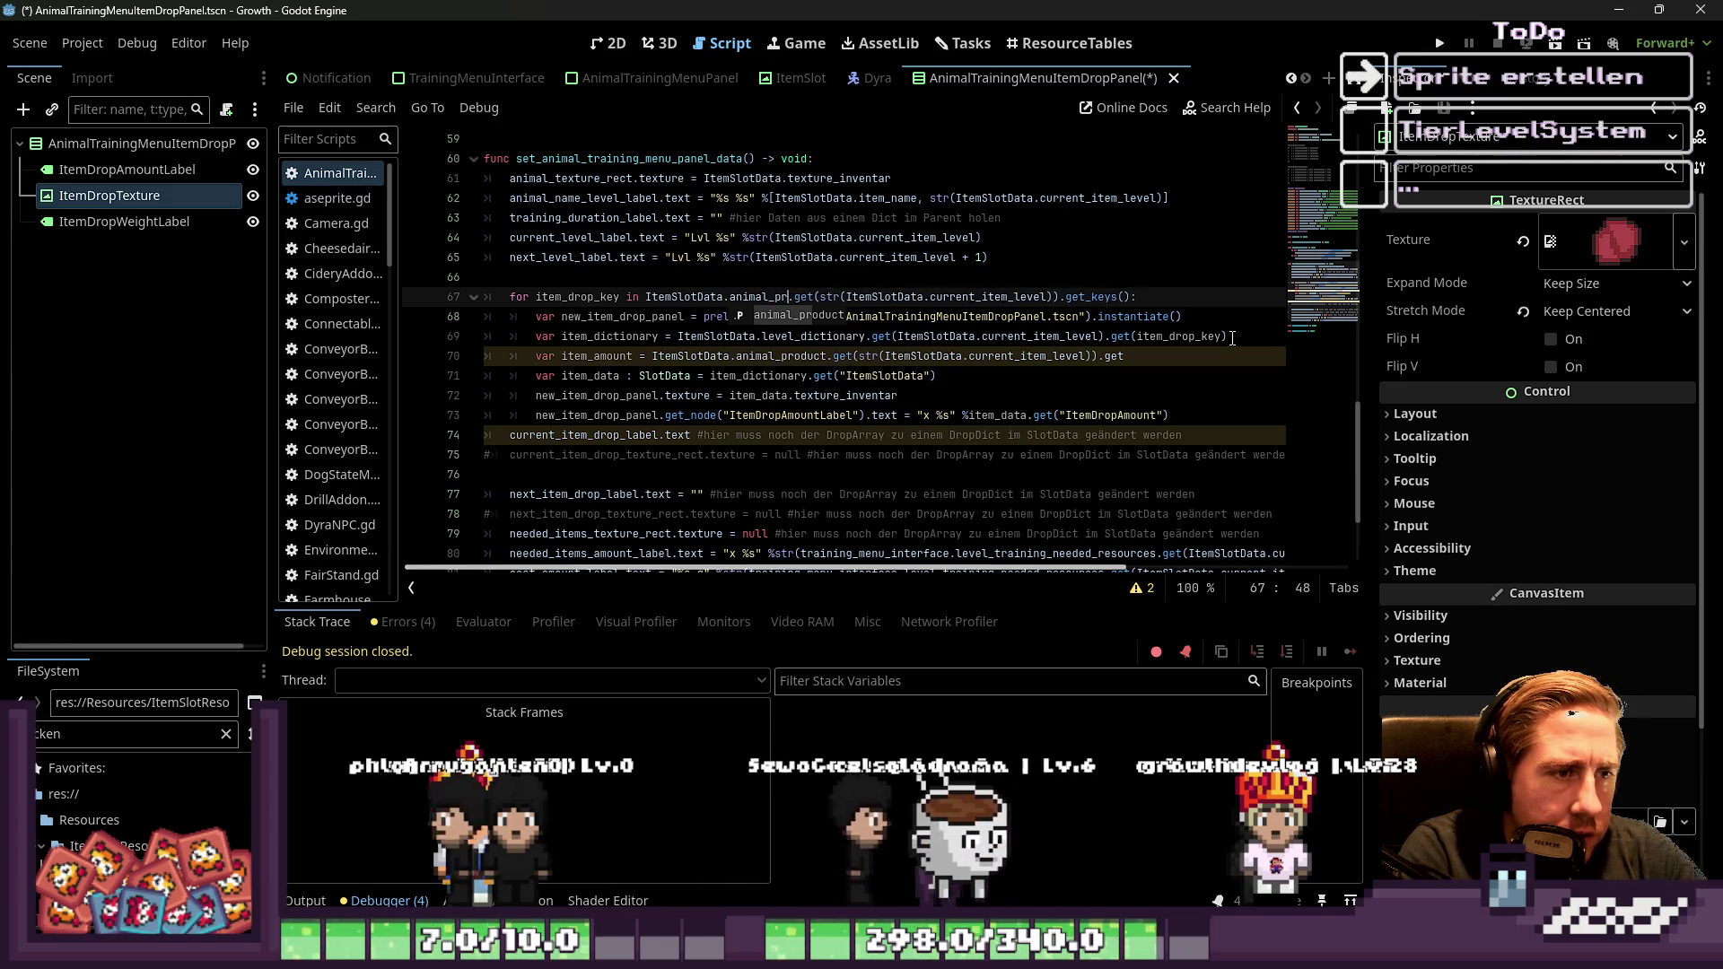
key("Return")
Copy animal_product and paste it over level_dictionary on line 69
key("ctrl+shift+Left")
key("ctrl+c")
key("Down")
key("Down")
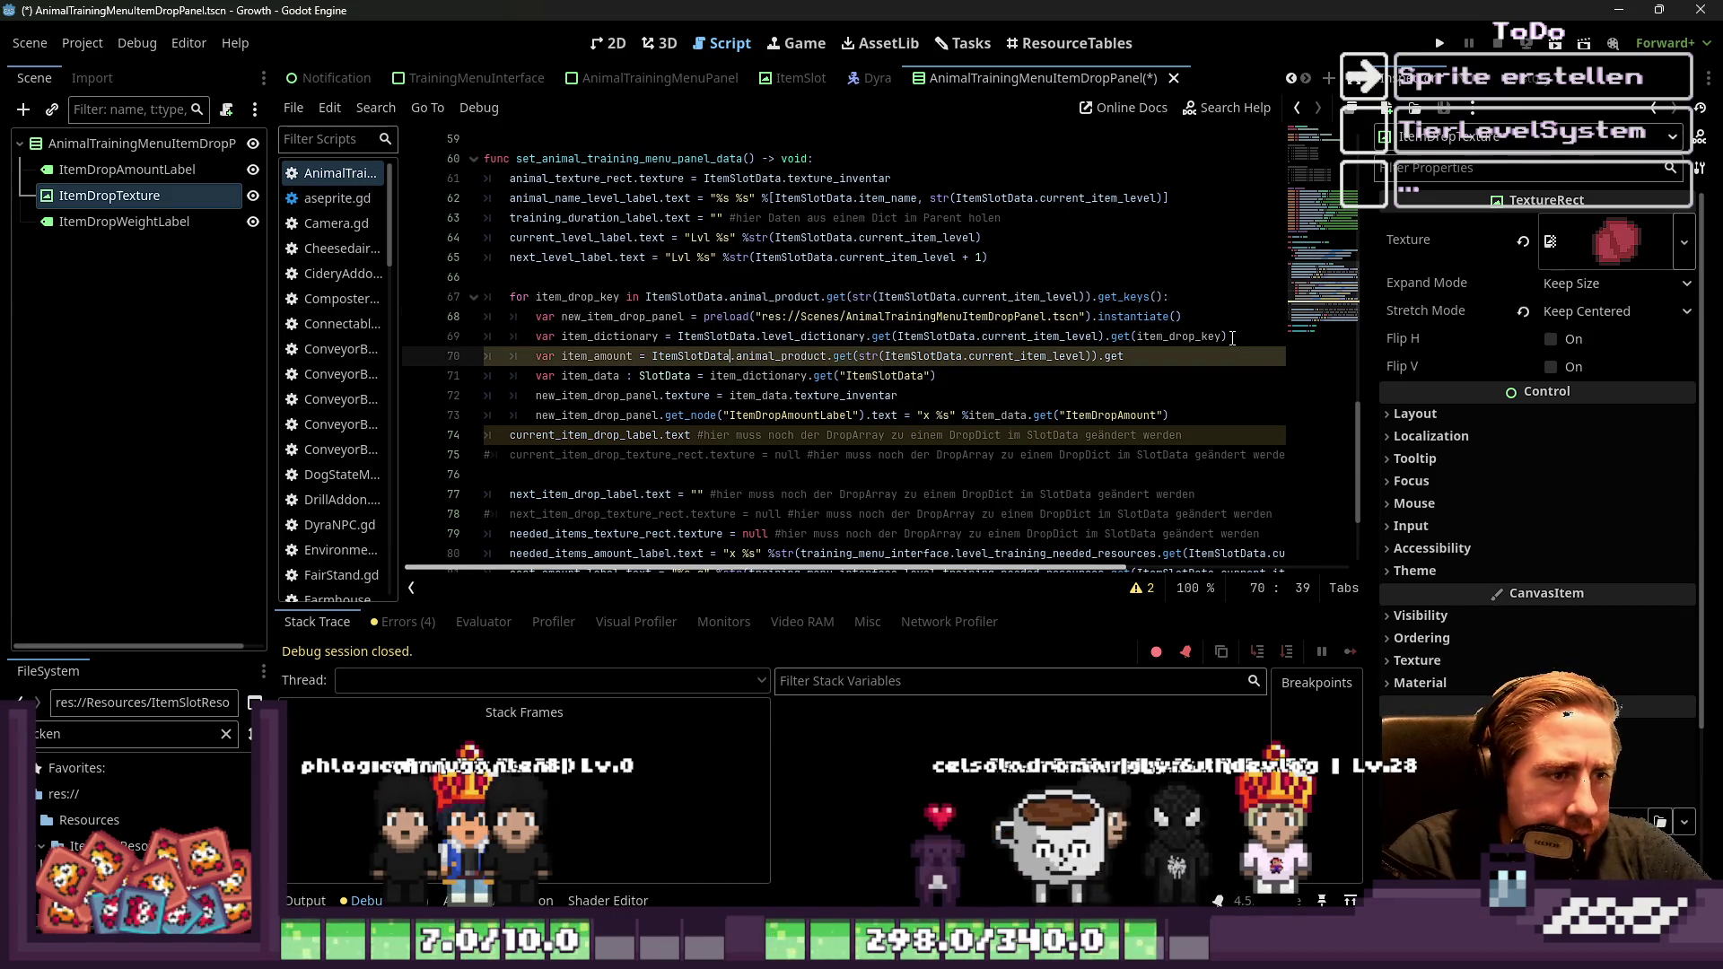
key("ctrl+Right")
key("ctrl+shift+Right")
key("ctrl+v")
Delete the trailing get_keys(): call from the for-loop header
key("Up")
key("Up")
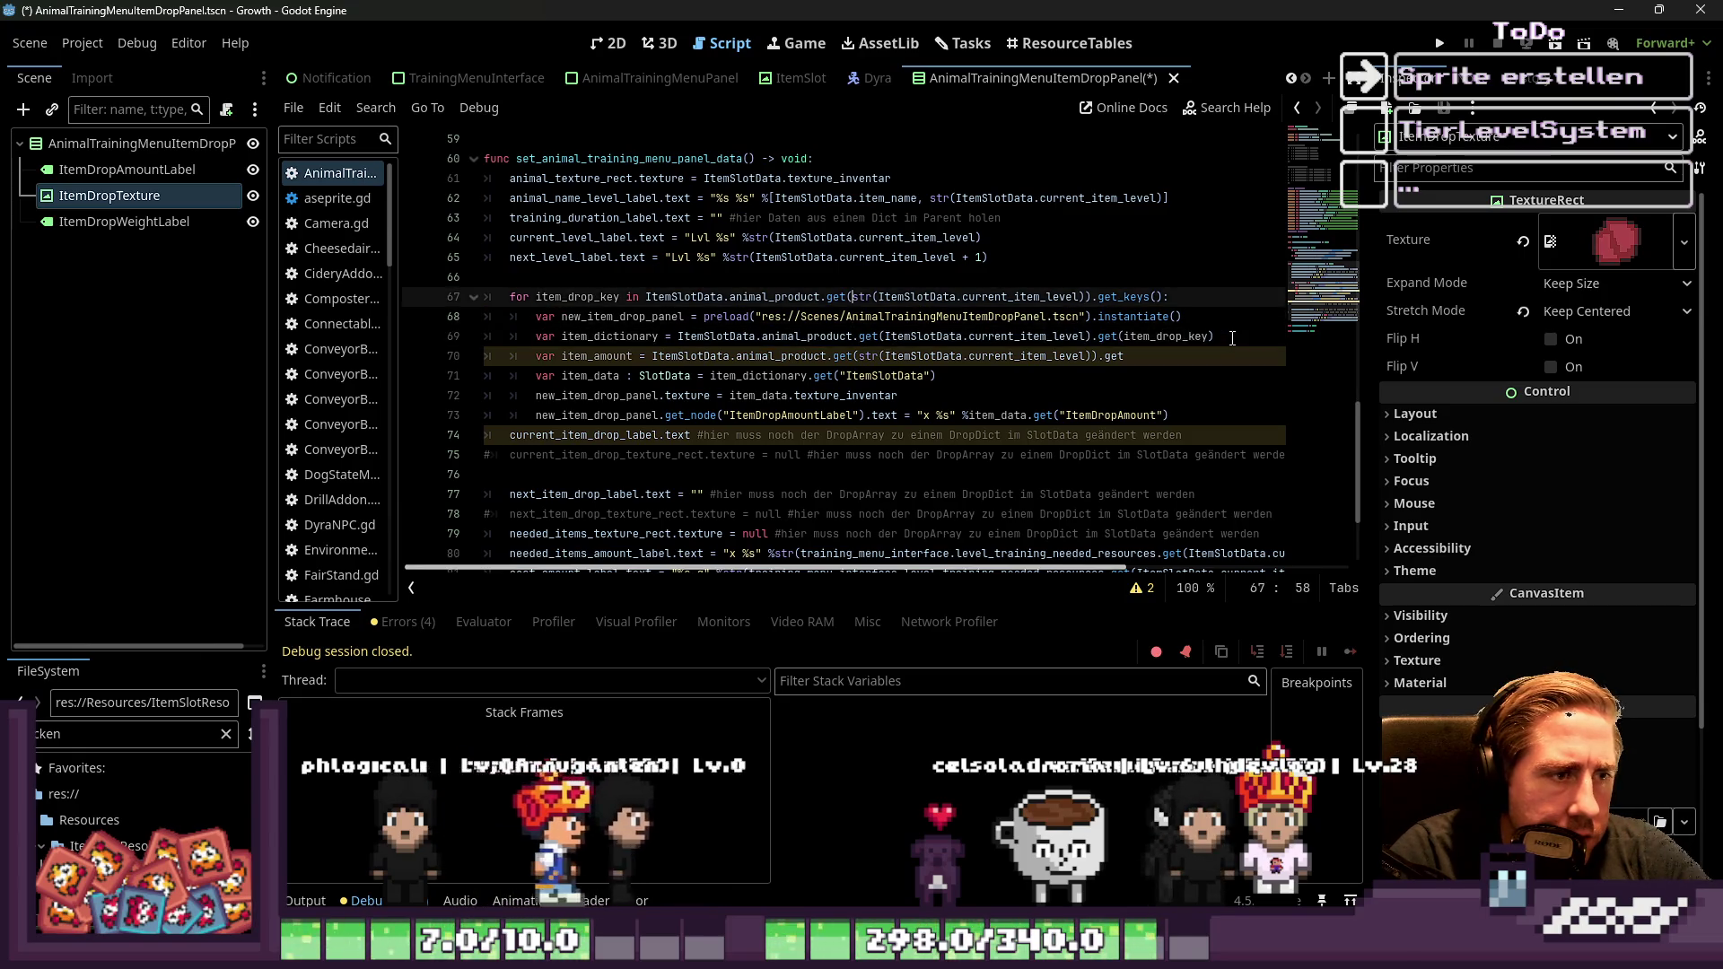
key("ctrl+Left")
key("ctrl+Left")
key("ctrl+Left")
key("ctrl+shift+Right")
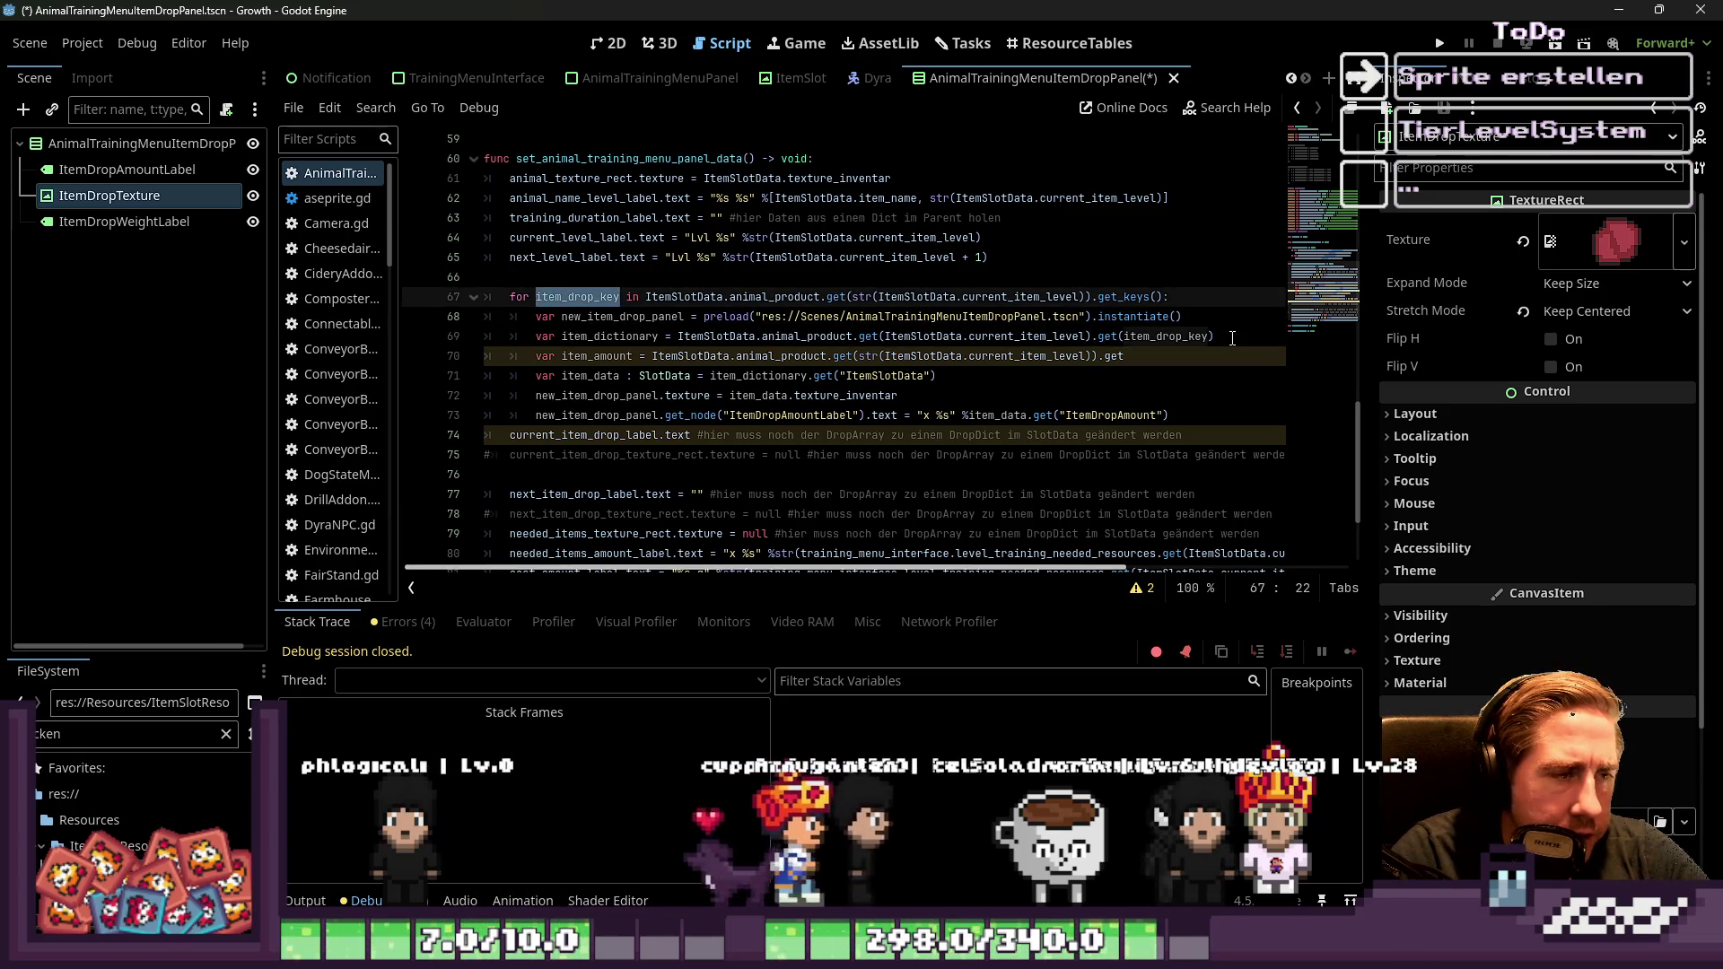
key("Right")
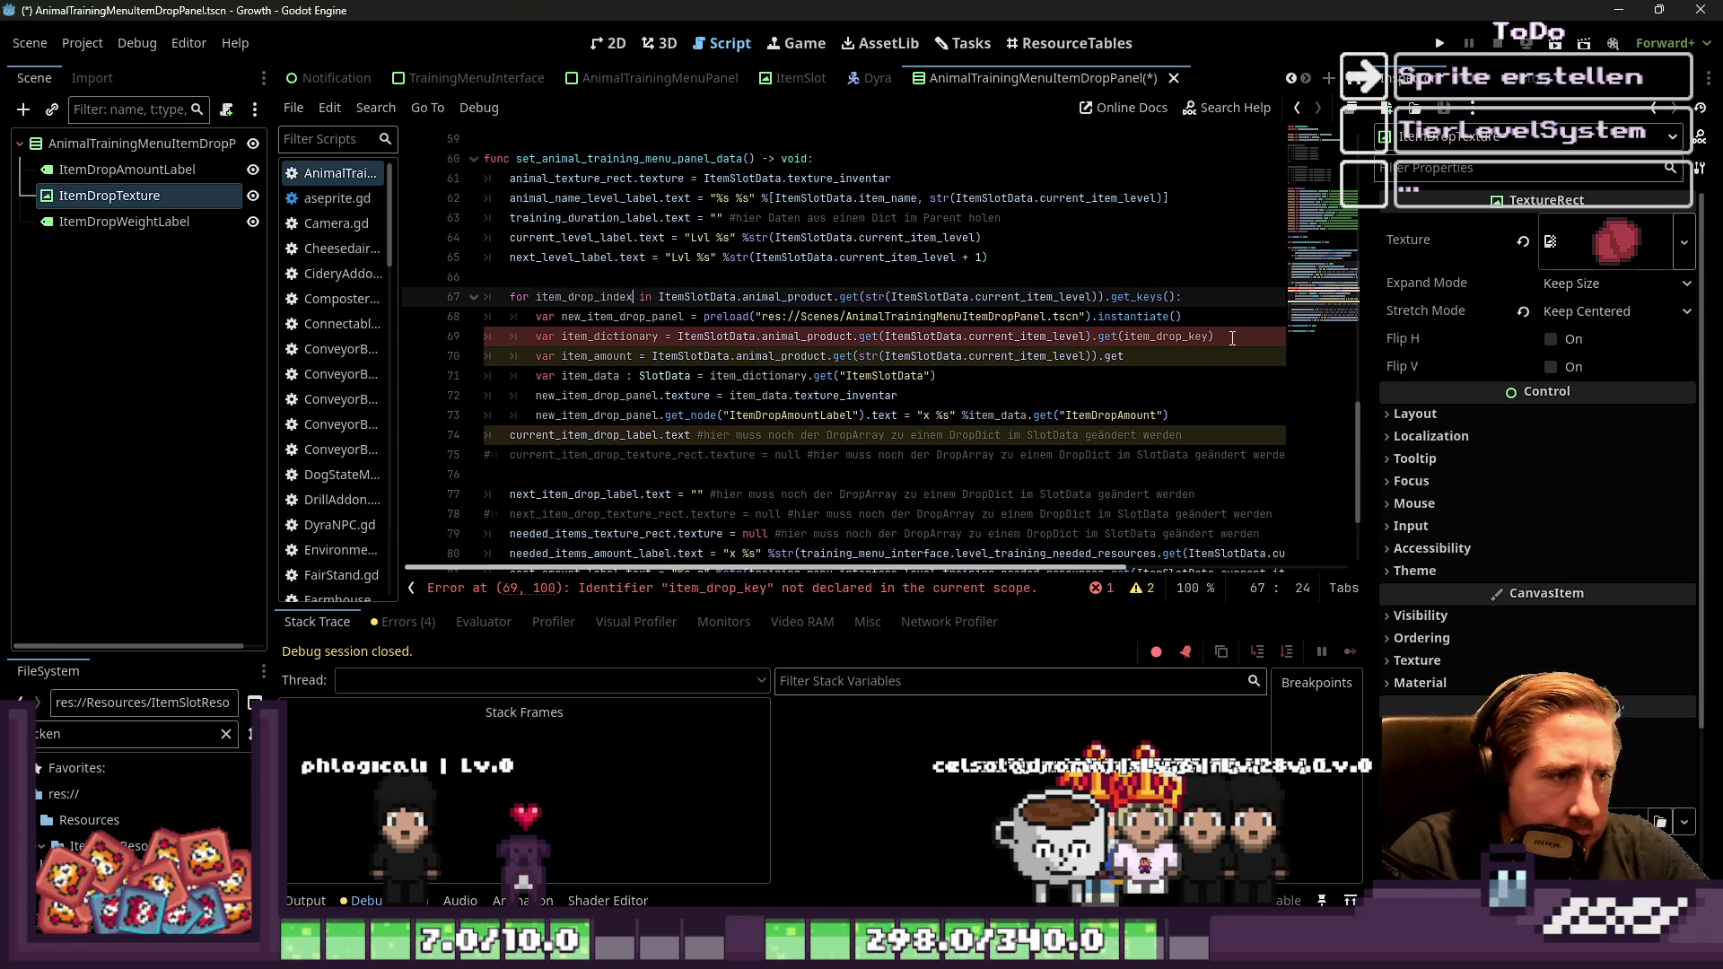
key("ctrl+Right")
key("ctrl+Right")
key("ctrl+Right")
key("shift+End")
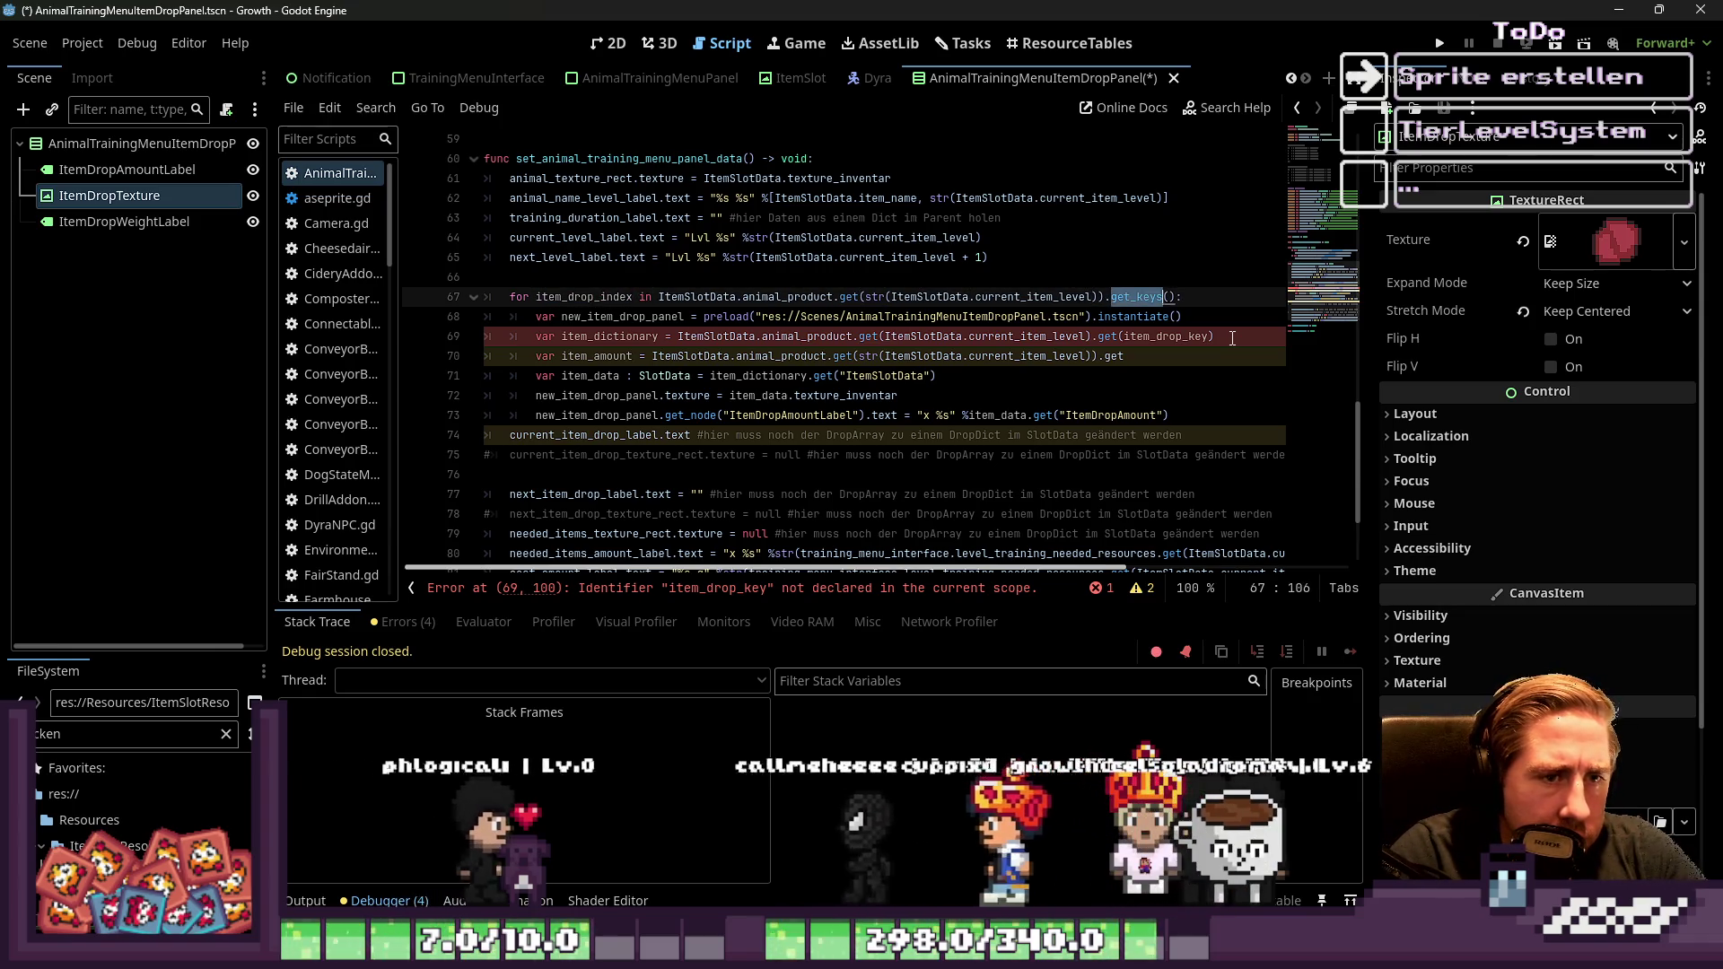
key("BackSpace")
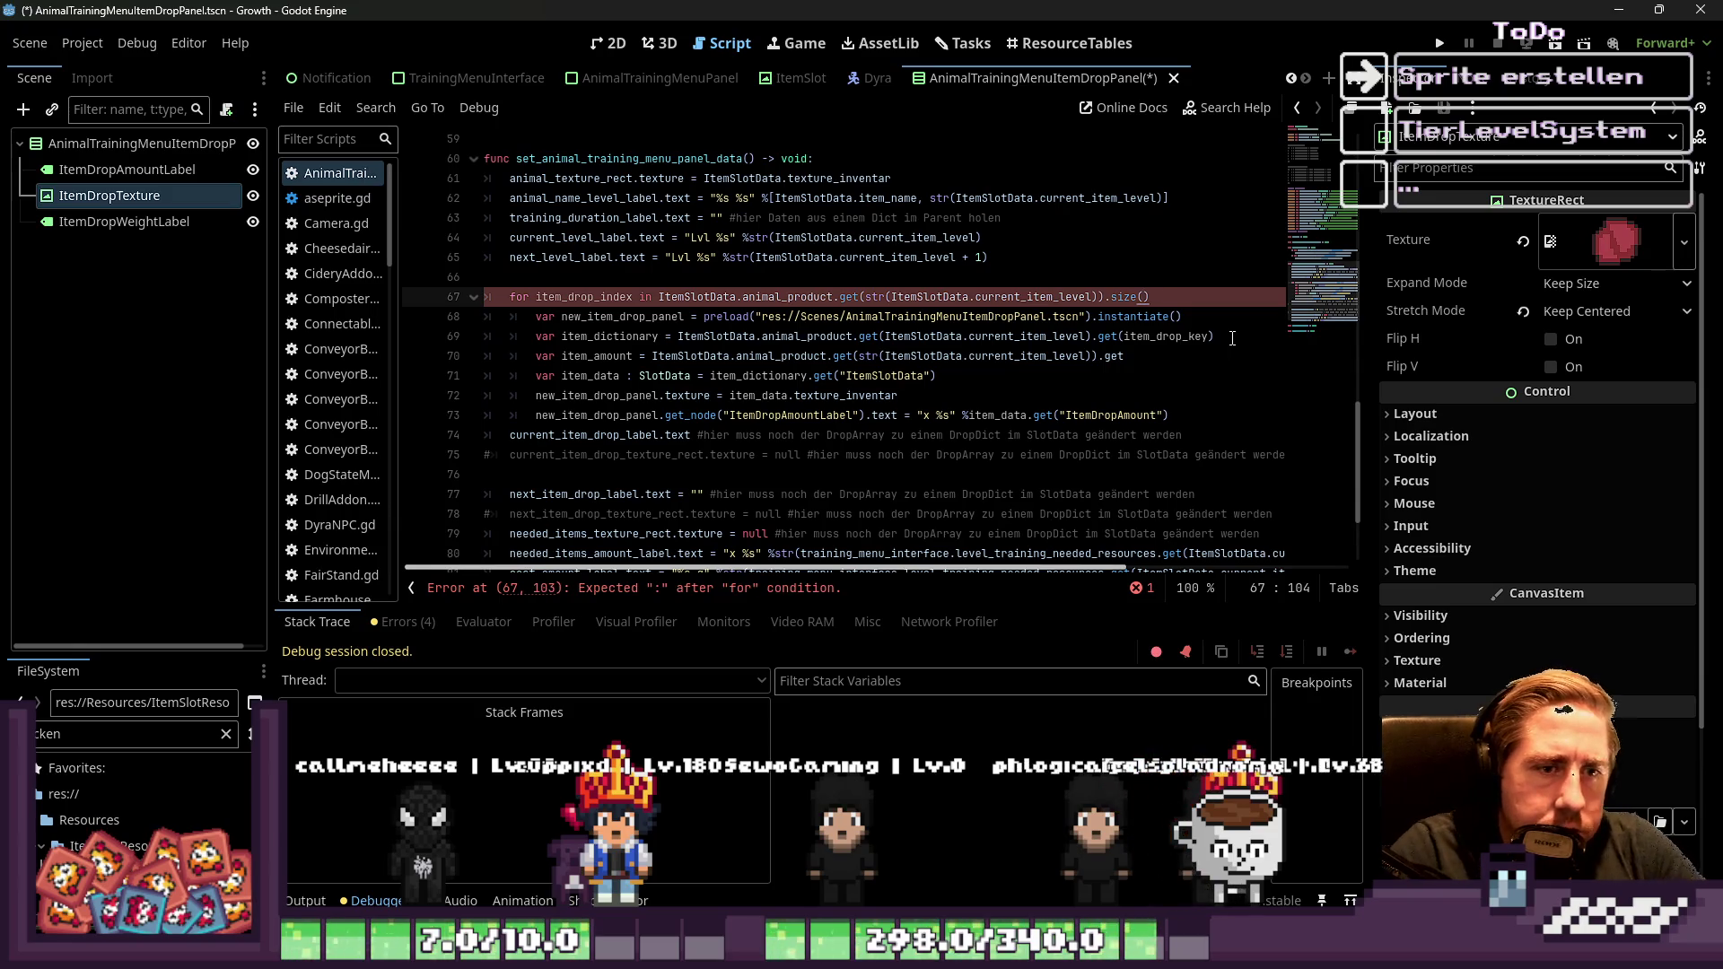
key("Right")
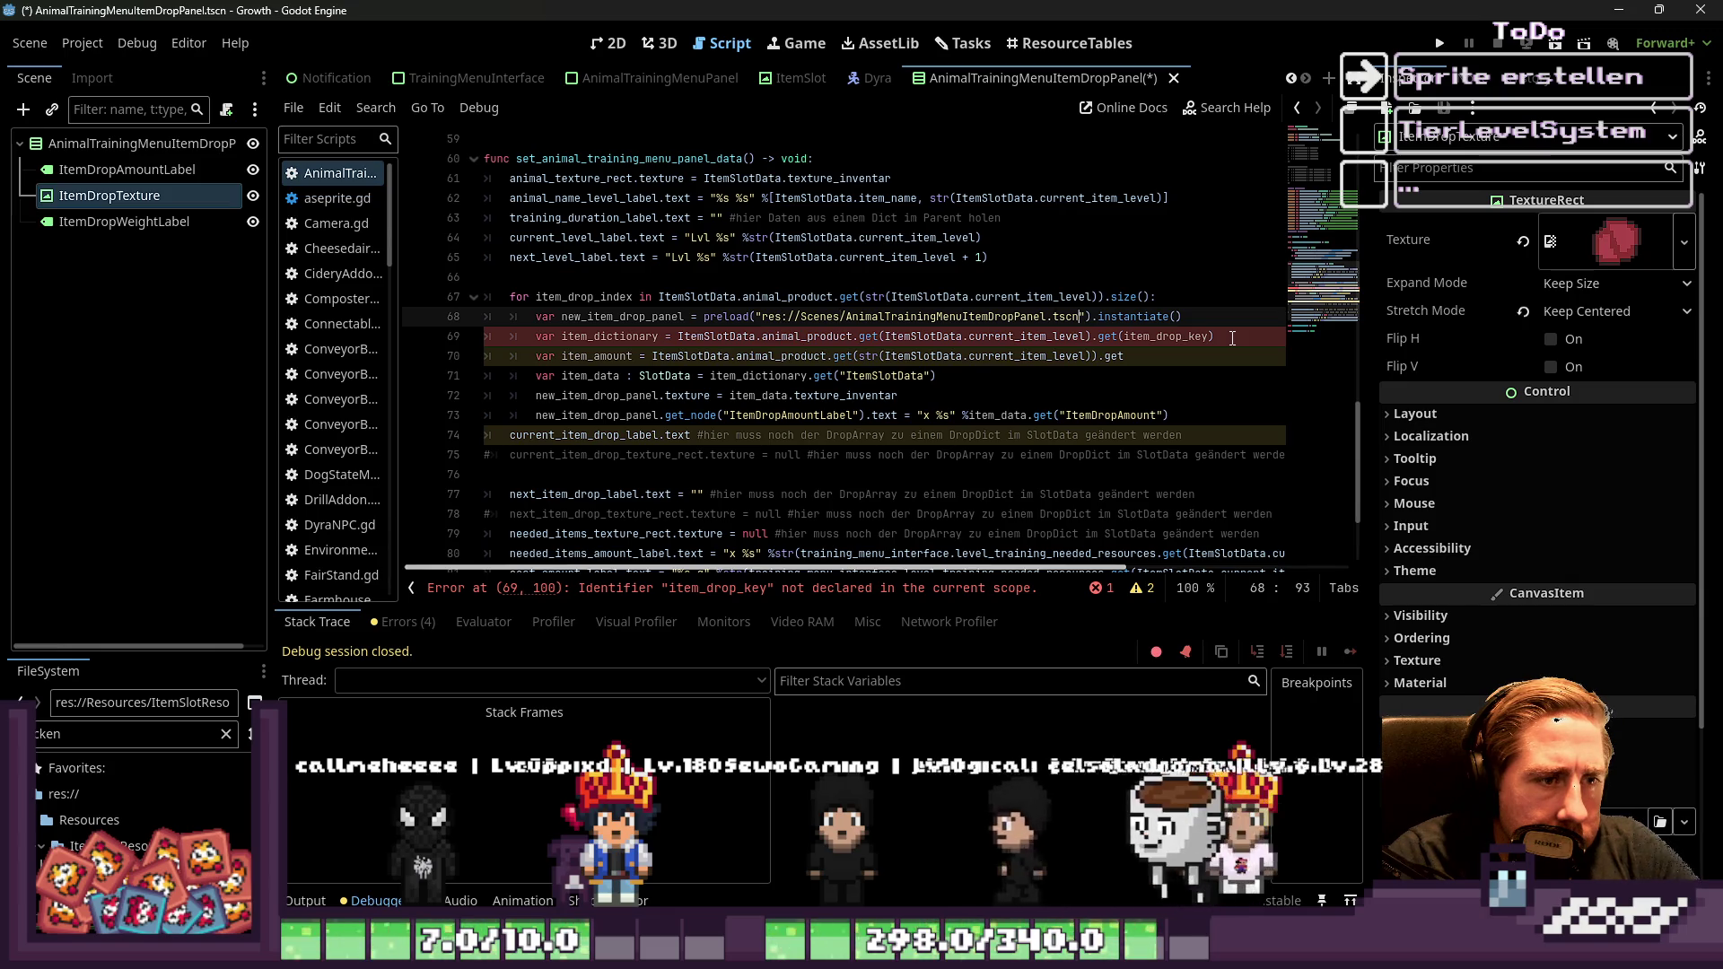
key("End")
key("Right")
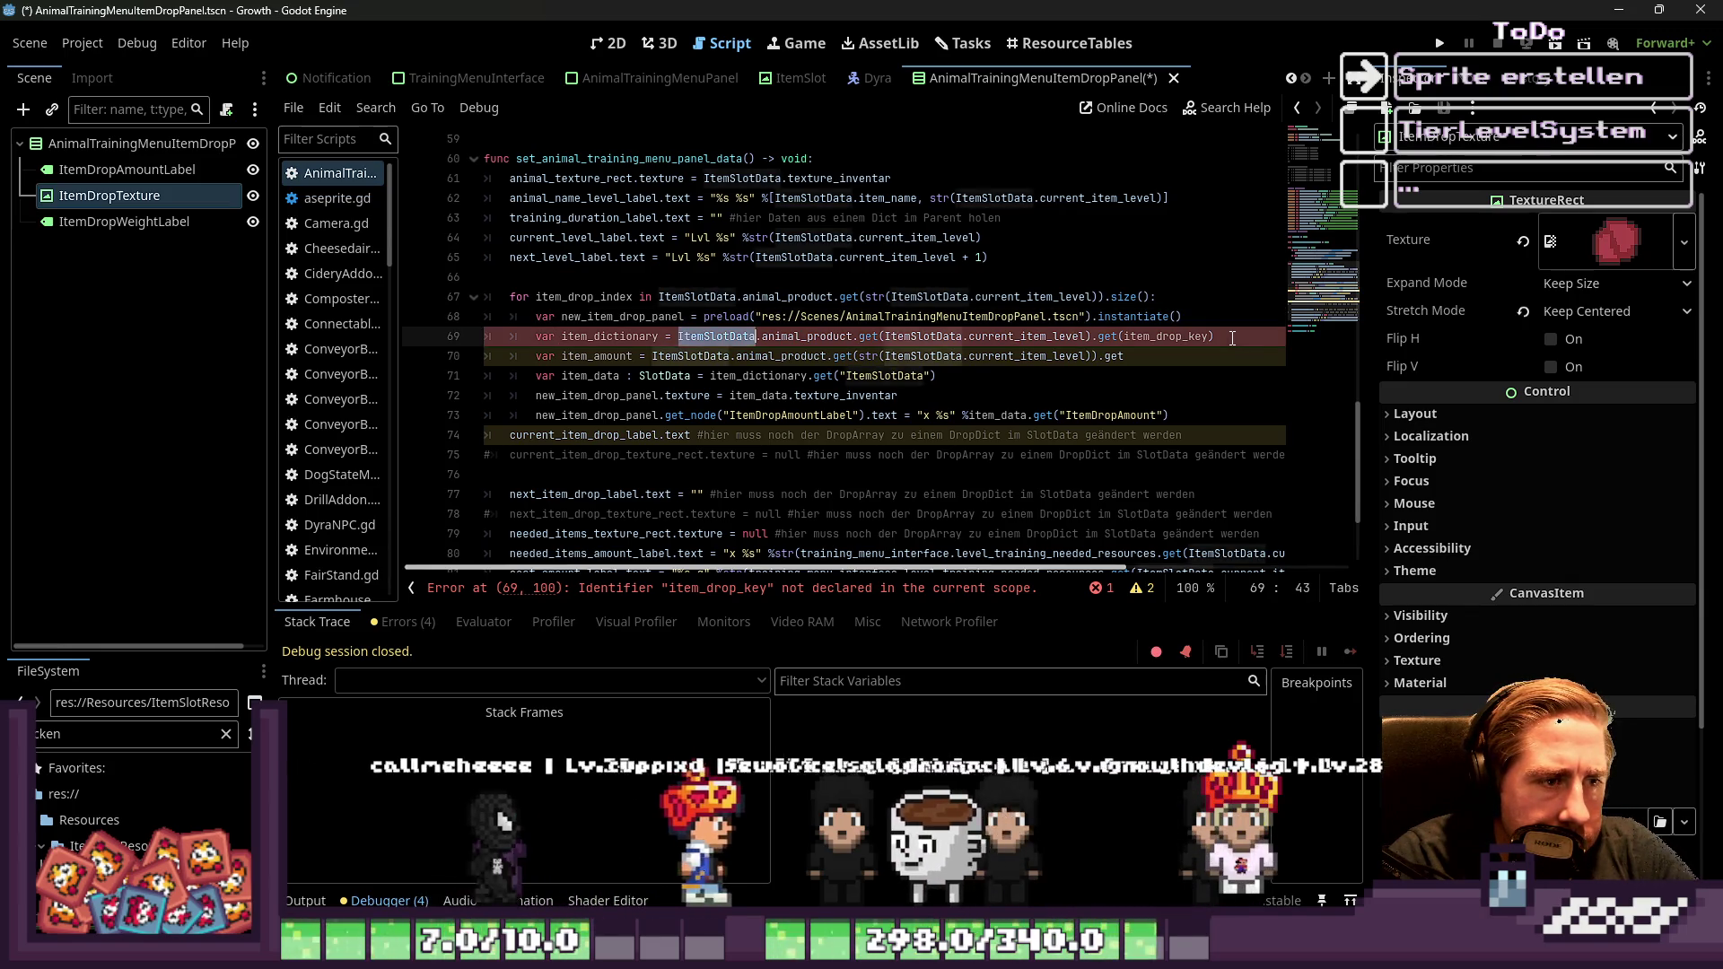
key("Up")
On the item_dictionary line, wrap current_item_level in str() and replace .get(item_drop_key) with [item_drop_index]
key("Left")
key("Left")
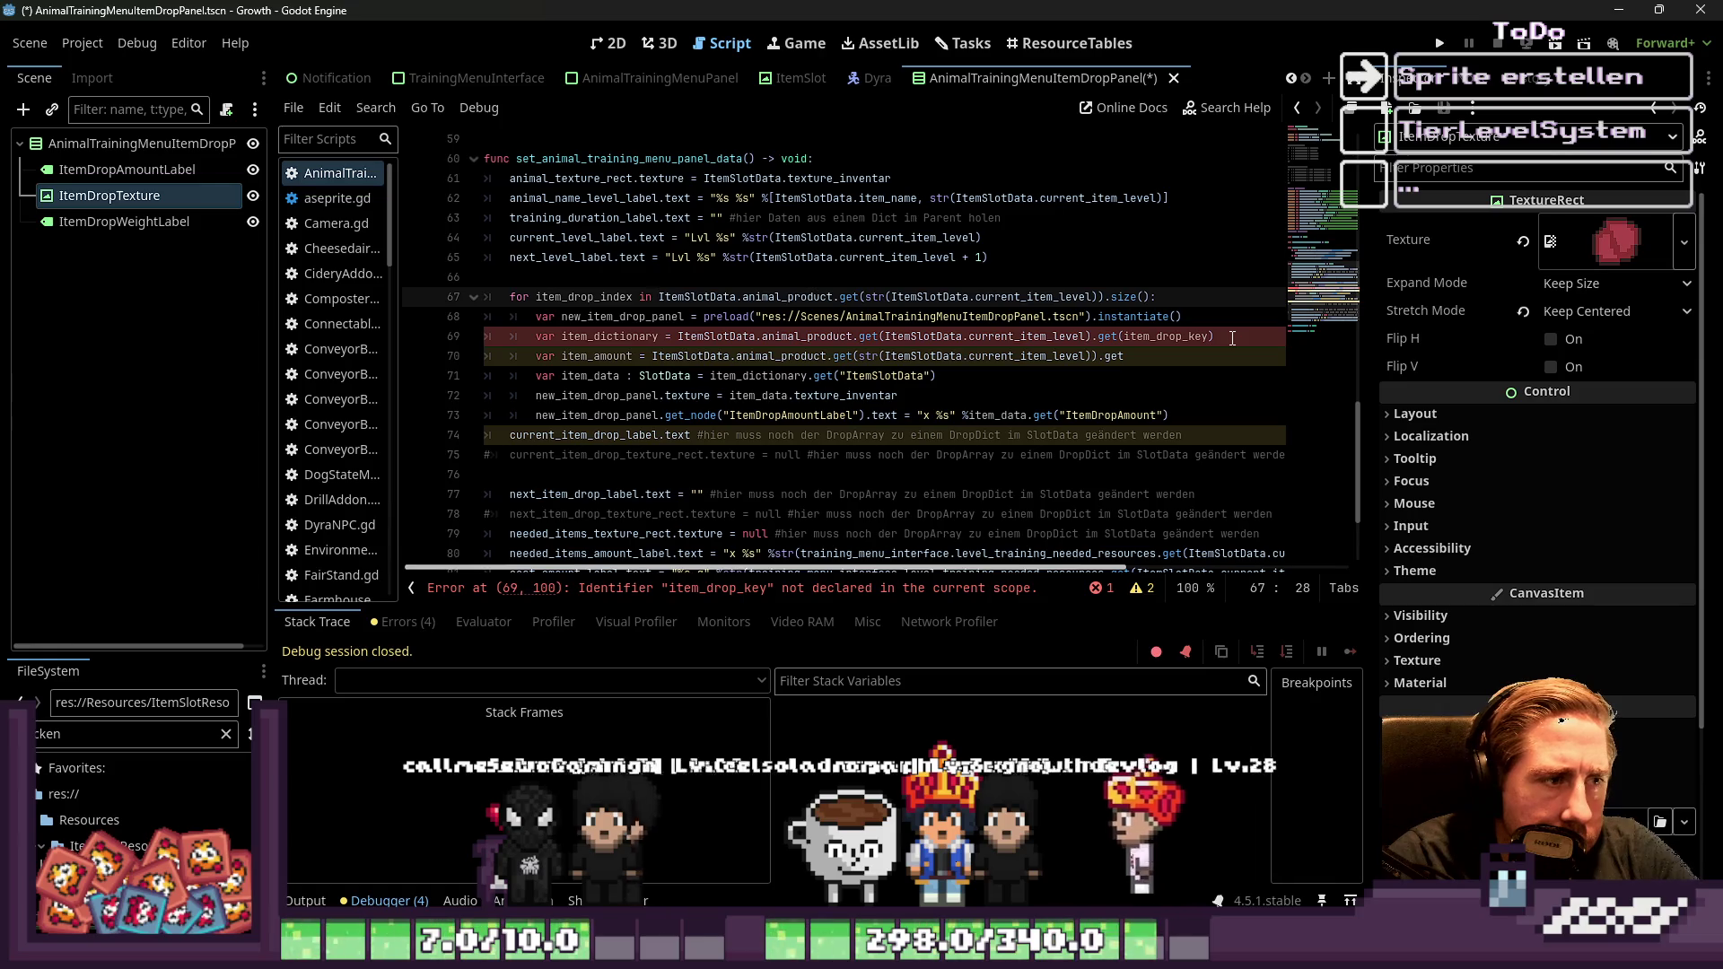
key("ctrl+Right")
key("ctrl+Right")
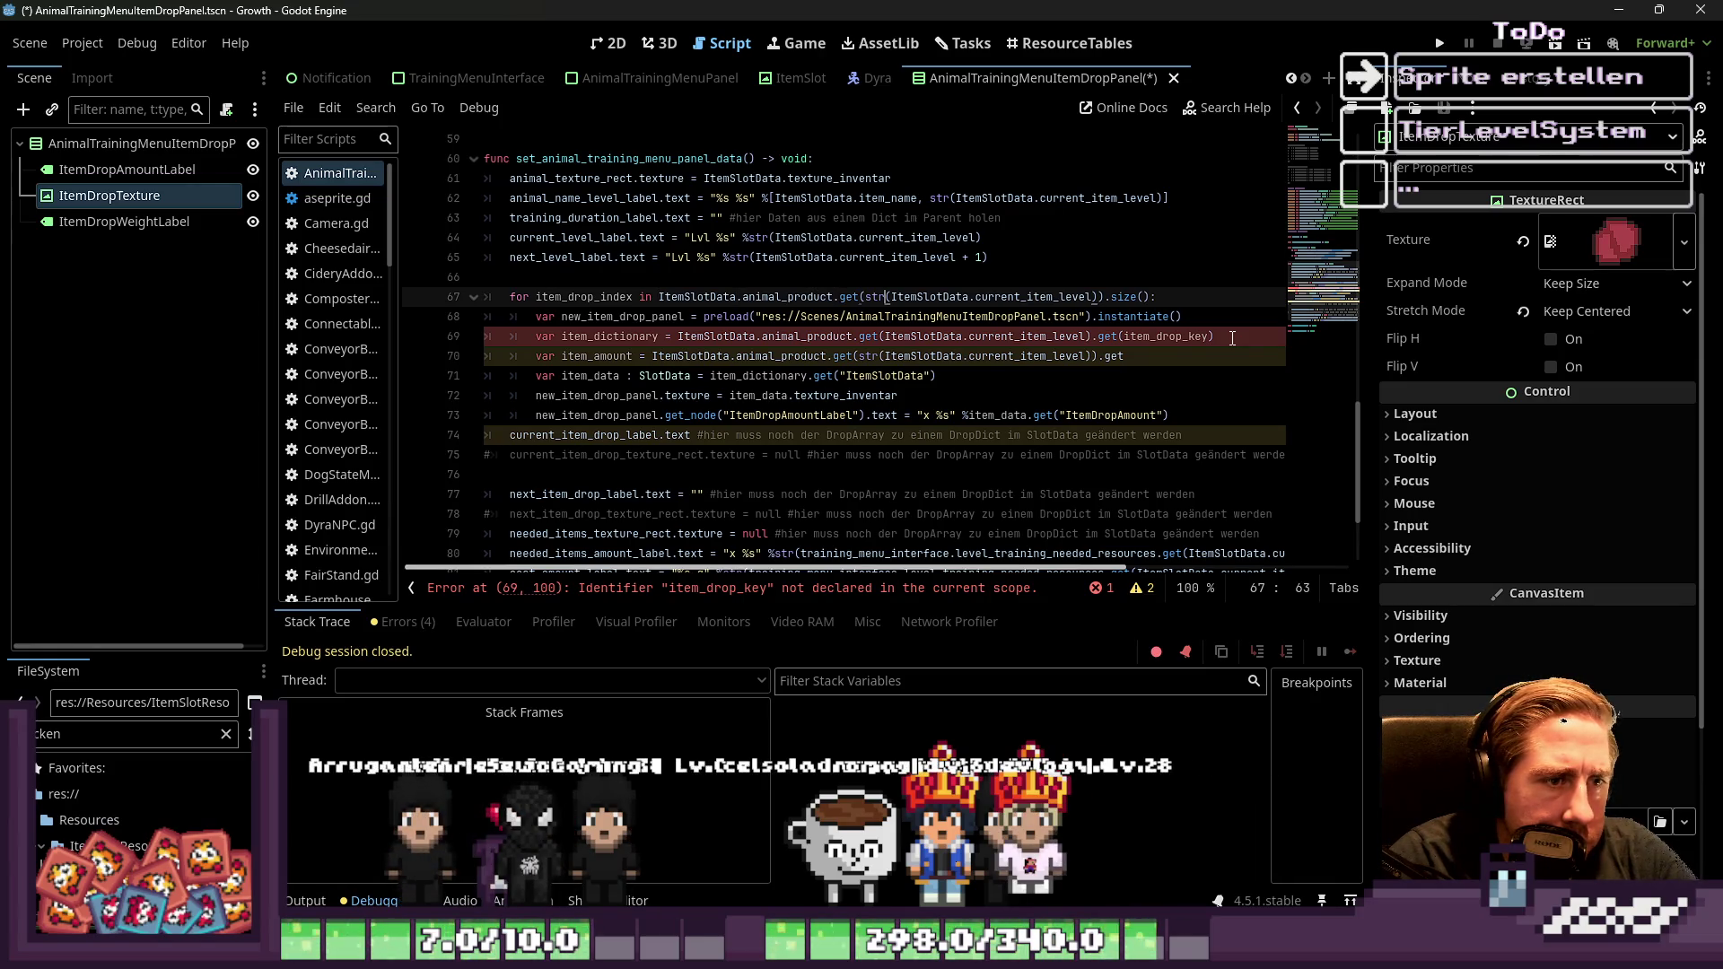
key("Down")
key("Home")
key("Home")
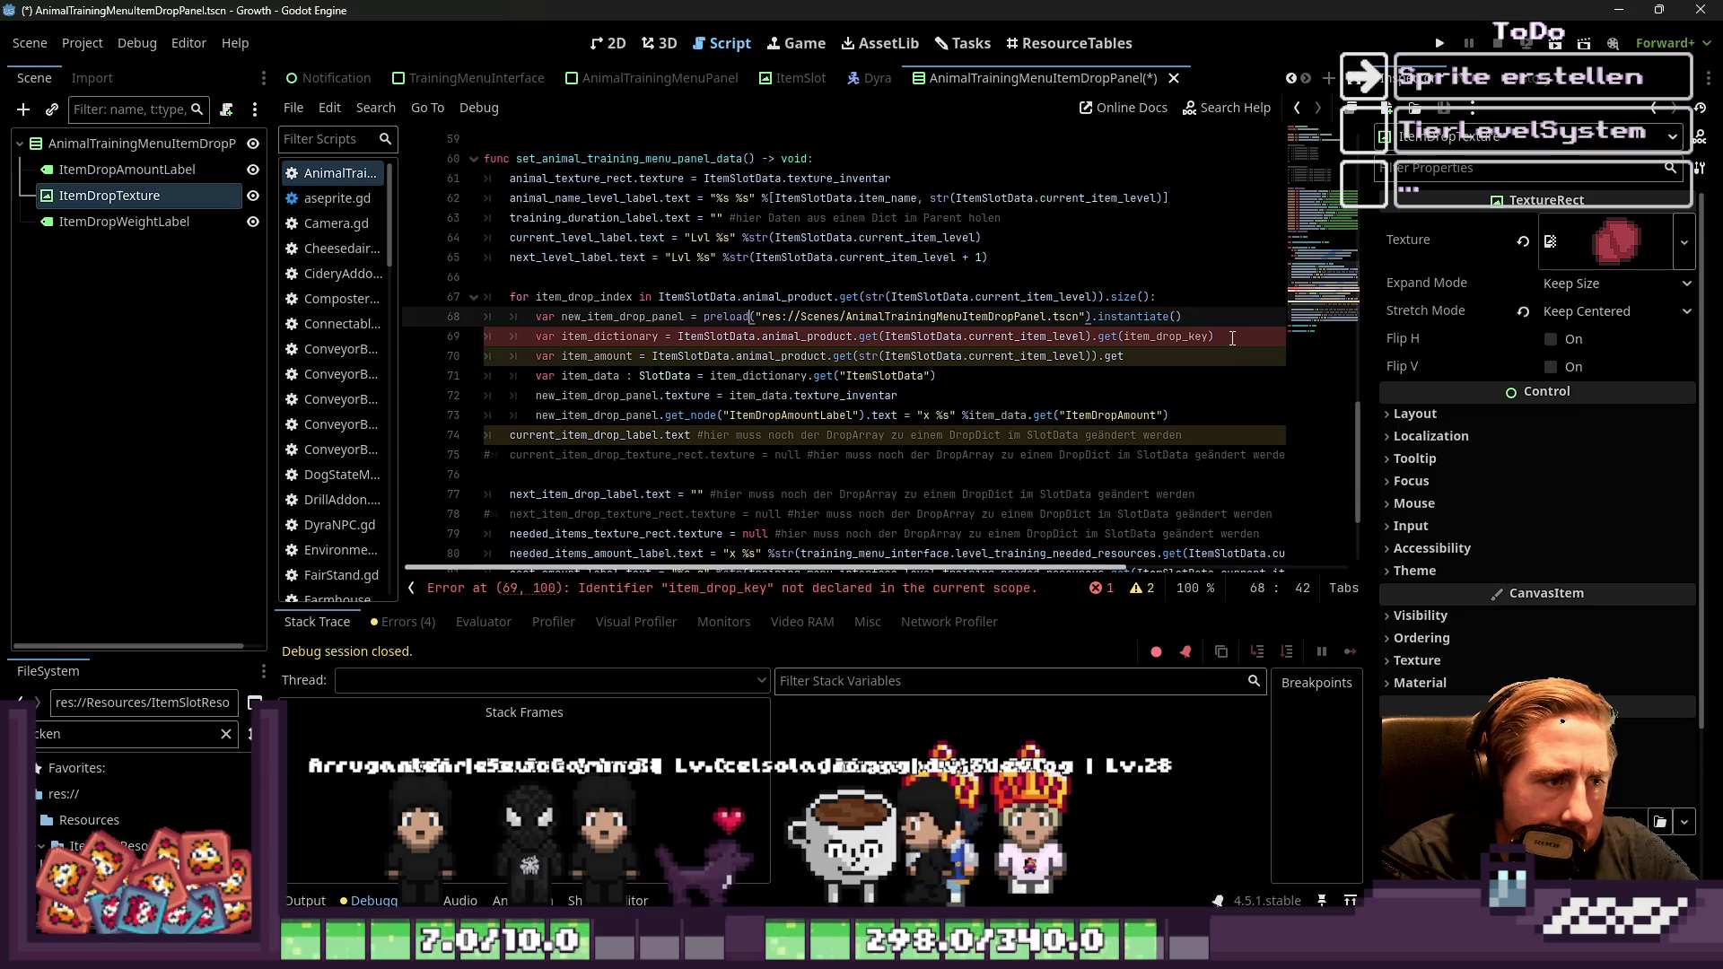
key("Down")
key("Home")
key("Home")
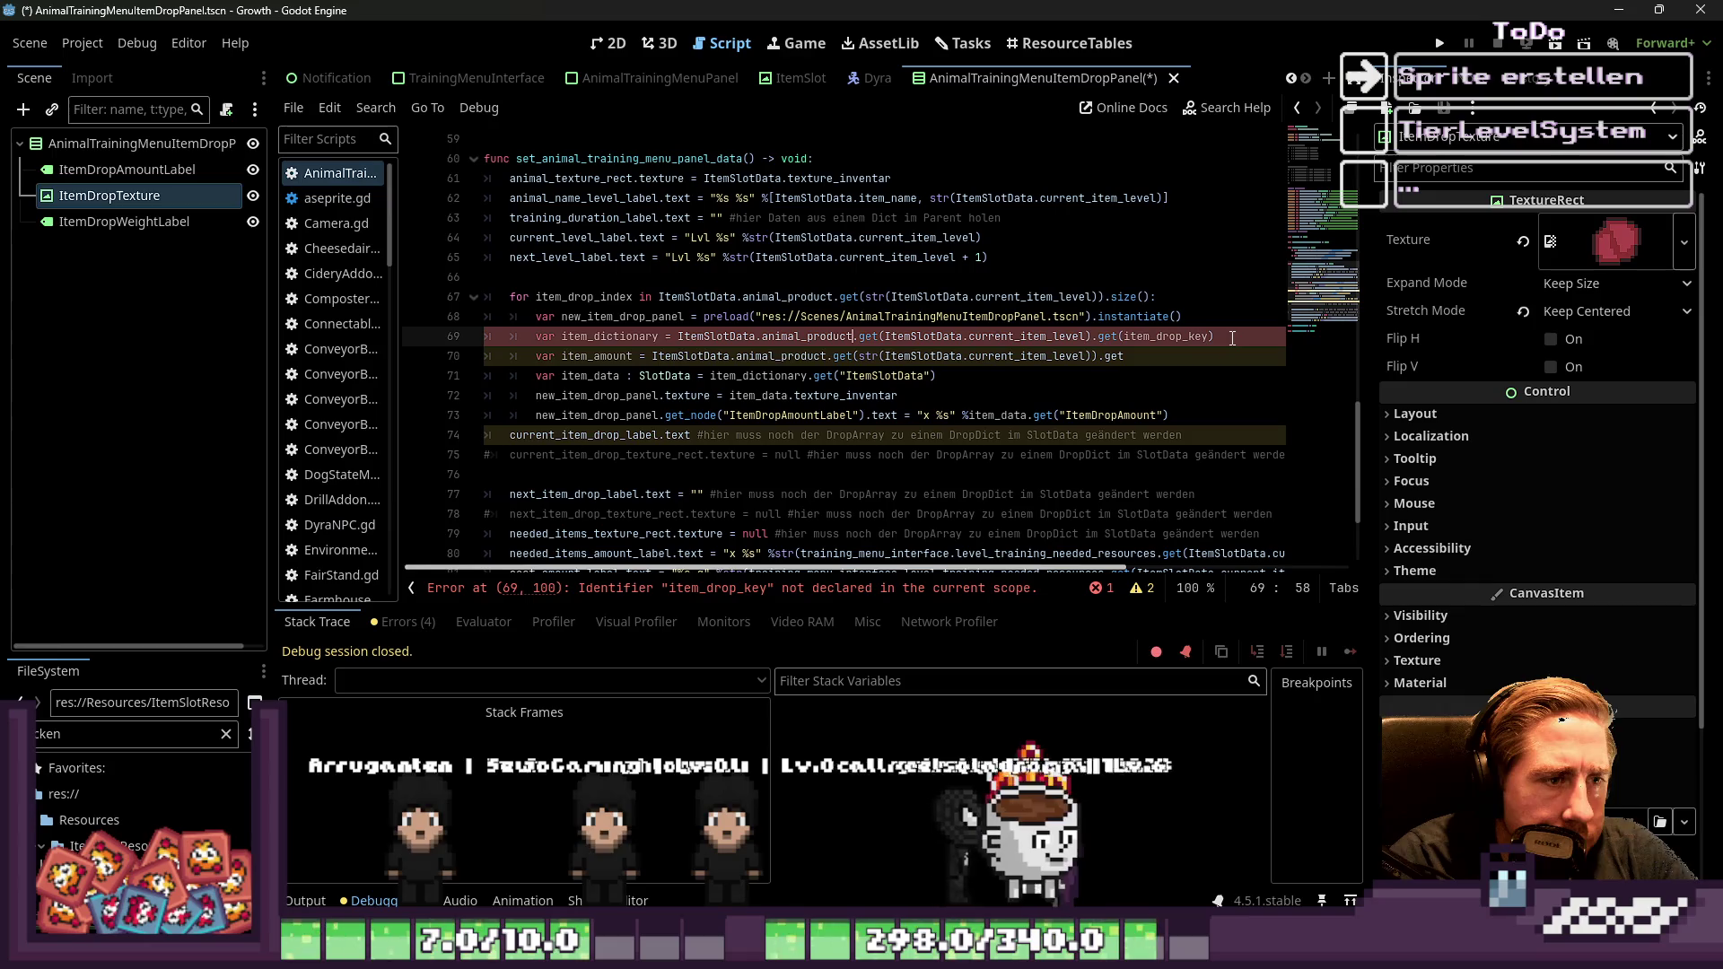
key("Right")
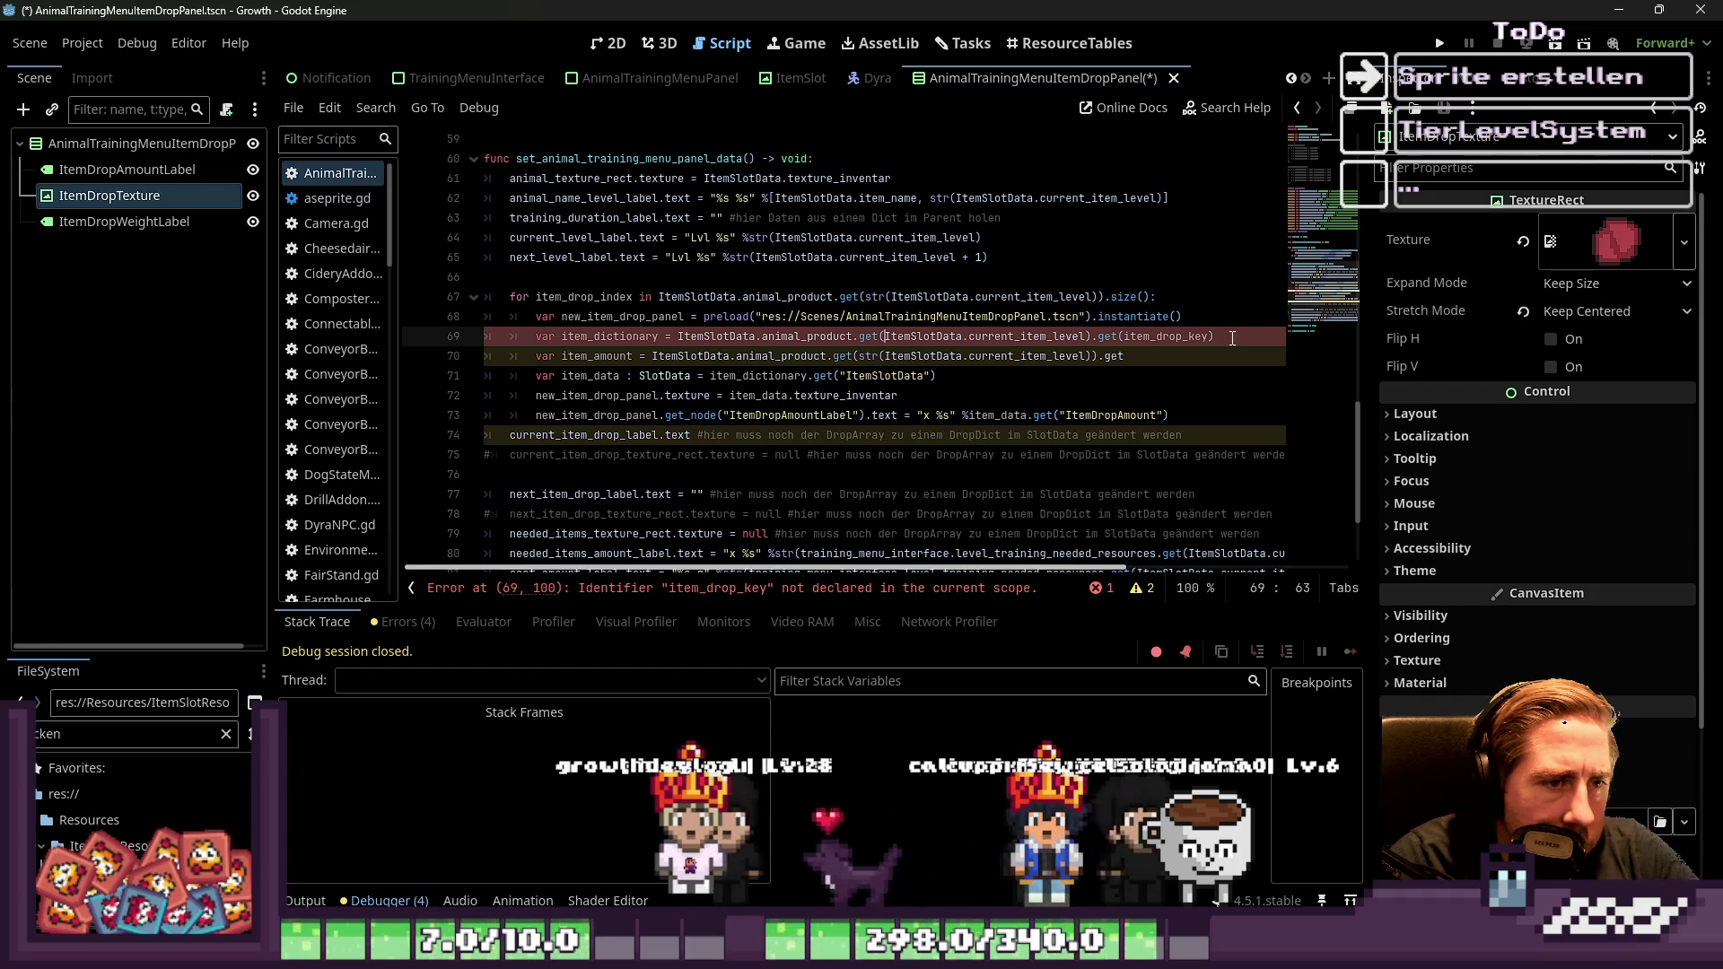
key("ctrl+shift+Right")
key("ctrl+shift+Right")
key("ctrl+shift+Right")
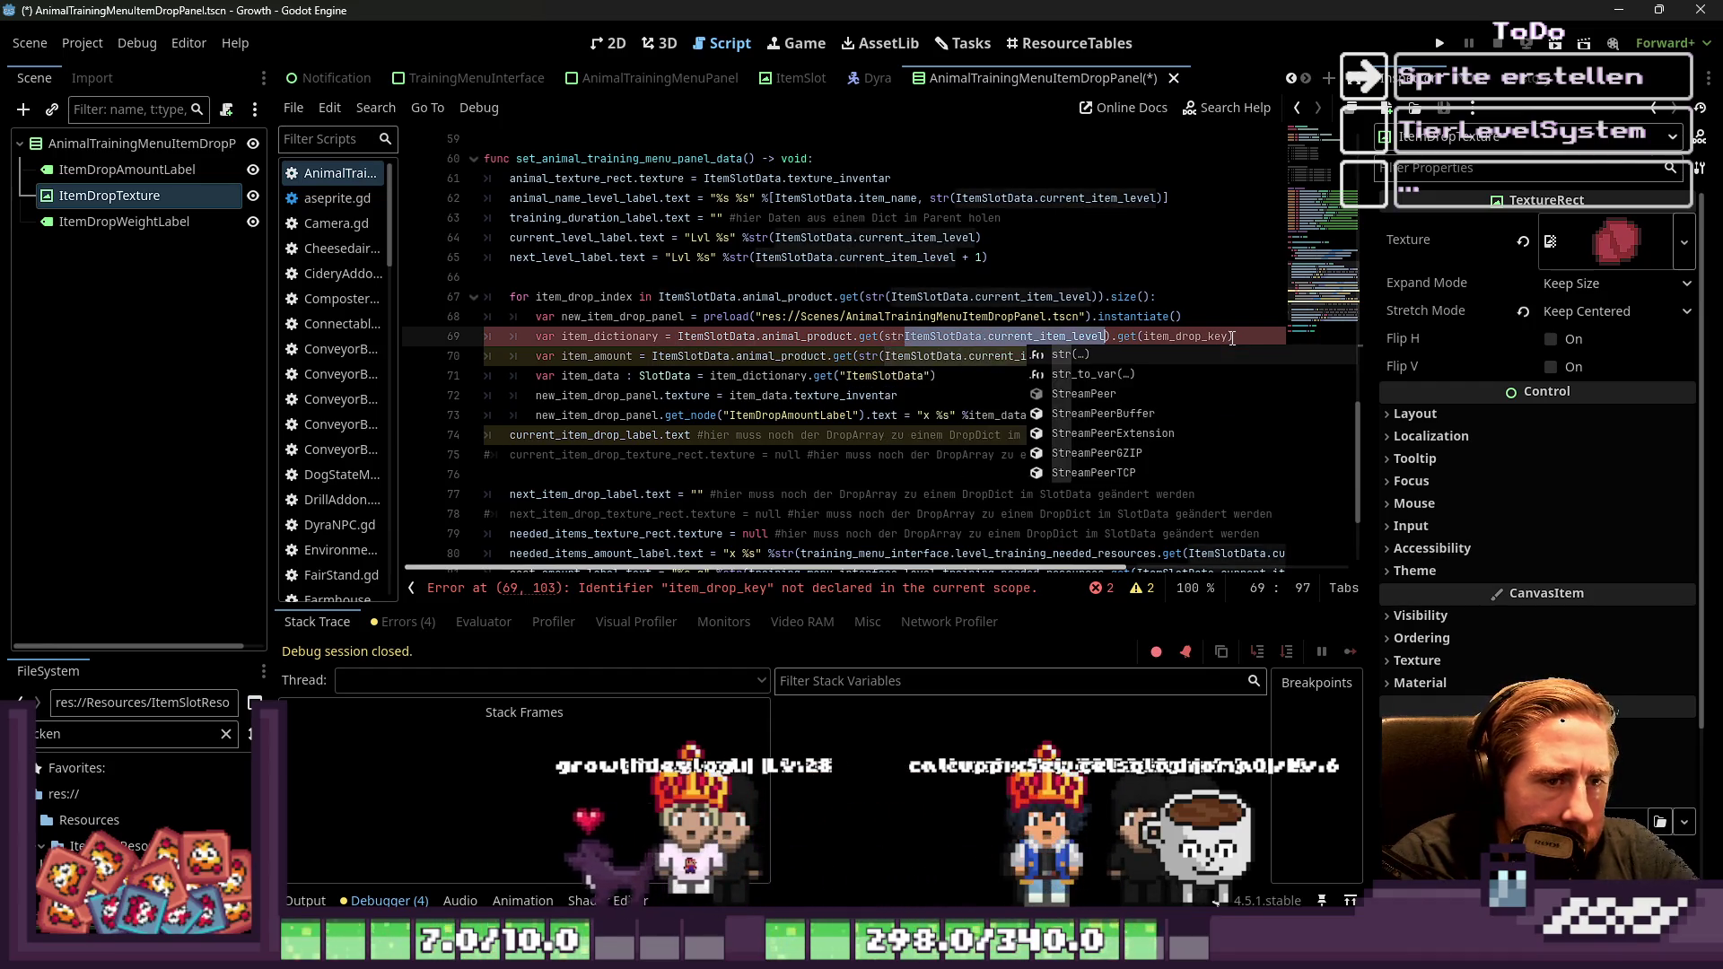
type("(")
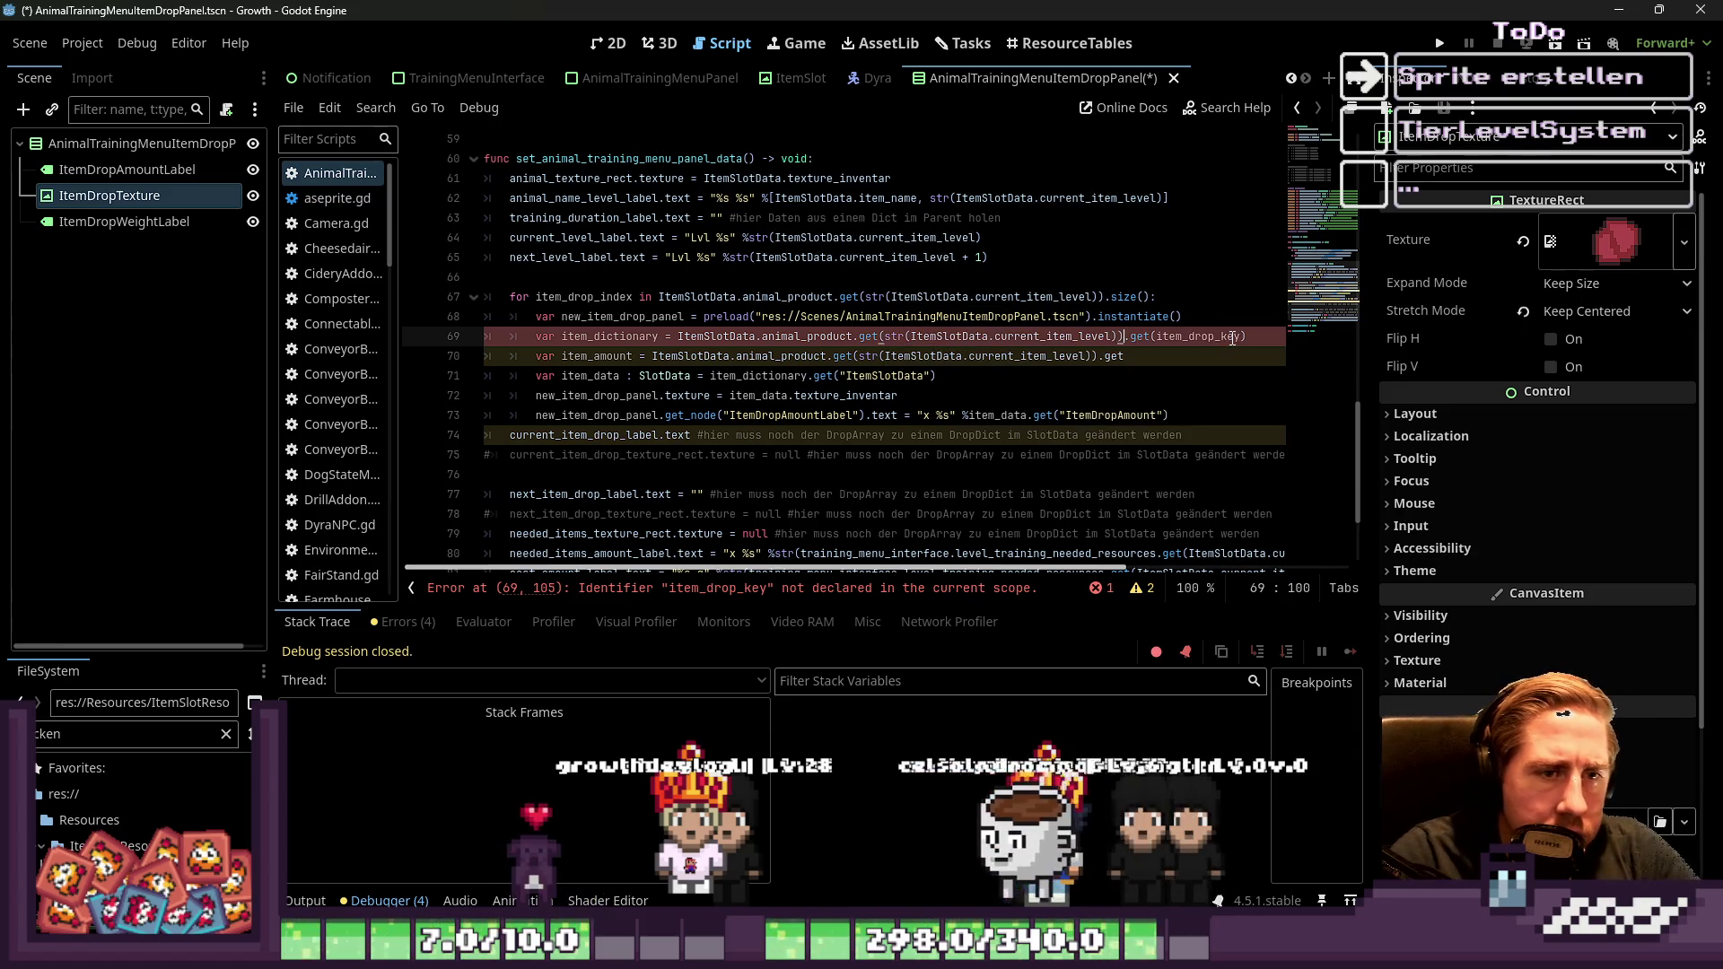
key("End")
key("ctrl+shift+Left")
key("ctrl+shift+Left")
key("ctrl+shift+Left")
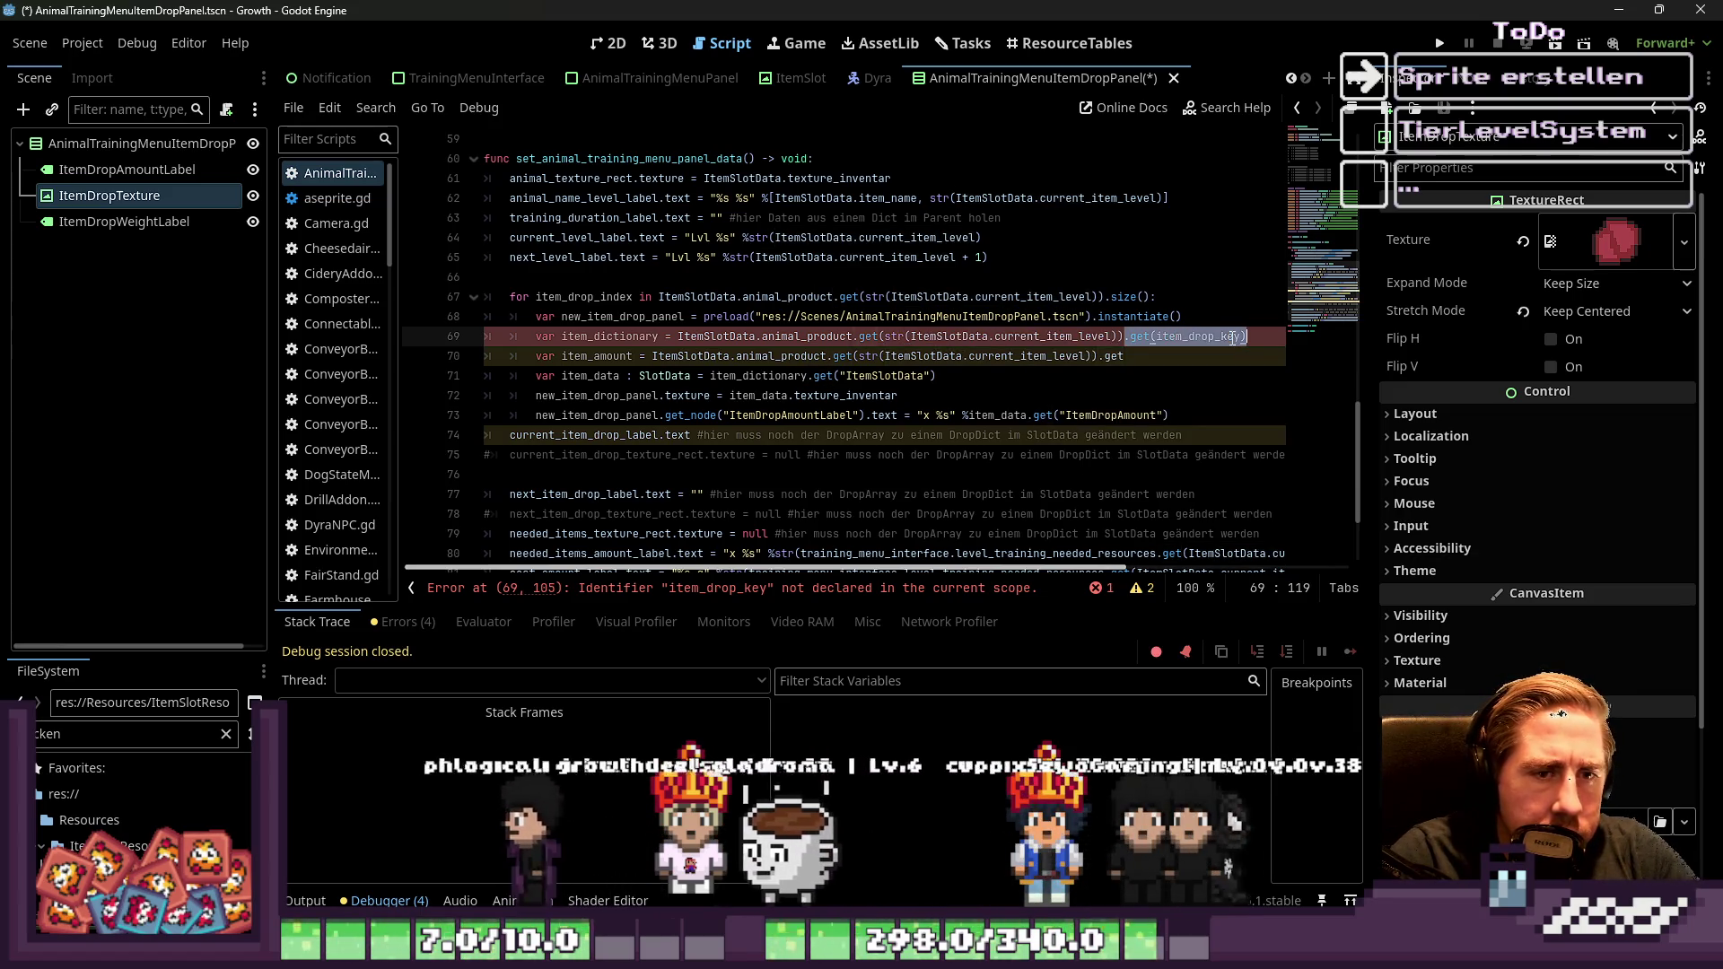
key("BackSpace")
type("[")
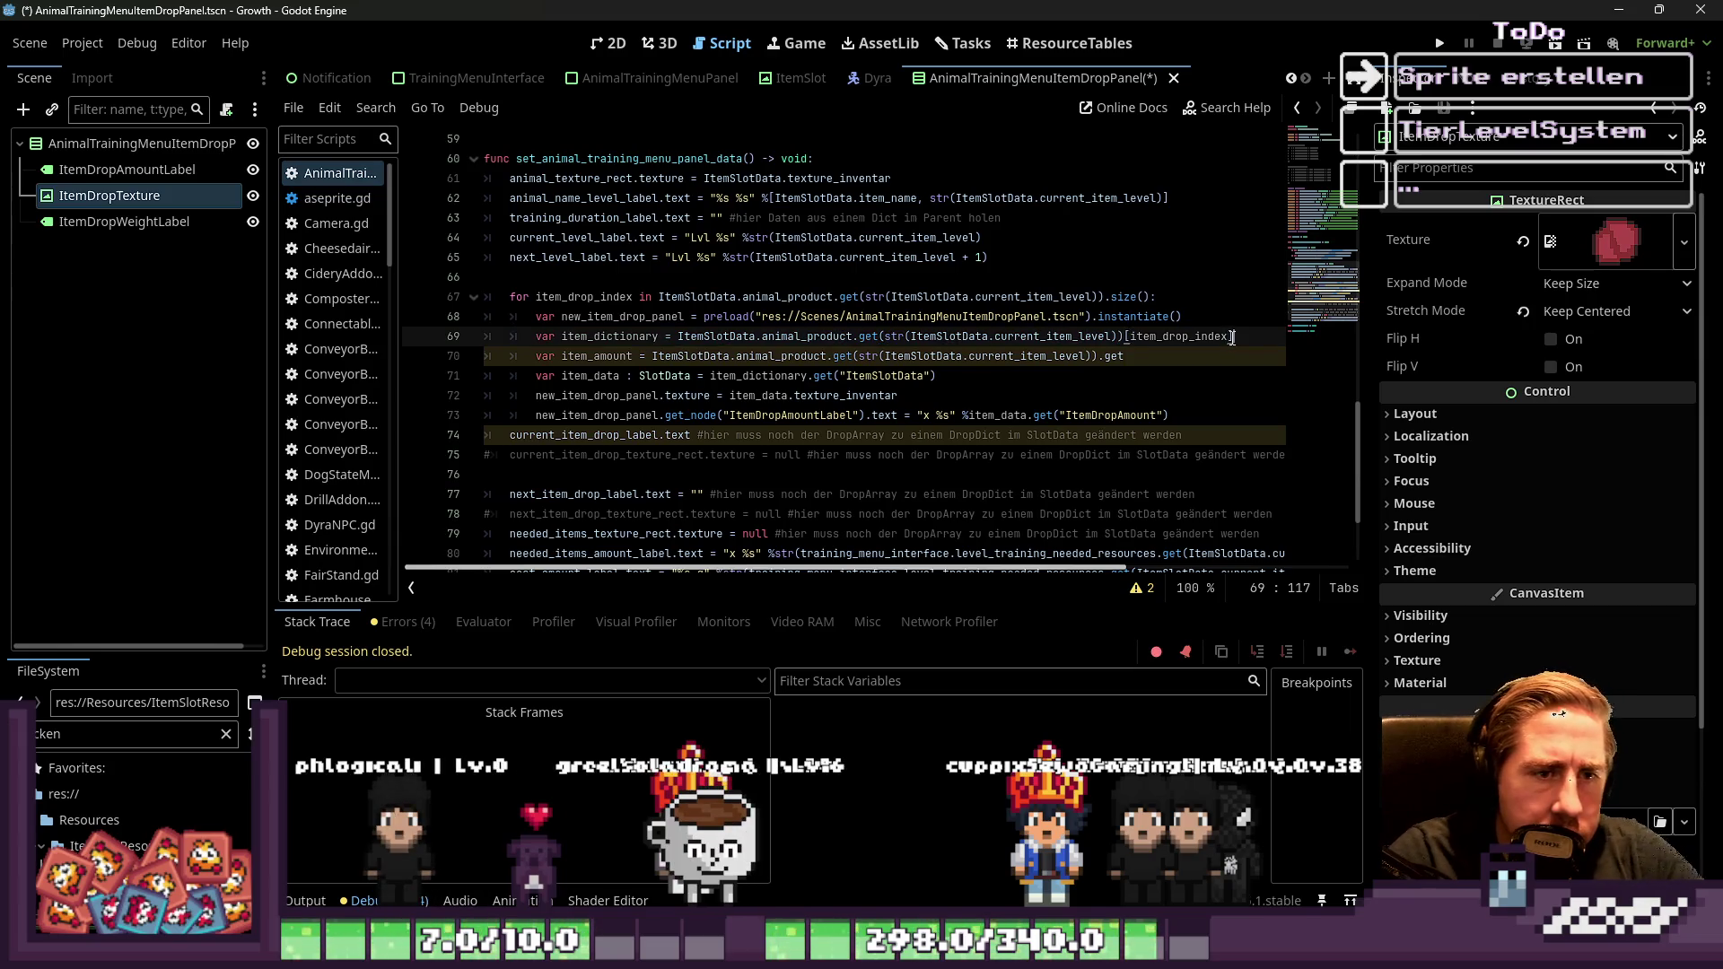
Give item_dictionary the ': Dictionary' type annotation
key("Home")
key("ctrl+Right")
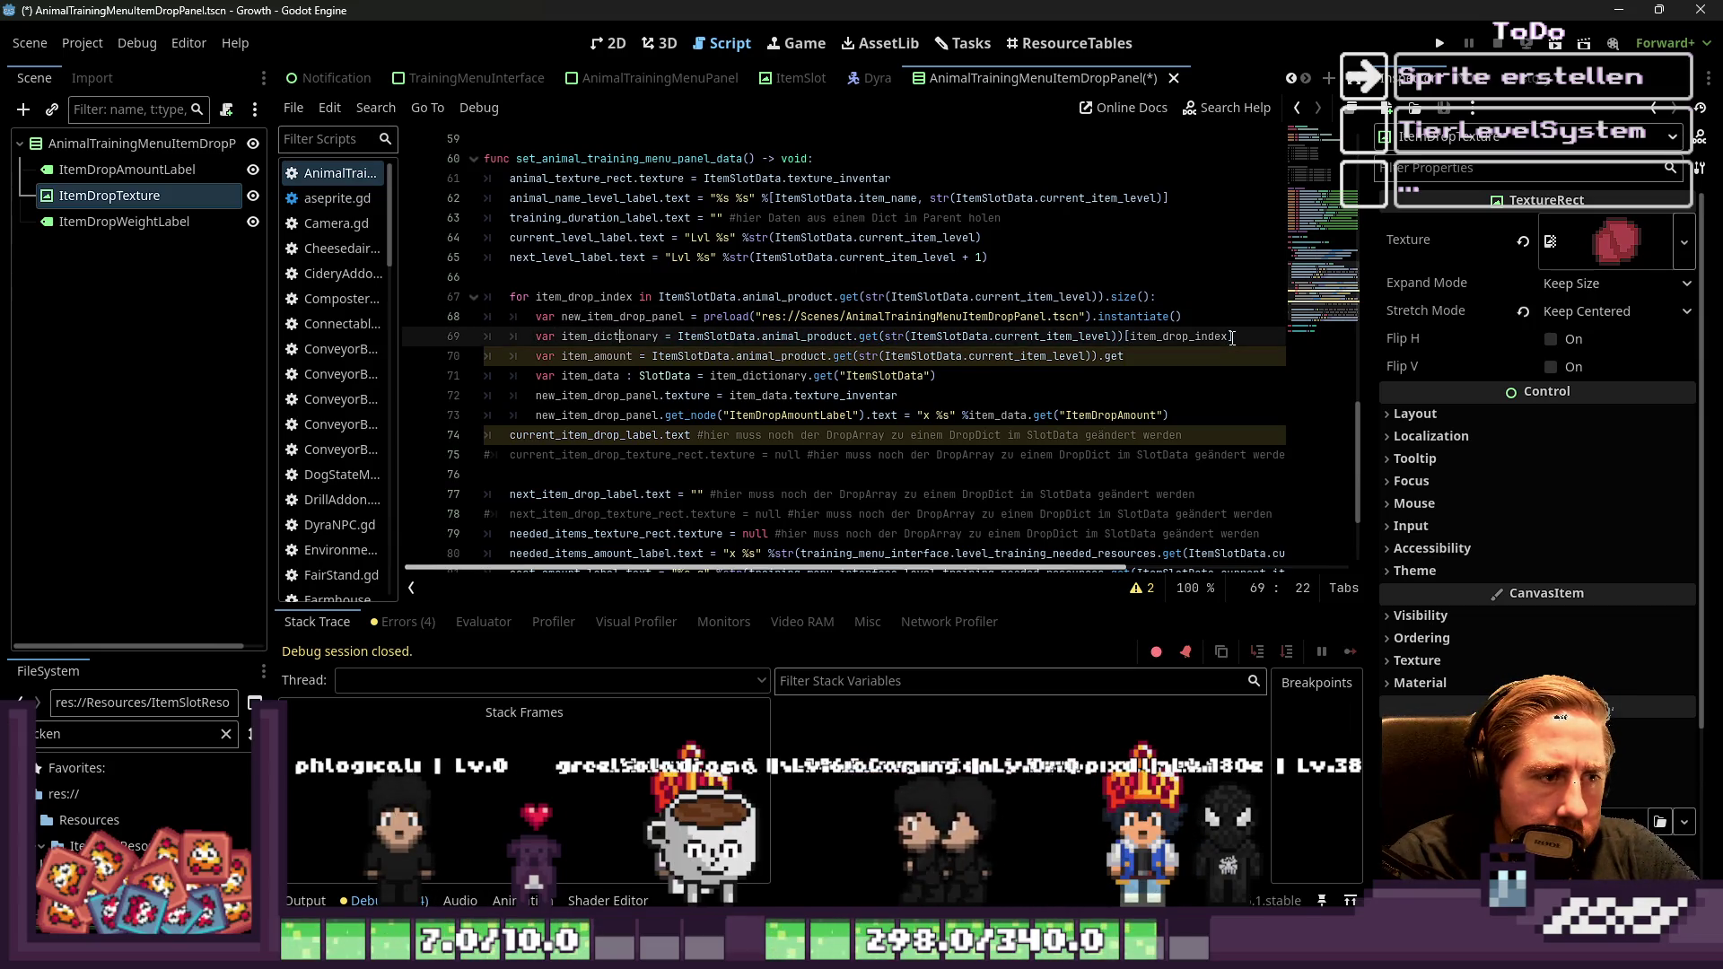
key("Right")
key("Right")
type(": Sictio")
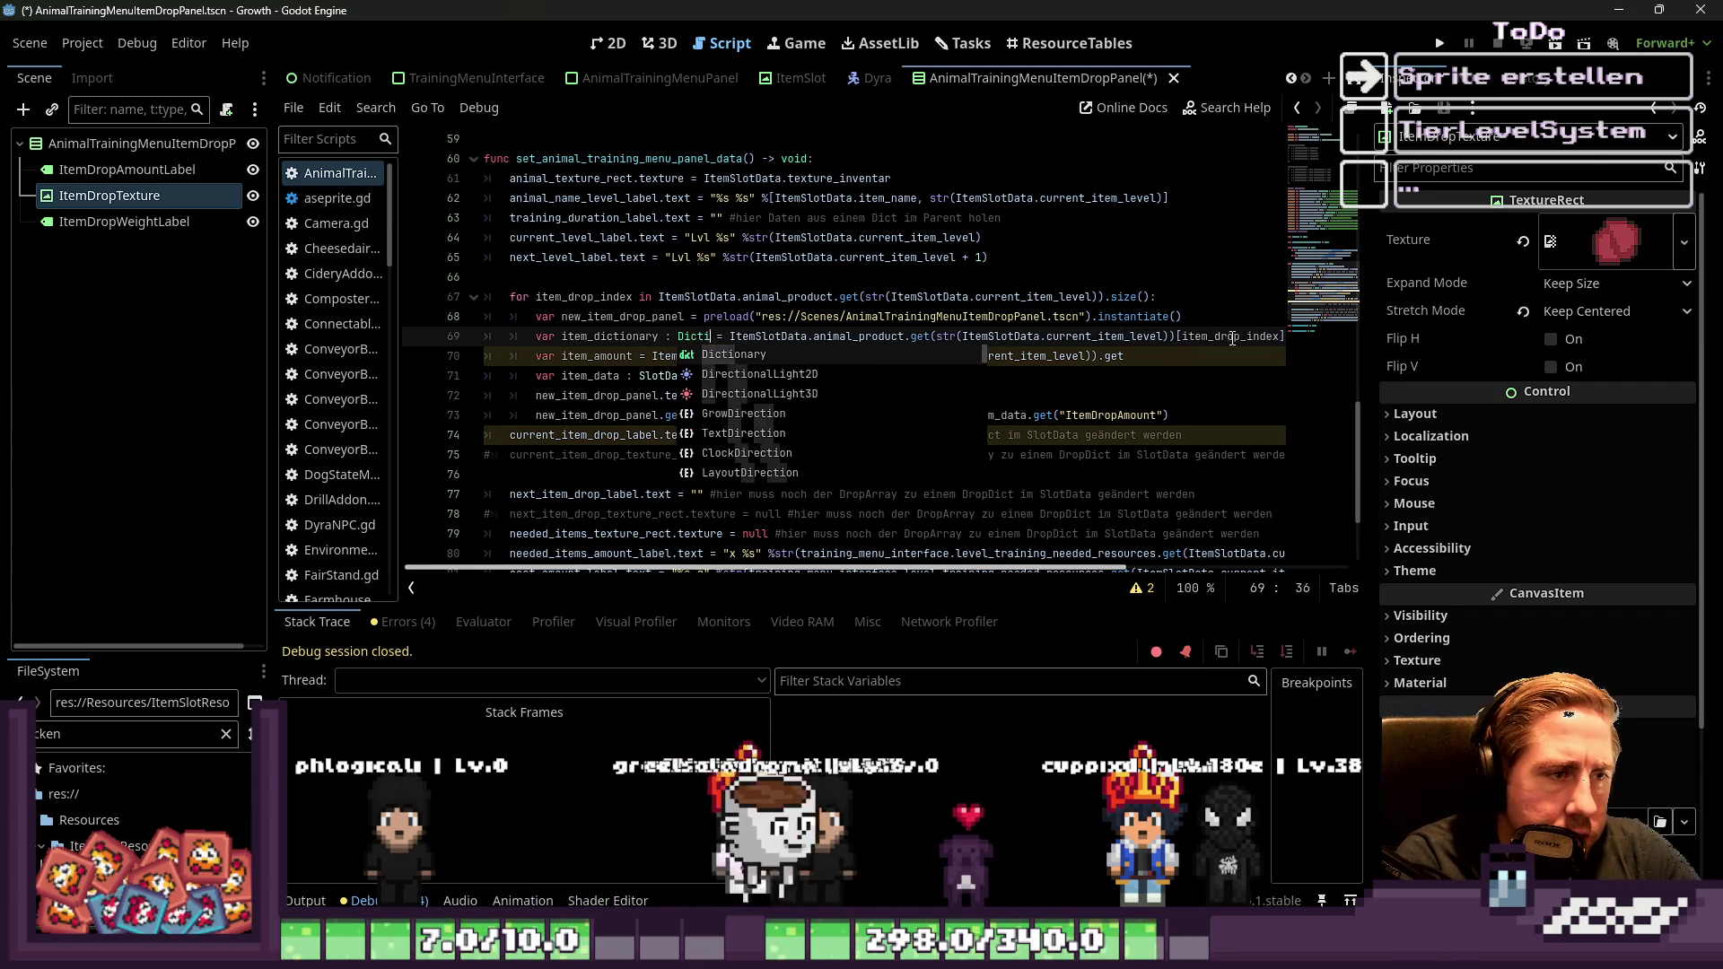
key("Return")
Set item_amount to item_dictionary.get("ItemDropAmount") and start a new line below
key("Down")
key("Home")
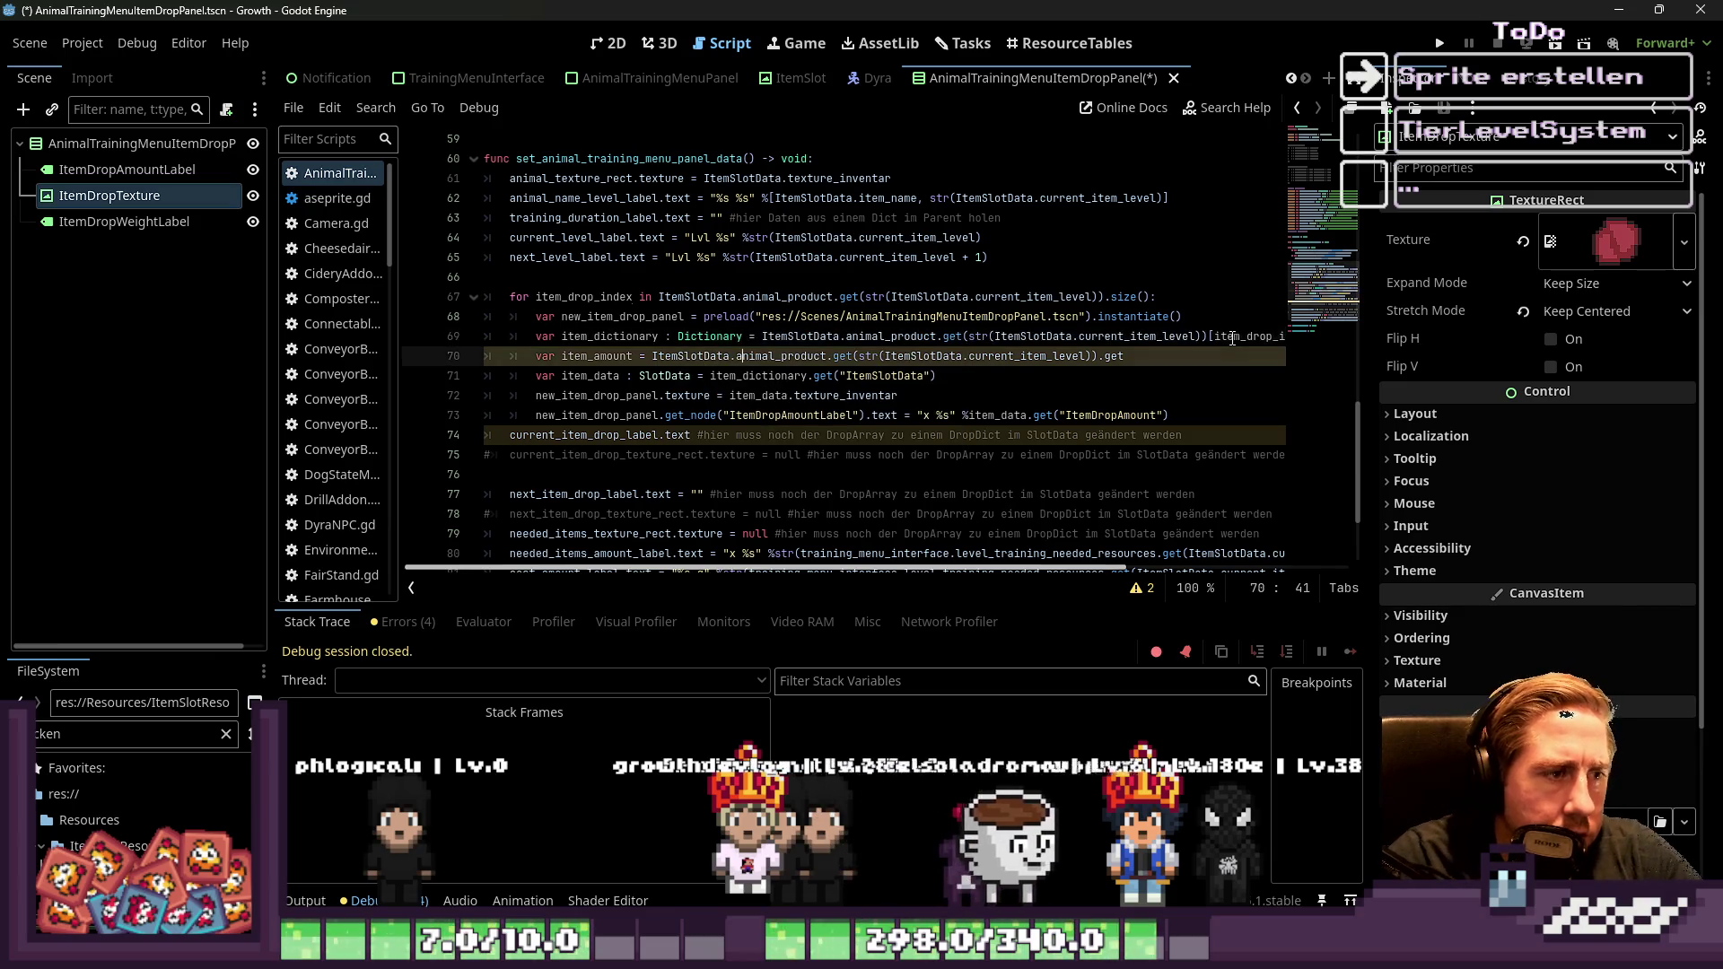
key("ctrl+Right")
key("Right")
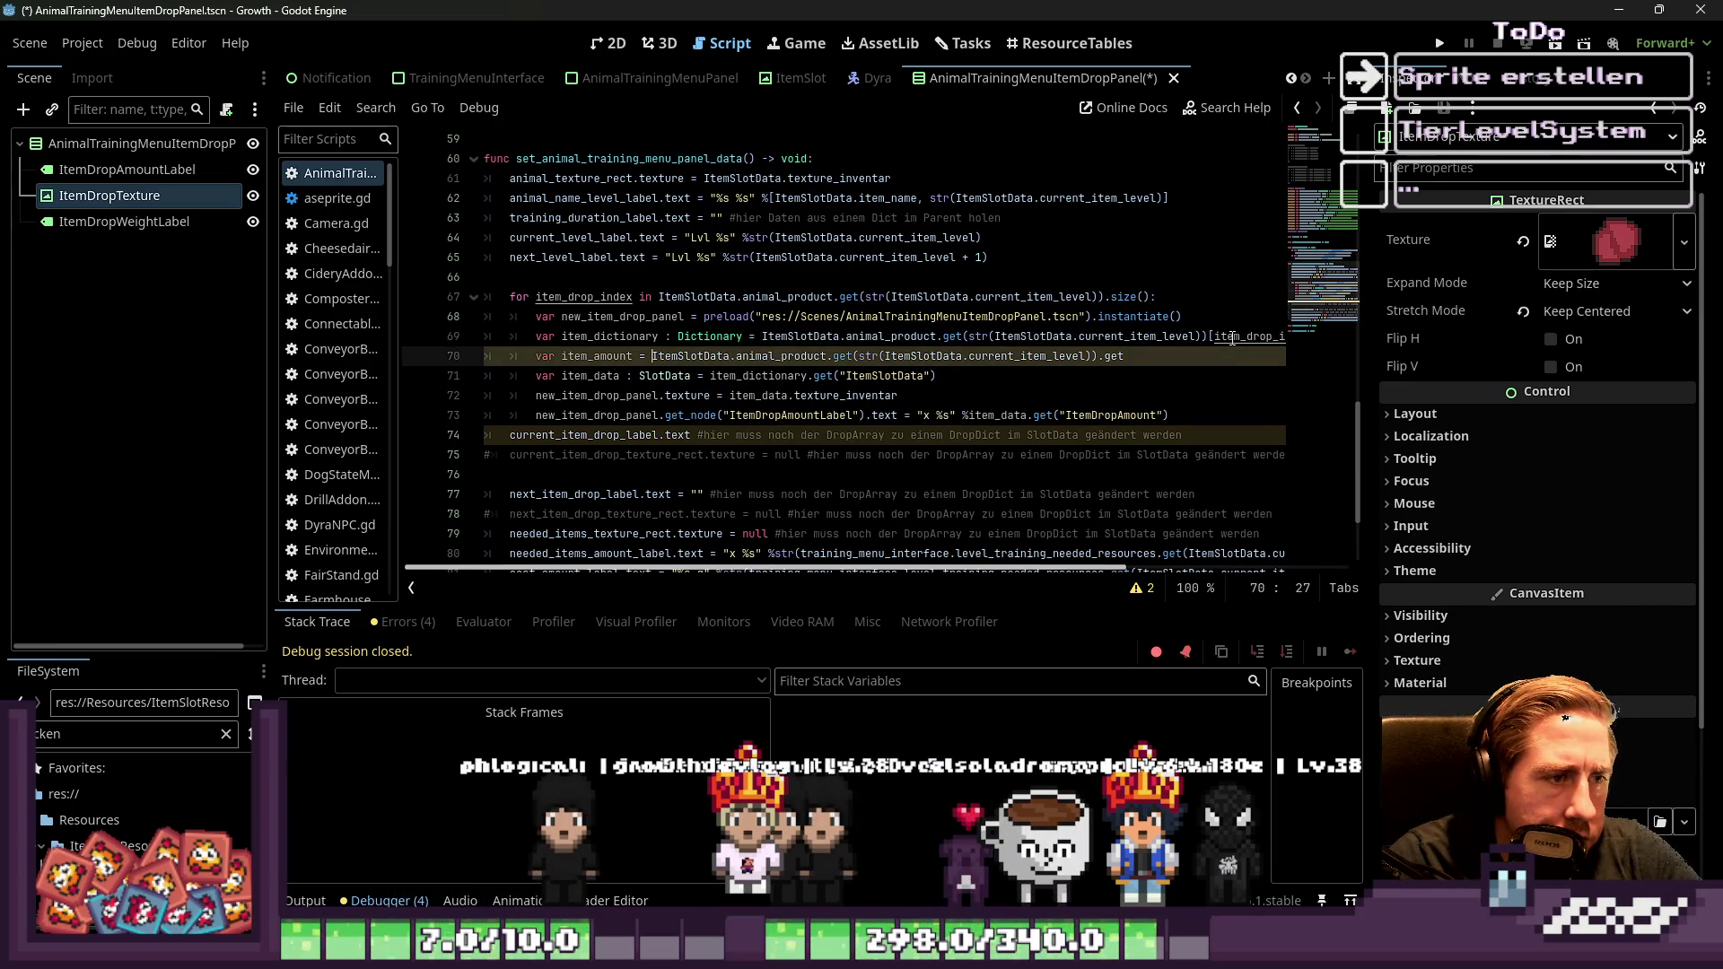
key("Up")
key("ctrl+Right")
key("Down")
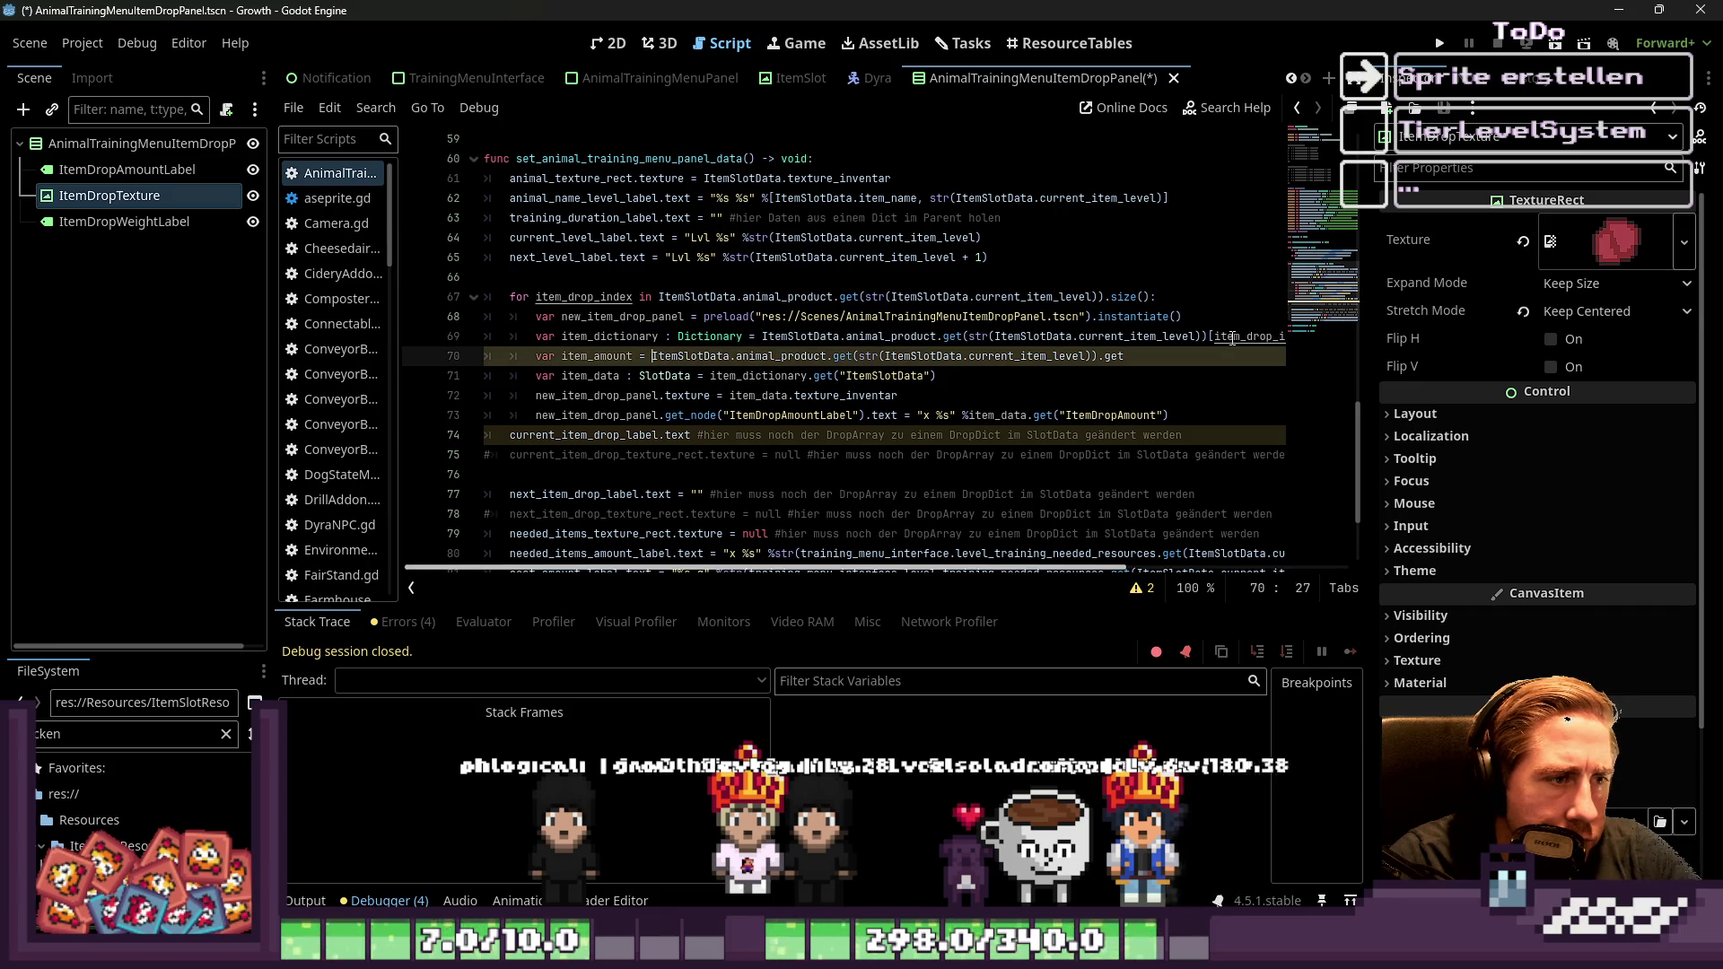
key("ctrl+shift+Right")
key("ctrl+shift+Right")
key("ctrl+shift+Right")
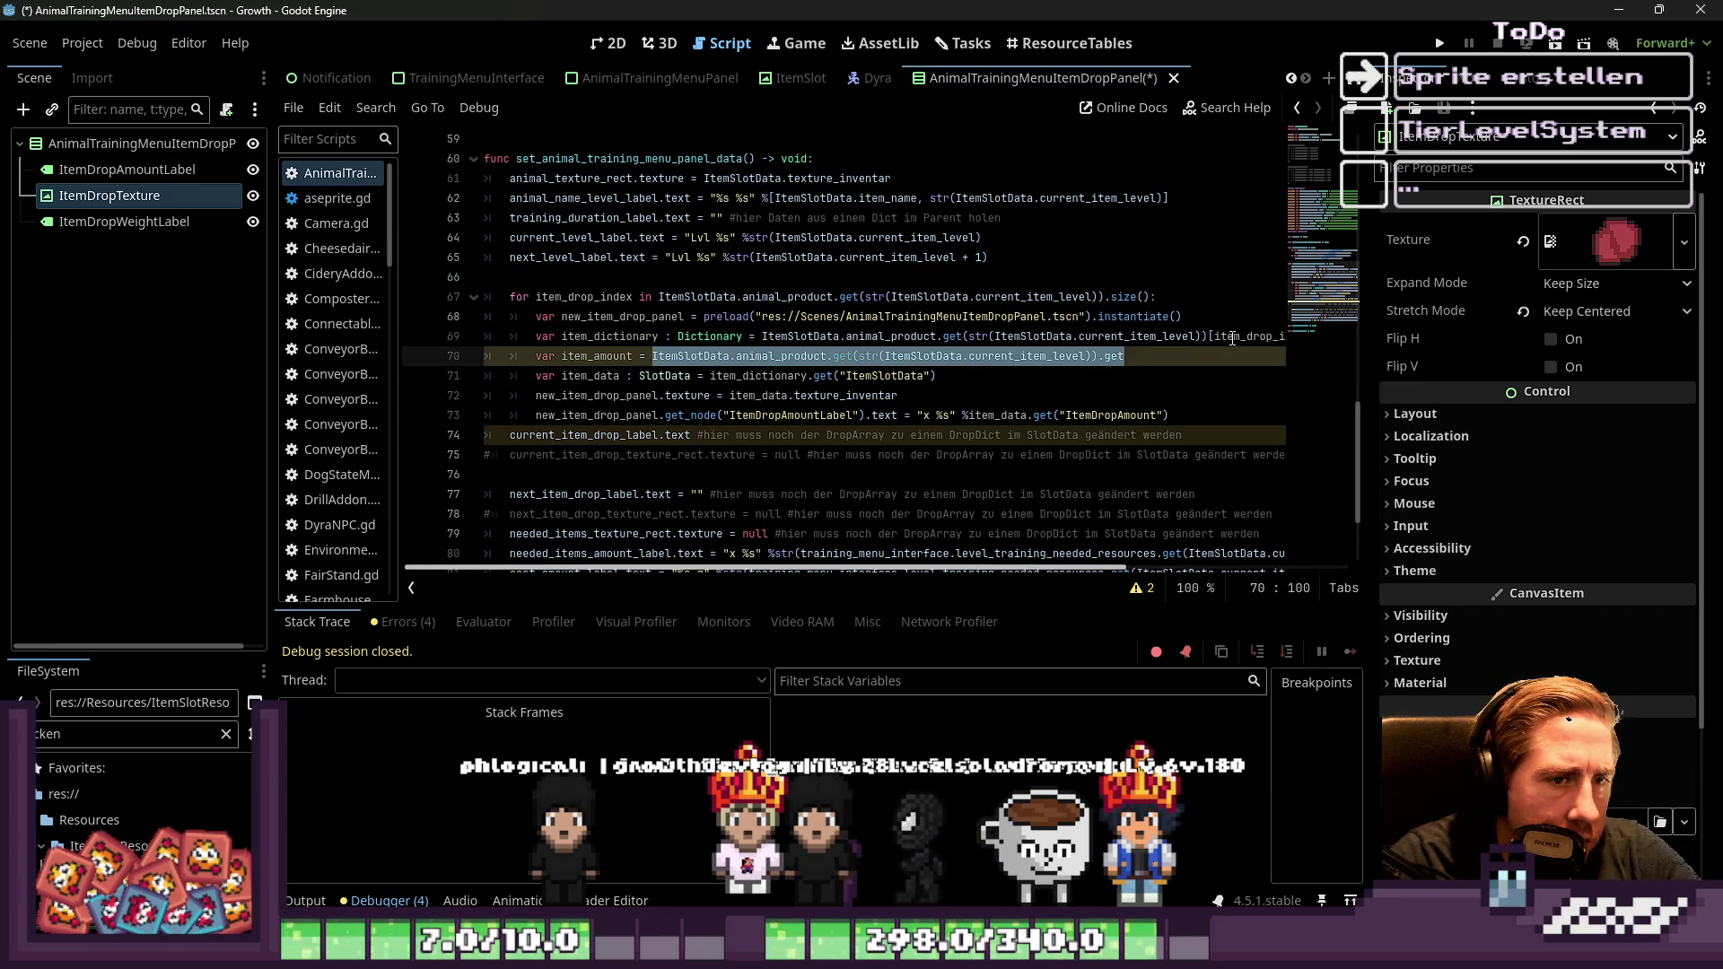
type("item_dictionary.get(\"")
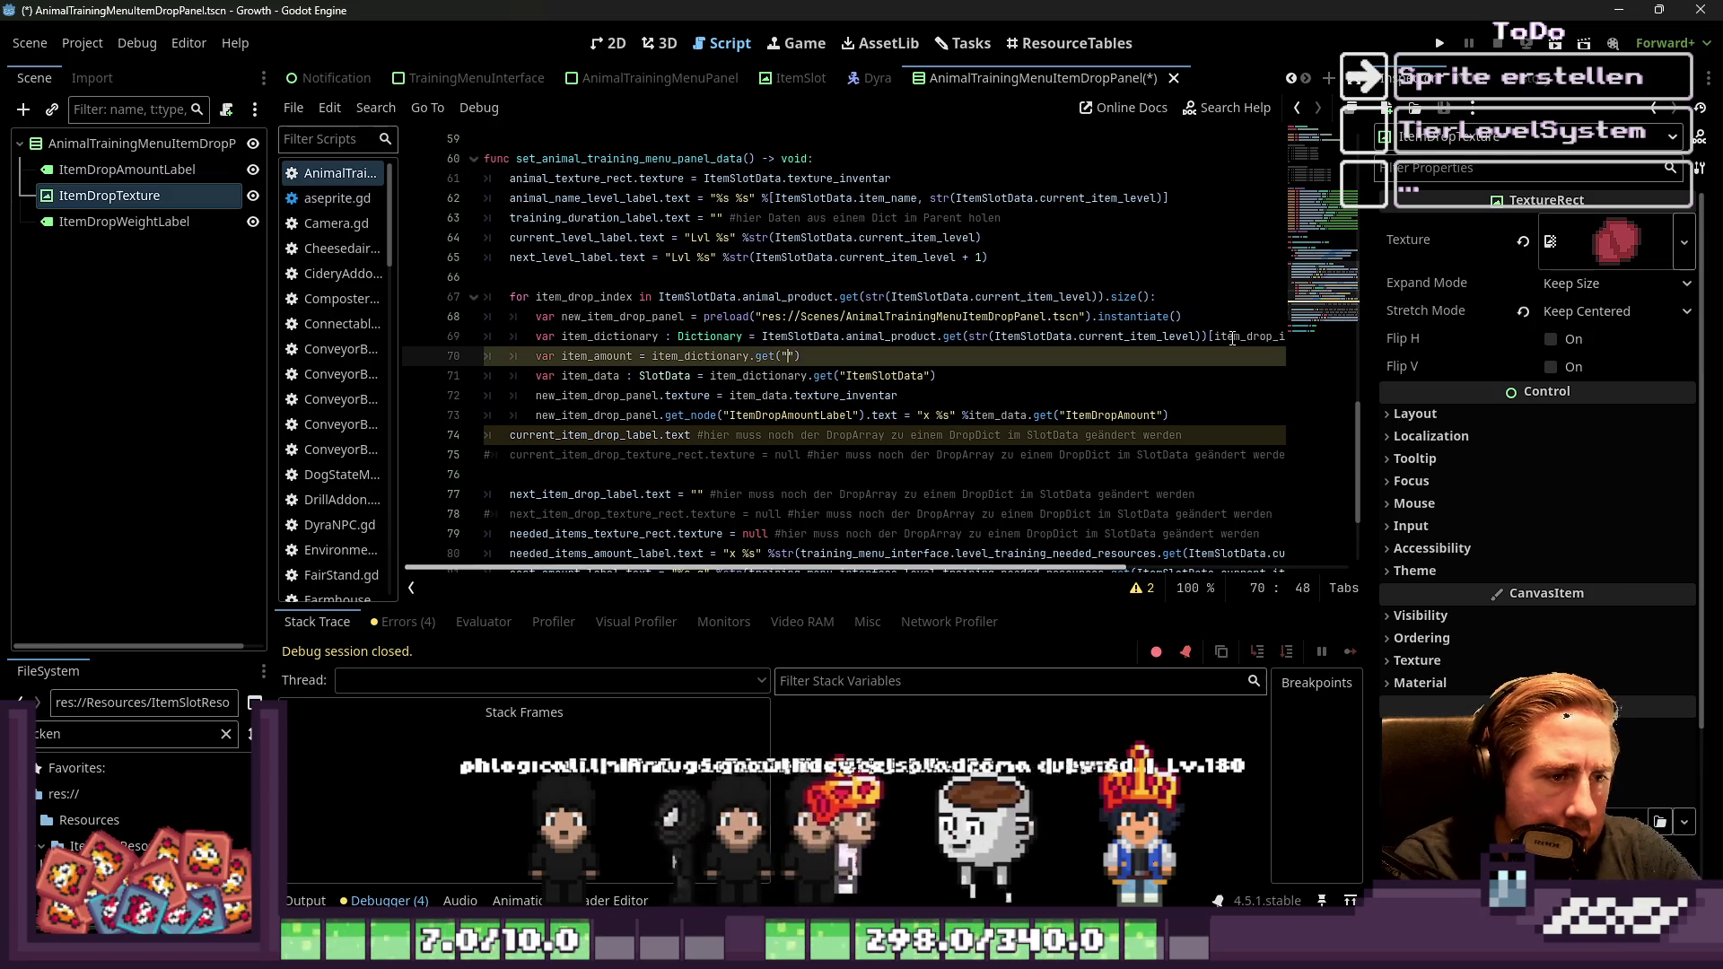
type("ItemDropAm")
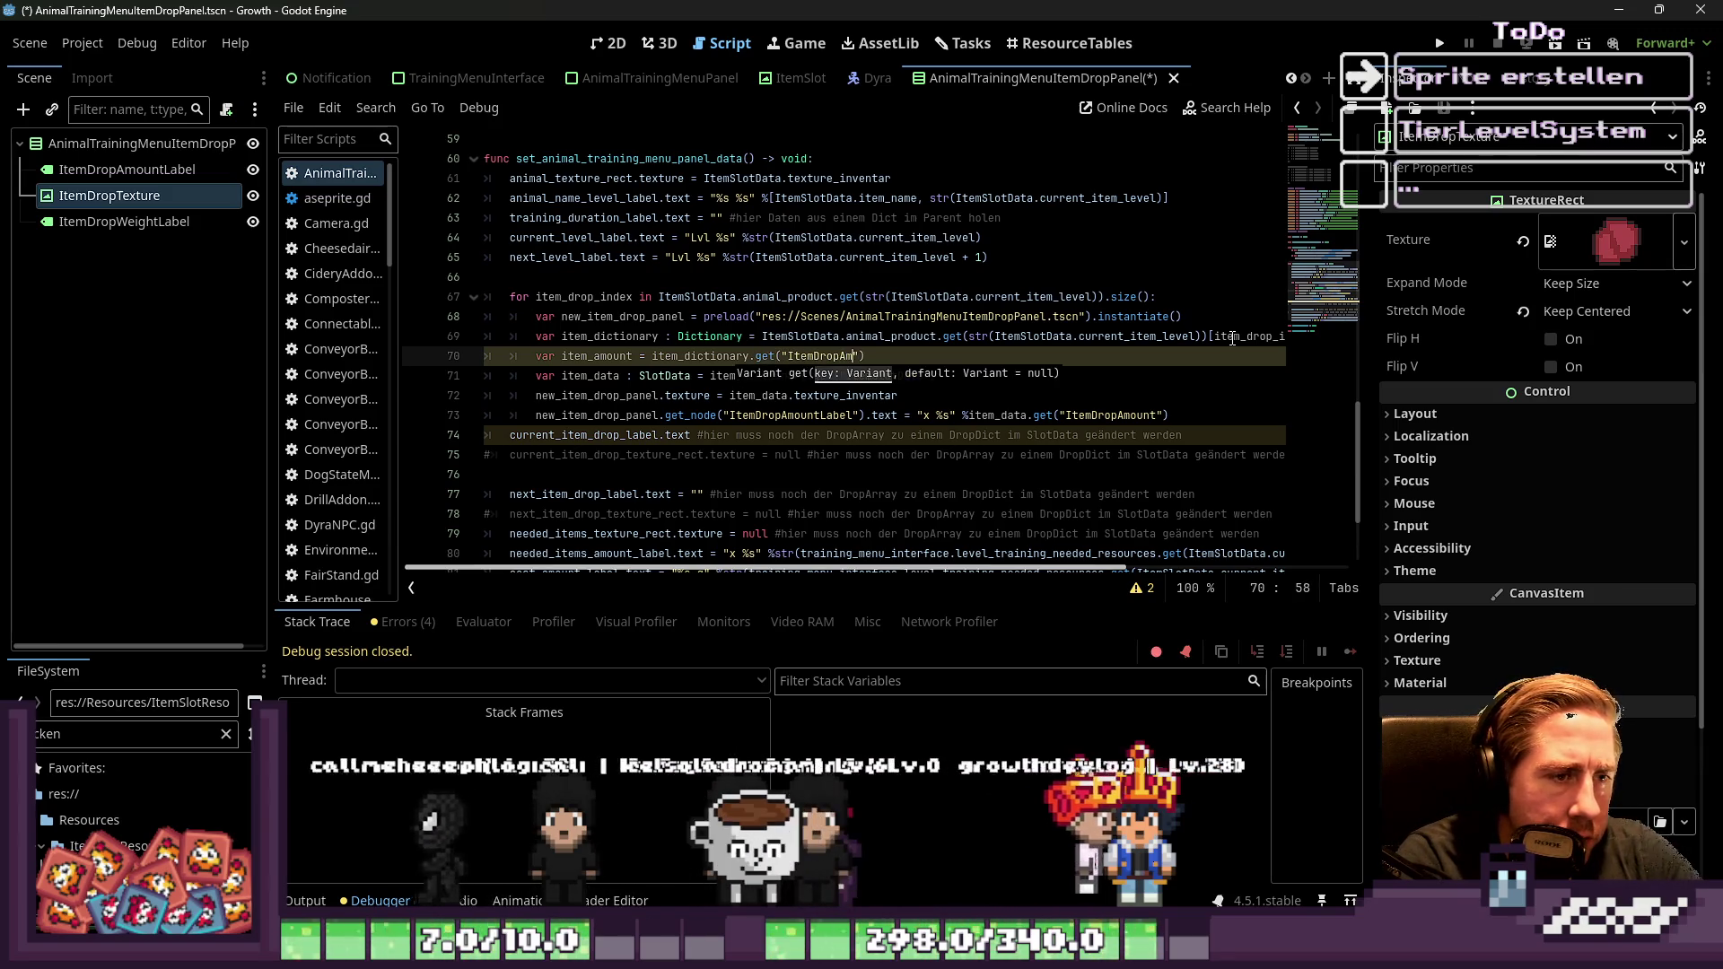
type("ount\")")
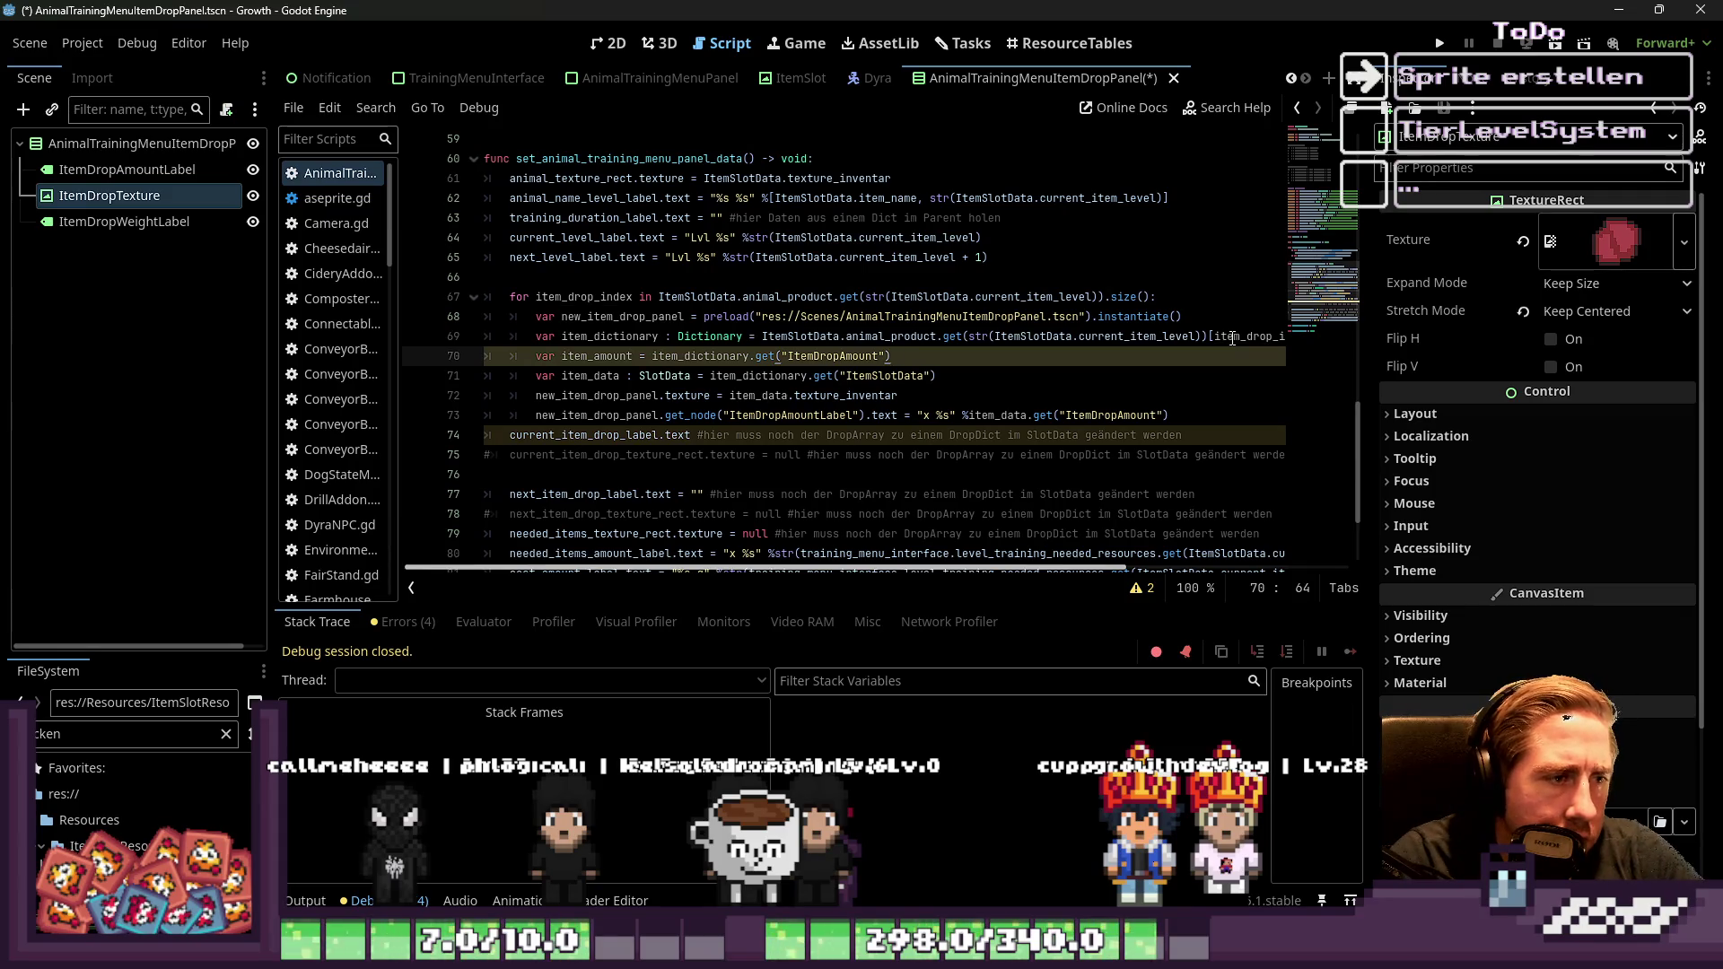
key("Return")
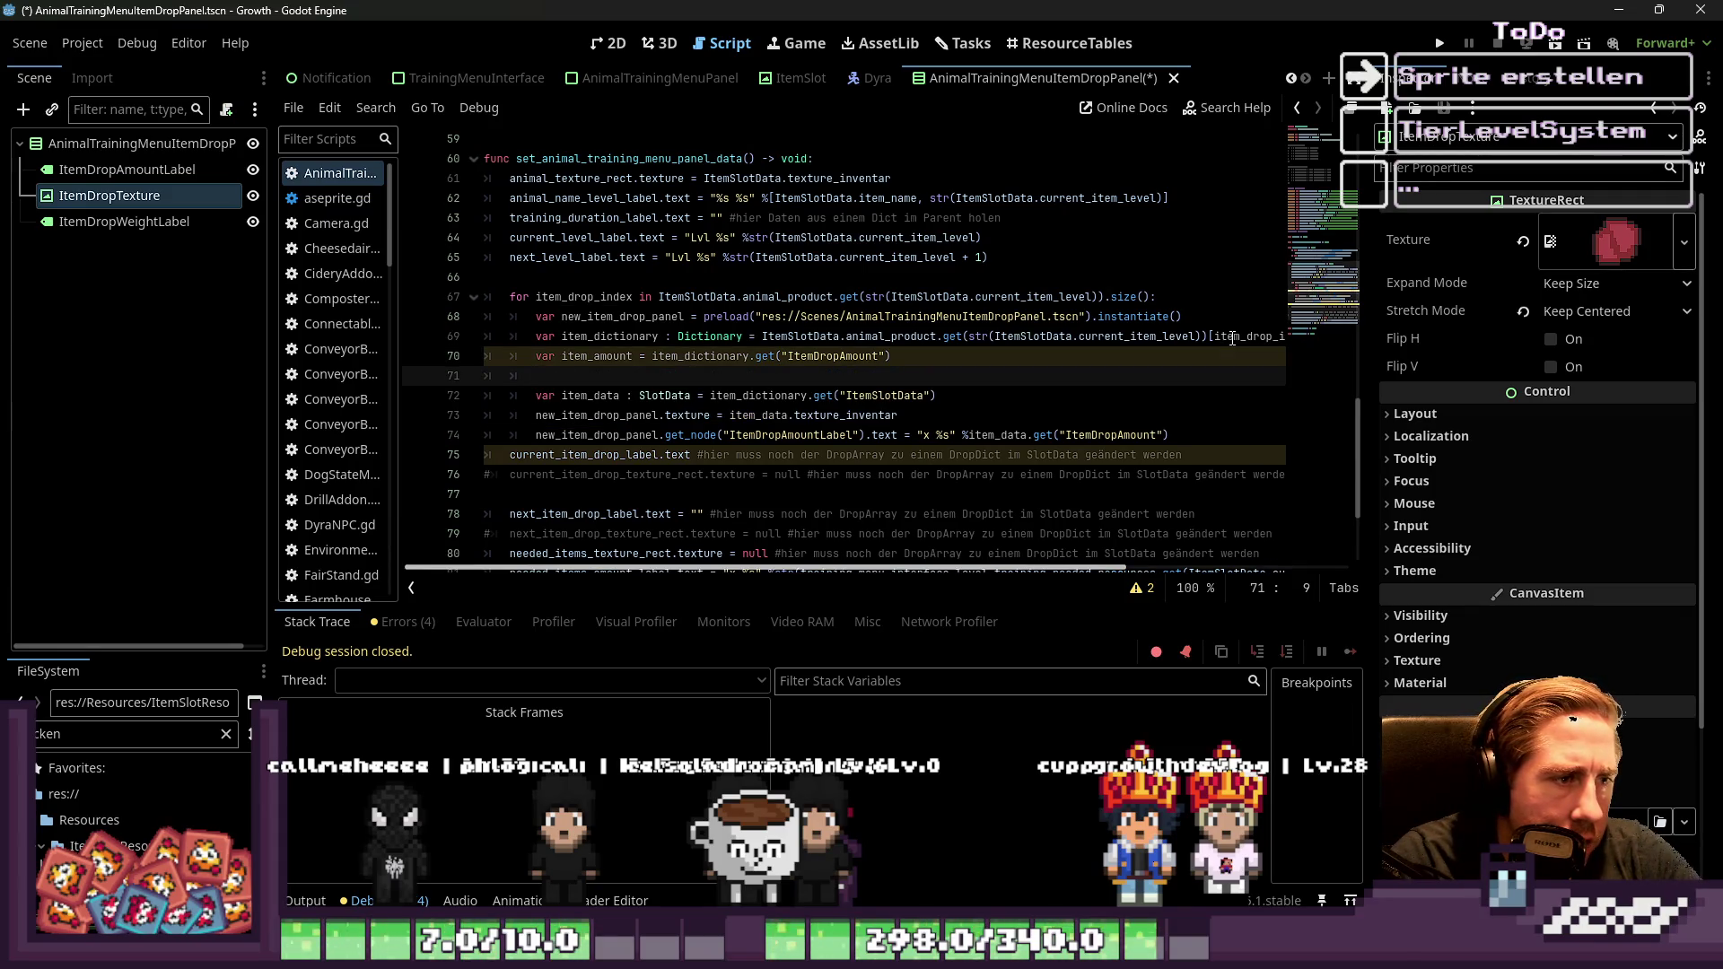
Add the line var item_weight = item_dictionary.get("ItemDropWeight") and open an empty line below the label line
type("var item_weight")
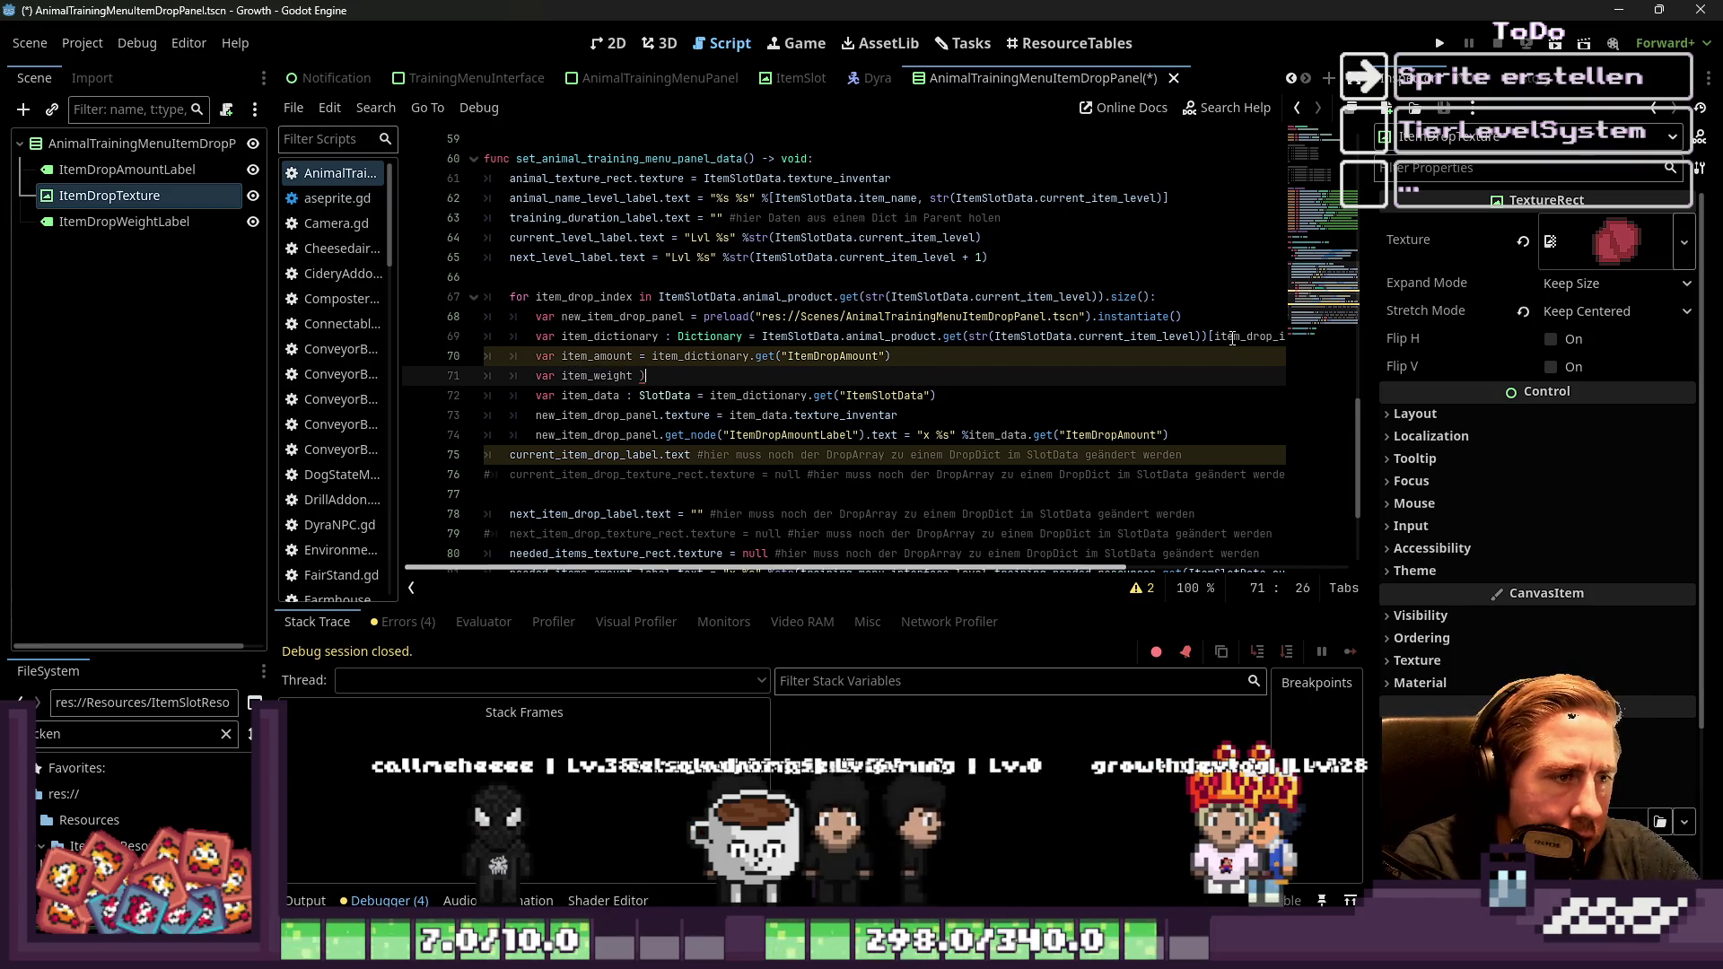
type(" = item")
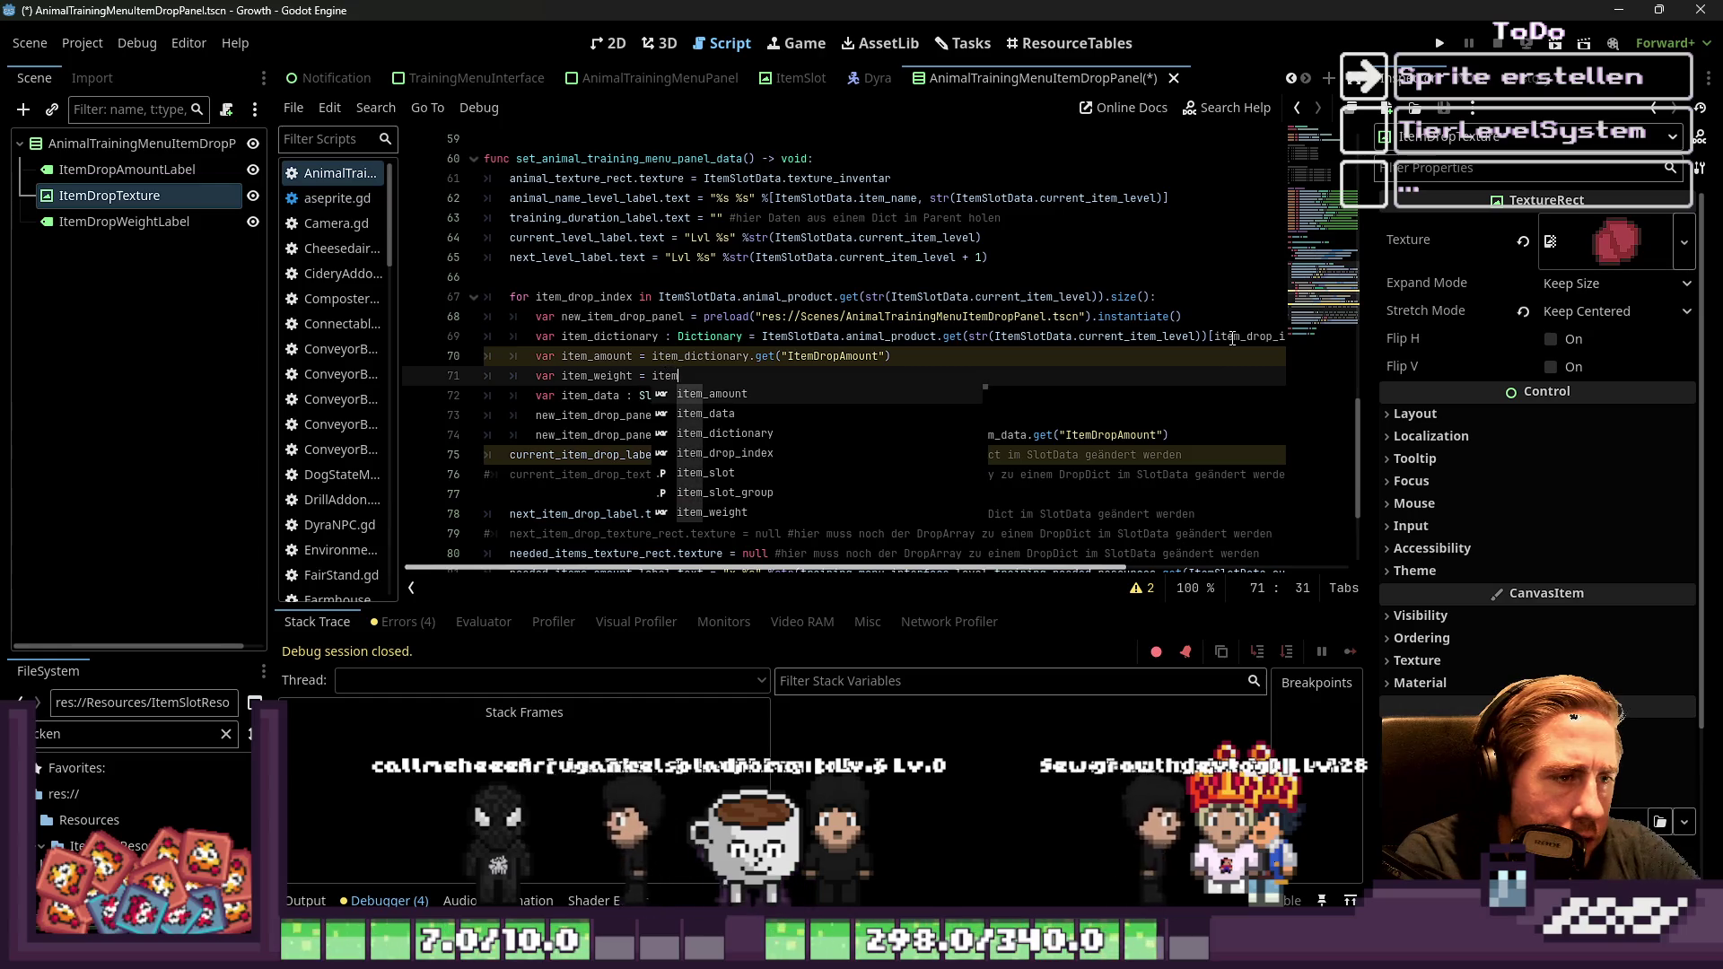
type("_dictionary.get(\"ItemDropWeigh")
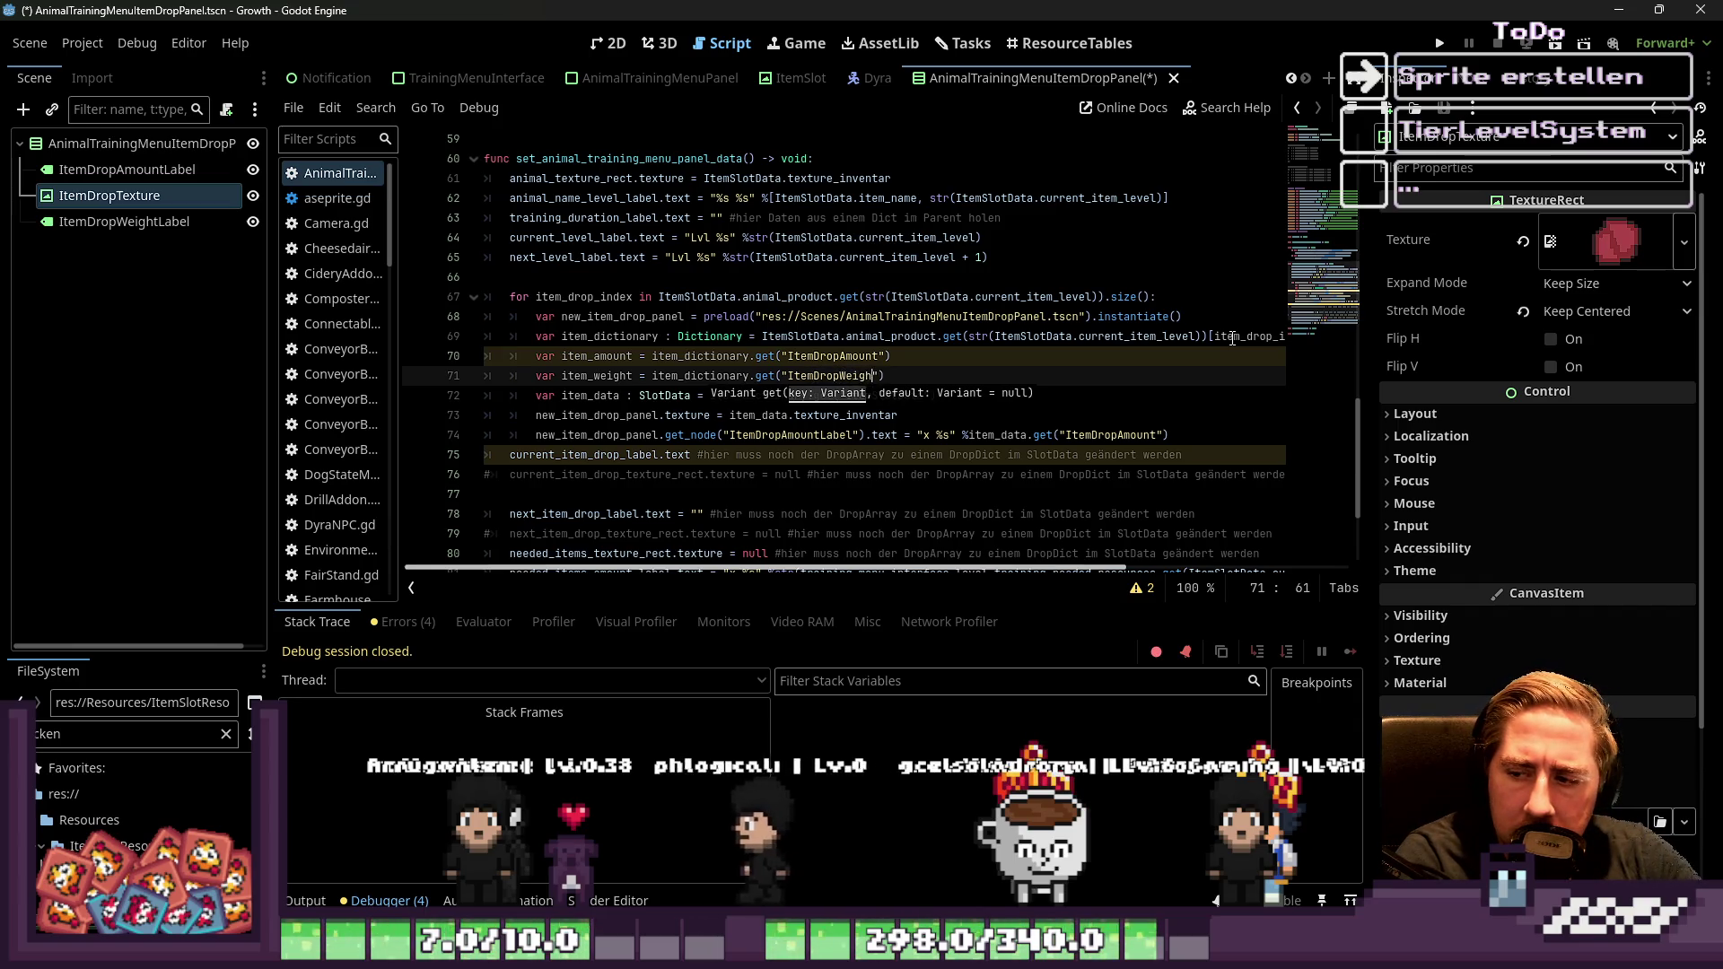
type("t")
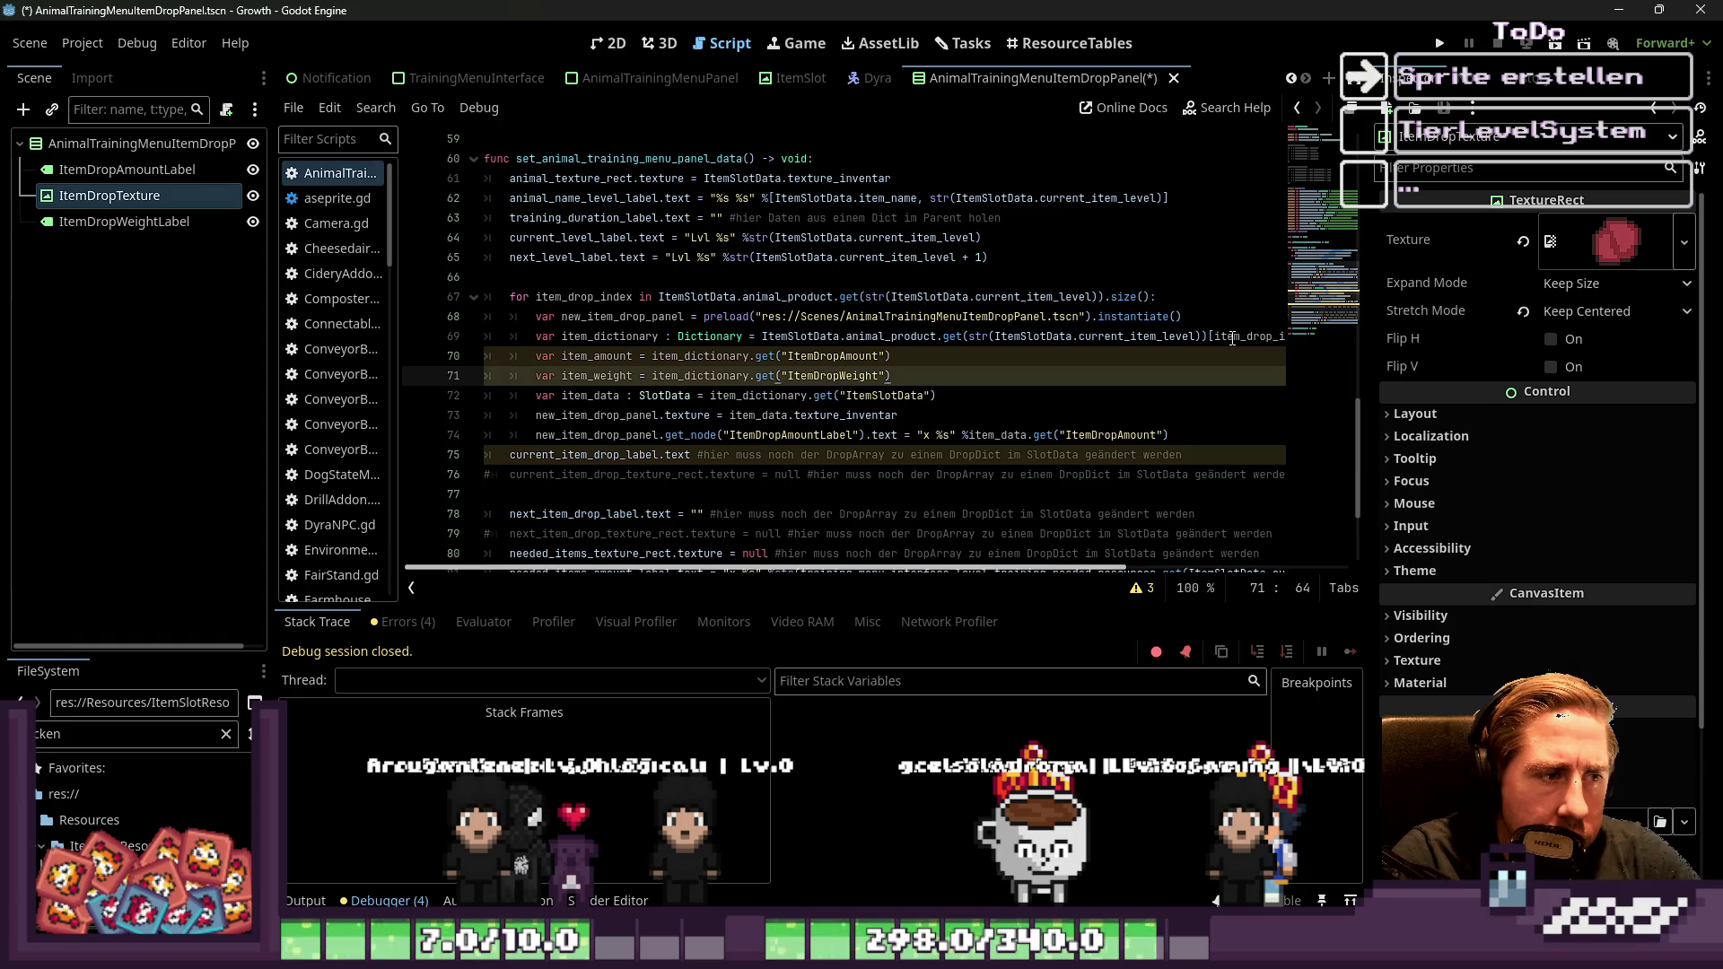
scroll(988, 329, "down", 2)
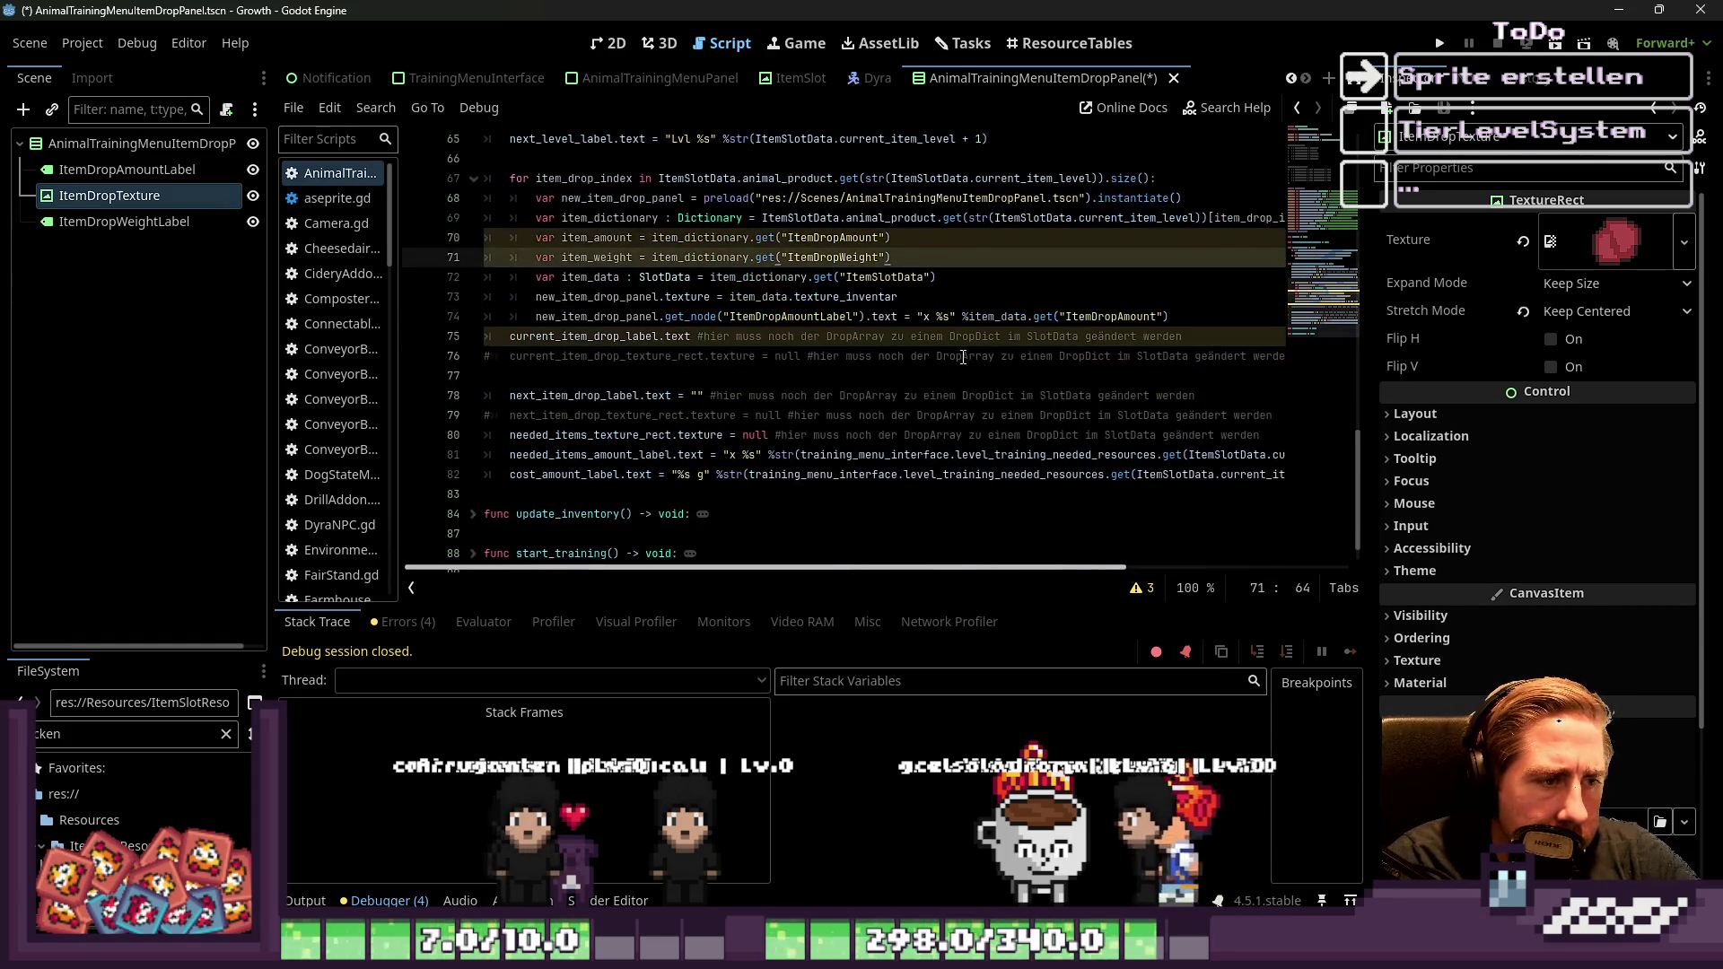
left_click(1102, 318)
key("Return")
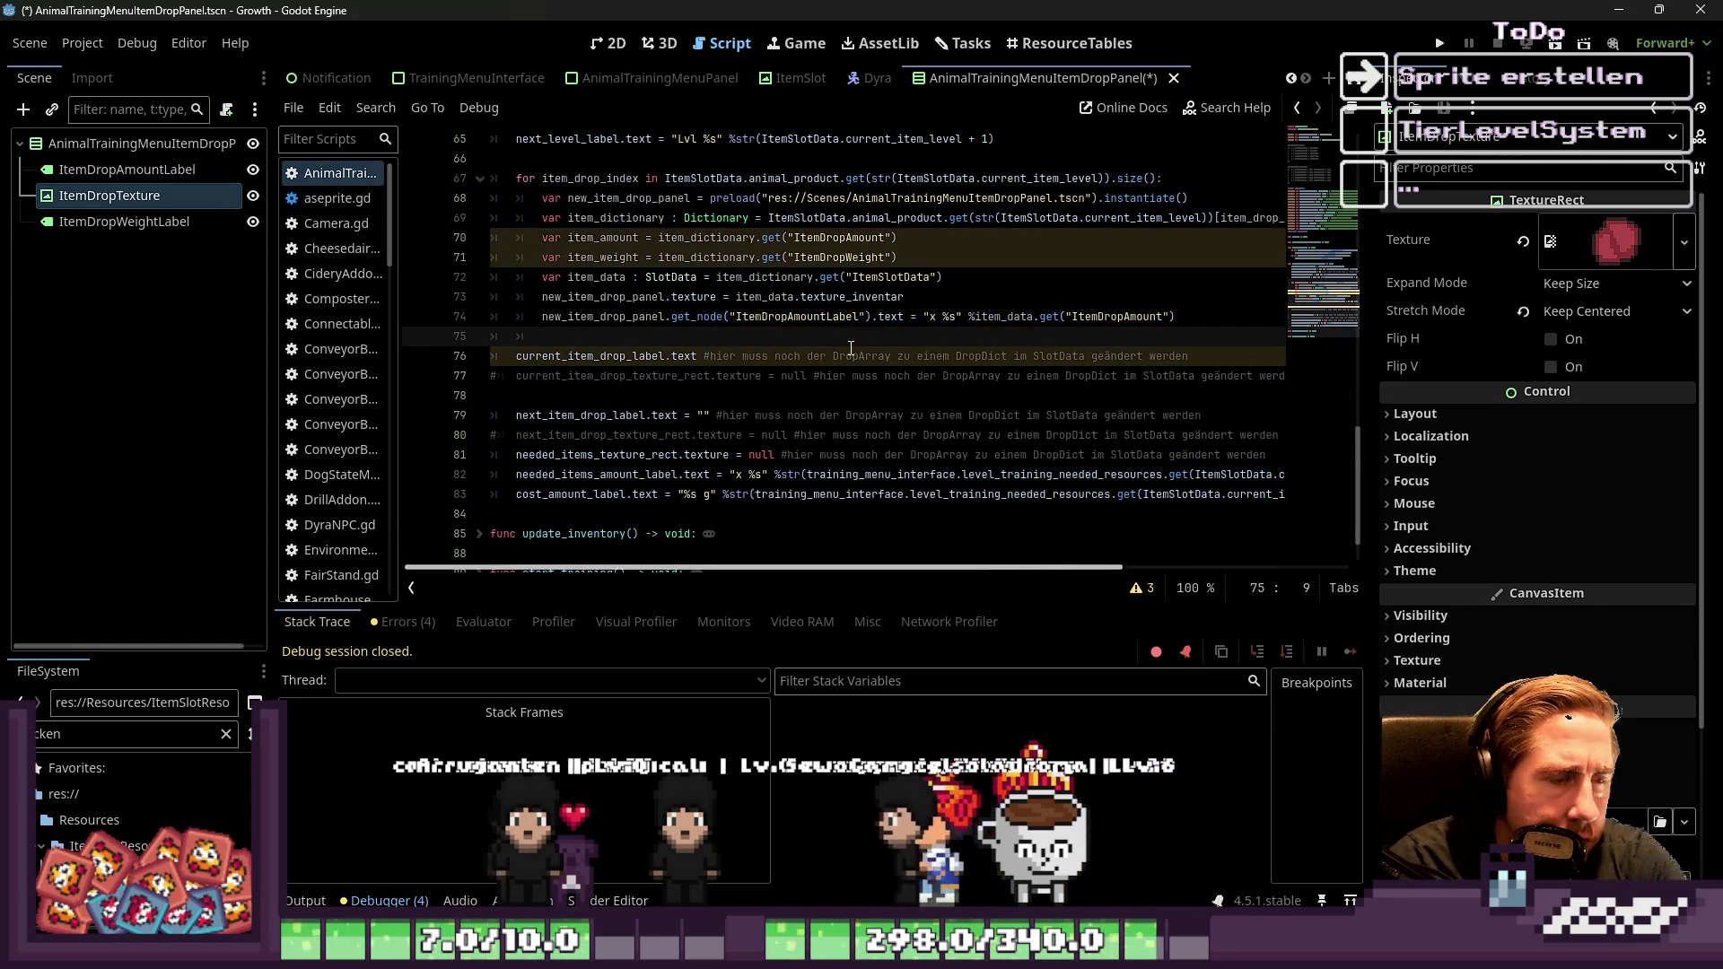
Delete the old get_node ItemDropAmountLabel statement, leaving line 74 empty
left_click(777, 316)
scroll(775, 334, "up", 1)
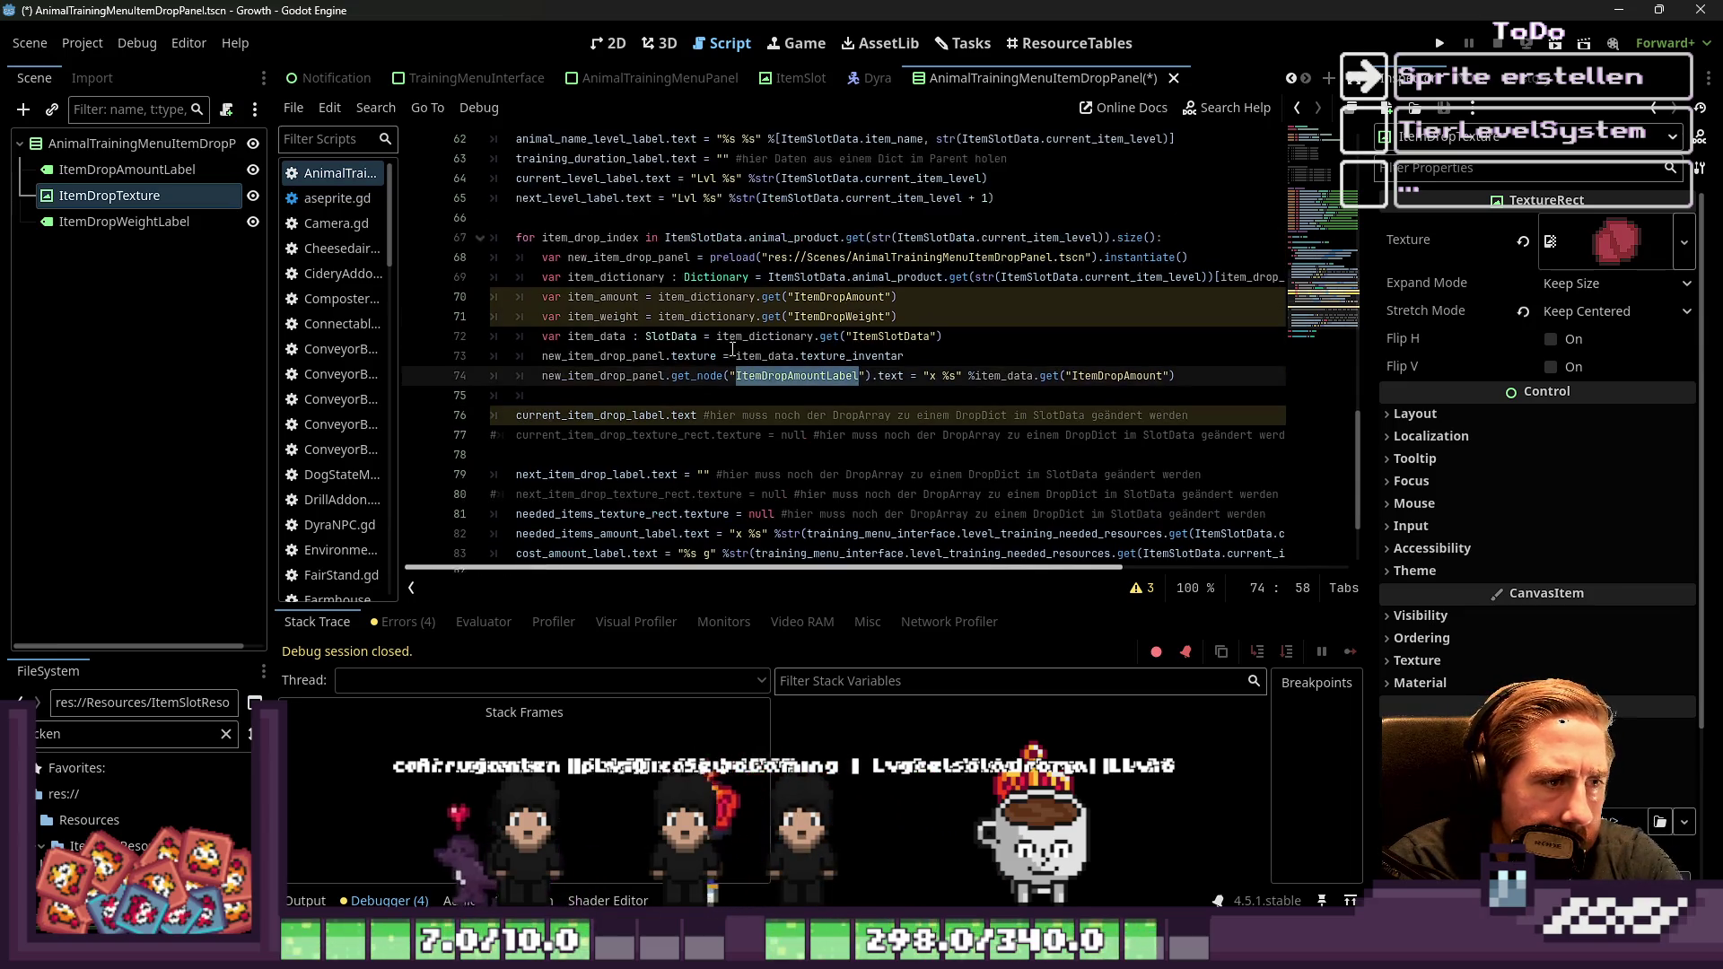
triple_click(809, 383)
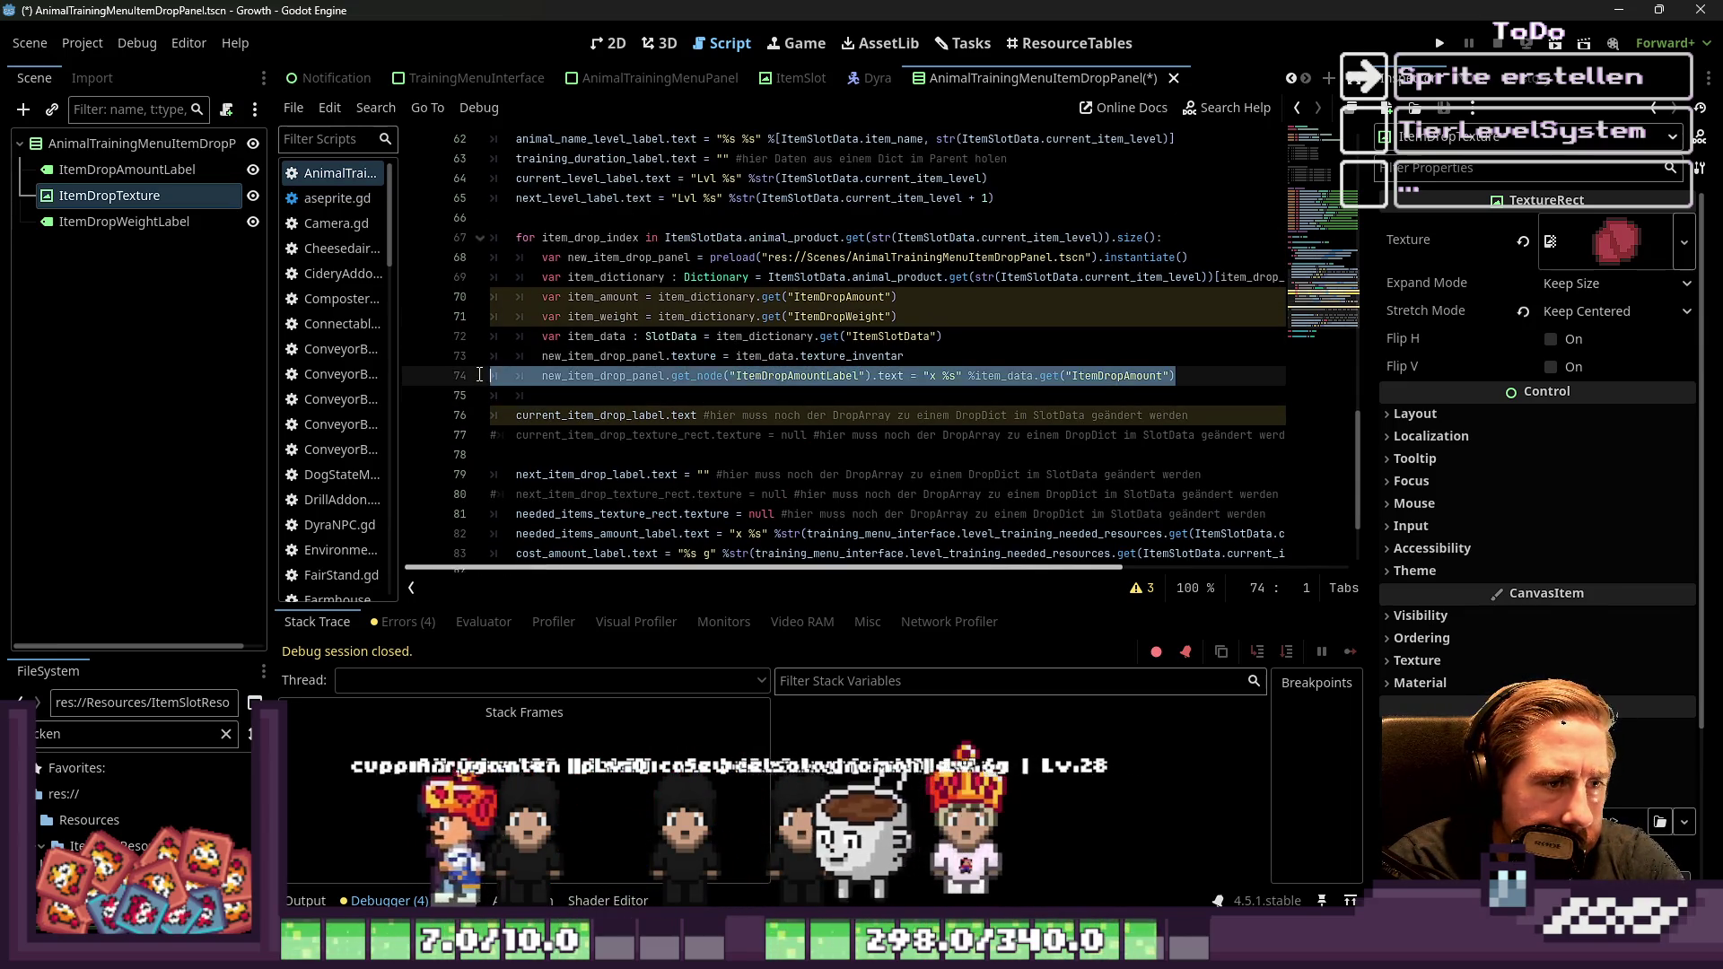
key("BackSpace")
left_click(583, 403)
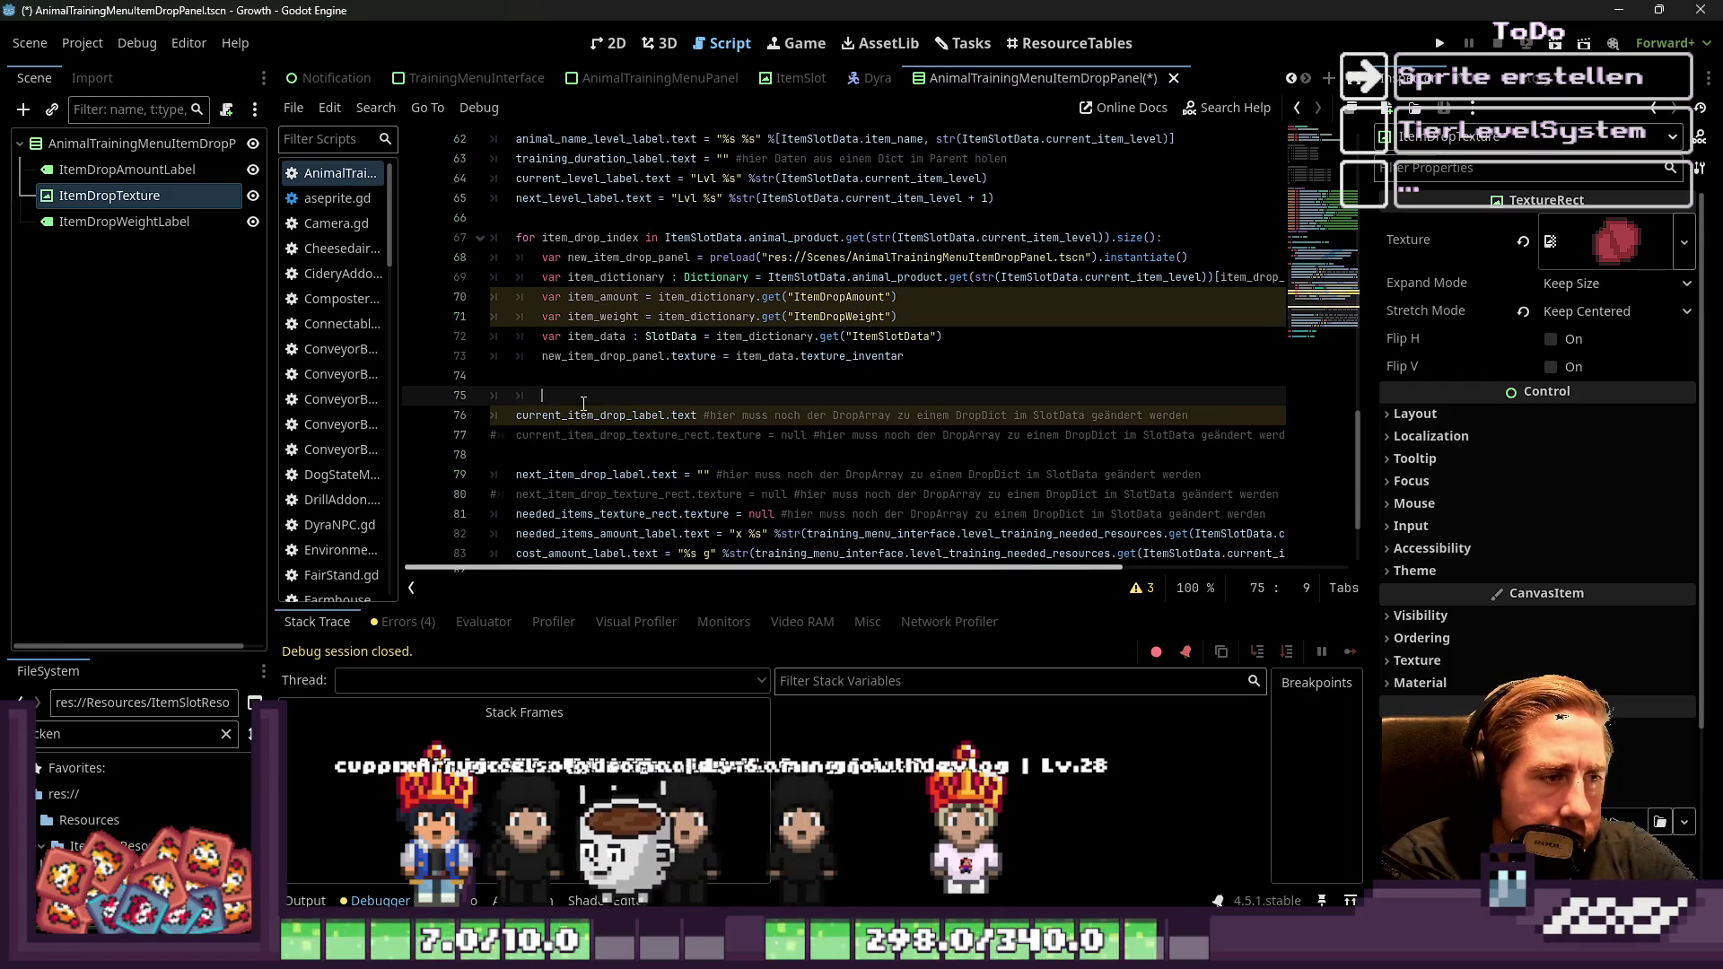
left_click(599, 370)
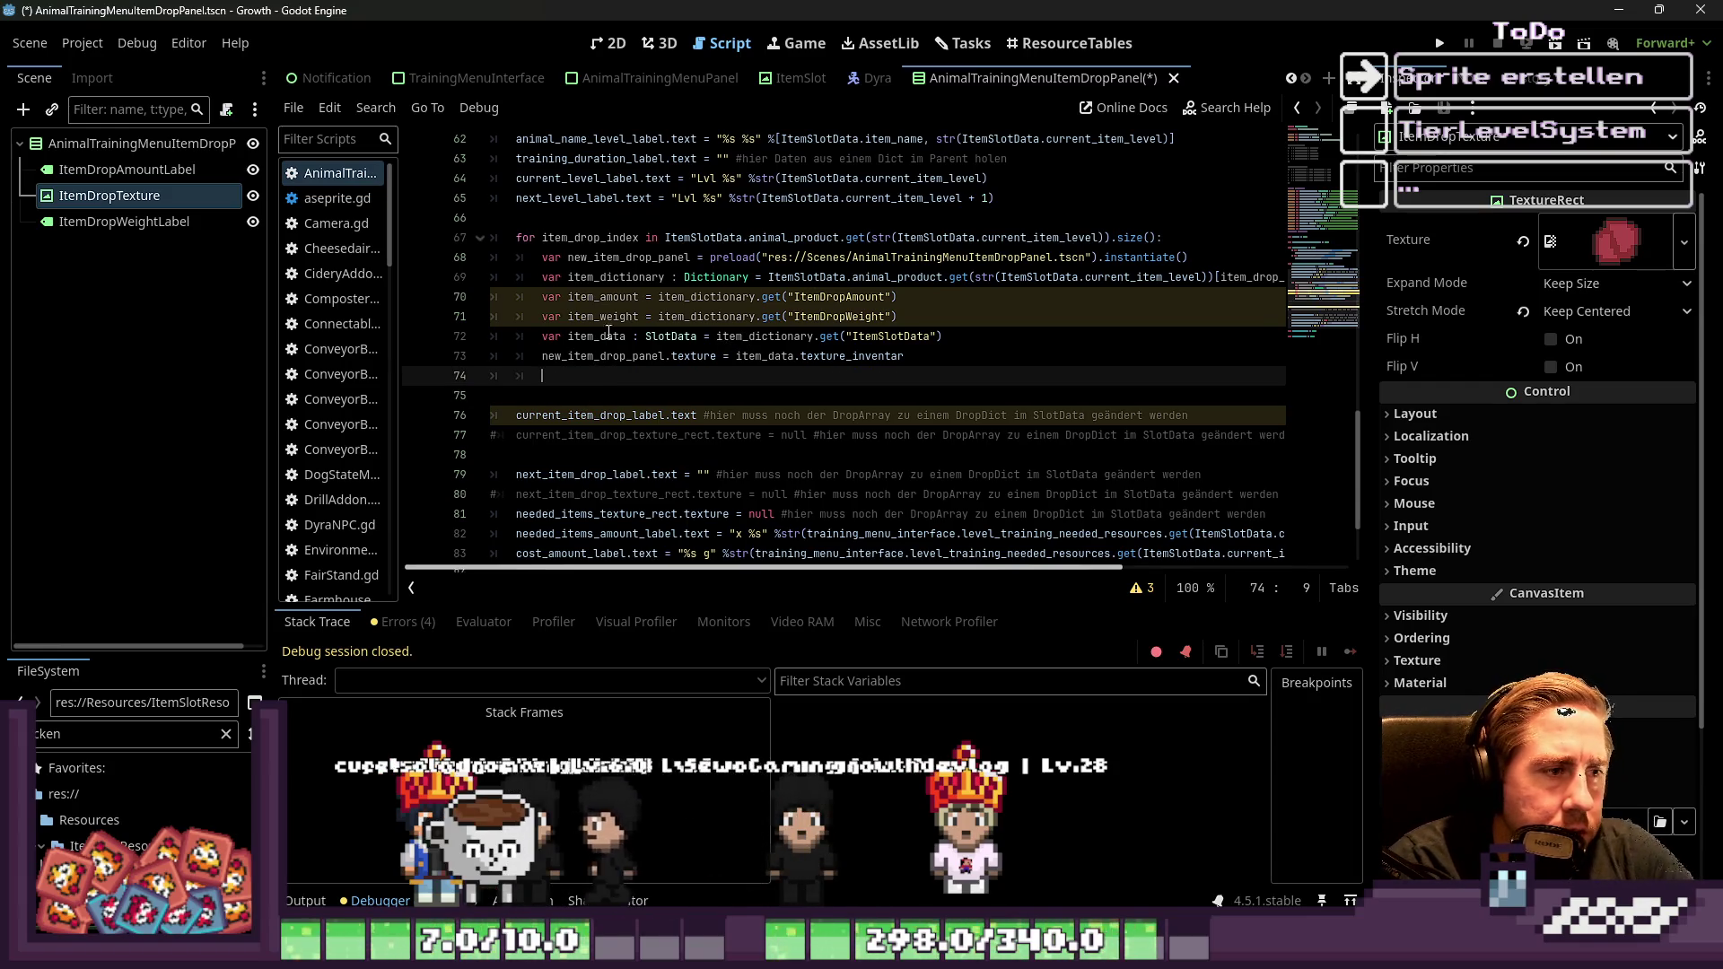
Strip new_item_drop_panel from the start of the texture line, leaving .texture = item_data.texture_inventar
left_click(646, 355)
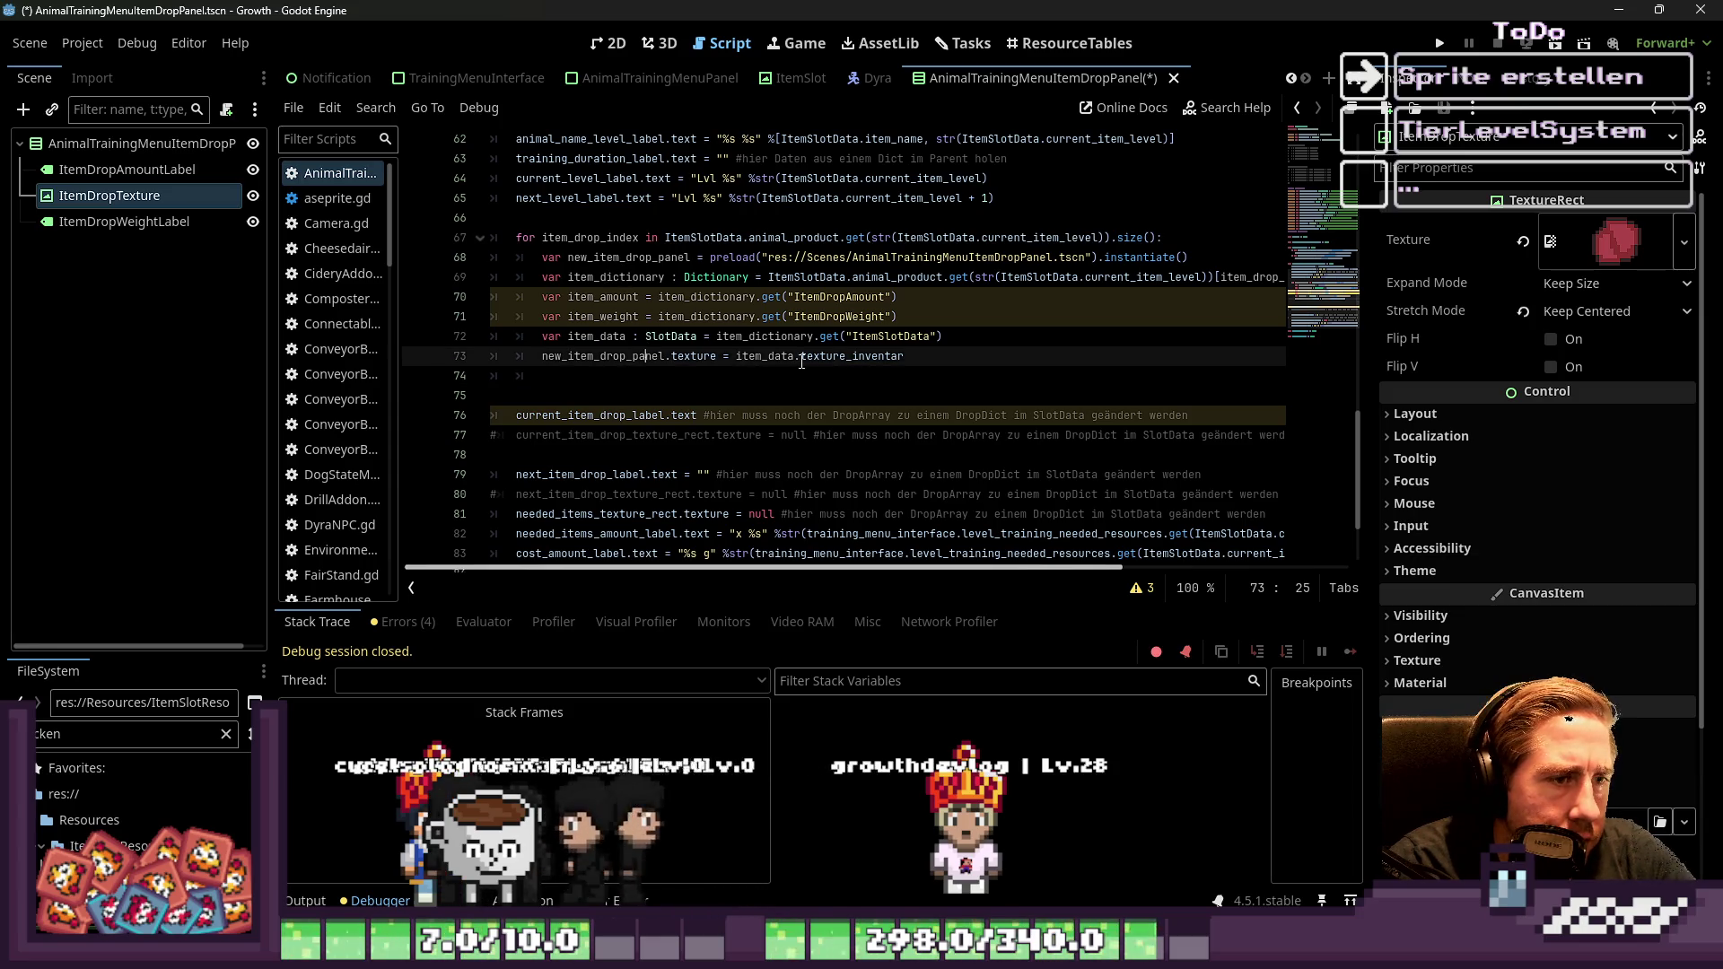
left_click(823, 336)
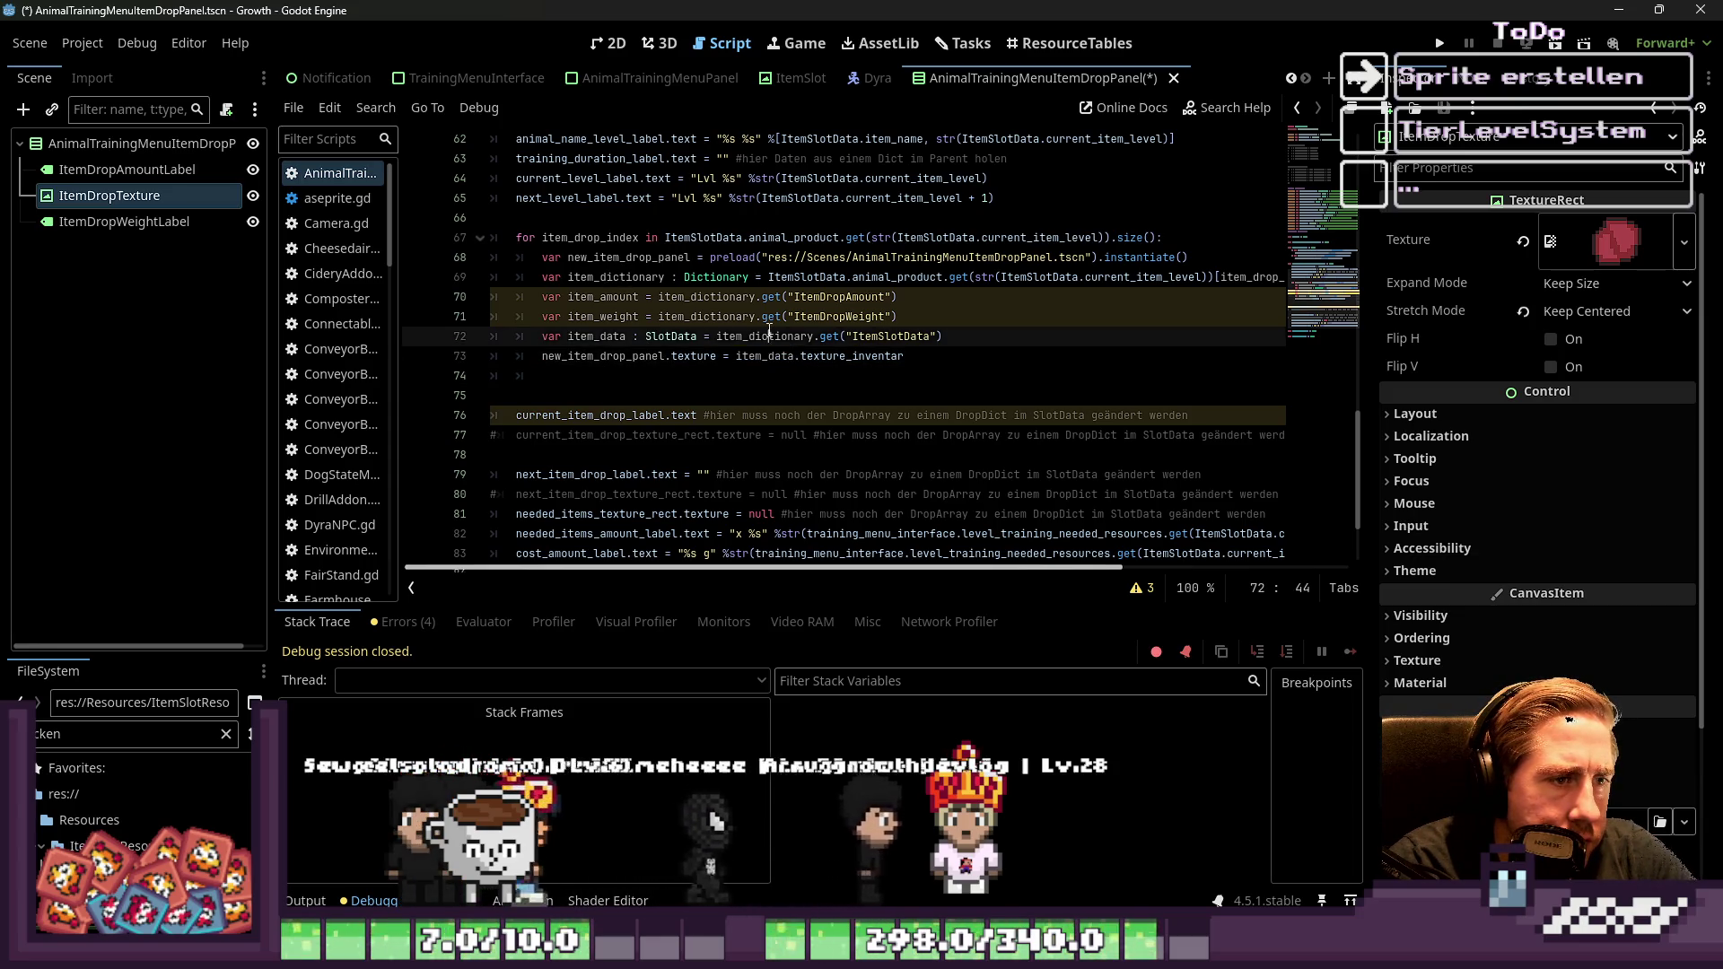
double_click(875, 339)
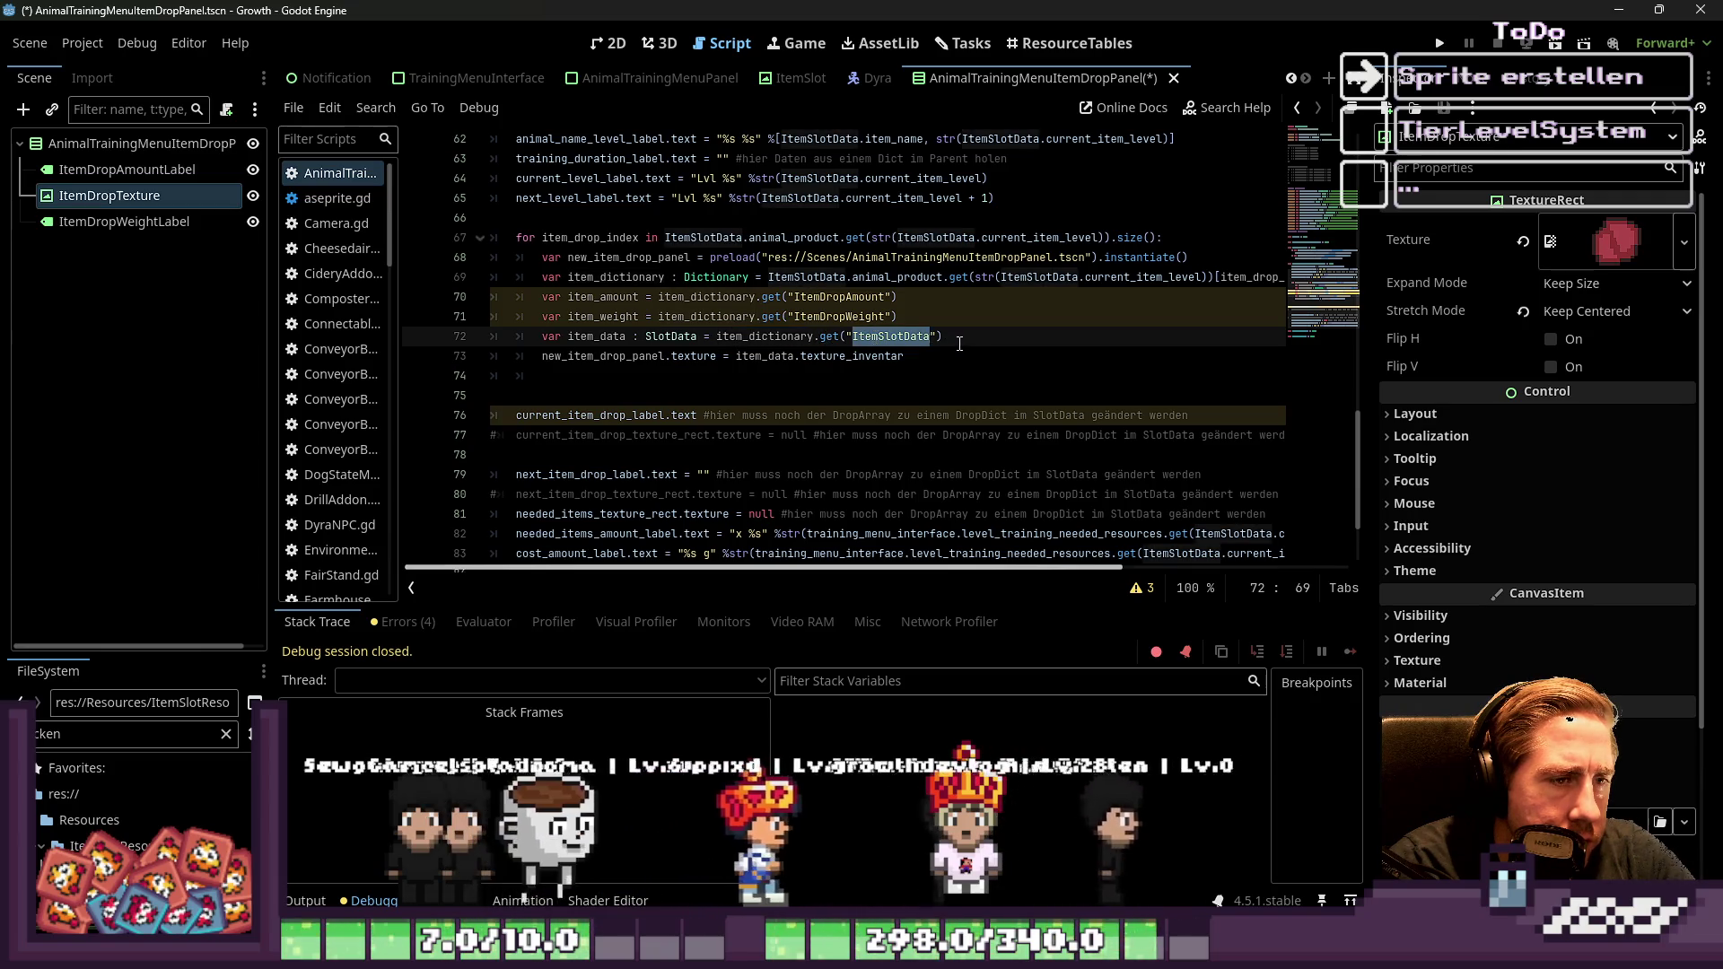
left_click(785, 340)
double_click(785, 340)
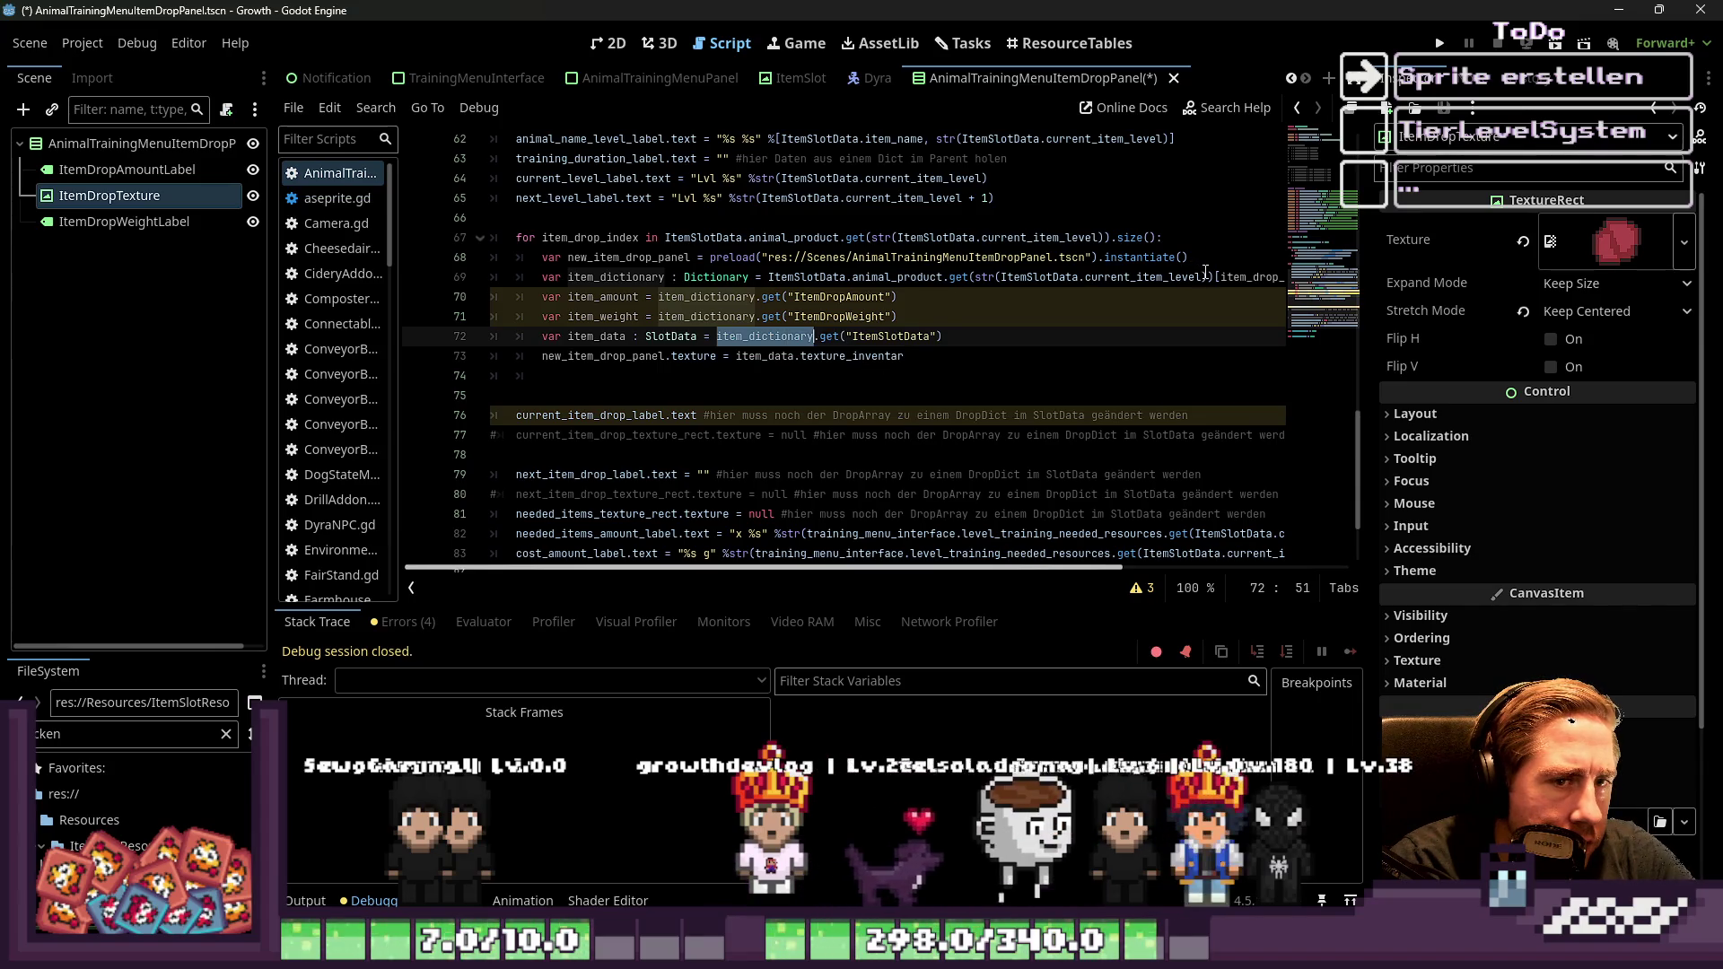
key("Down")
key("Down")
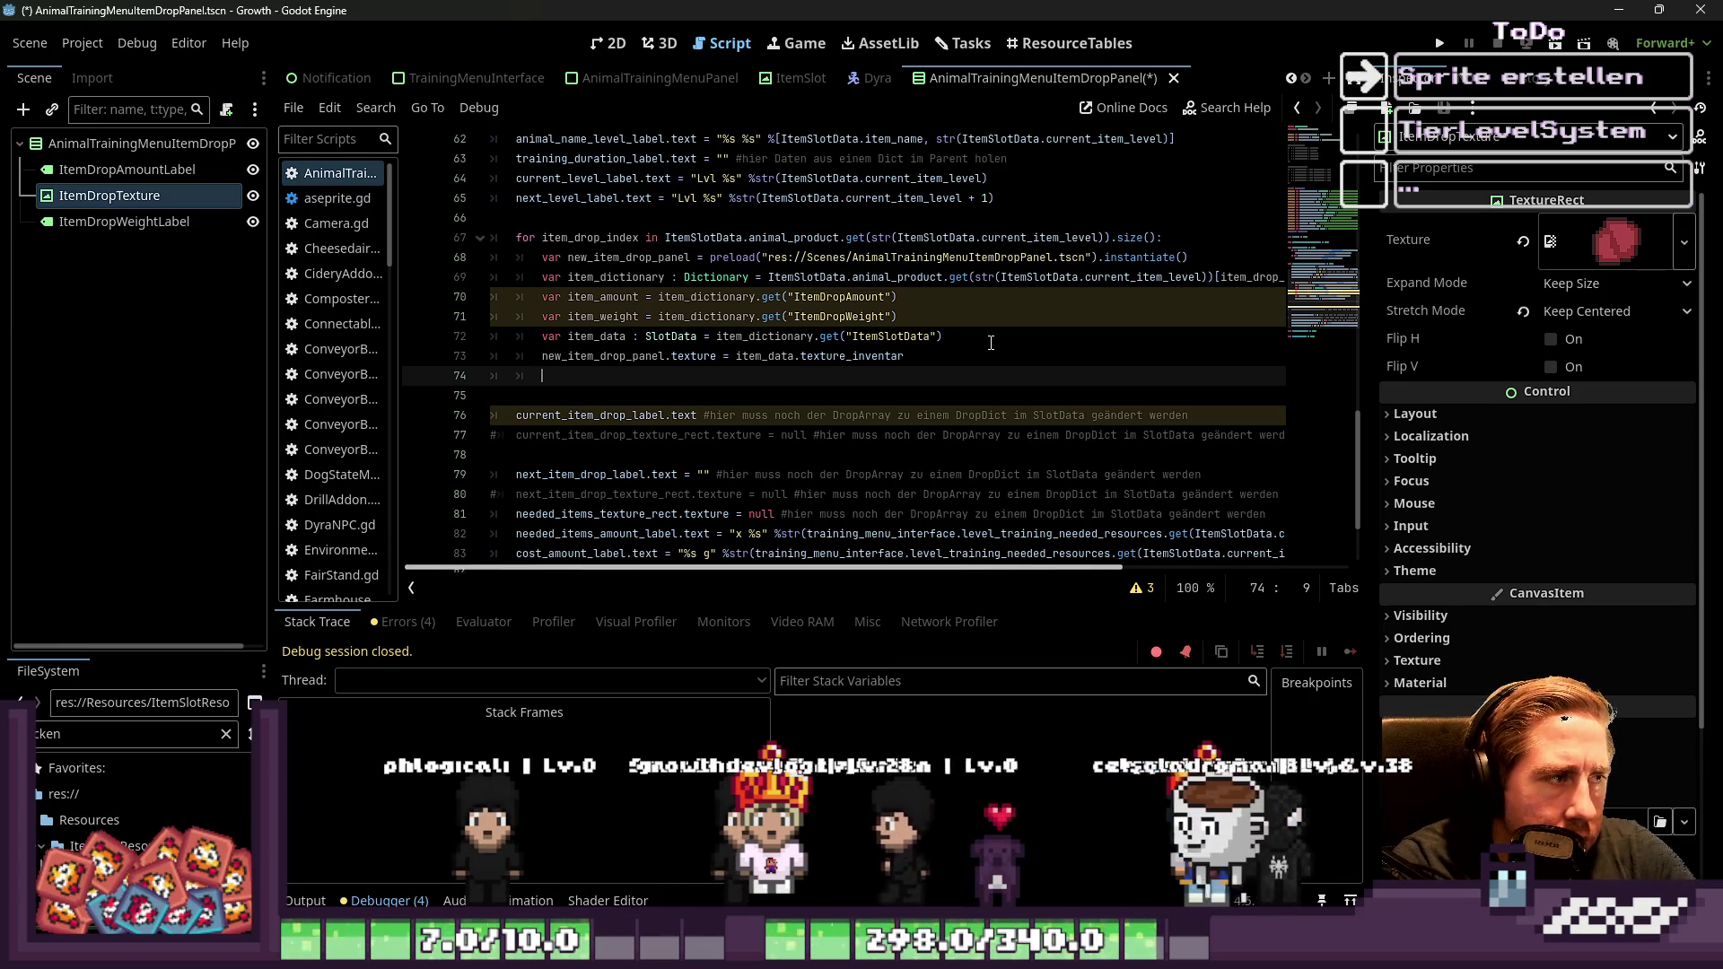
type("ge")
key("BackSpace")
key("BackSpace")
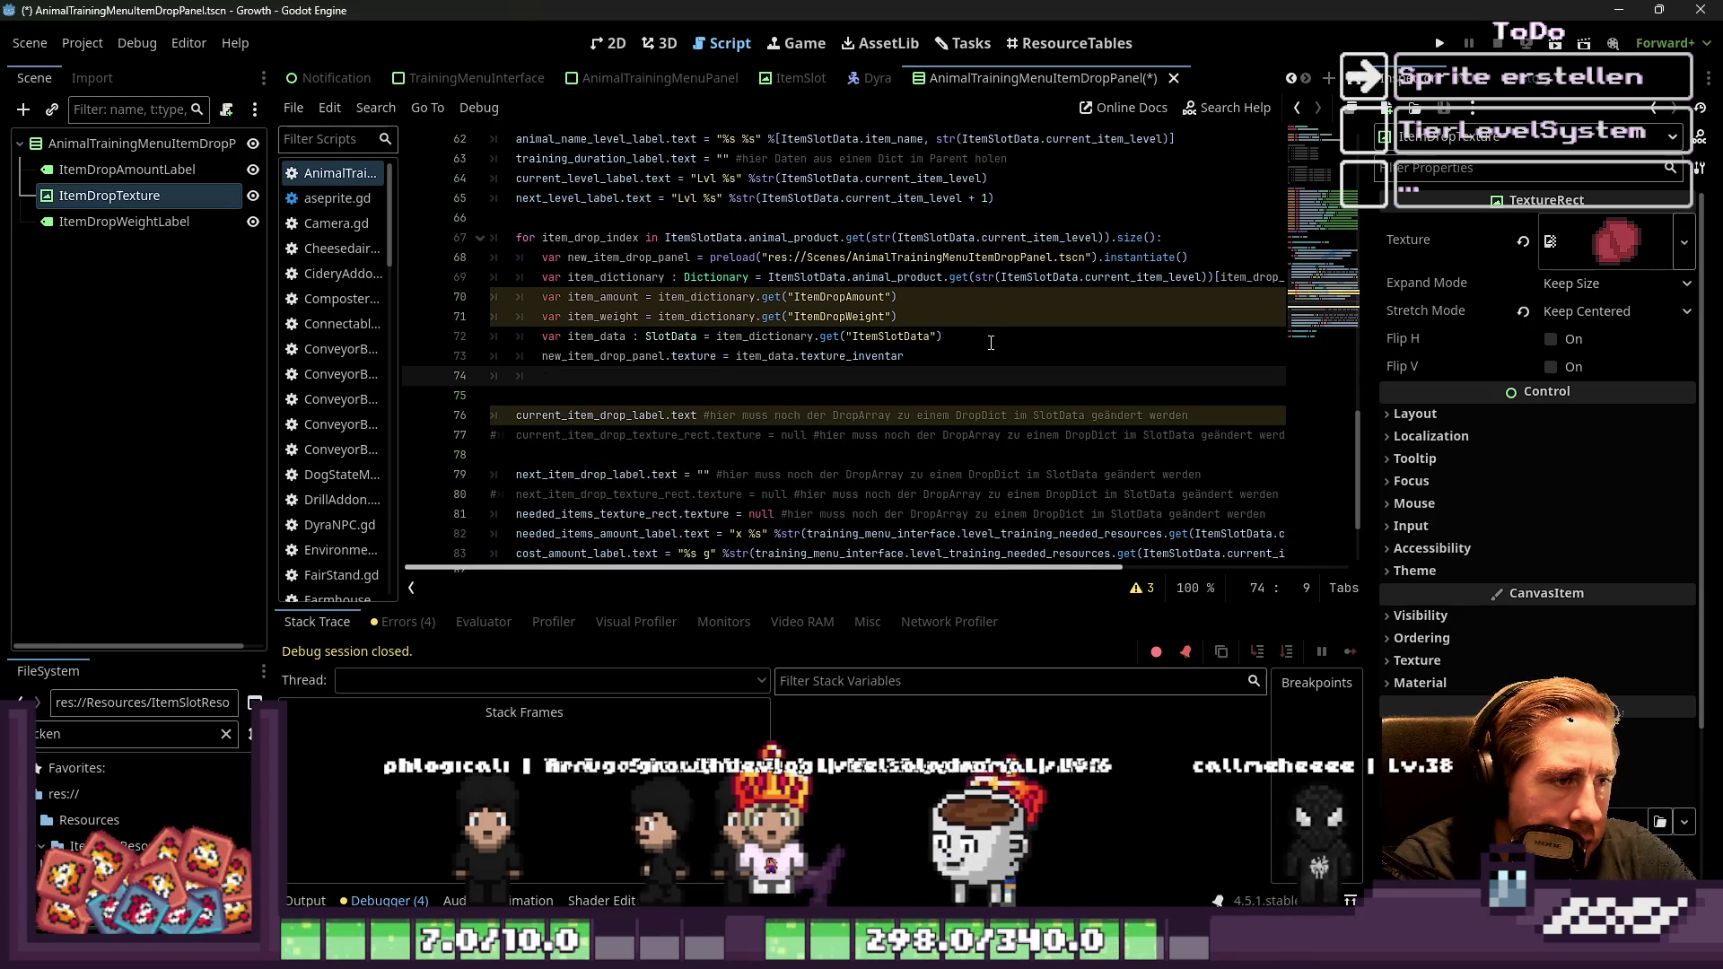
key("Up")
key("ctrl+shift+Right")
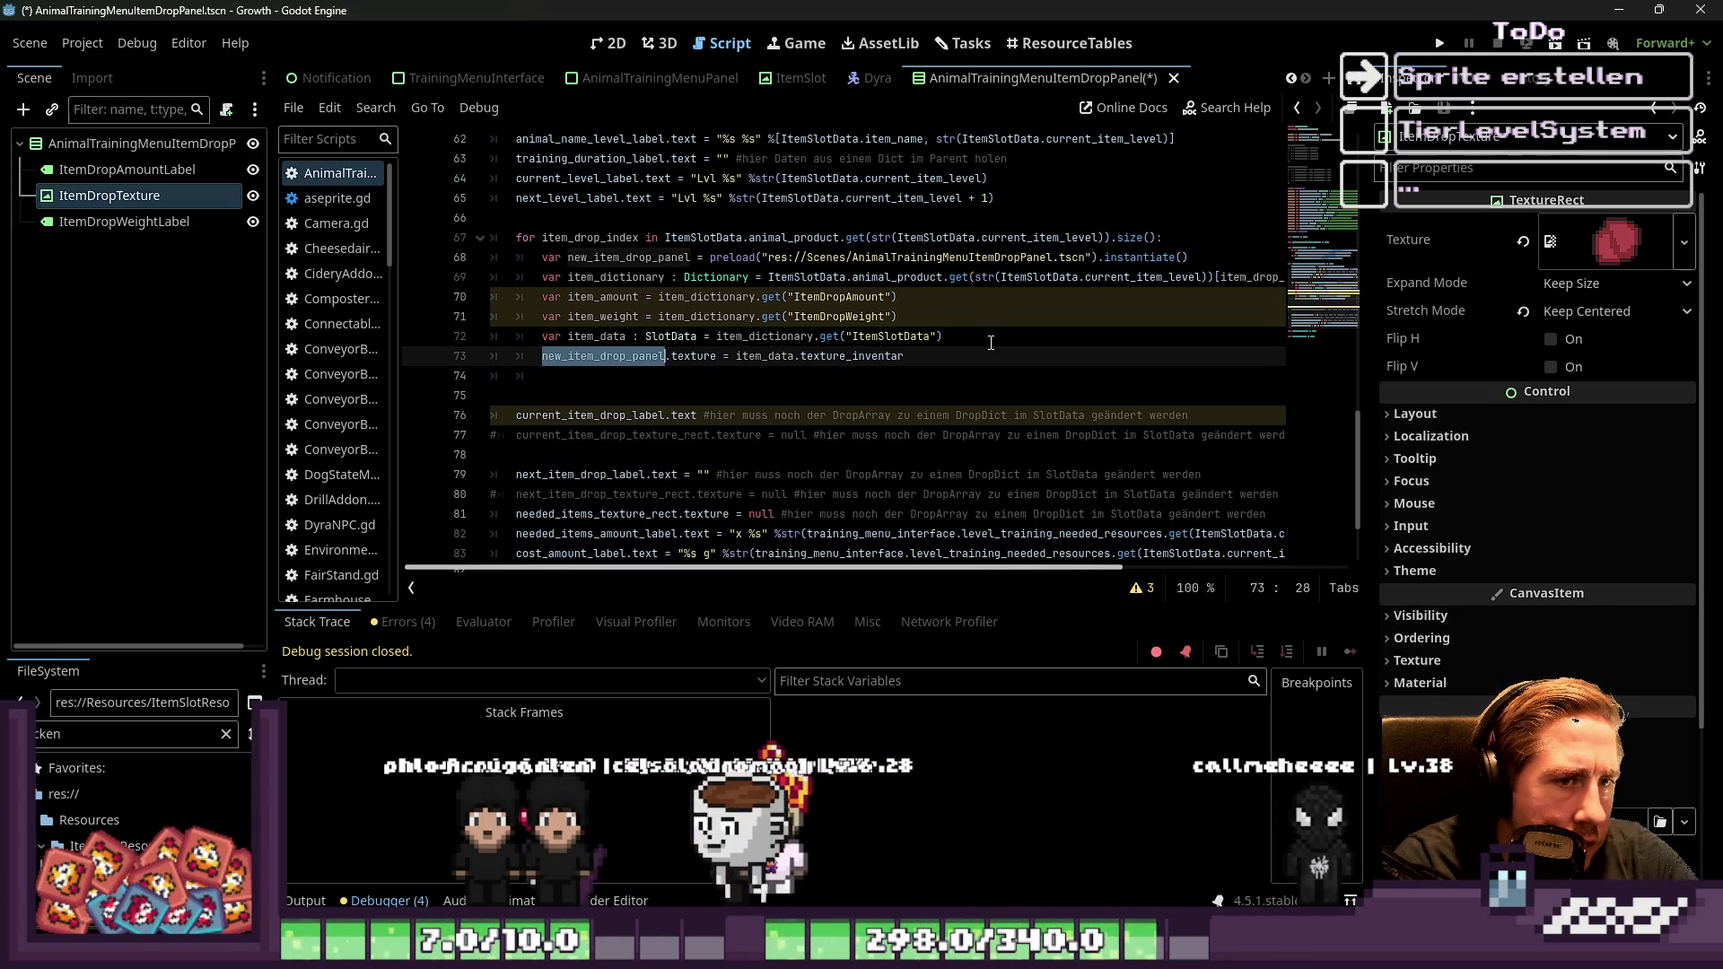
key("BackSpace")
Prefix the texture line with get_node("ItemDropTexture") and add get_node("ItemDropAmountLabel").text = "x%s" %item_amount
type("get_node(")
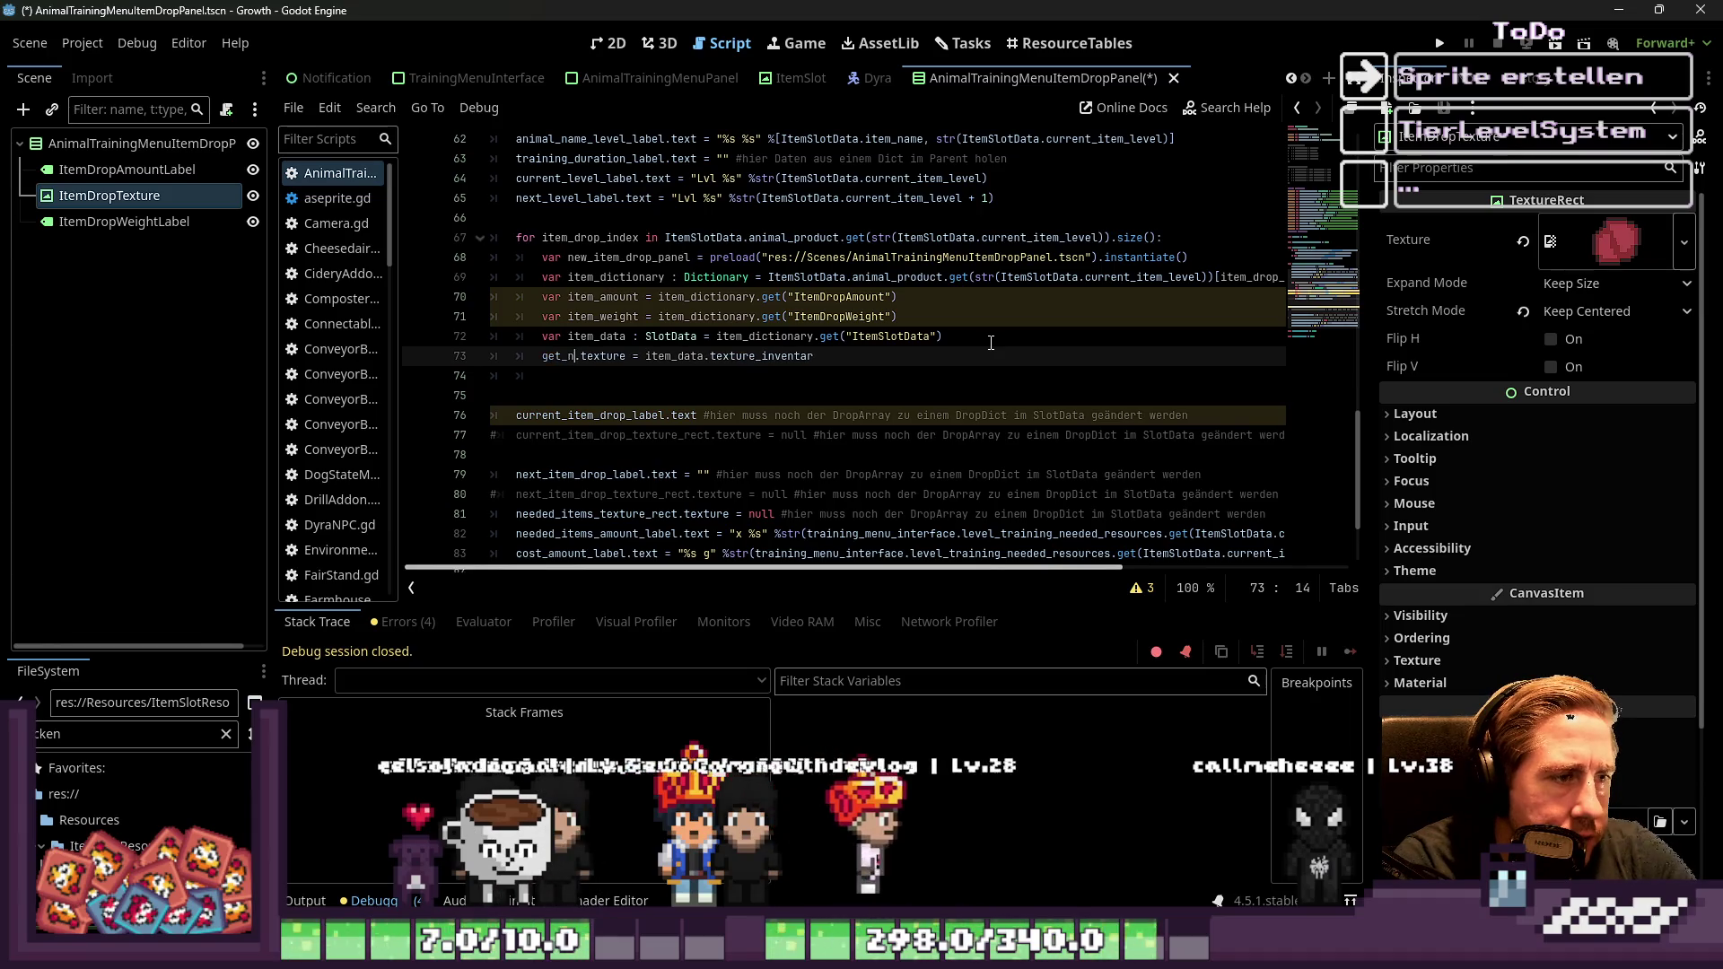
type("\"Item")
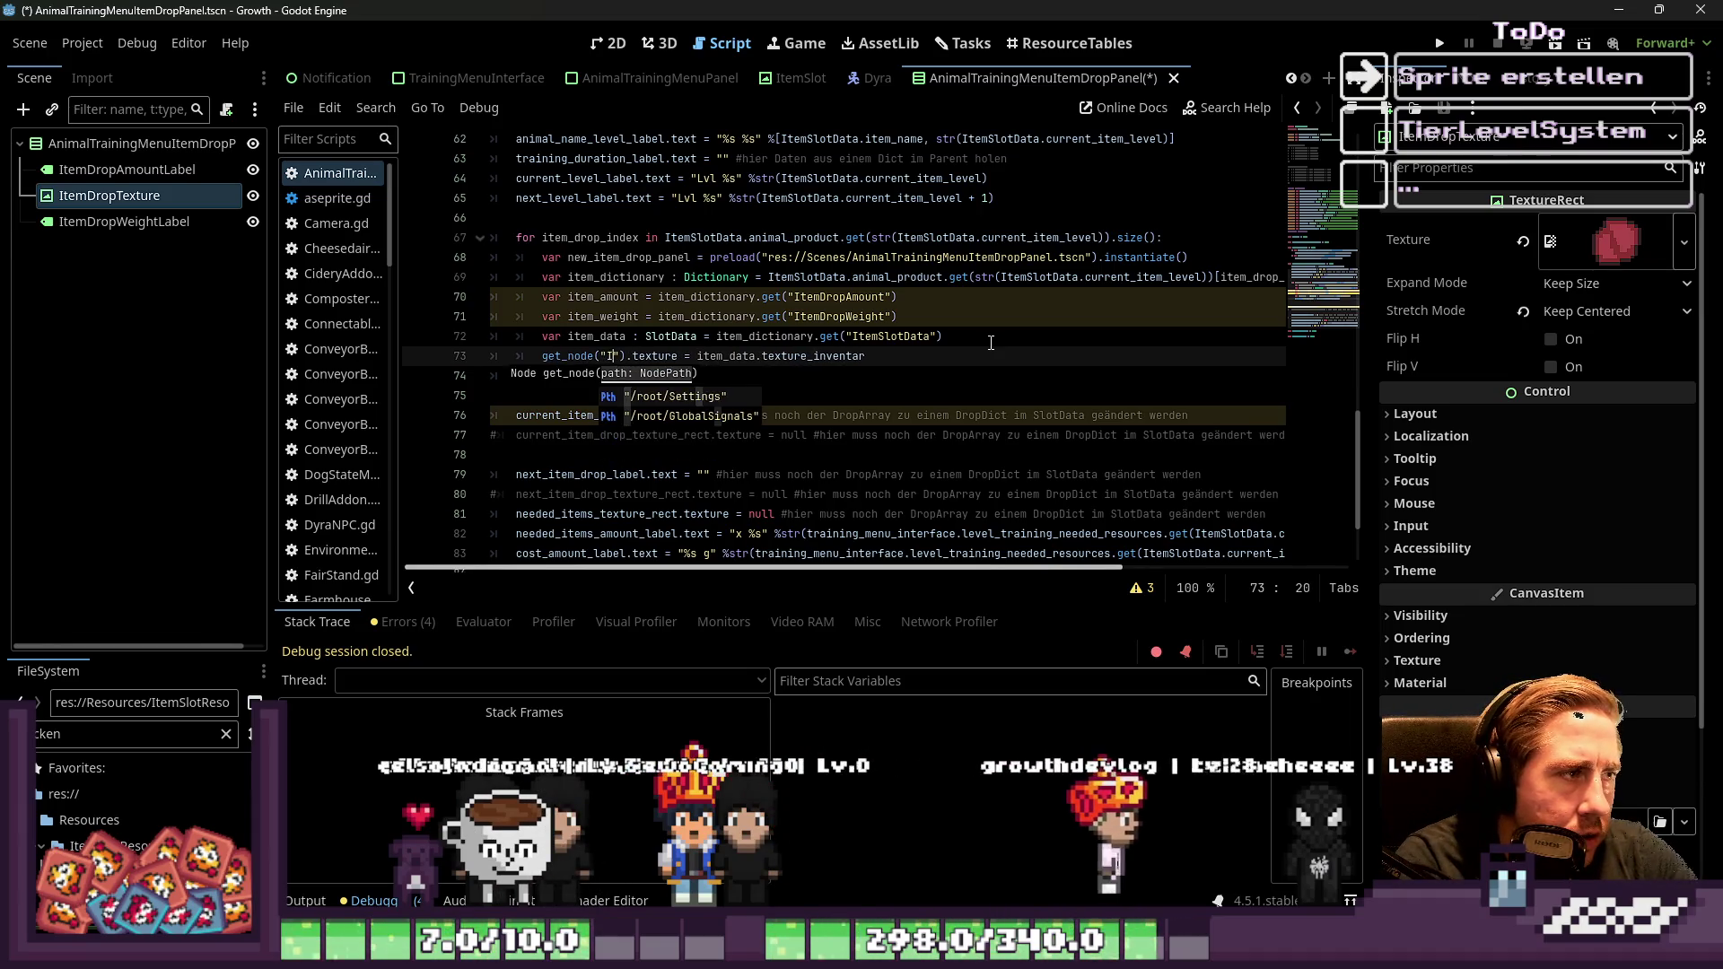
type("DropTexture")
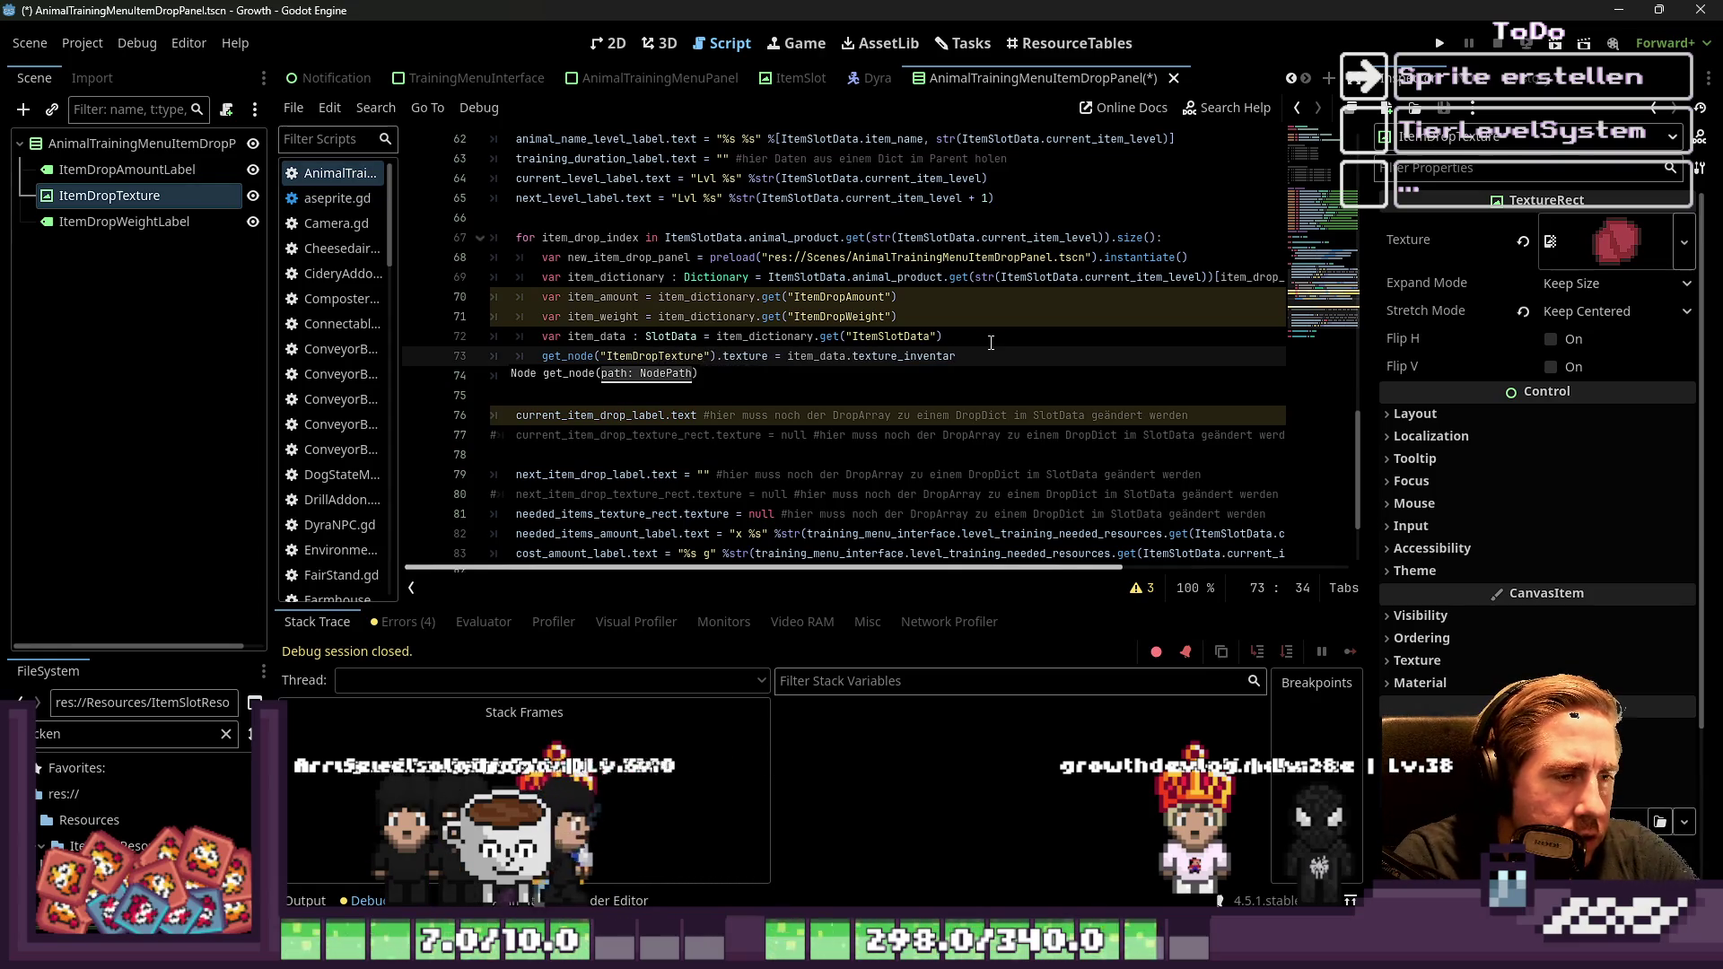
key("Down")
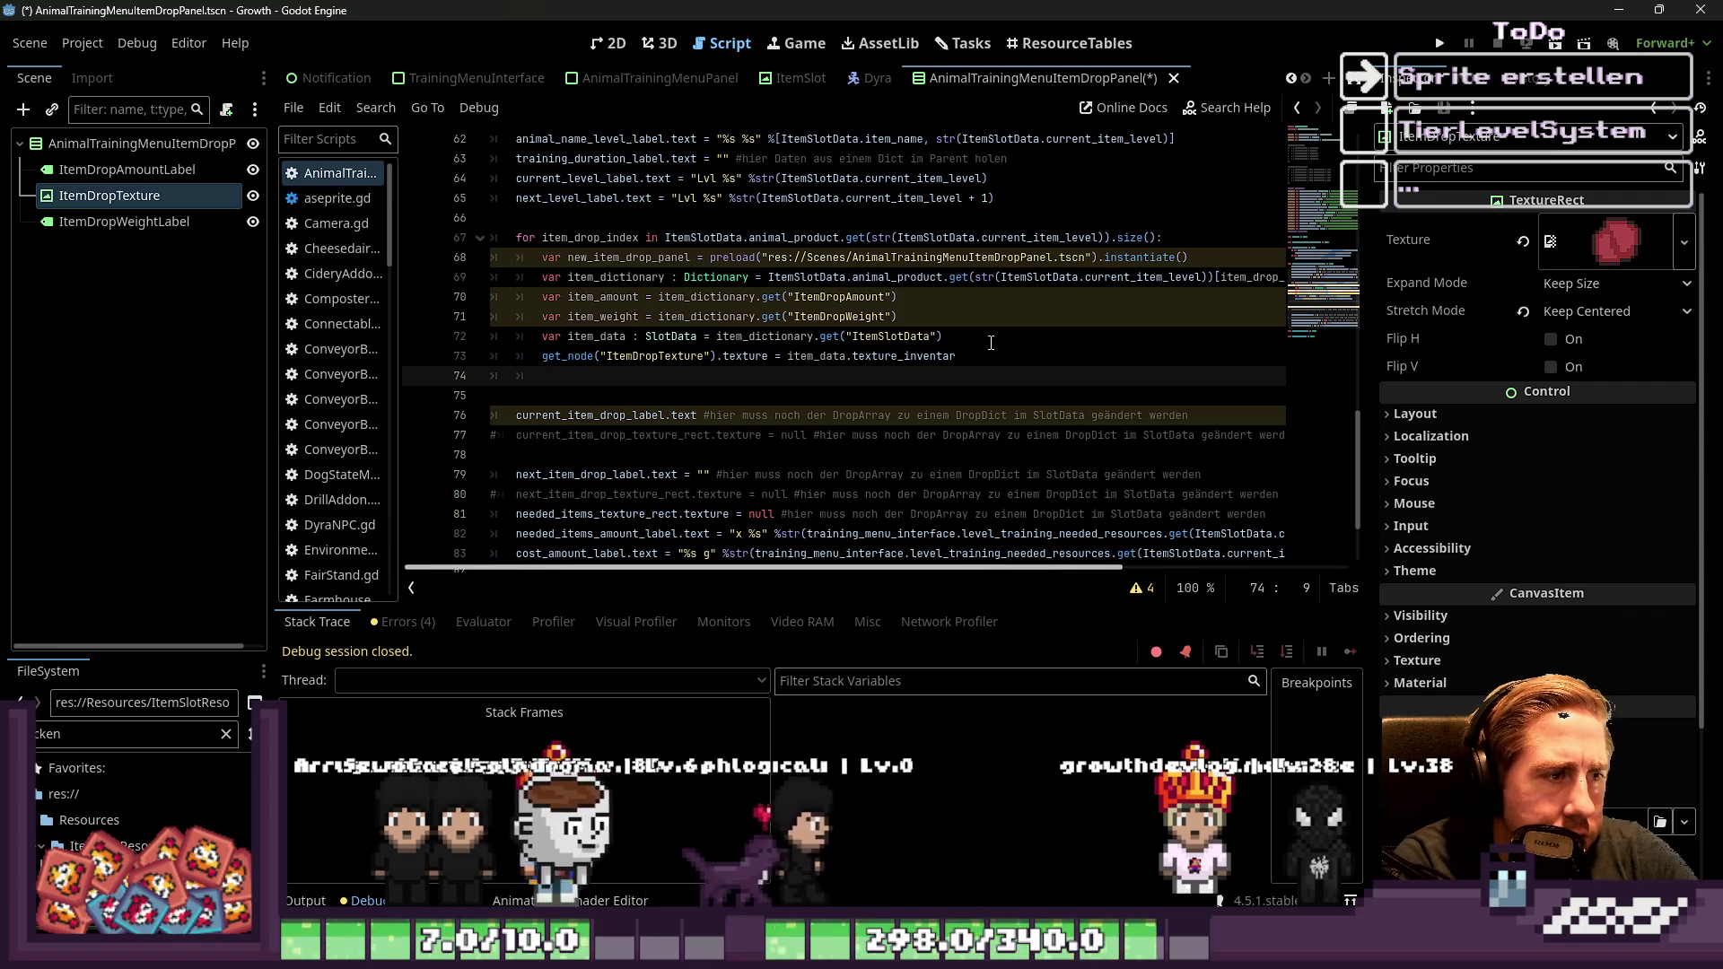
type("get_node(\"ItemDr")
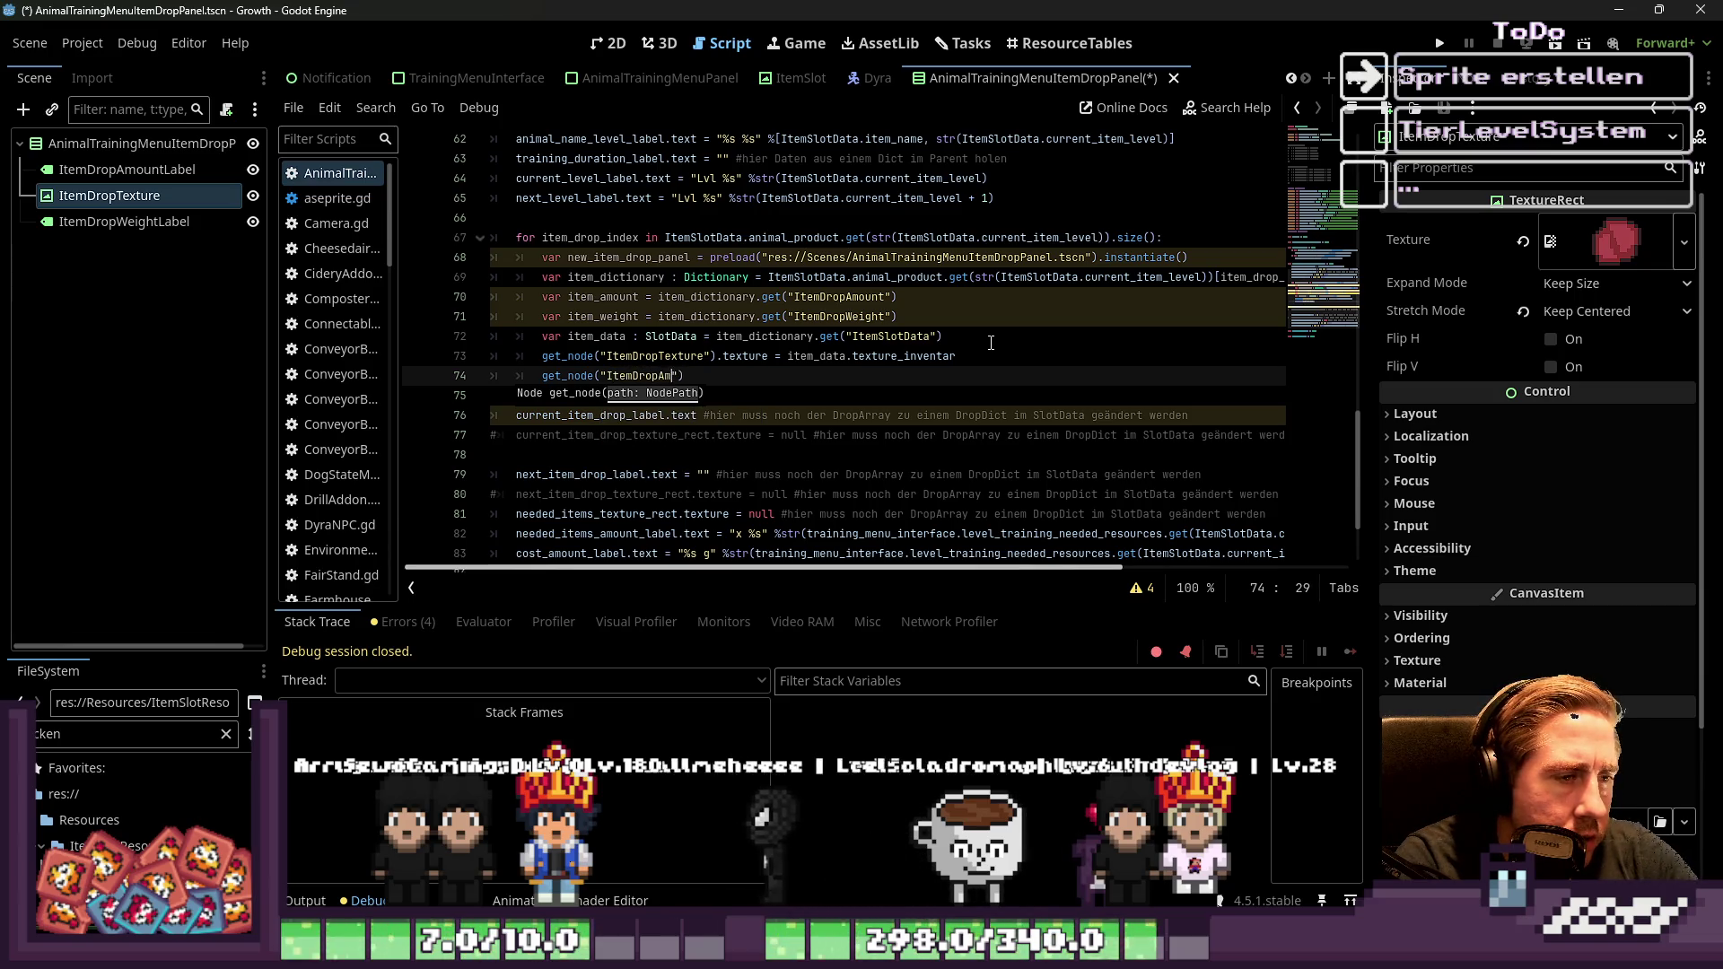
type("opAmountLabel\").text = ")
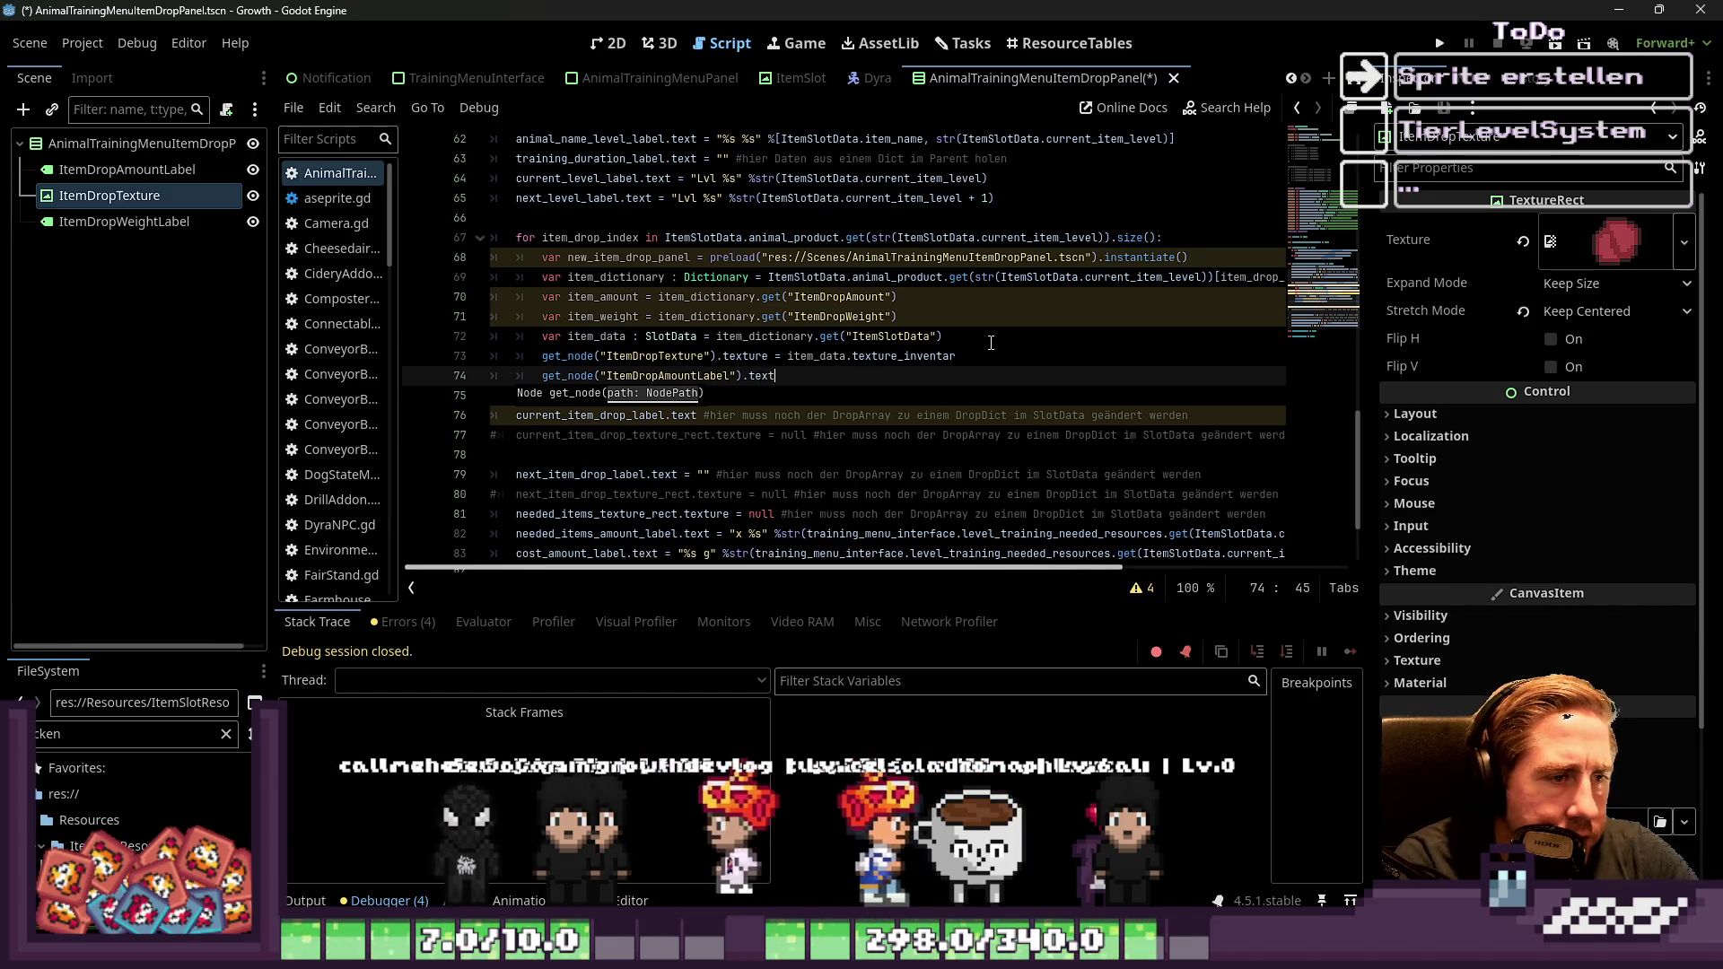
type("item_")
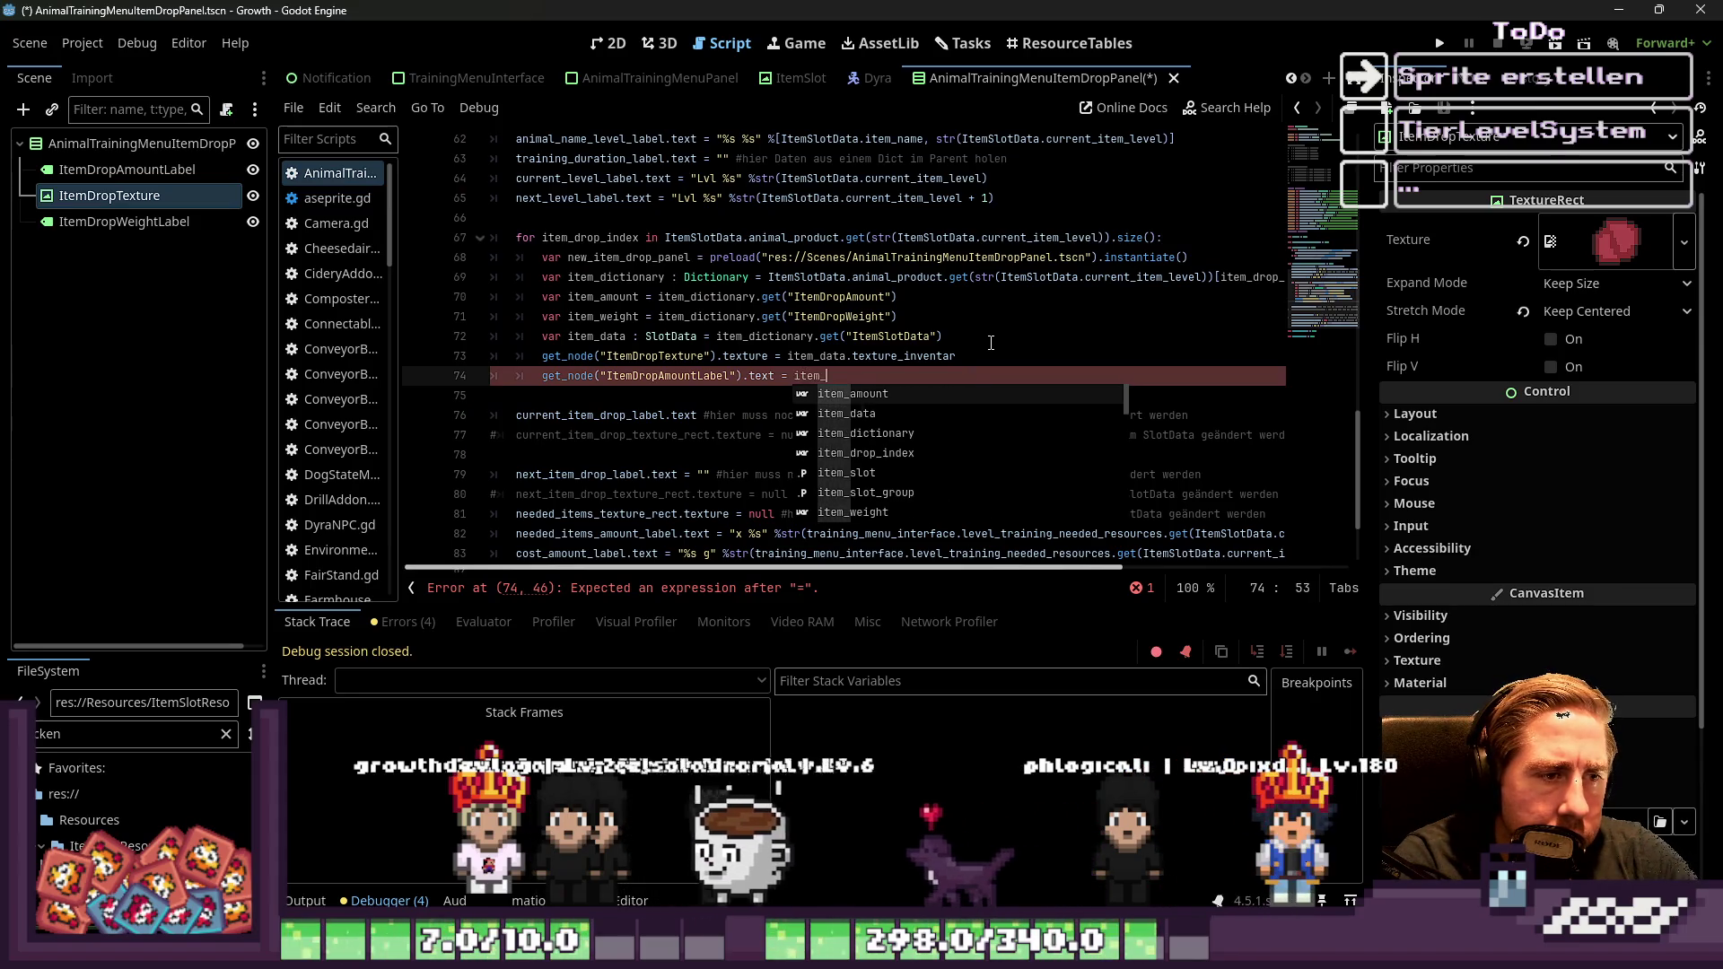
key("Return")
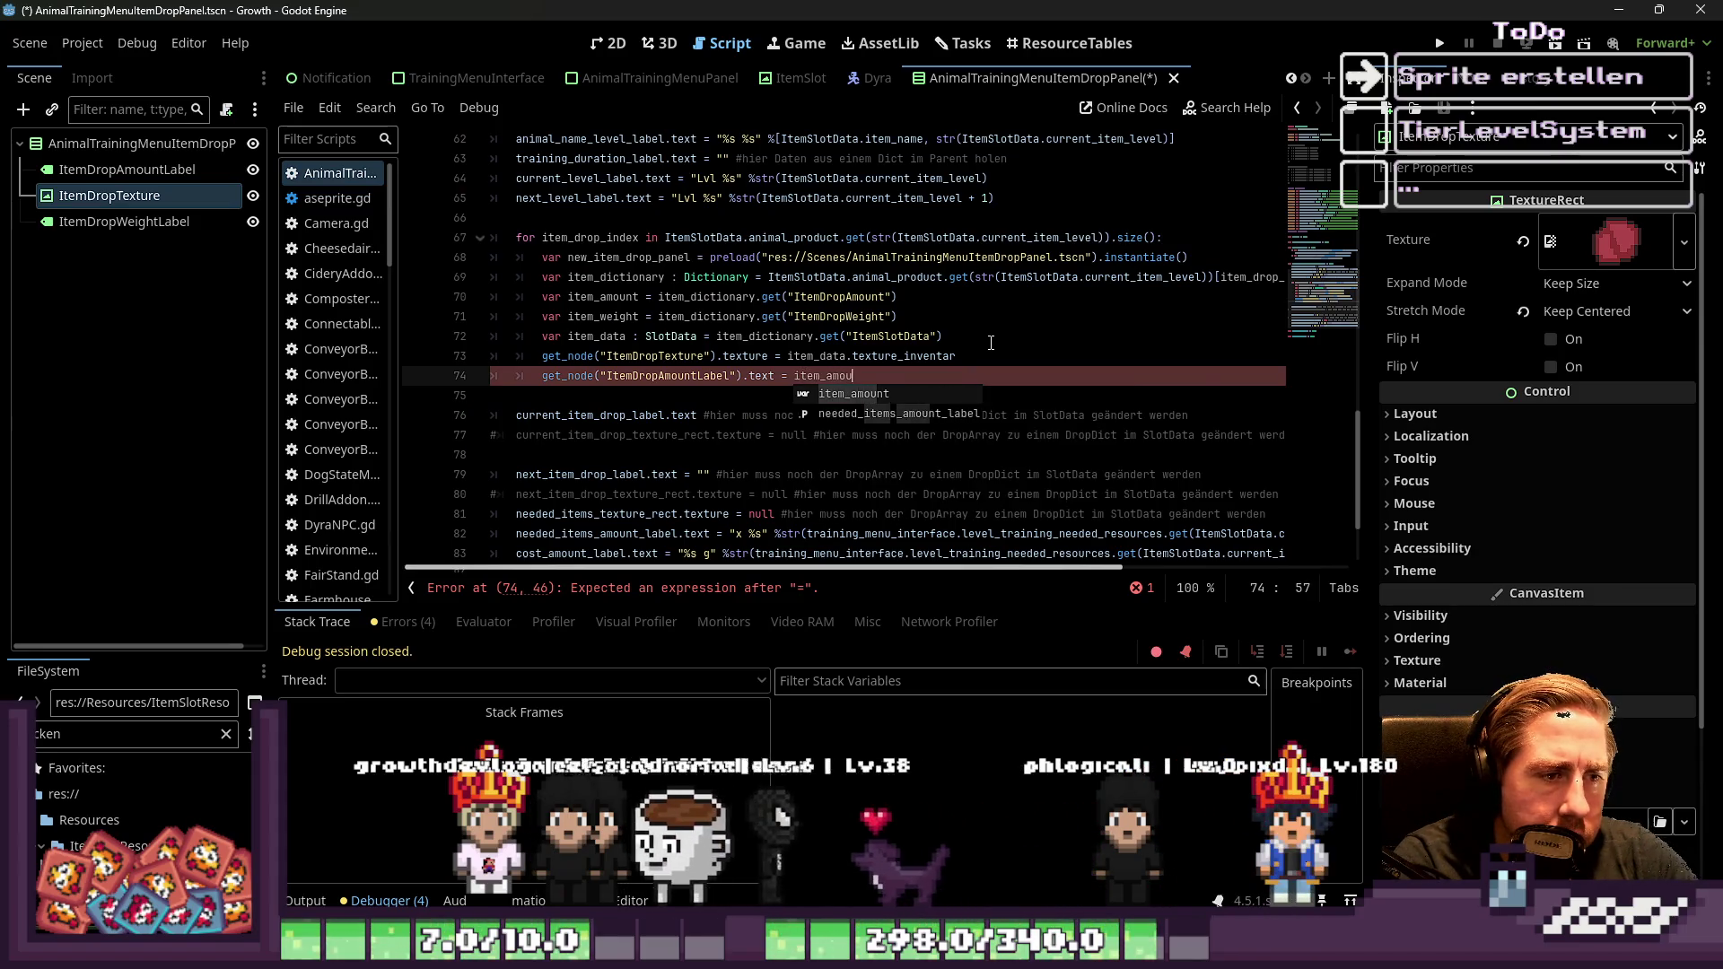
key("BackSpace")
key("BackSpace")
key("BackSpace")
type("str")
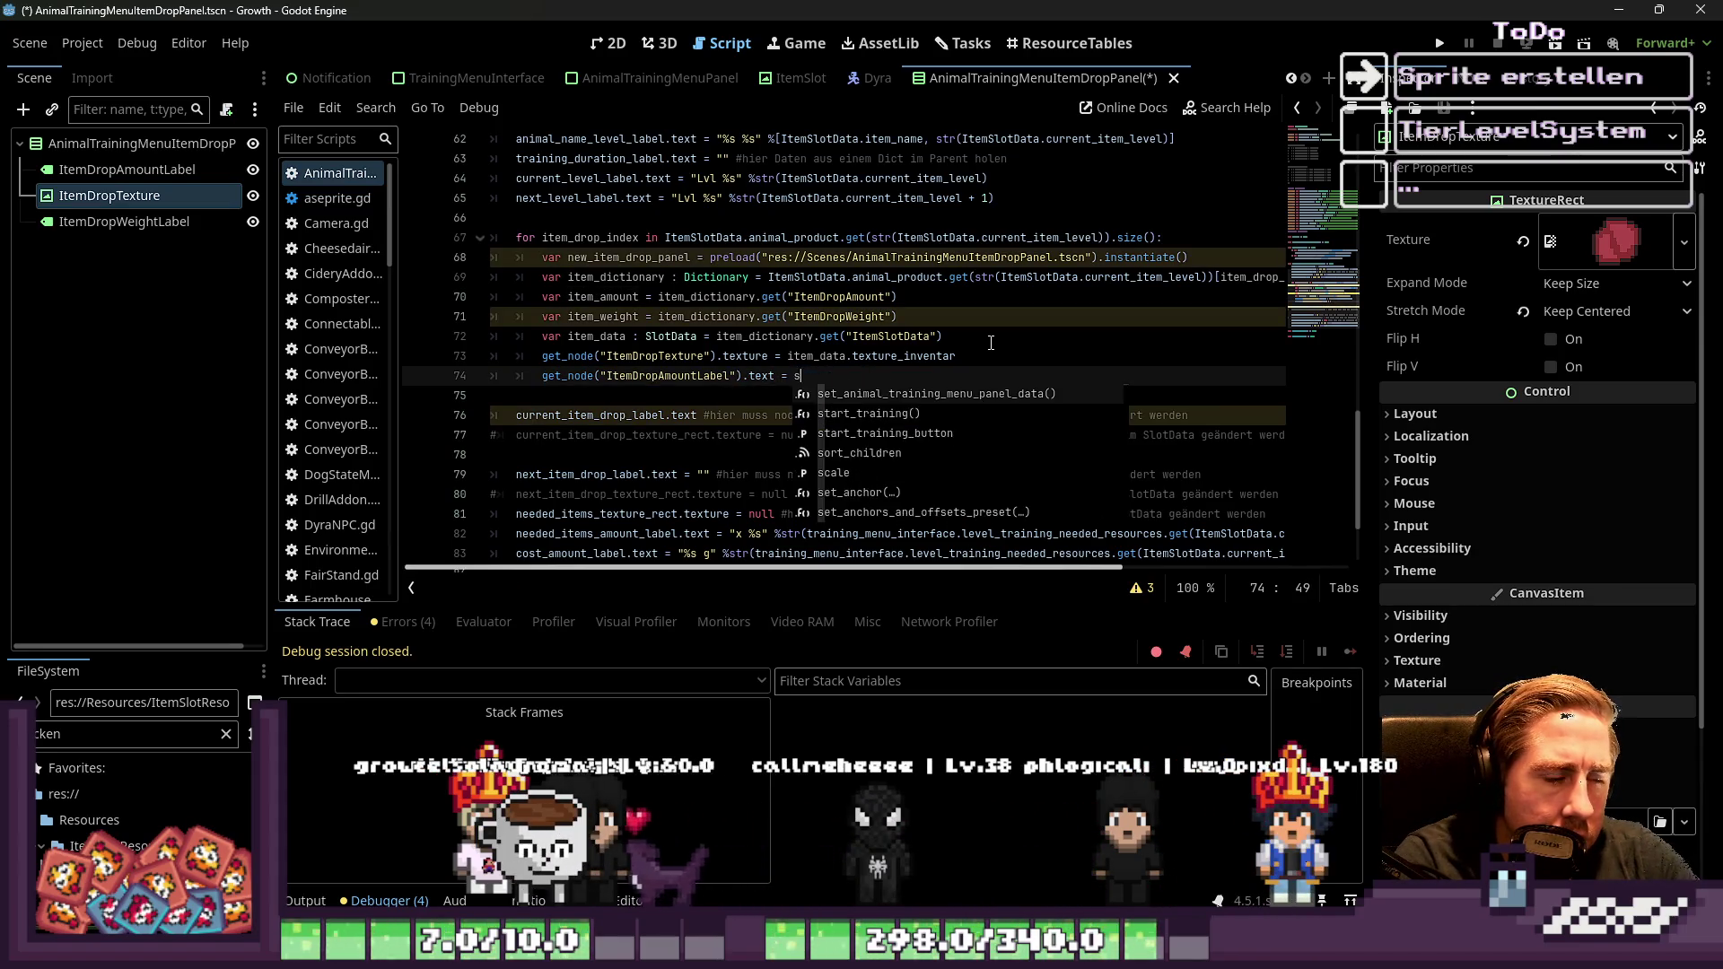
key("BackSpace")
type("\"x")
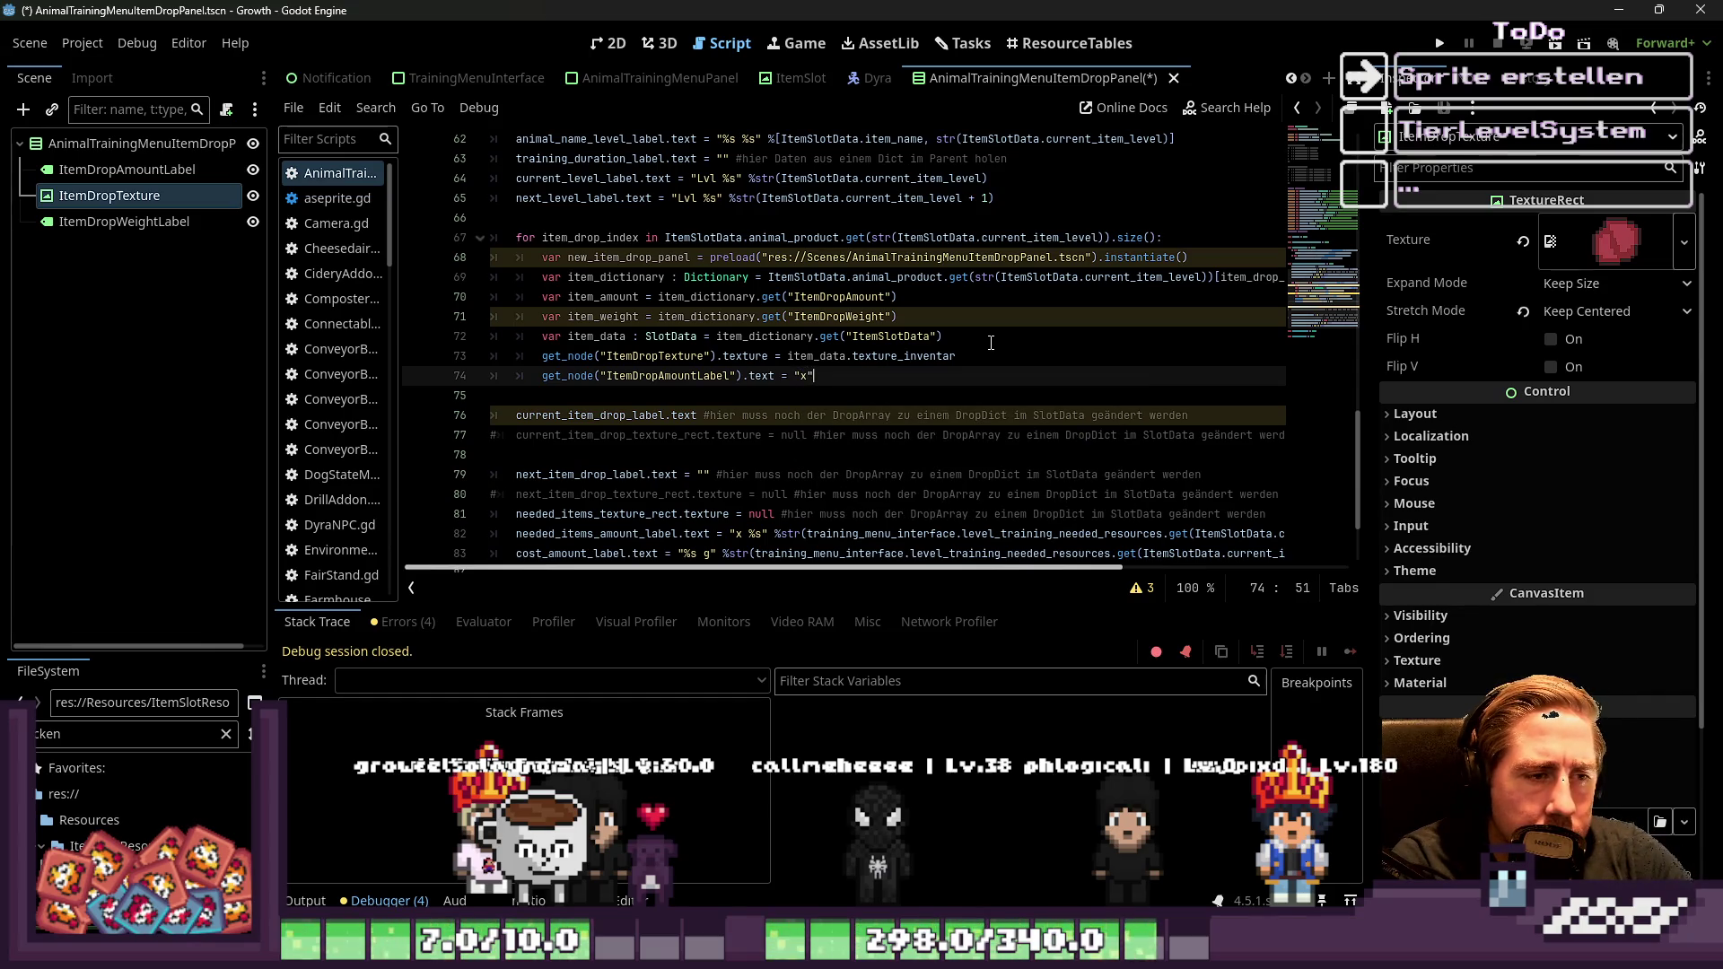
type("%s\"")
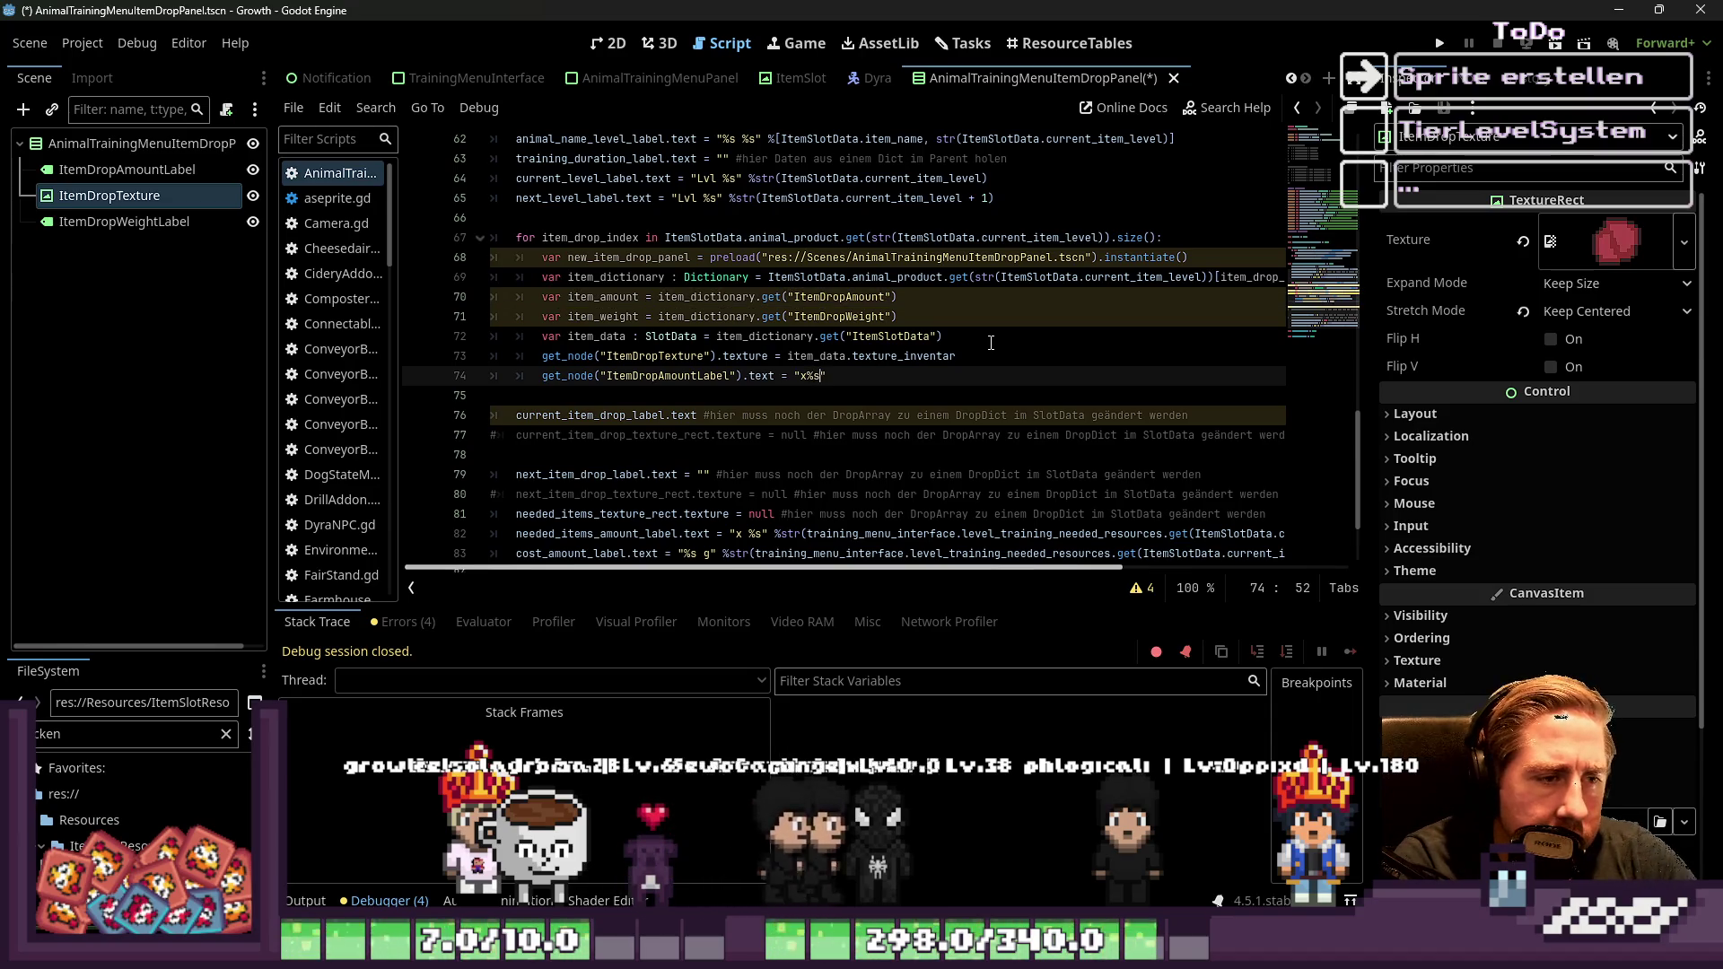
type(" %")
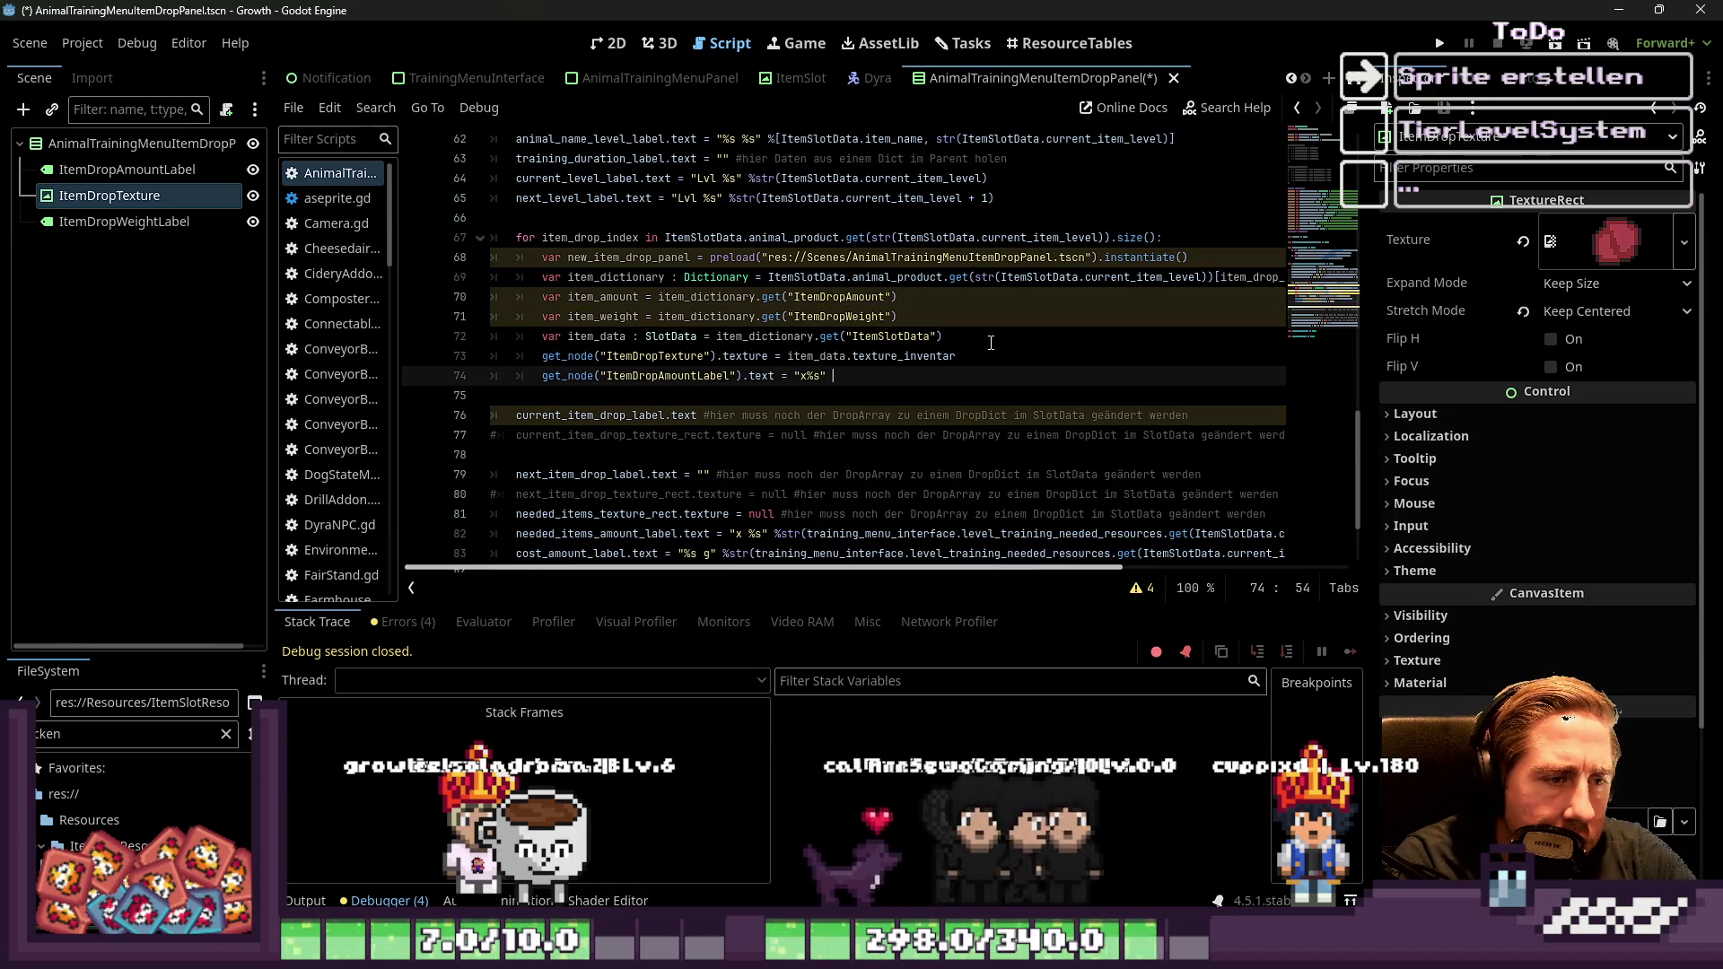
type("si")
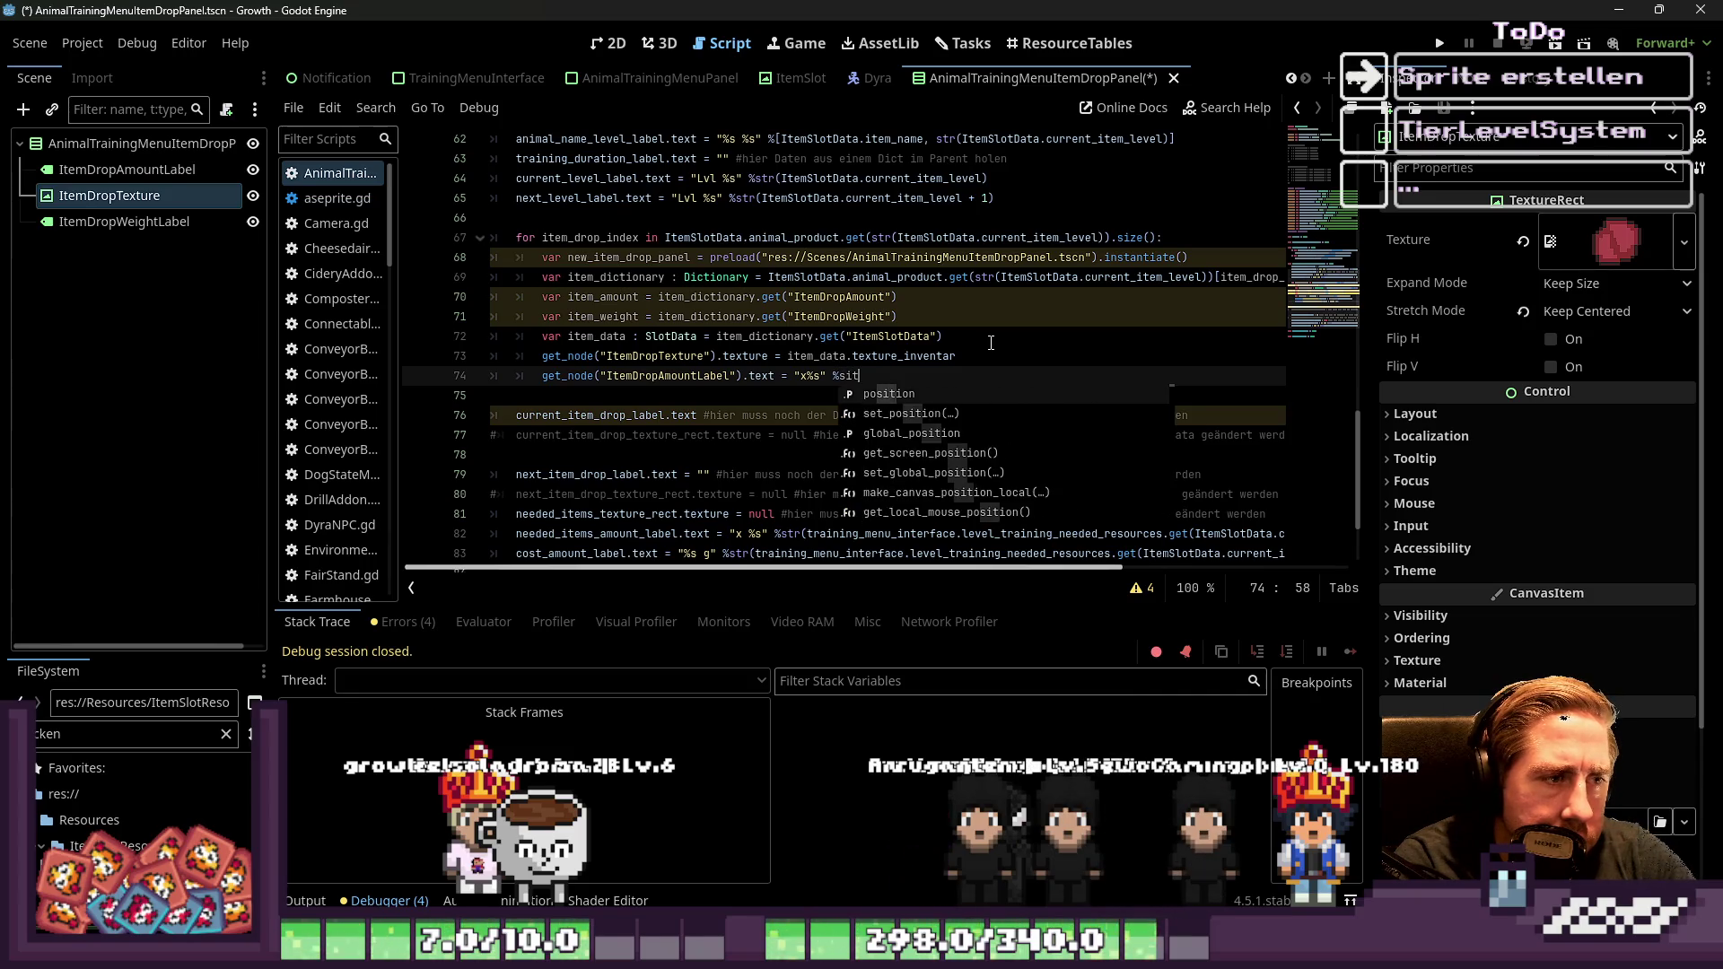
type("t")
key("BackSpace")
key("BackSpace")
key("BackSpace")
type("item_amount")
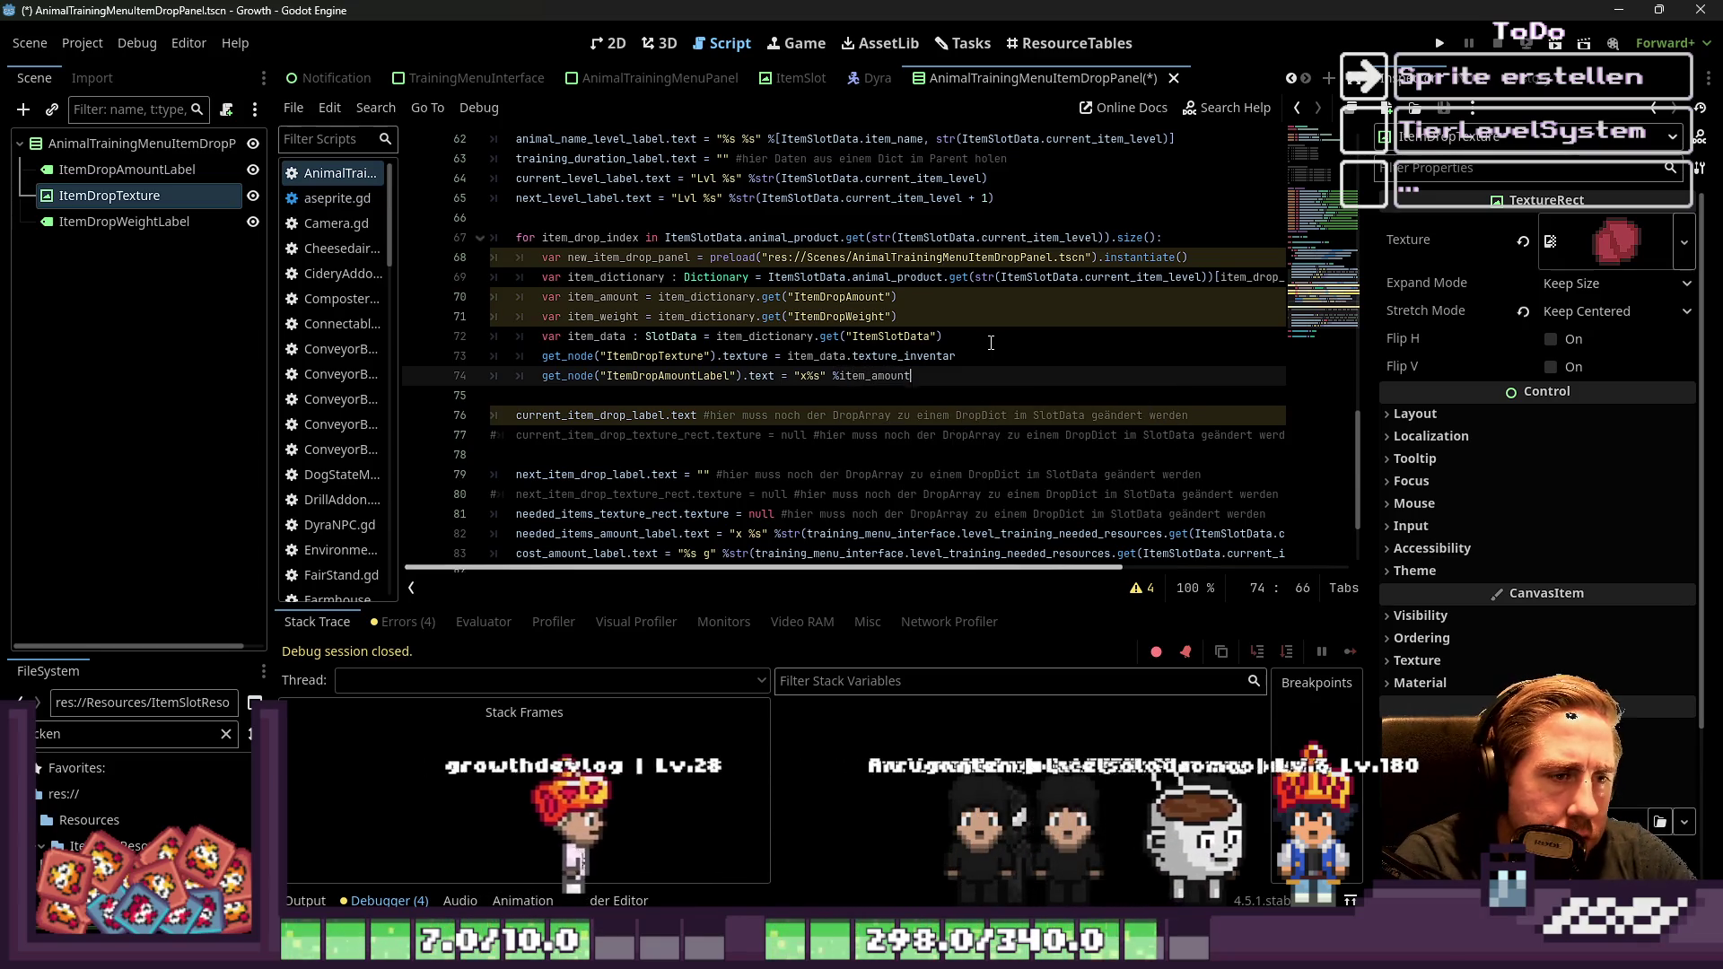
key("ctrl+shift+Left")
key("ctrl+shift+Left")
key("ctrl+shift+Left")
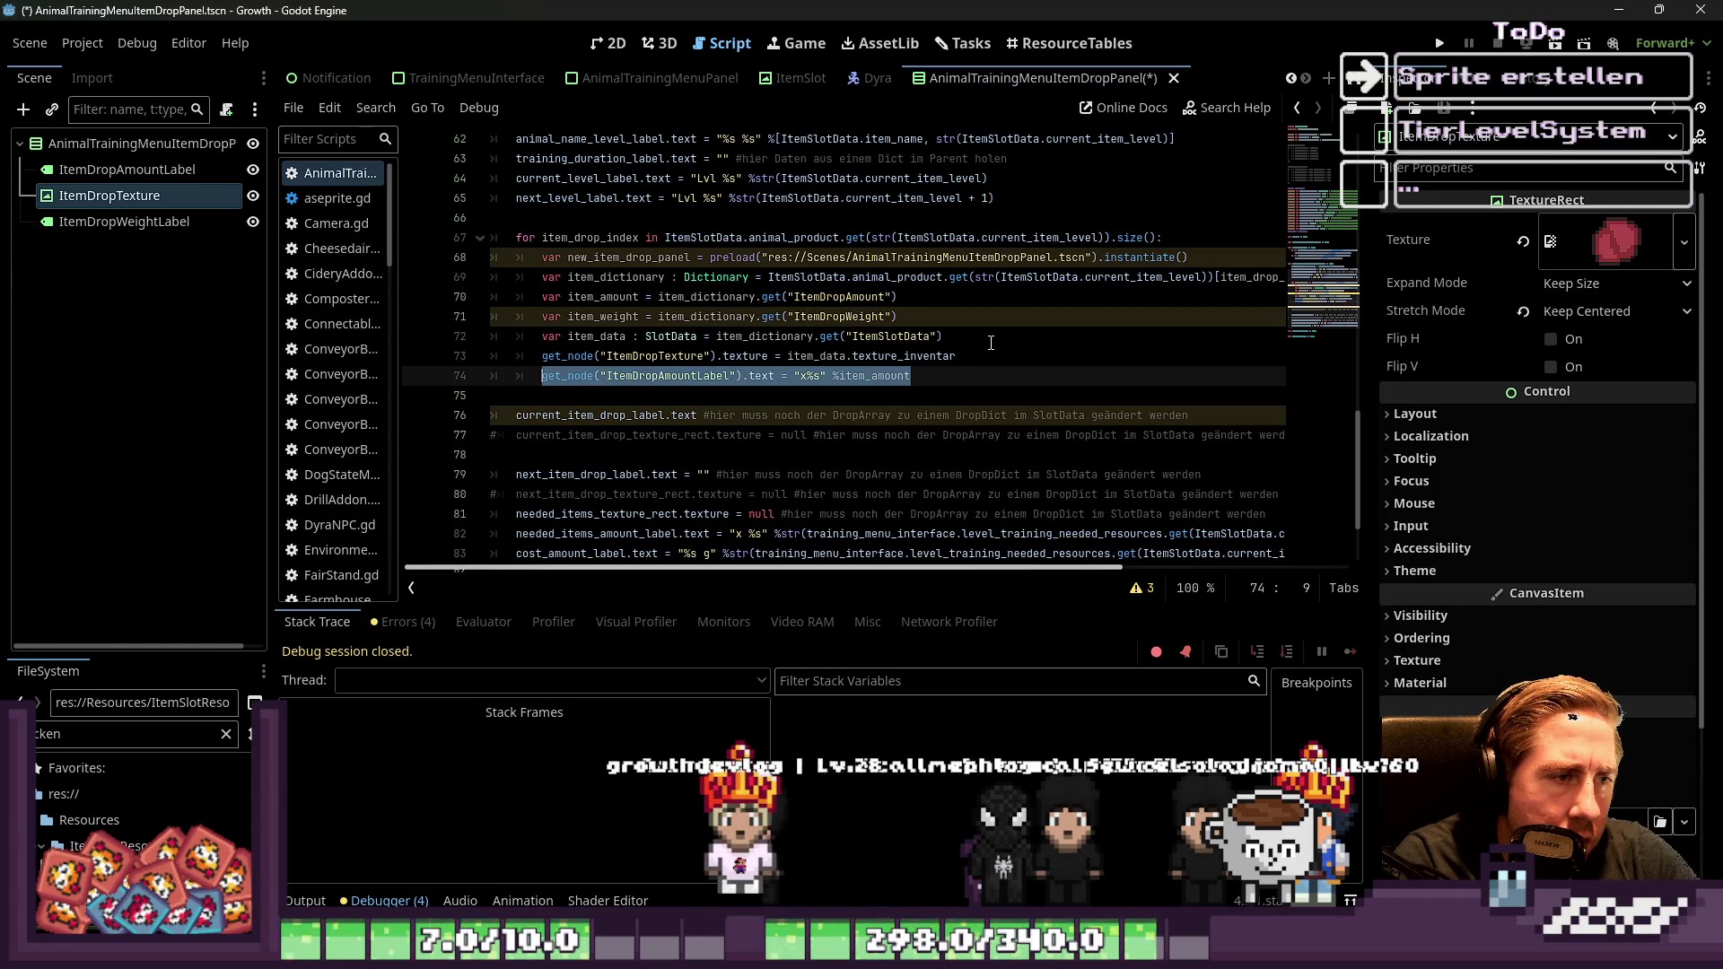
Duplicate the amount line as ItemDropWeight's text = "%s" + "%" %item_weight on line 75
key("ctrl+c")
key("End")
key("Return")
key("ctrl+v")
key("shift+Tab")
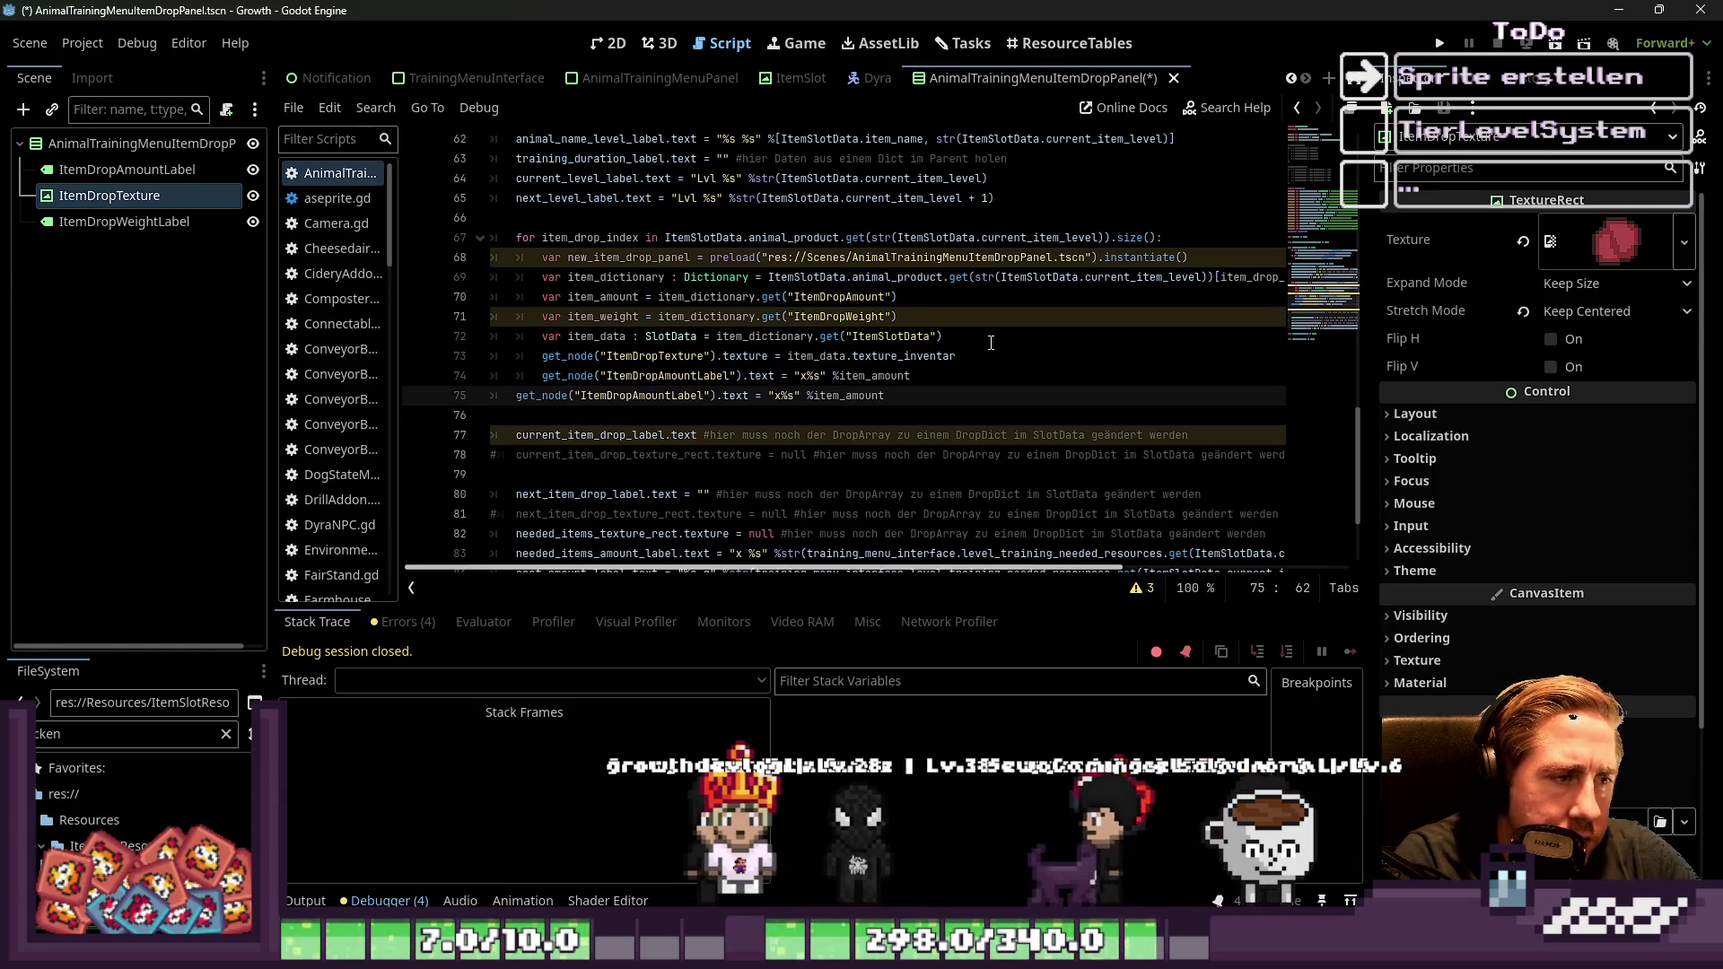
key("Tab")
key("ctrl+v")
key("Left")
key("Left")
key("Left")
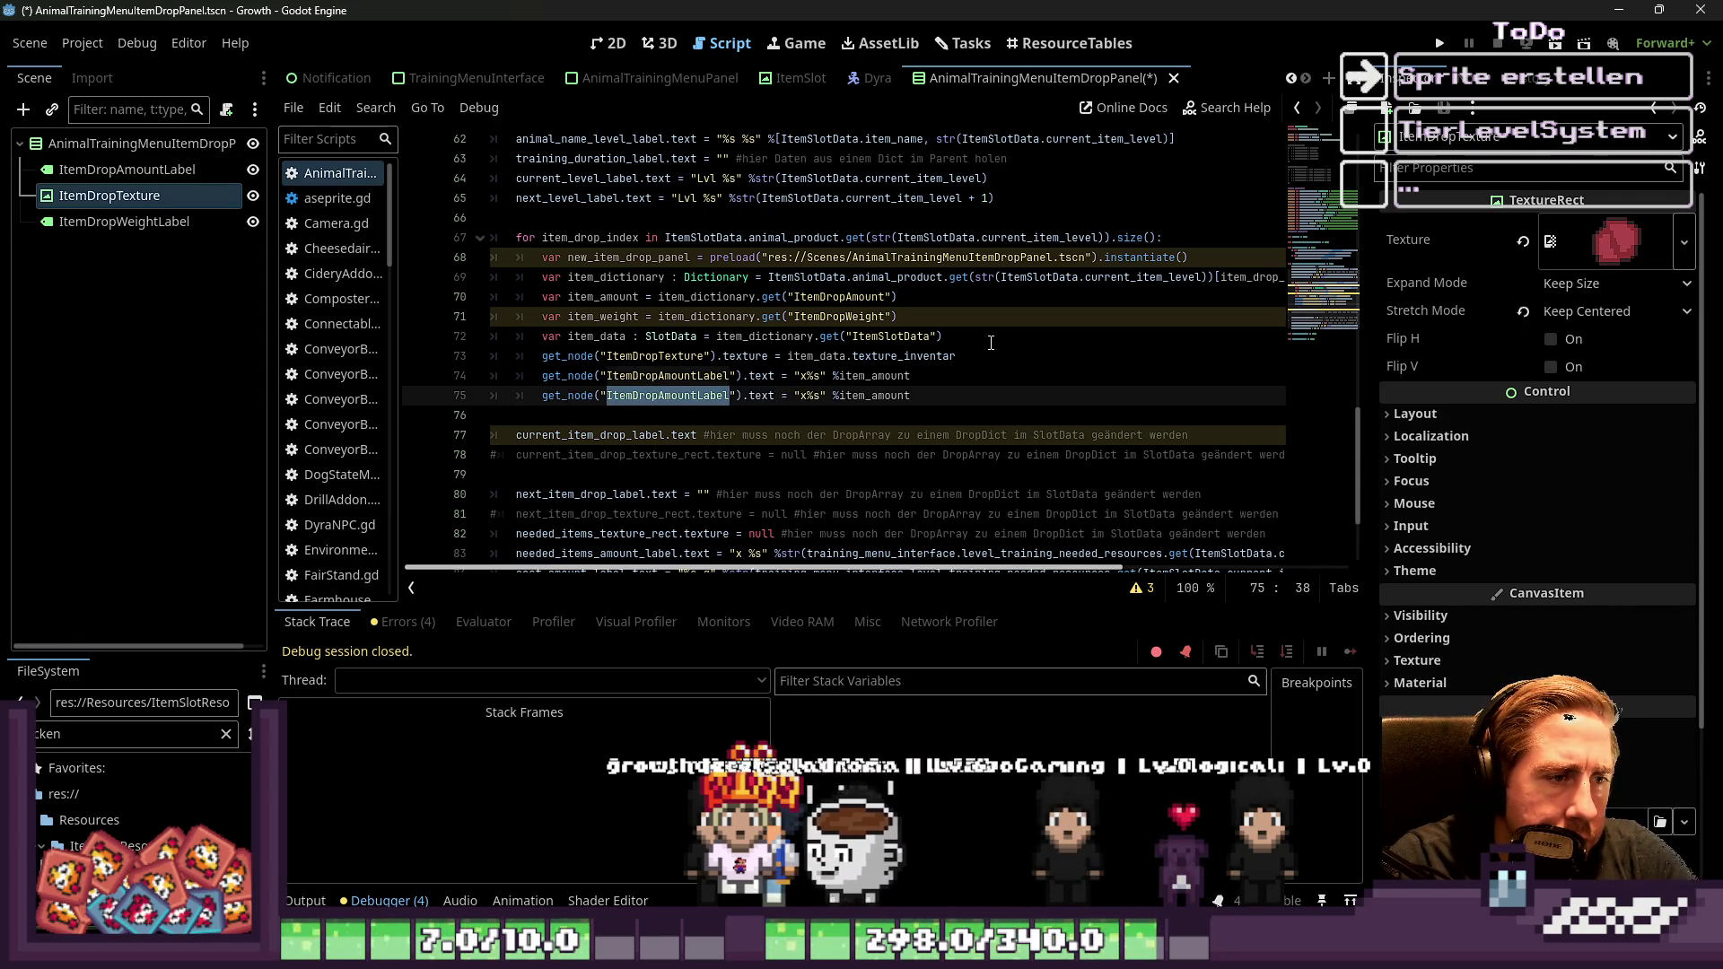
type("ItemDrop")
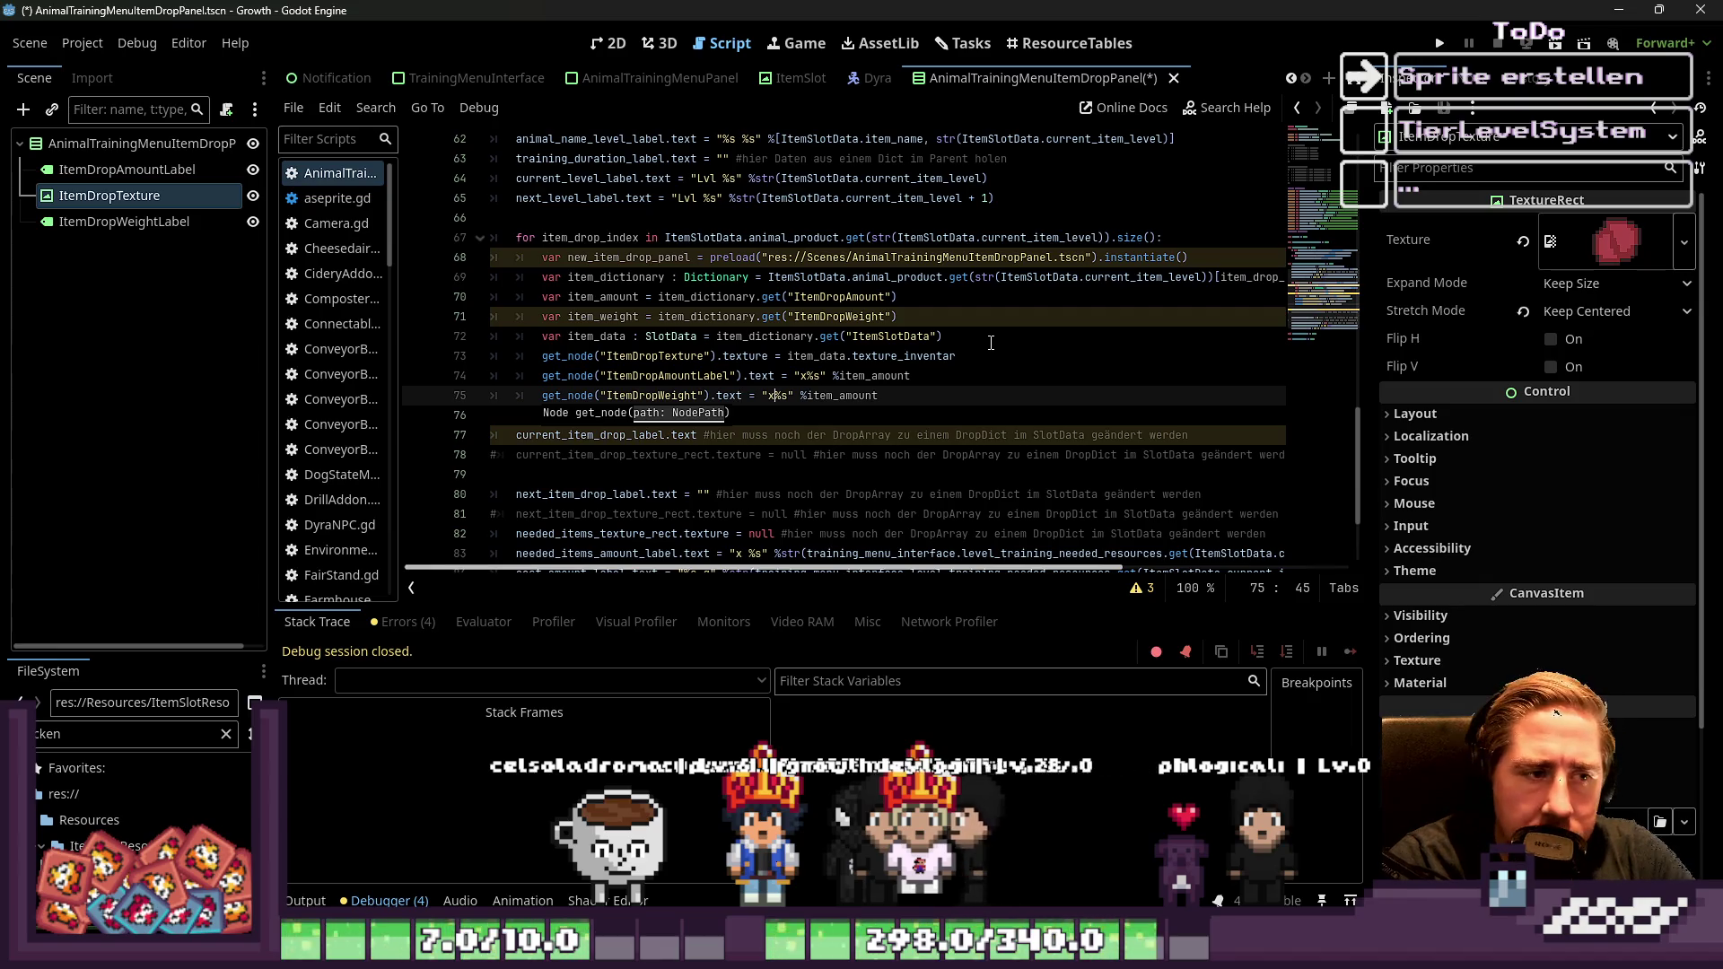
key("BackSpace")
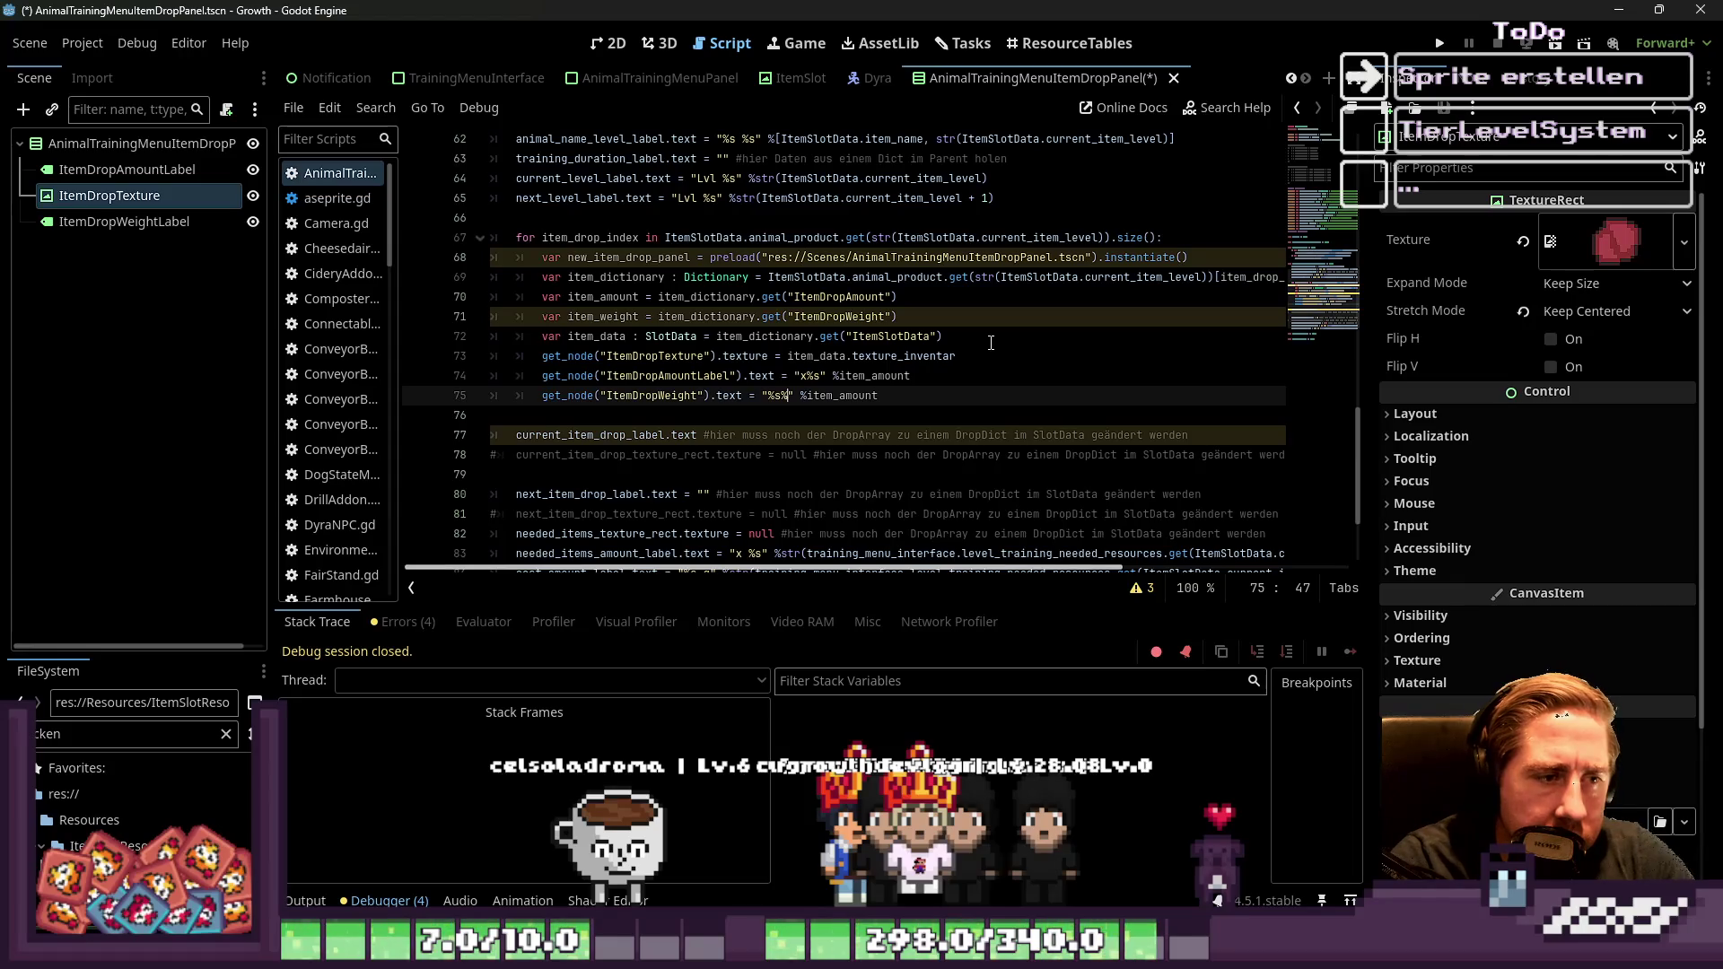
key("Right")
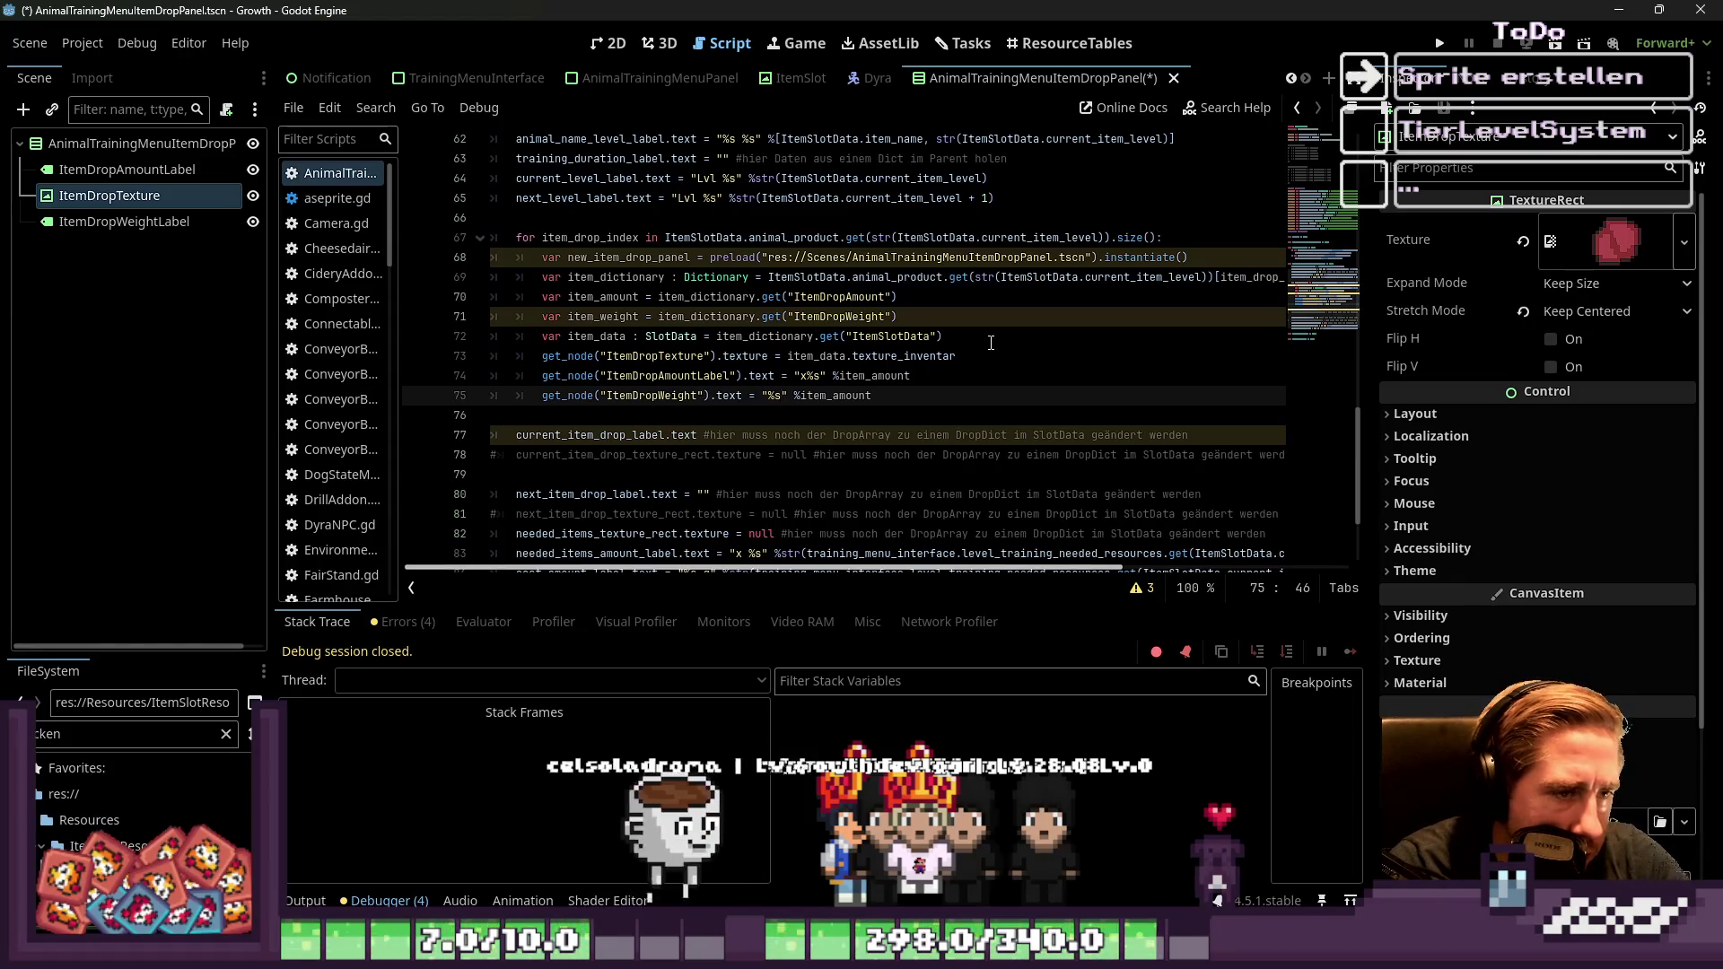
type("+ \"%")
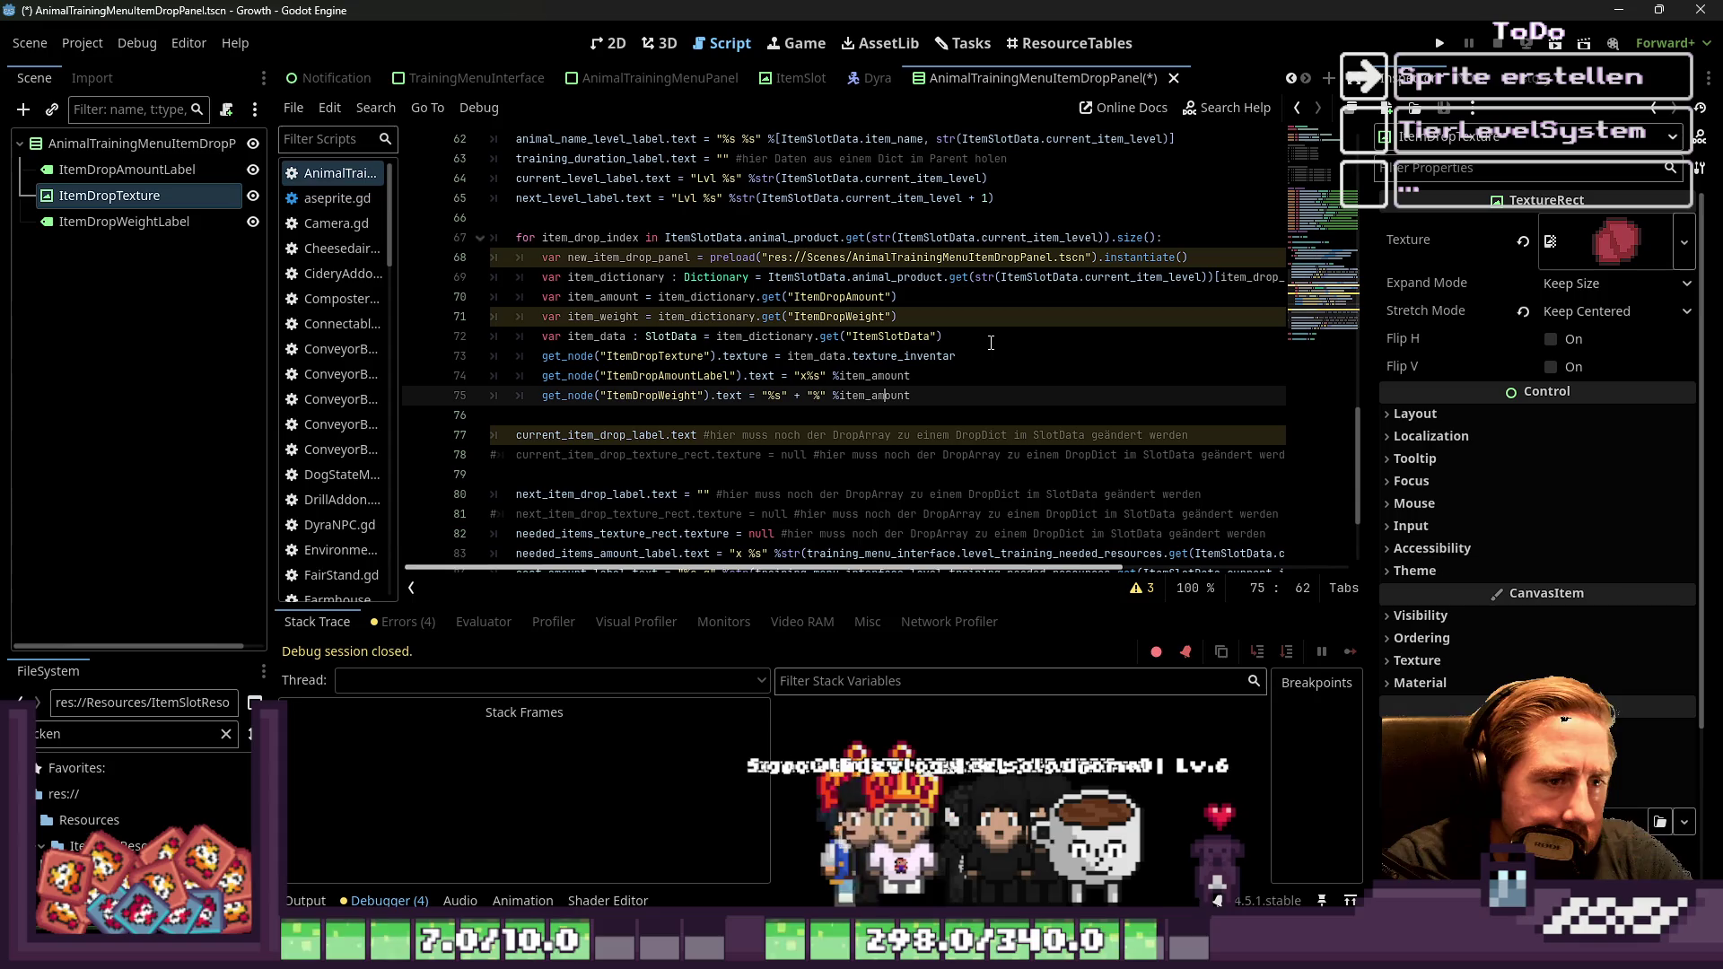
key("Down")
key("Up")
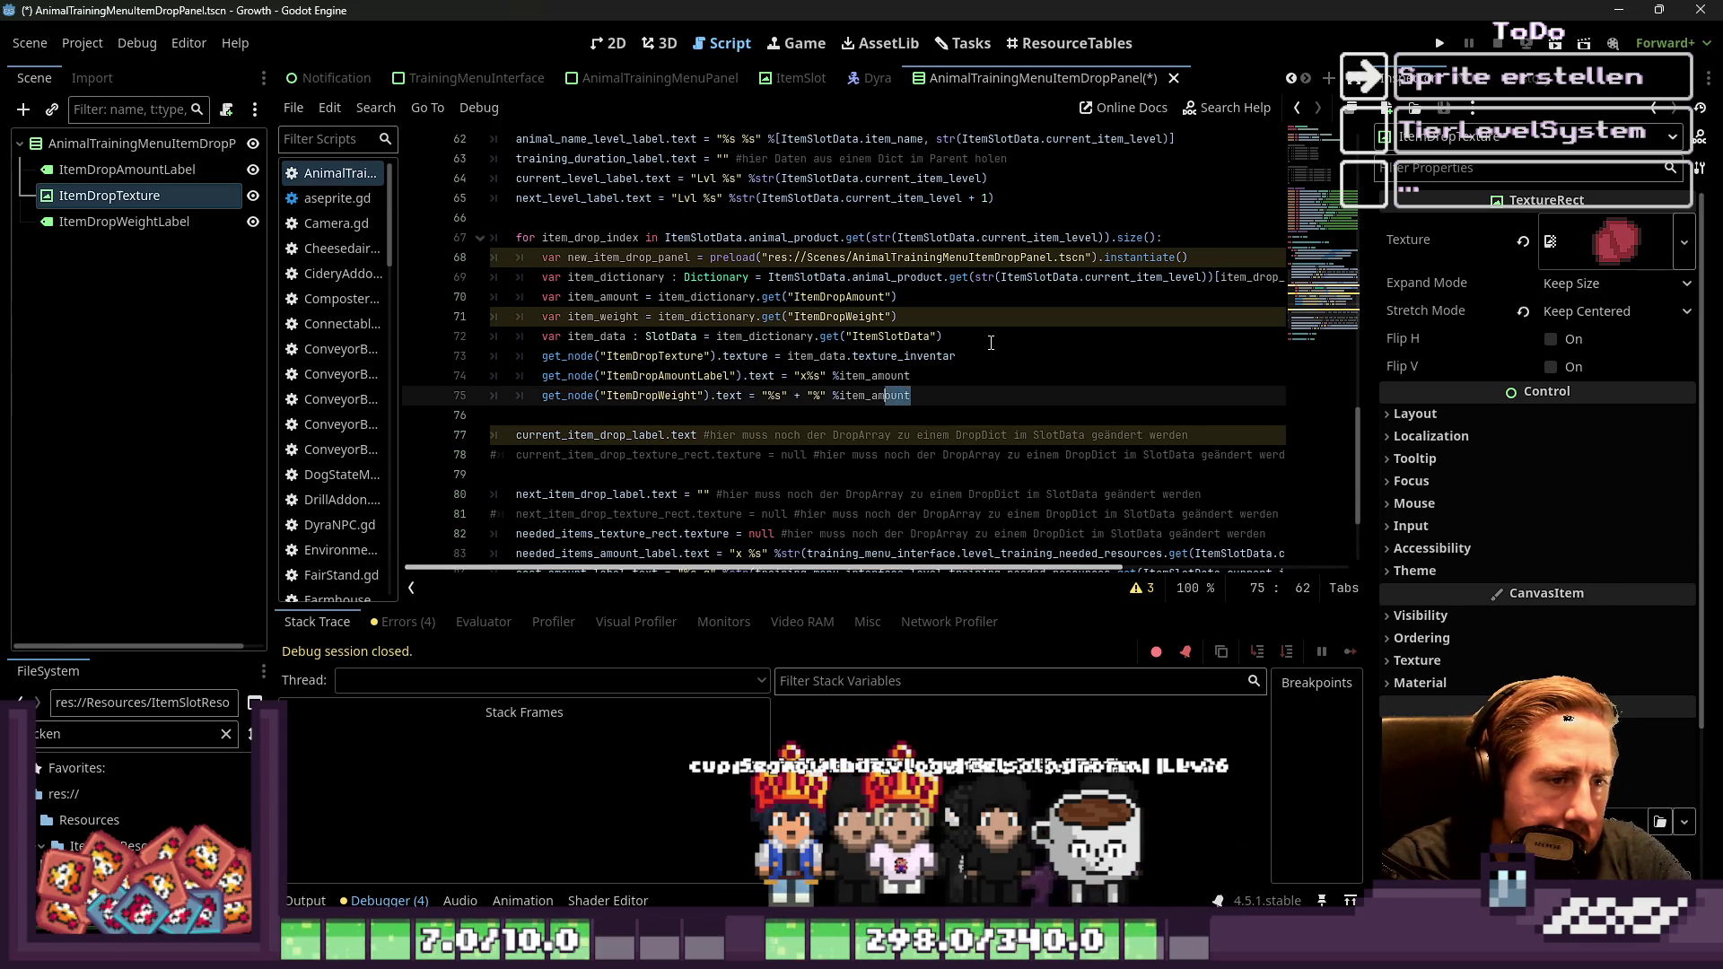
type("weigh")
key("Return")
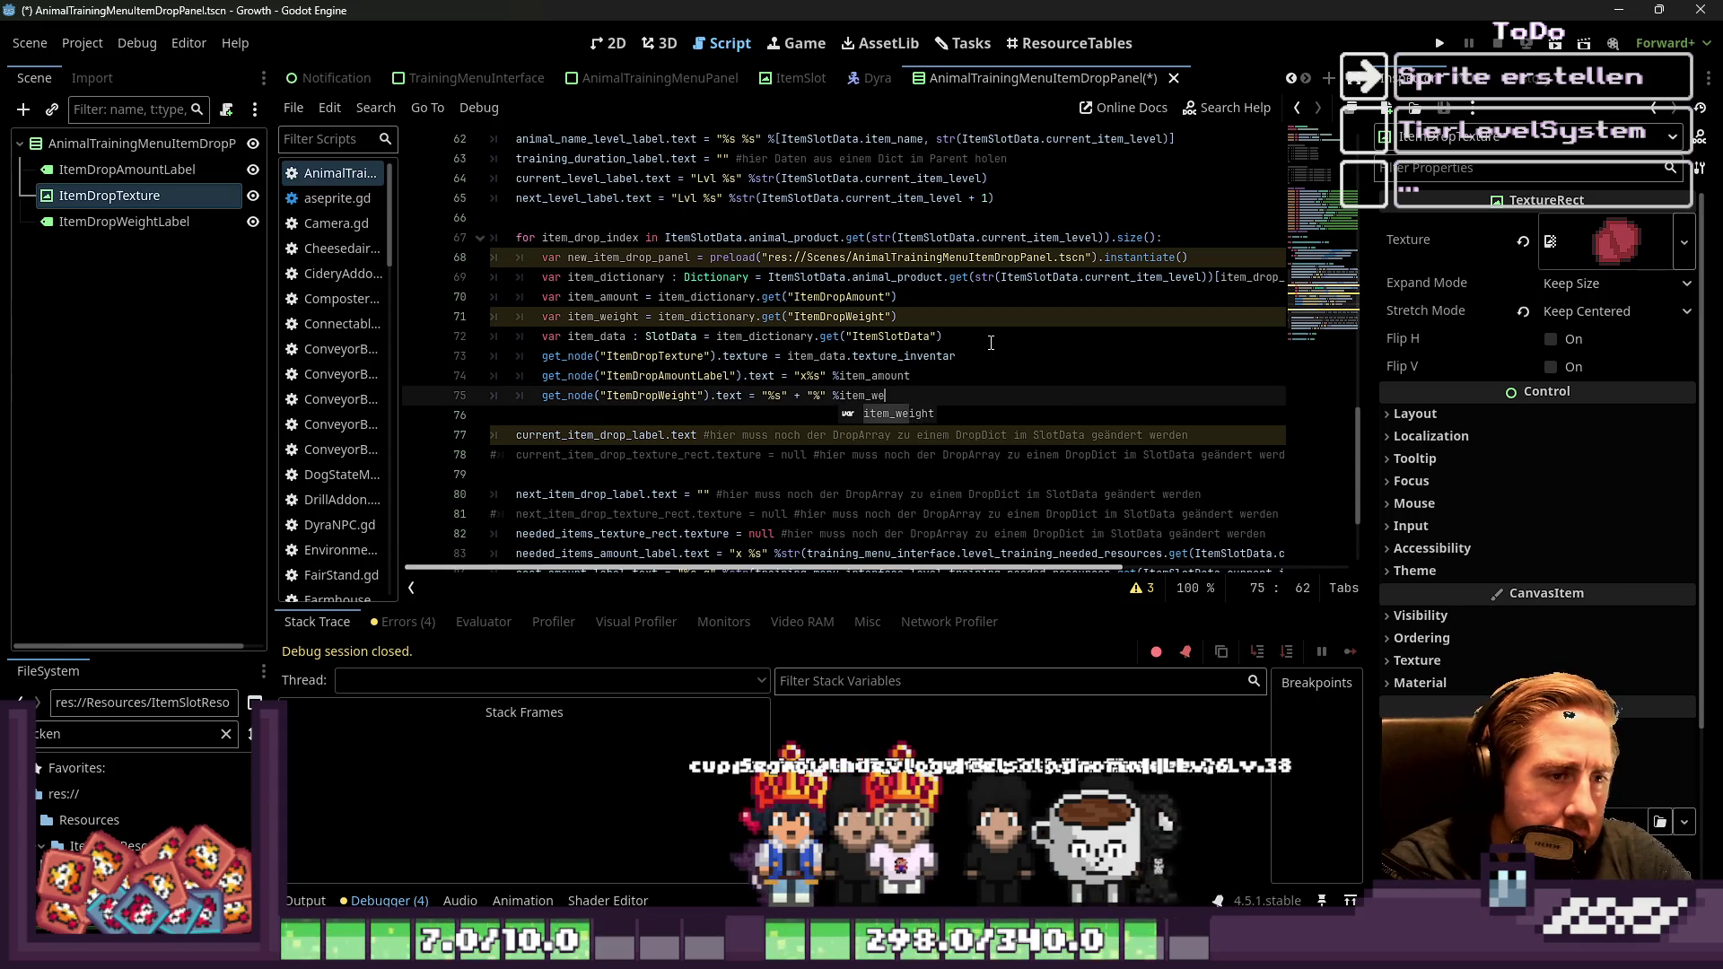
Start an indented line 76 in the loop with new_item_drop_panel
key("Down")
key("Return")
key("Up")
key("Tab")
type("new_item")
key("Return")
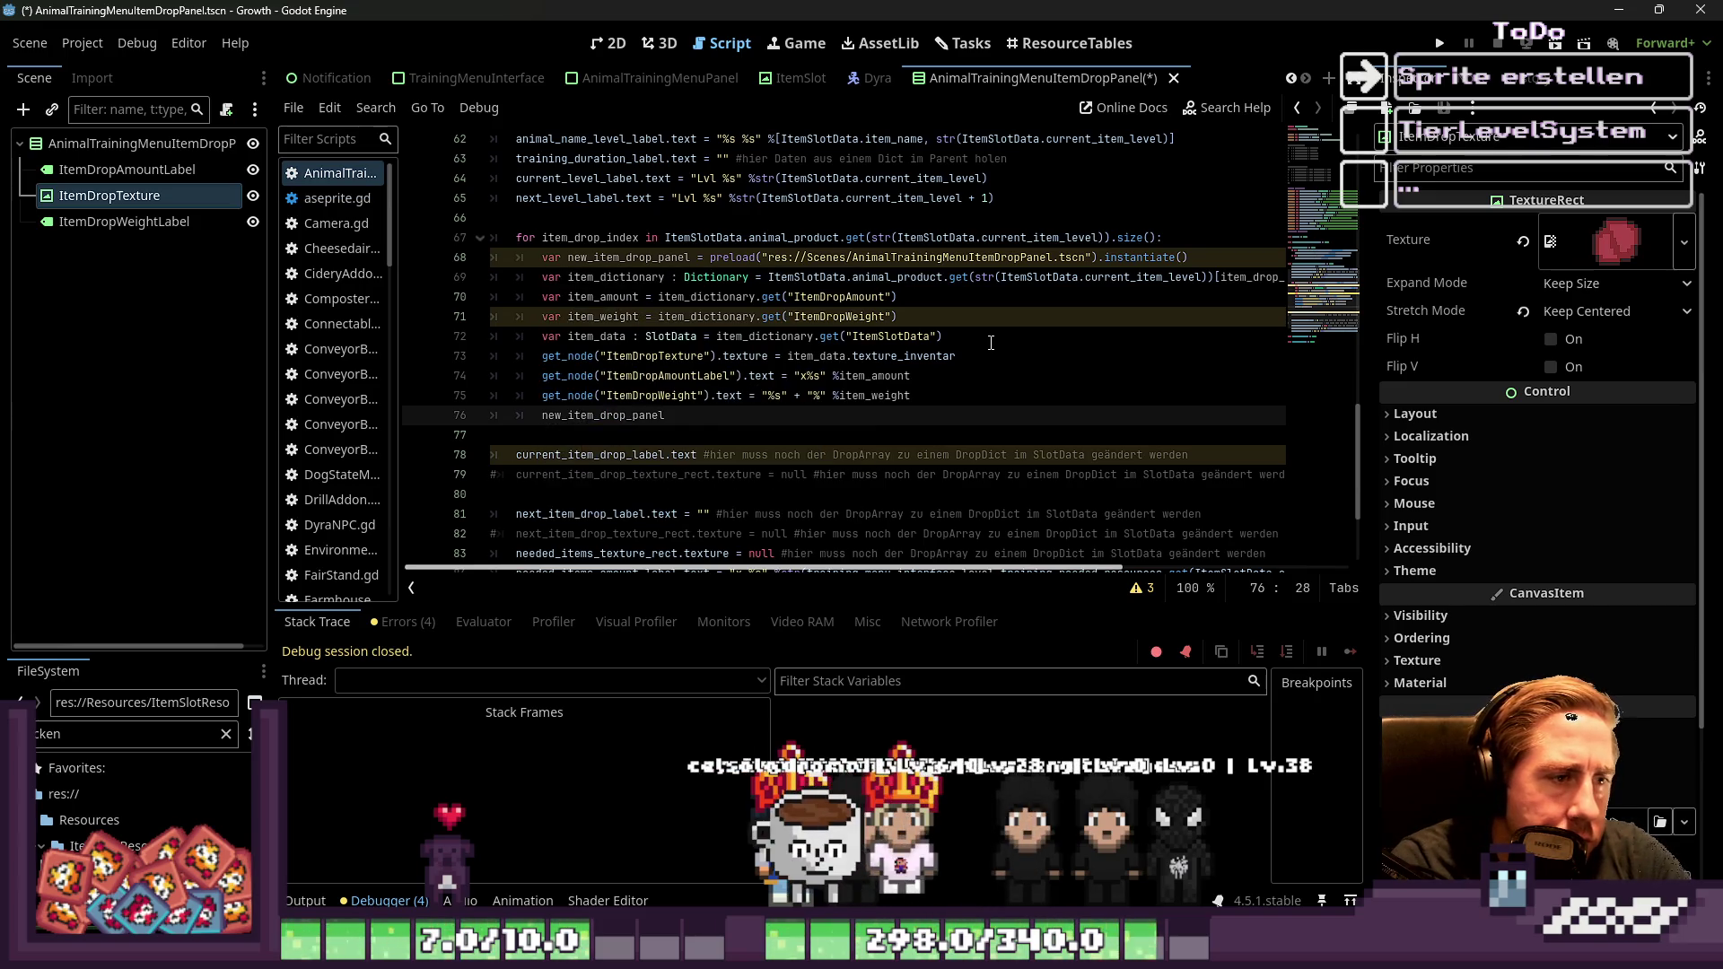
Complete line 76 as new_item_drop_panel.instantiate()
type(".instan")
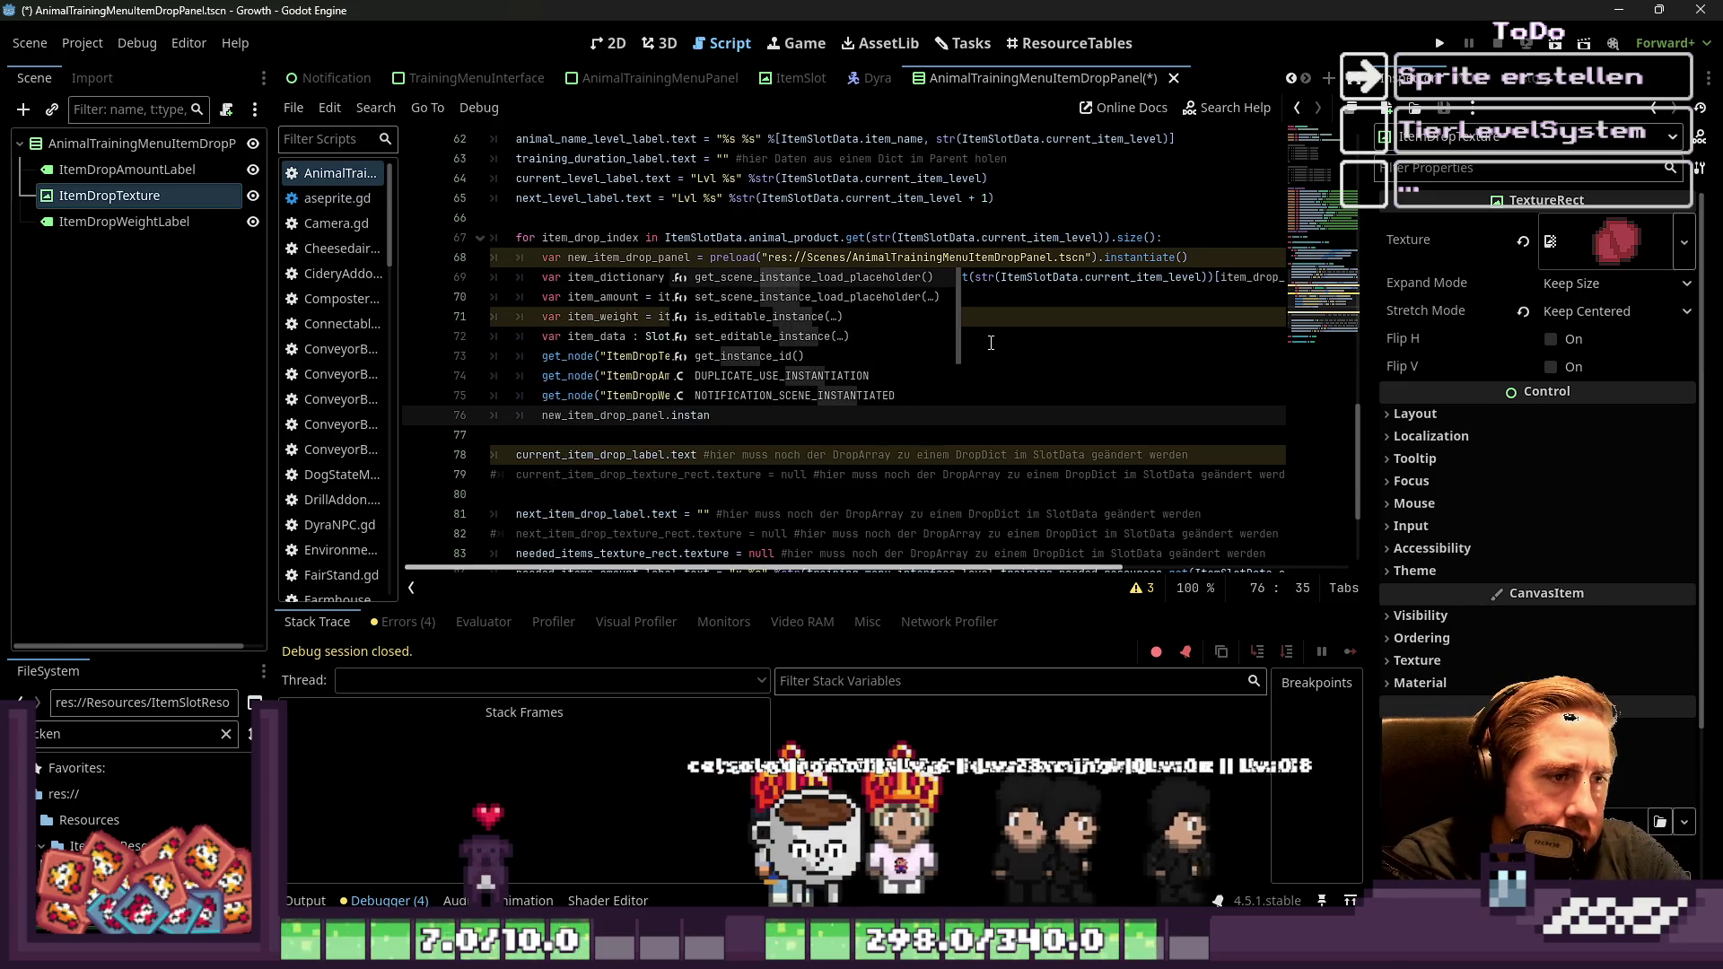
type("tiater")
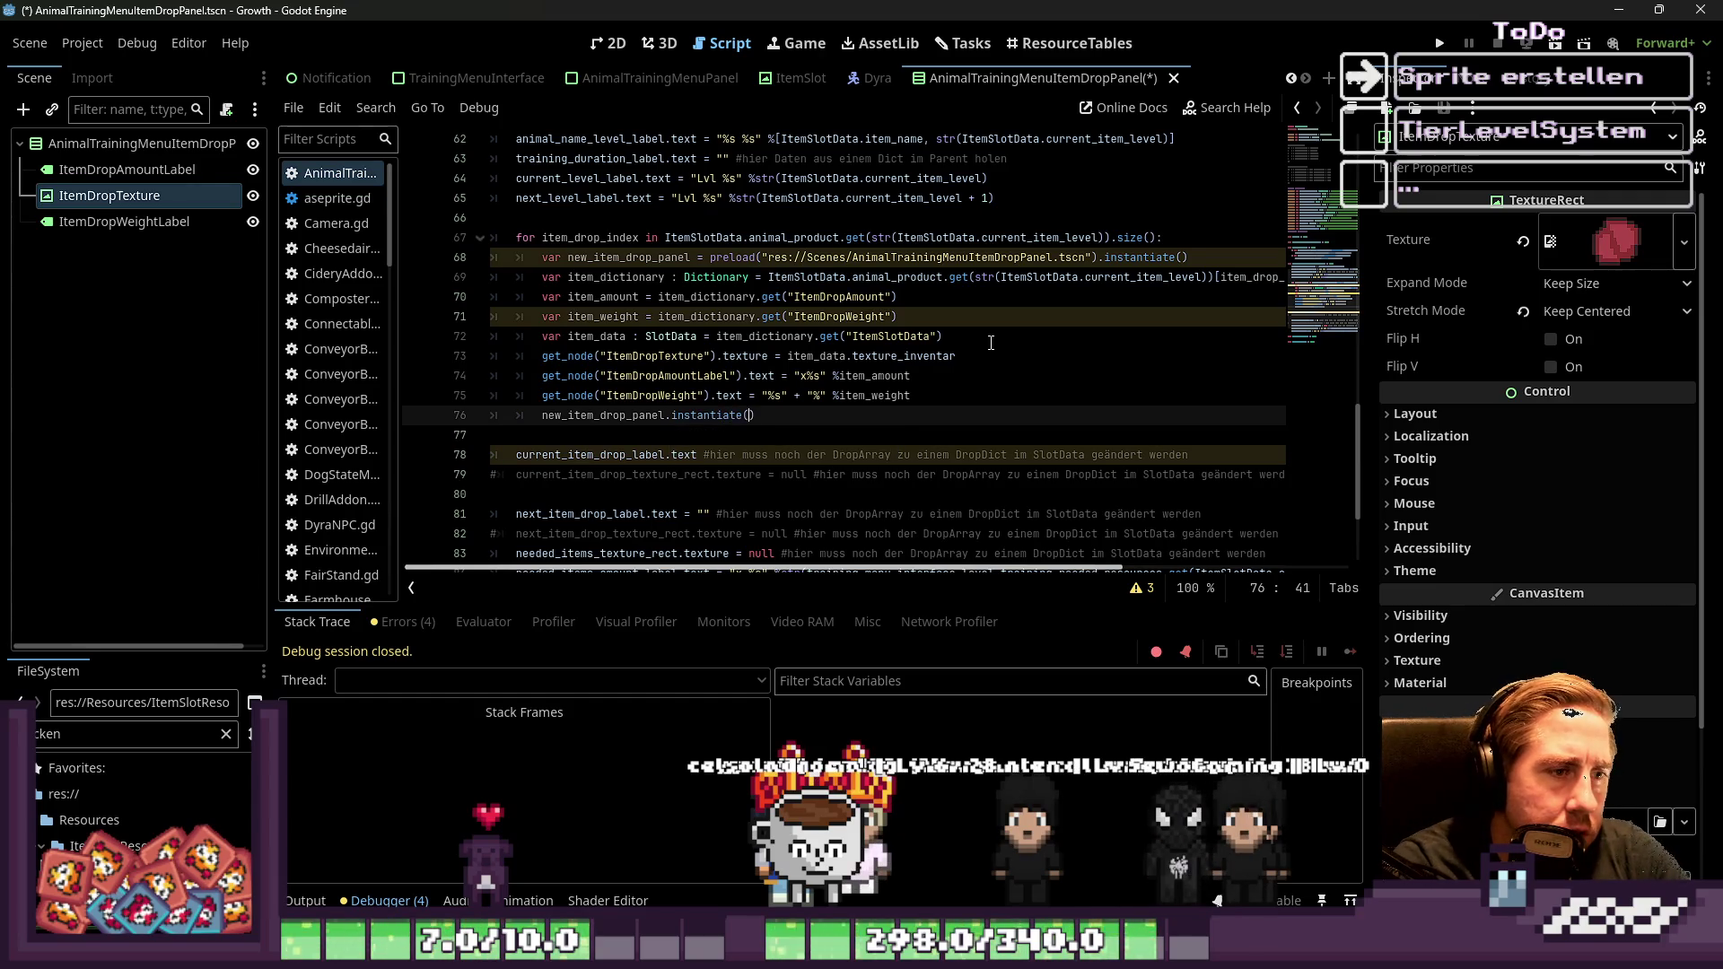
key("Up")
key("Up")
key("Up")
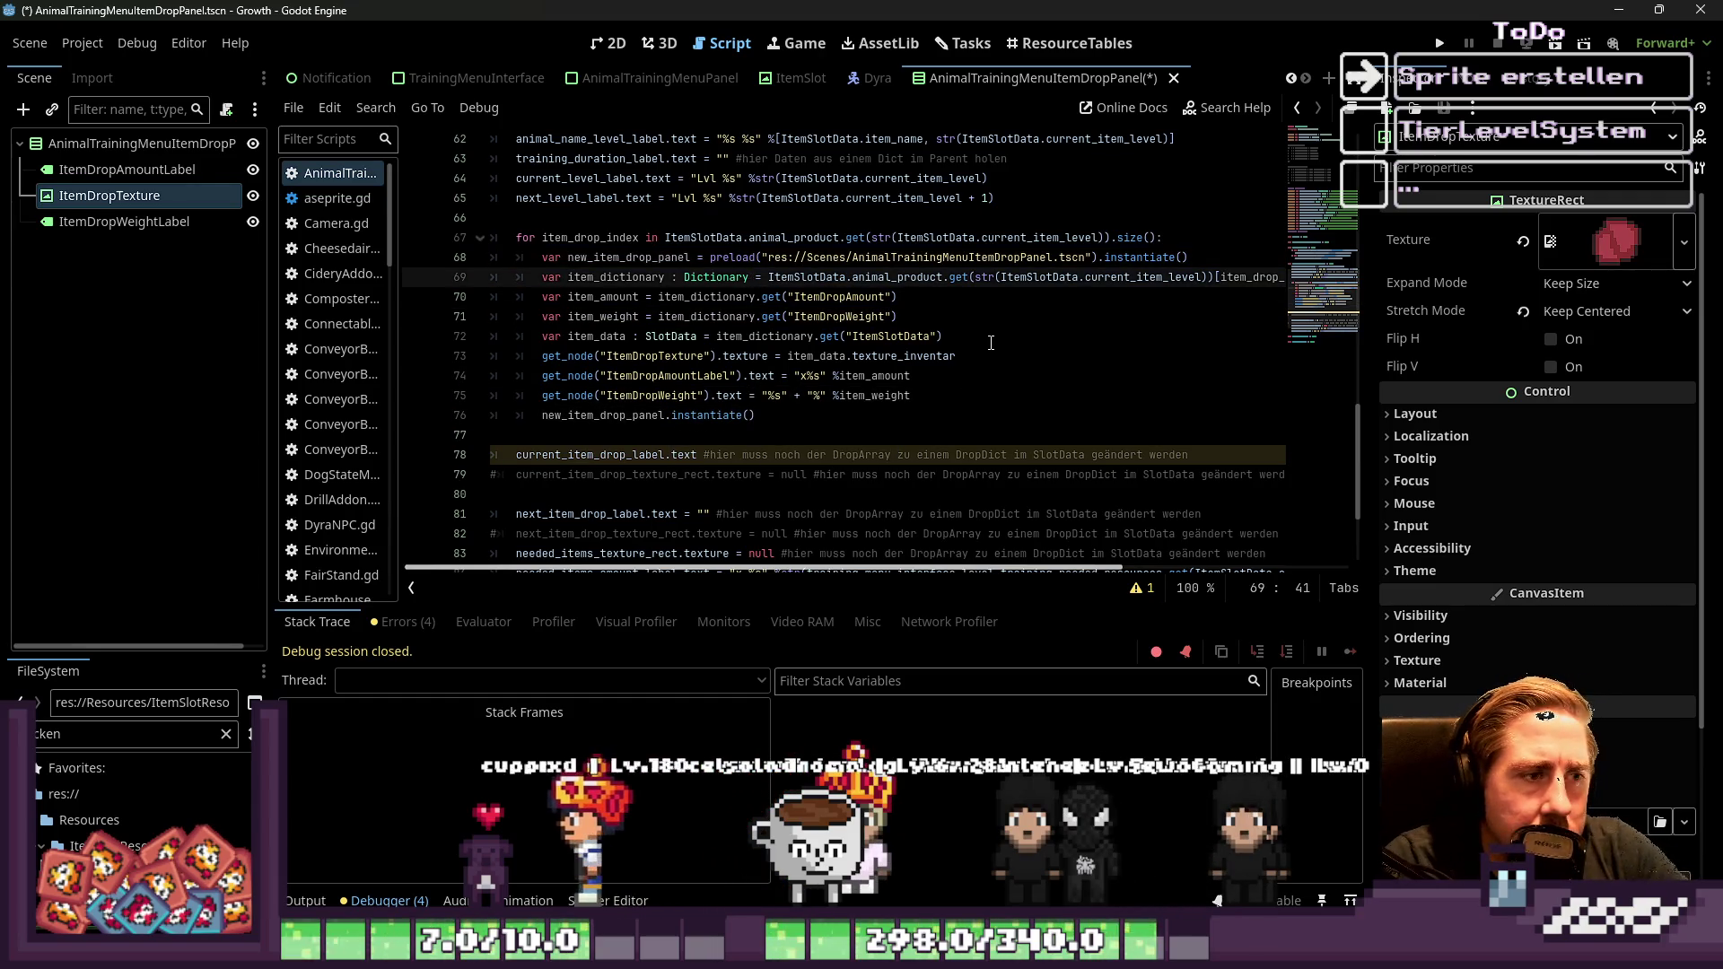
key("Down")
key("Down")
key("Down")
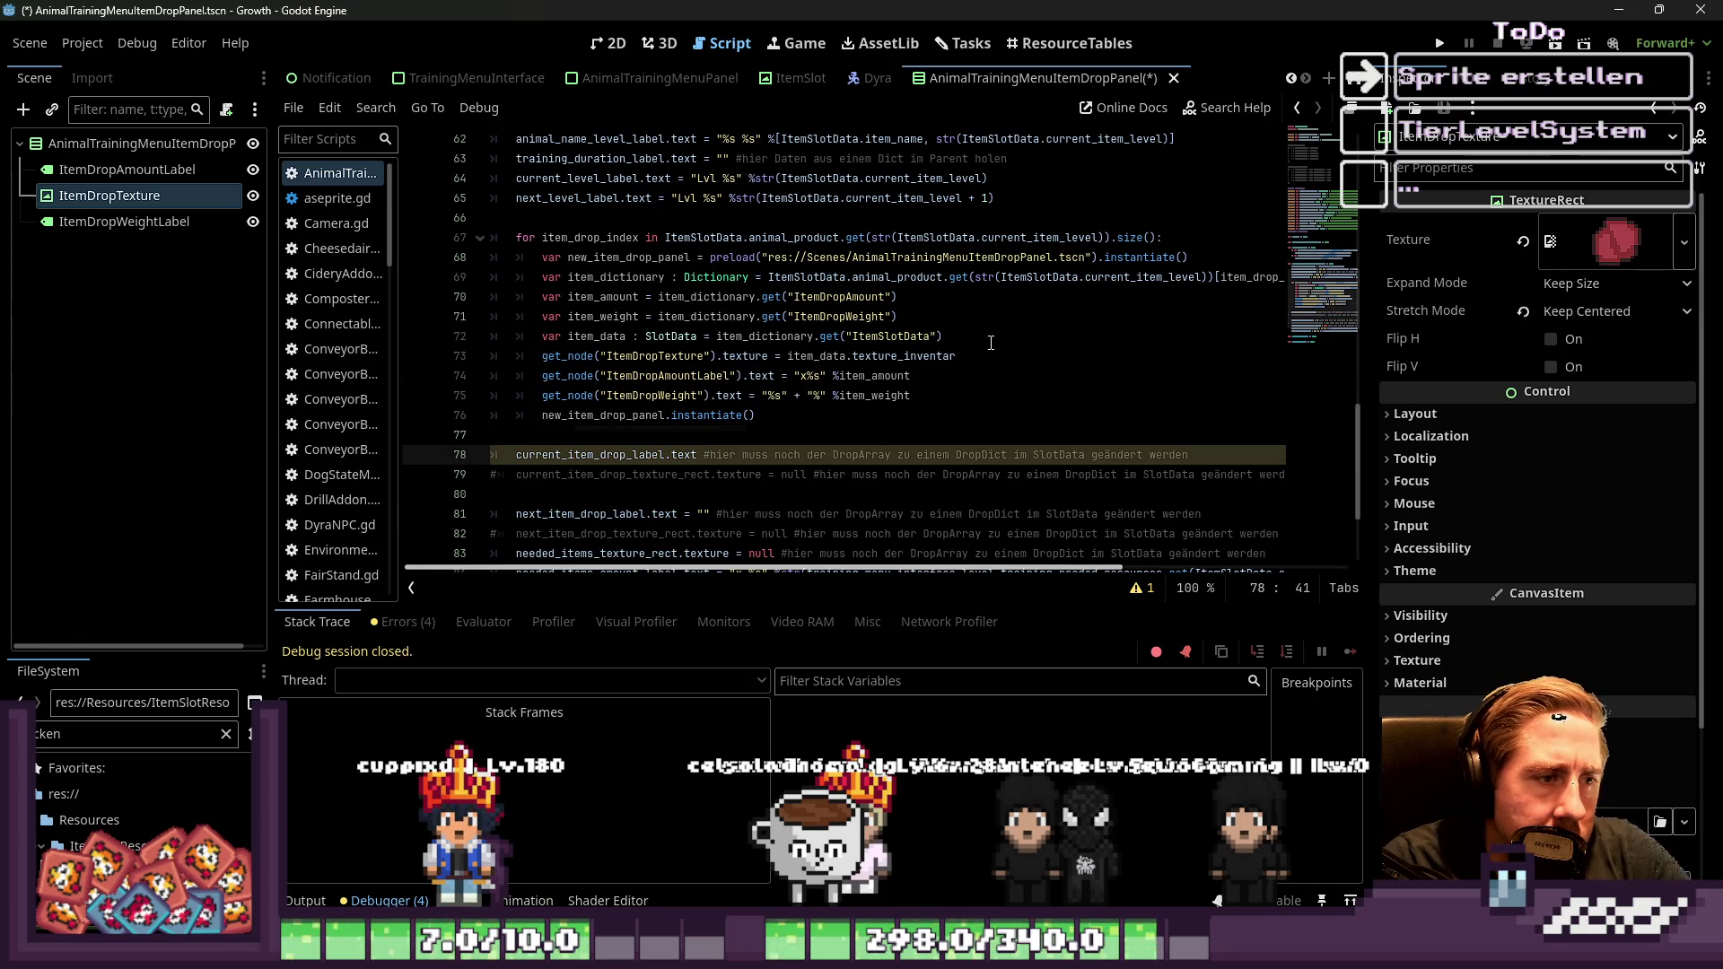
key("Up")
key("Up")
key("shift+Up")
key("shift+Up")
key("shift+Up")
key("shift+Home")
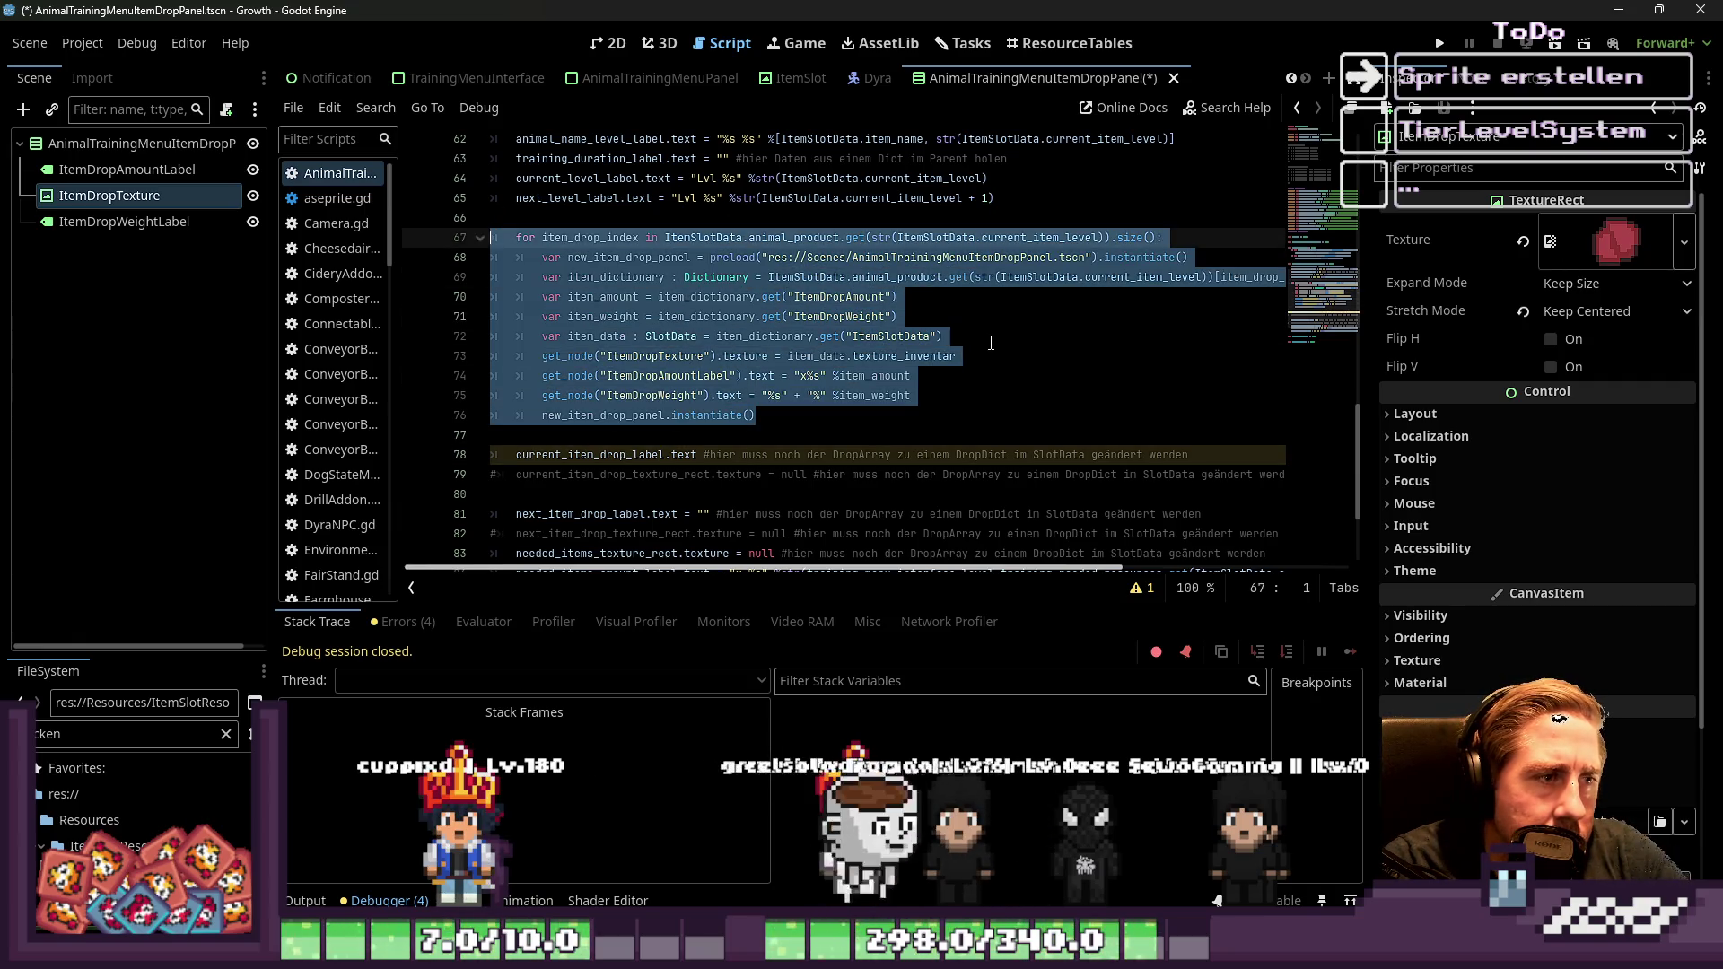
Delete the leftover current_item_drop label and texture lines below the loop
key("Down")
key("Down")
key("Down")
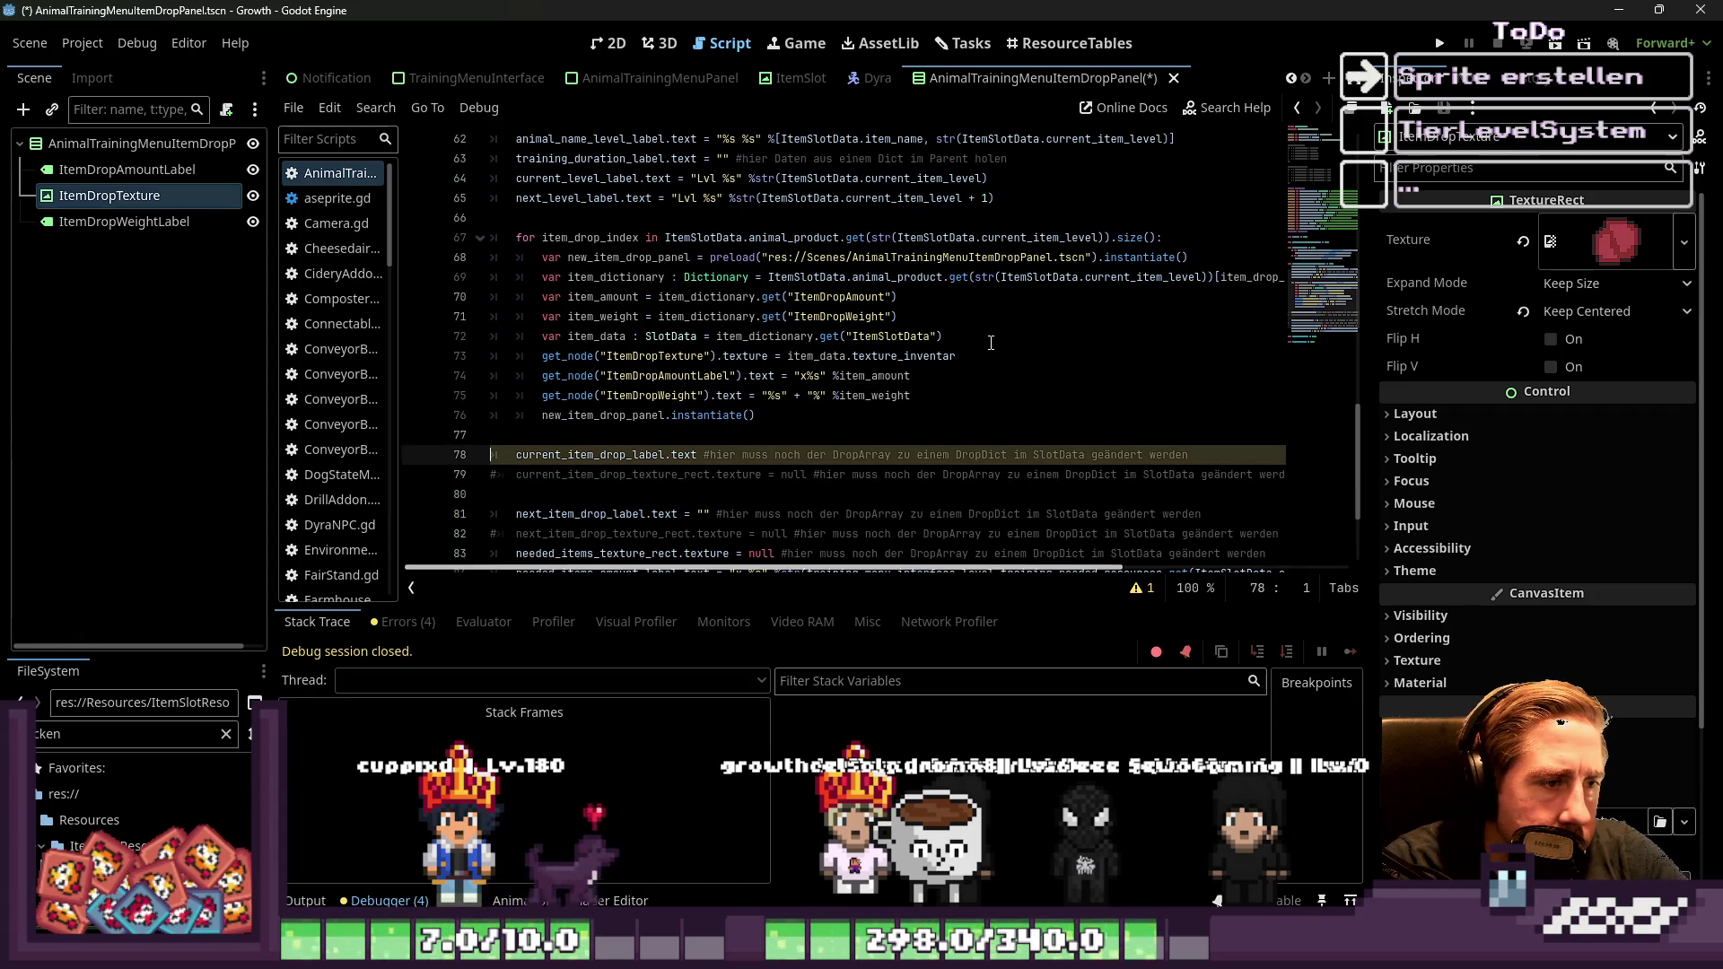
key("shift+Down")
key("shift+Down")
key("shift+Down")
key("Delete")
key("Up")
key("Up")
key("End")
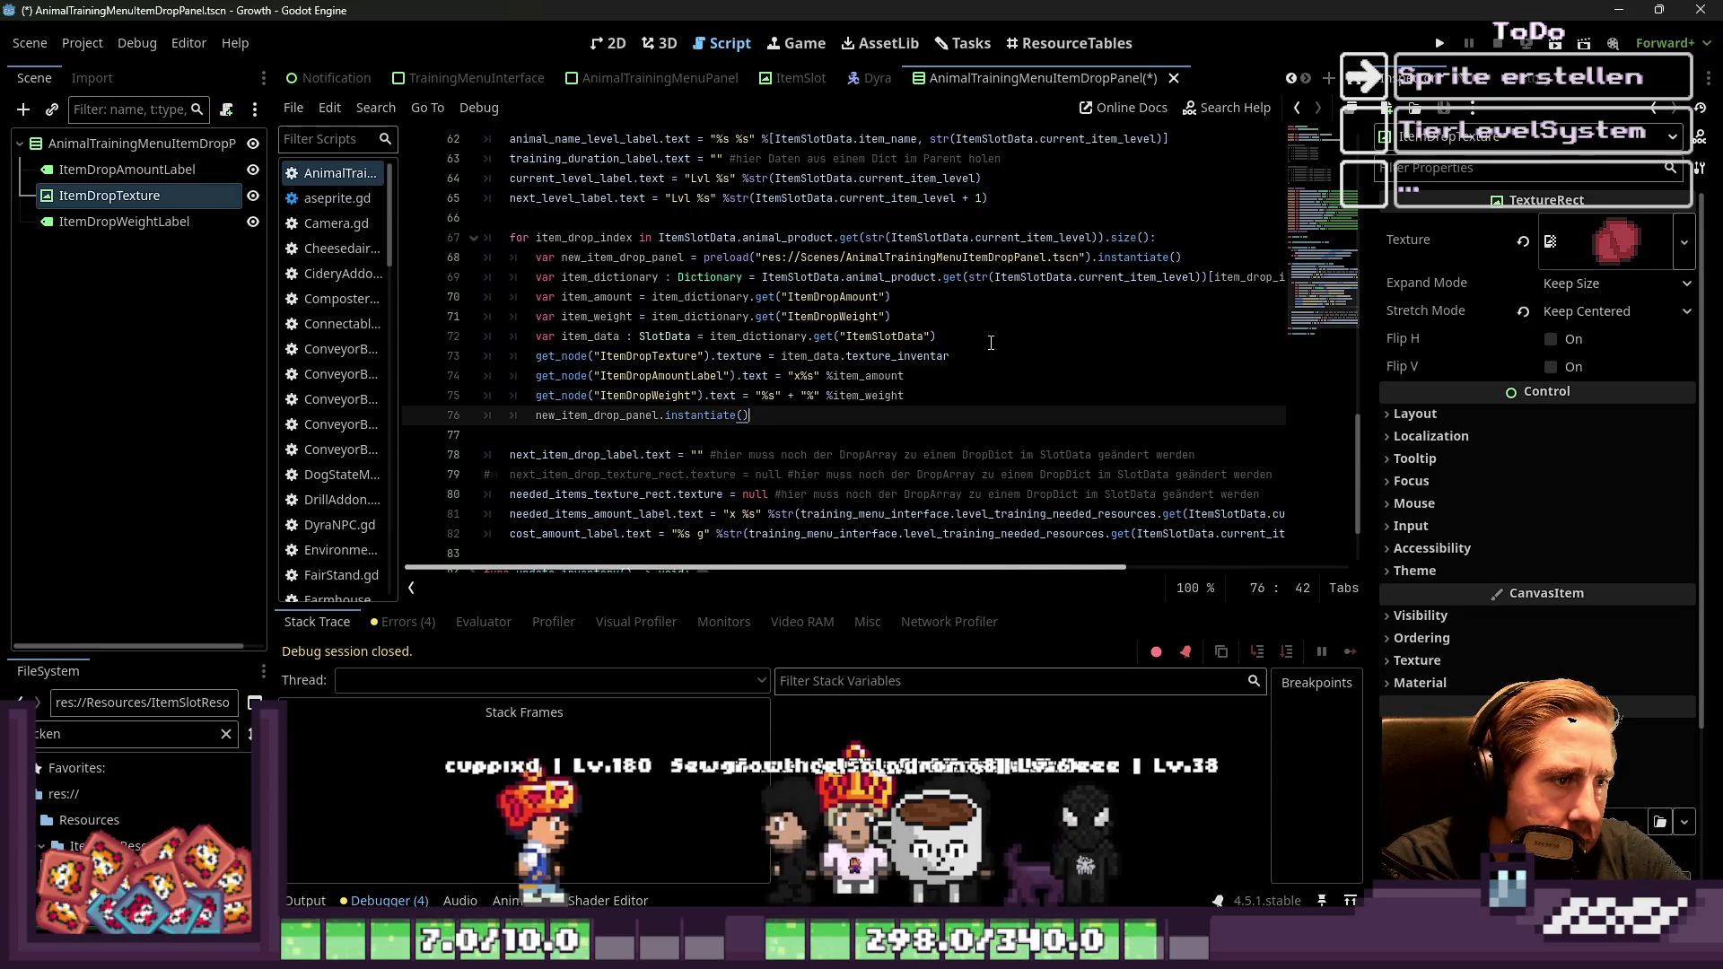
key("Home")
key("ctrl+shift+Right")
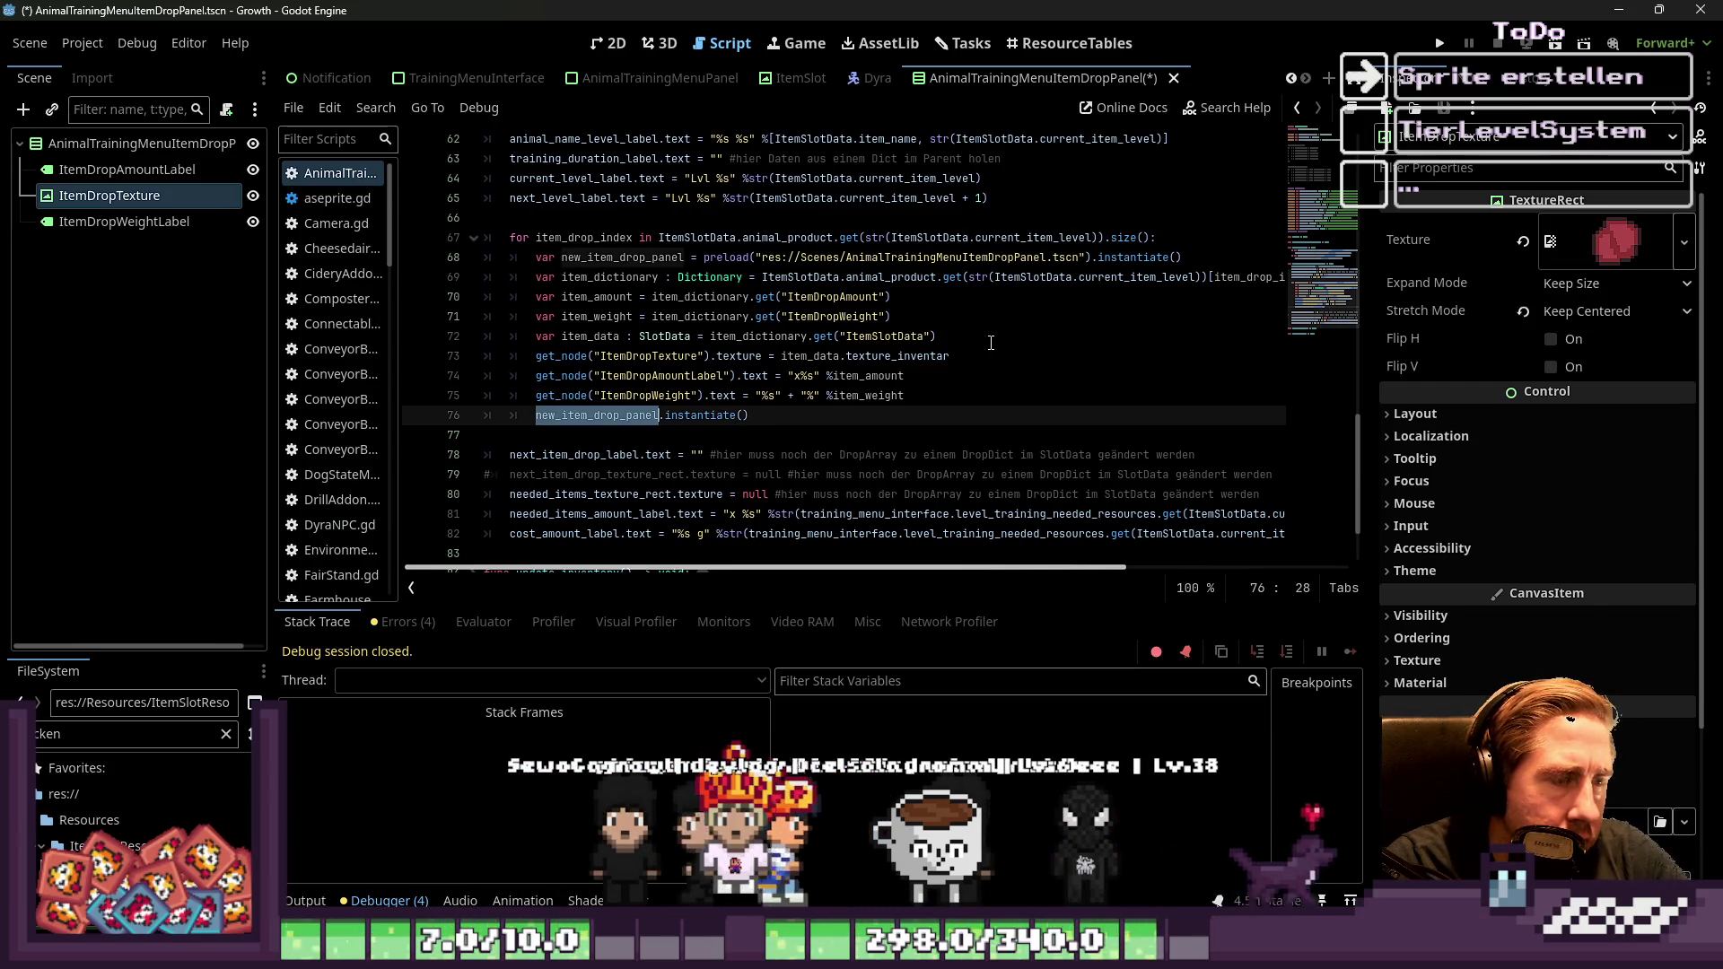
key("shift+Home")
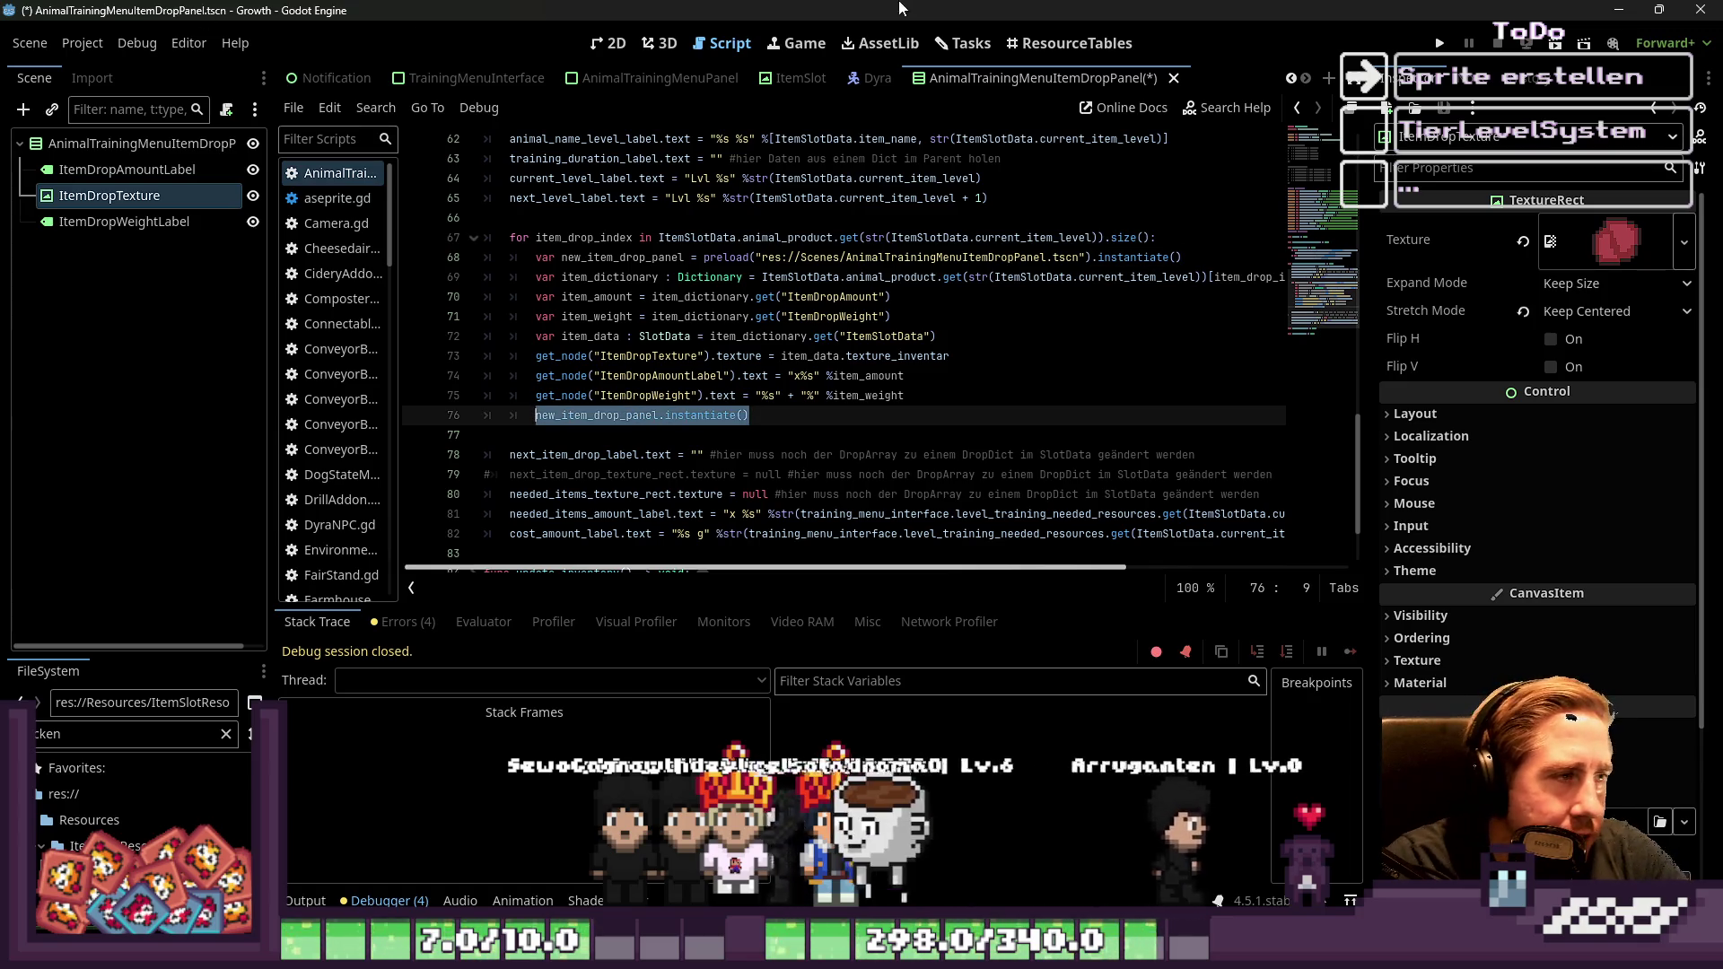
In the AnimalTrainingMenuPanel scene's 2D view, delete the placeholder AnimalTrainingMenuItemDropPanel under CurrentItemDropGrp
left_click(687, 82)
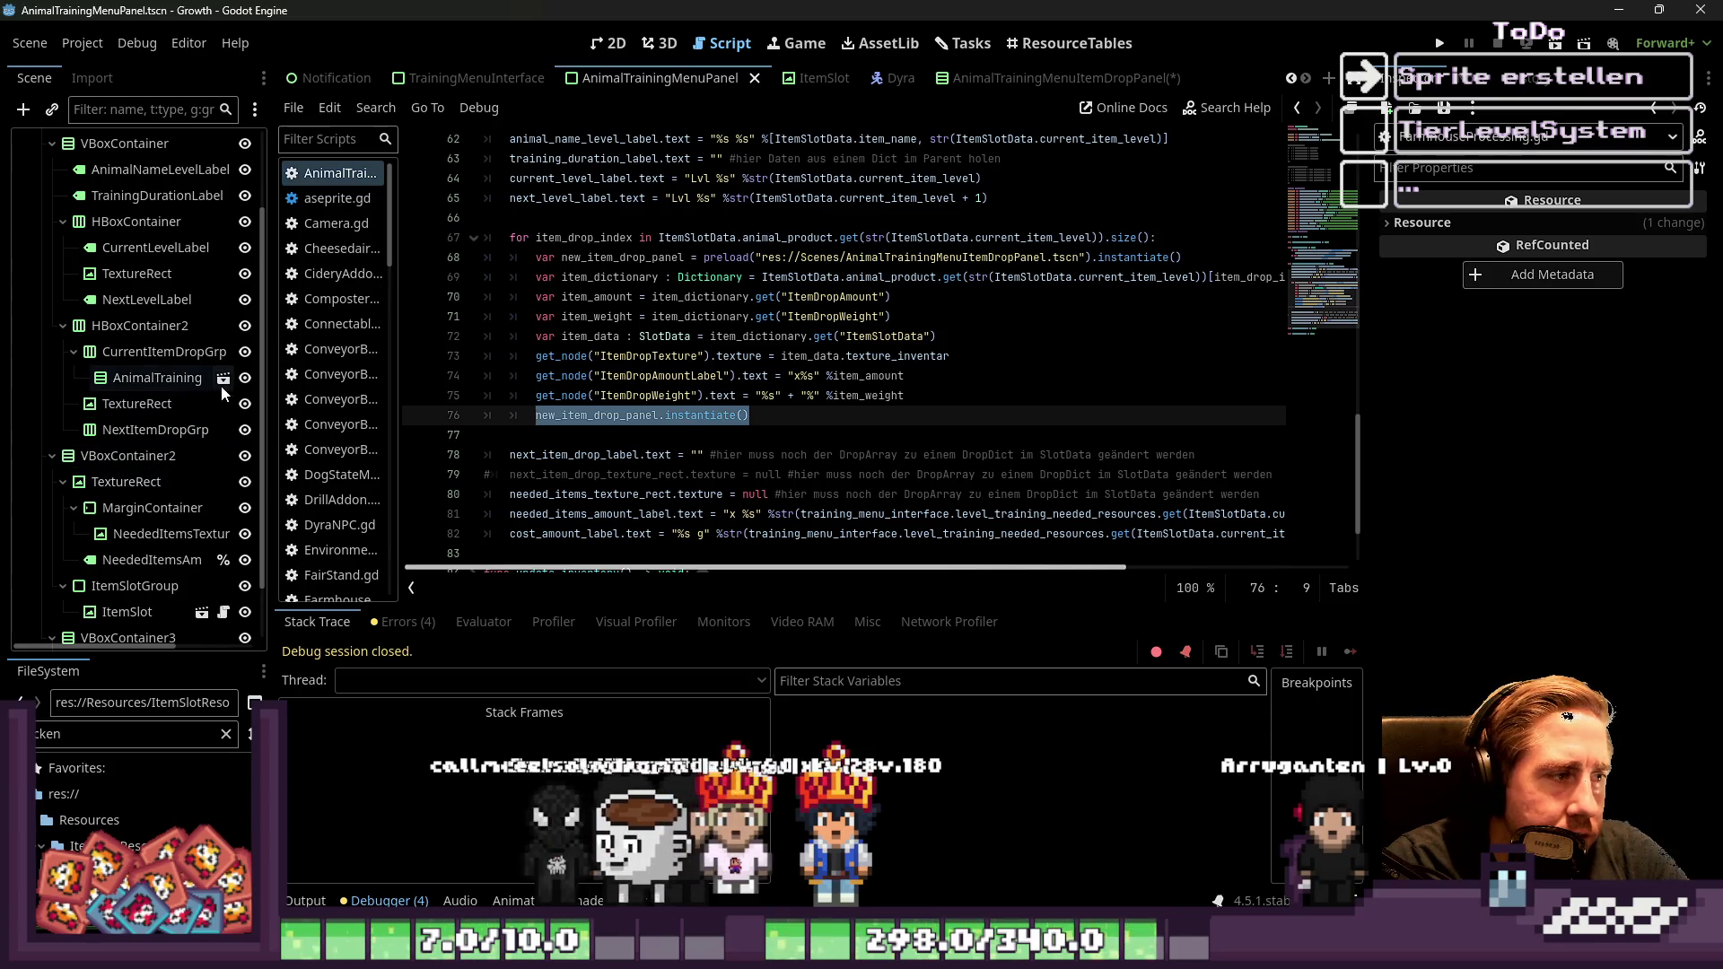
left_click_drag(271, 377, 354, 371)
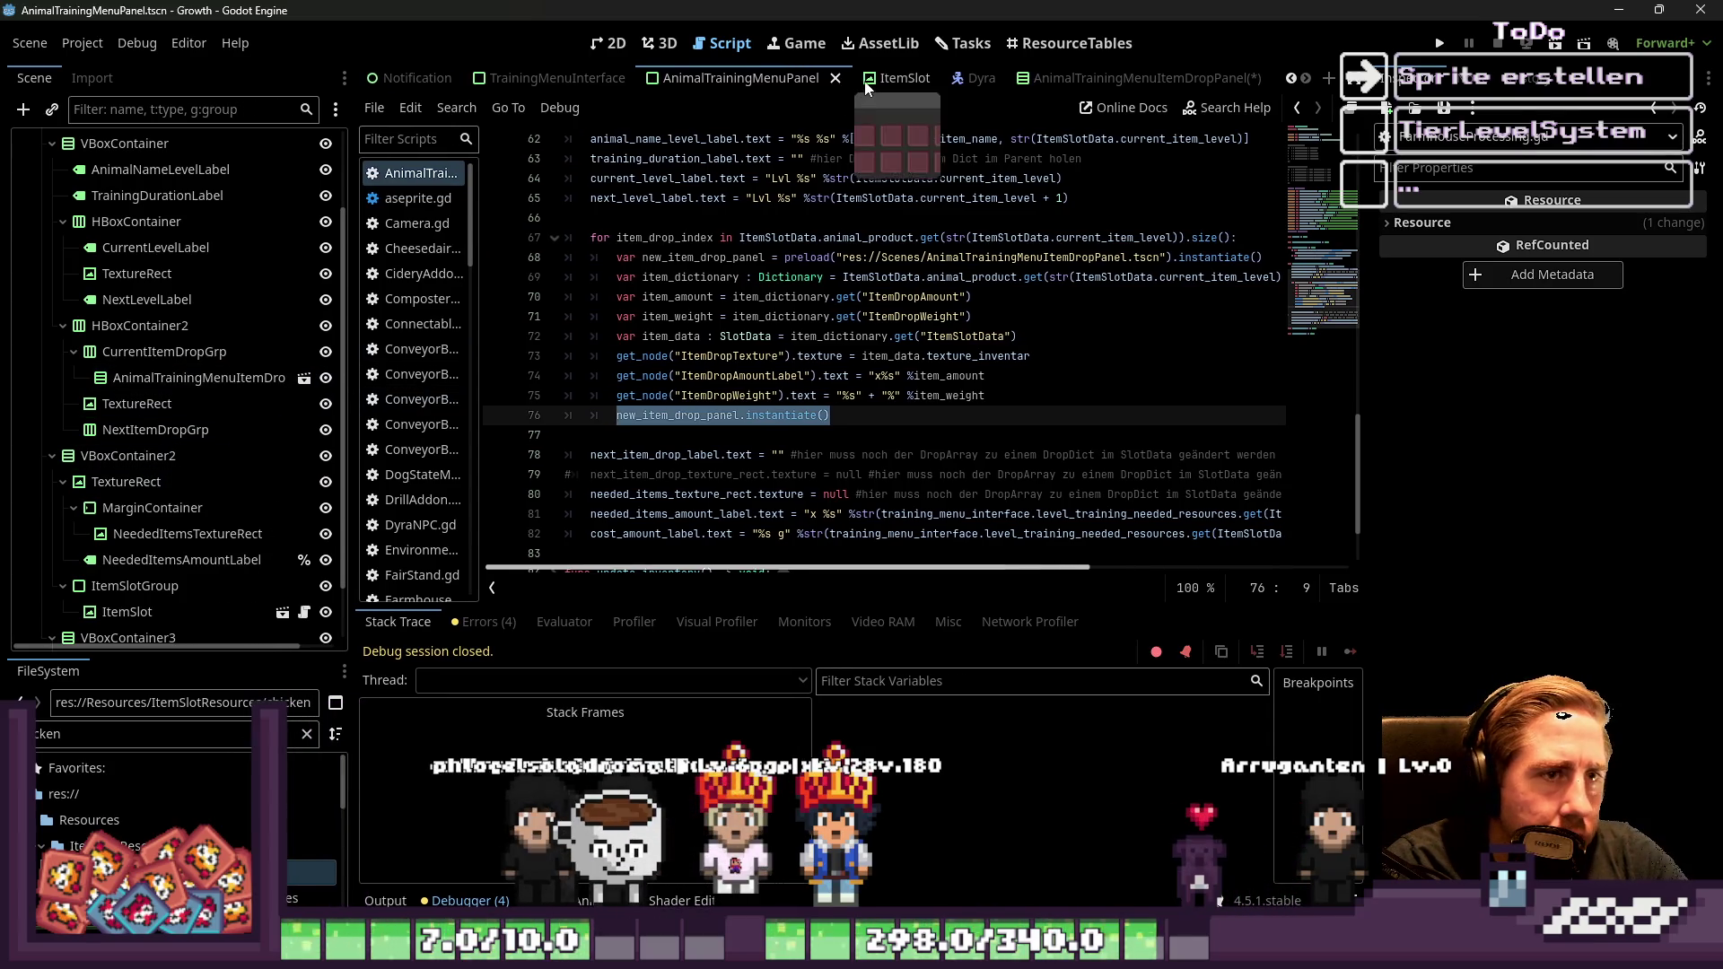
left_click(1072, 79)
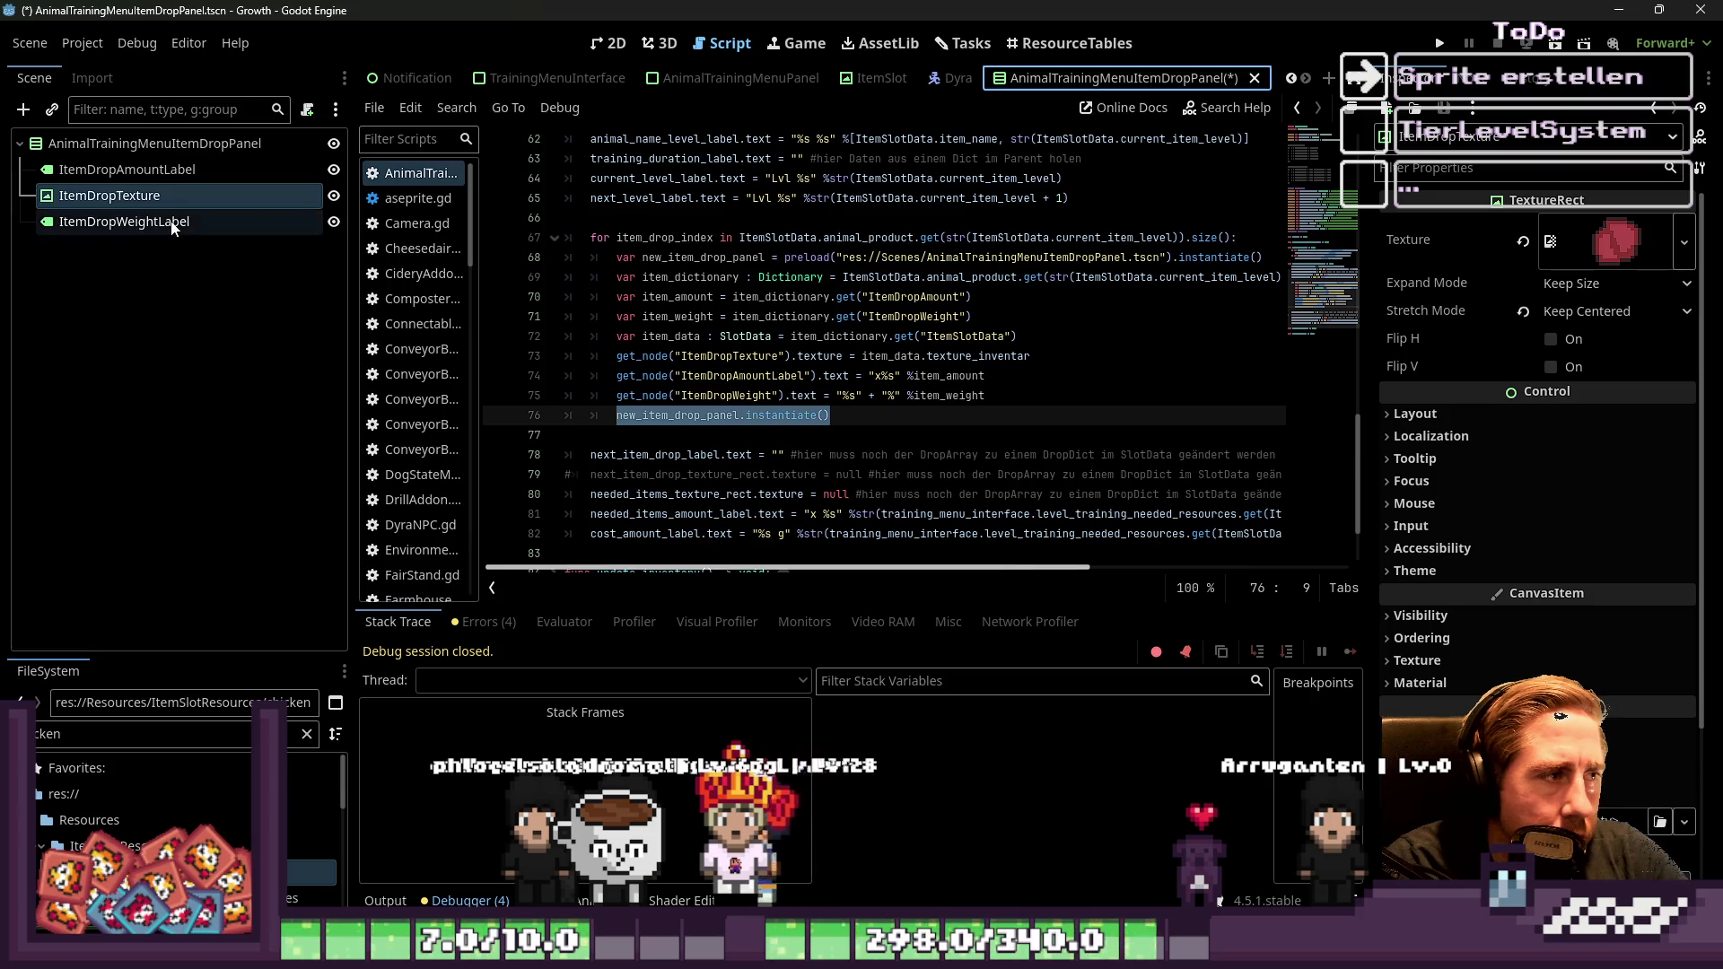
left_click(709, 78)
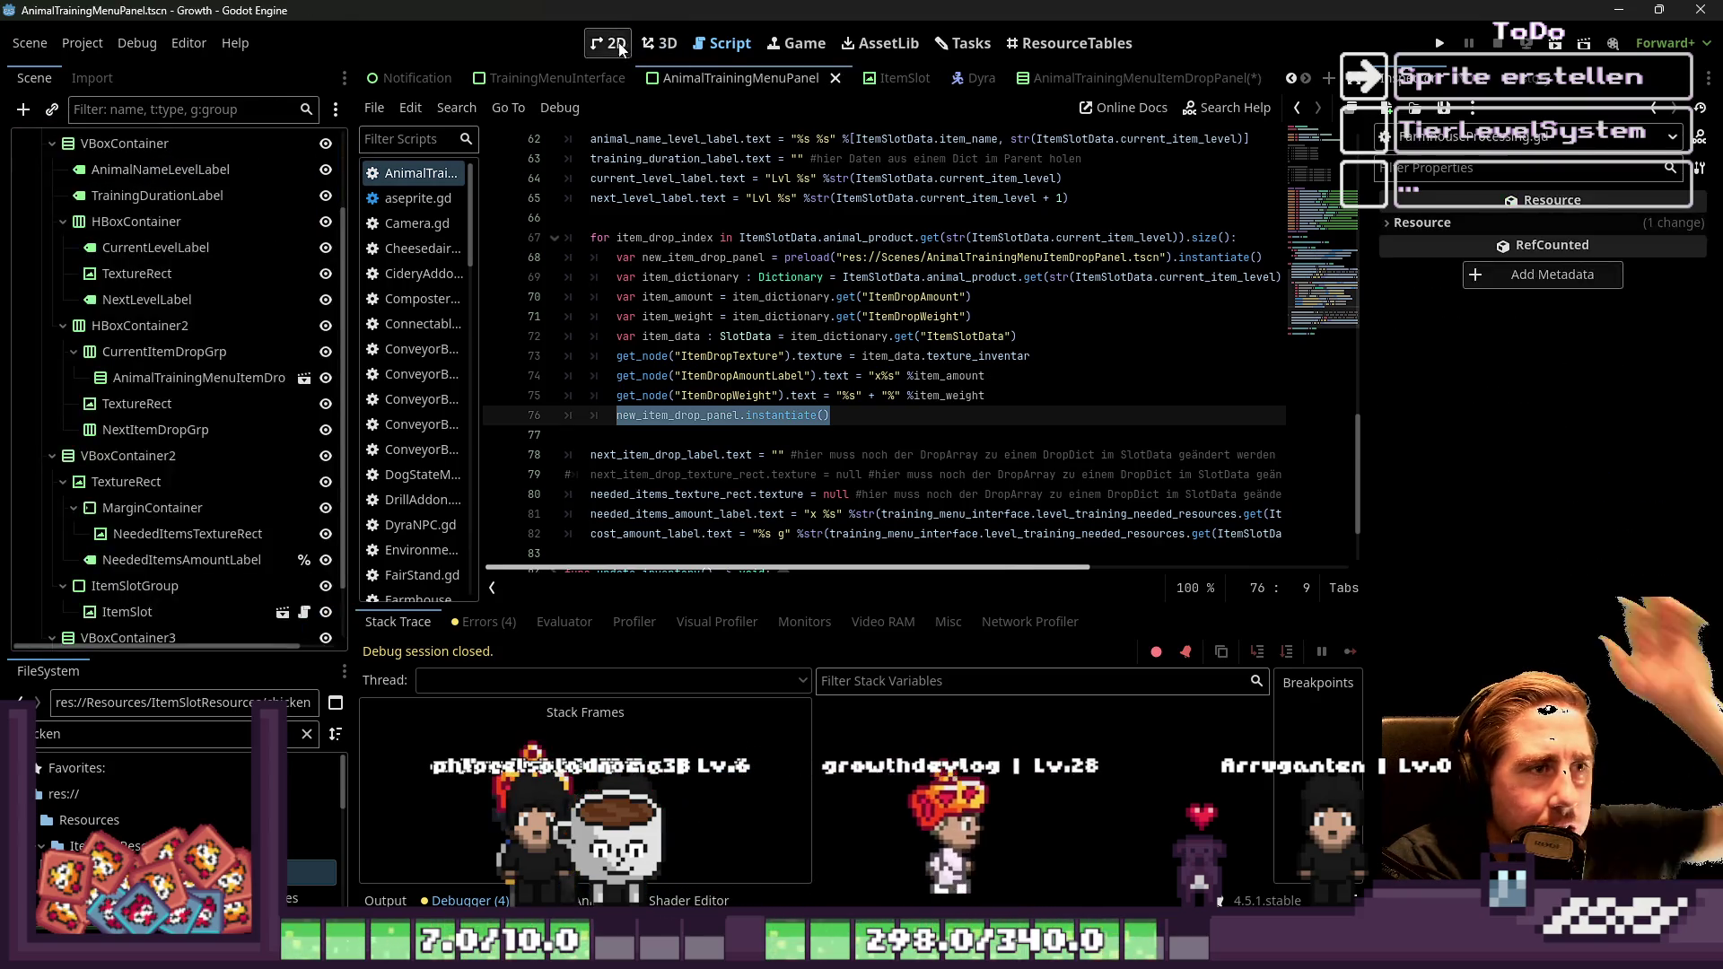
left_click(616, 43)
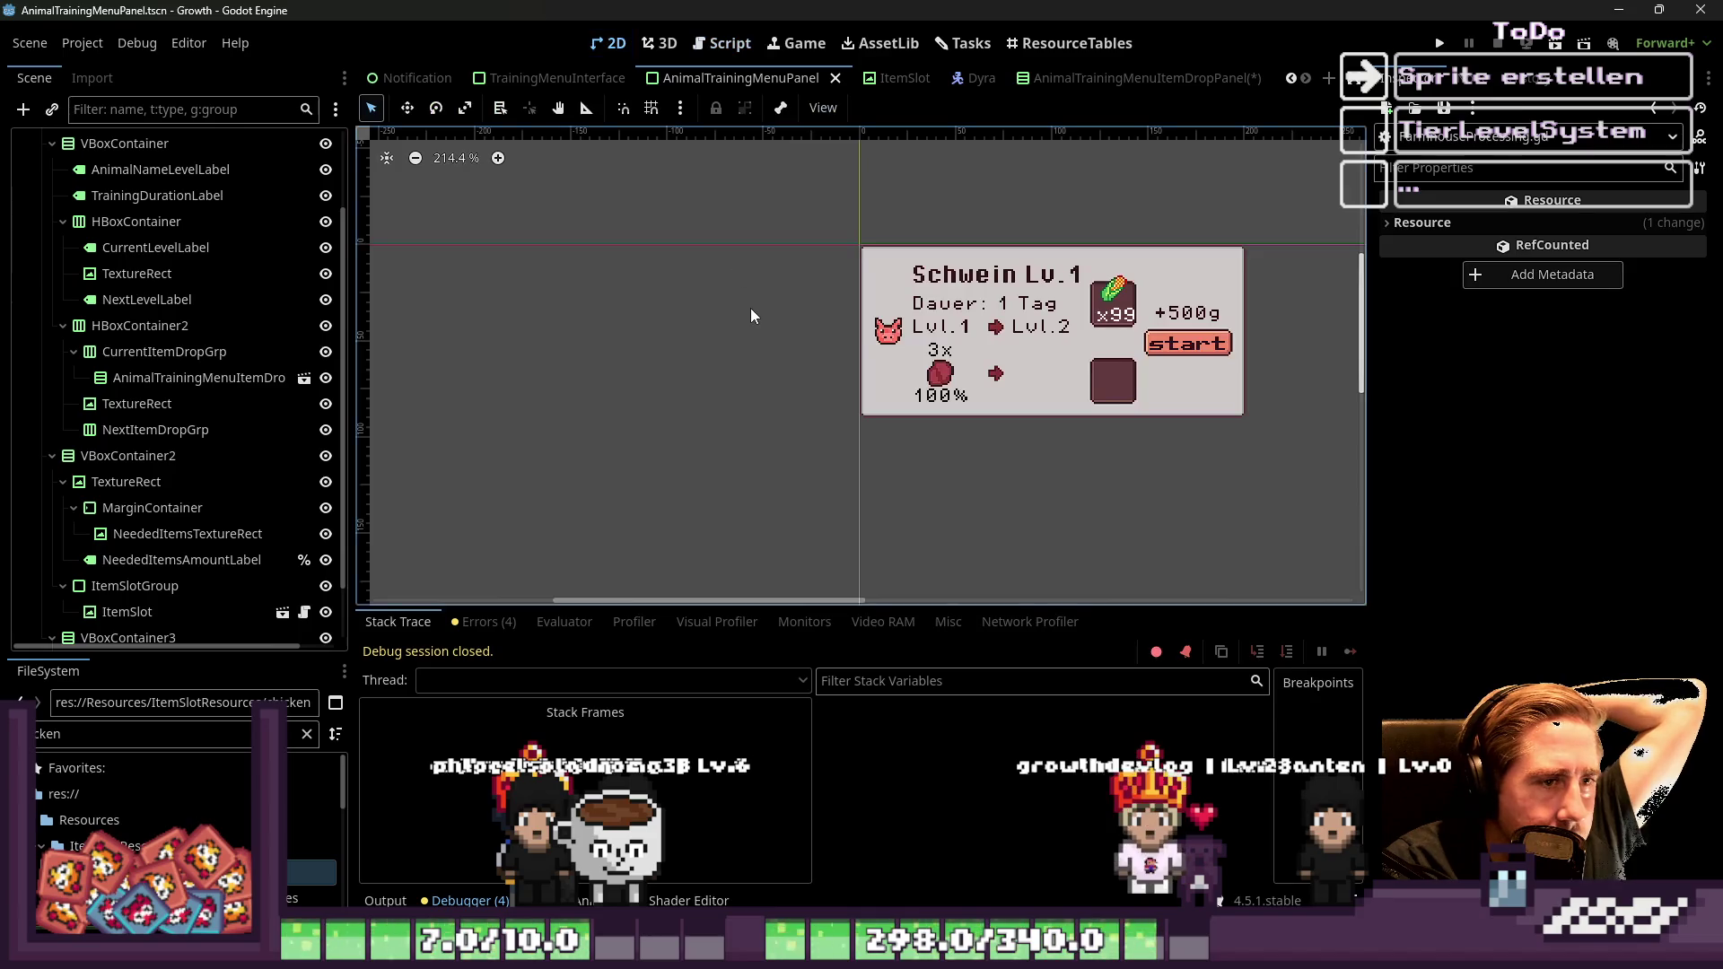
left_click(538, 78)
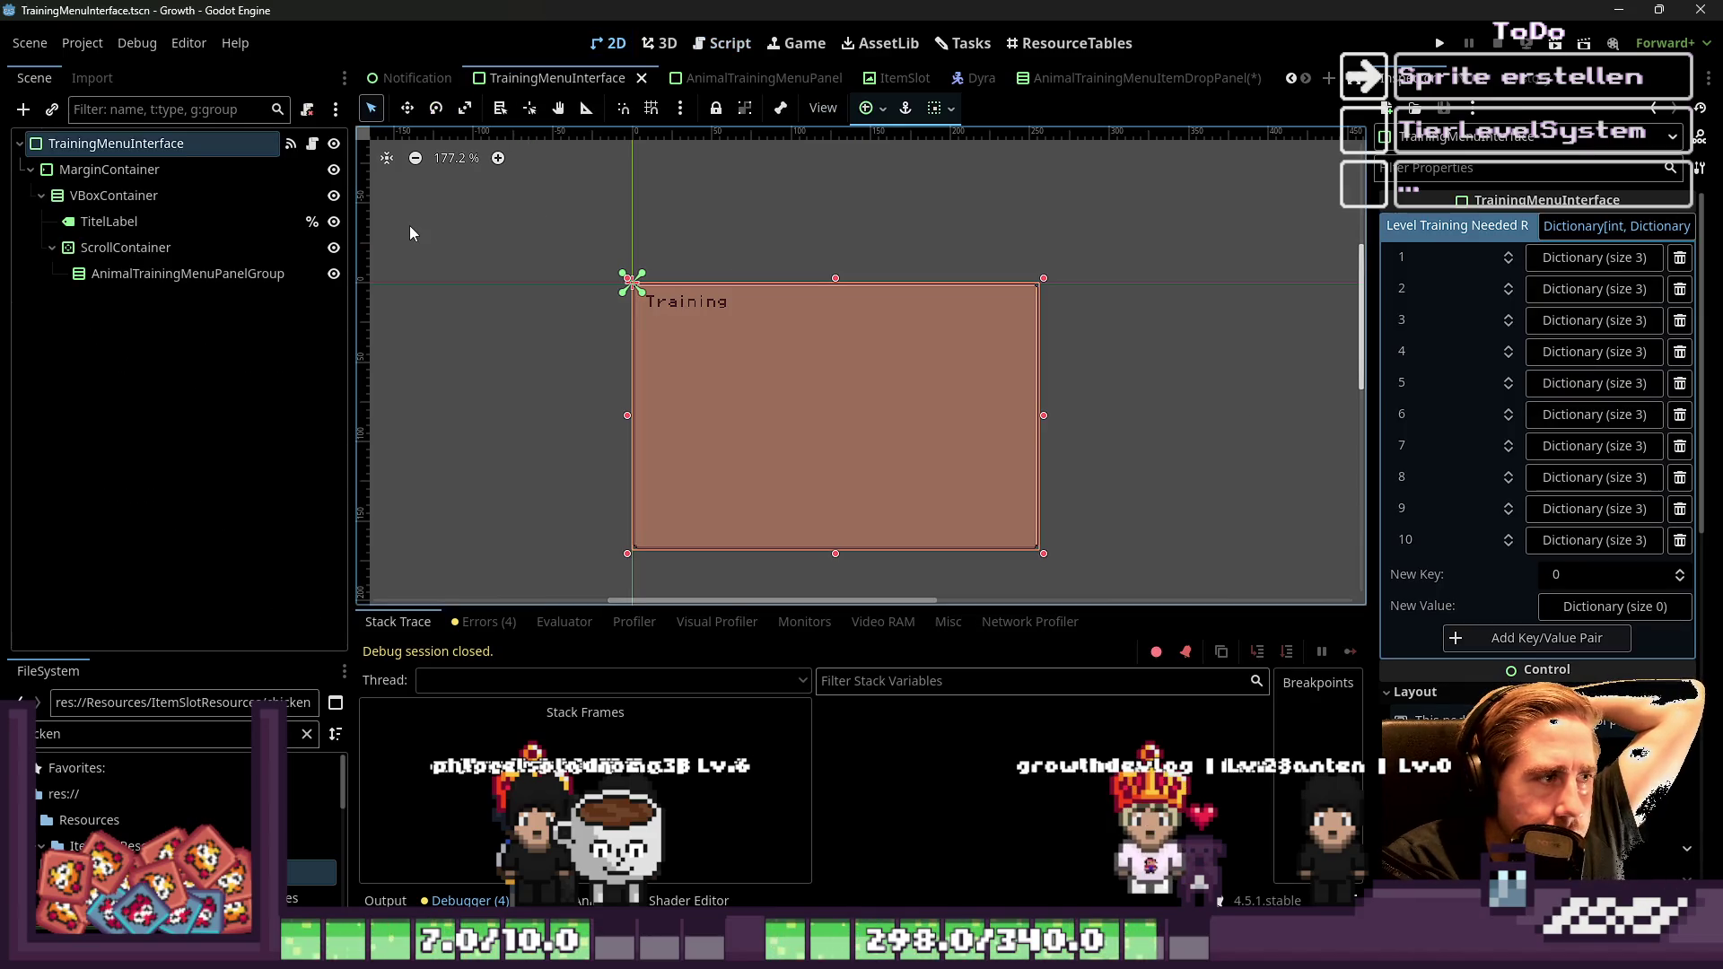
left_click(1064, 76)
left_click(736, 78)
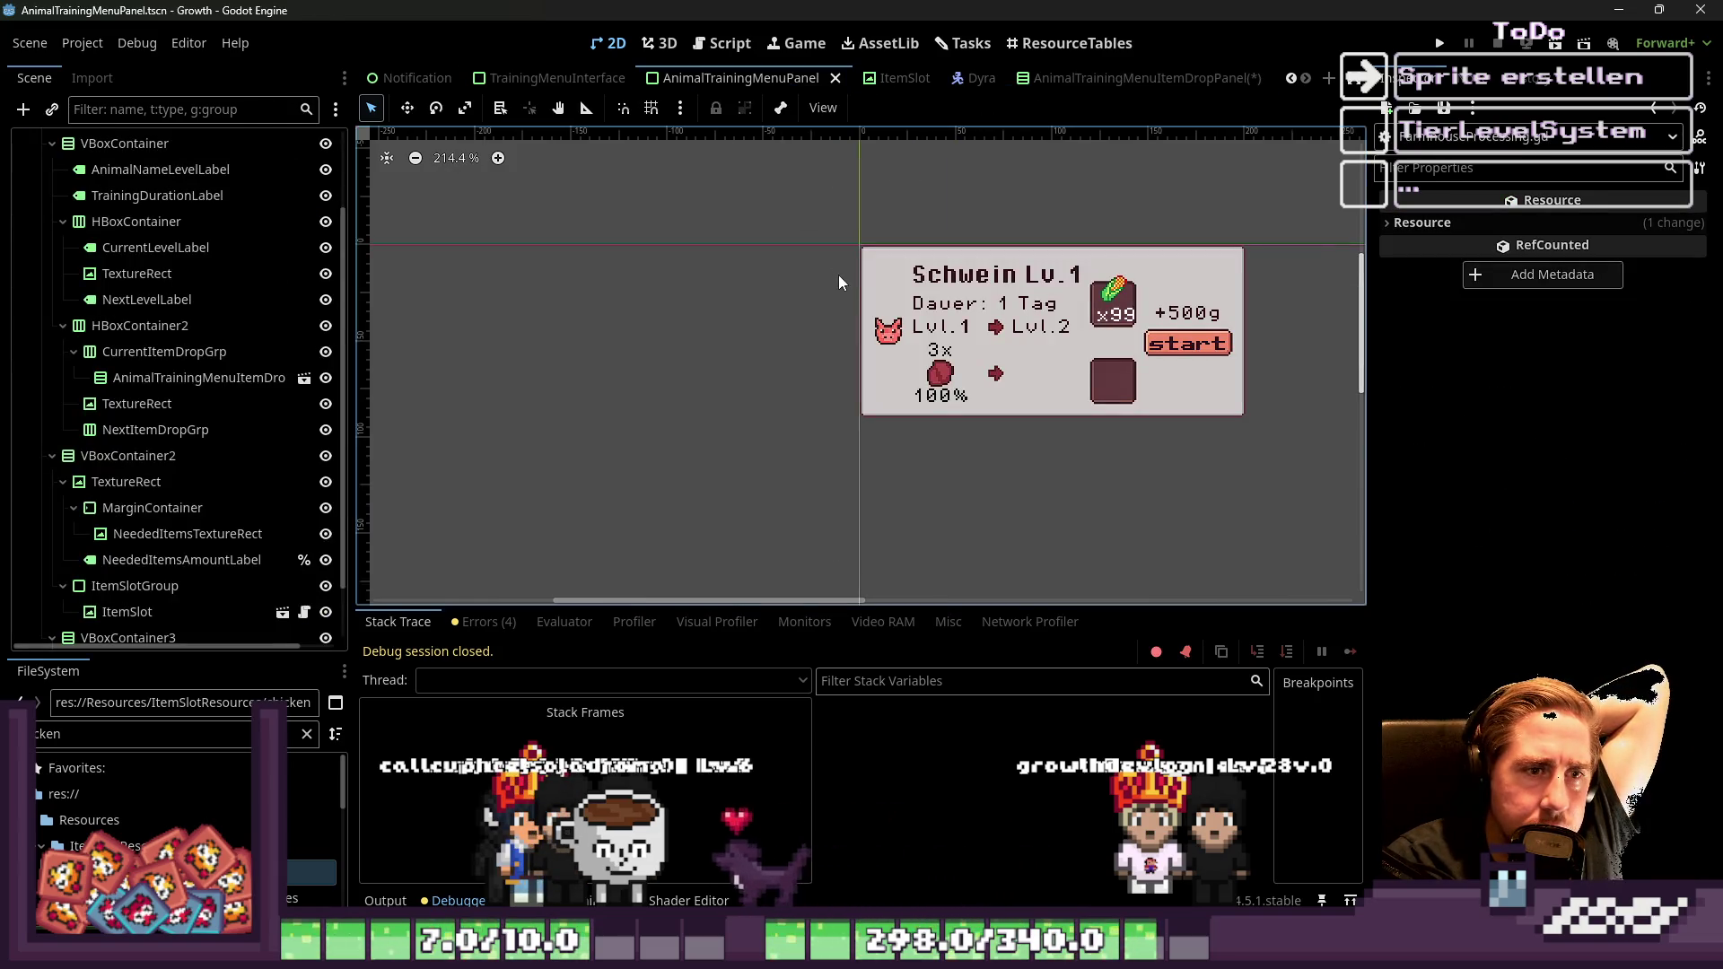
left_click(956, 387)
left_click(151, 365)
key("Delete")
key("Return")
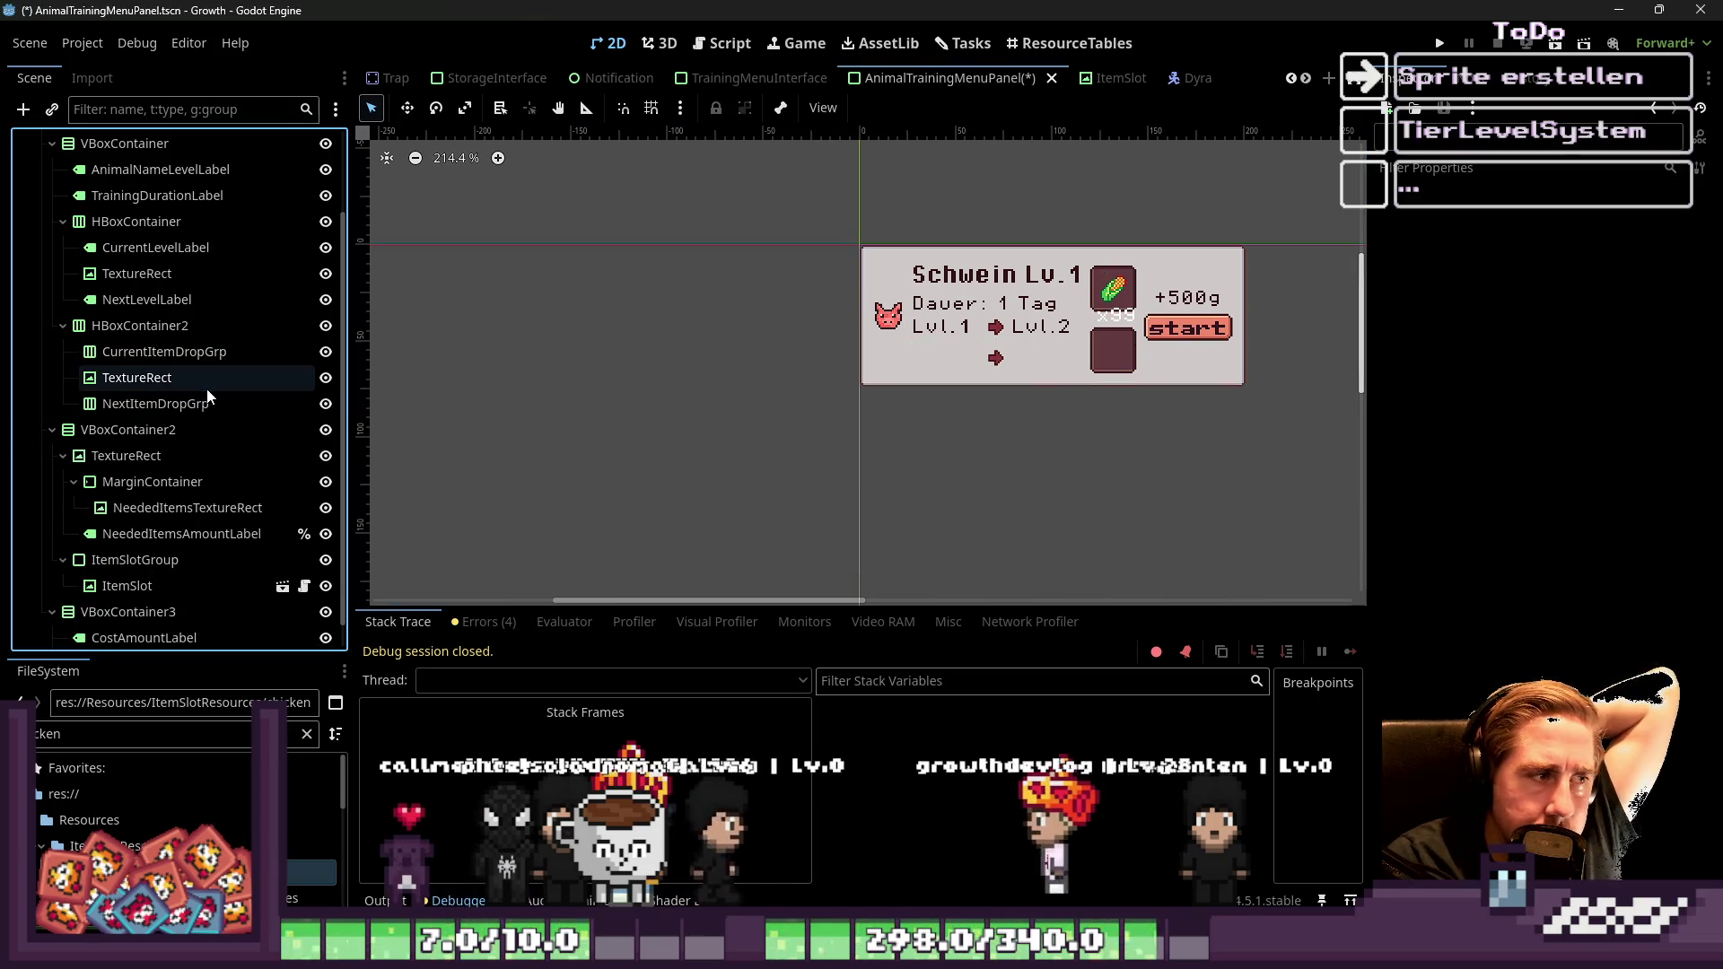
Mark CurrentItemDropGrp as a %-prefixed unique name, undoing a stray rename of the second container
double_click(239, 358)
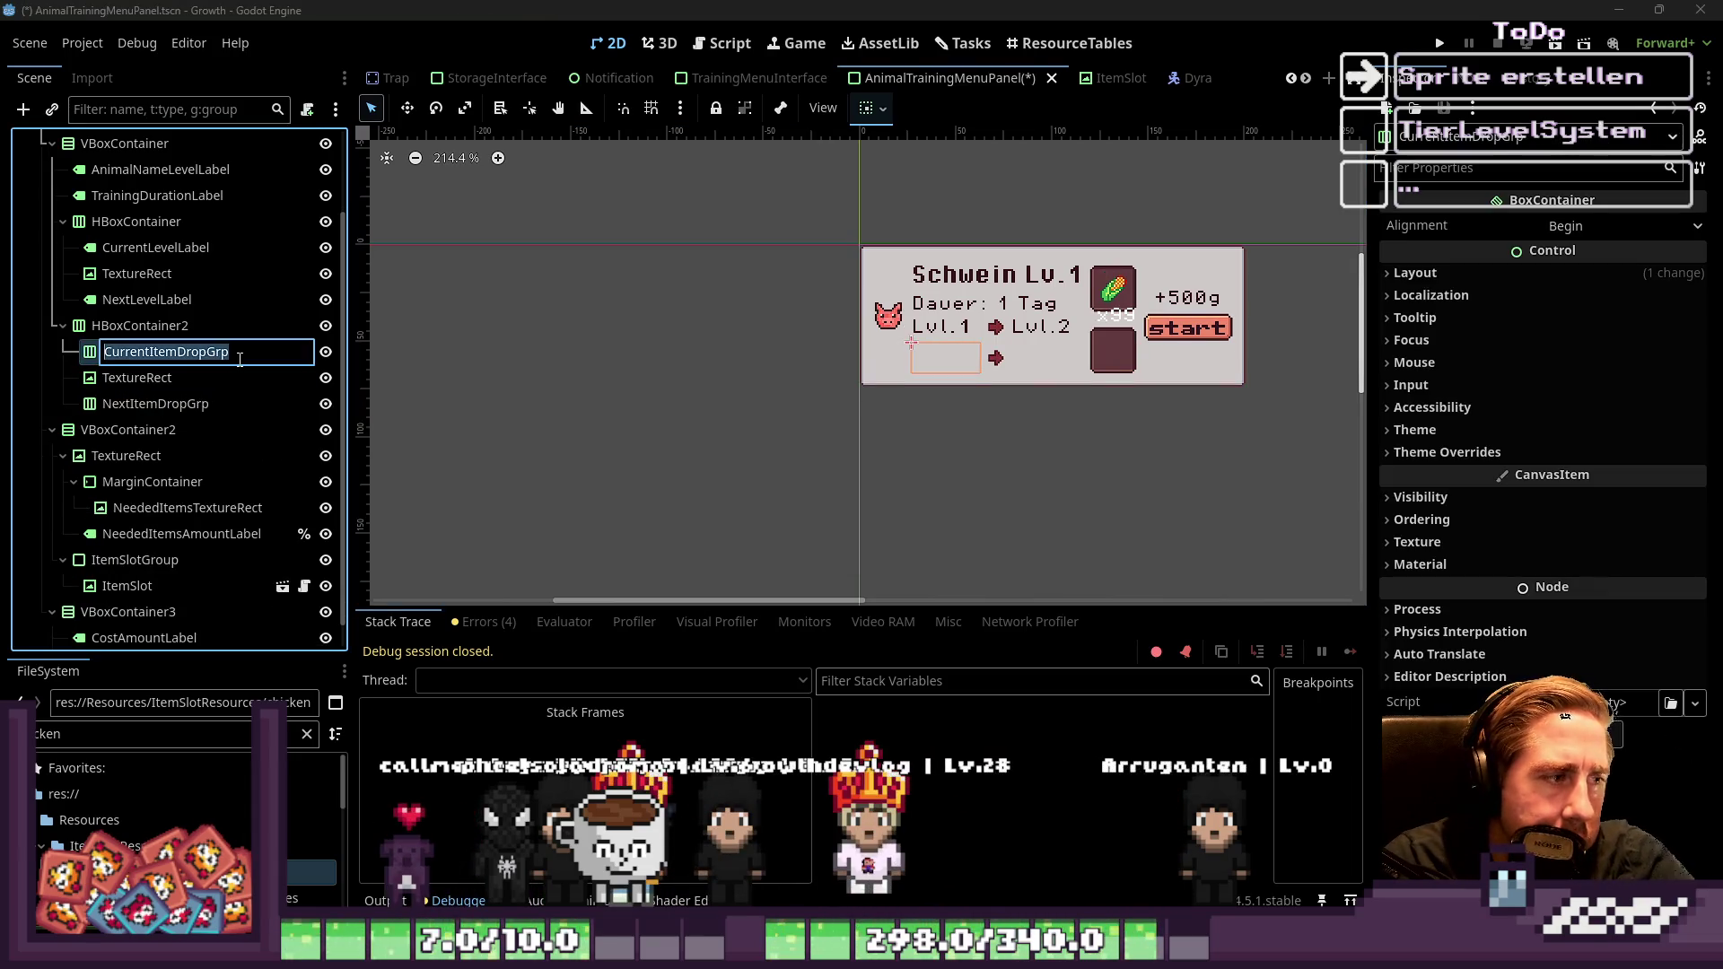
type("%")
key("Return")
key("Down")
key("Down")
key("F2")
type("%")
key("Return")
key("F2")
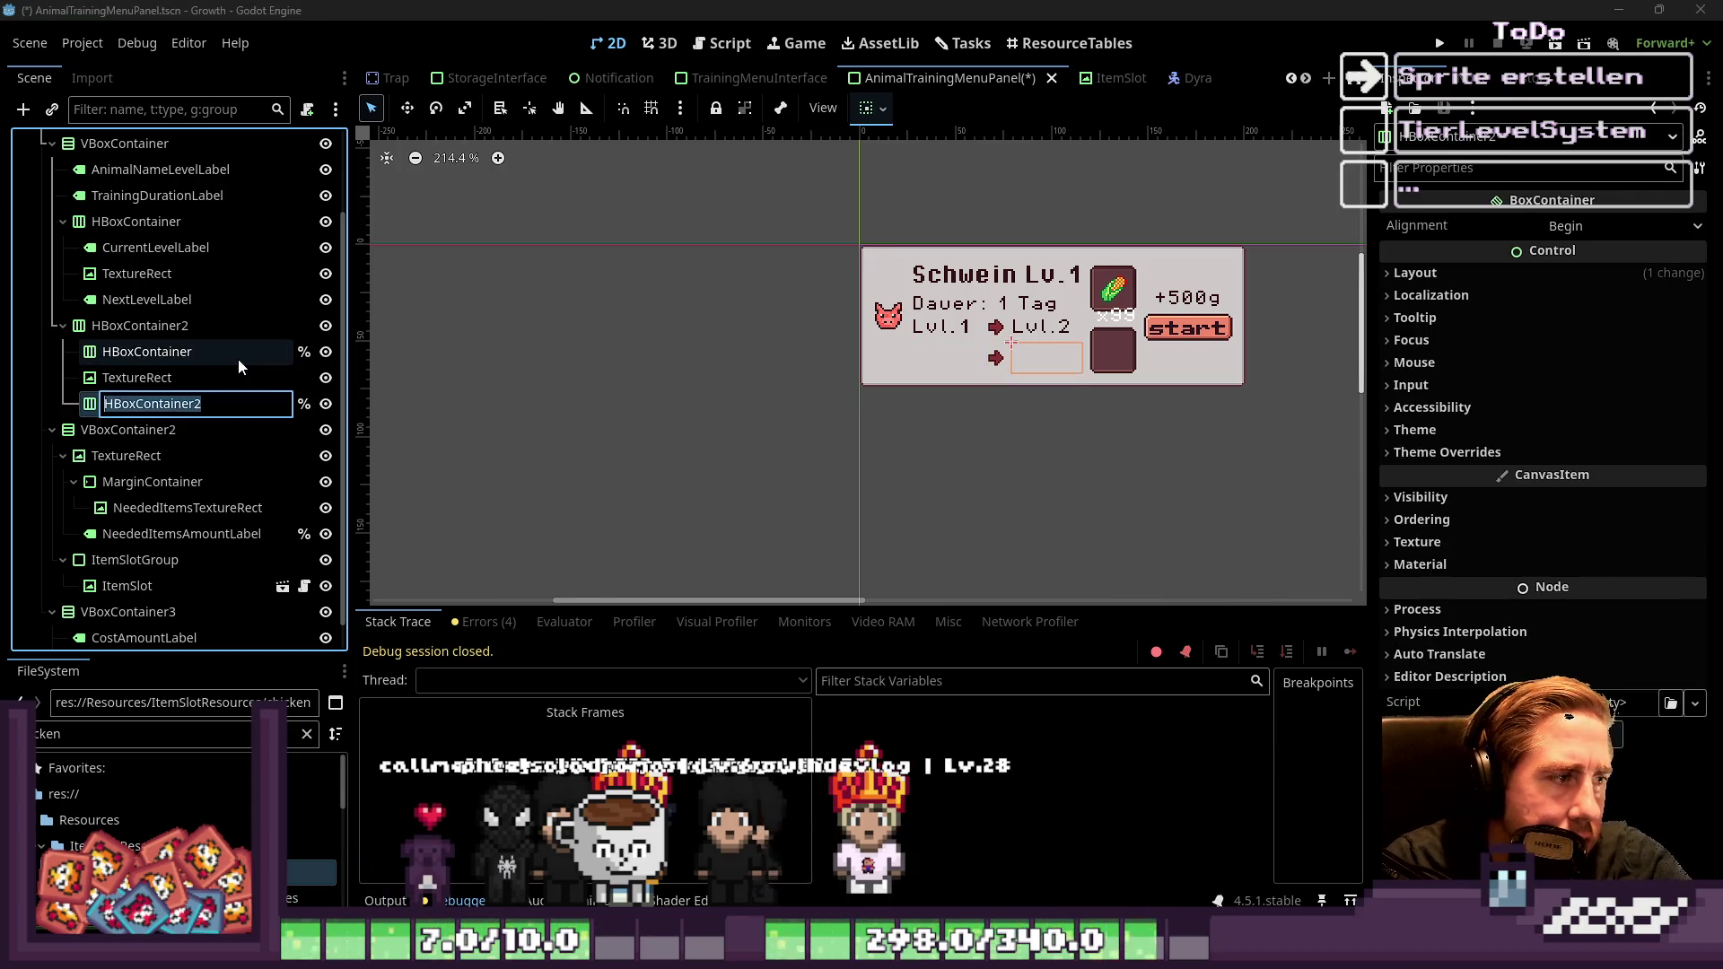
key("ctrl+z")
left_click(701, 422)
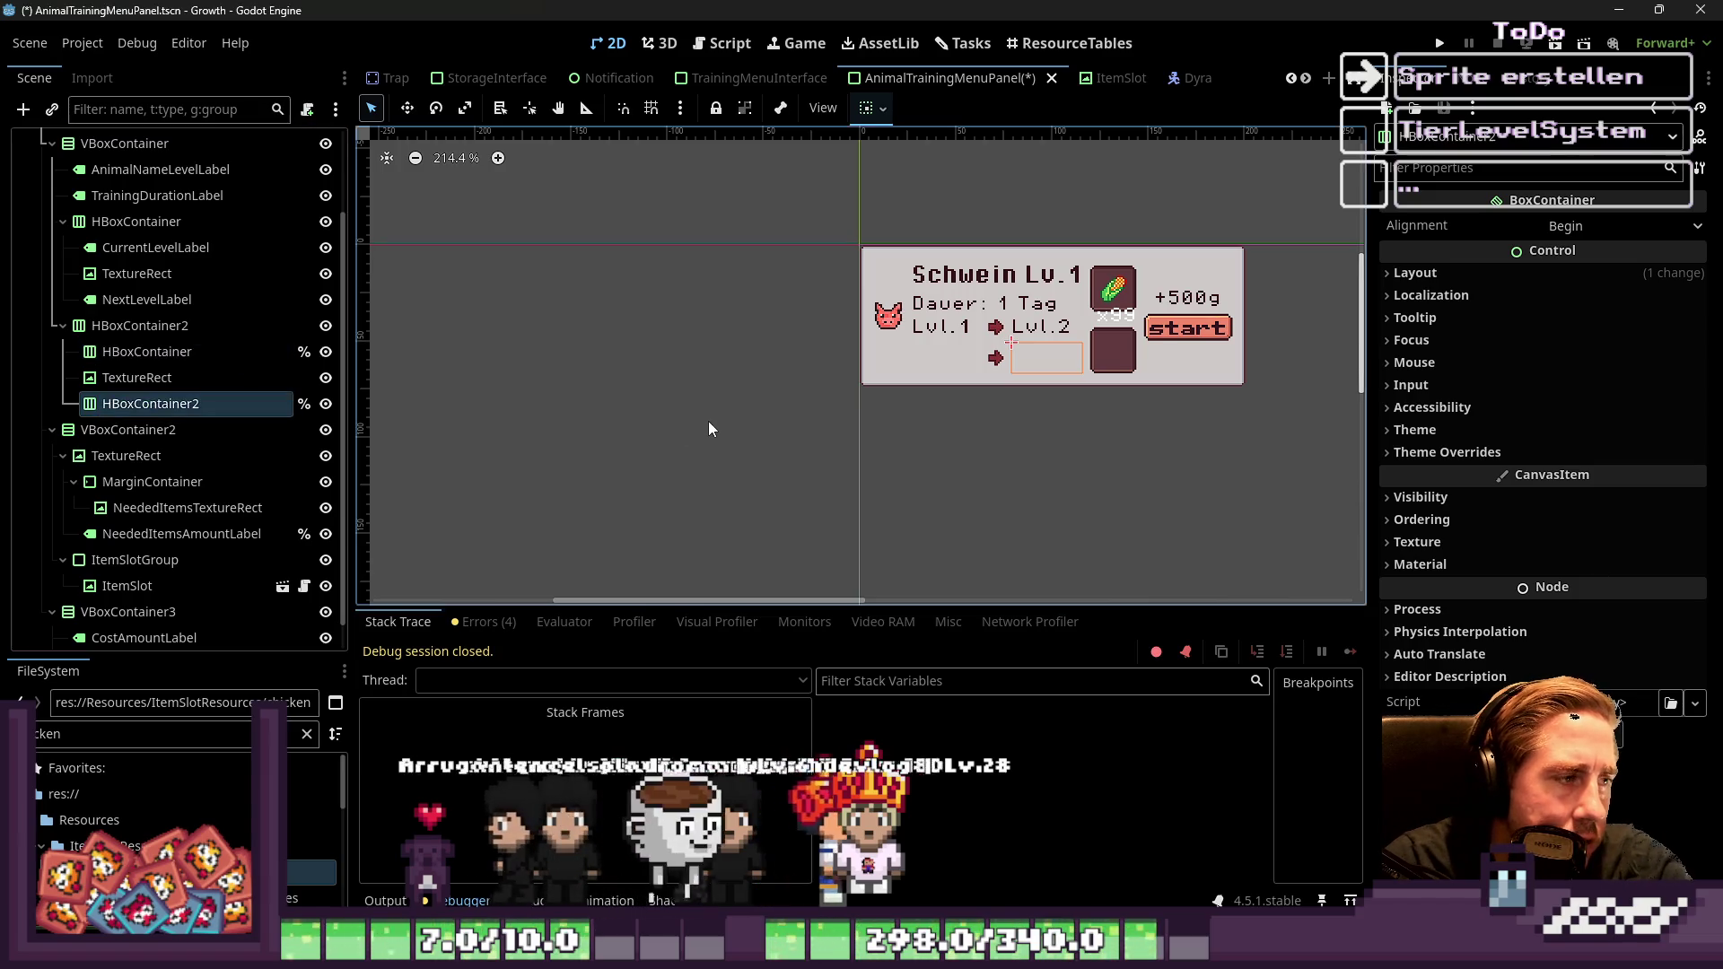
left_click(287, 351)
key("ctrl+z")
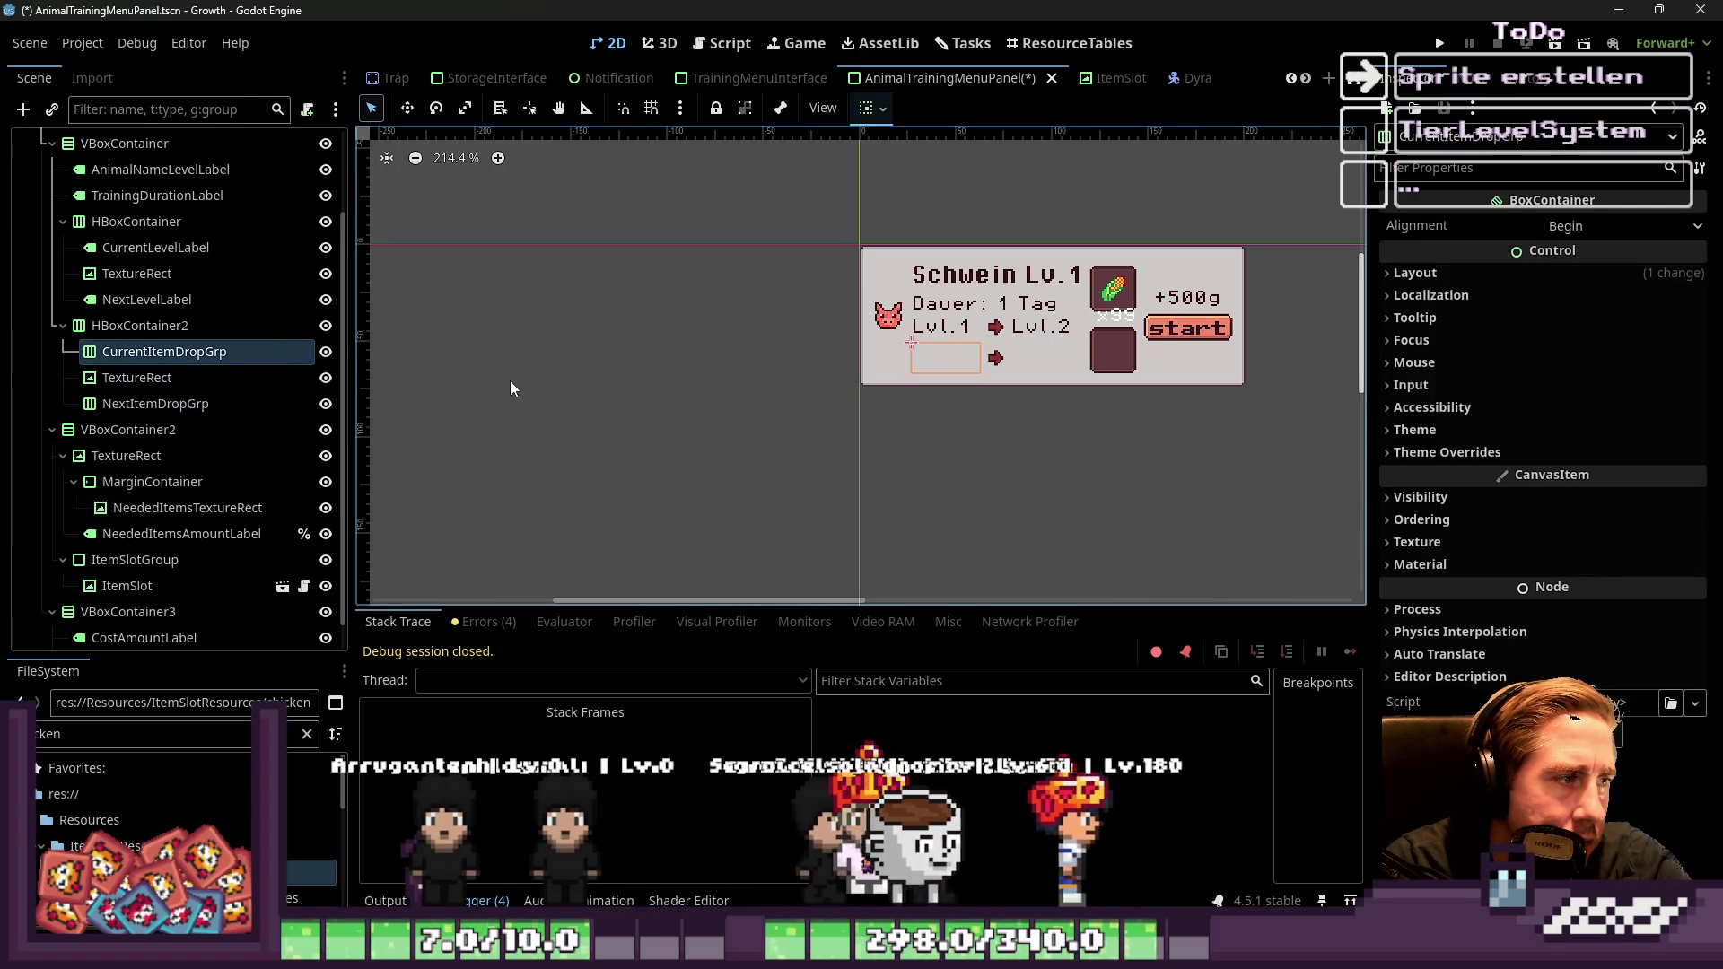
key("ctrl+z")
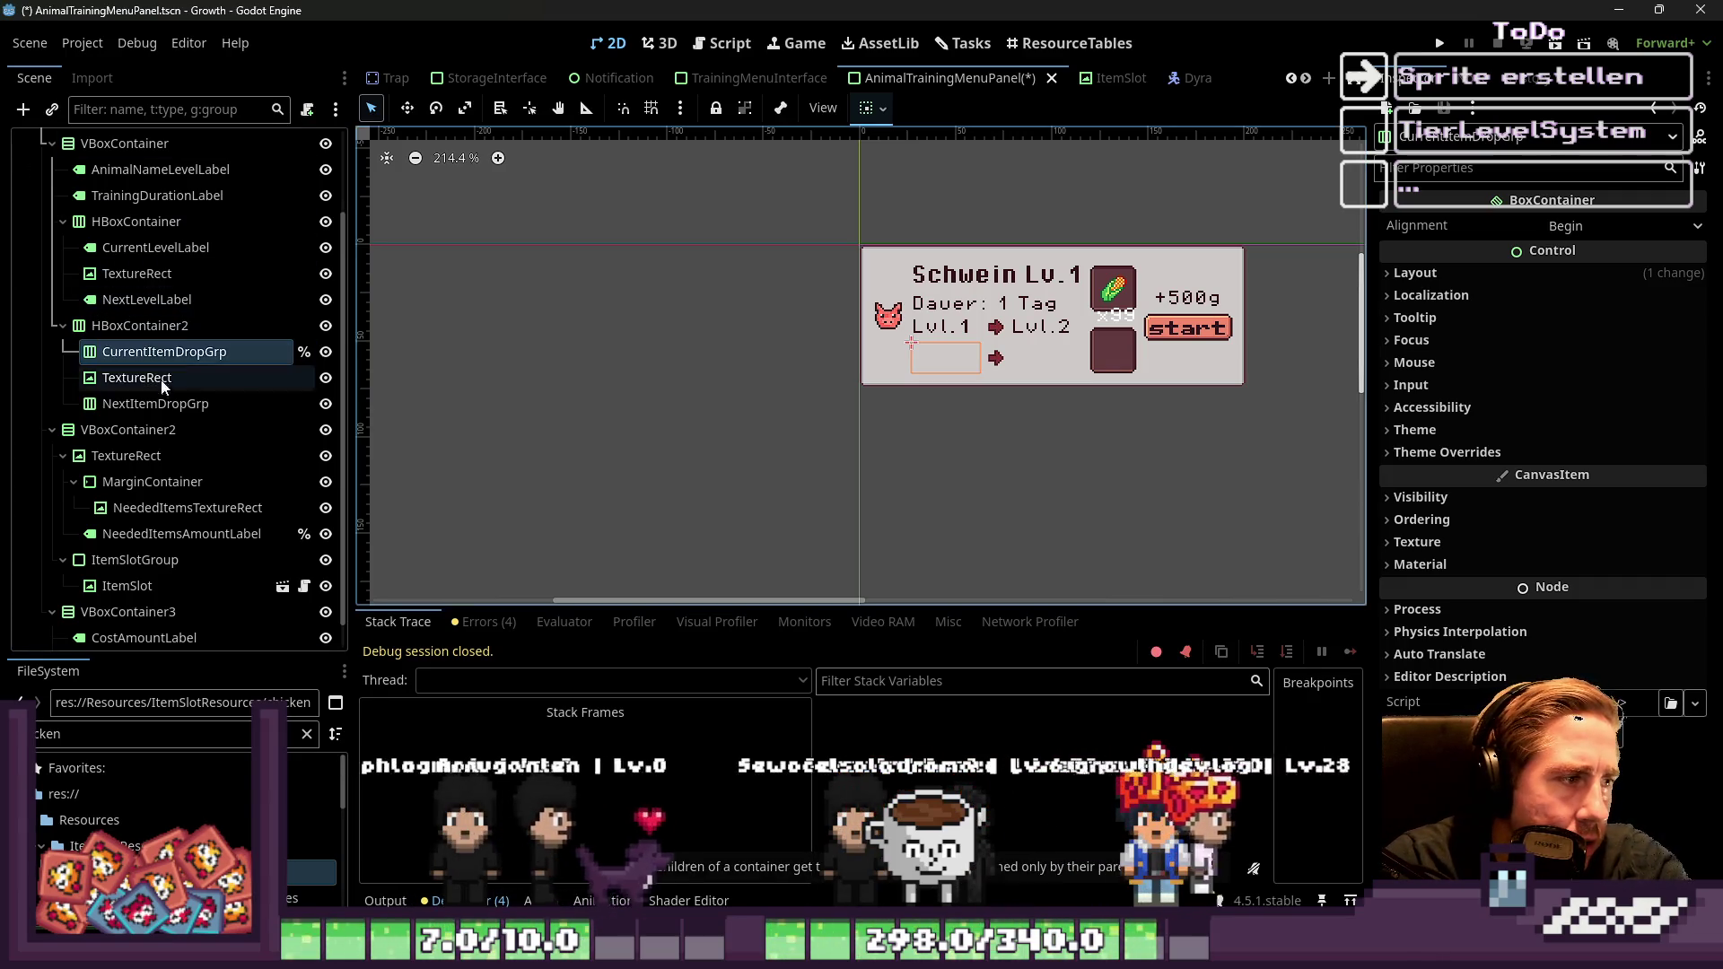
Mark NextItemDropGrp as a %-prefixed unique name and return to the panel script
double_click(180, 404)
type("%")
key("Return")
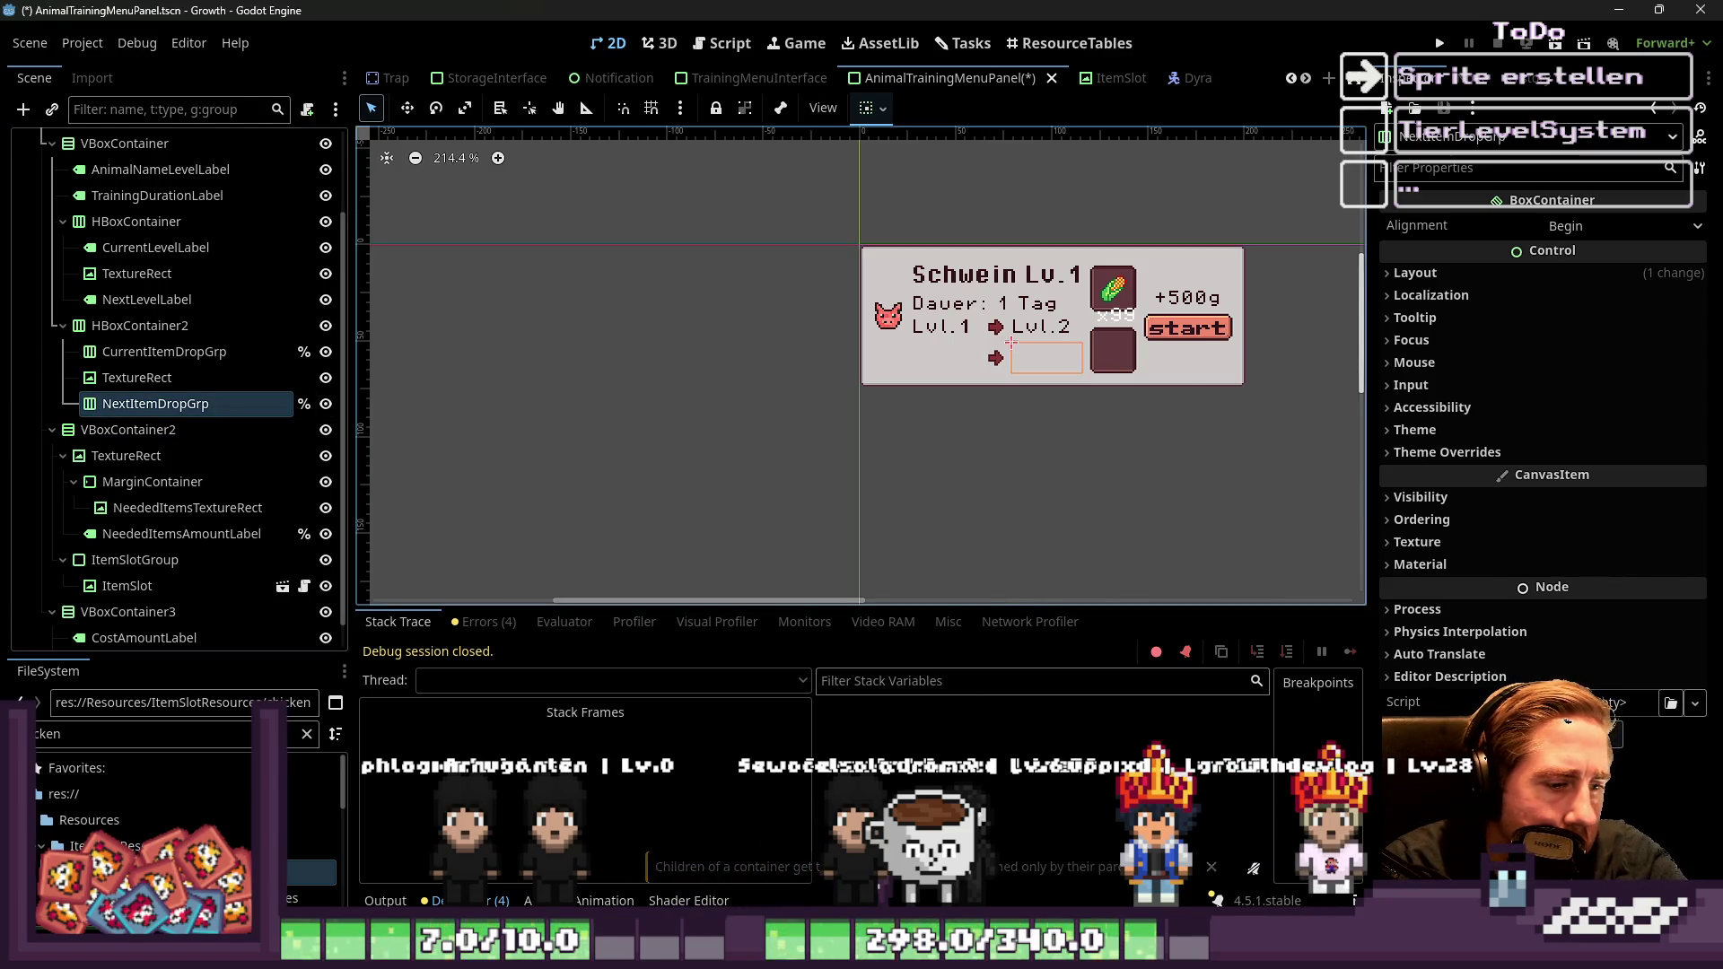
left_click(734, 38)
scroll(834, 297, "up", 15)
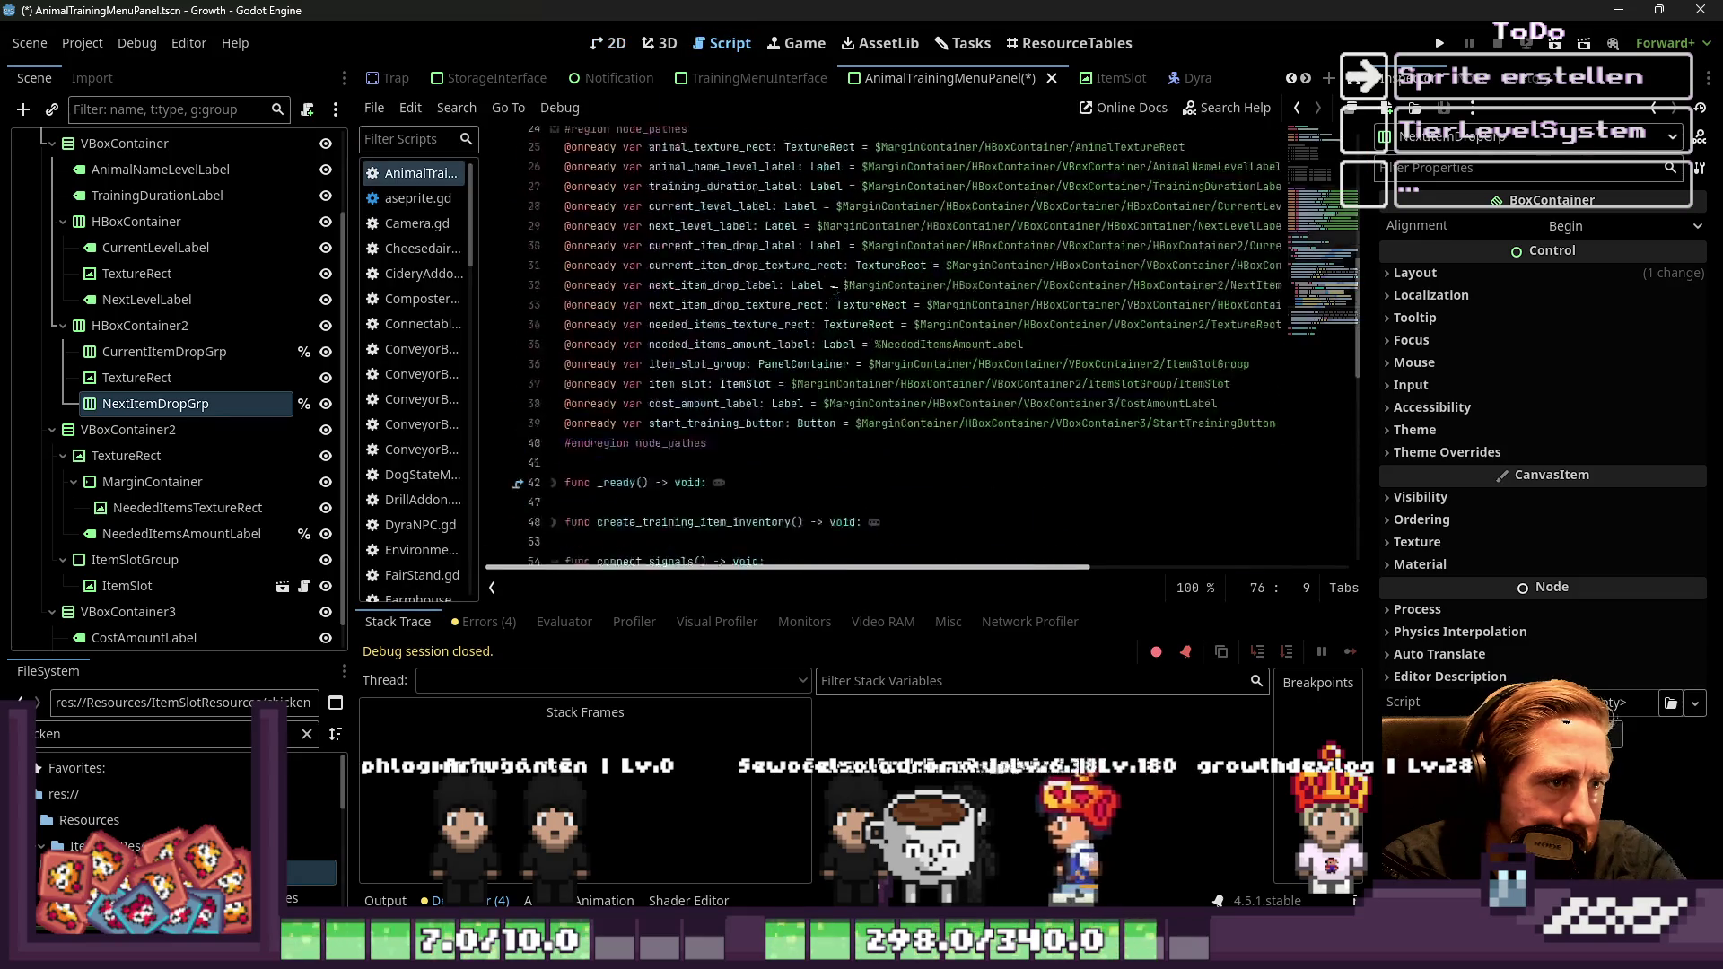
Delete the next_item_drop label and texture rect declarations from the node_paths region
scroll(835, 296, "down", 5)
left_click(766, 337)
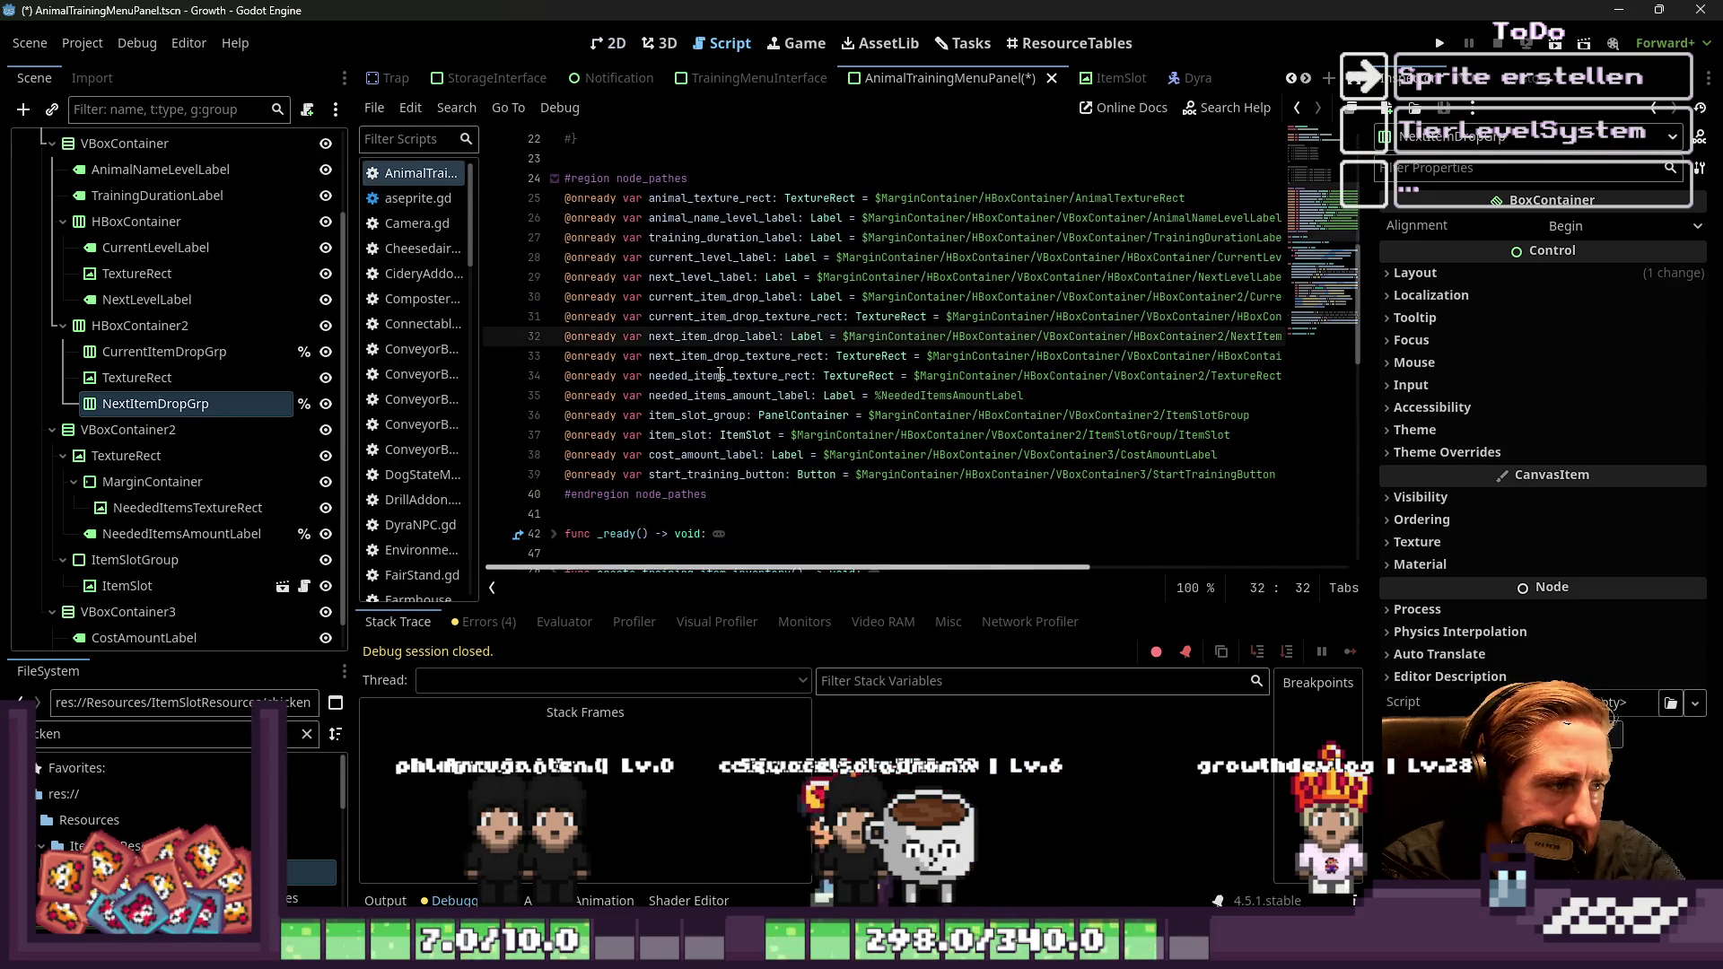
left_click(674, 455)
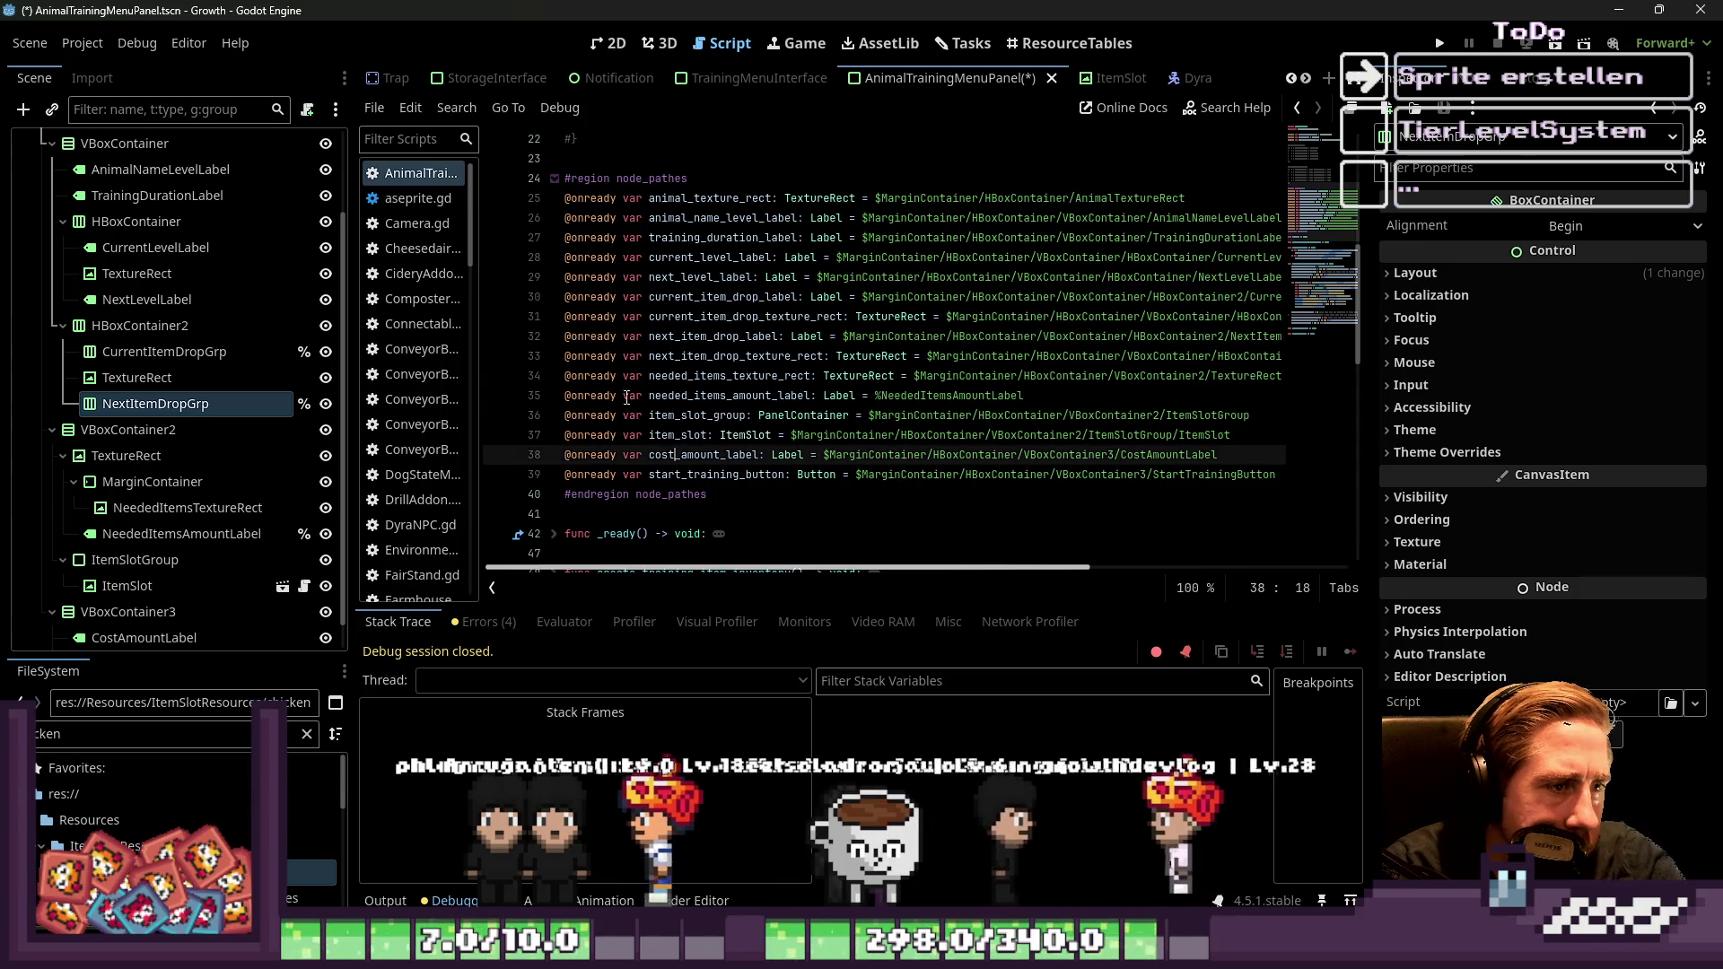
left_click(579, 360)
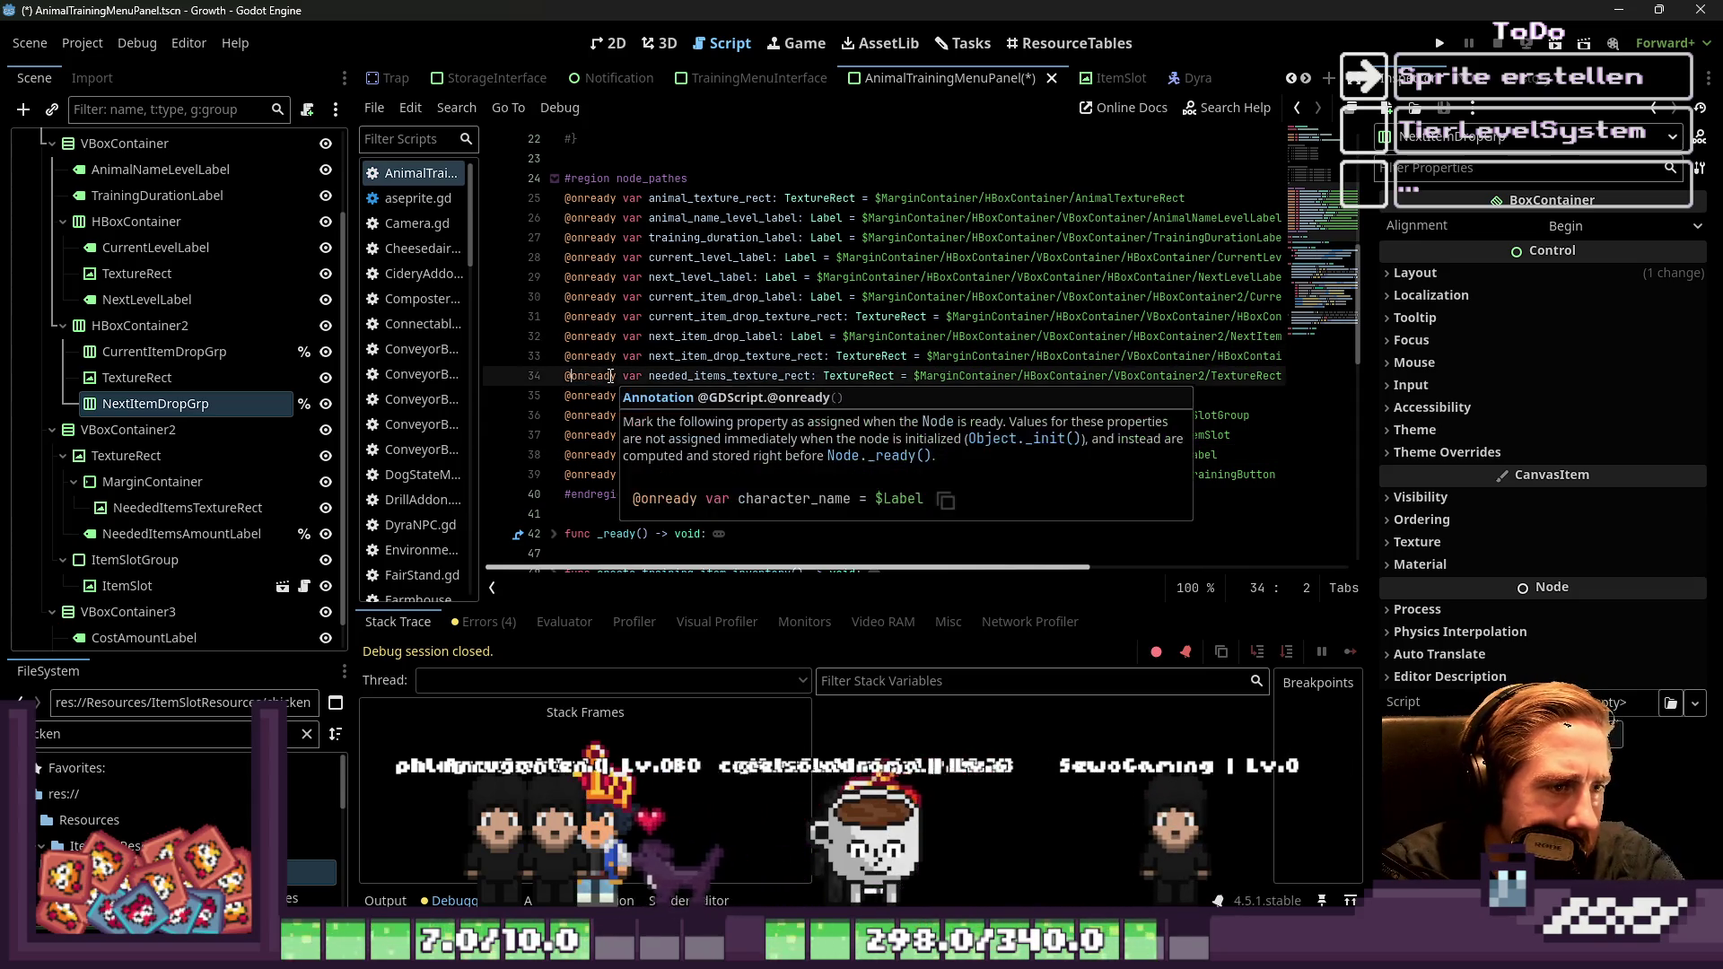
key("End")
key("Up")
key("Up")
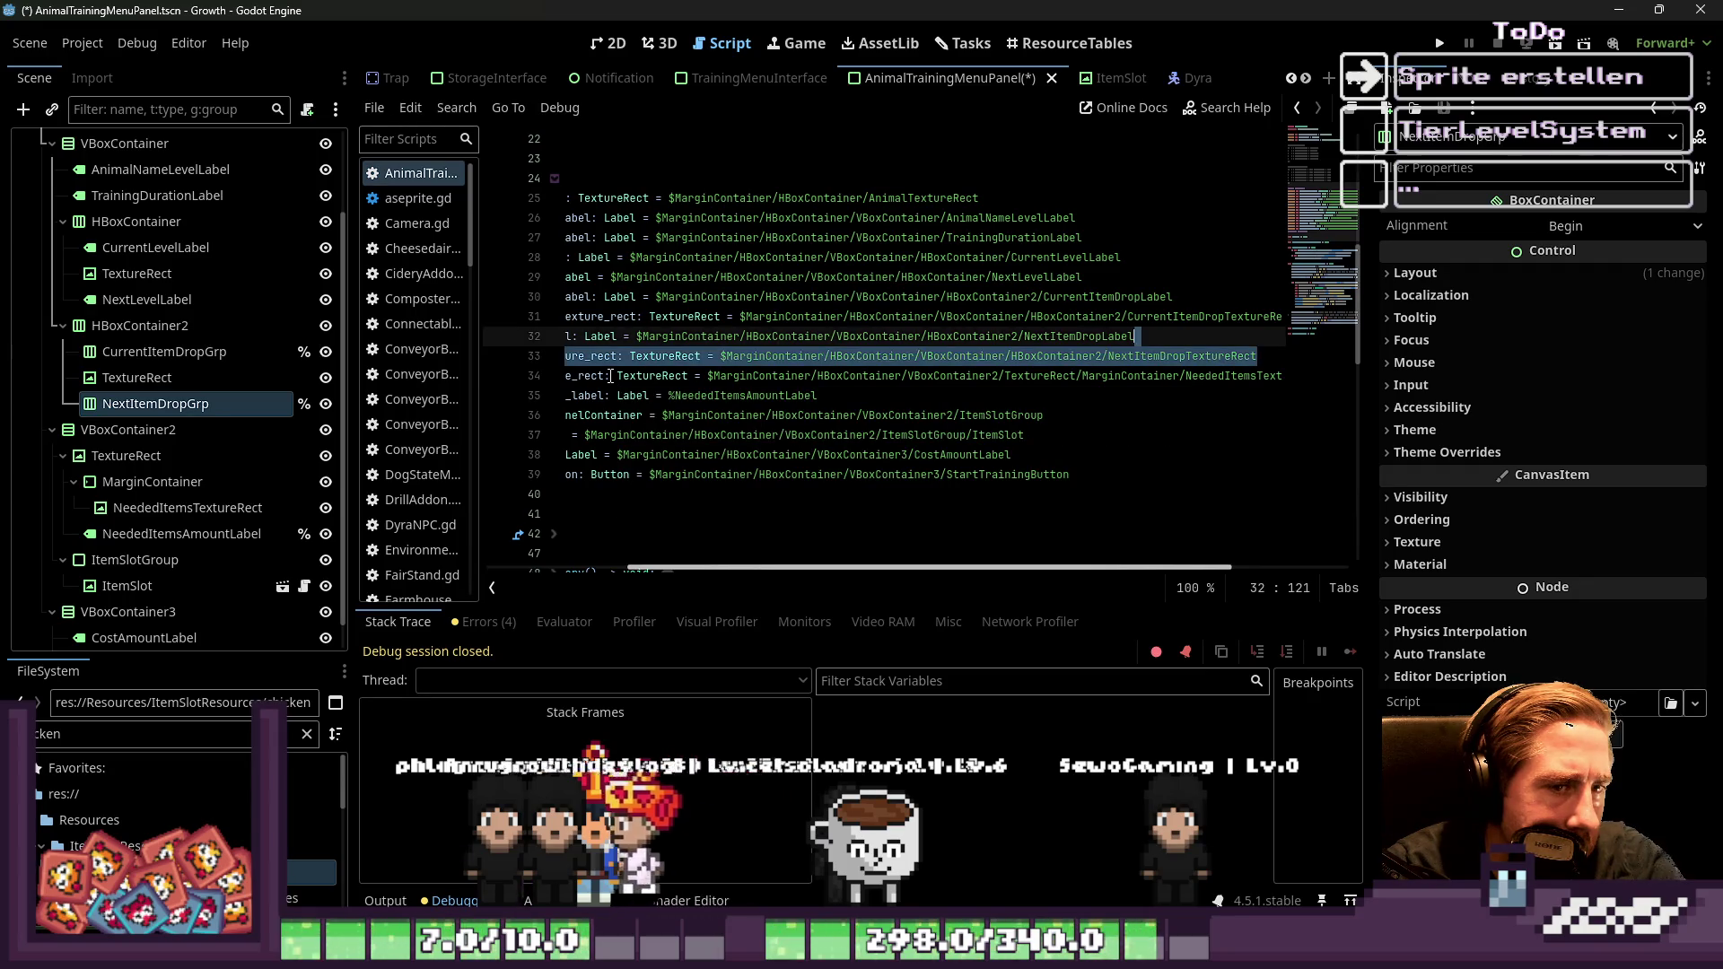
key("Home")
key("Down")
key("shift+Down")
key("shift+Down")
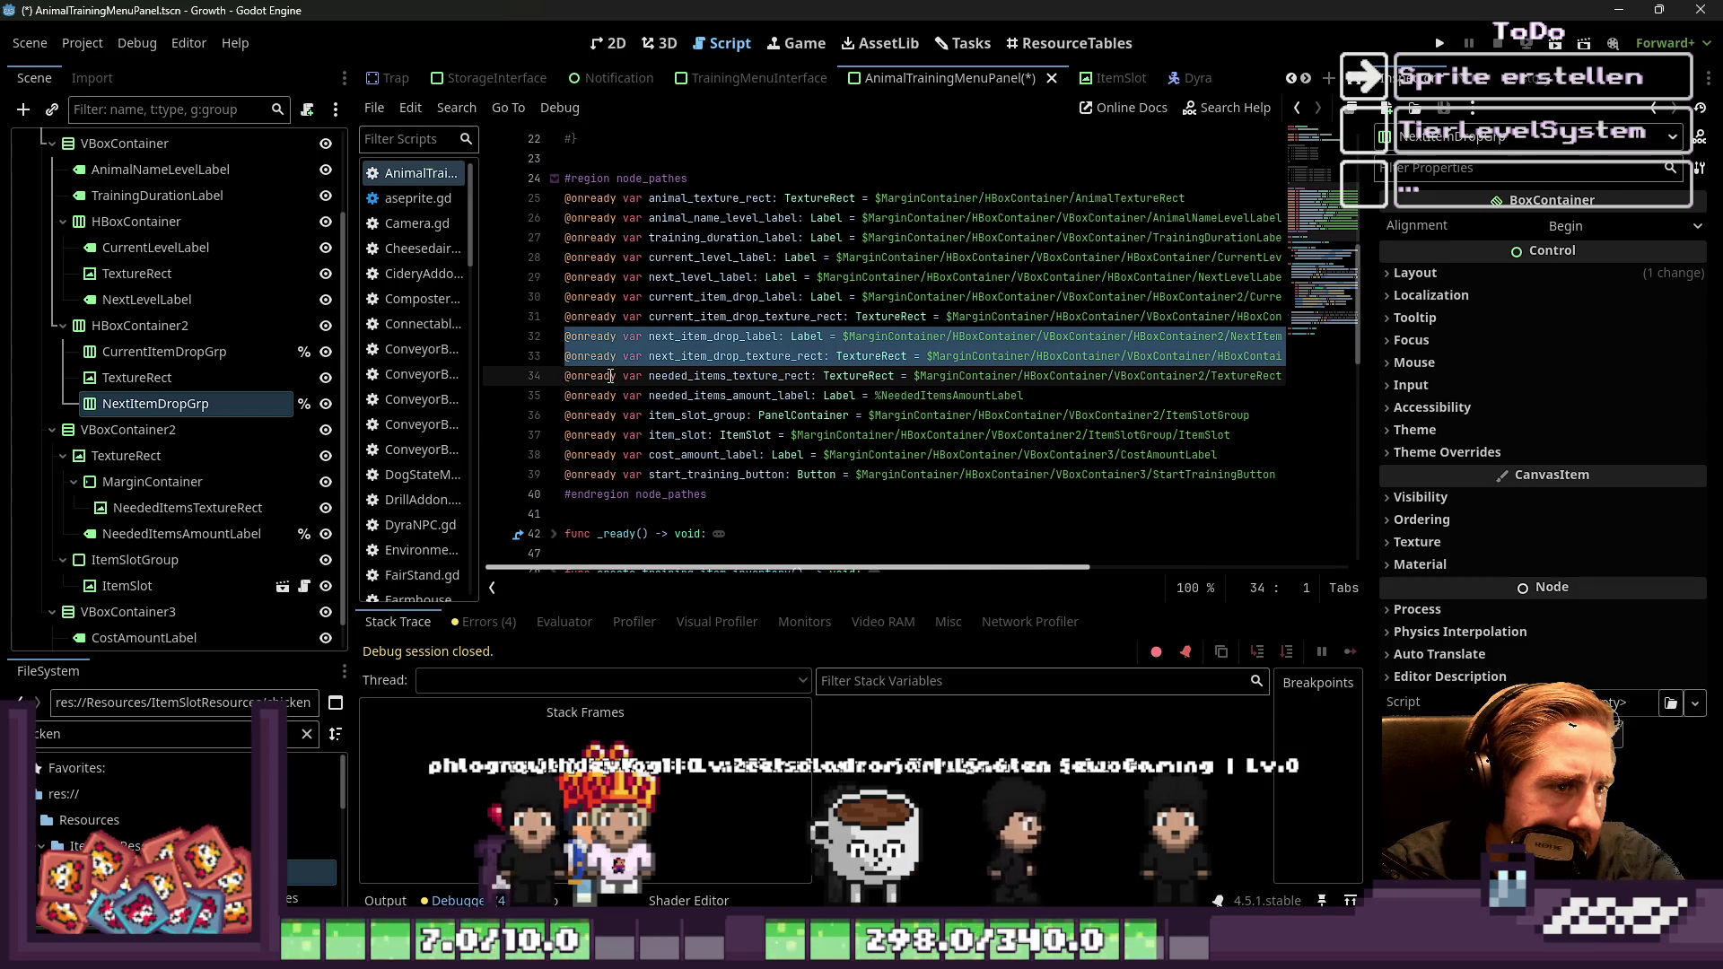
key("Delete")
Delete the current_item_drop declarations as well and save the script
key("Up")
key("Up")
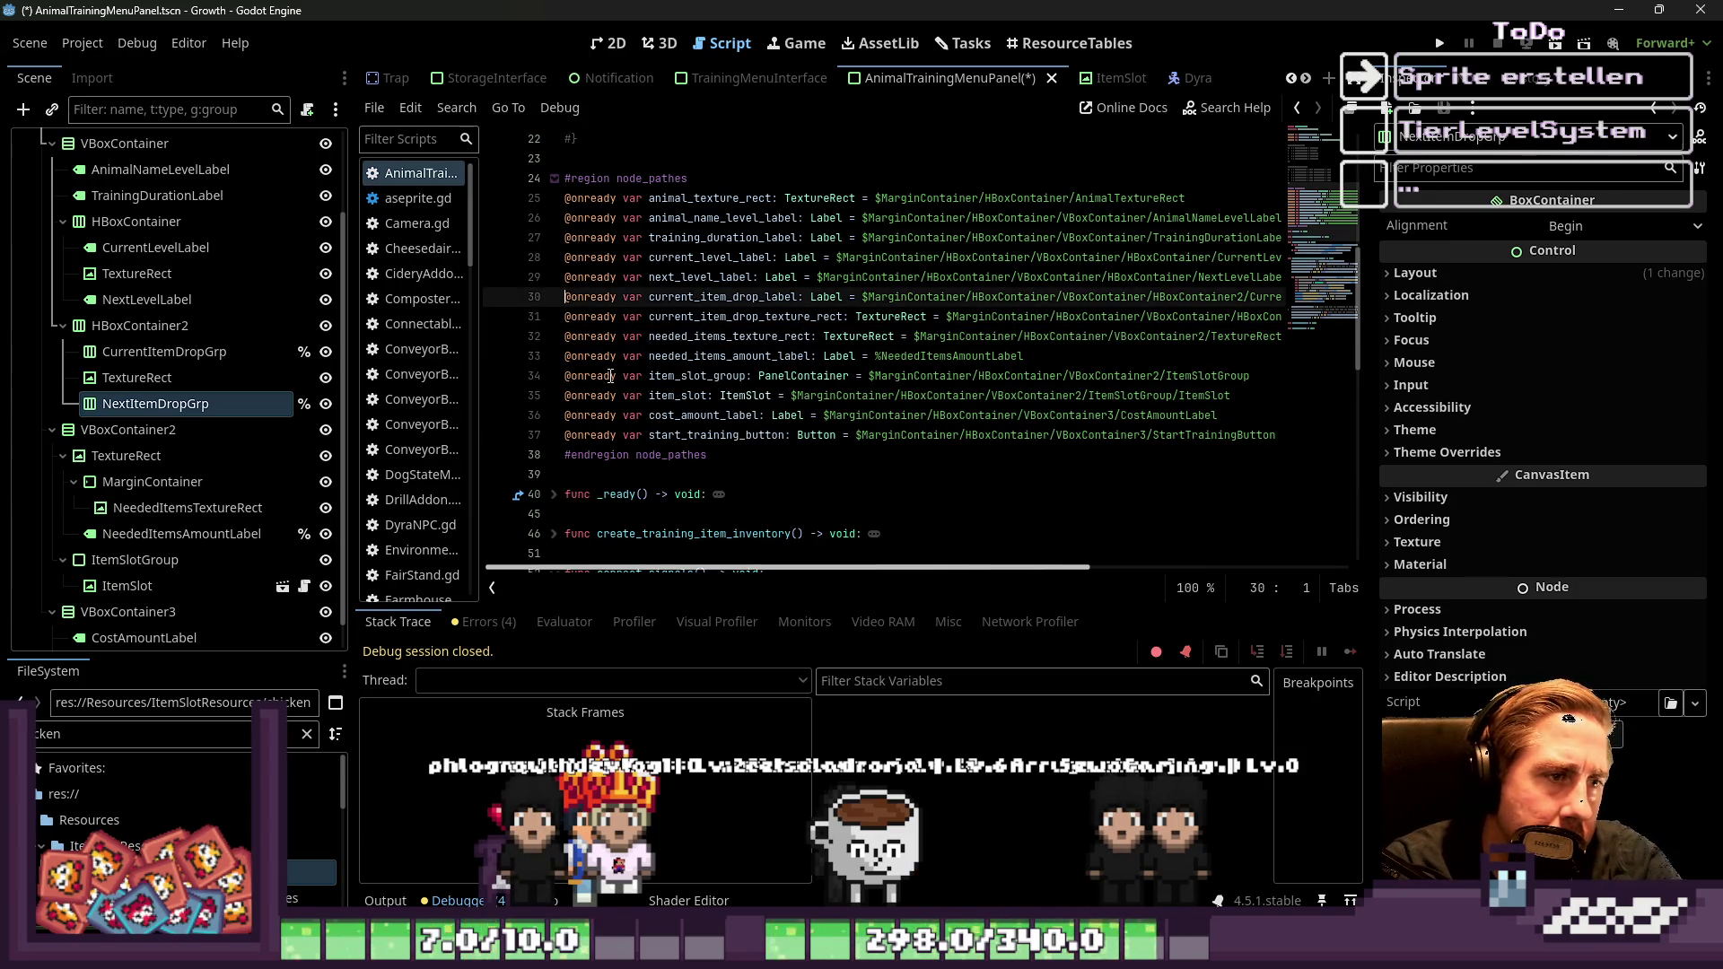
key("shift+Down")
key("shift+Down")
key("Delete")
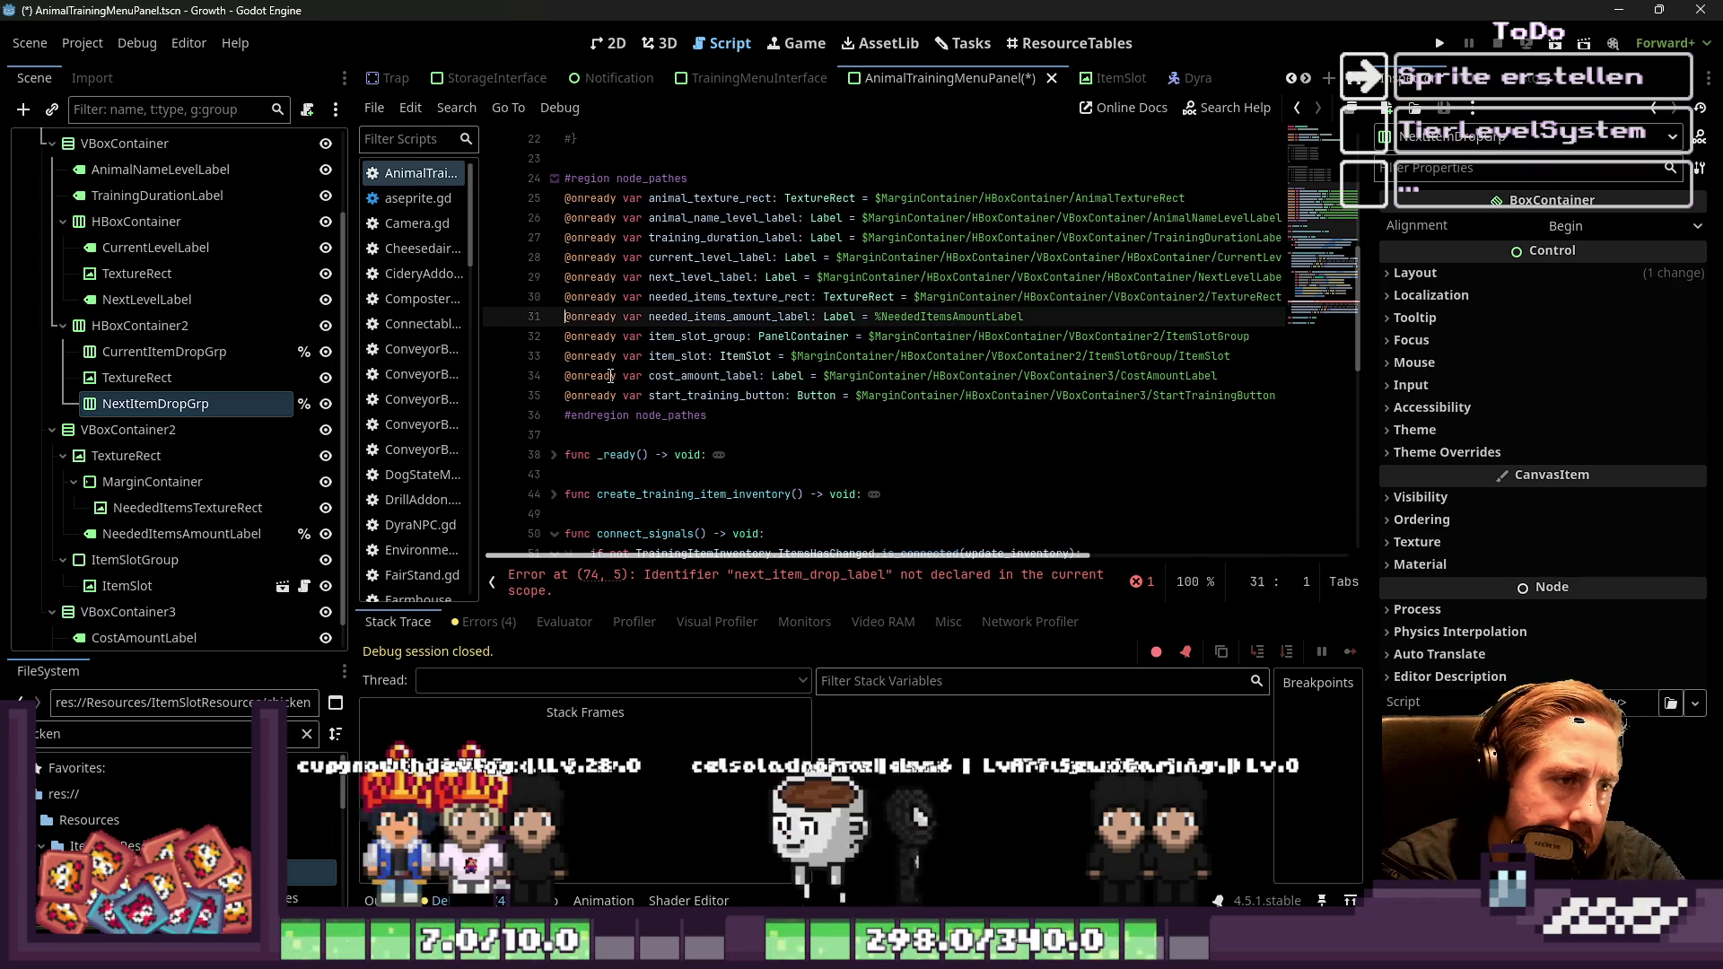
key("ctrl+s")
scroll(617, 315, "down", 10)
left_click(682, 356)
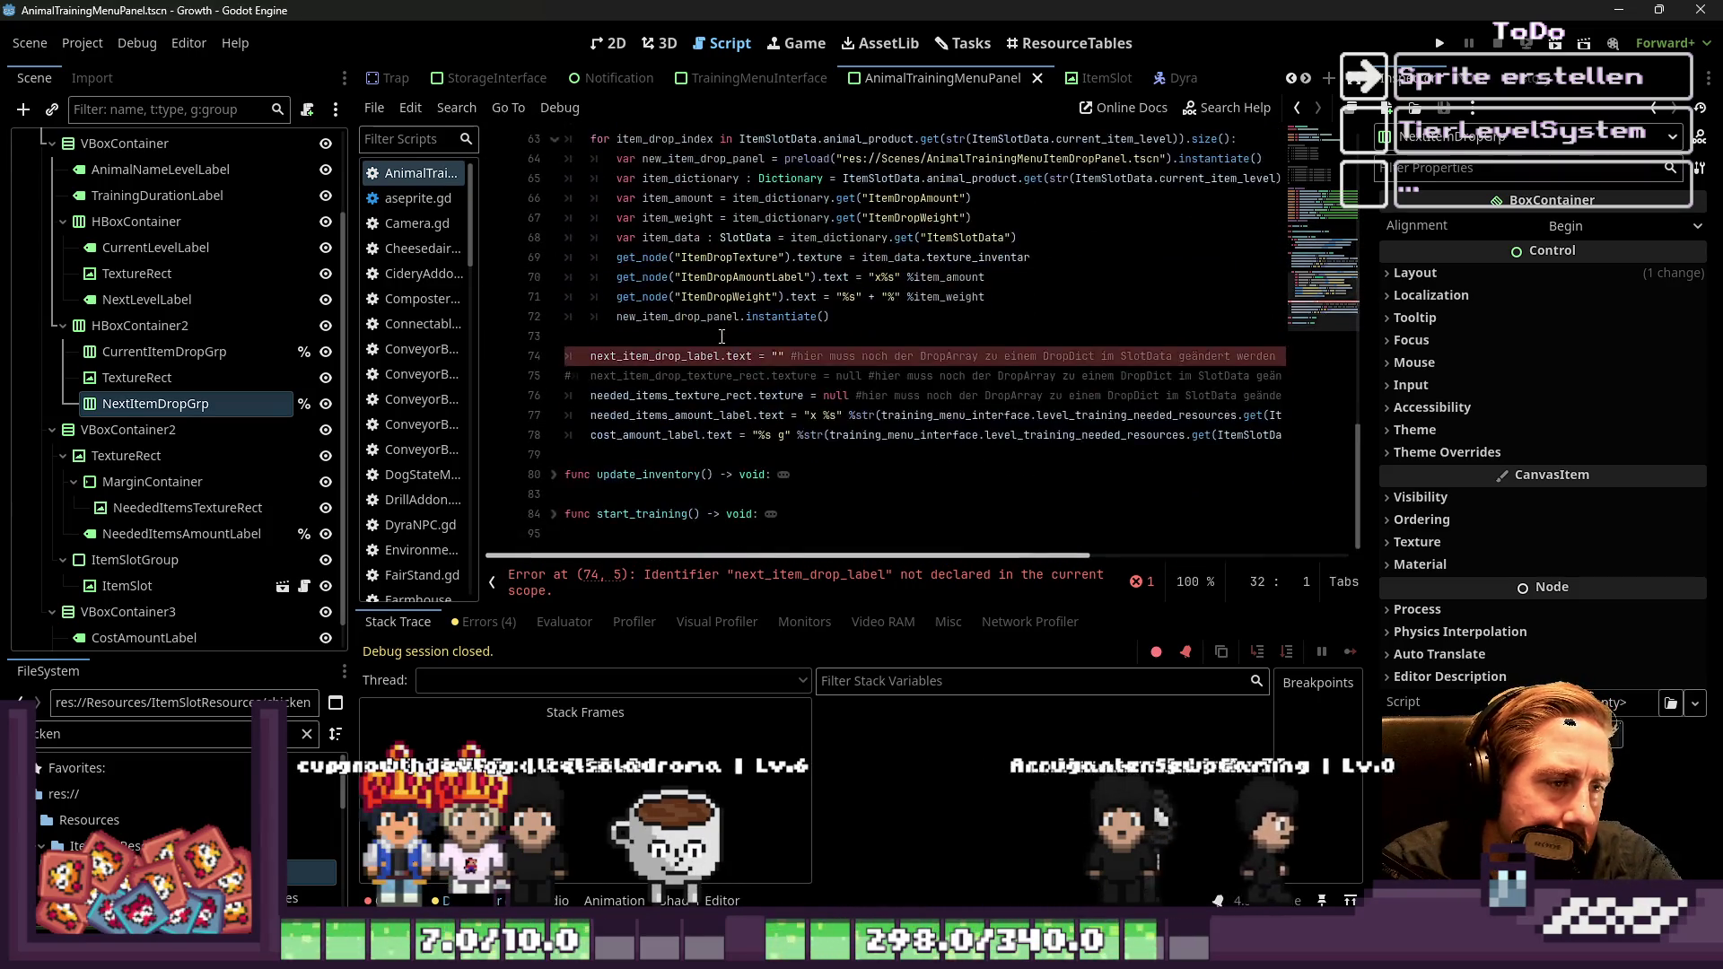
Delete the leftover next_item_drop lines and add blank lines after the drop loop
key("Up")
key("Down")
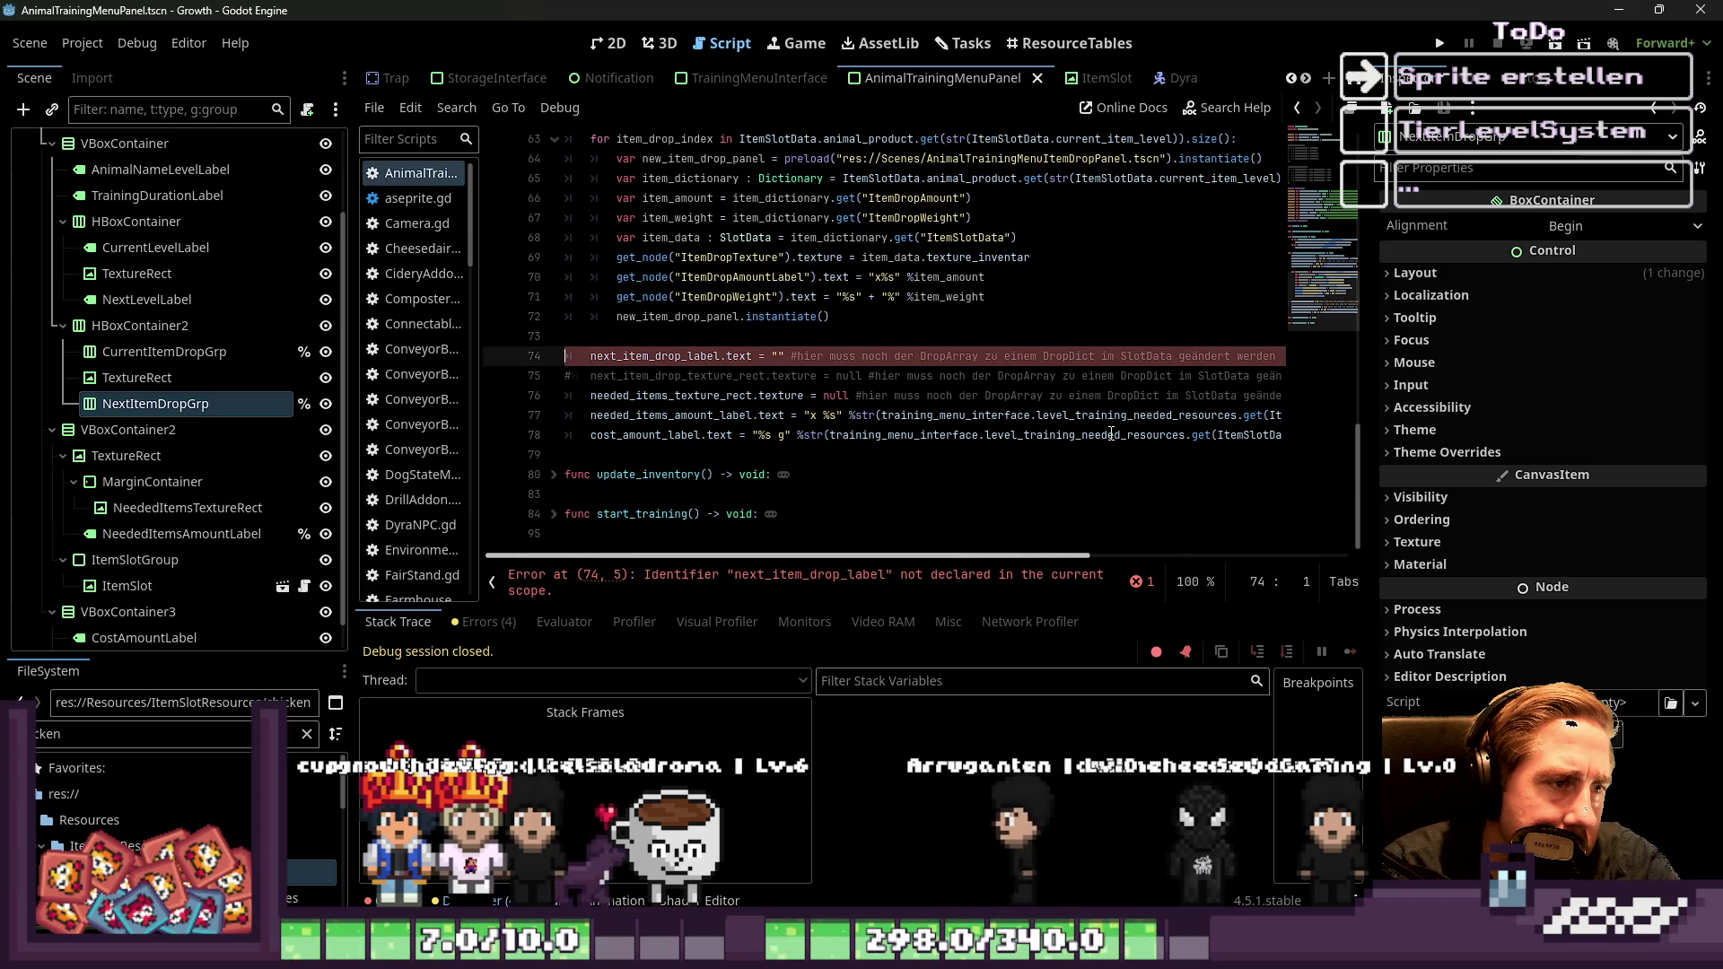
key("shift+Down")
key("shift+Down")
key("Delete")
key("Return")
key("Return")
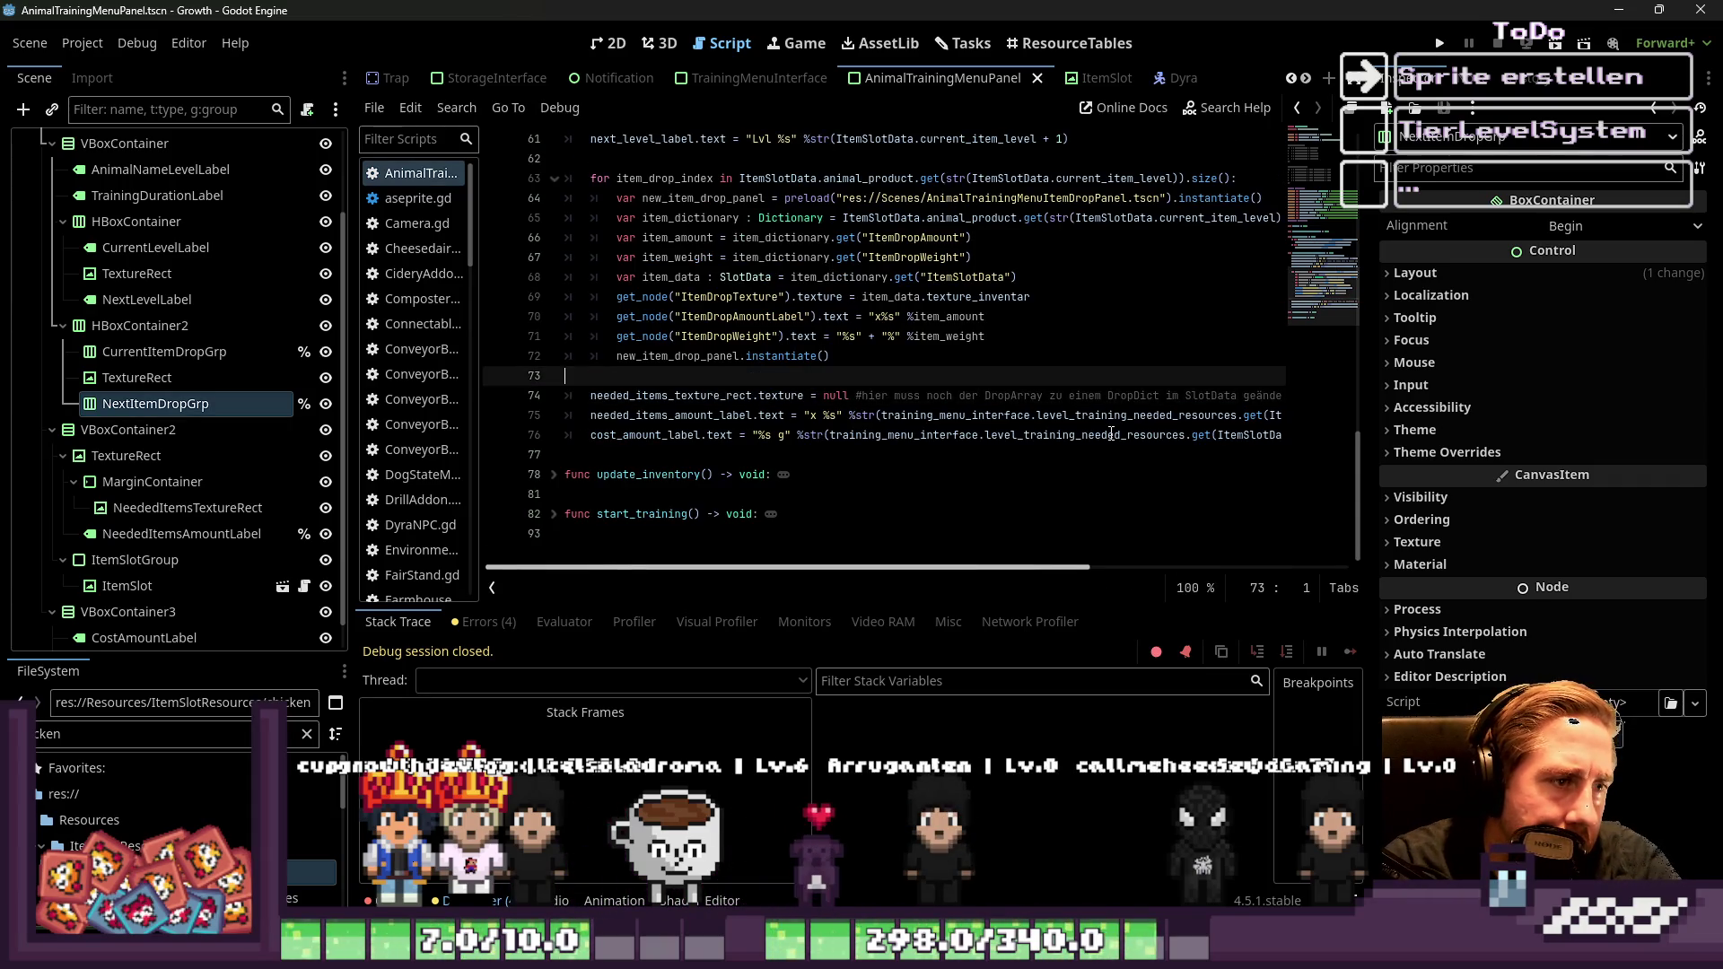
key("Up")
key("Up")
key("Up")
key("Up")
key("Up")
key("Up")
key("shift+Down")
key("shift+Down")
key("shift+Down")
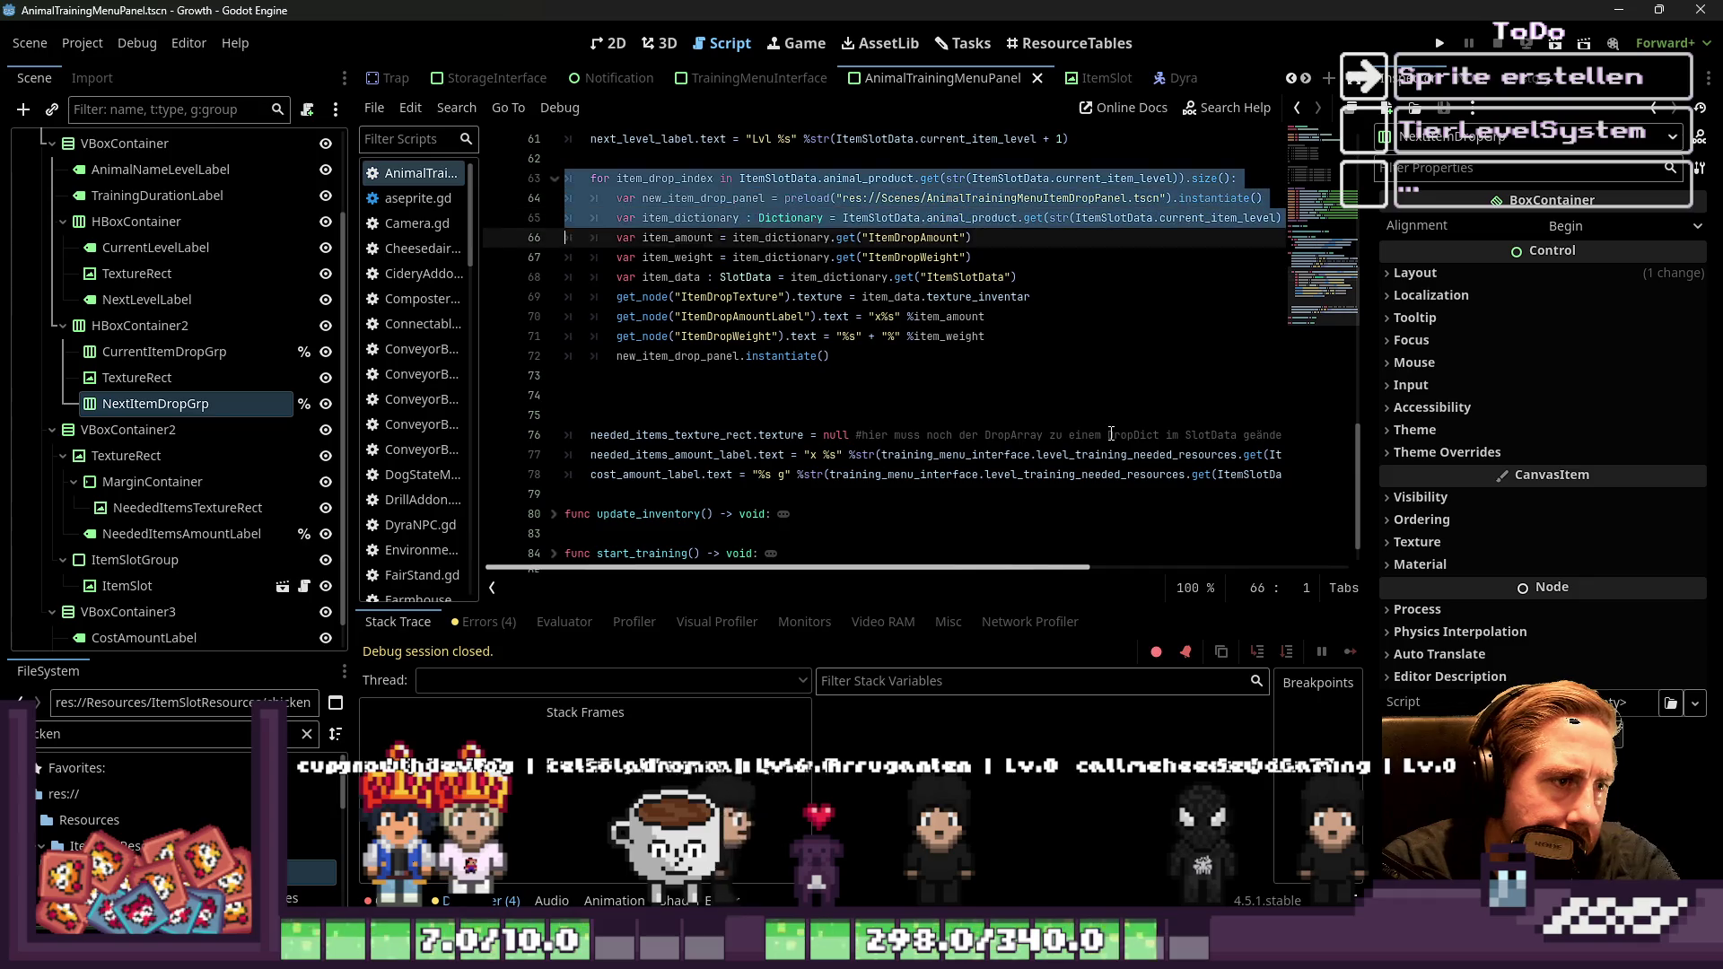
Replace line 72 with %CurrentItemDropGrp.add_child(new_item_drop_panel)
key("Home")
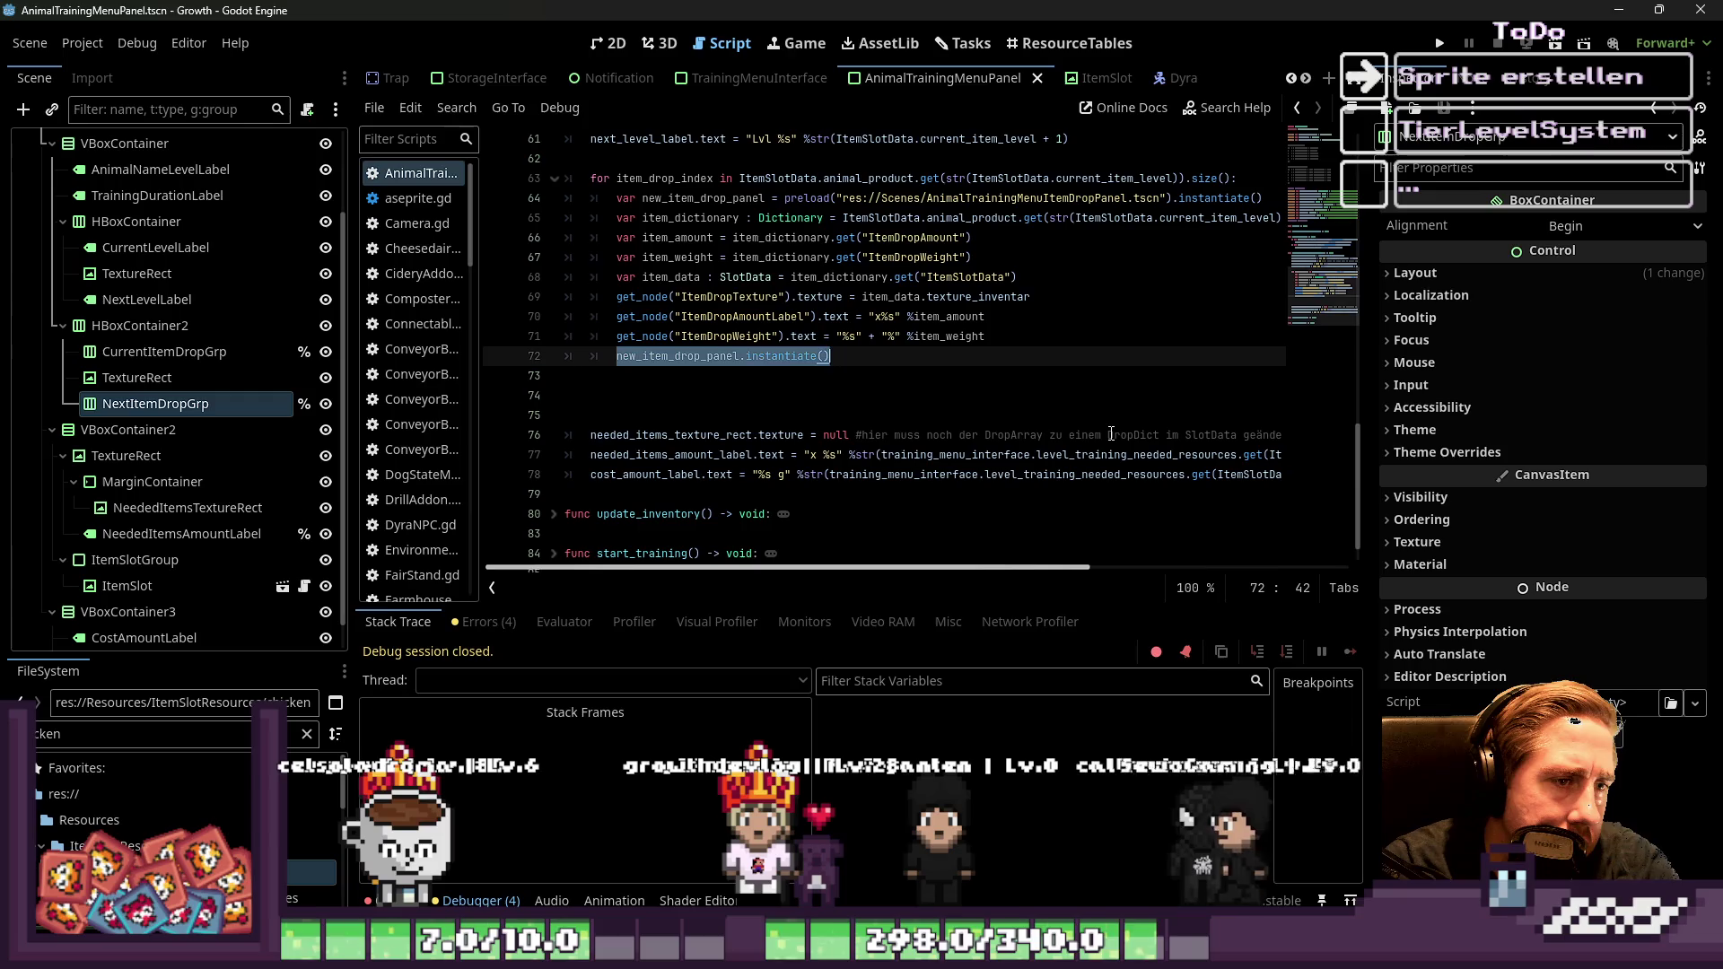
key("shift+End")
type("%")
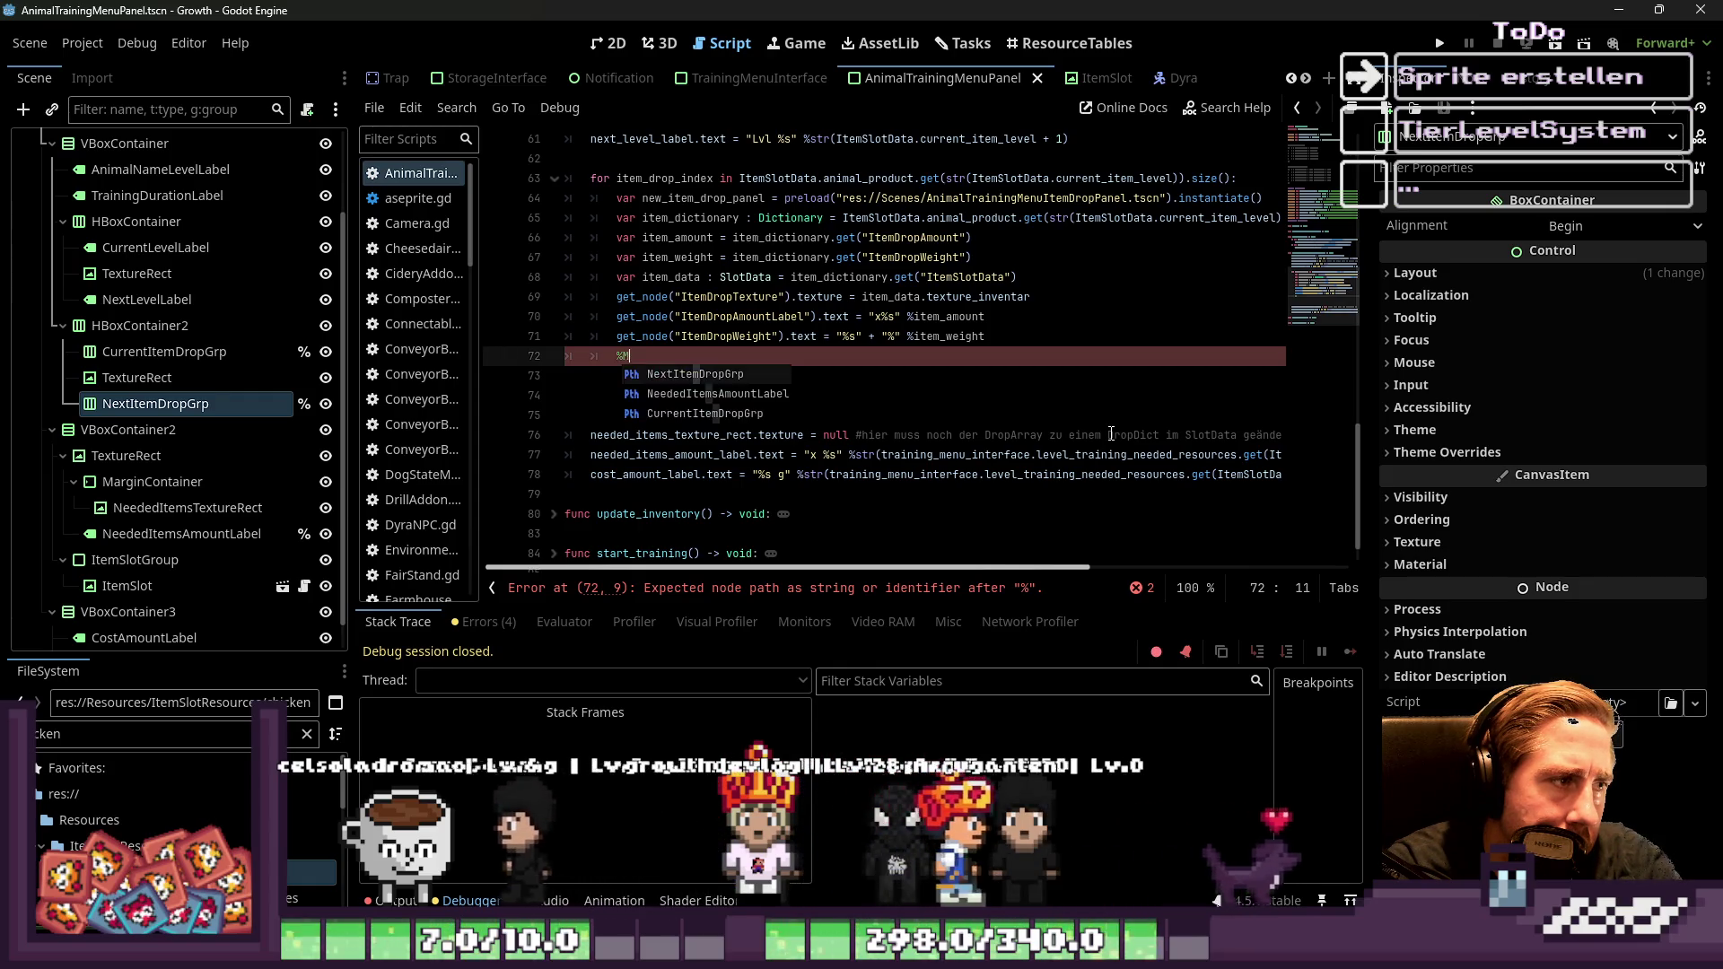
type("CurrentItemDropGrp")
key("Return")
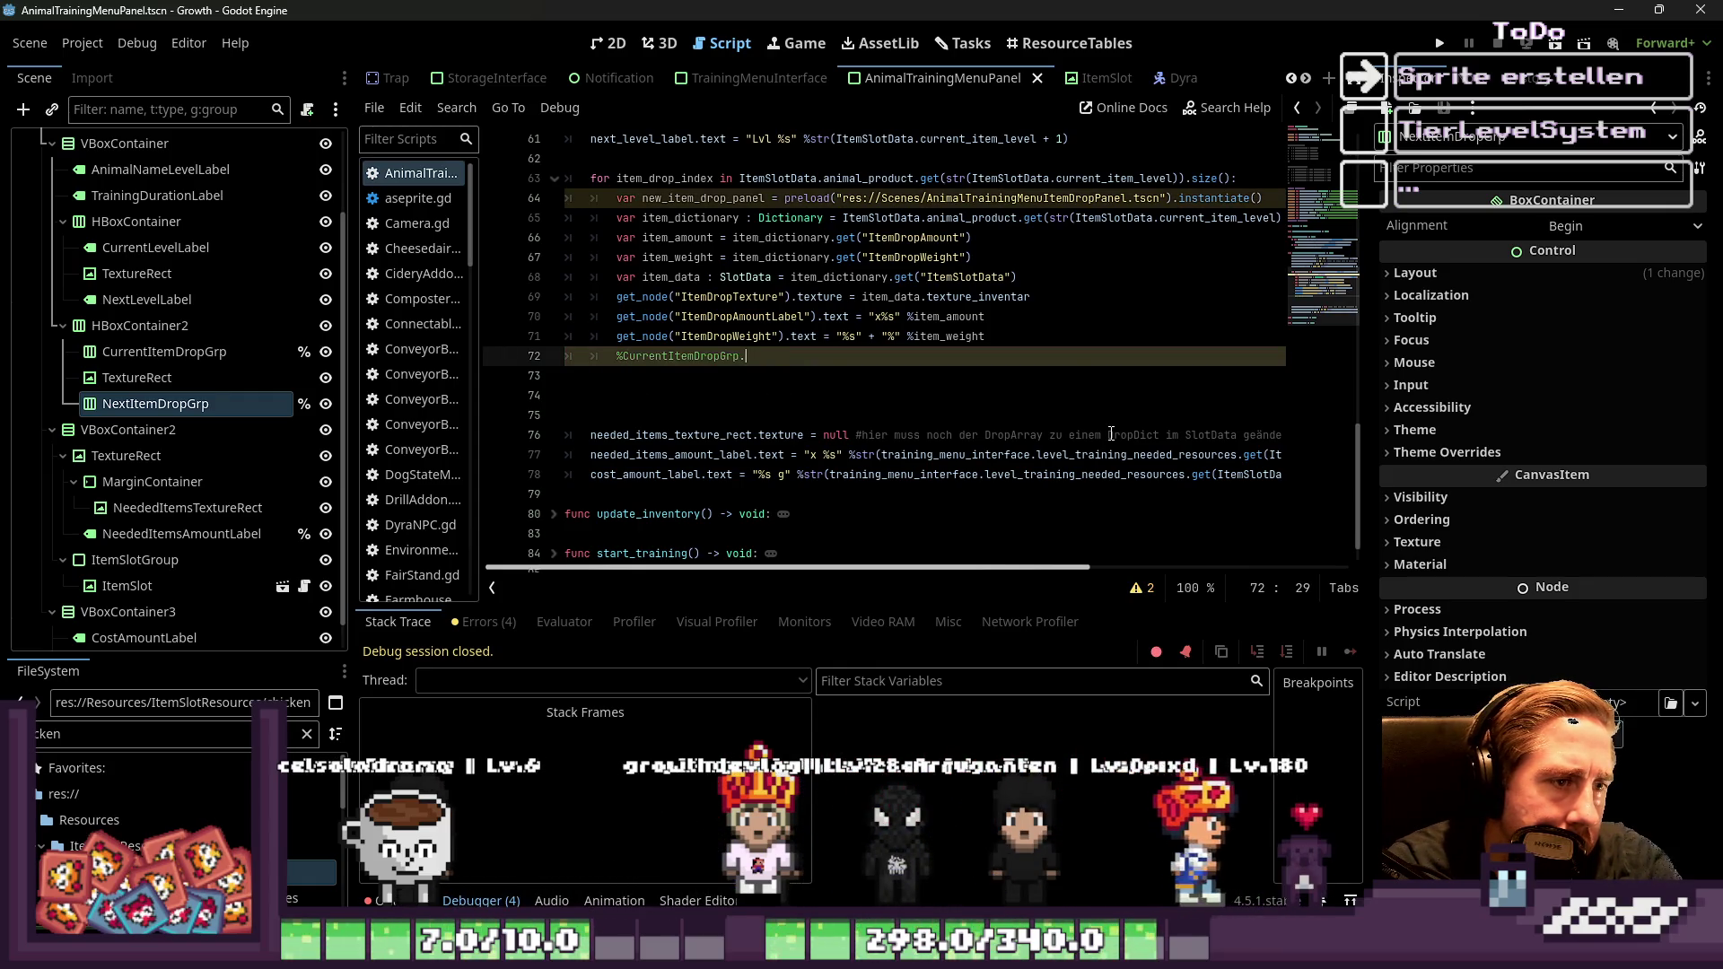
type(".add_")
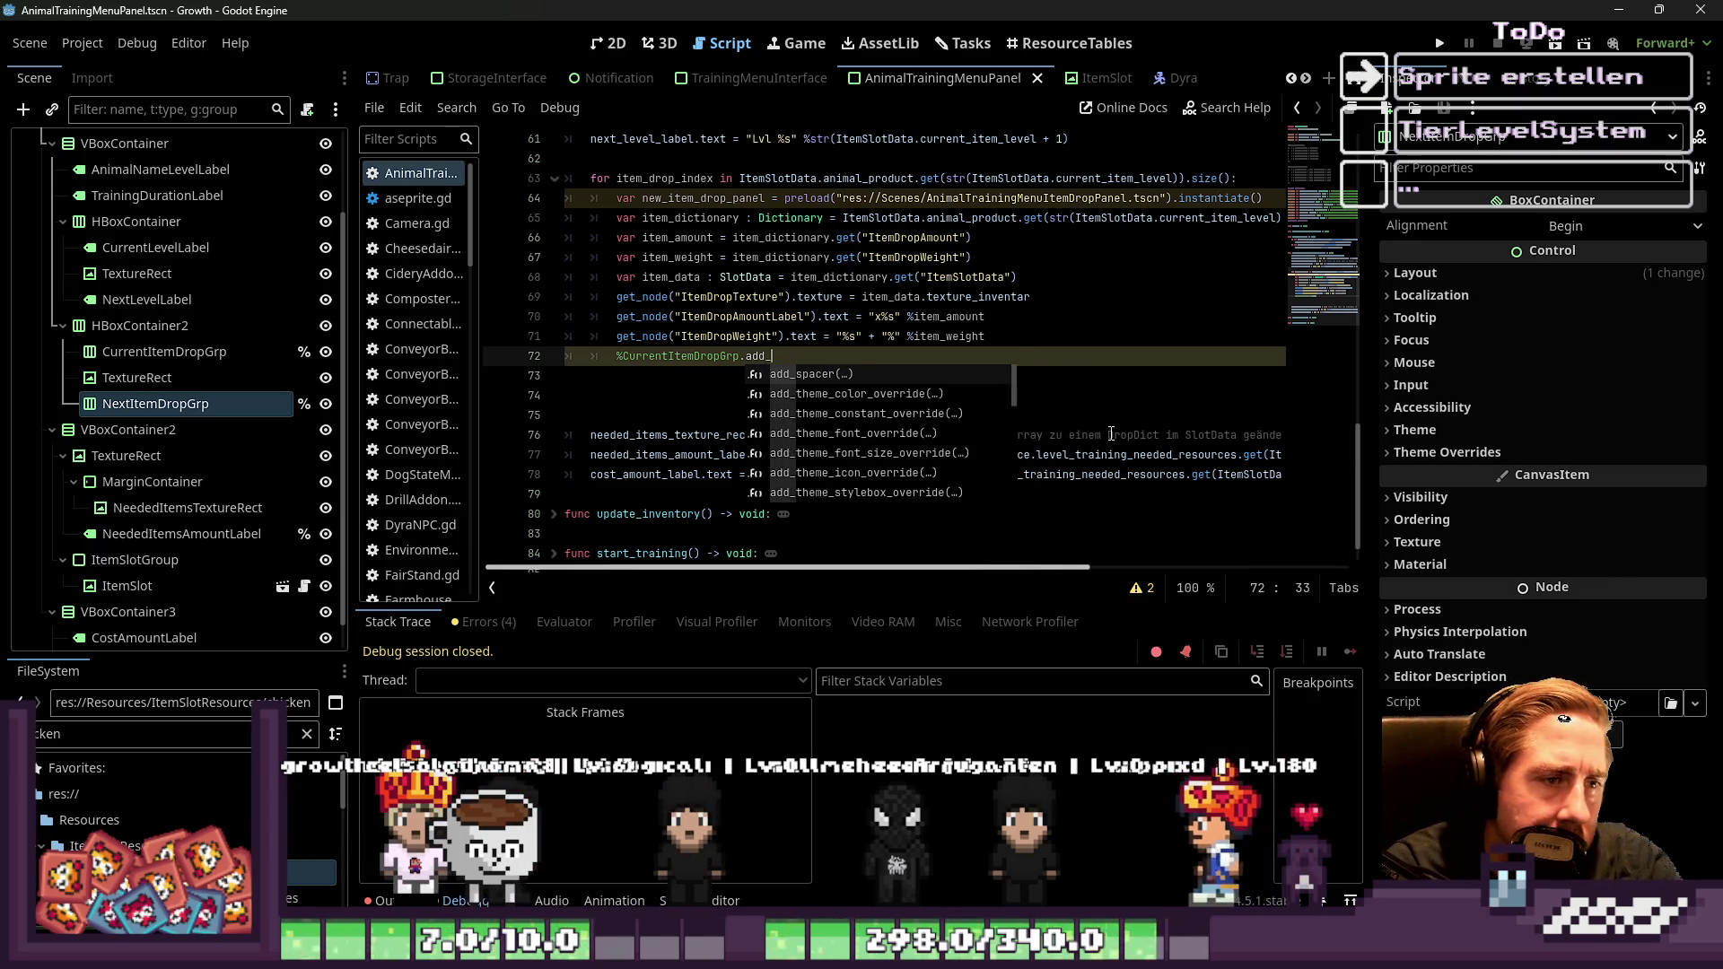
type("chi")
key("Return")
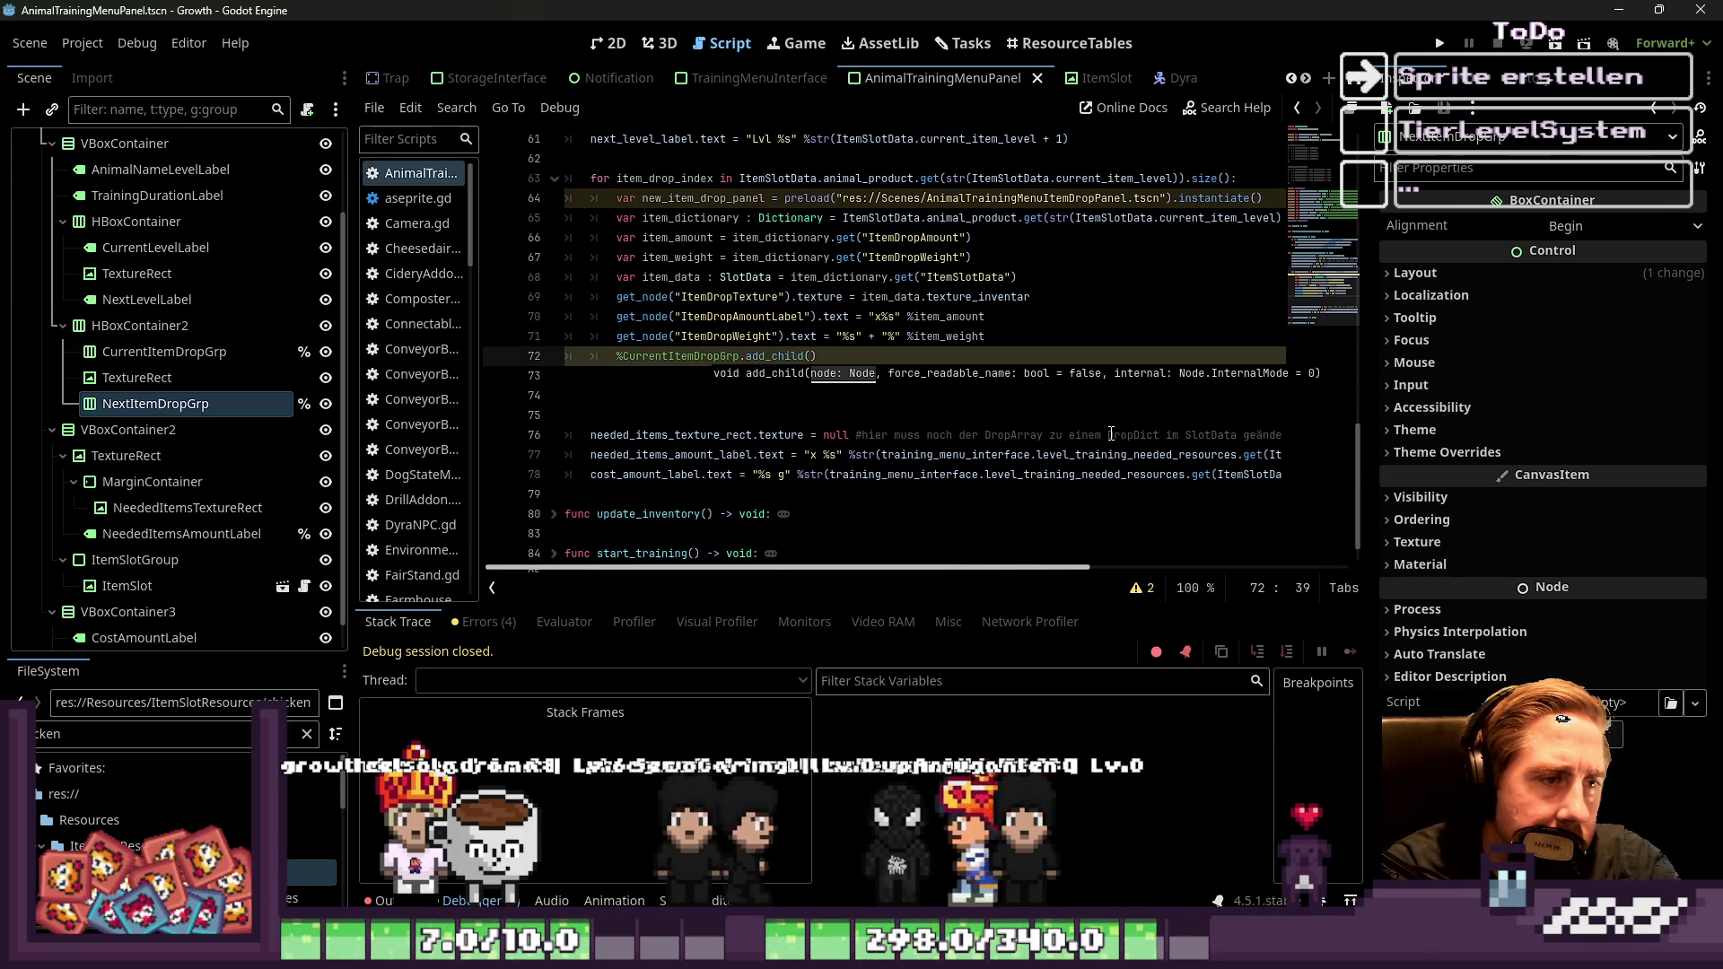
type("new_item_drop_panel")
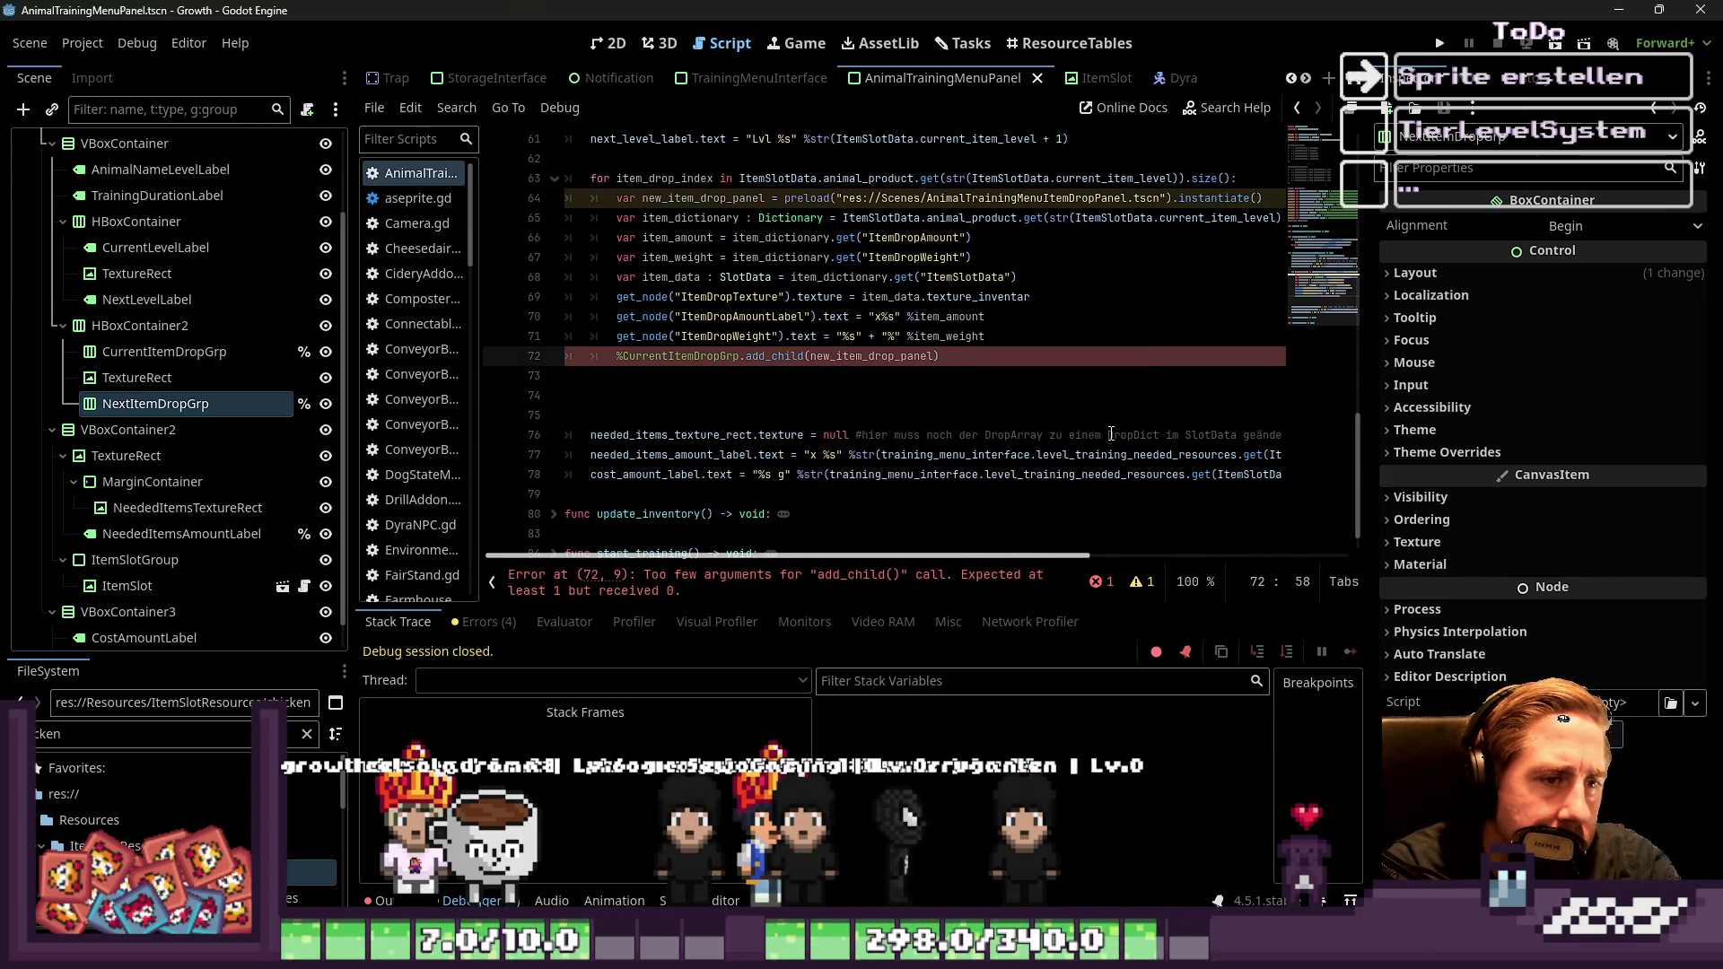
key("ctrl+shift+Left")
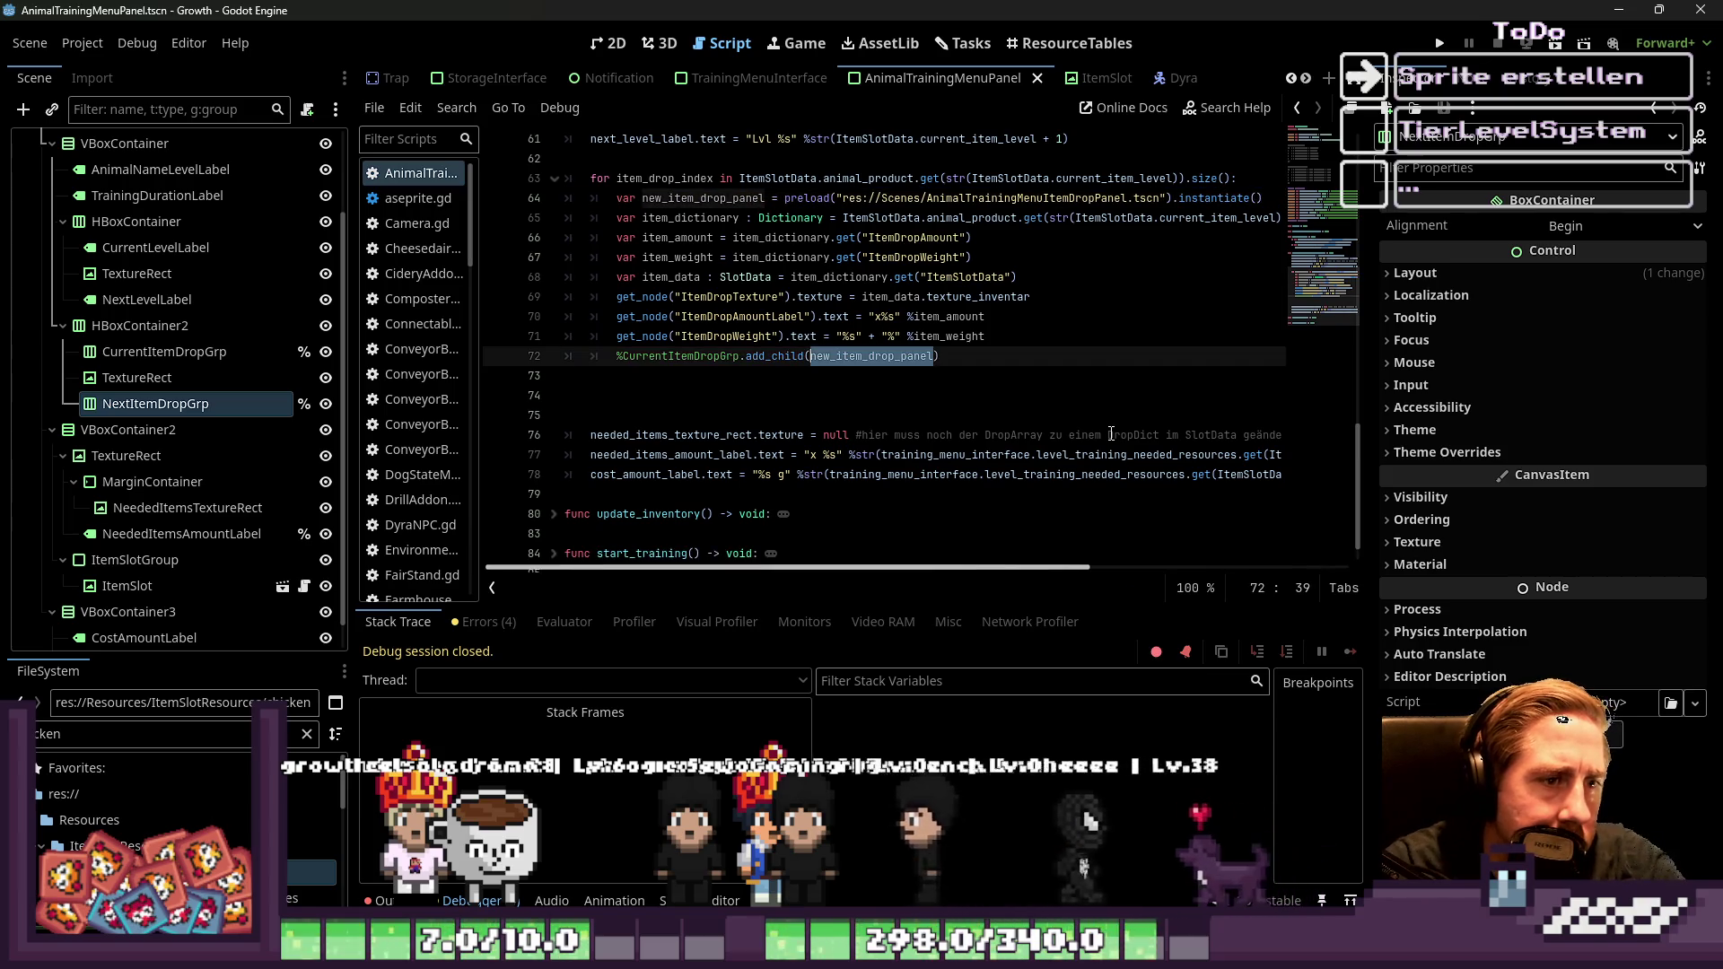
Prefix the texture, amount and weight get_node calls on lines 69–71 with new_item_drop_panel
key("Up")
key("Up")
key("Up")
key("ctrl+Left")
key("ctrl+Left")
key("ctrl+Left")
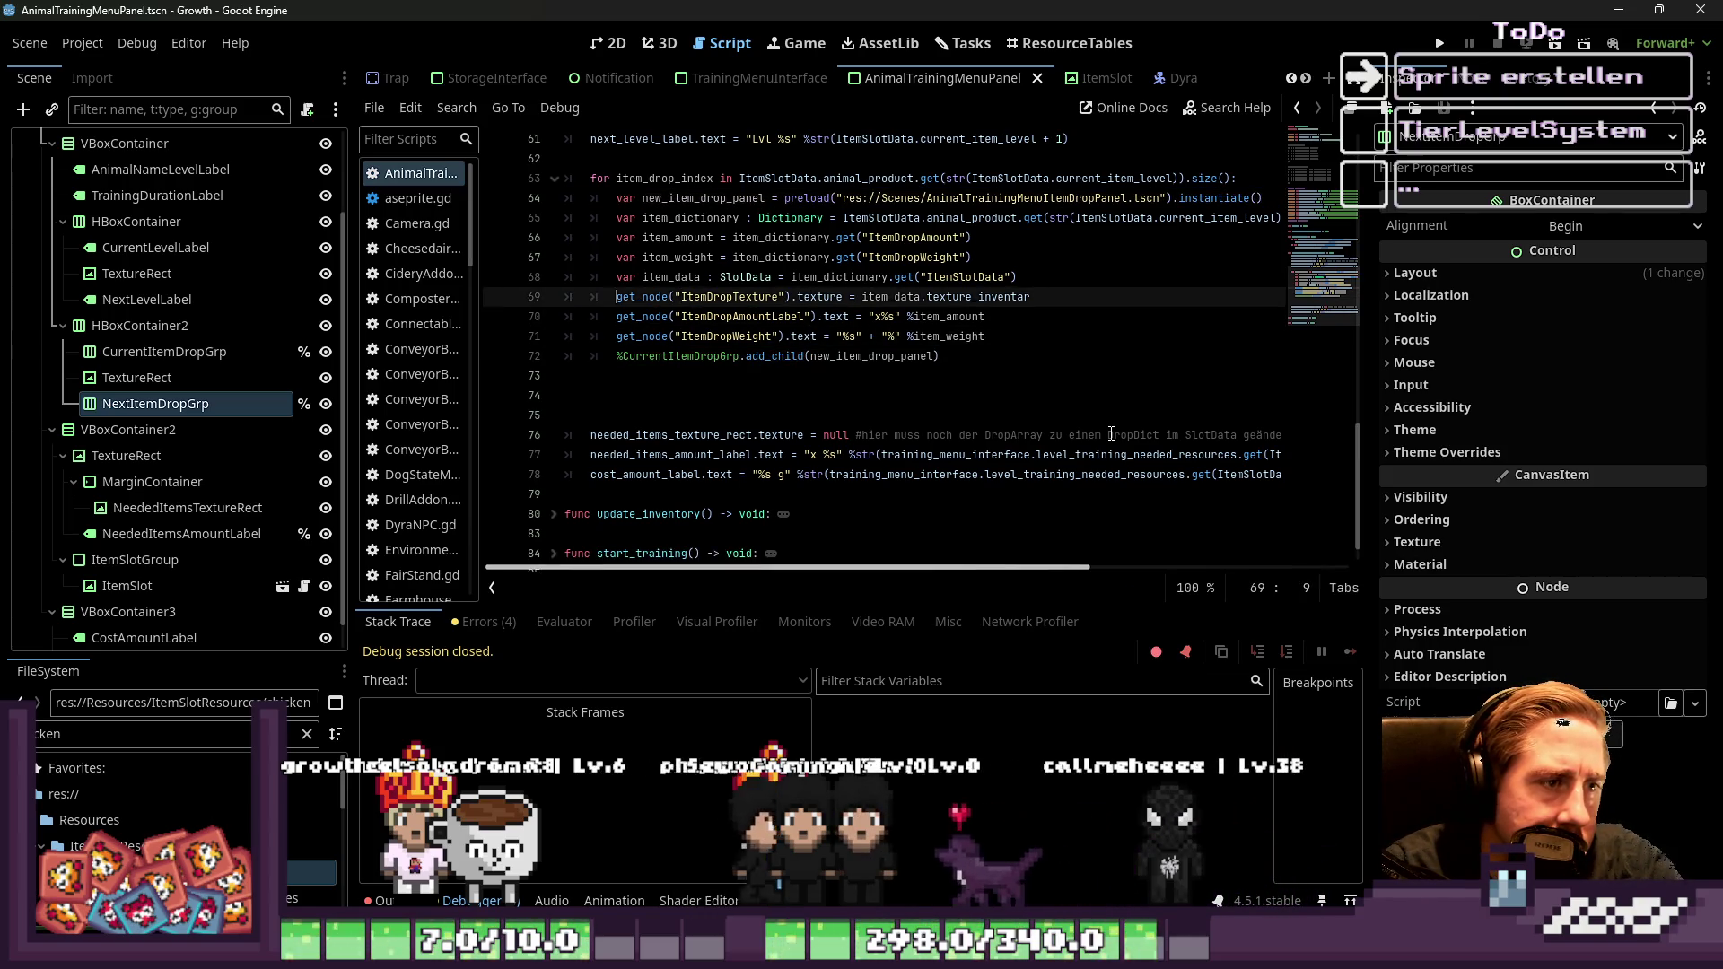
key("Down")
key("Down")
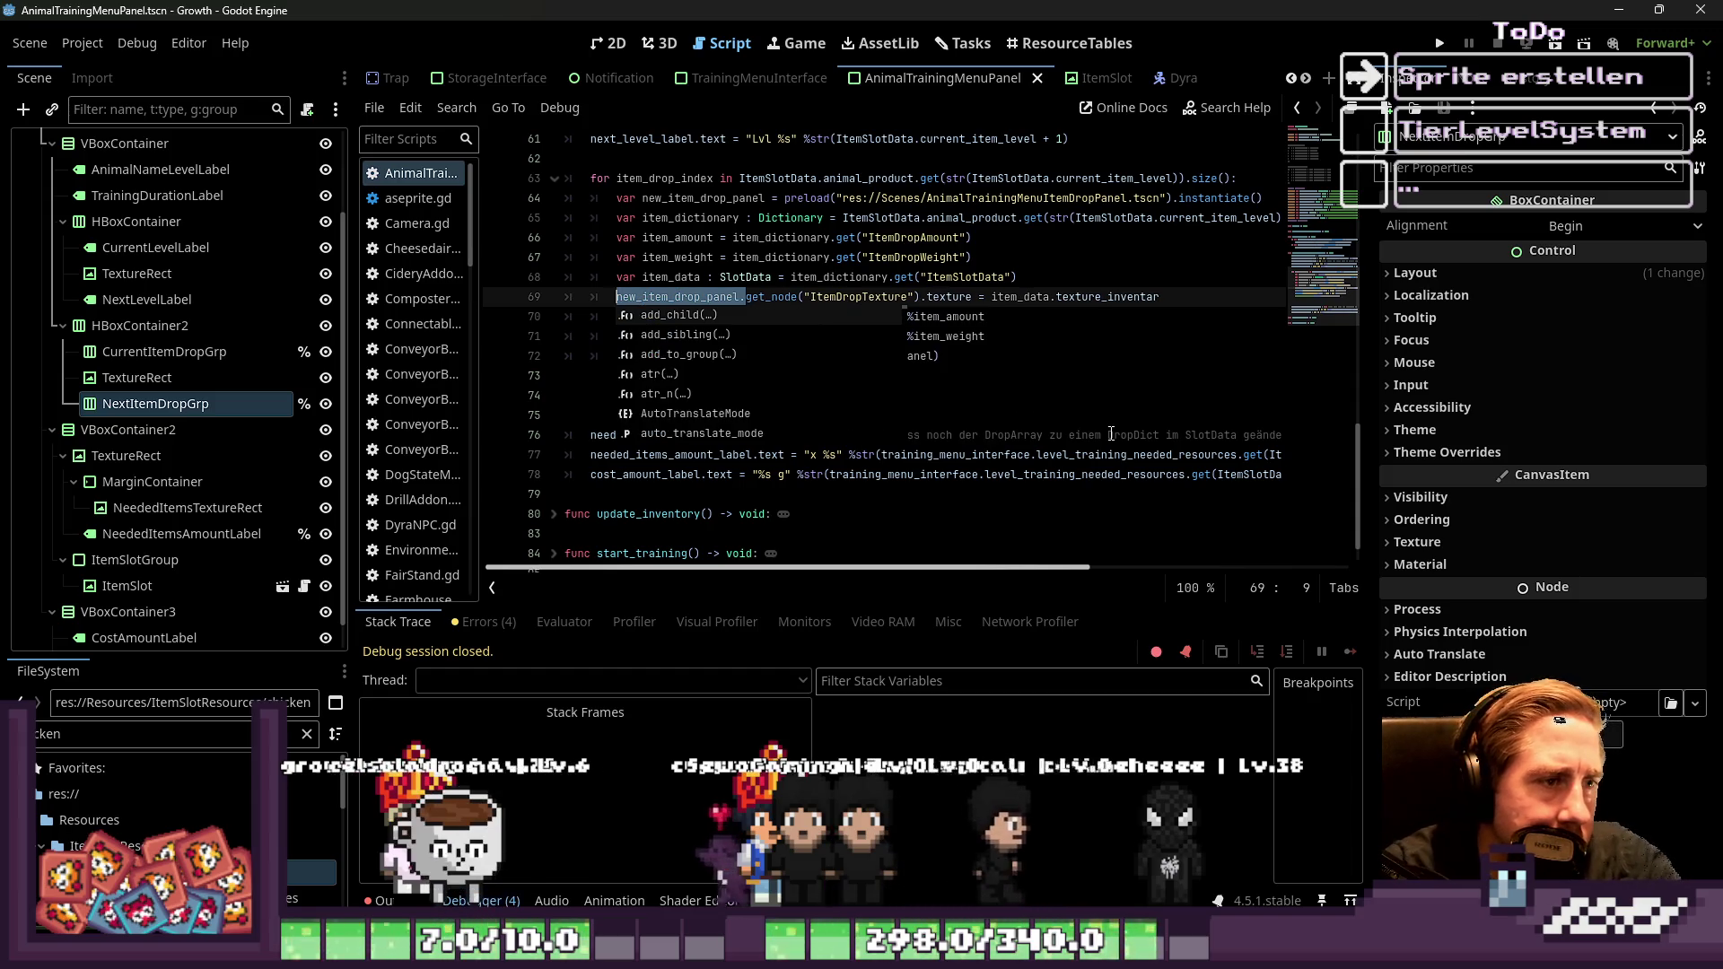
key("Home")
key("shift+Up")
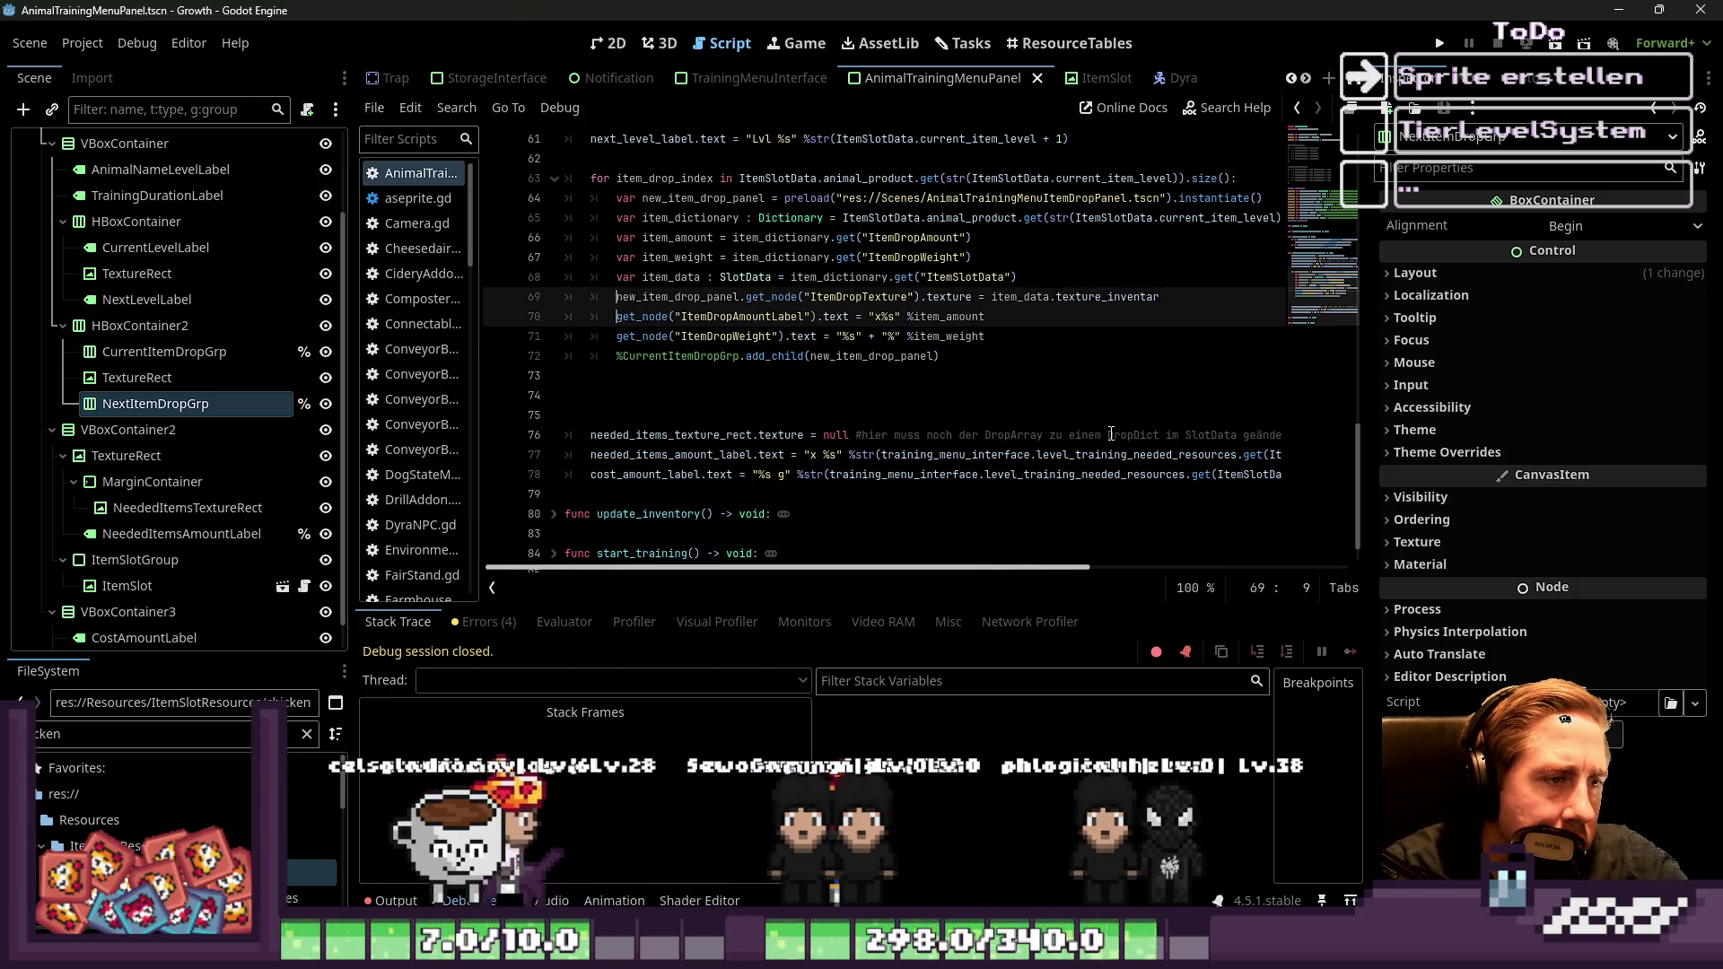
type("new_item_drop_panel.")
key("Up")
key("Up")
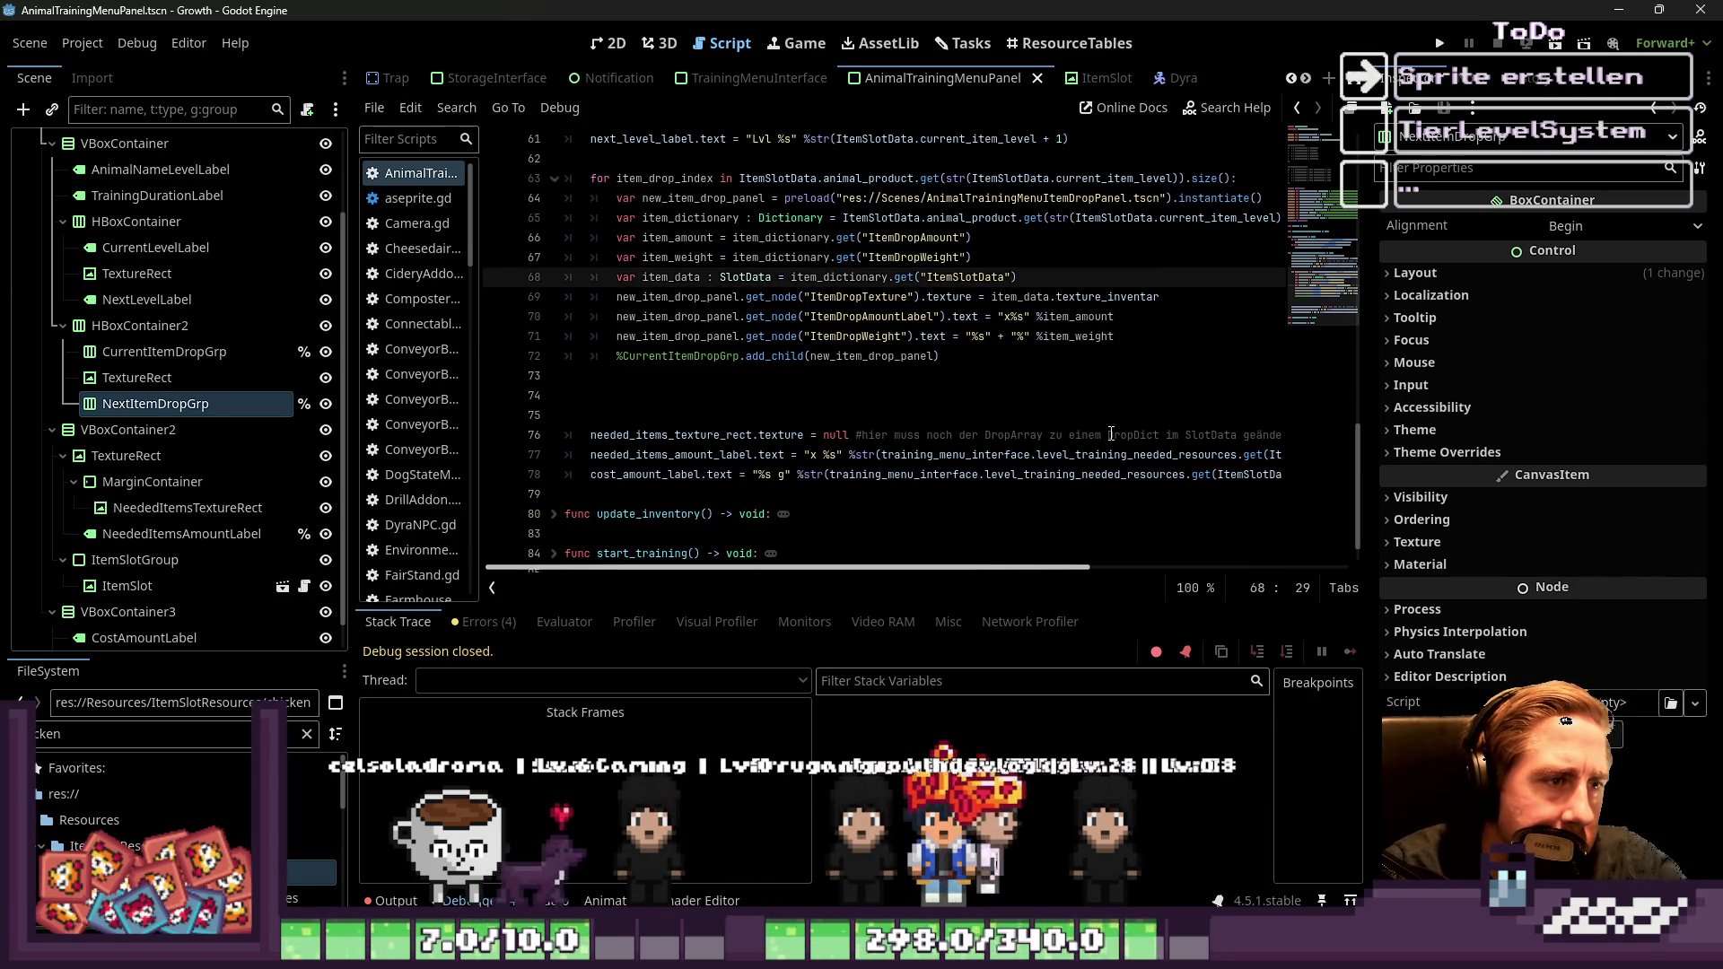
key("Down")
key("Down")
key("Down")
key("End")
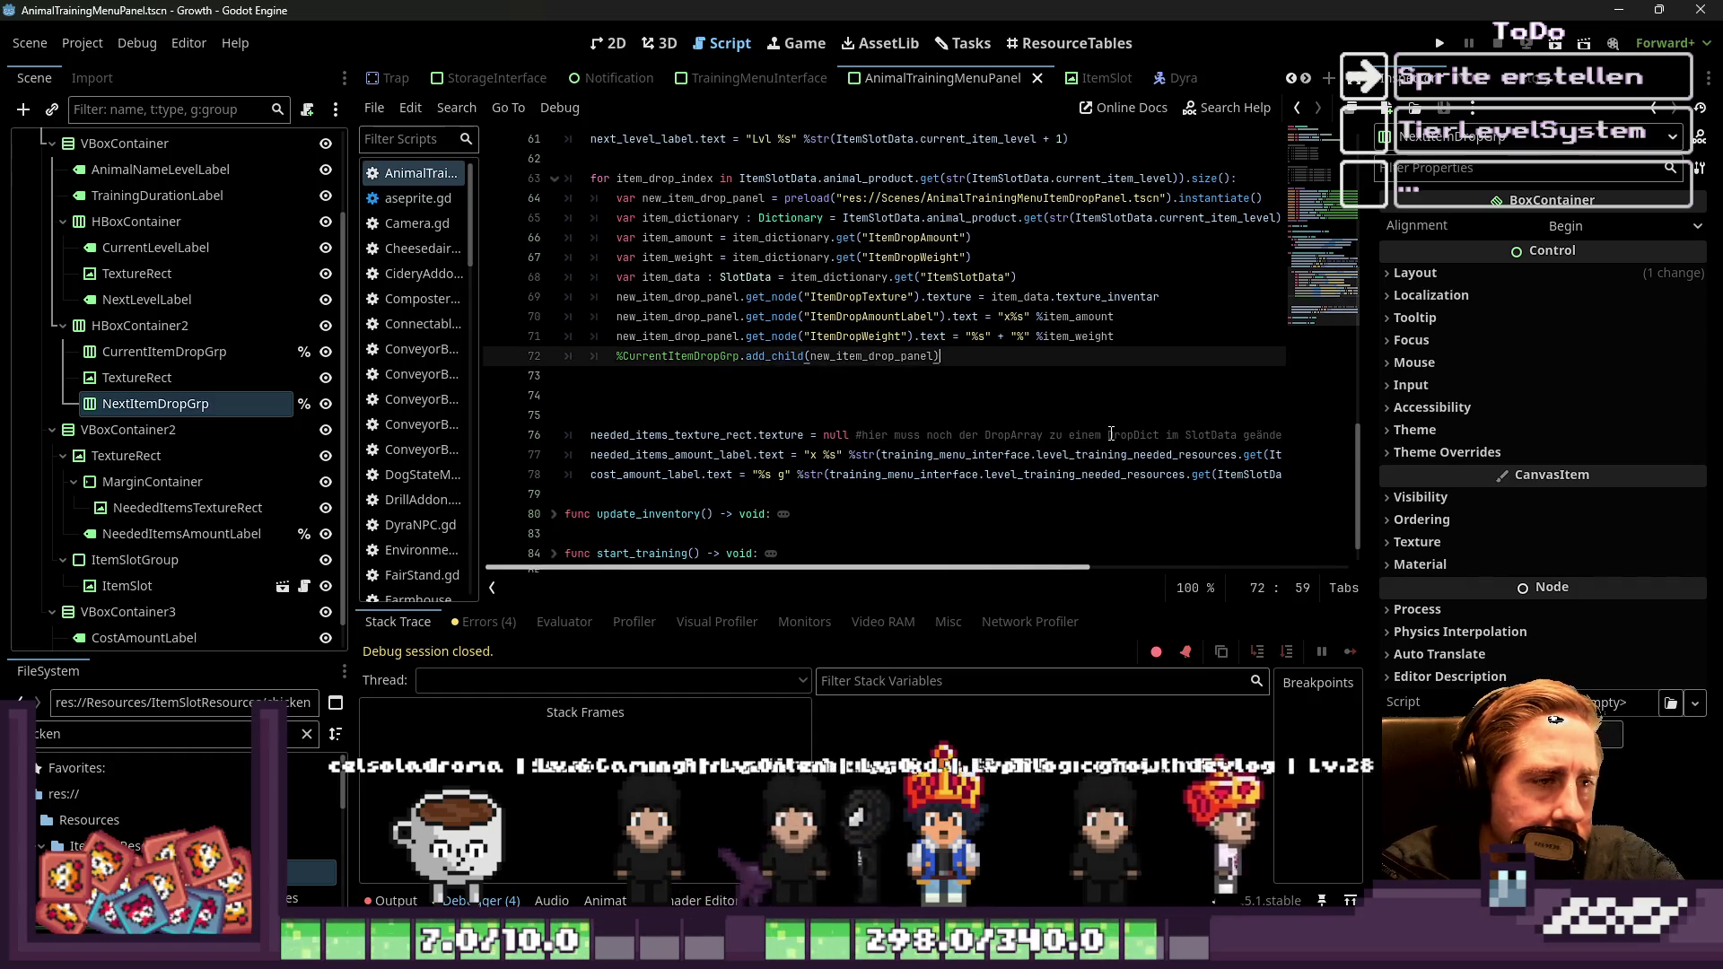
Select the whole drop loop from line 63 to line 72
key("Up")
key("Down")
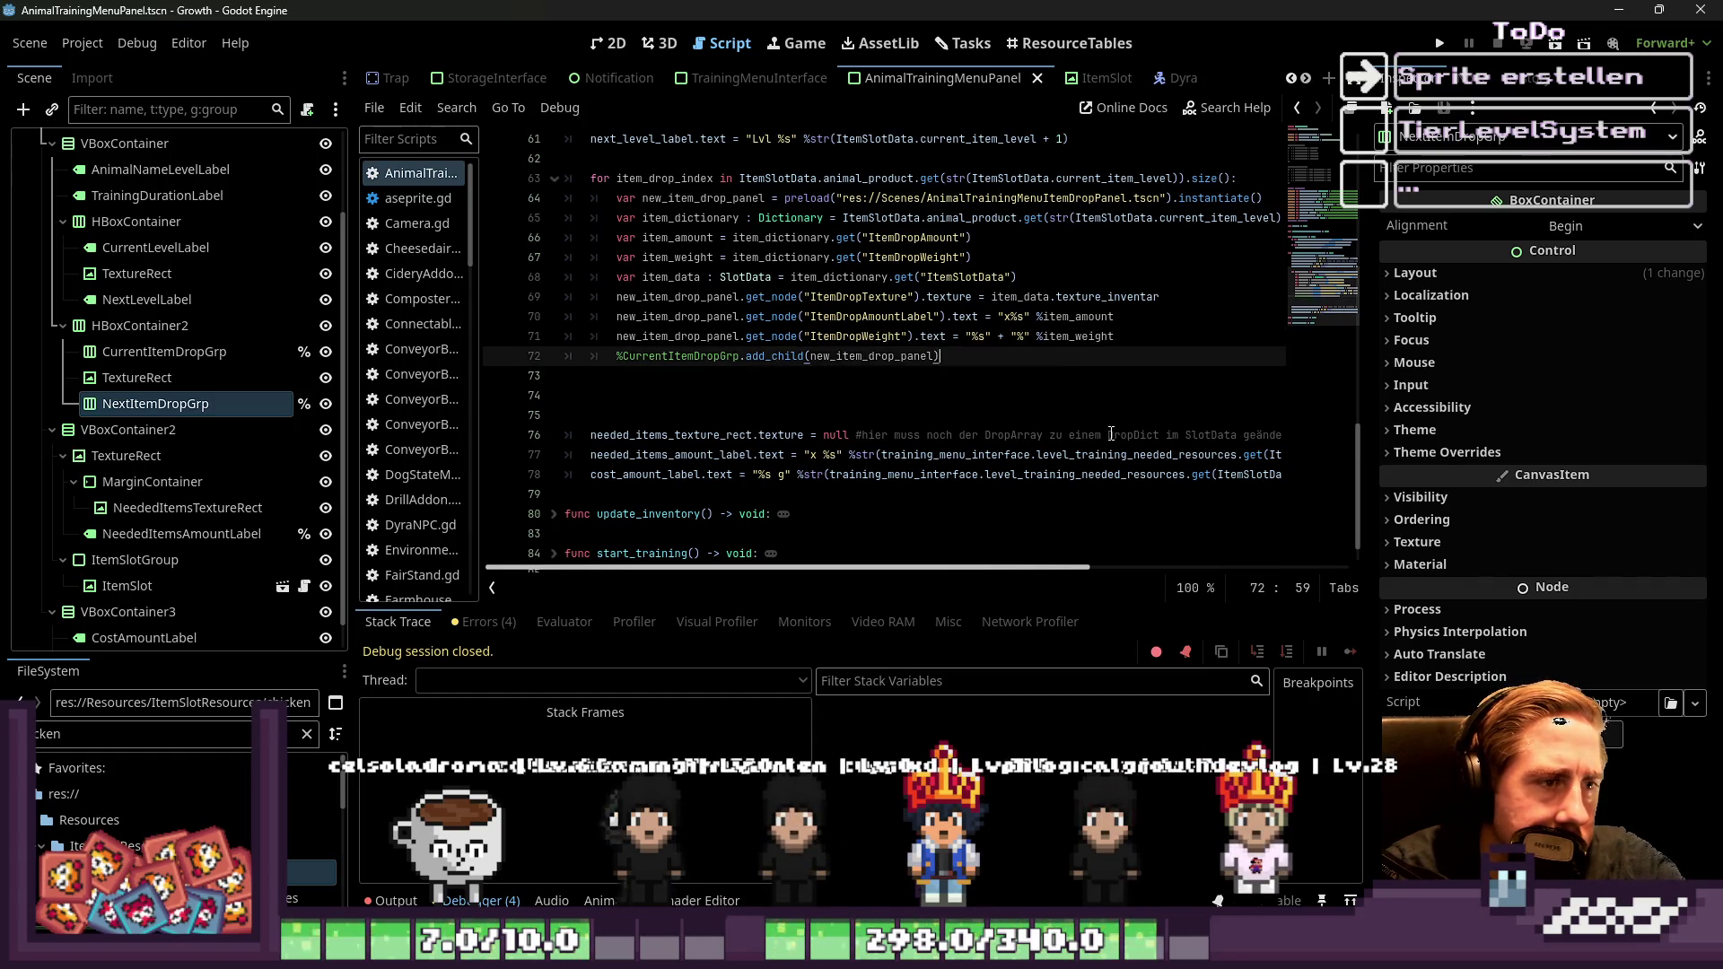
key("shift+Up")
key("shift+Up")
key("shift+Up")
key("shift+Home")
key("shift+Home")
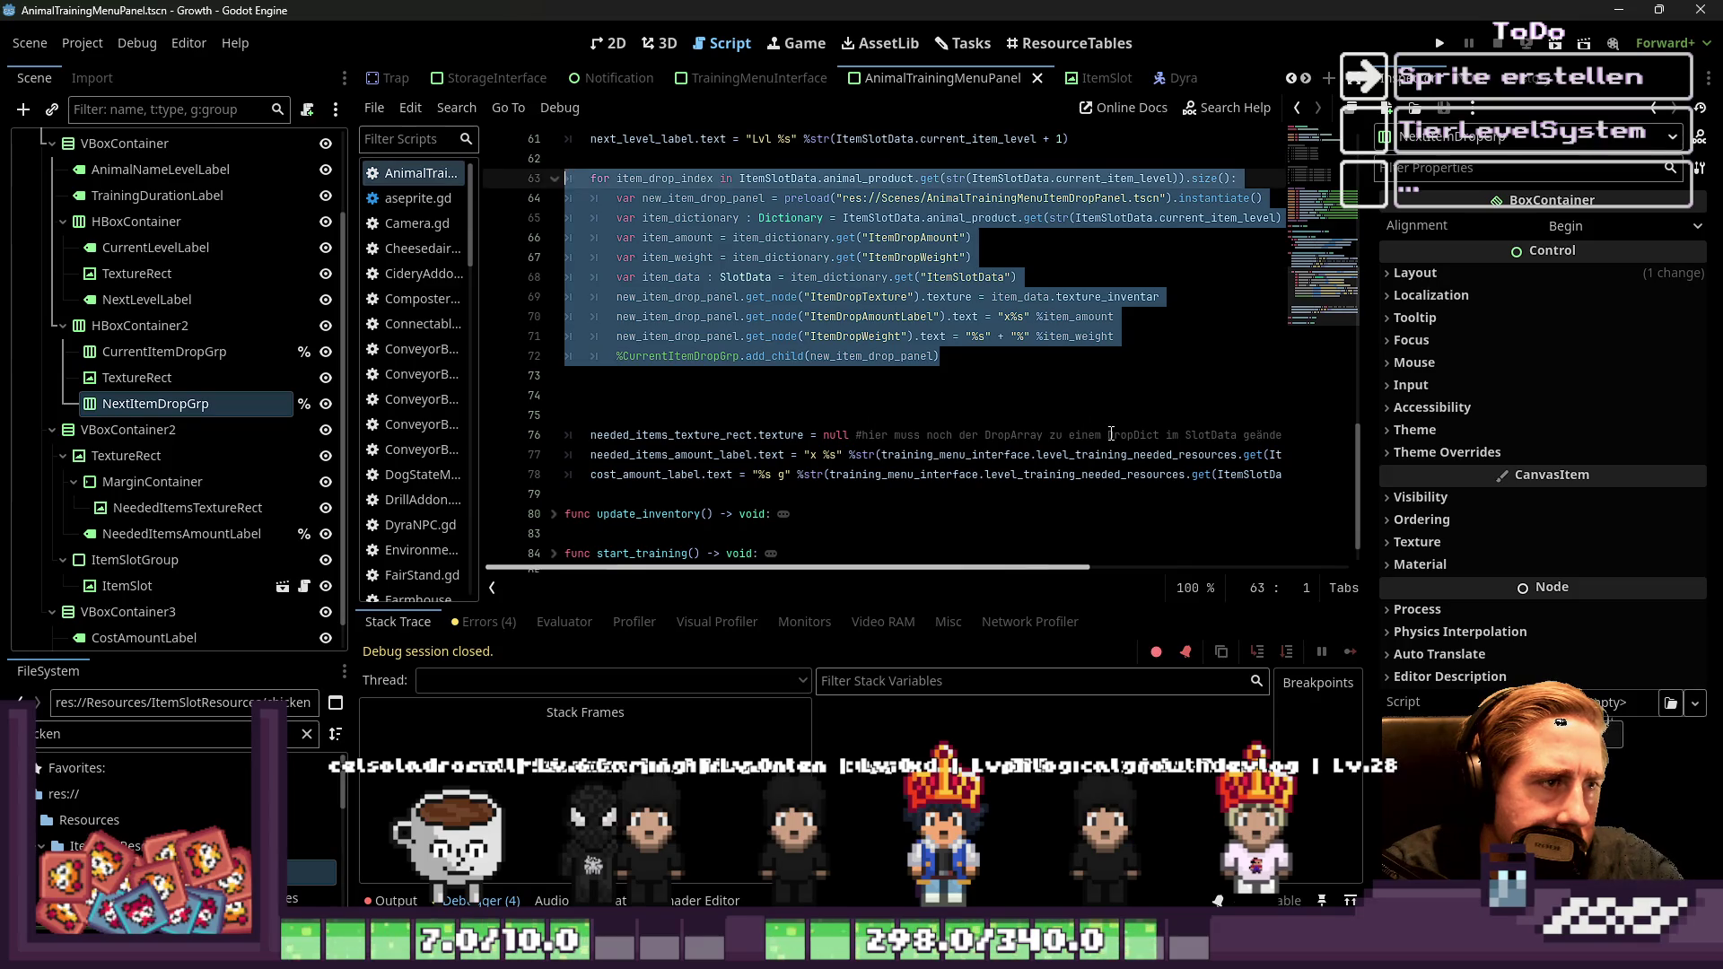
Duplicate the drop loop below a blank line for current_item_level + 1, adding panels to %NextItemDropGrp
key("ctrl+c")
key("Down")
key("Down")
key("Down")
key("Up")
key("ctrl+v")
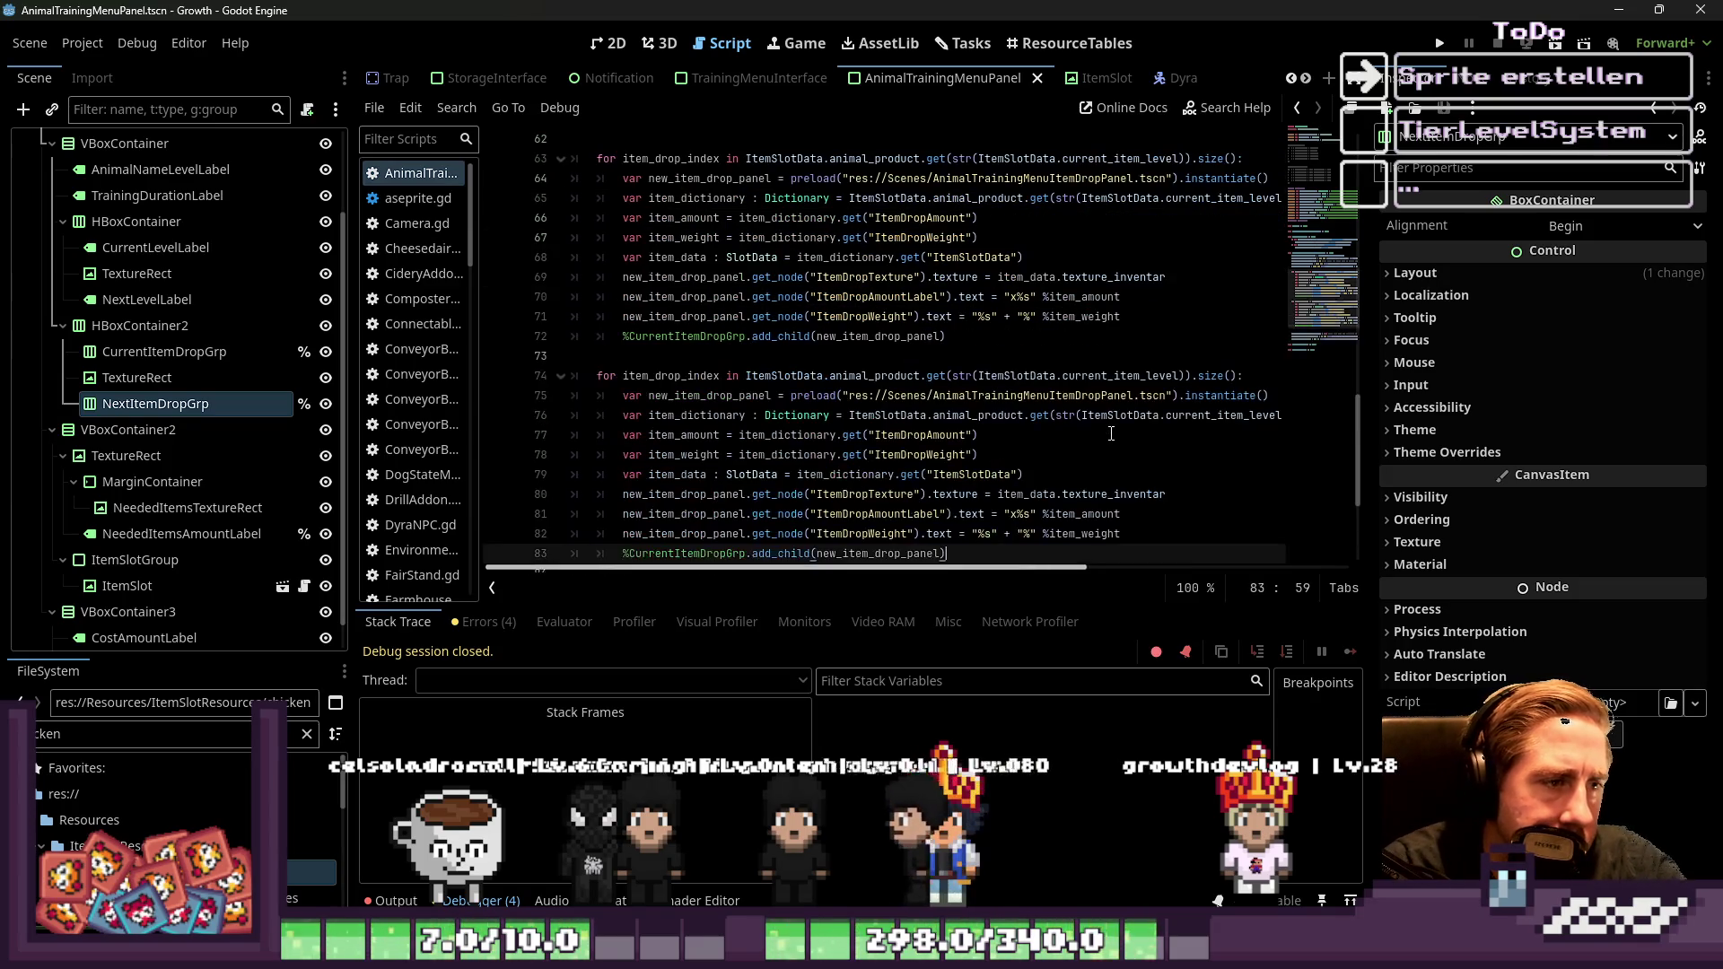
key("Up")
key("Up")
key("Up")
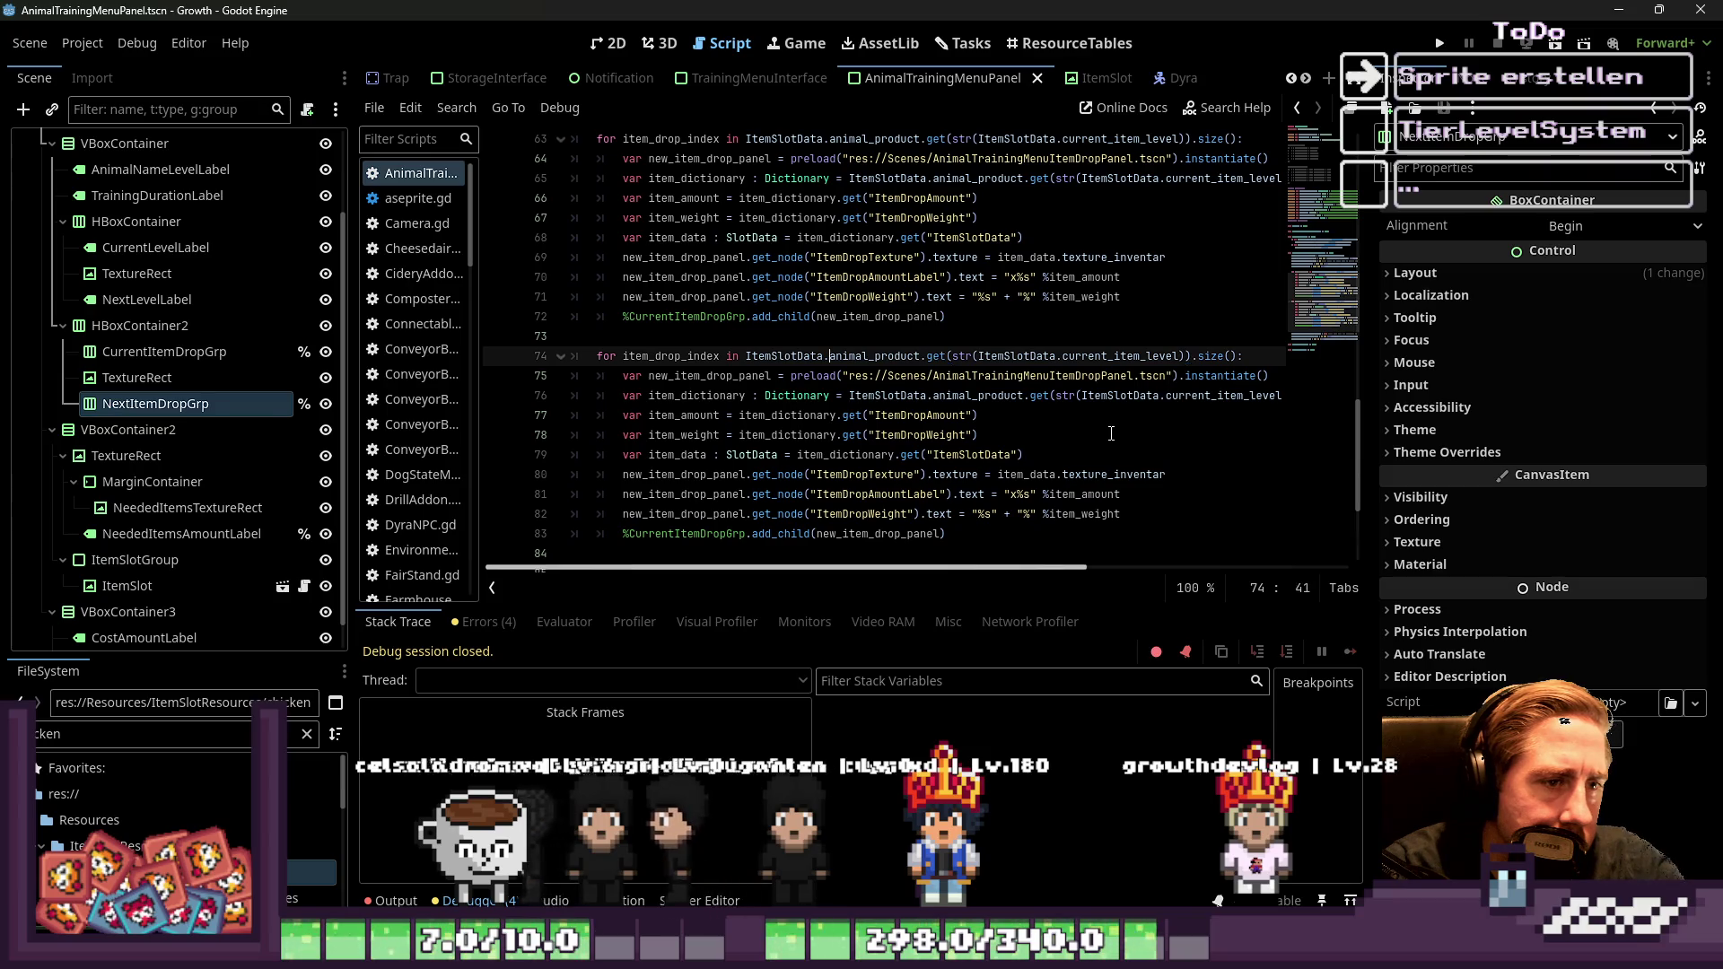
key("ctrl+Right")
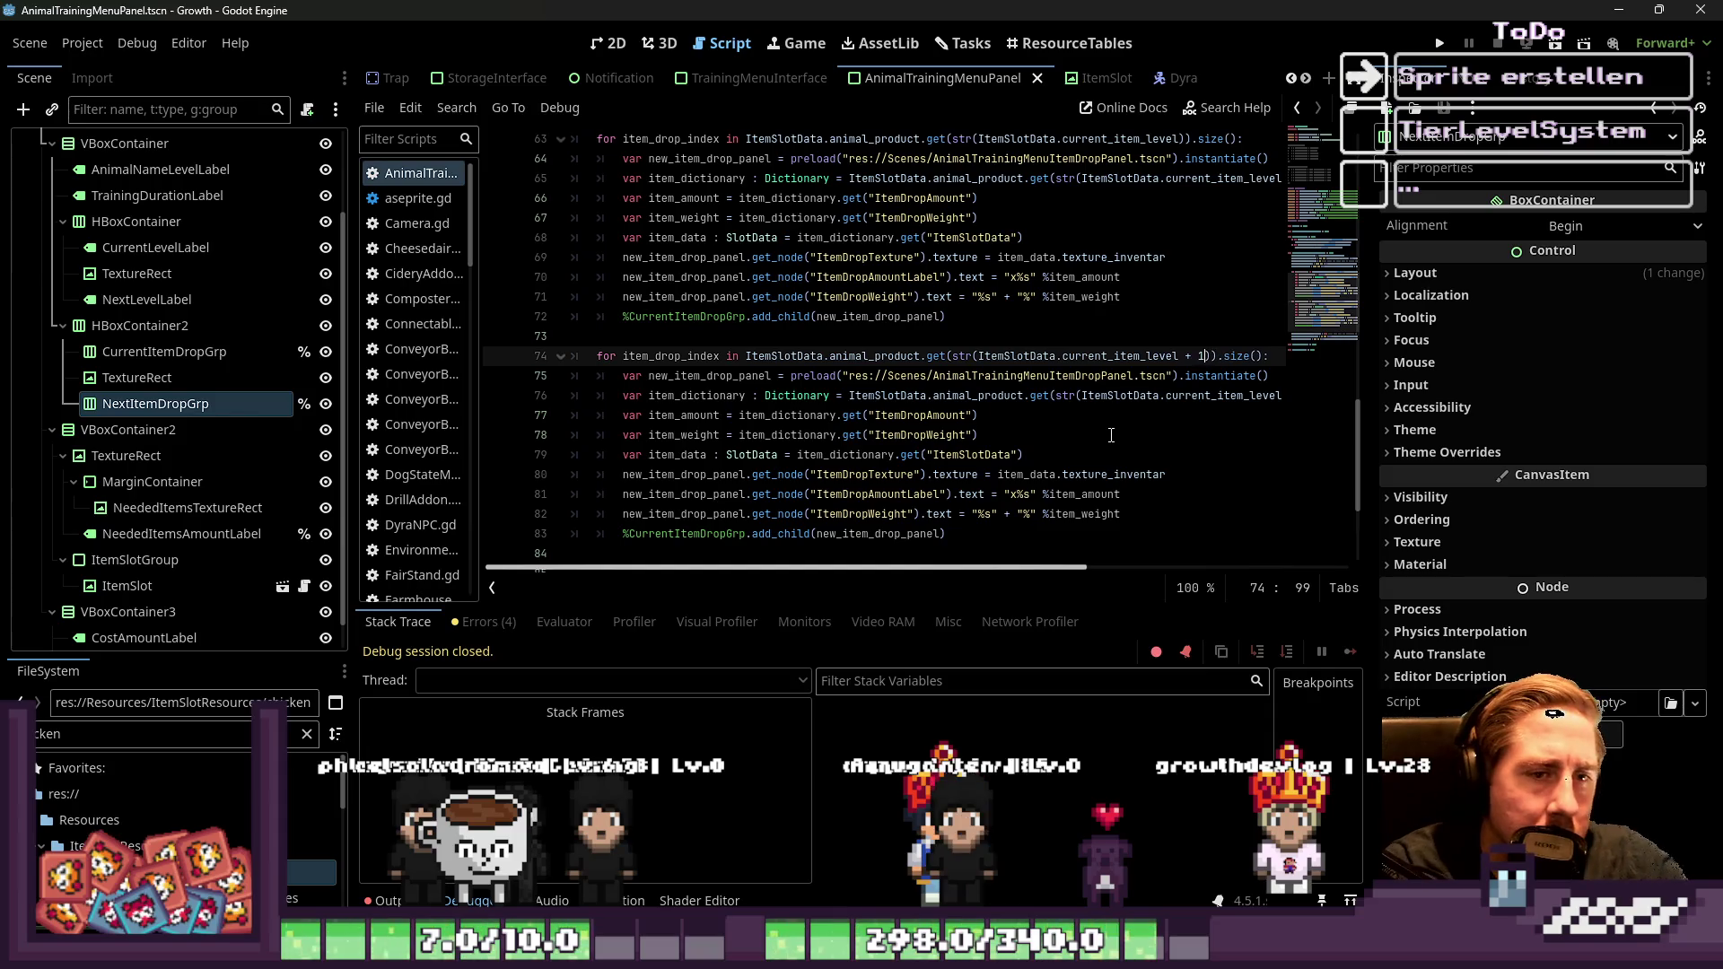
key("Down")
key("Down")
key("Down")
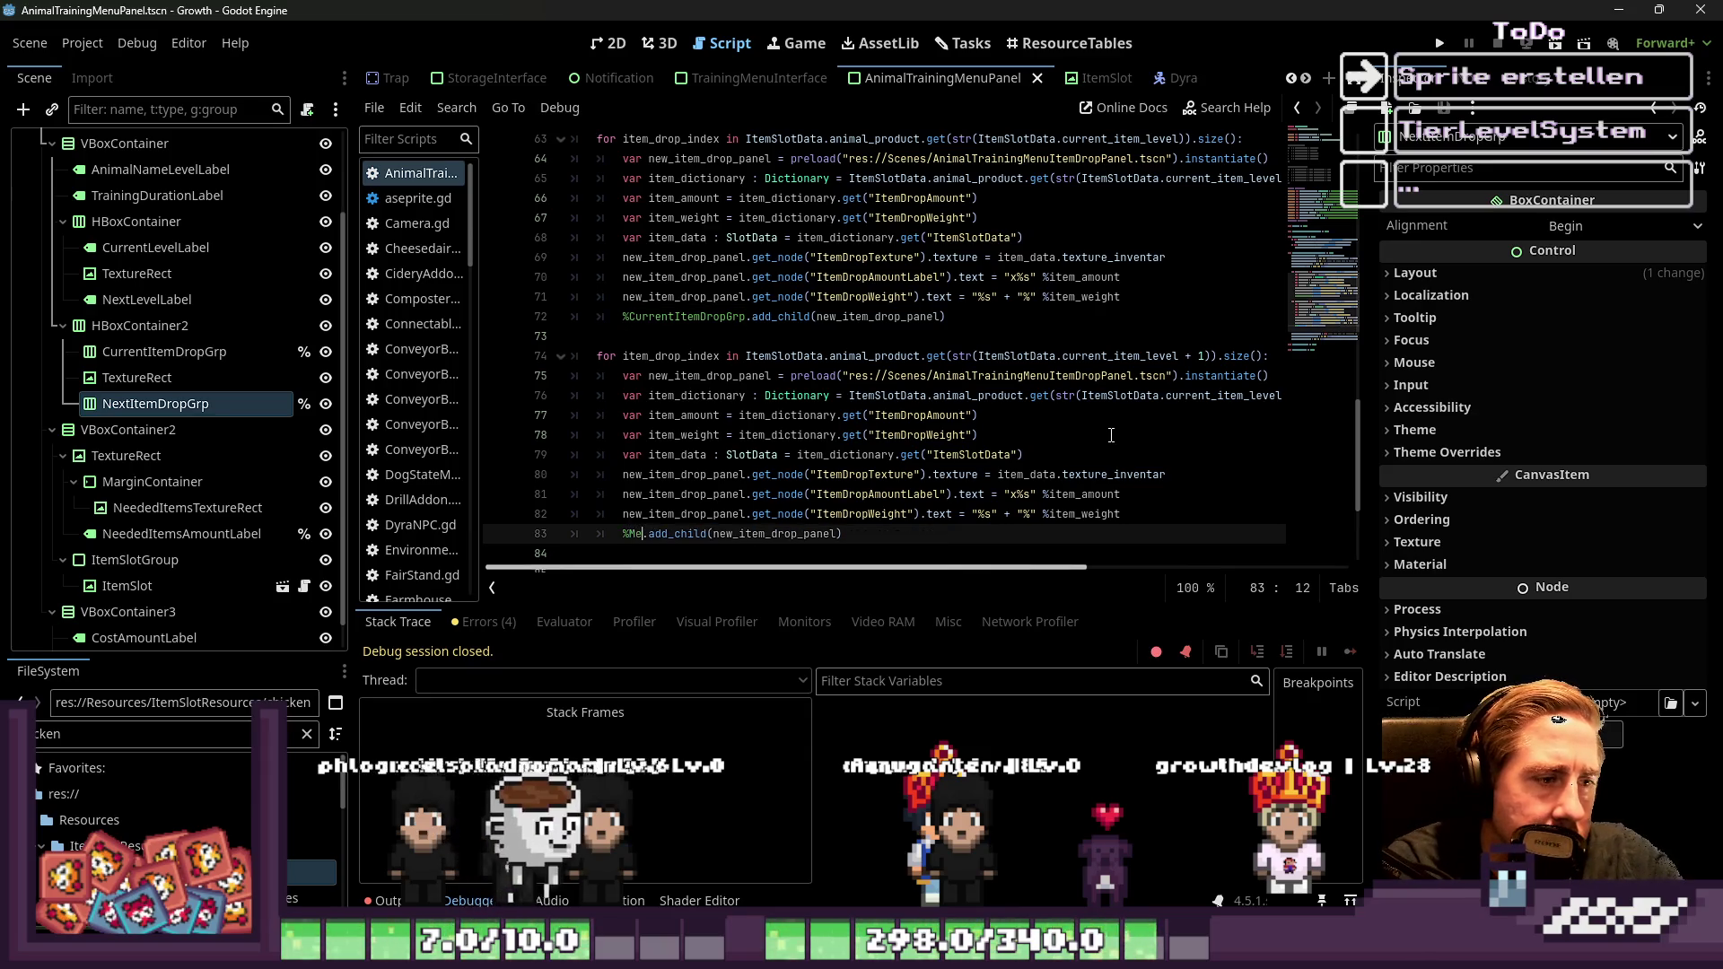
type("extItemDrop")
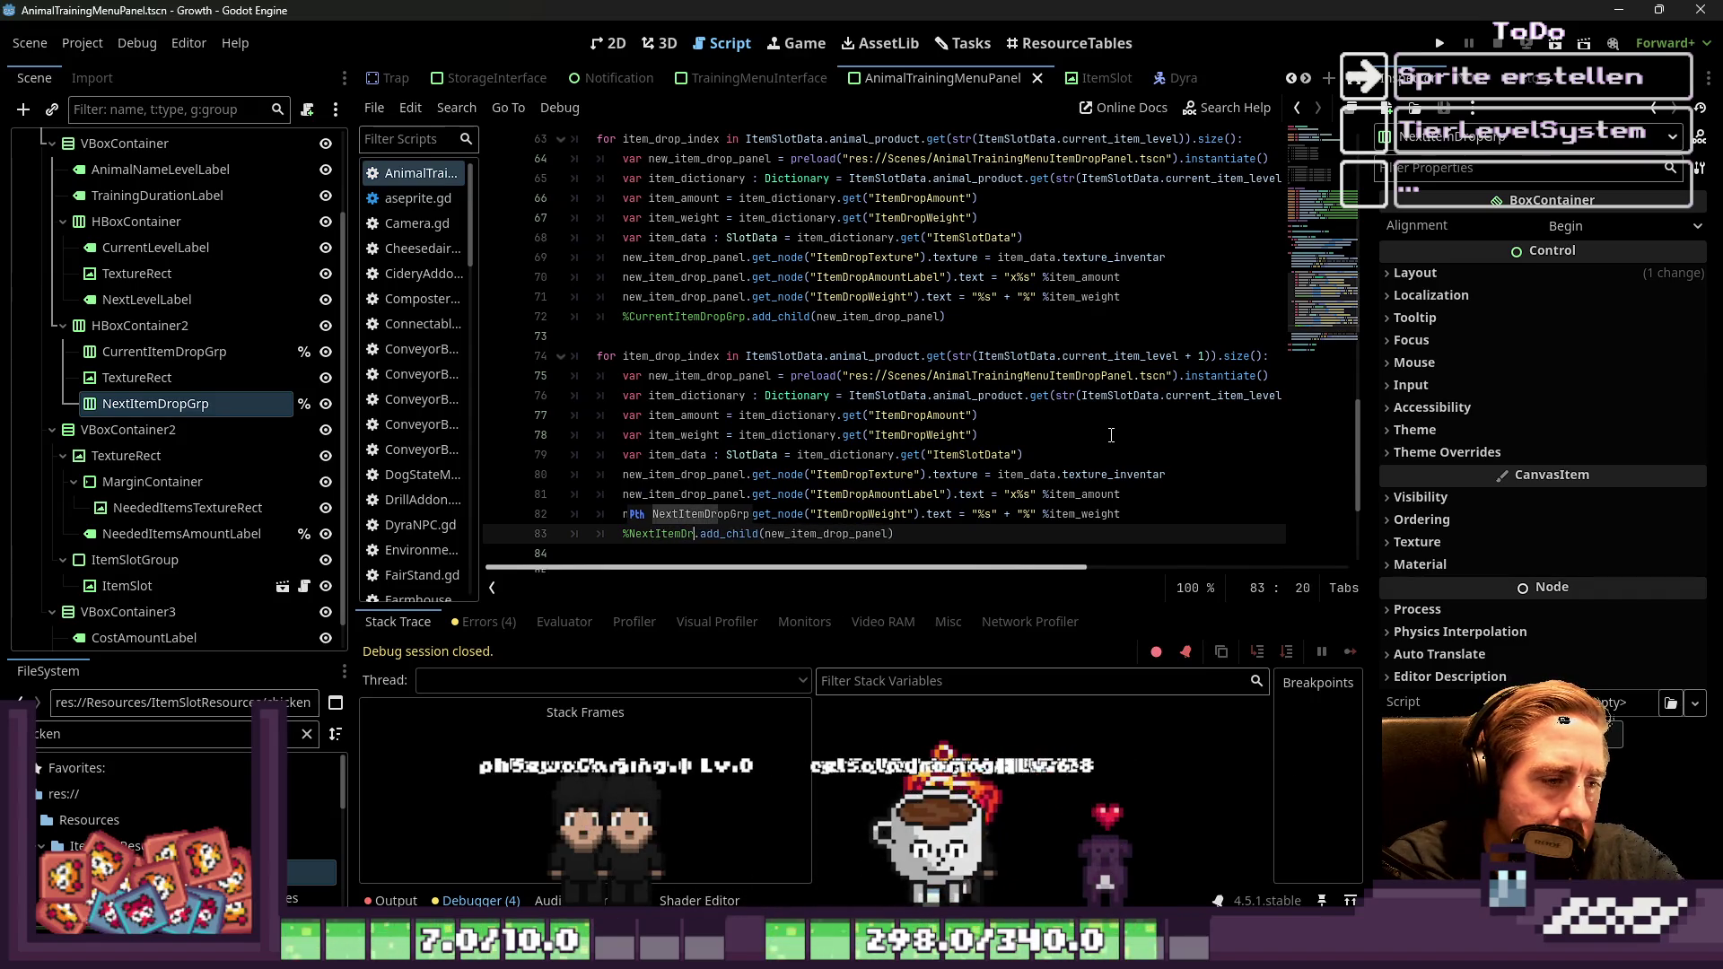
type("Grp")
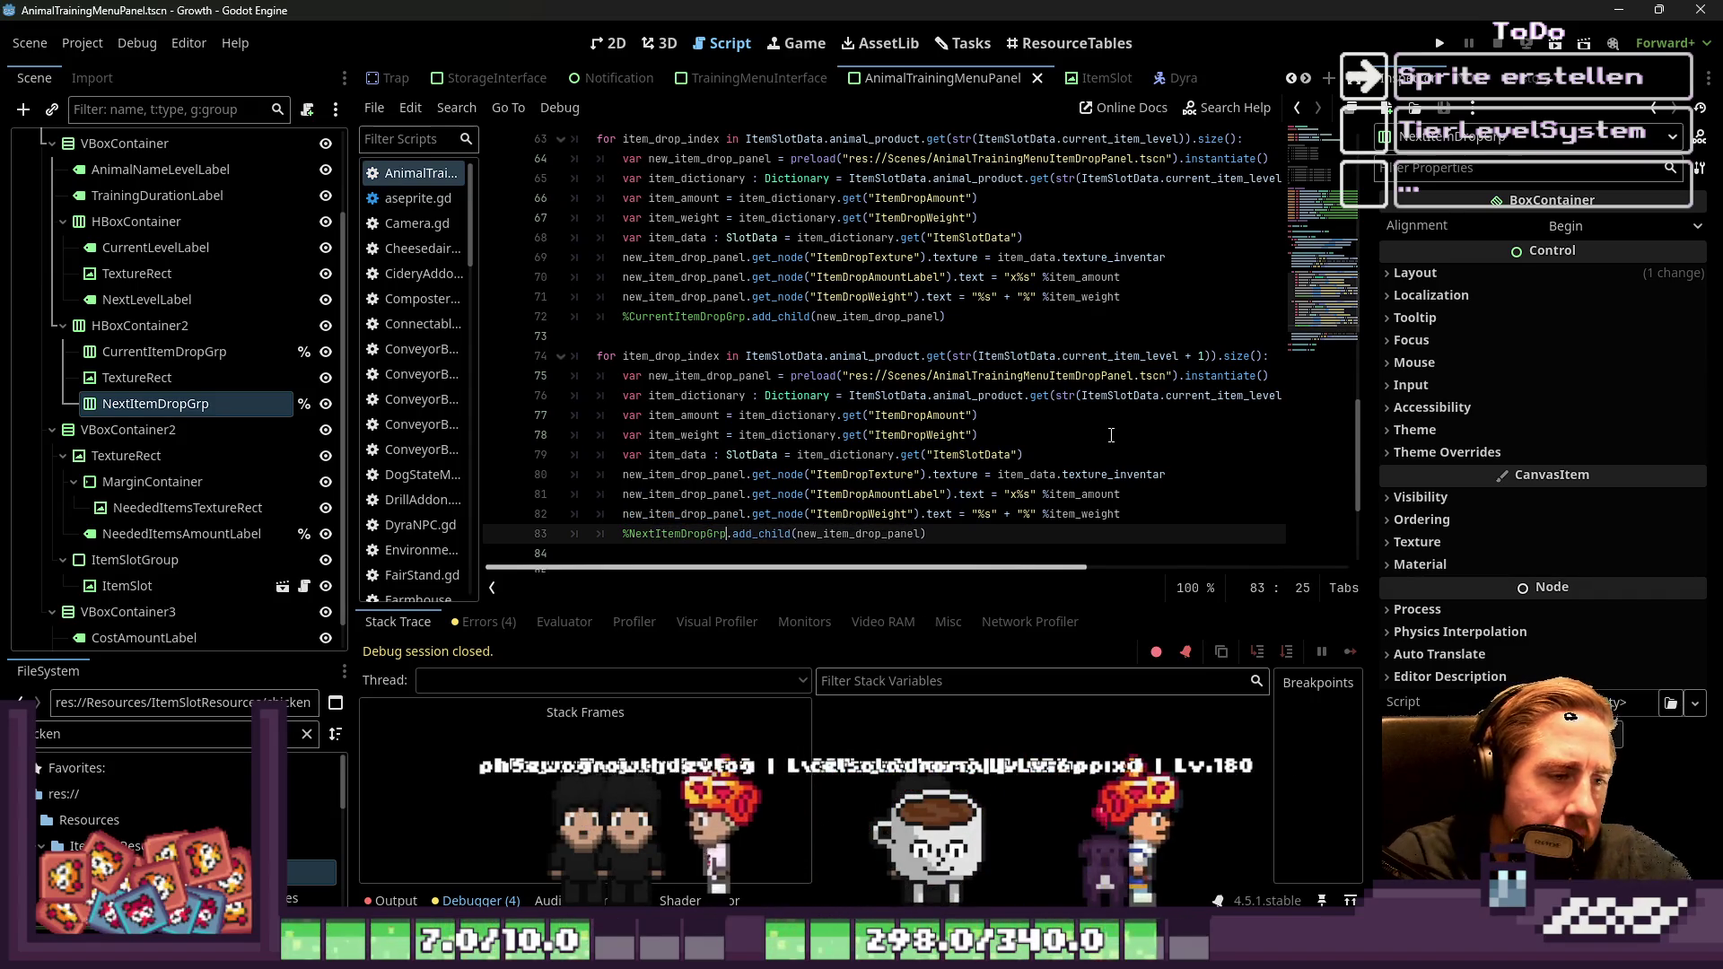
Review the second loop's body lines and save the script with Ctrl+S
left_click(826, 376)
scroll(827, 415, "down", 2)
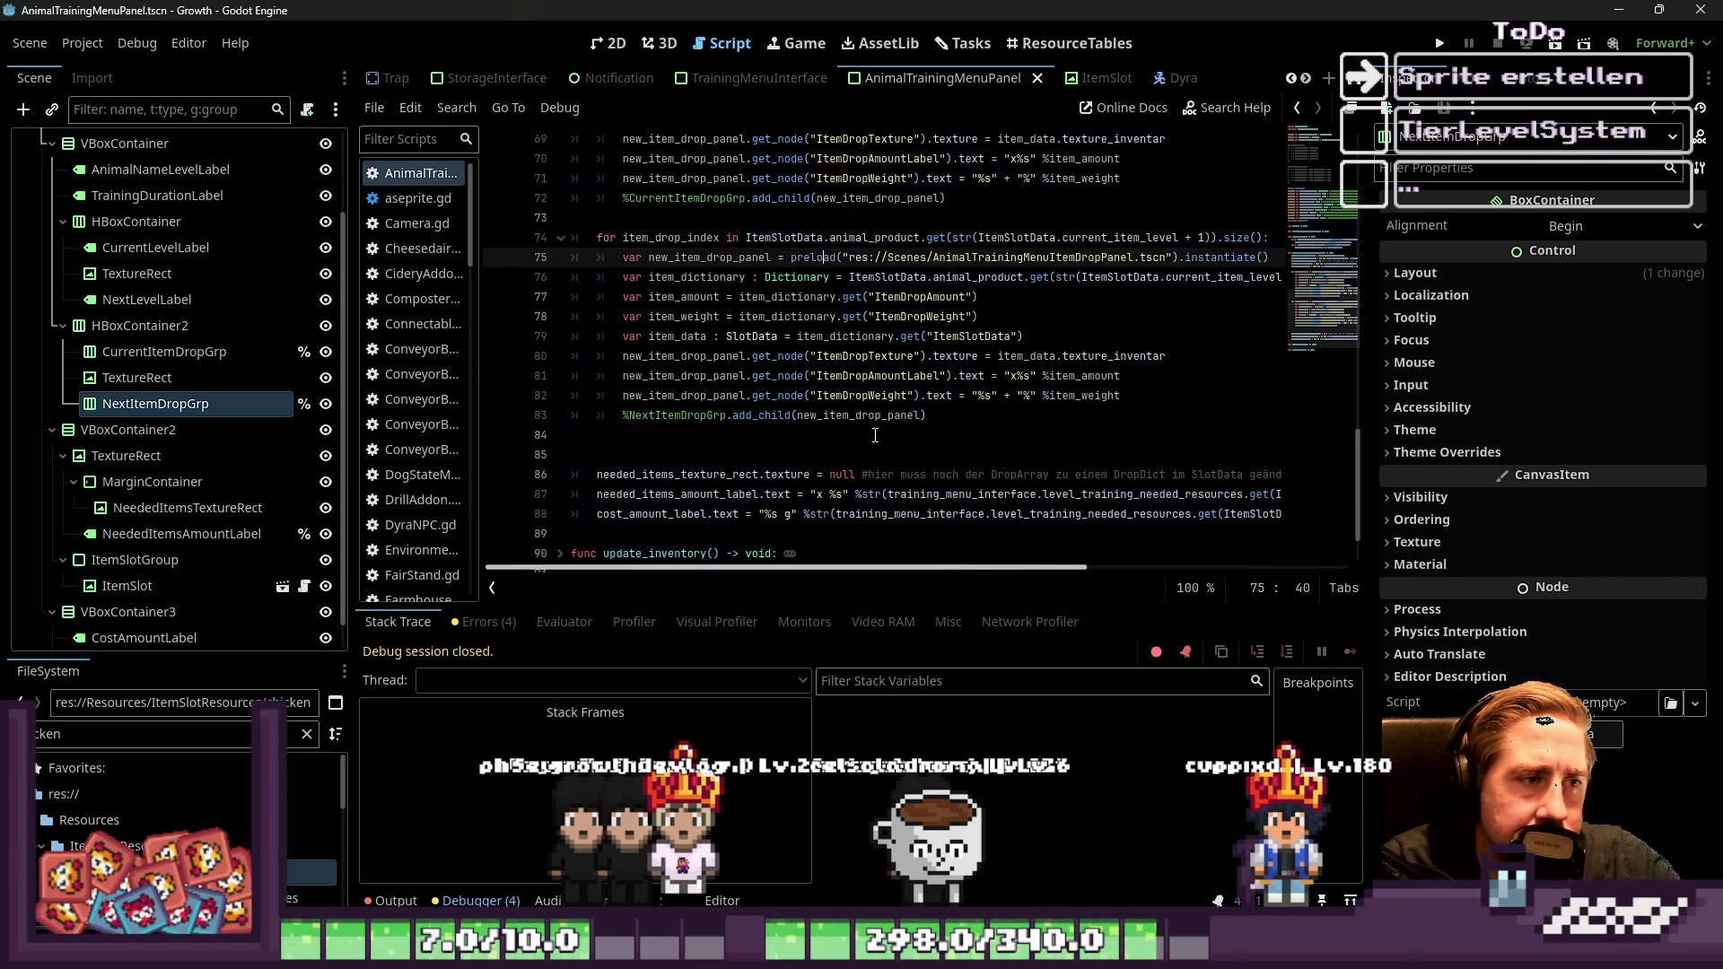
left_click_drag(1172, 389, 549, 253)
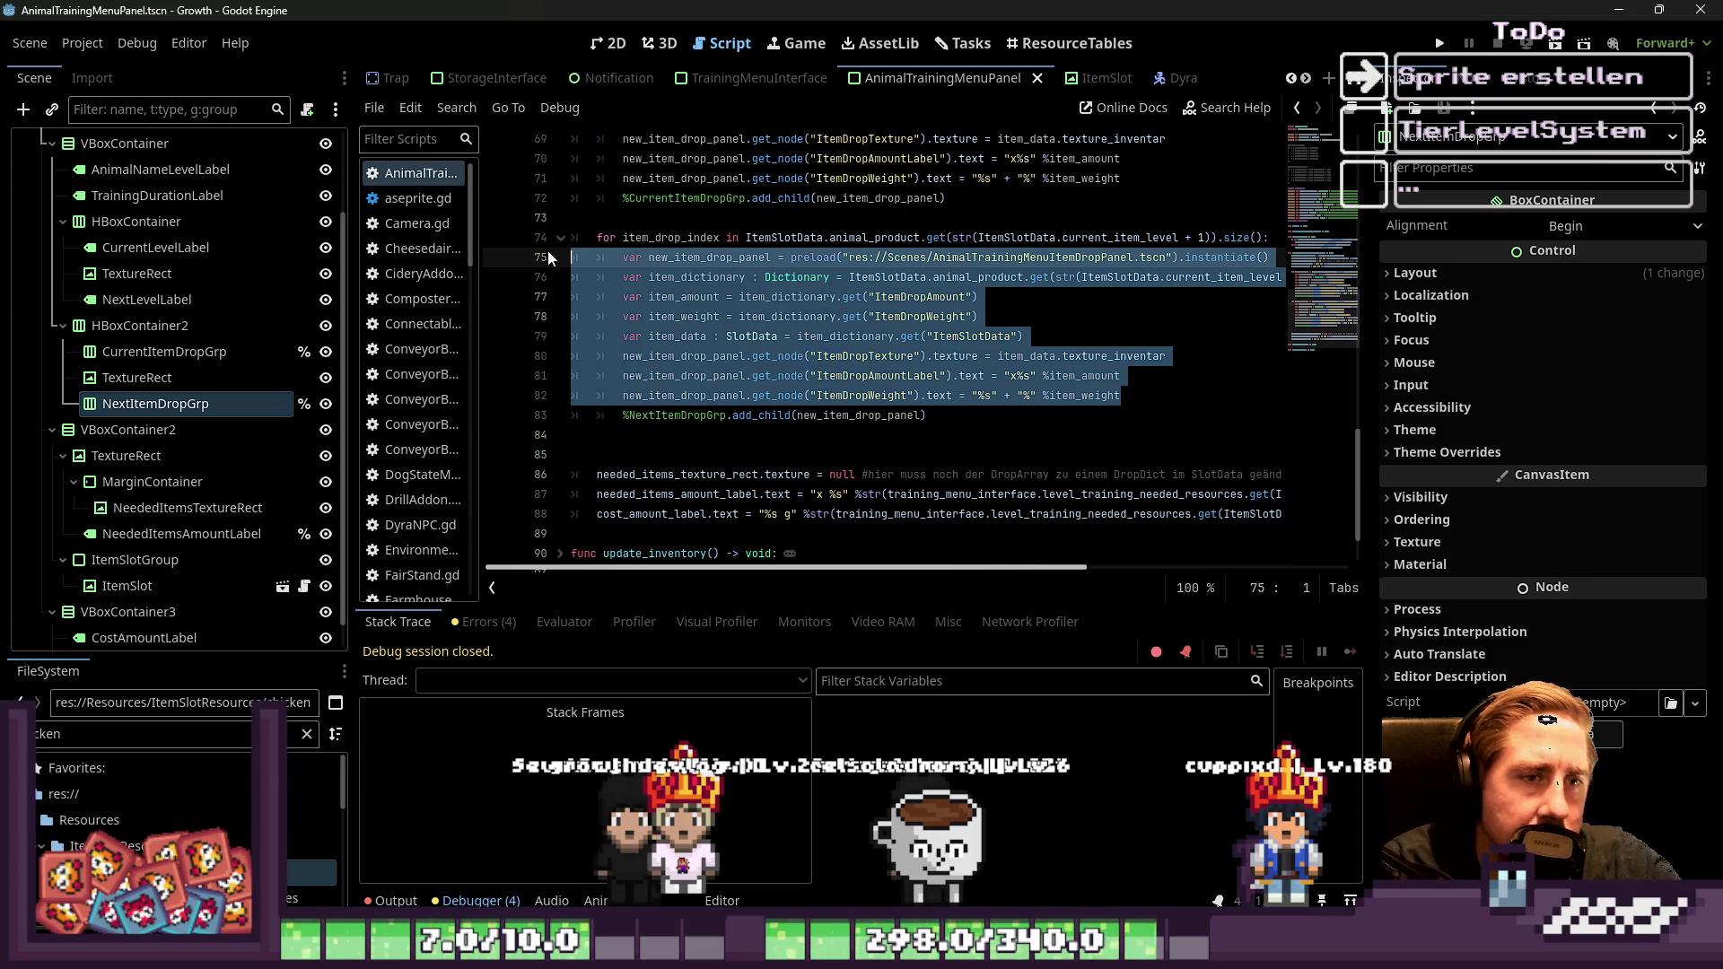
key("Up")
key("Up")
key("ctrl+s")
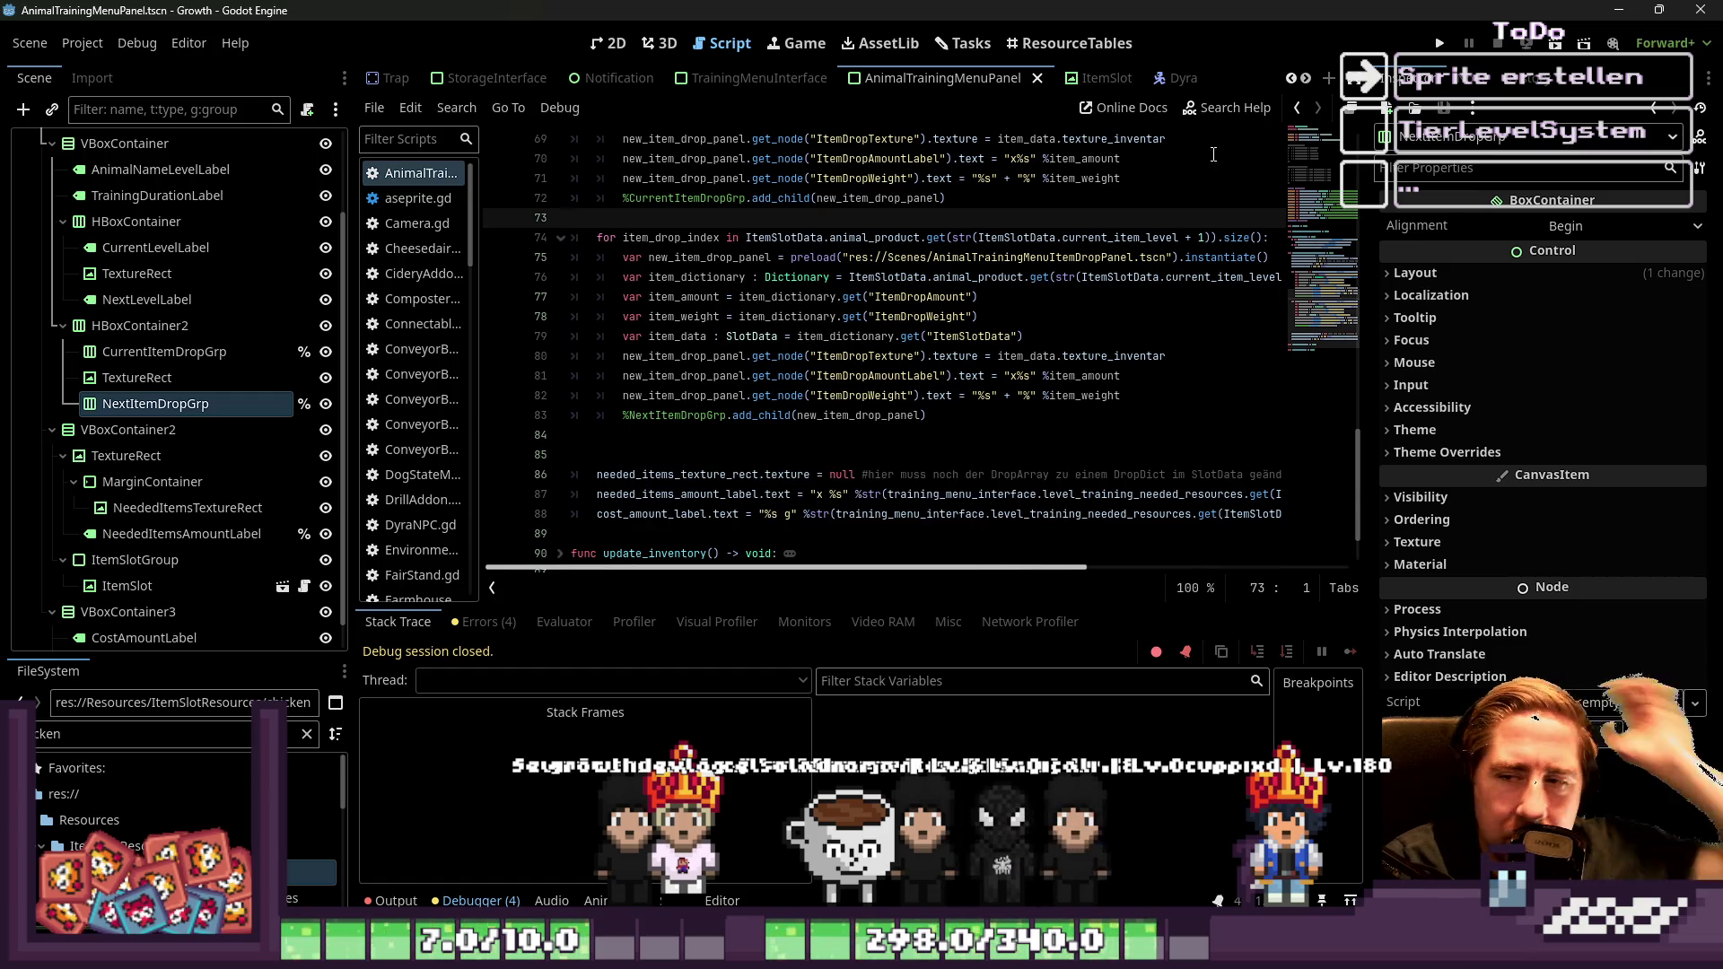
Run the project with F5, choose New Game, and confirm the character to enter the farm
key("F5")
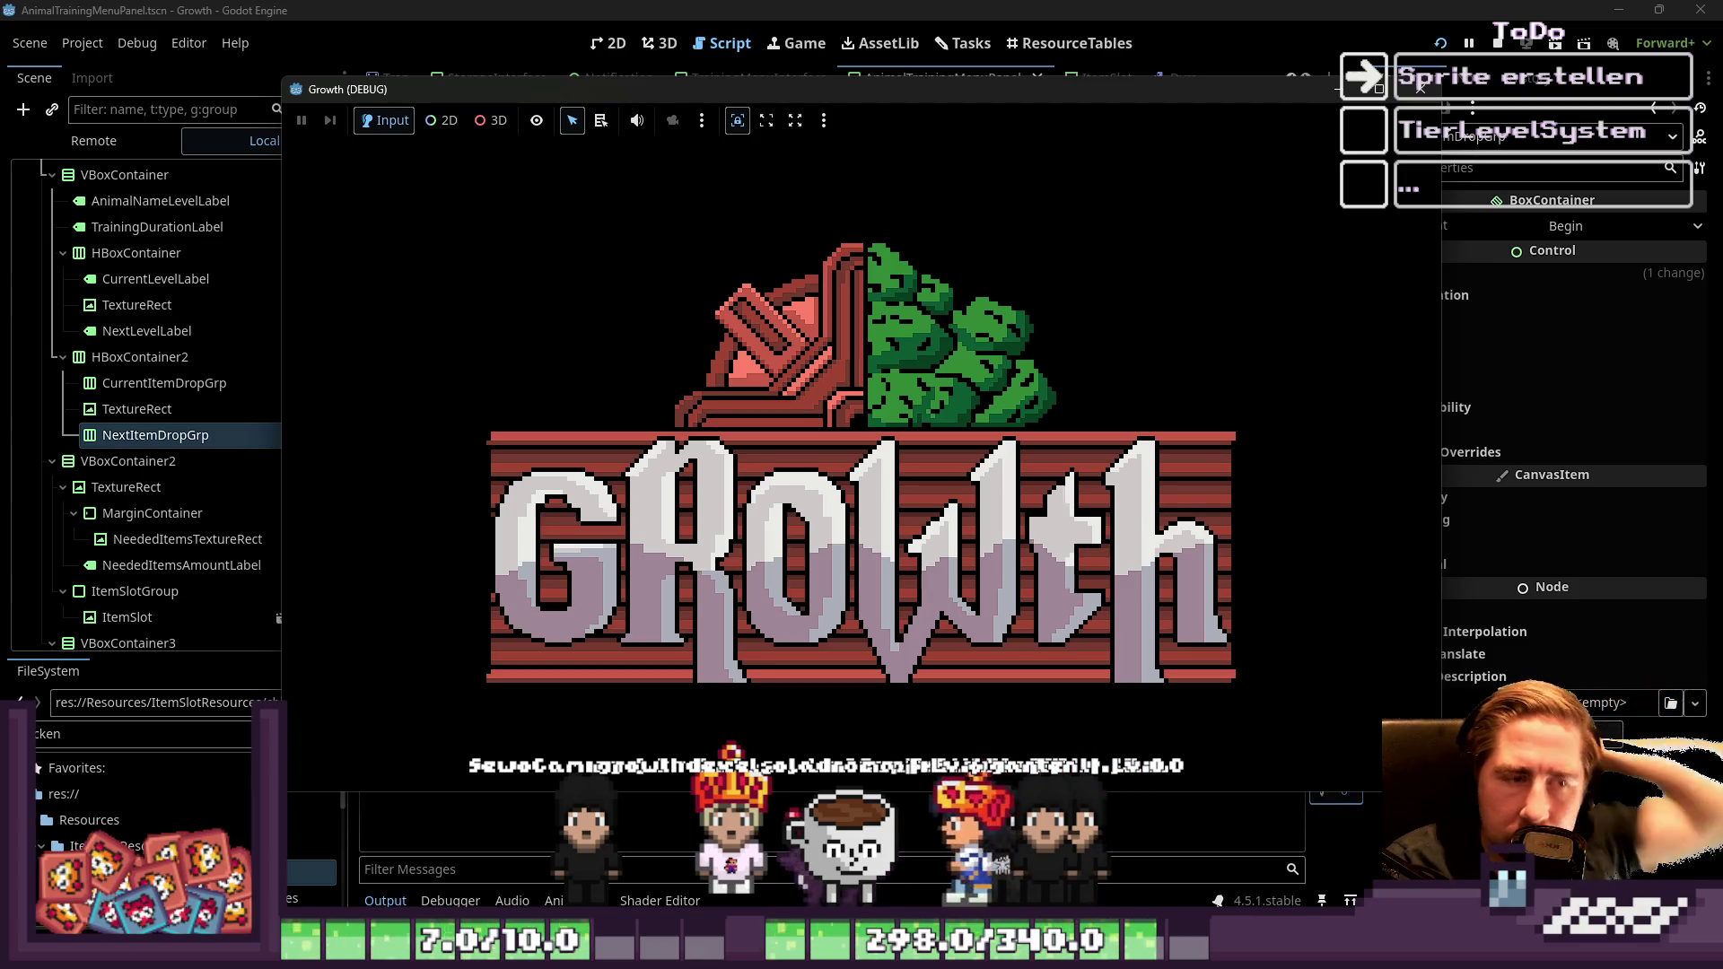
left_click(821, 413)
left_click(882, 611)
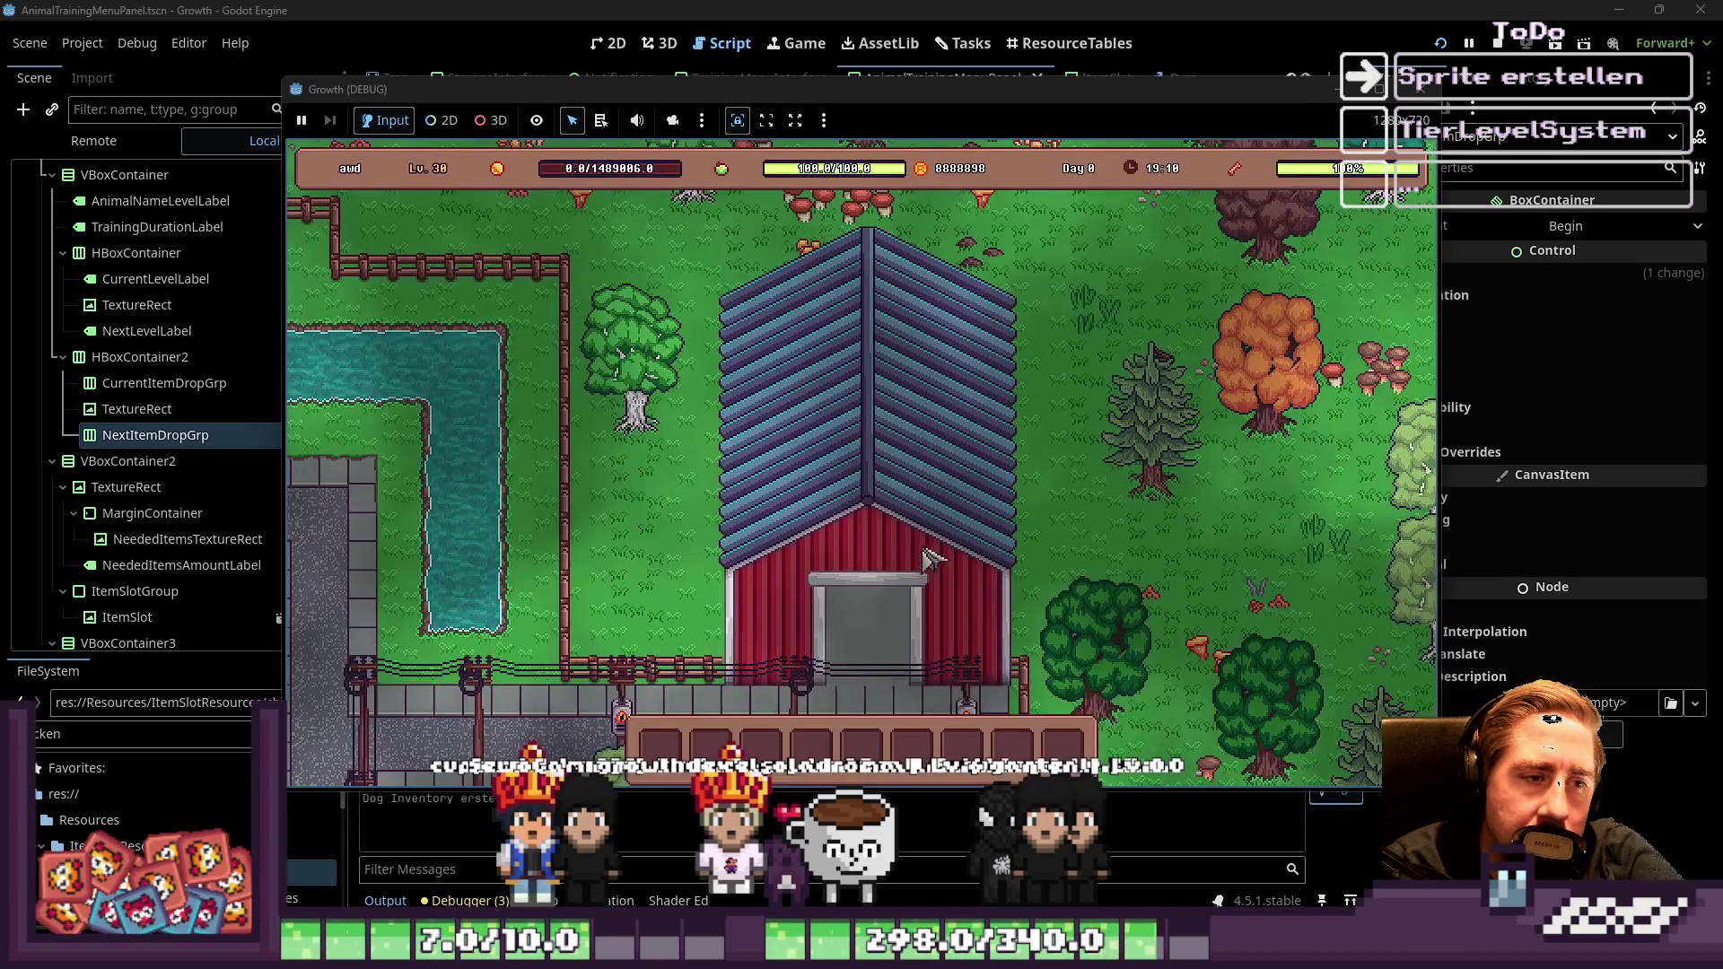
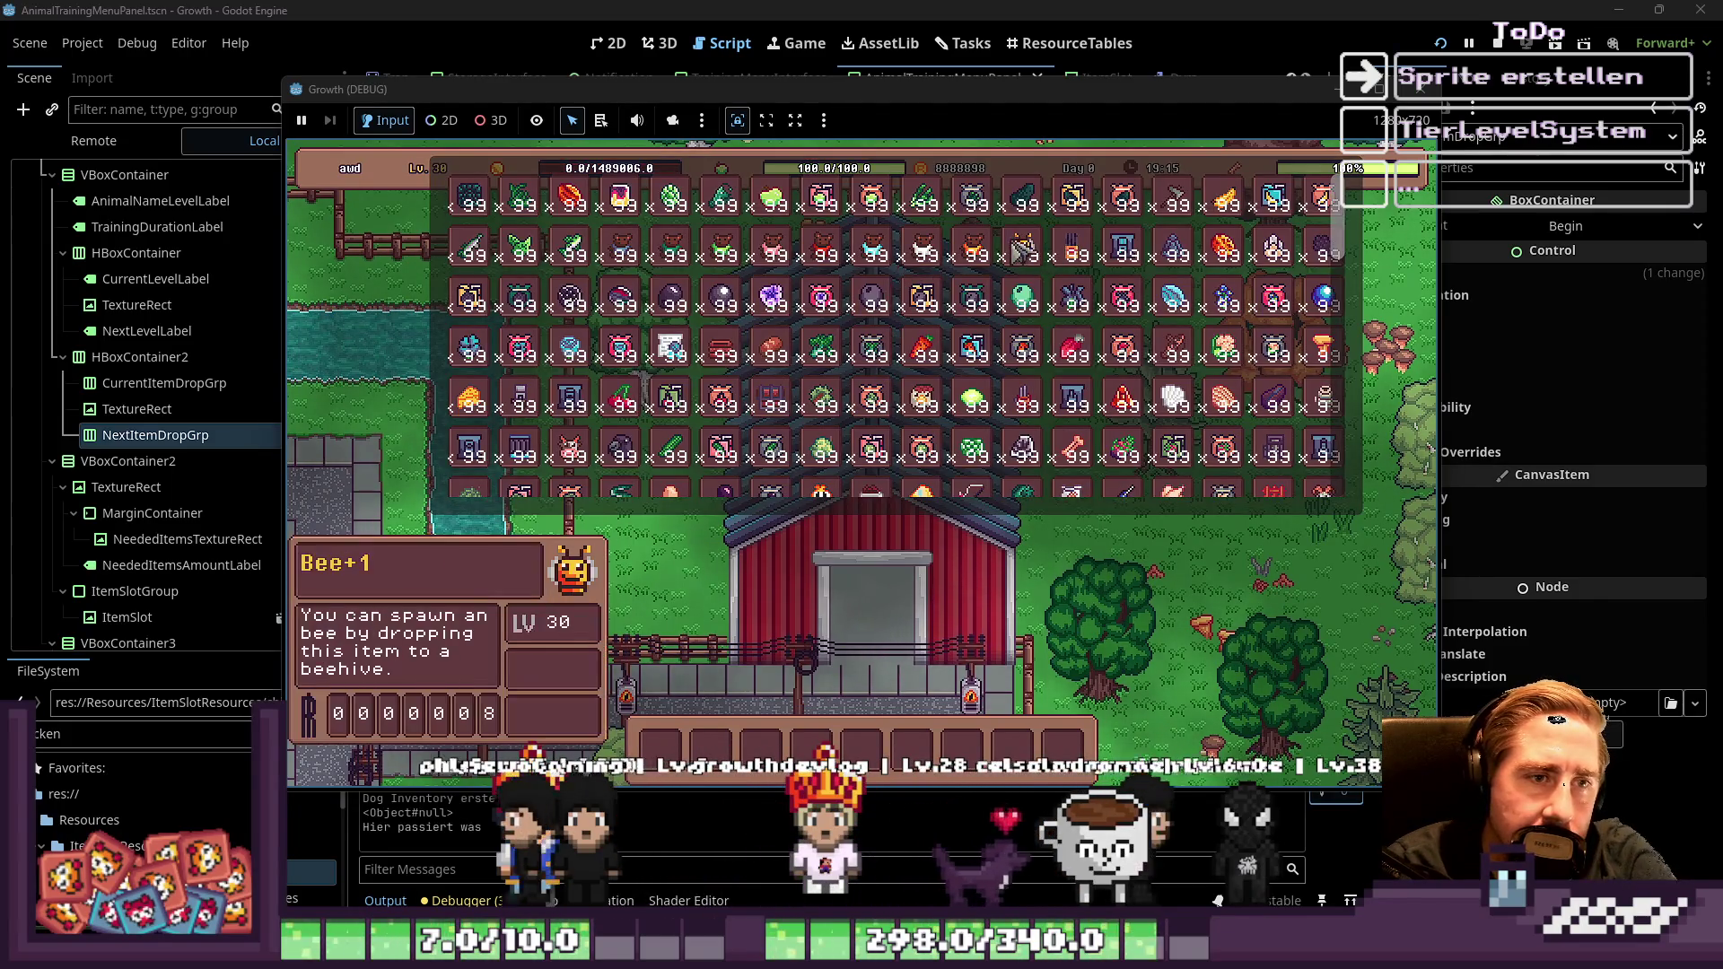
Close the item grid, open the barn training, and inspect item_weight on line 71
key("Escape")
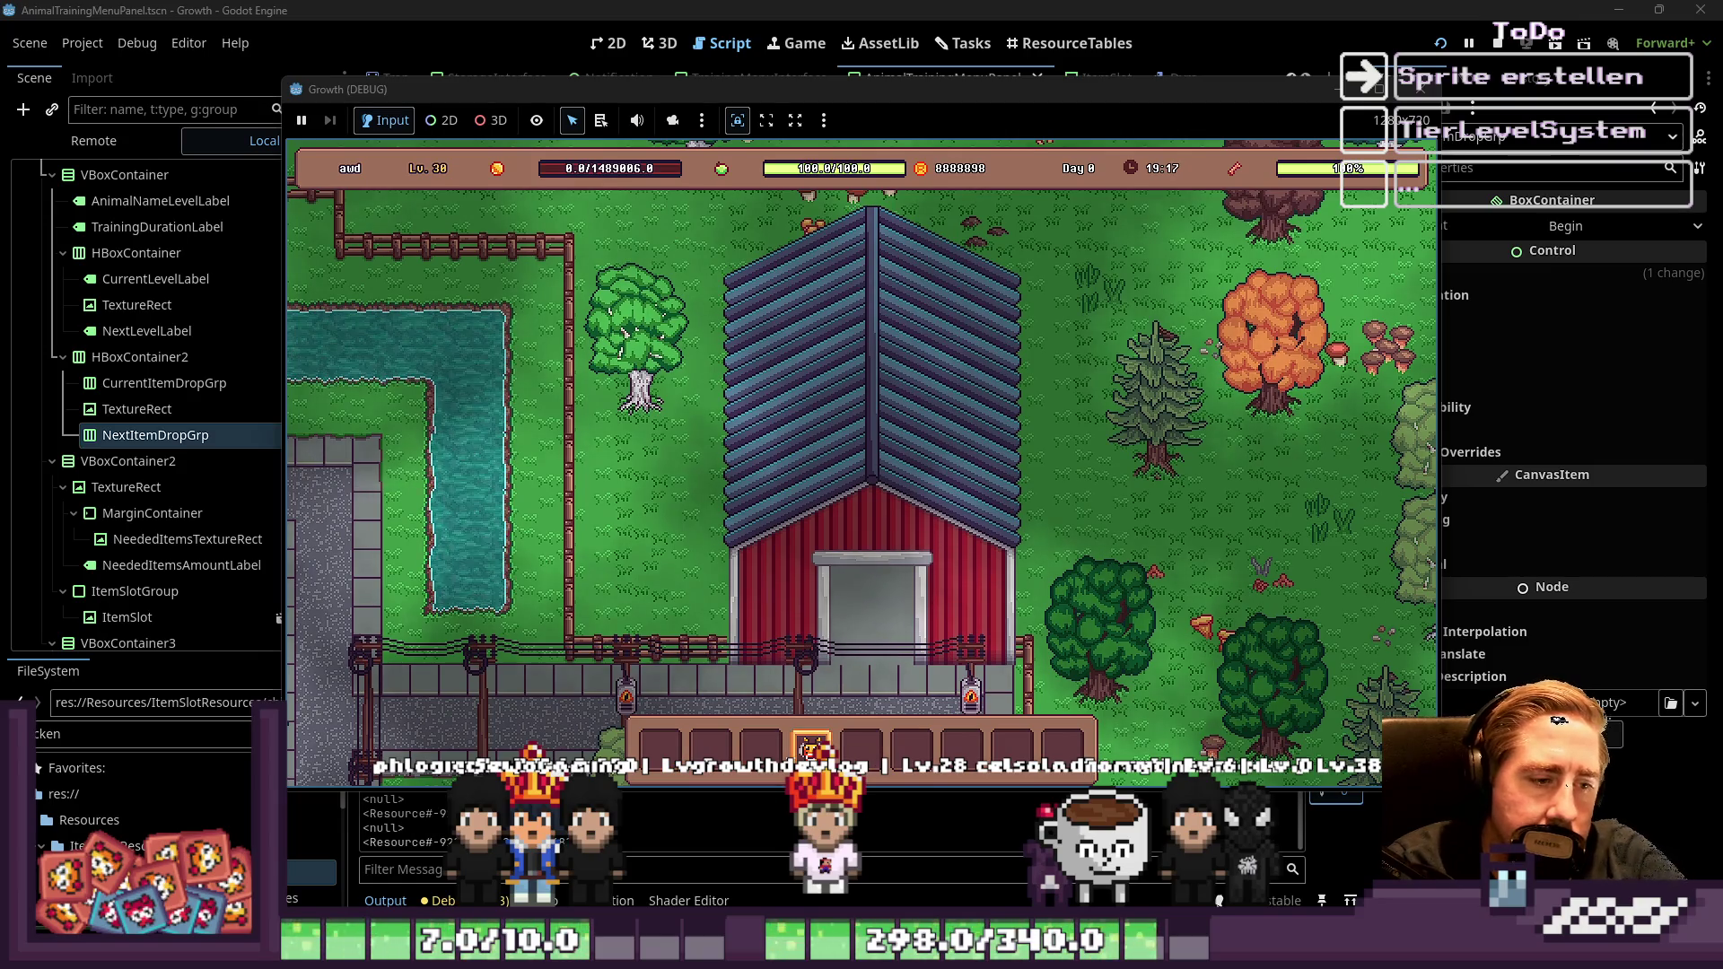
left_click(881, 406)
key("Down")
key("Down")
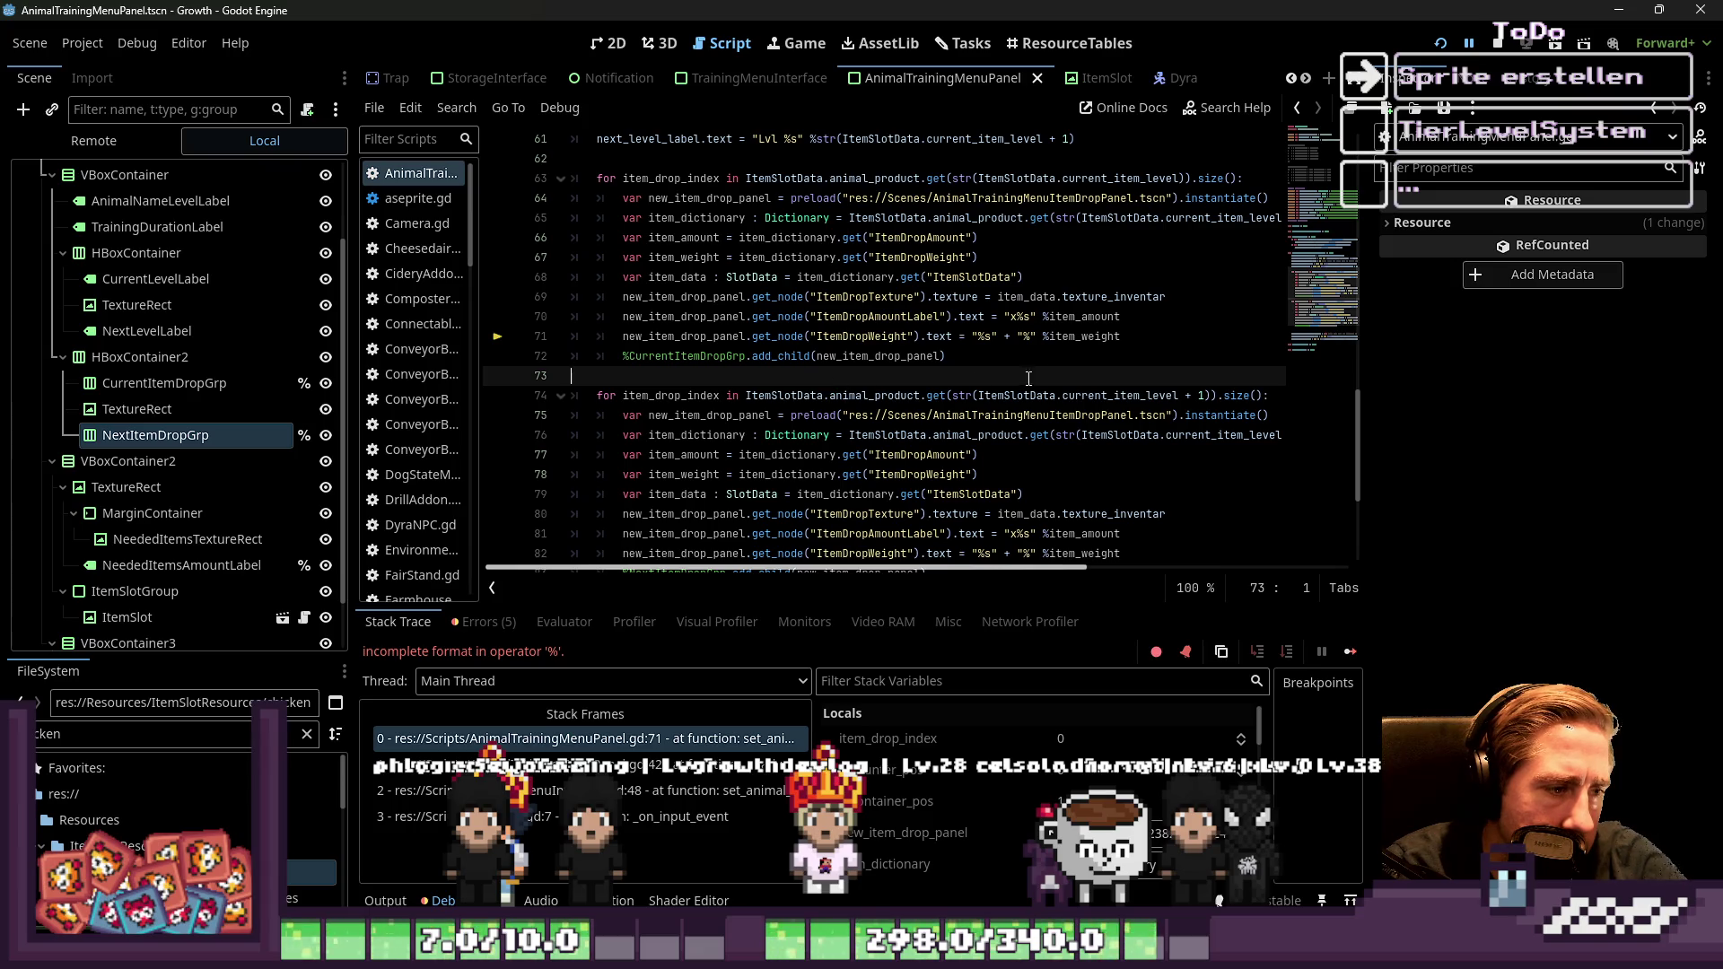
left_click(1023, 339)
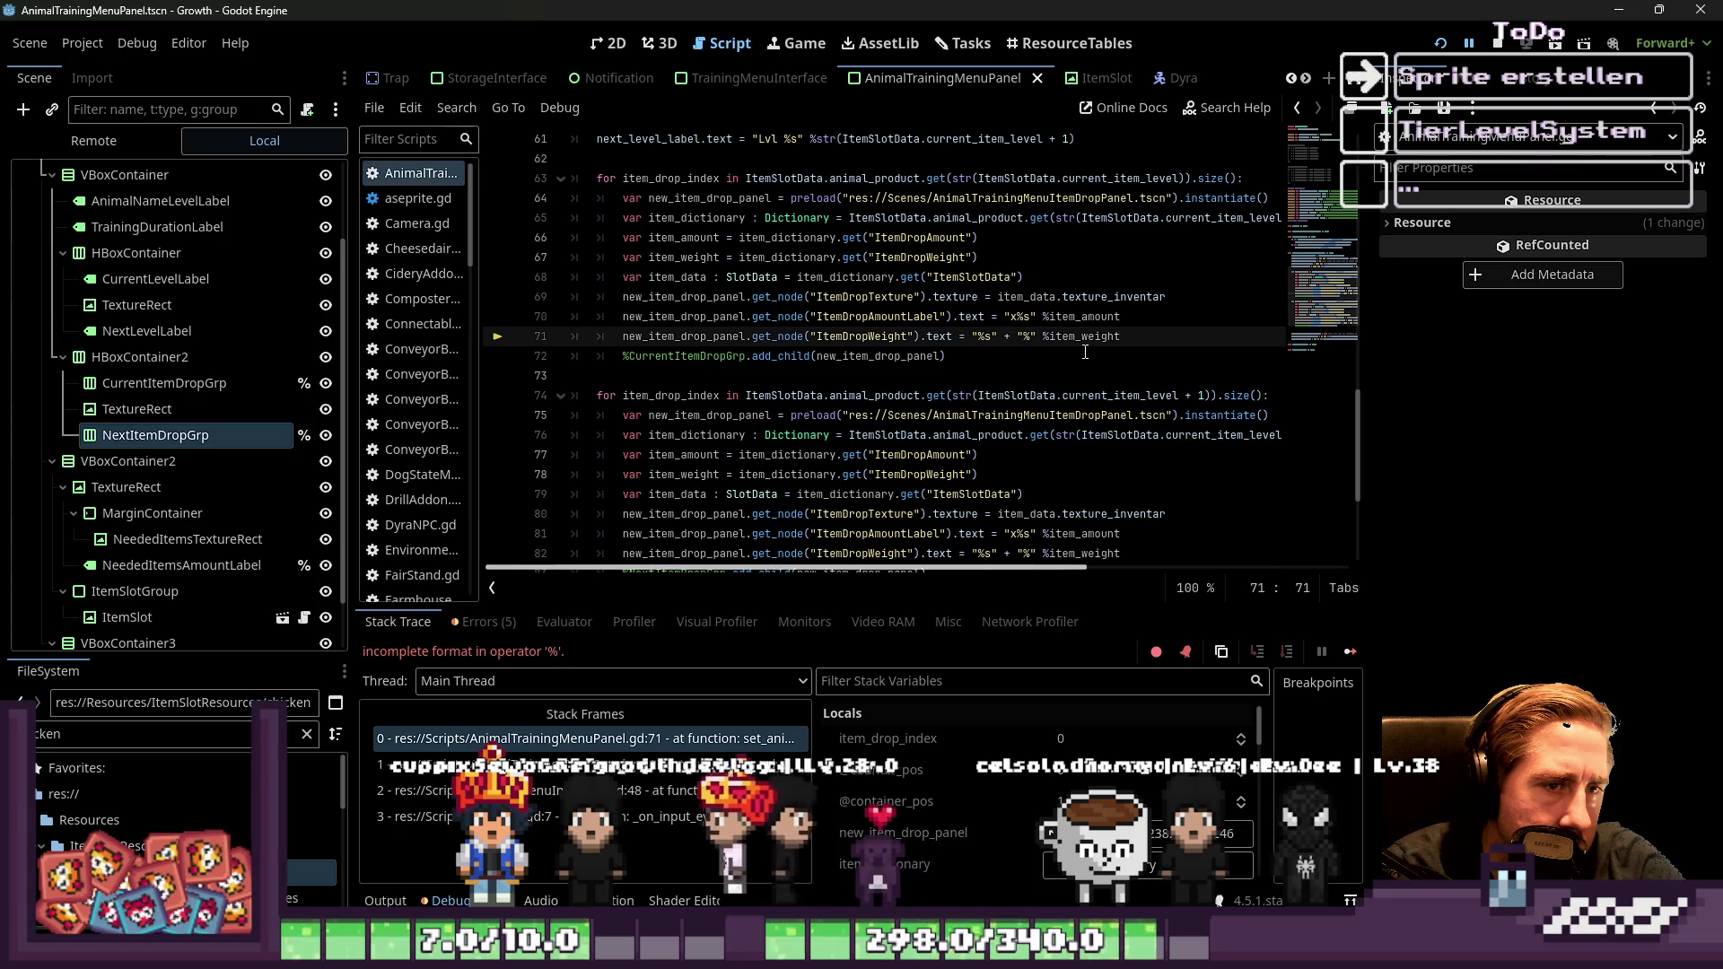
double_click(1085, 338)
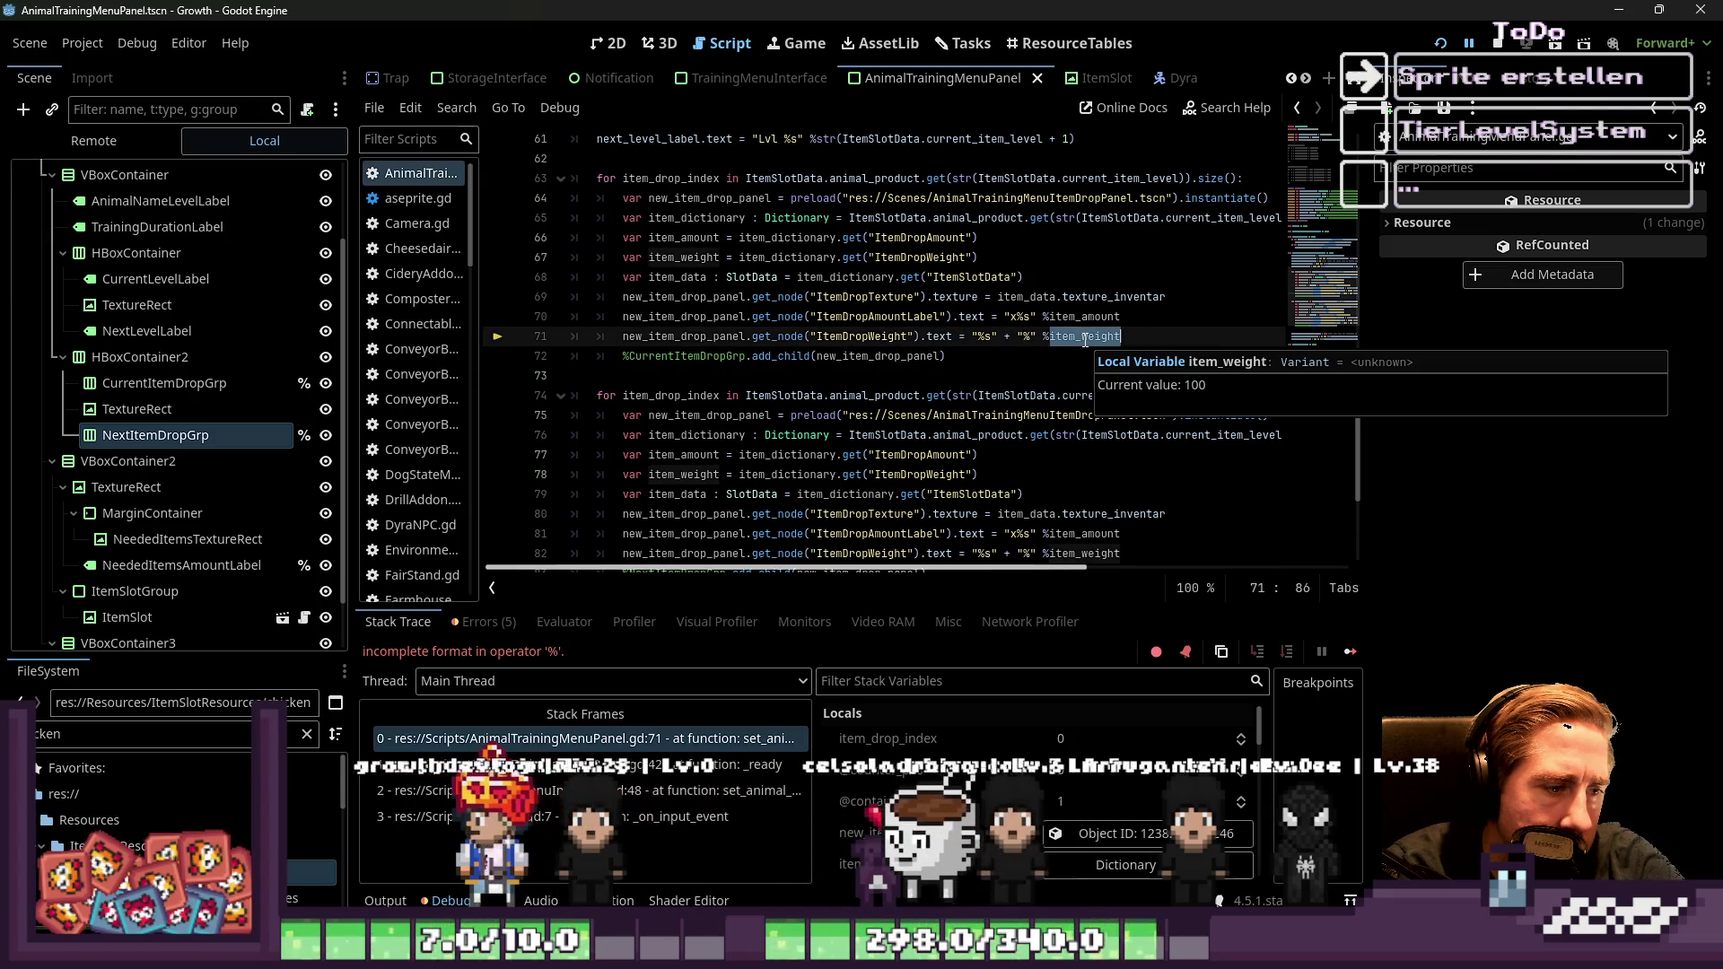
Rewrite line 71 as "%s" % item_weight + "%" and relaunch the game
left_click(1027, 340)
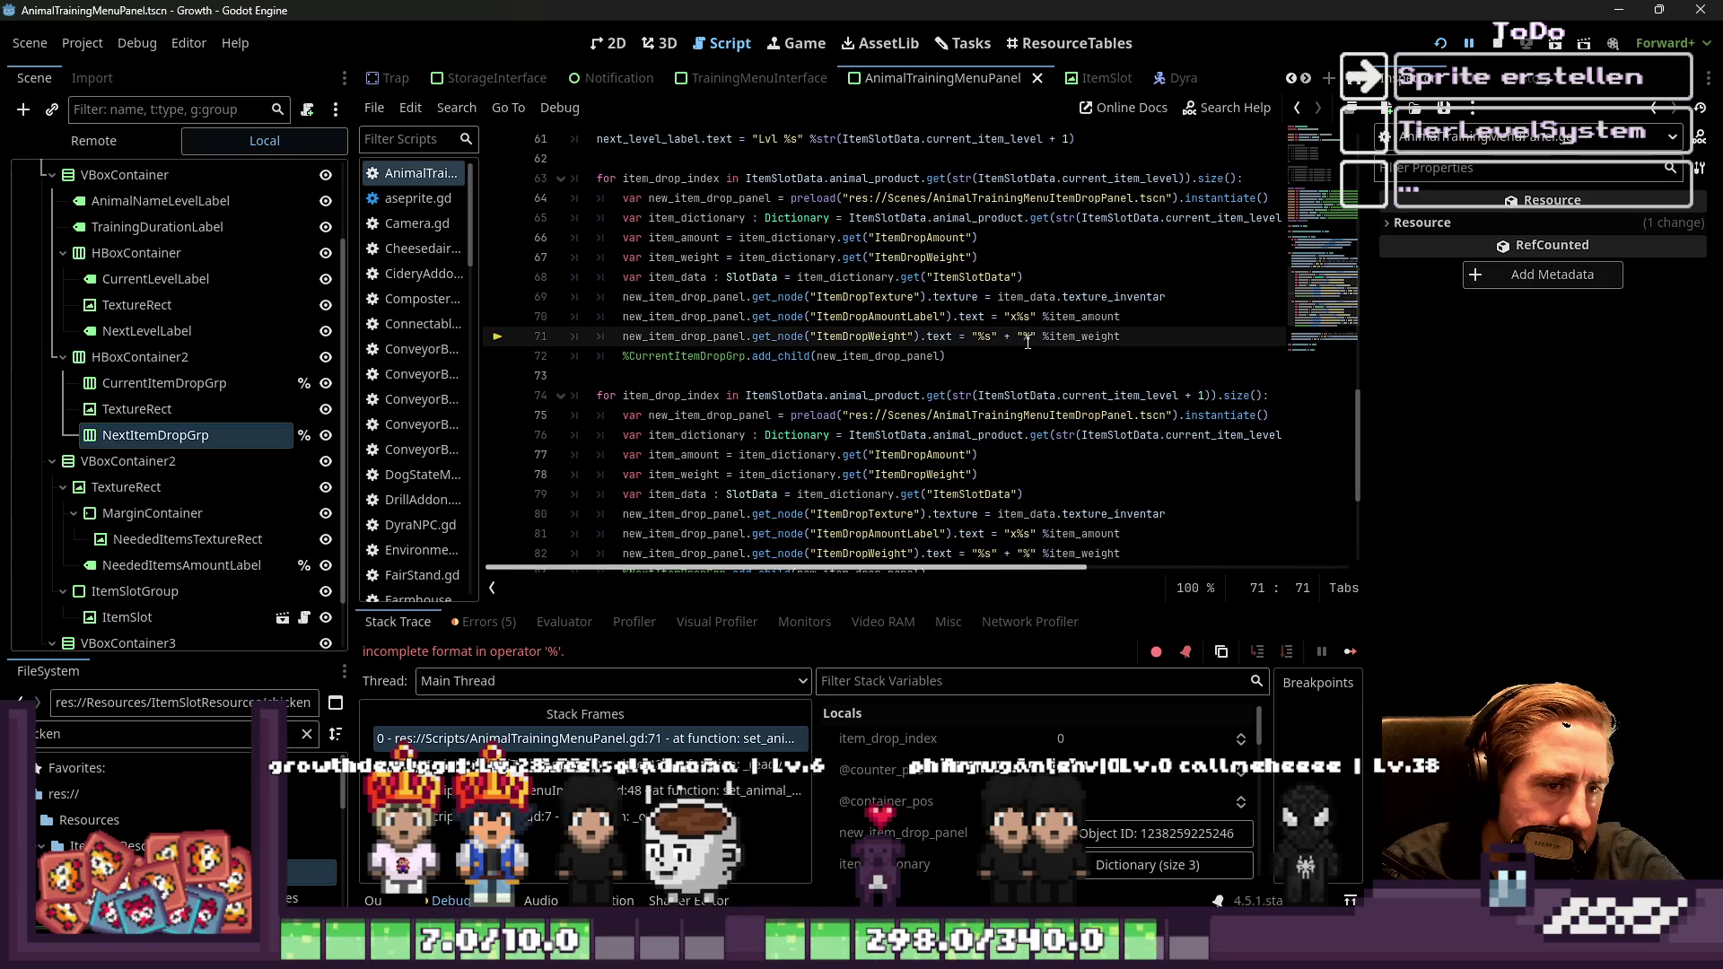
left_click_drag(1028, 341, 1030, 342)
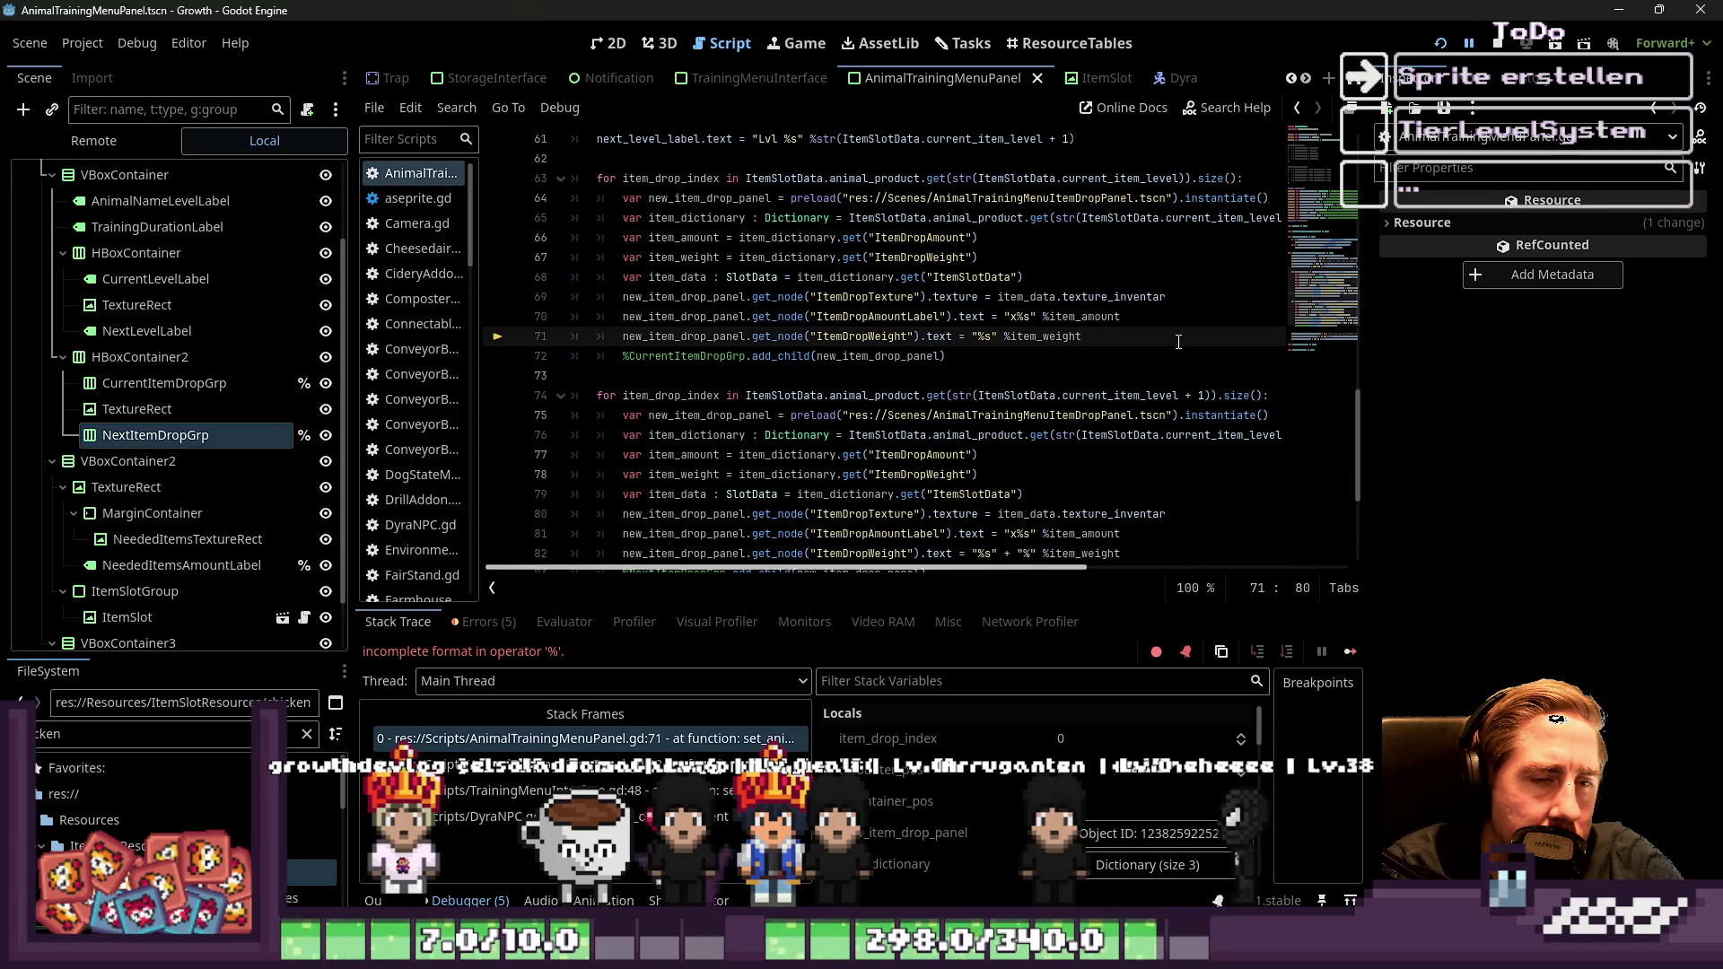
type("+ \"%")
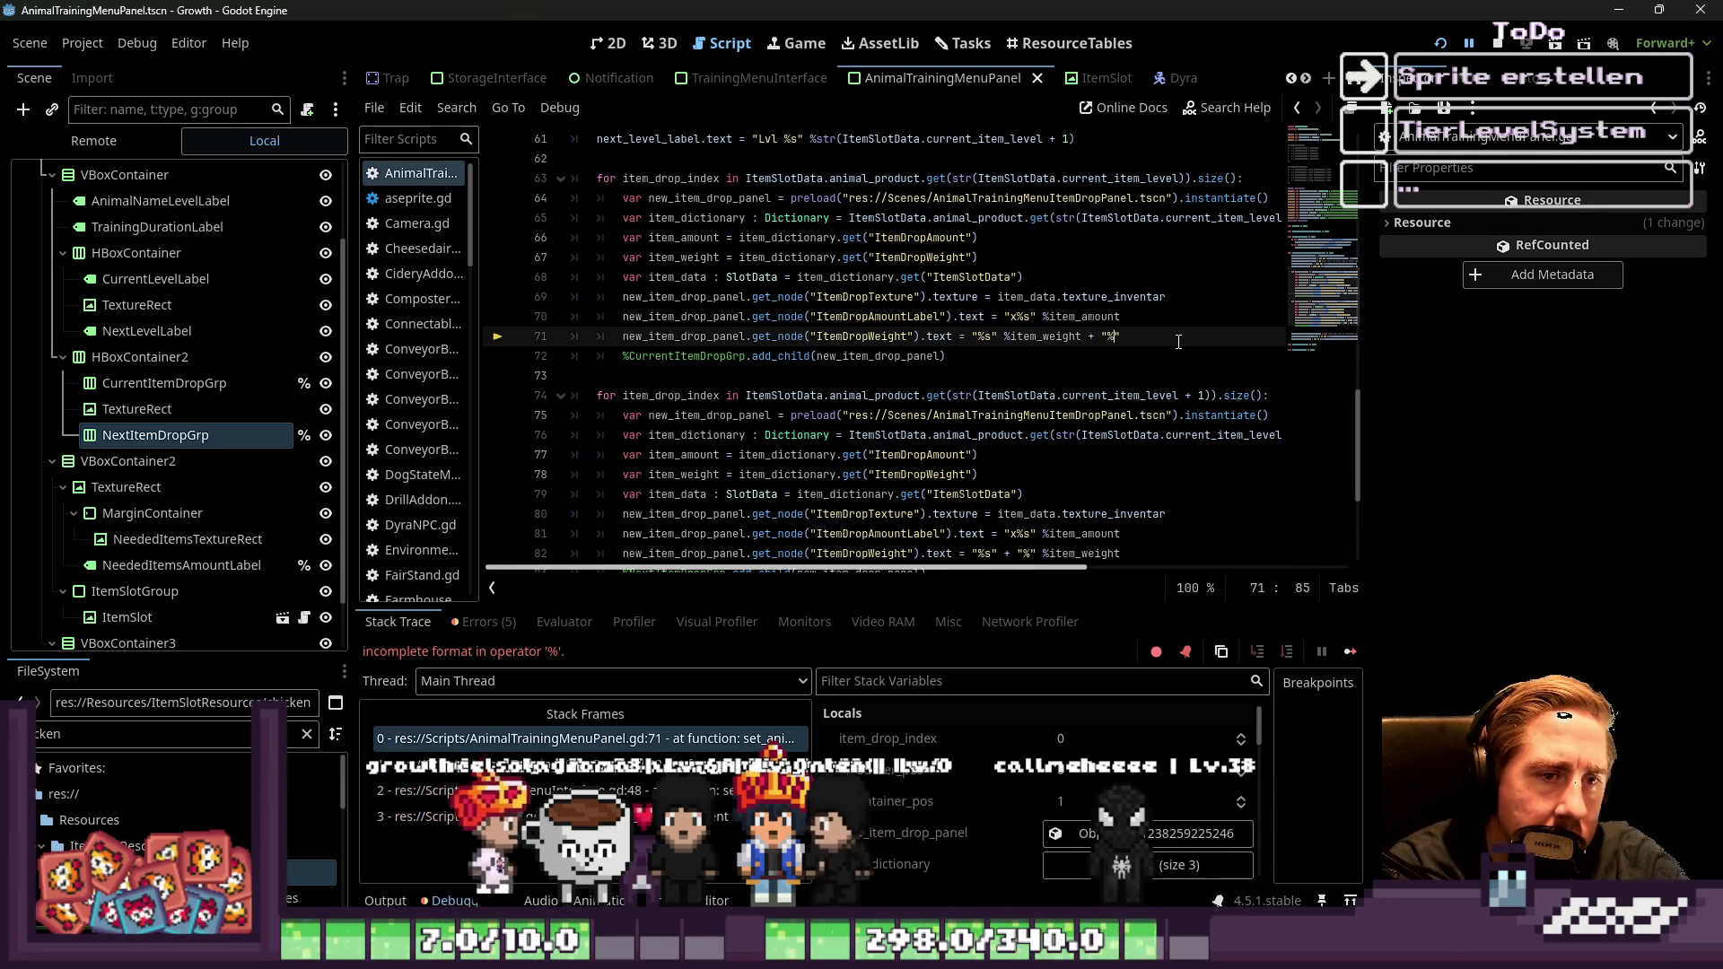
left_click(1185, 295)
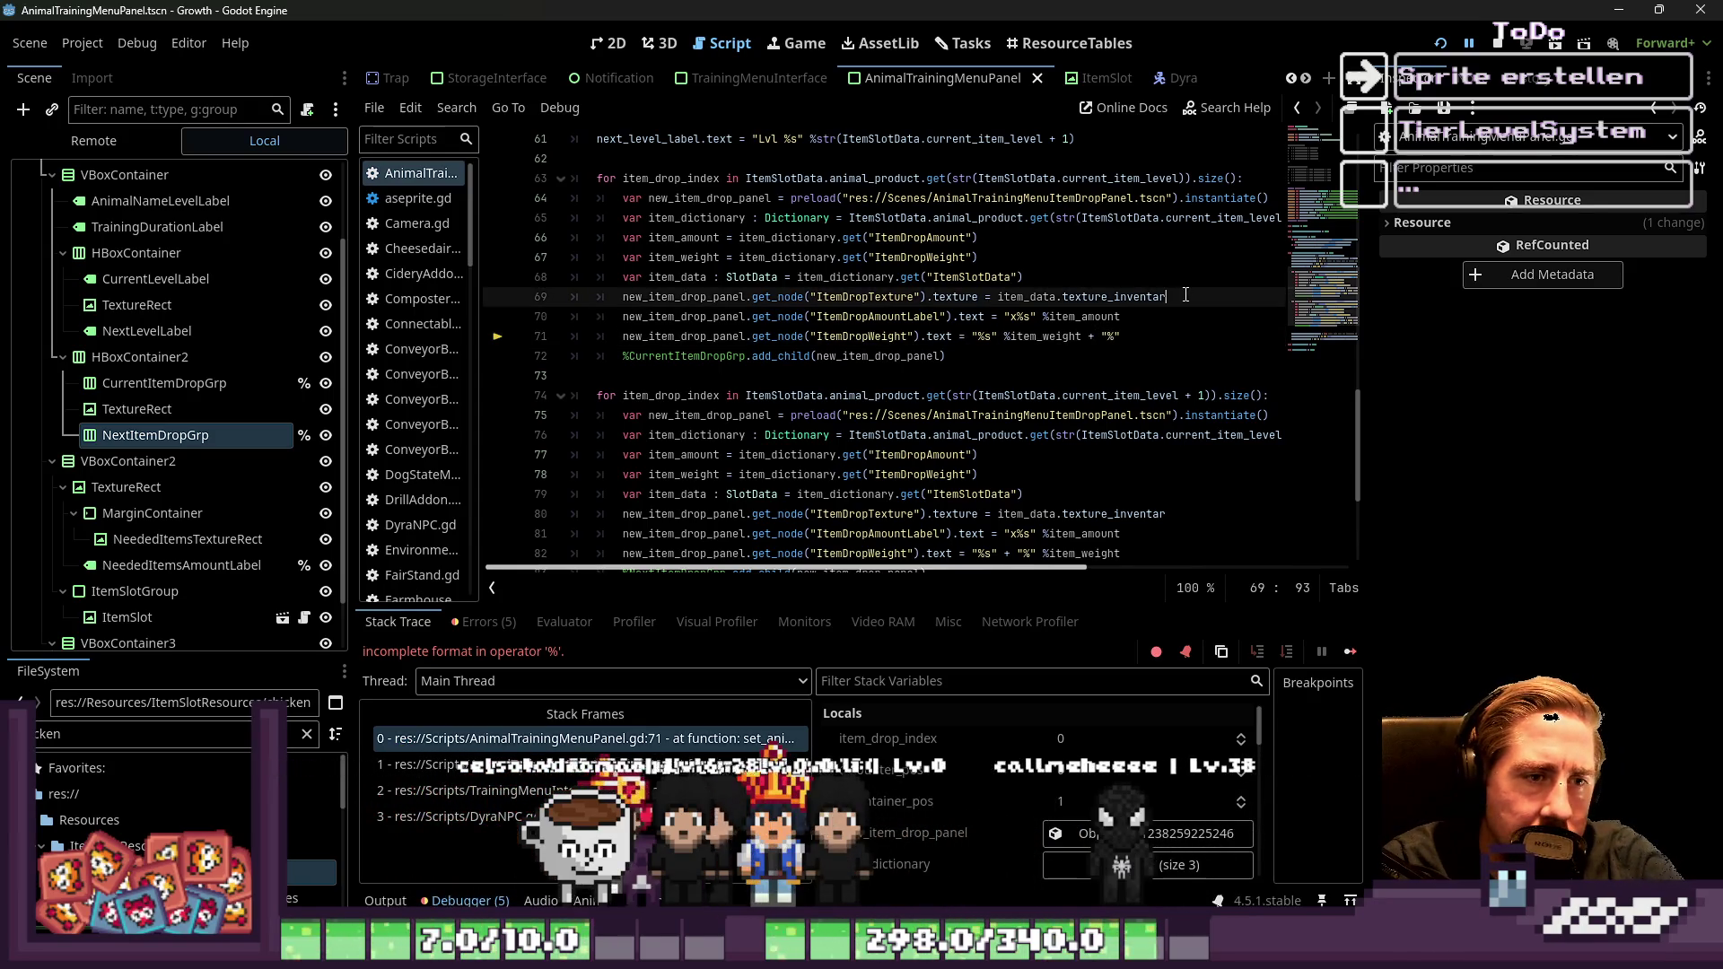
left_click(1446, 42)
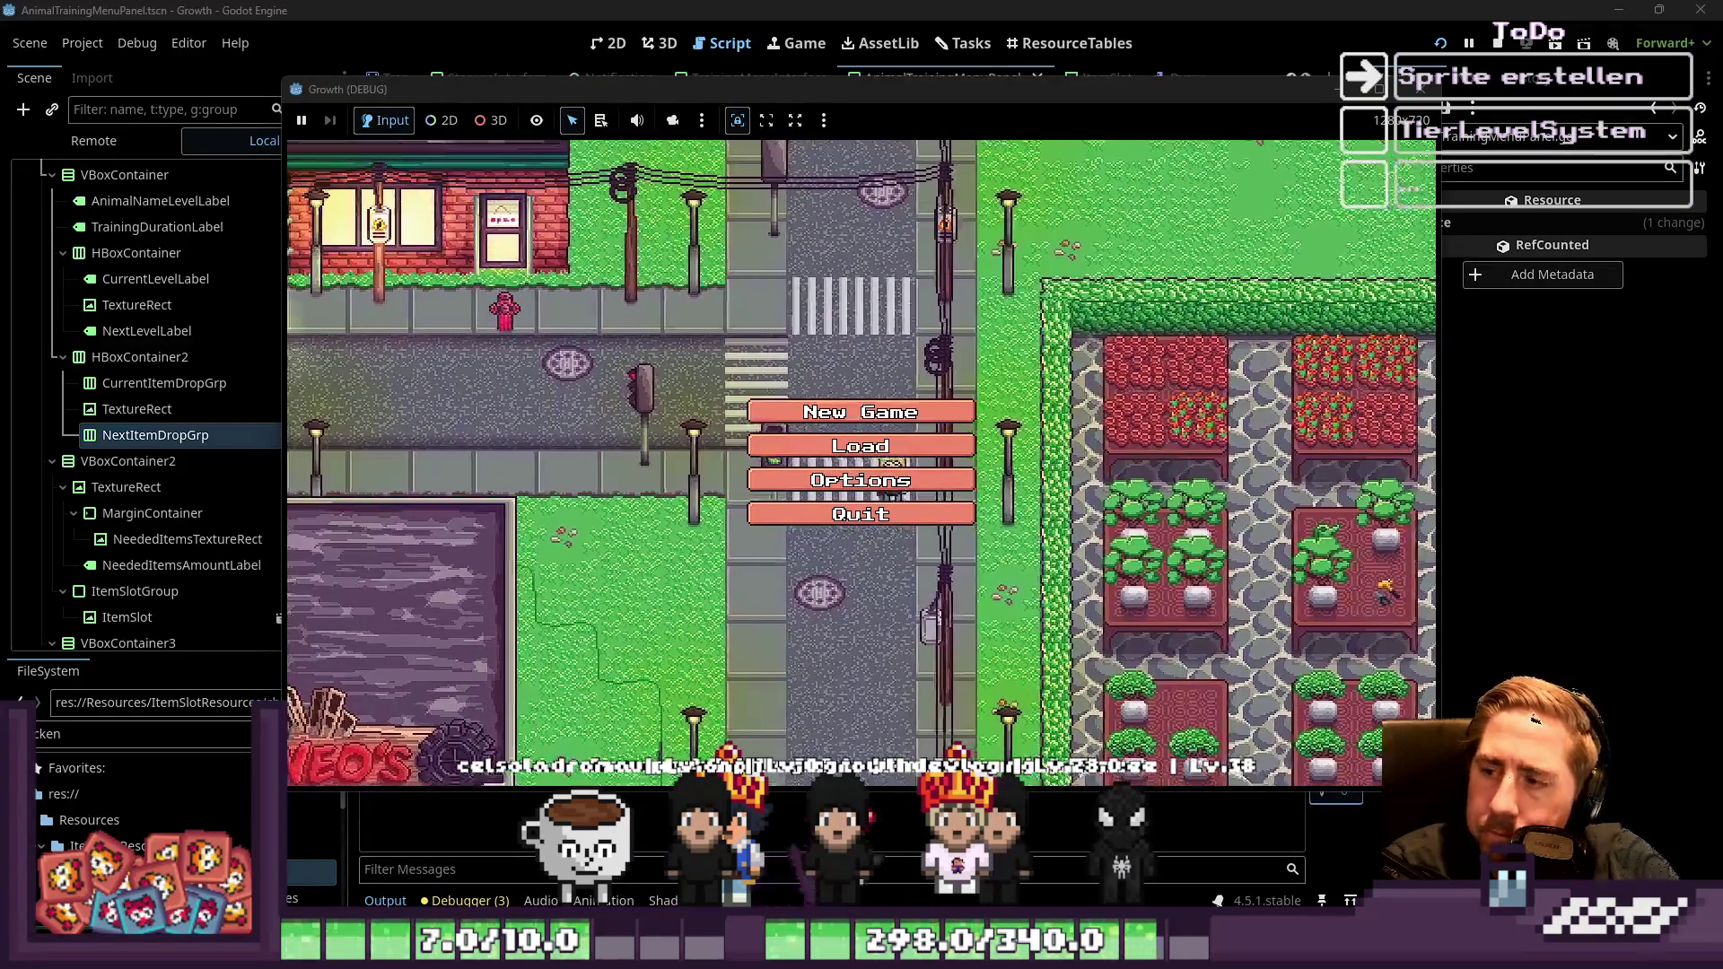
Start a new game as character 'ewq' and return to the script at the error
left_click(861, 412)
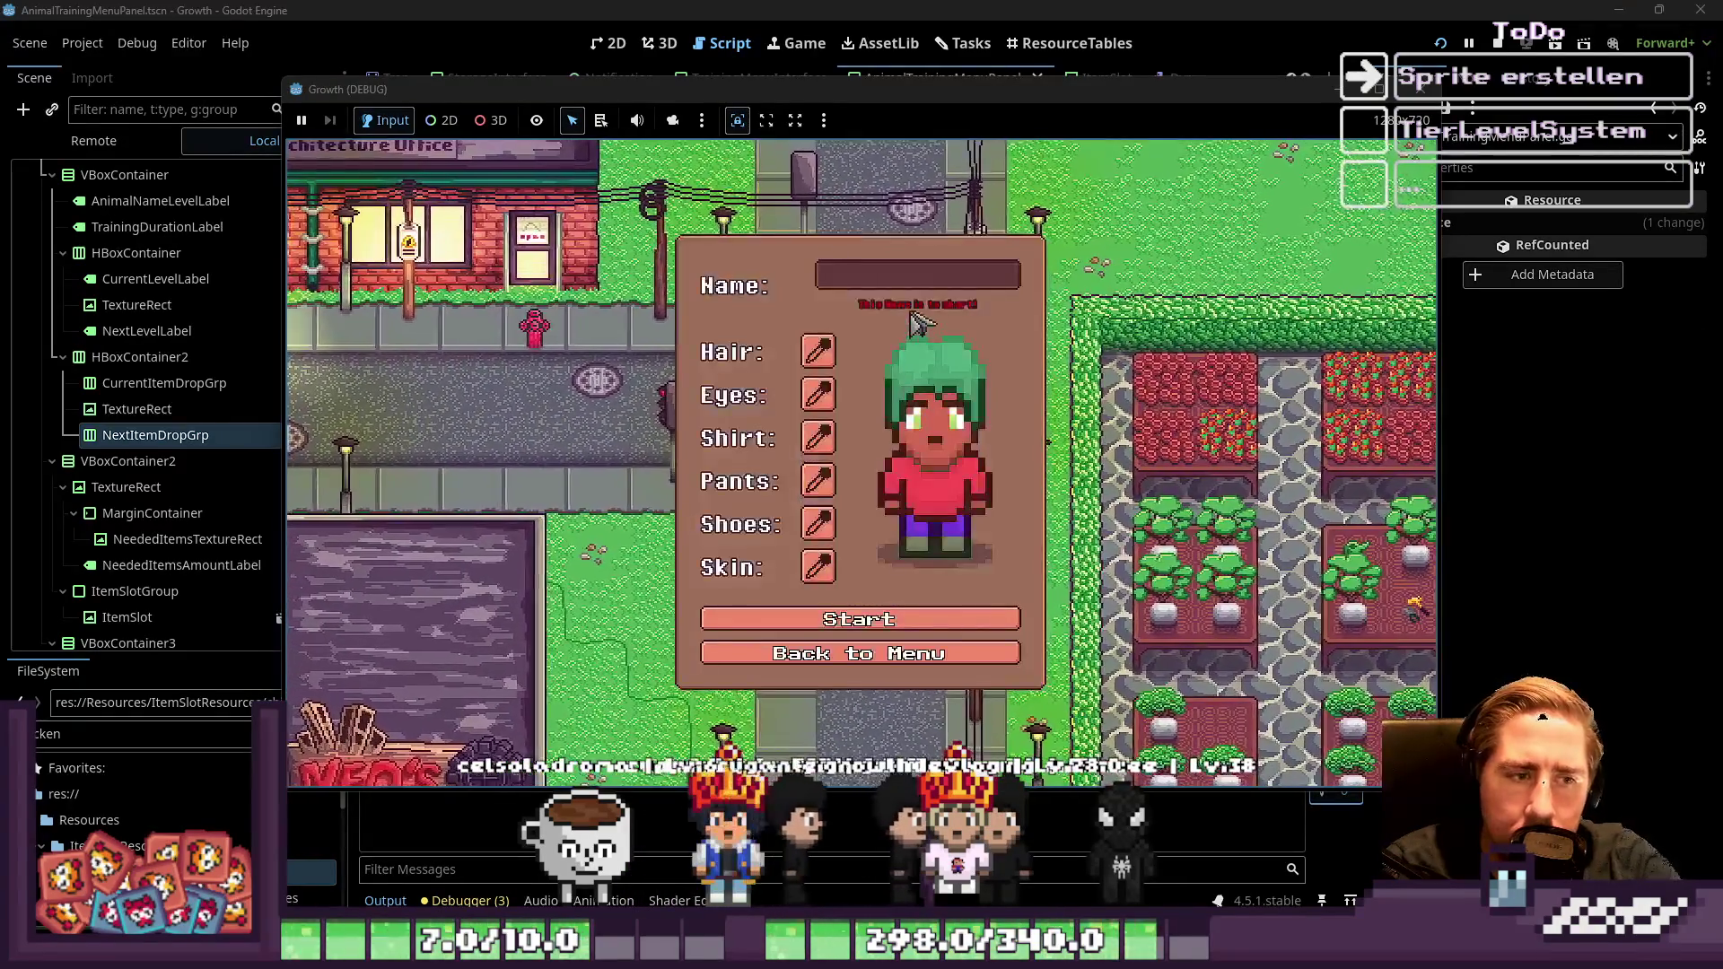
left_click(924, 285)
type("ewq")
left_click(860, 608)
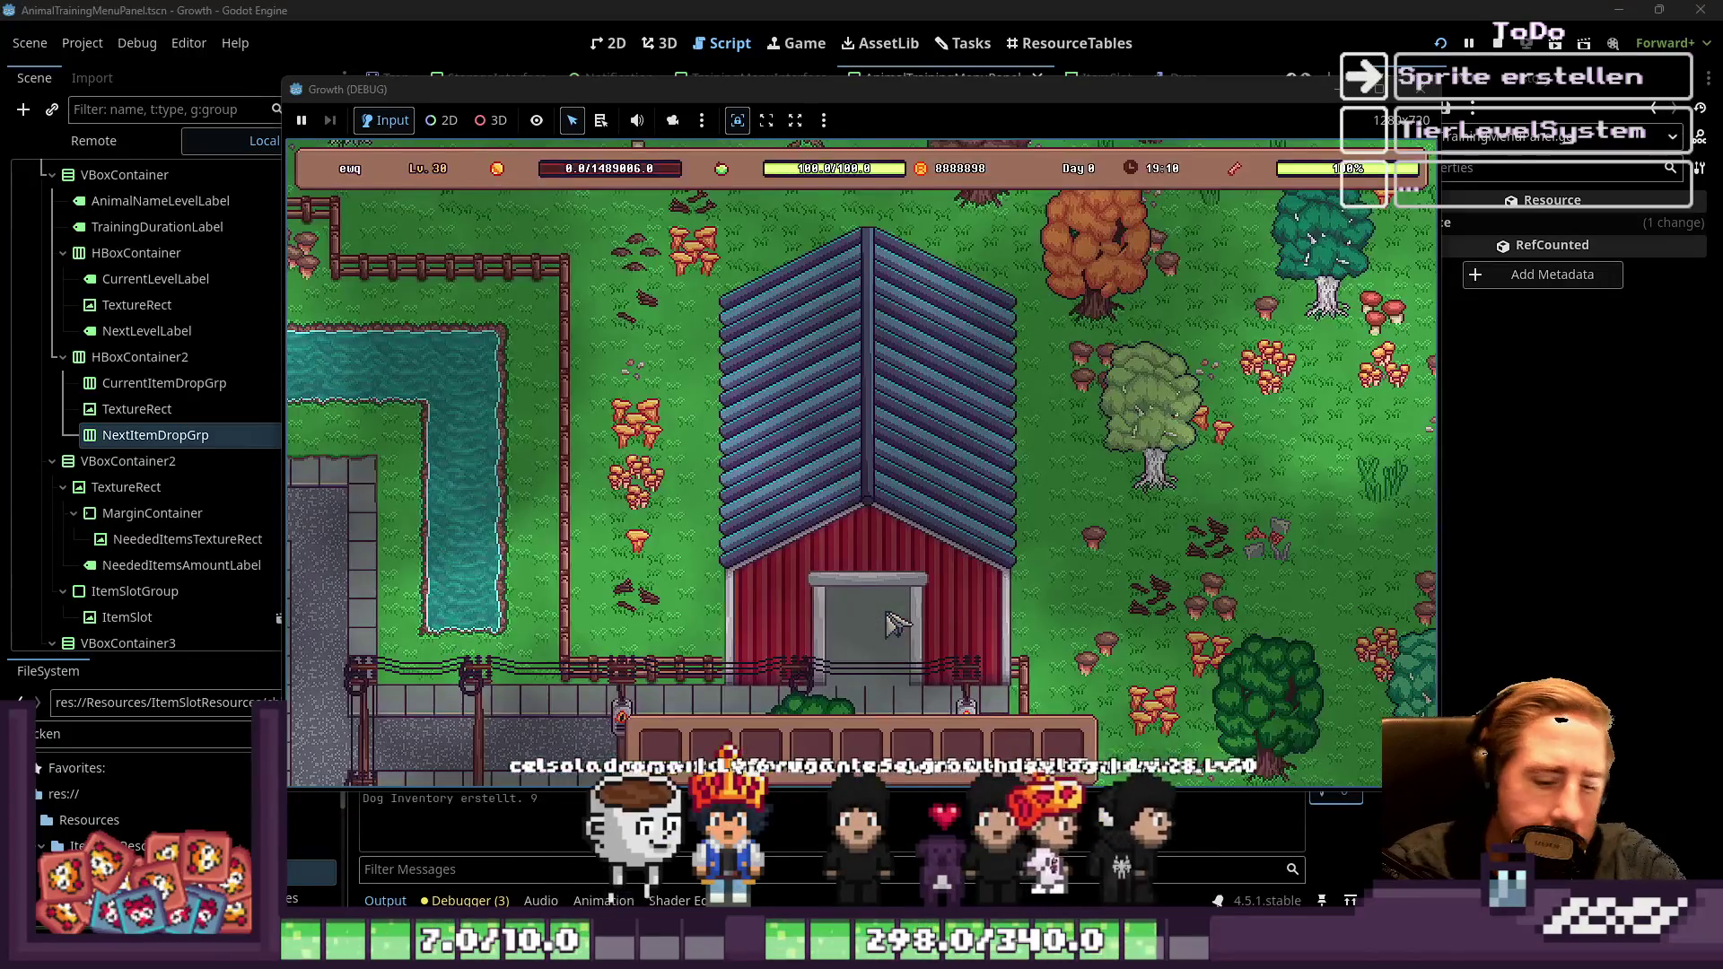
key("Escape")
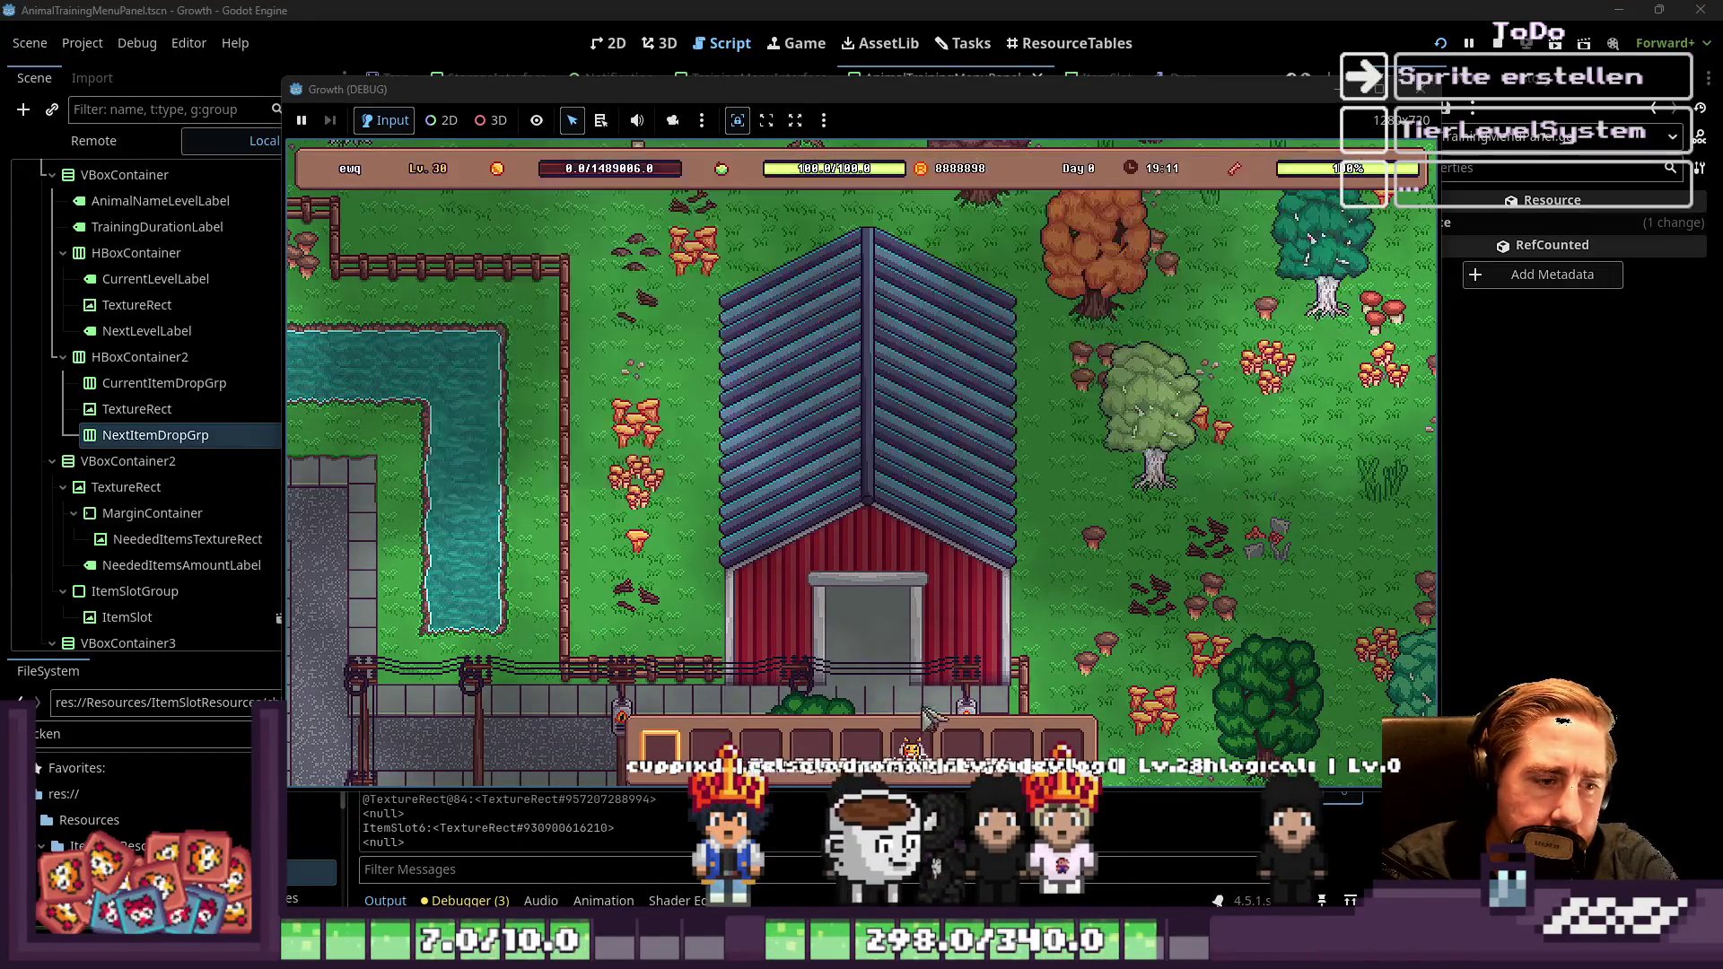
key("alt+Tab")
left_click(879, 380)
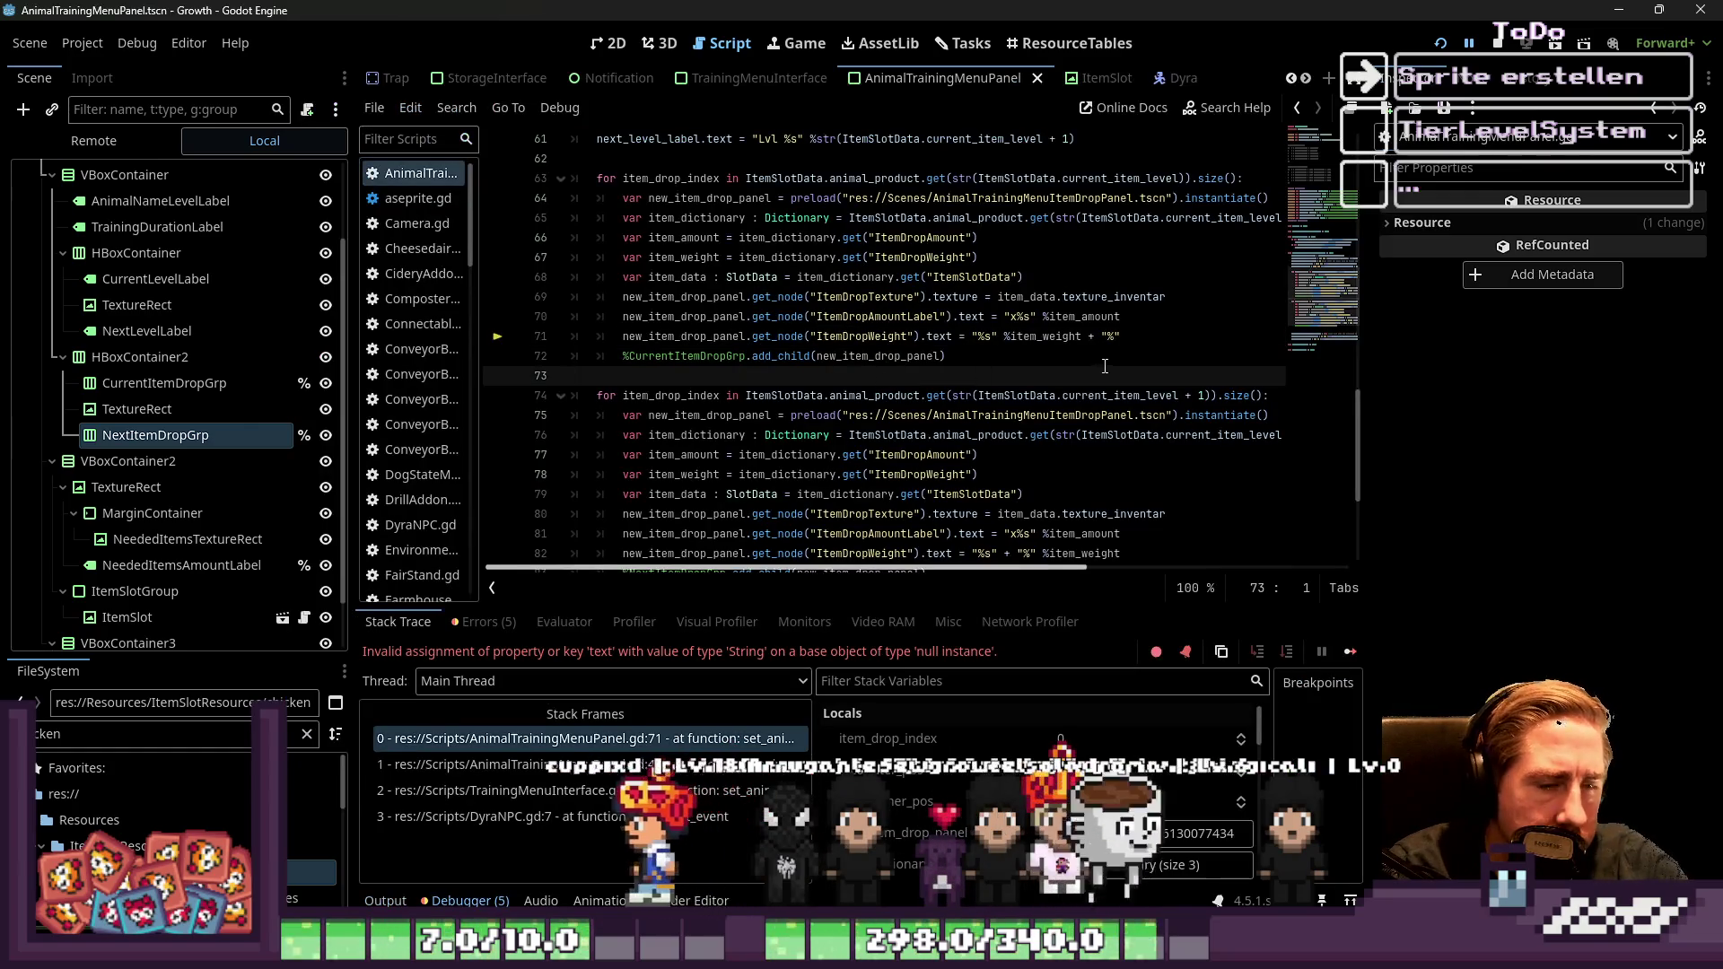
Remove the + "%" suffix so line 71 formats only item_weight, then relaunch the game
left_click(1093, 339)
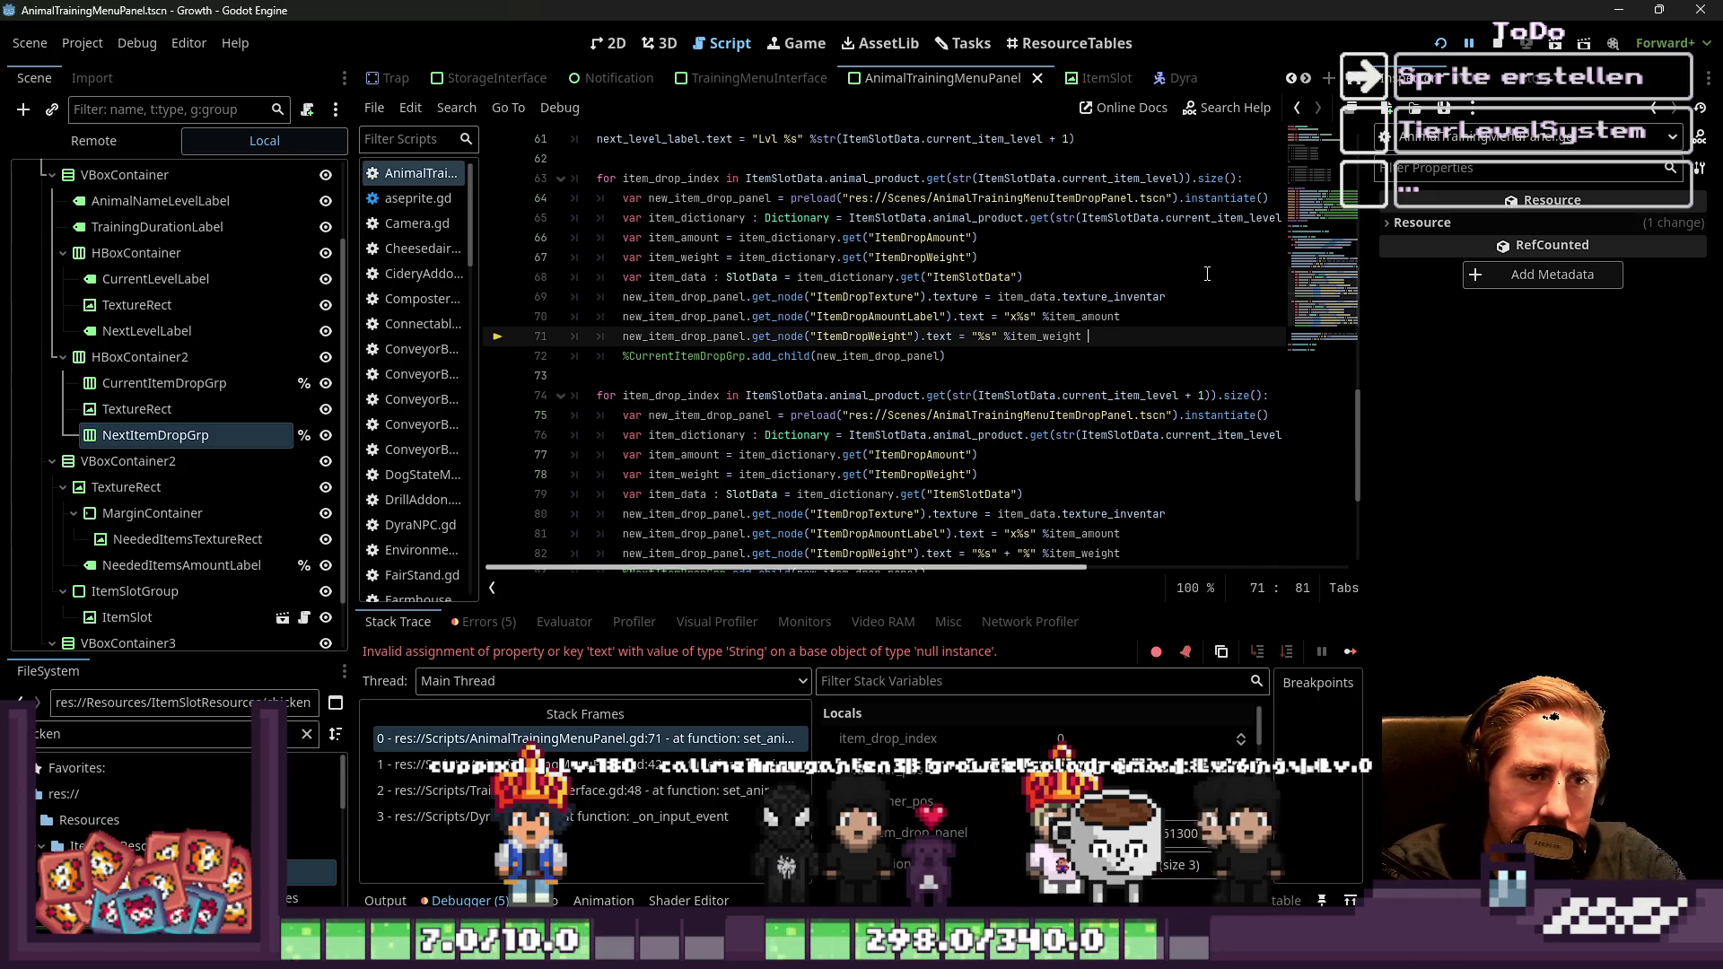
type("\"")
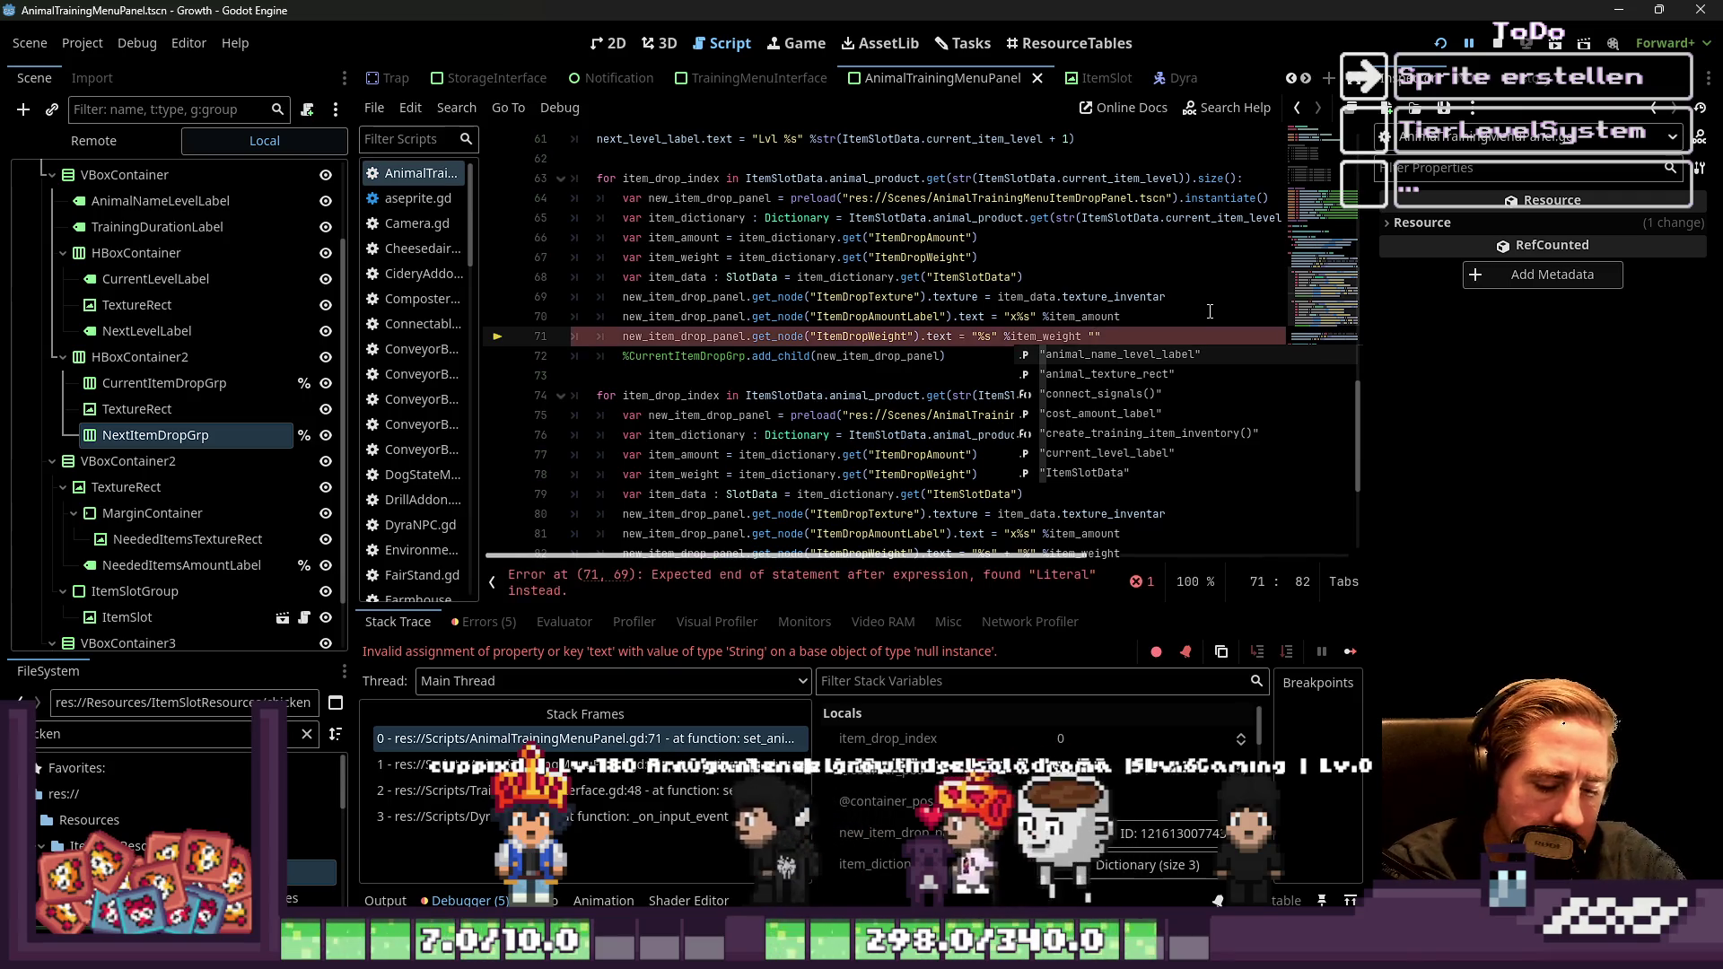
type("'%'")
key("Escape")
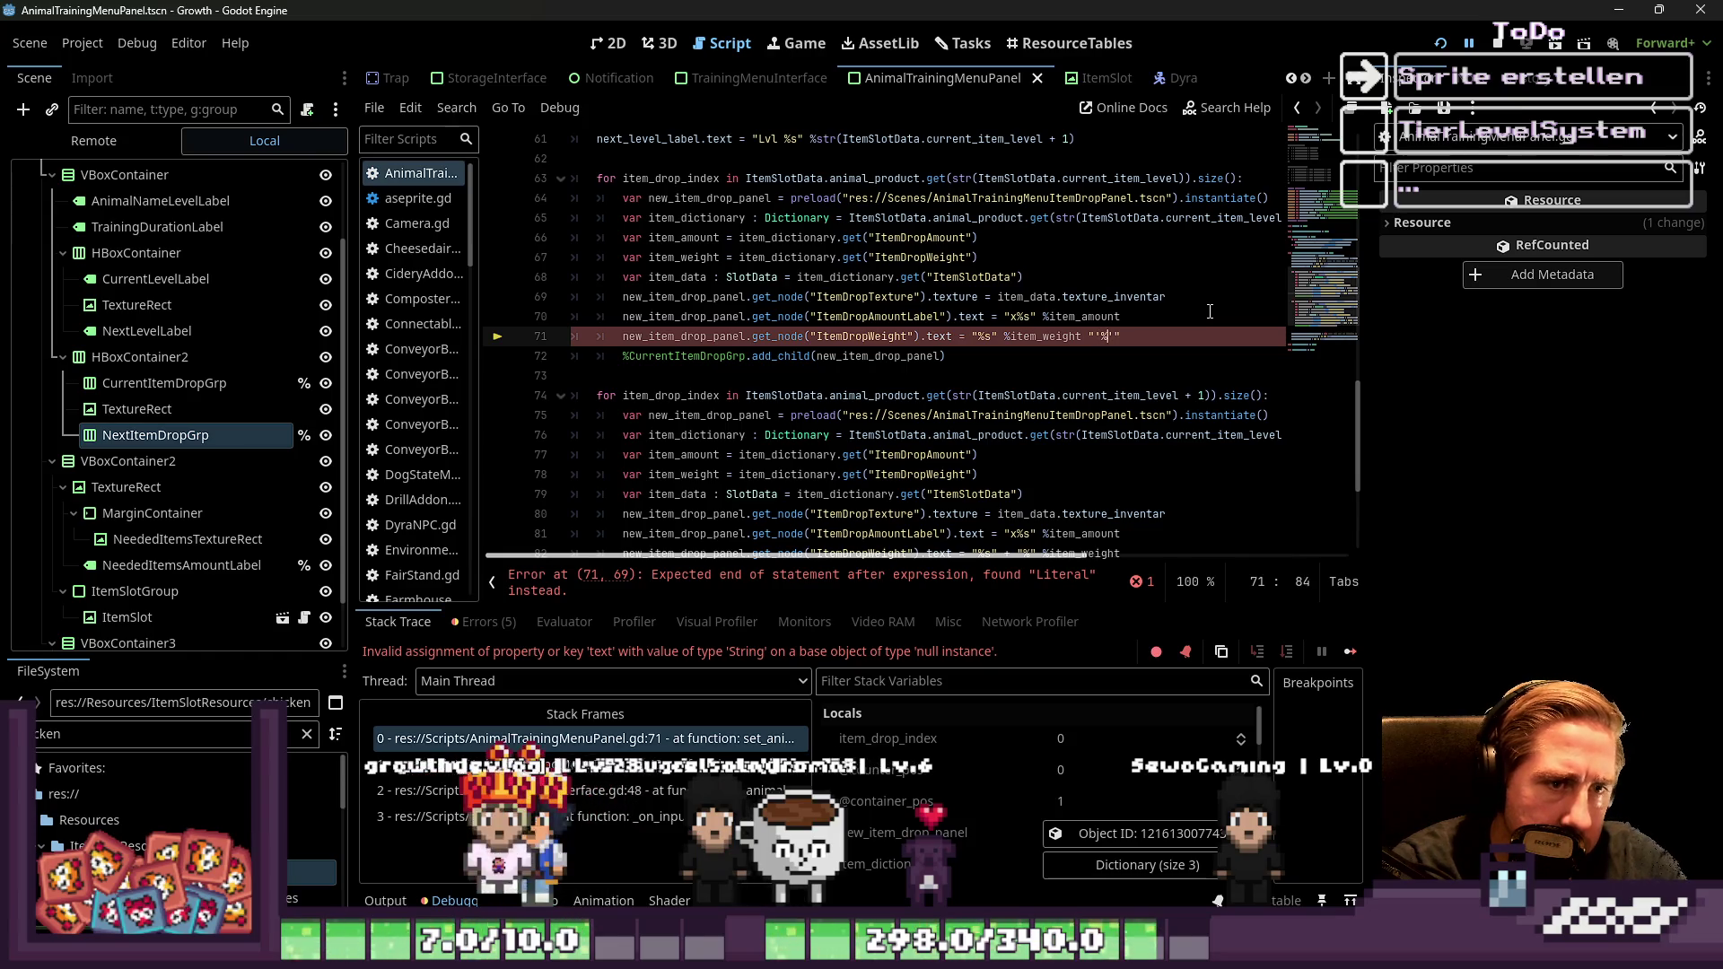
left_click(1132, 241)
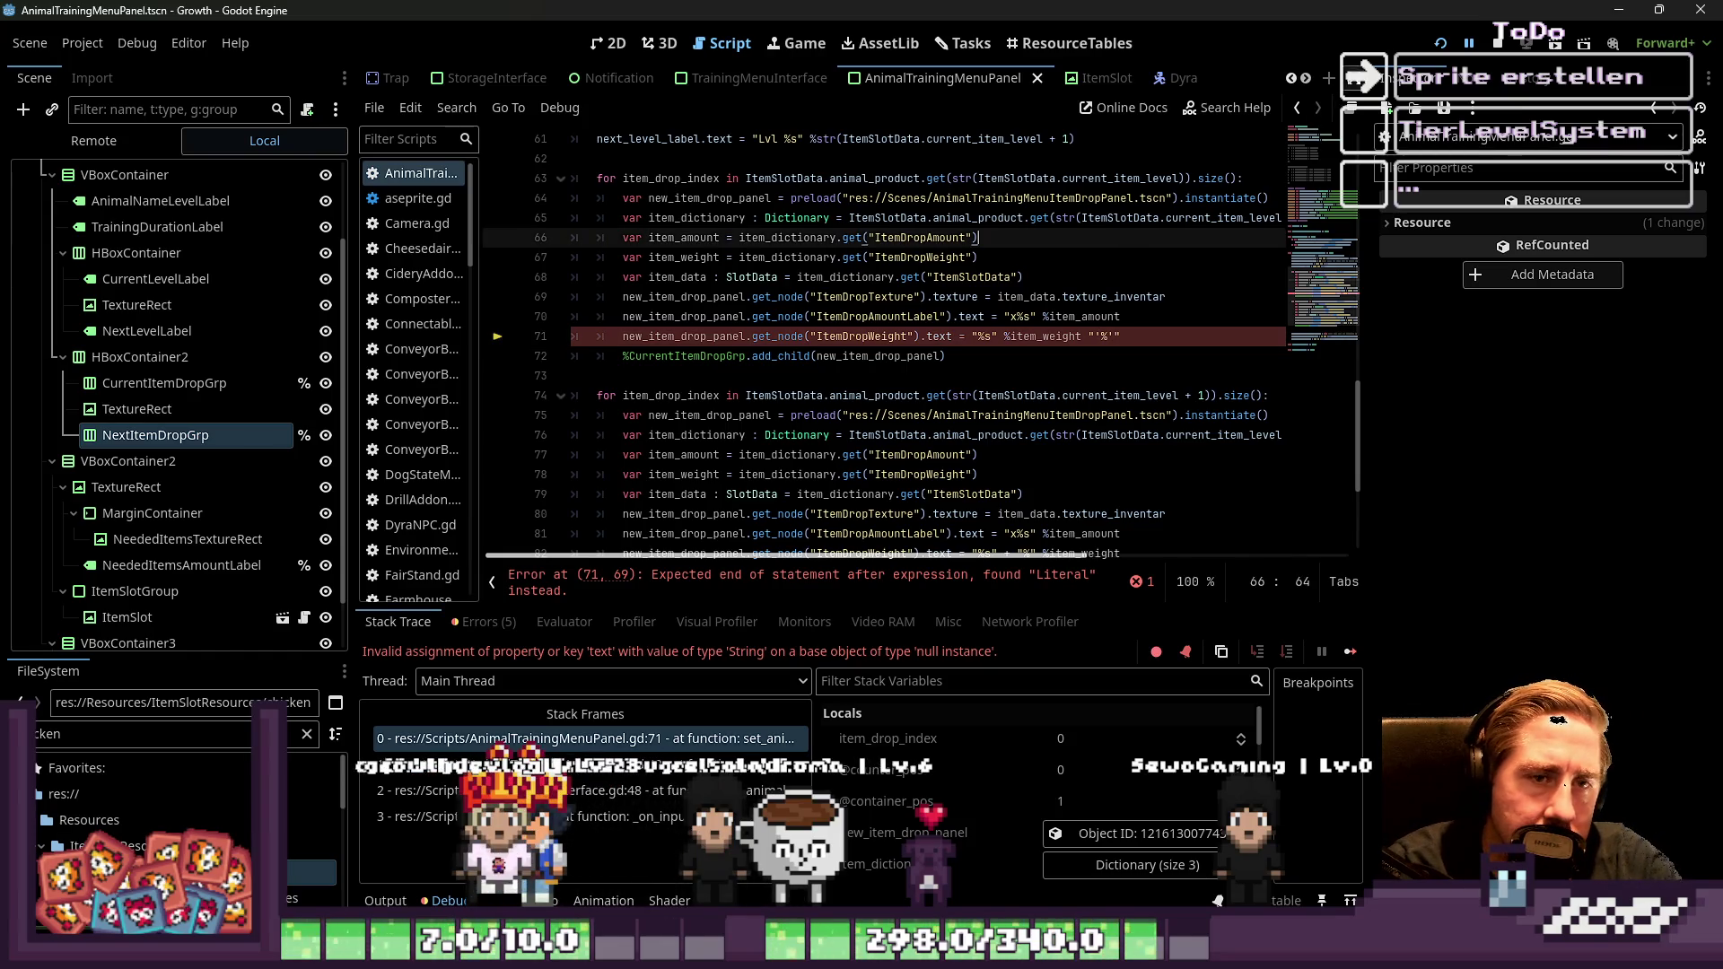
left_click(1438, 43)
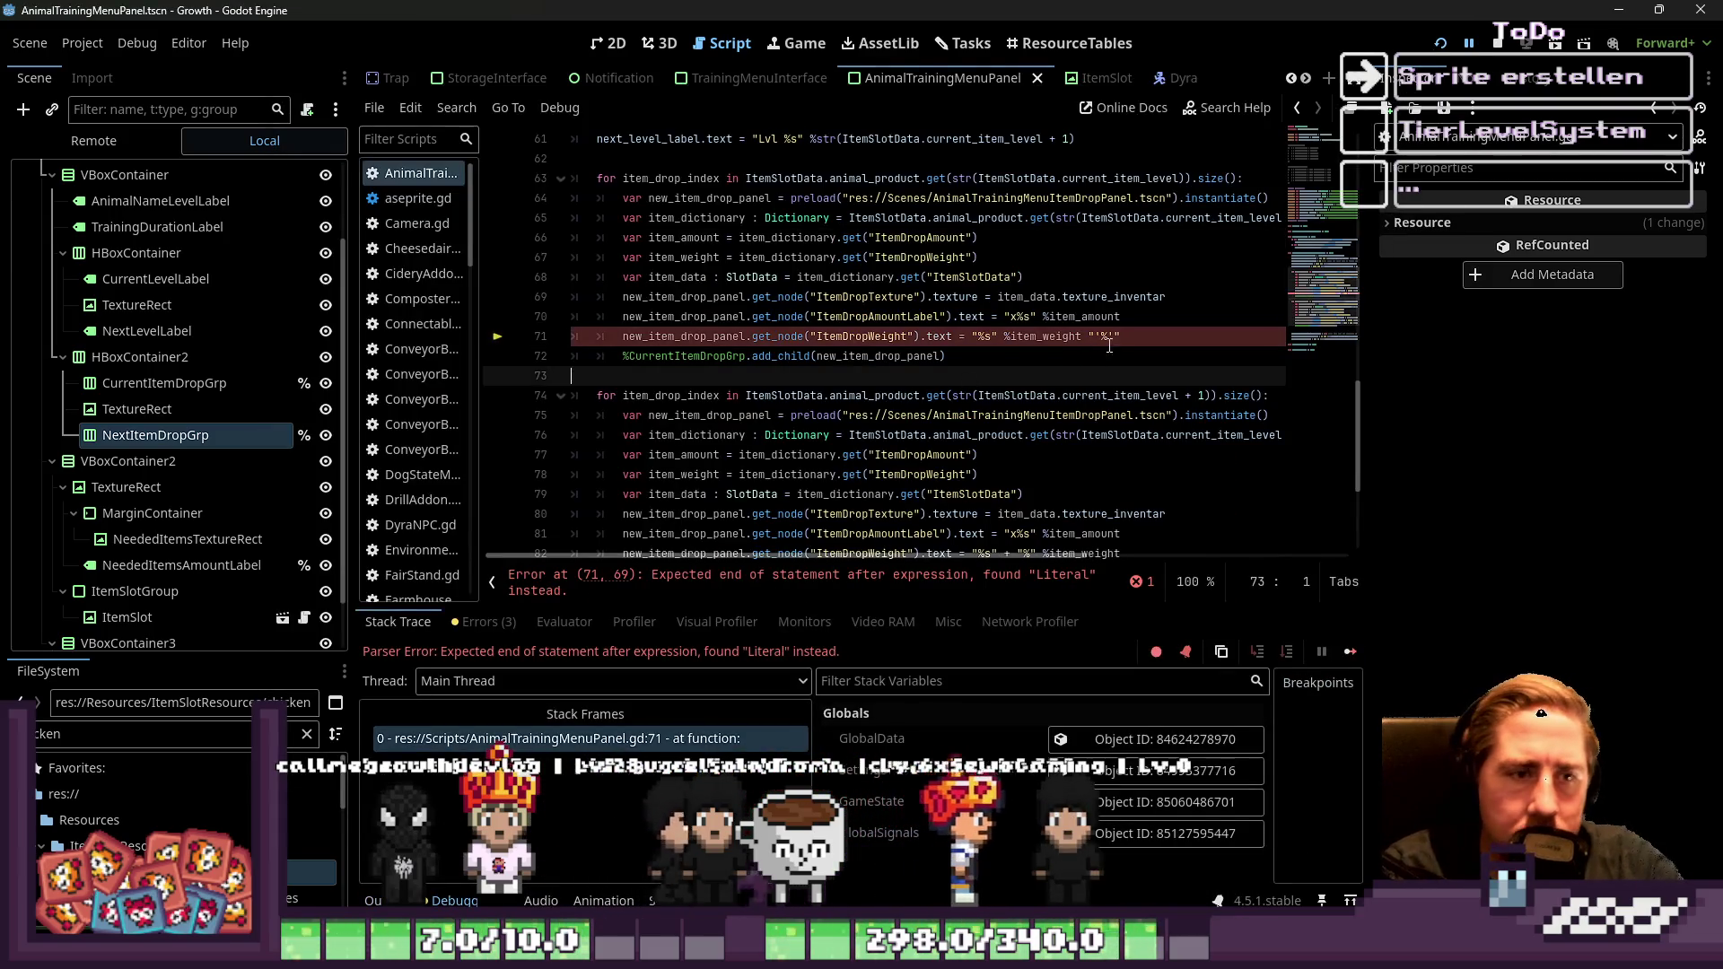
left_click_drag(1116, 336, 1089, 339)
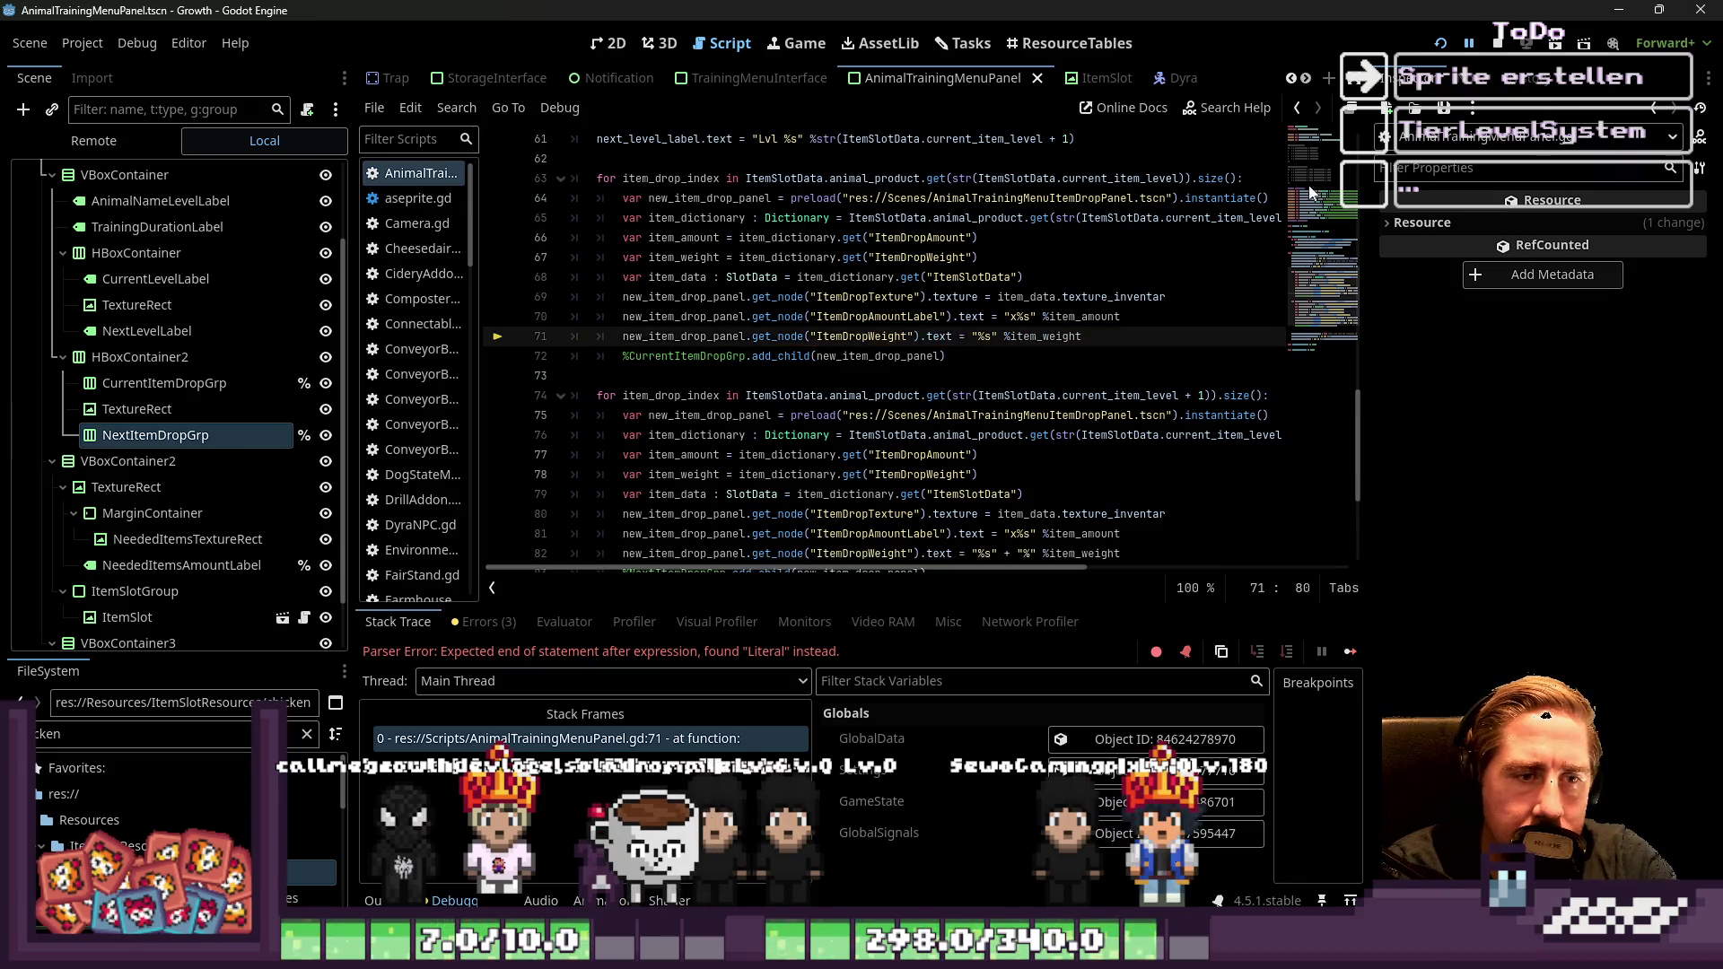
left_click(1441, 44)
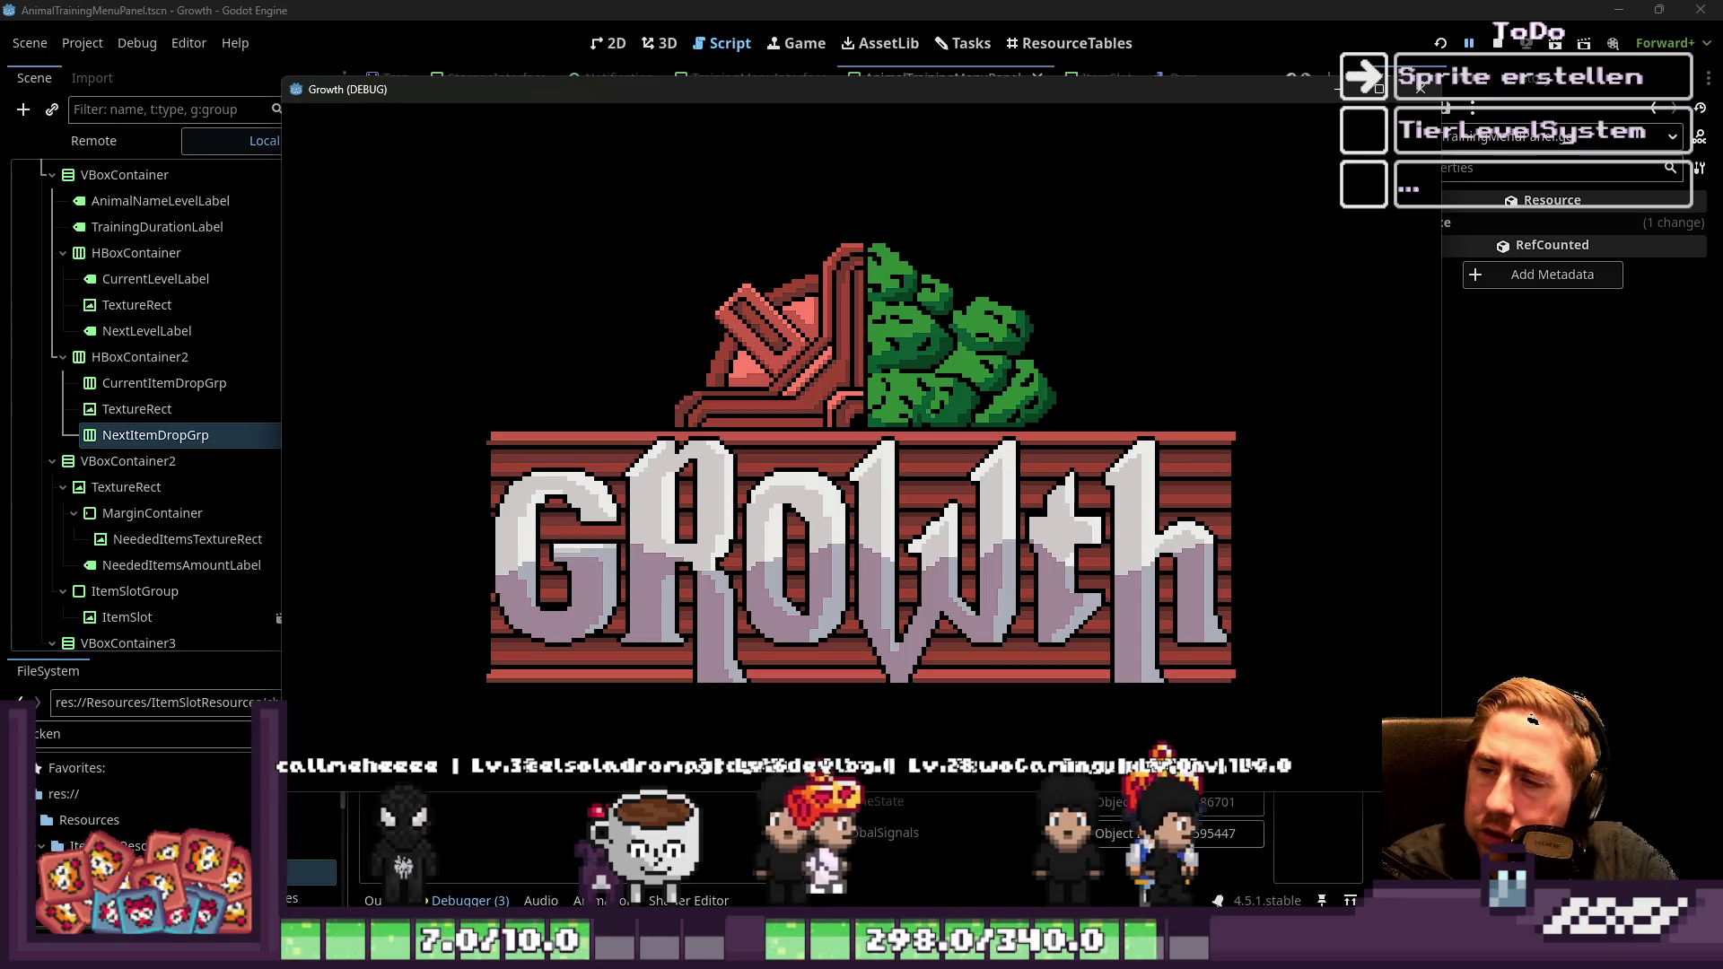
Play as character '23' up to the barn's training panel and inventory, then inspect line 71's ItemDropWeight node
type("23")
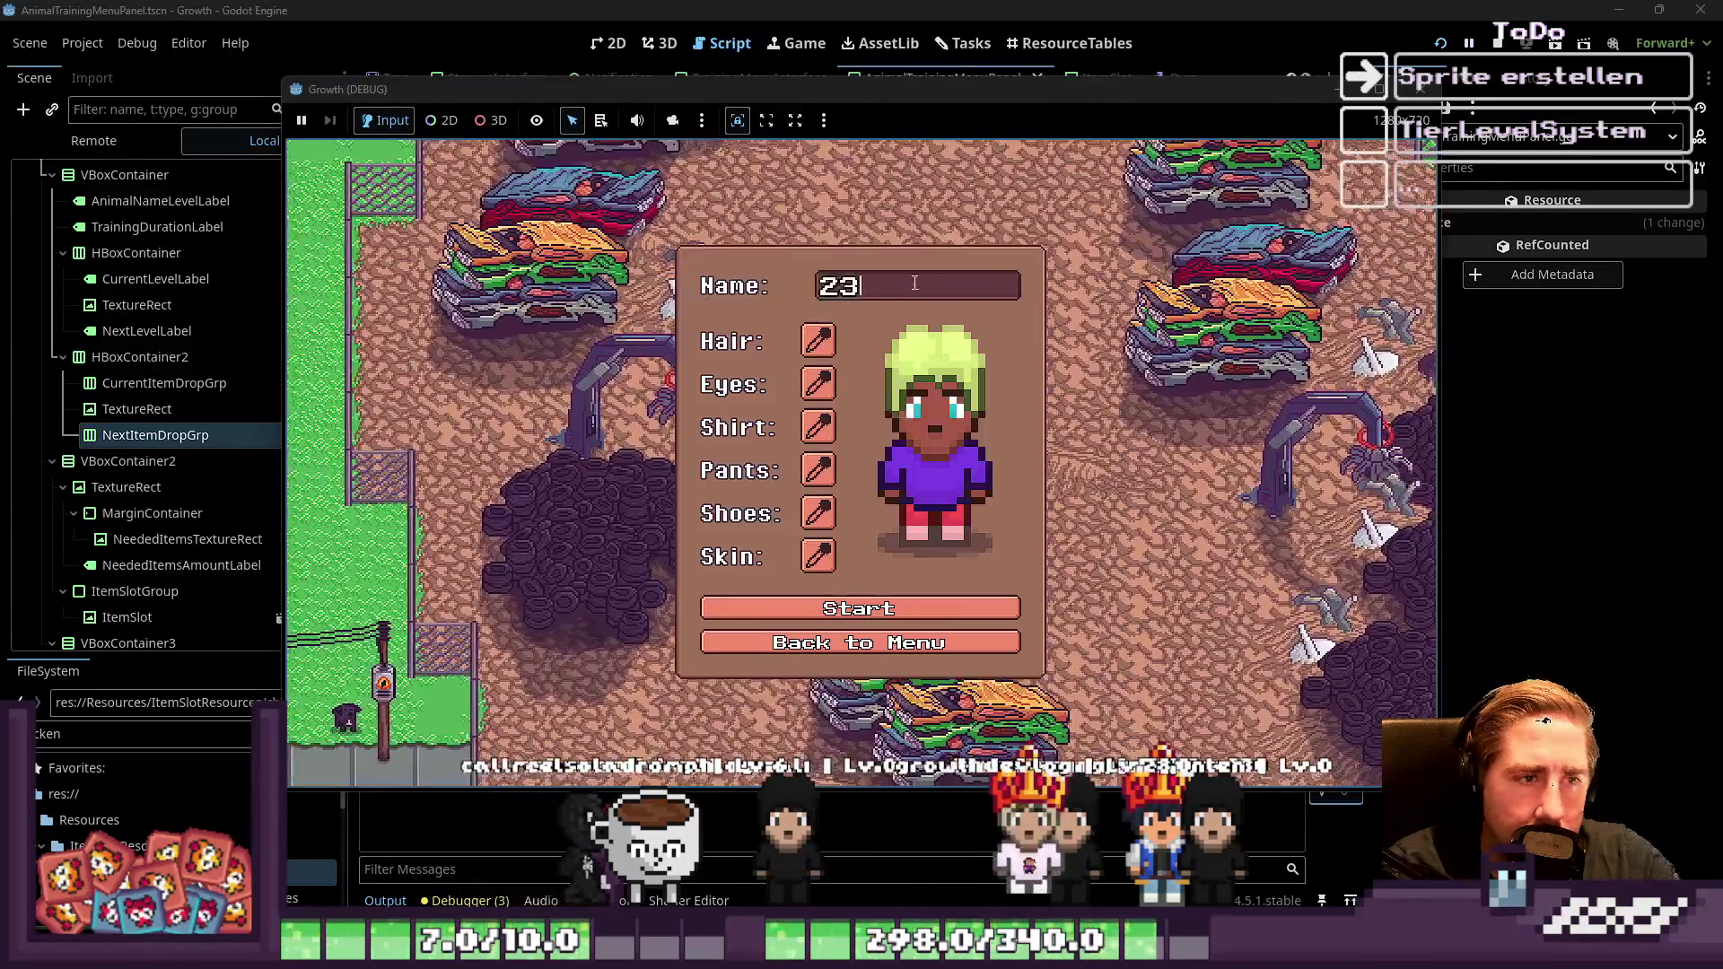
left_click(810, 606)
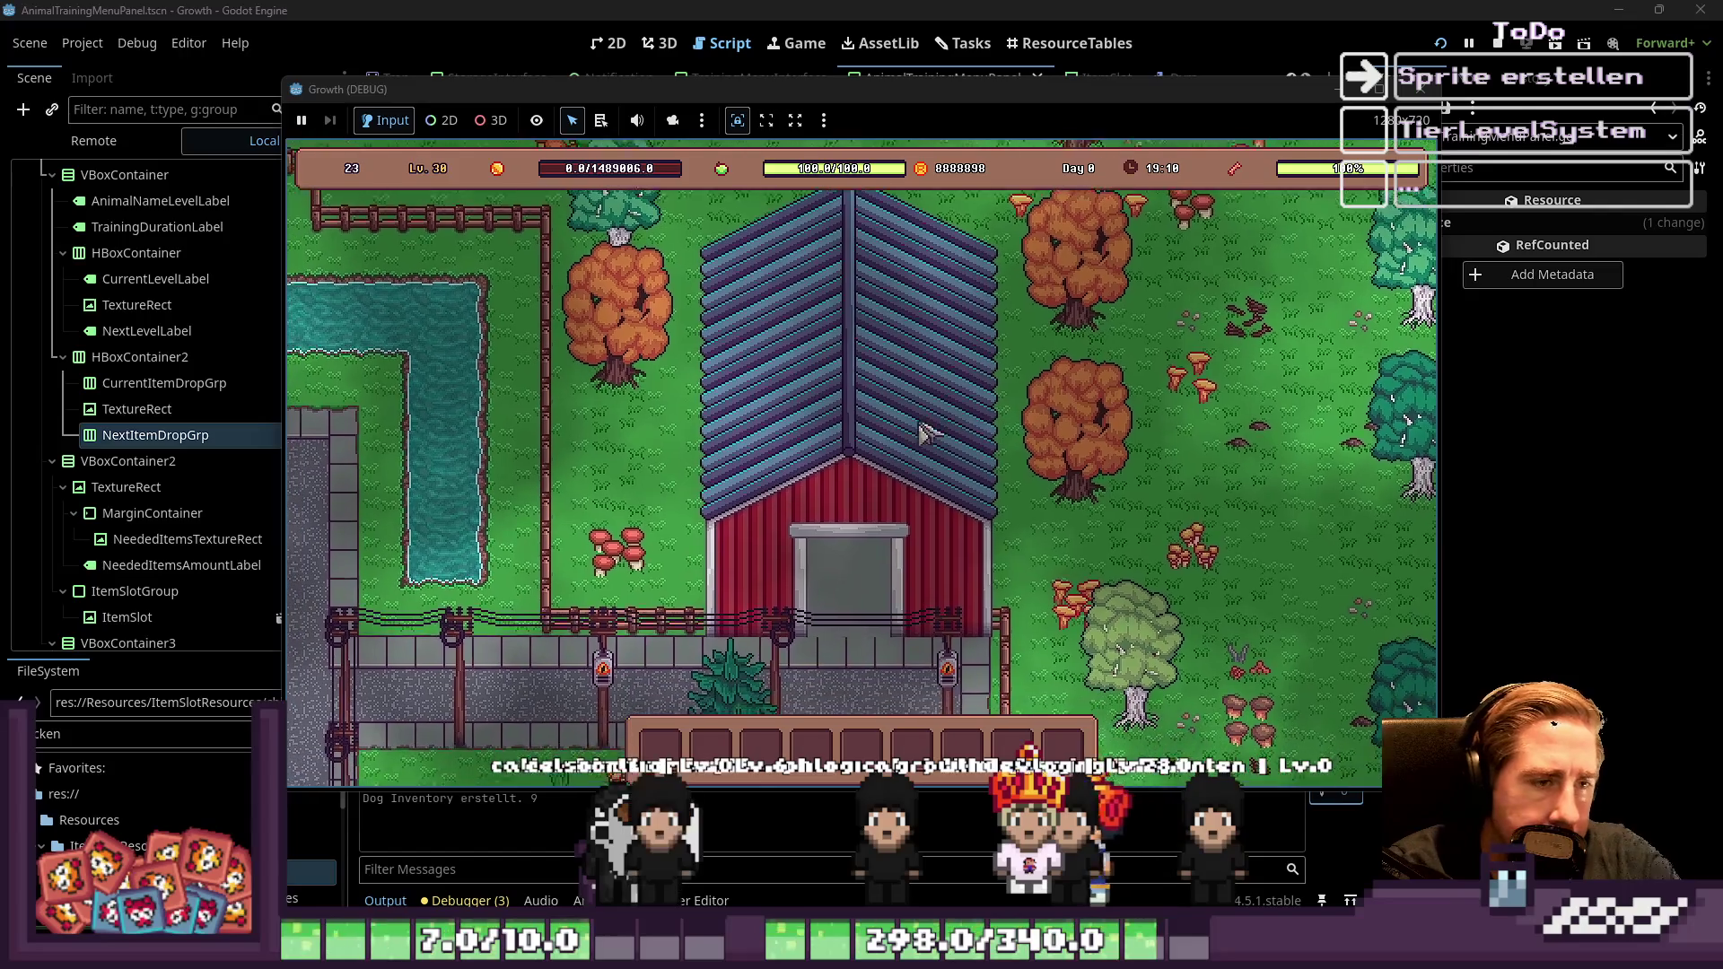
left_click(885, 357)
left_click(891, 381)
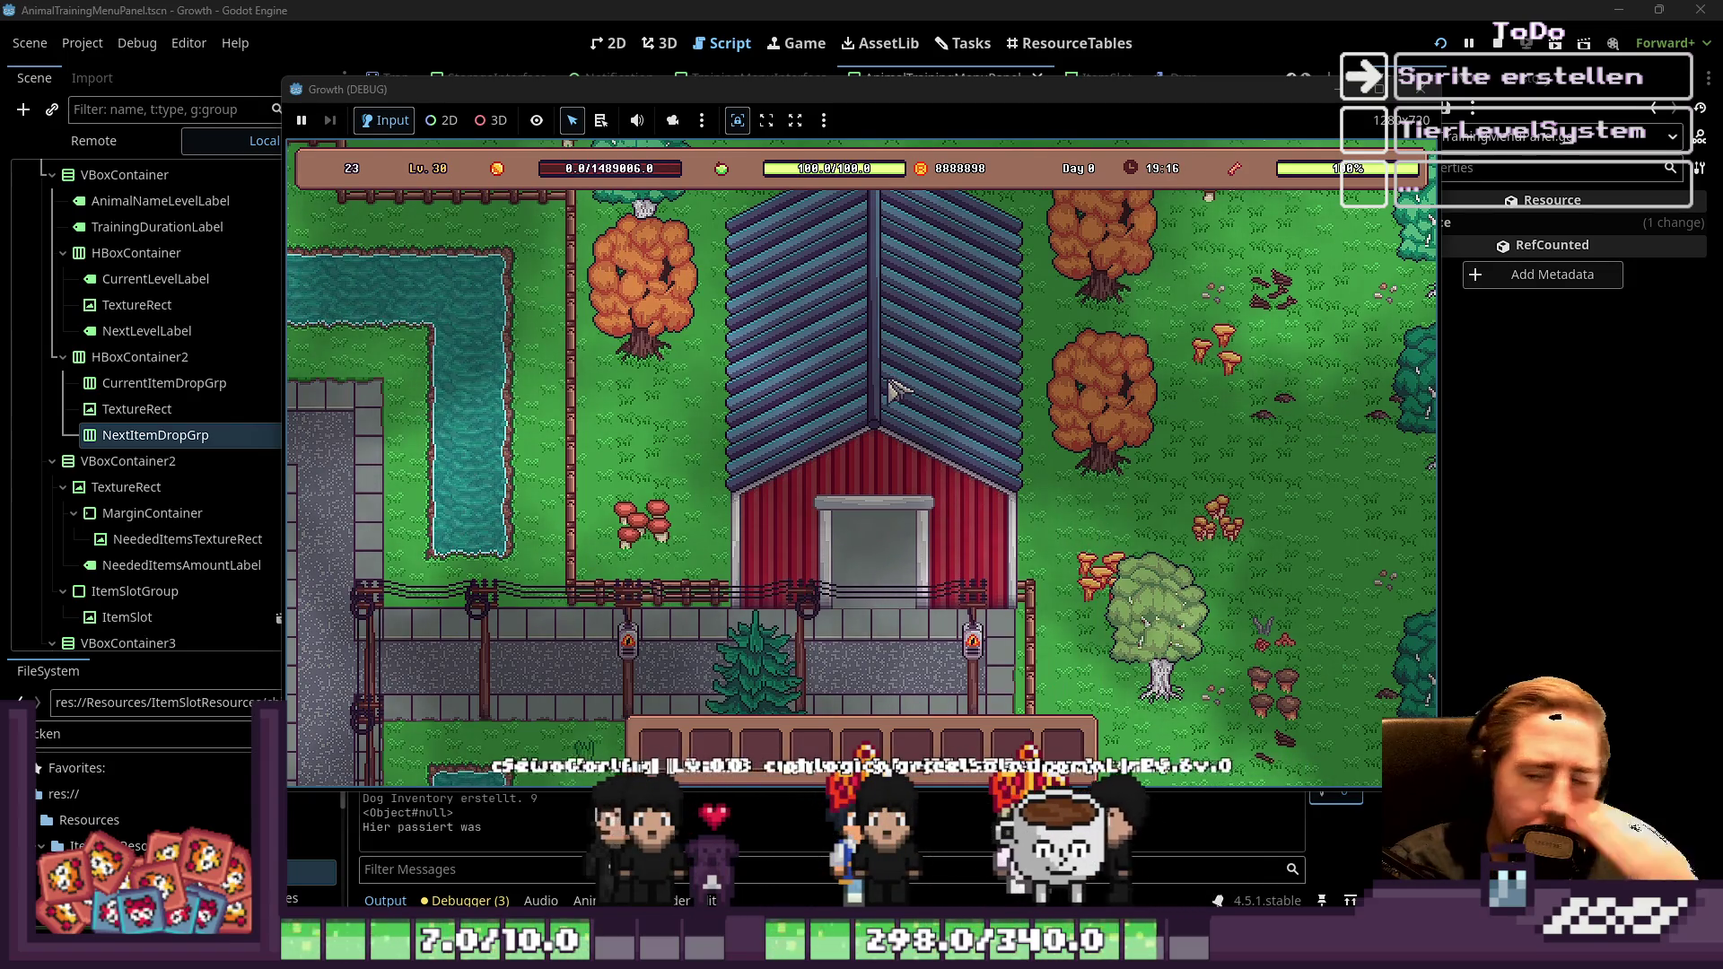
left_click(898, 390)
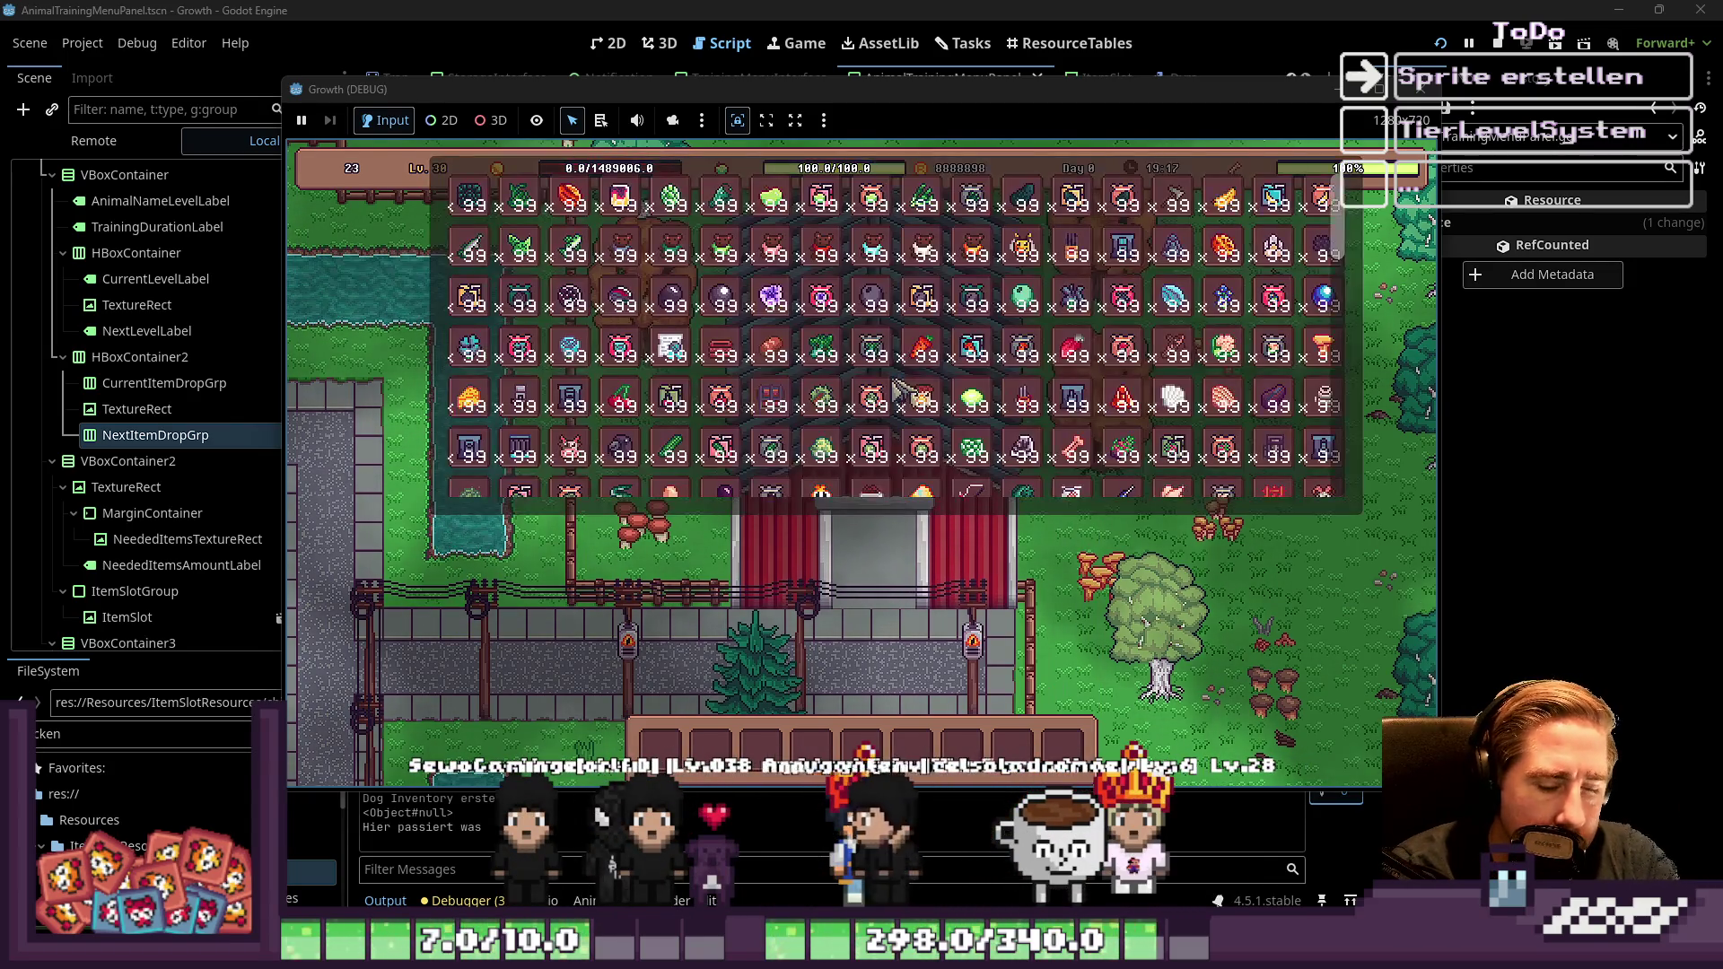
left_click(1017, 260)
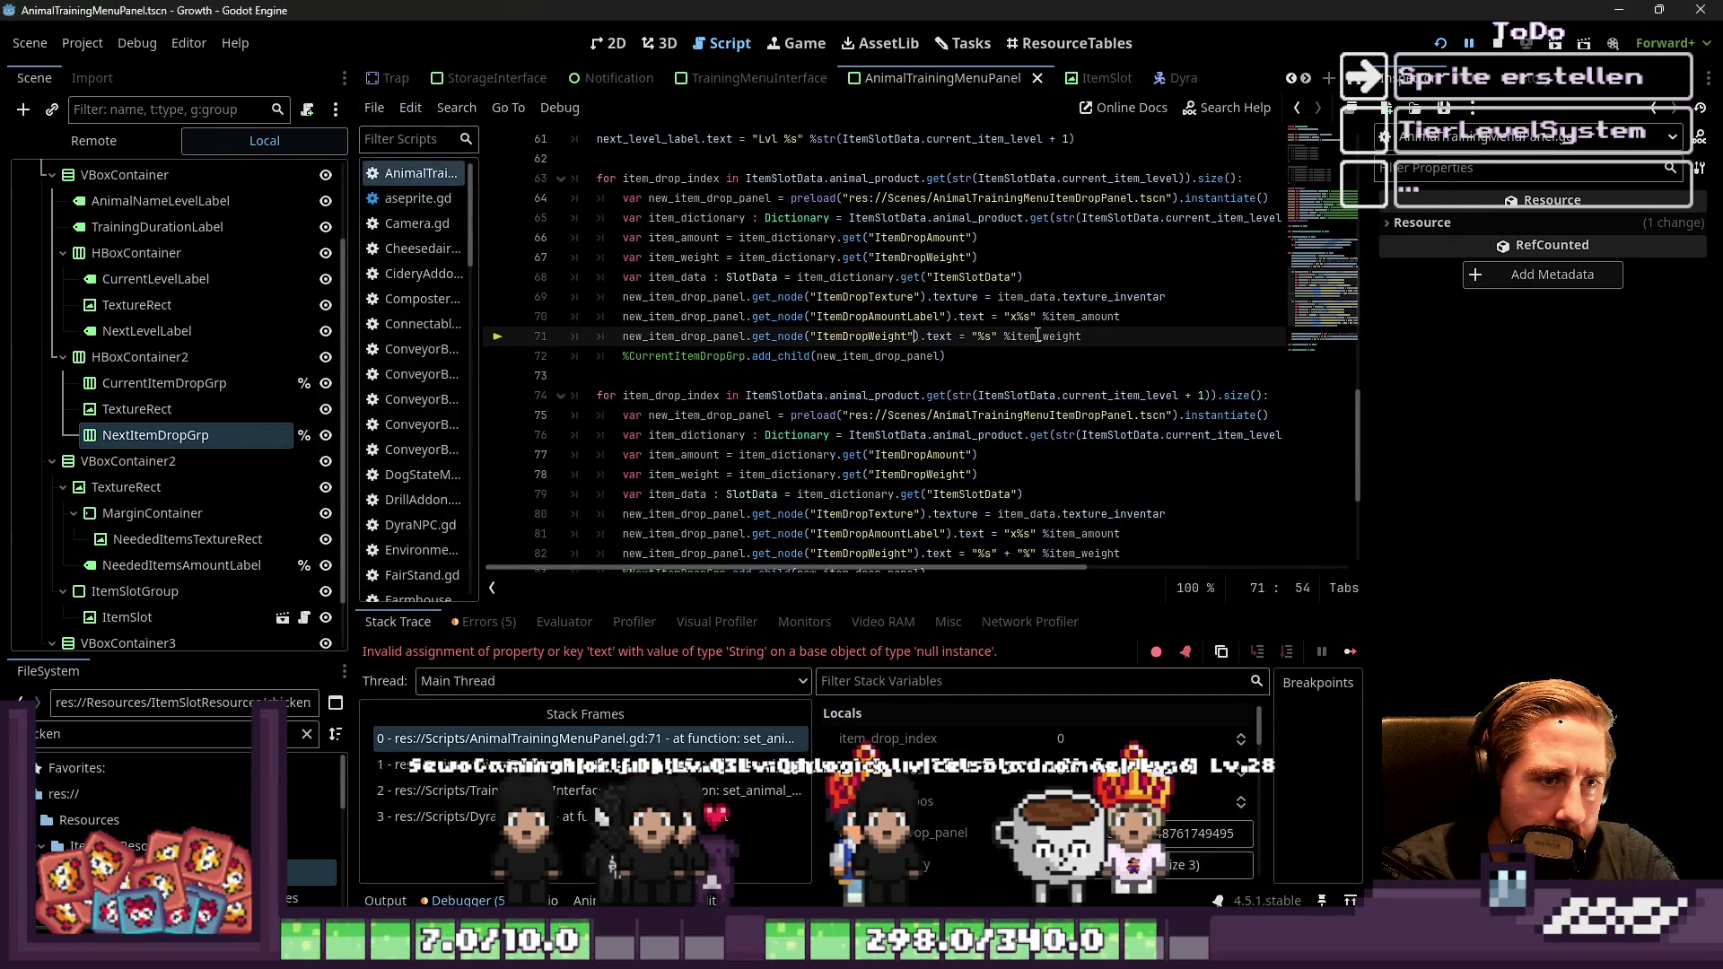
left_click(1022, 337)
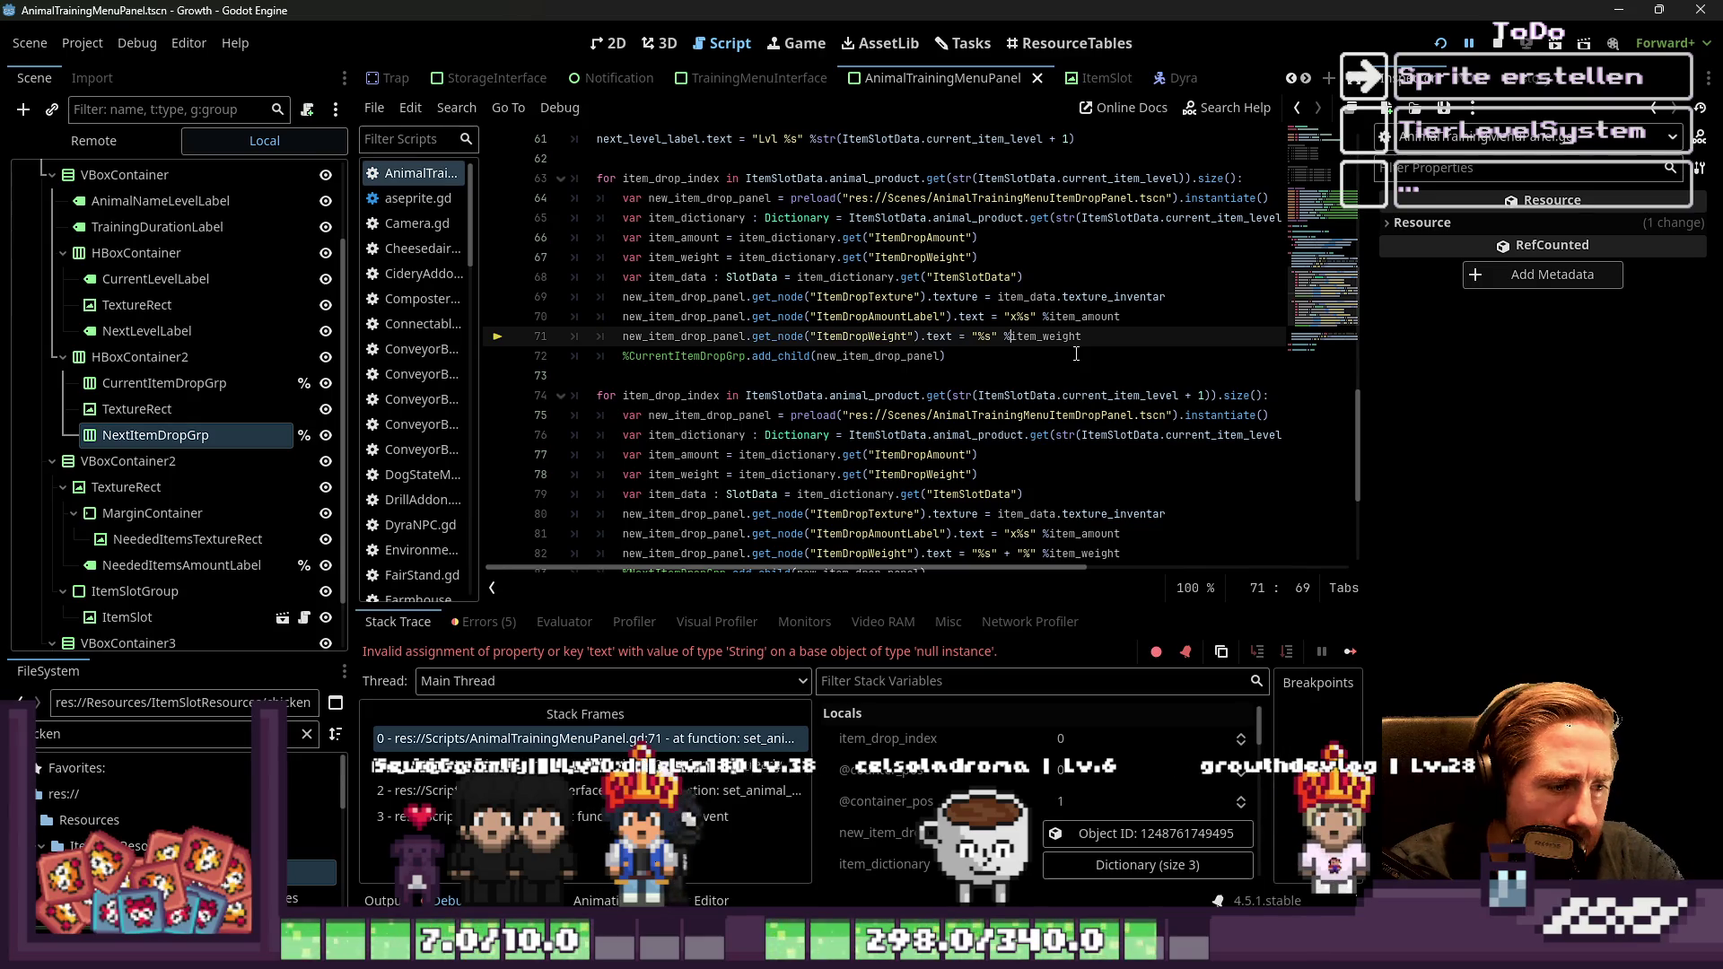
double_click(861, 337)
Point line 71 at the ItemDropWeightLabel node, append a percent sign after item_weight, and run with F5
left_click(207, 256)
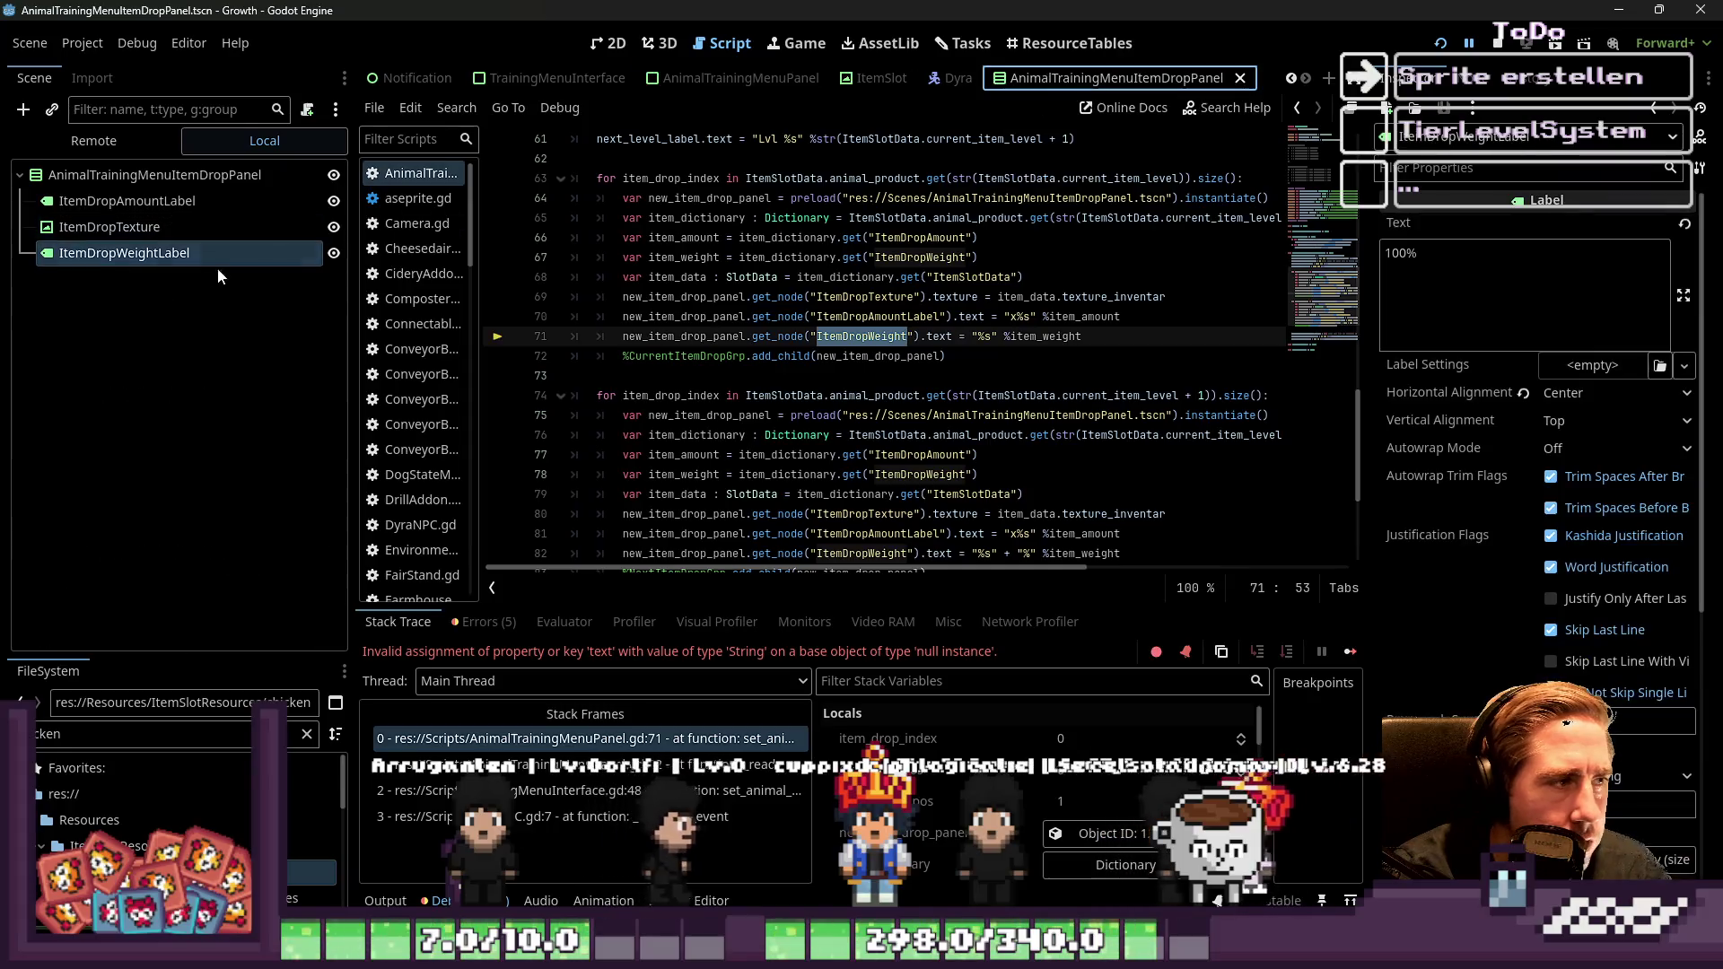
left_click(190, 263)
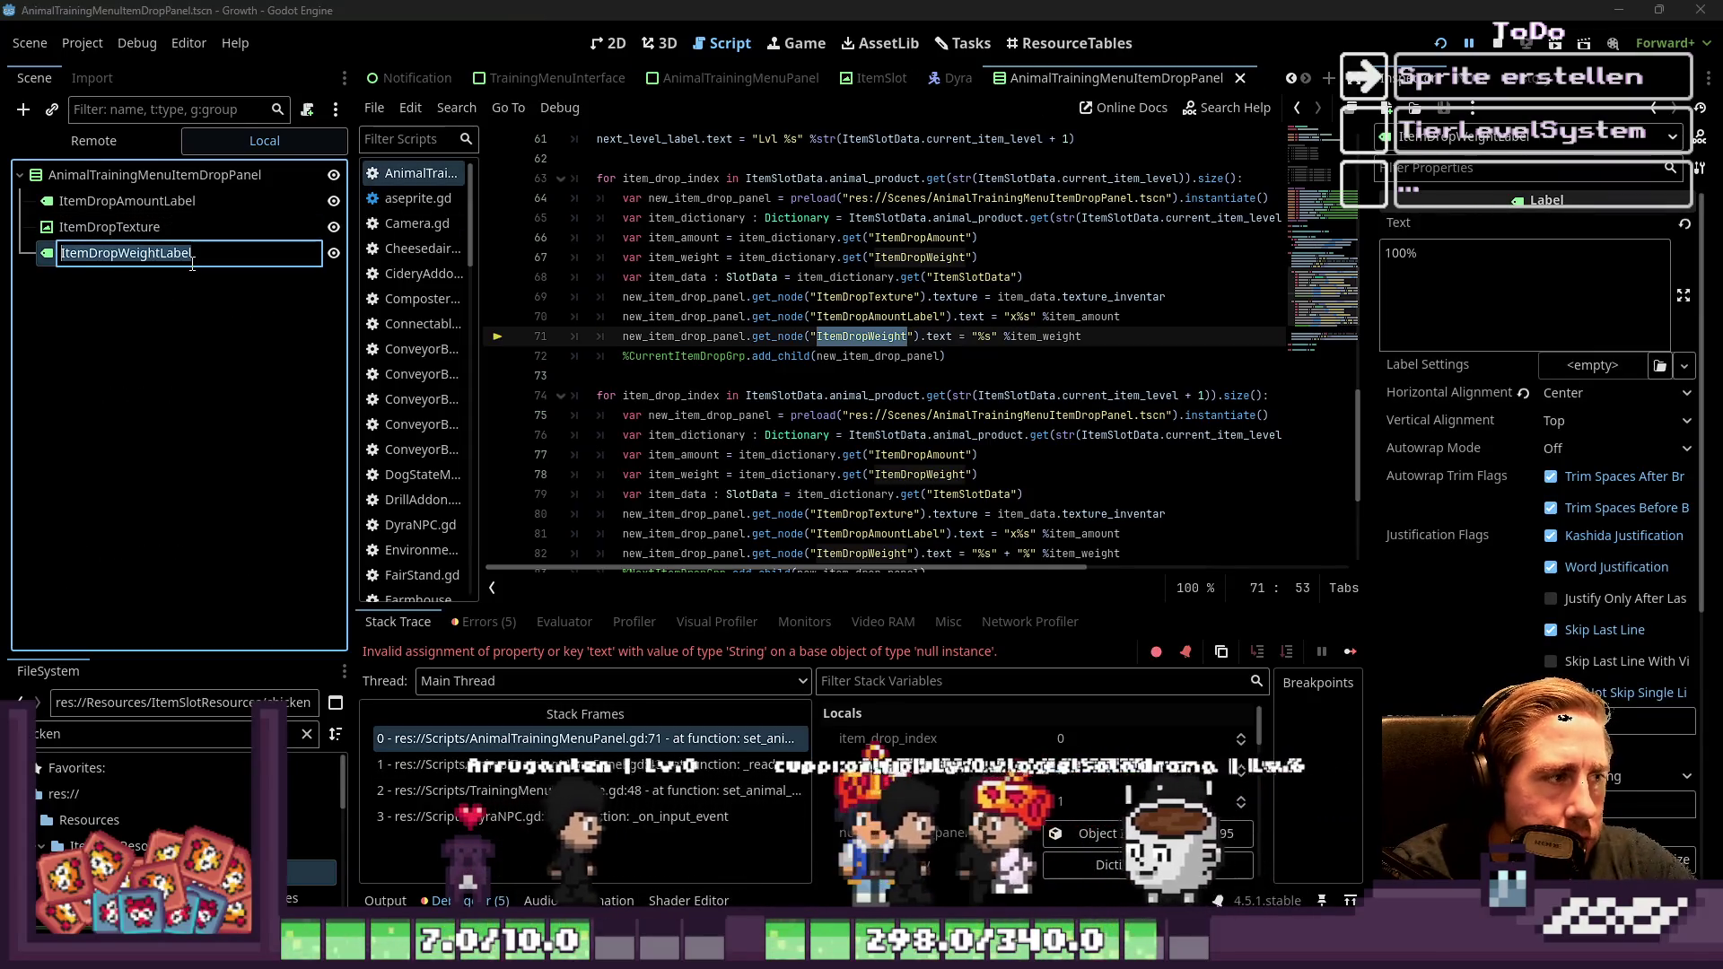
left_click_drag(190, 262, 862, 336)
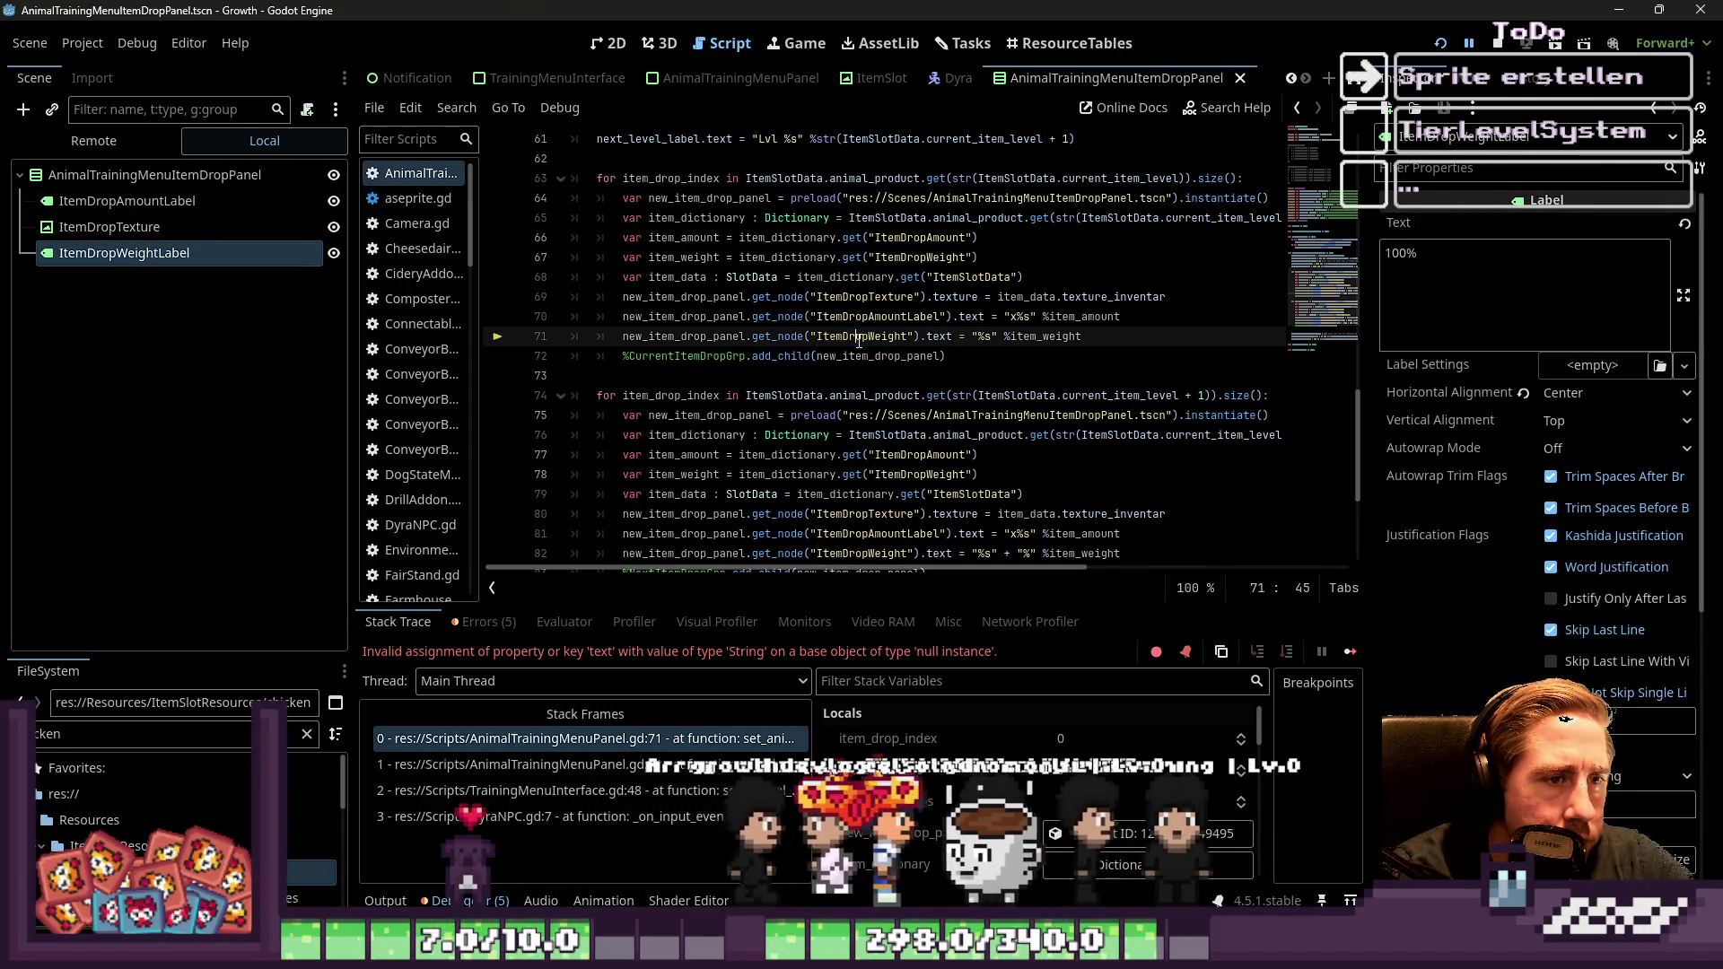
left_click(992, 371)
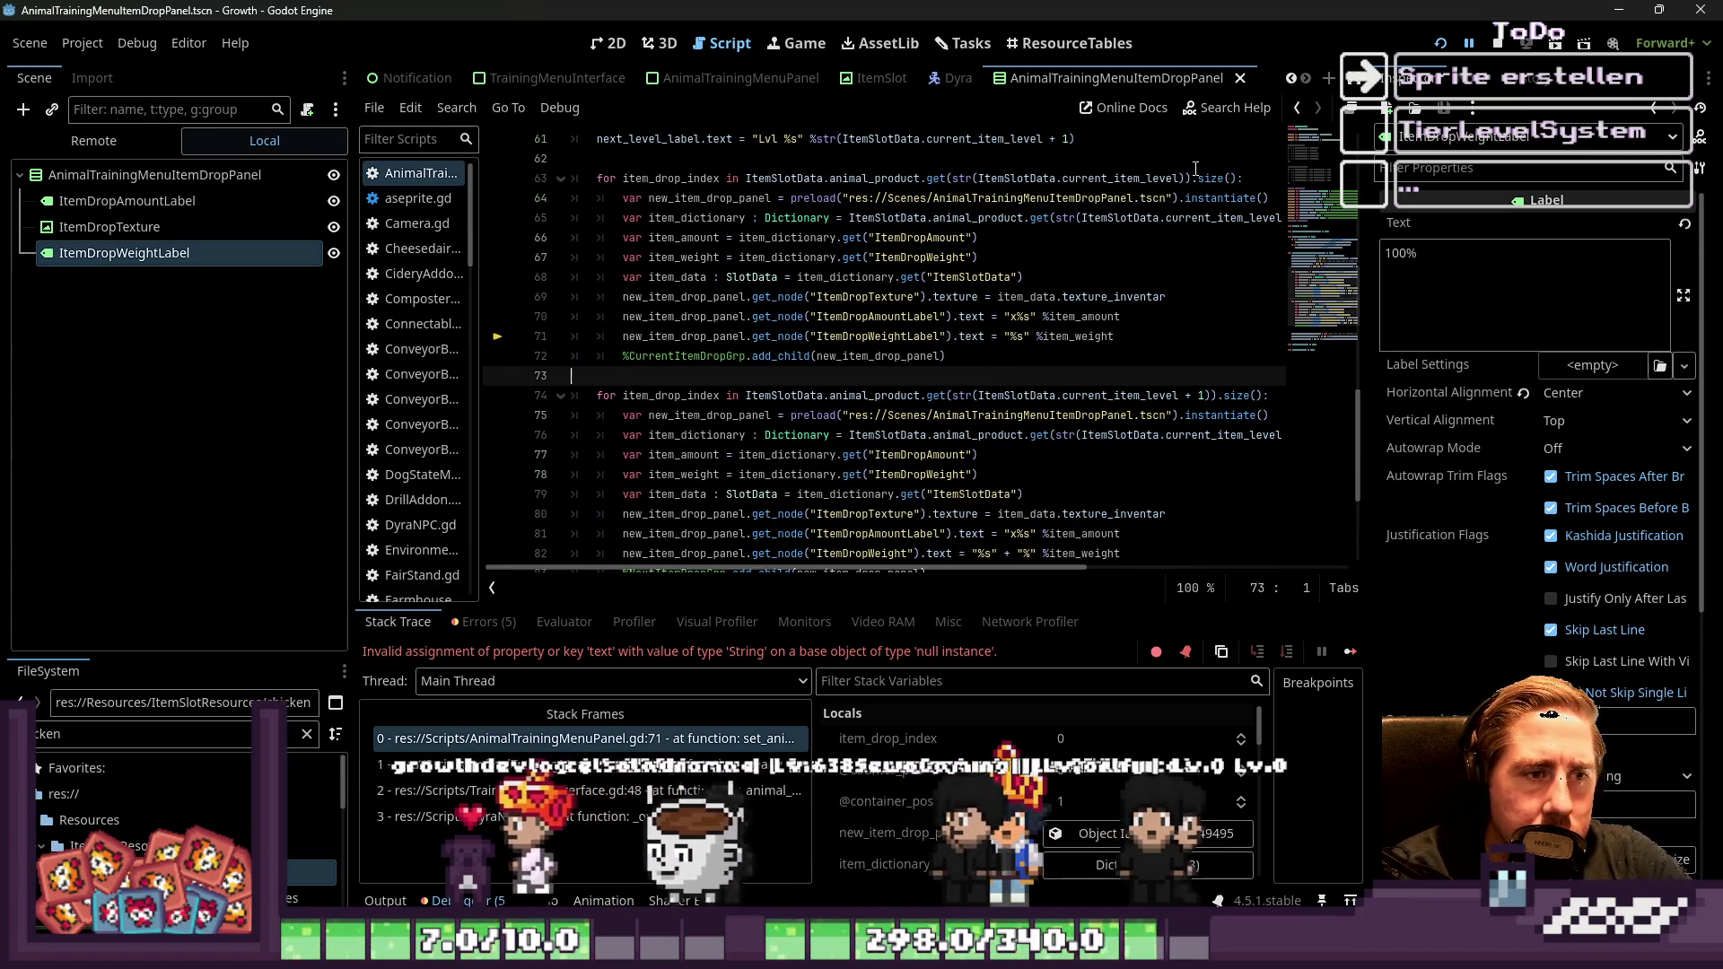
left_click(1158, 337)
type("+ \"%%\"")
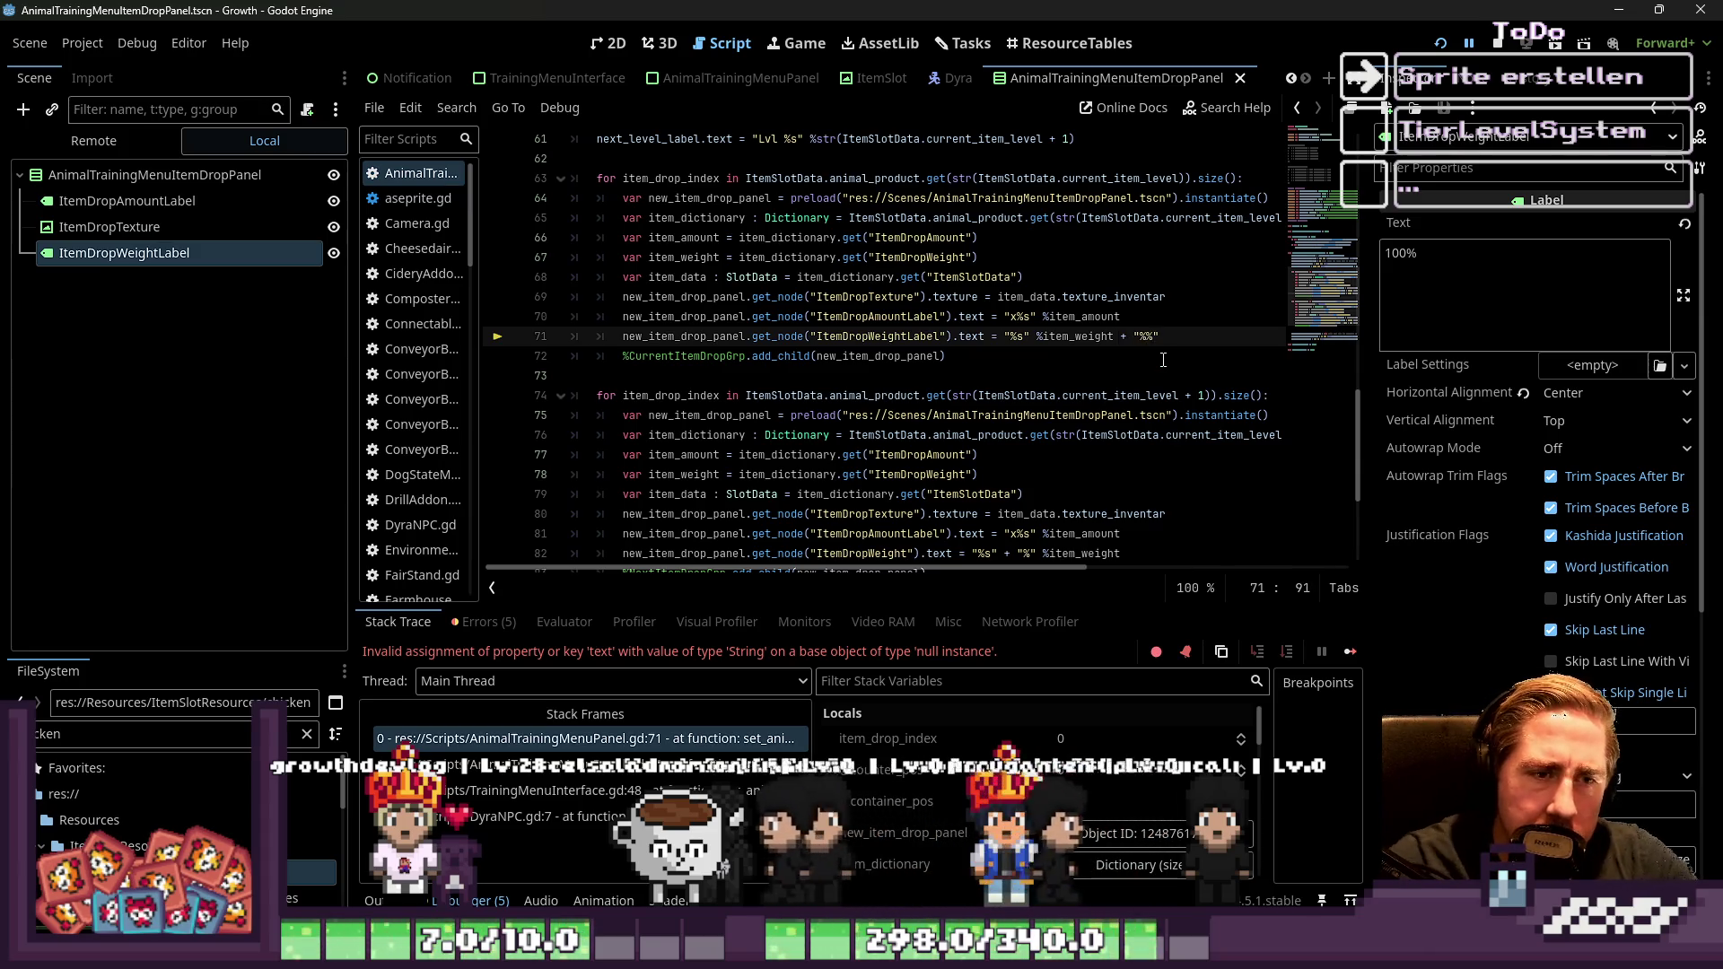
key("F5")
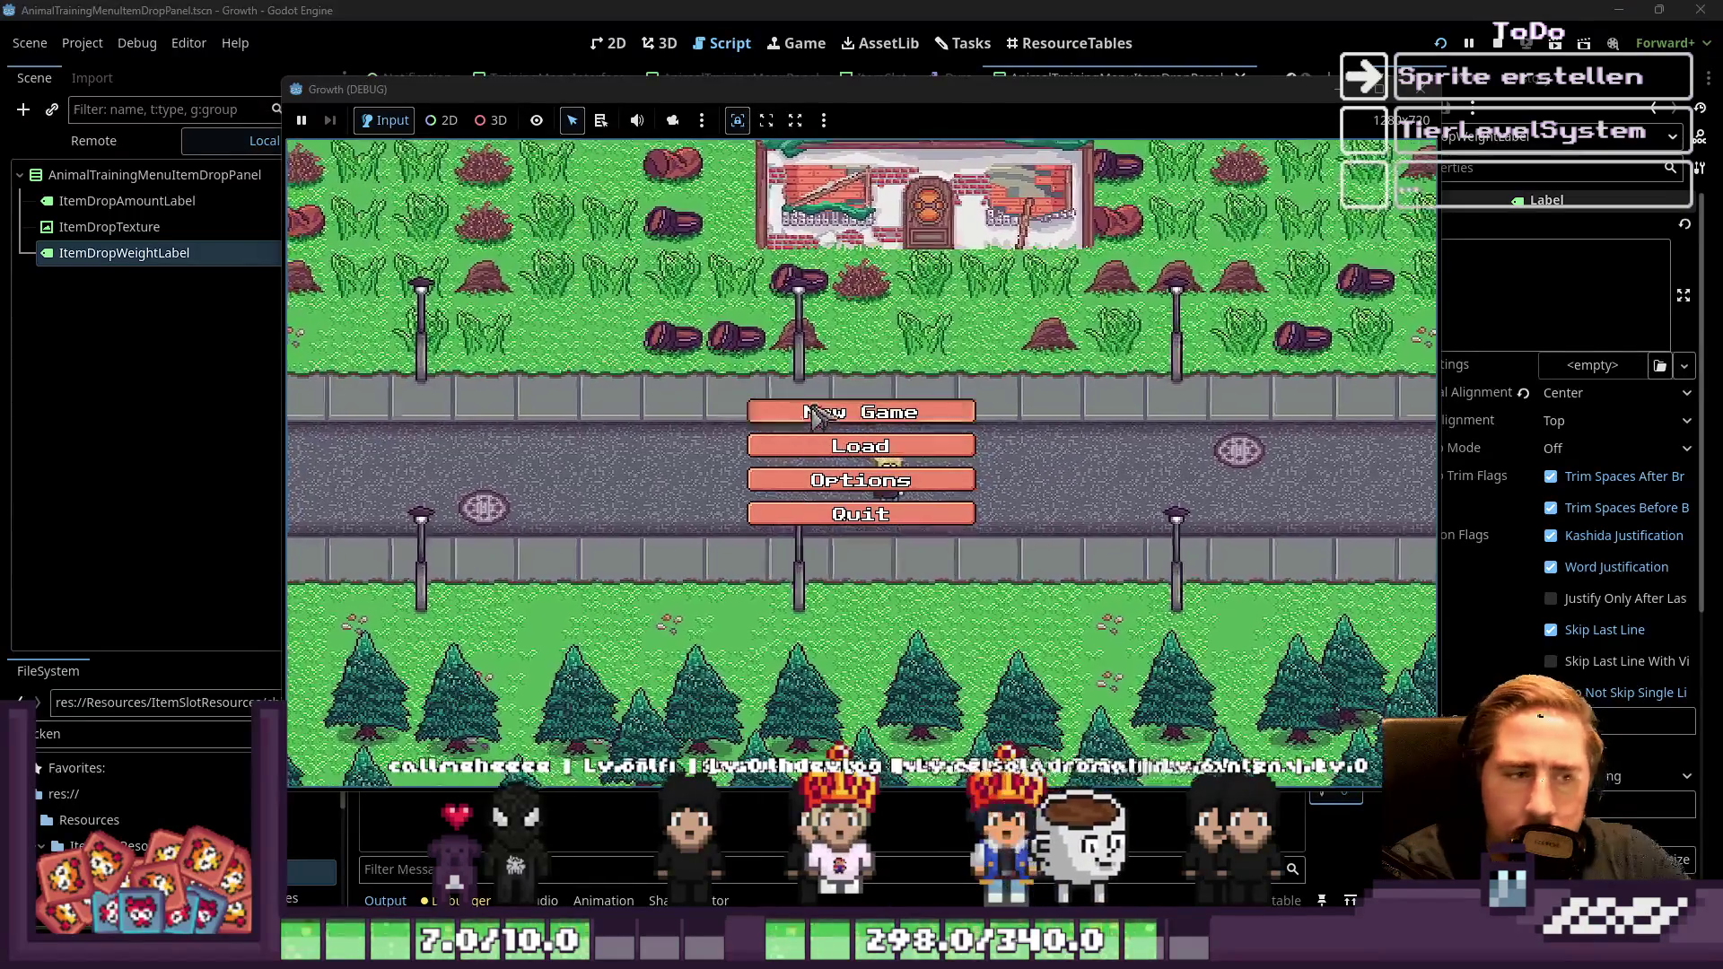
Start a new game as character 'eqw' and open the bee's training panel
left_click(810, 412)
type("eqw")
left_click(820, 608)
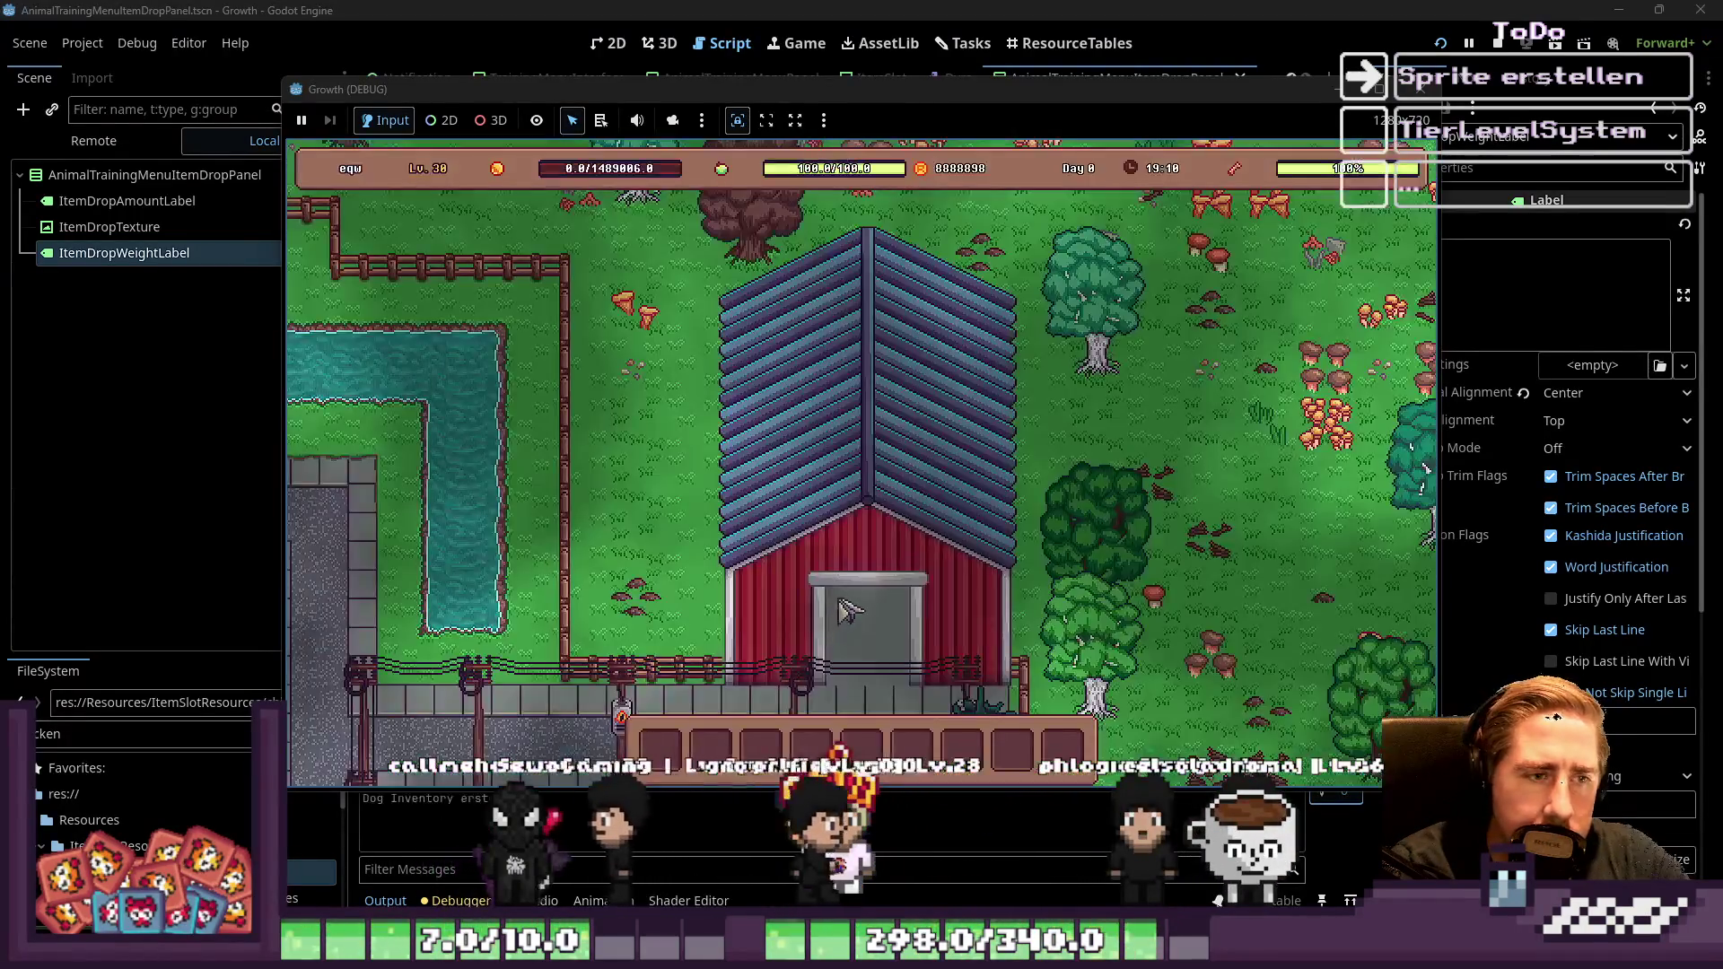
key("i")
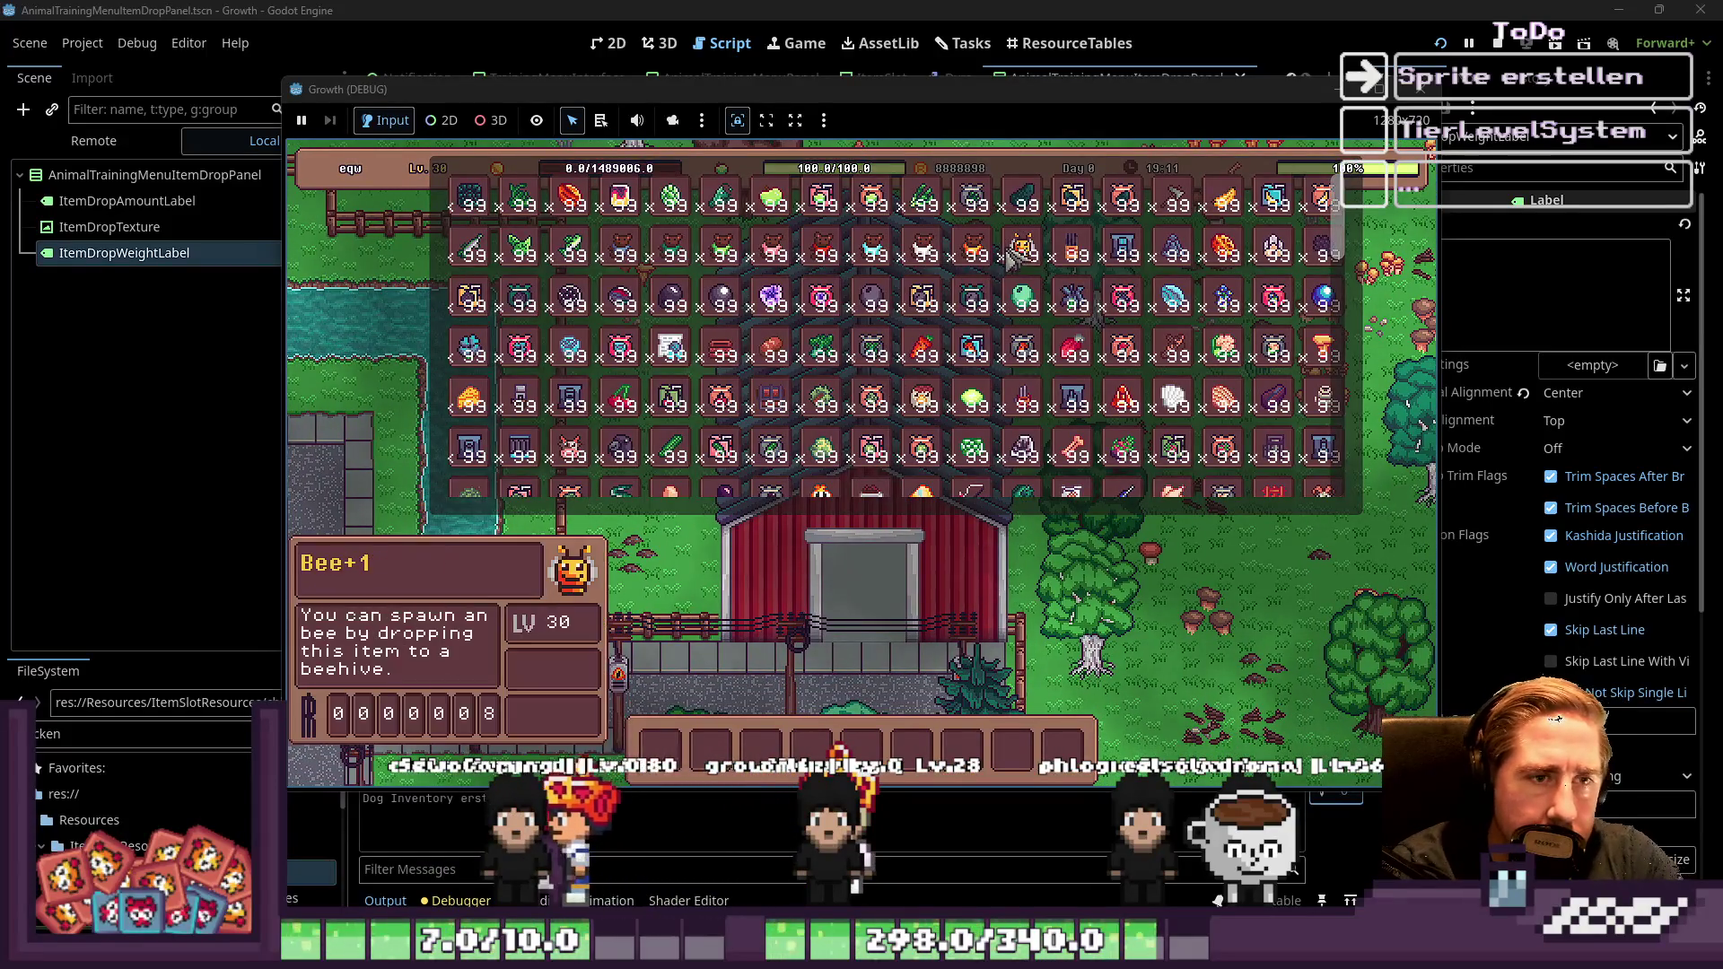
key("i")
left_click(854, 383)
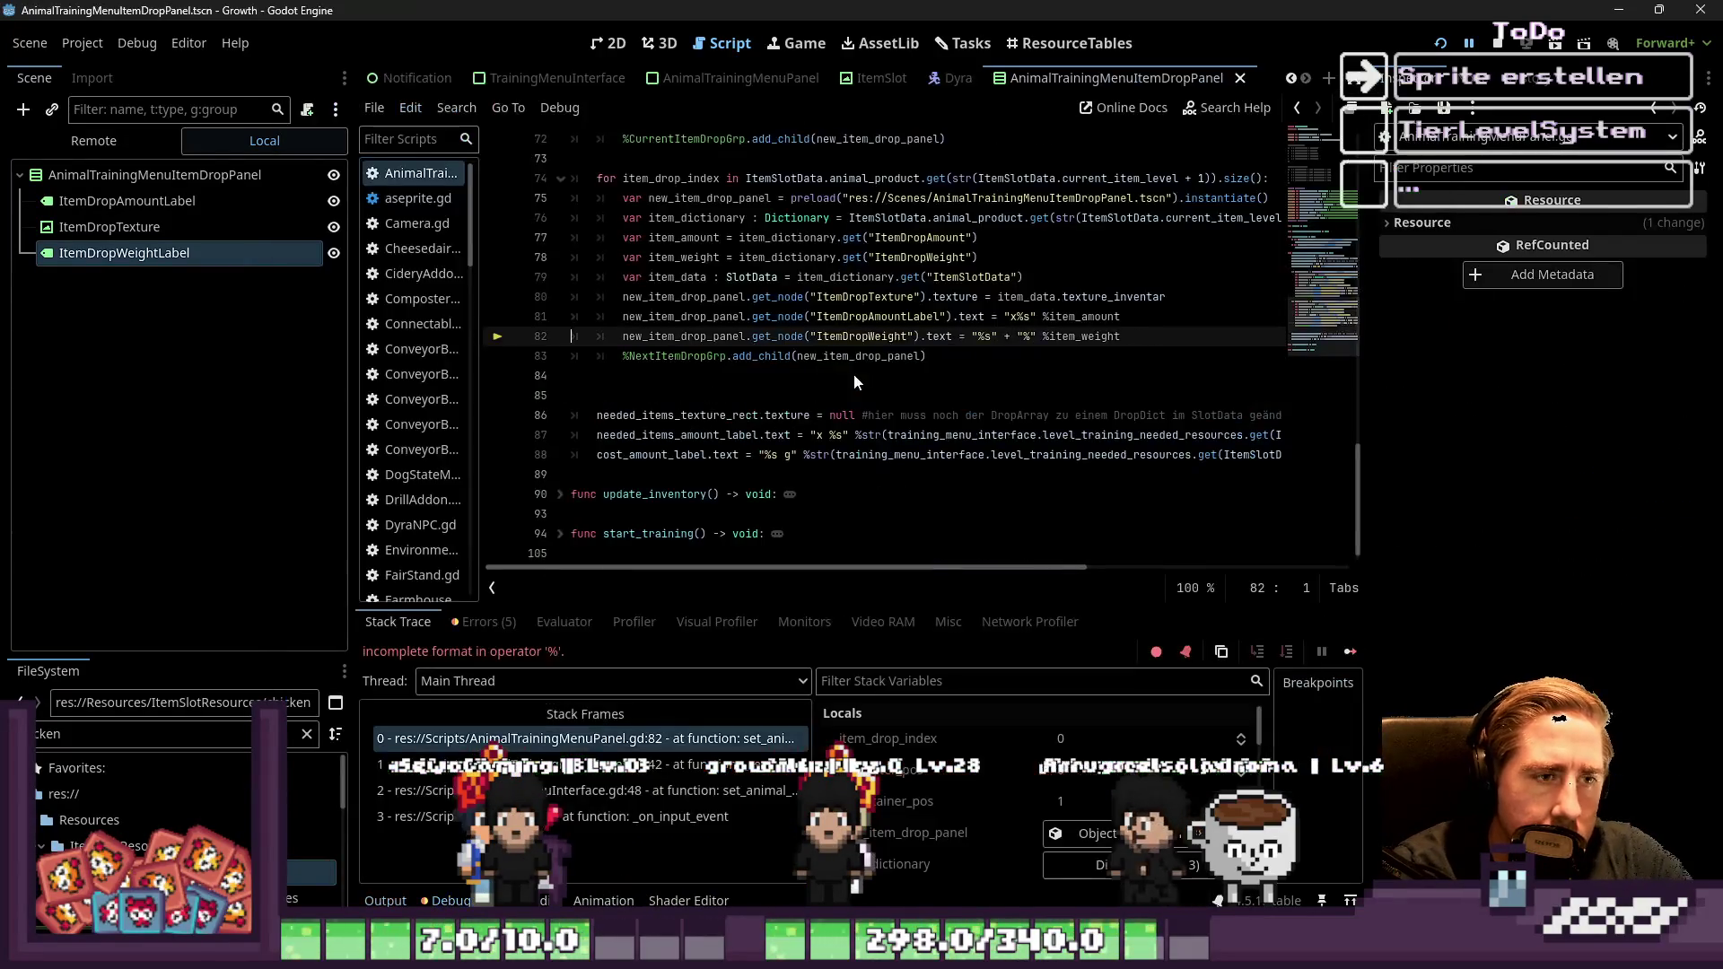
Try escaping the percent sign on line 82 with a backslash, first before it, then after it
left_click(934, 355)
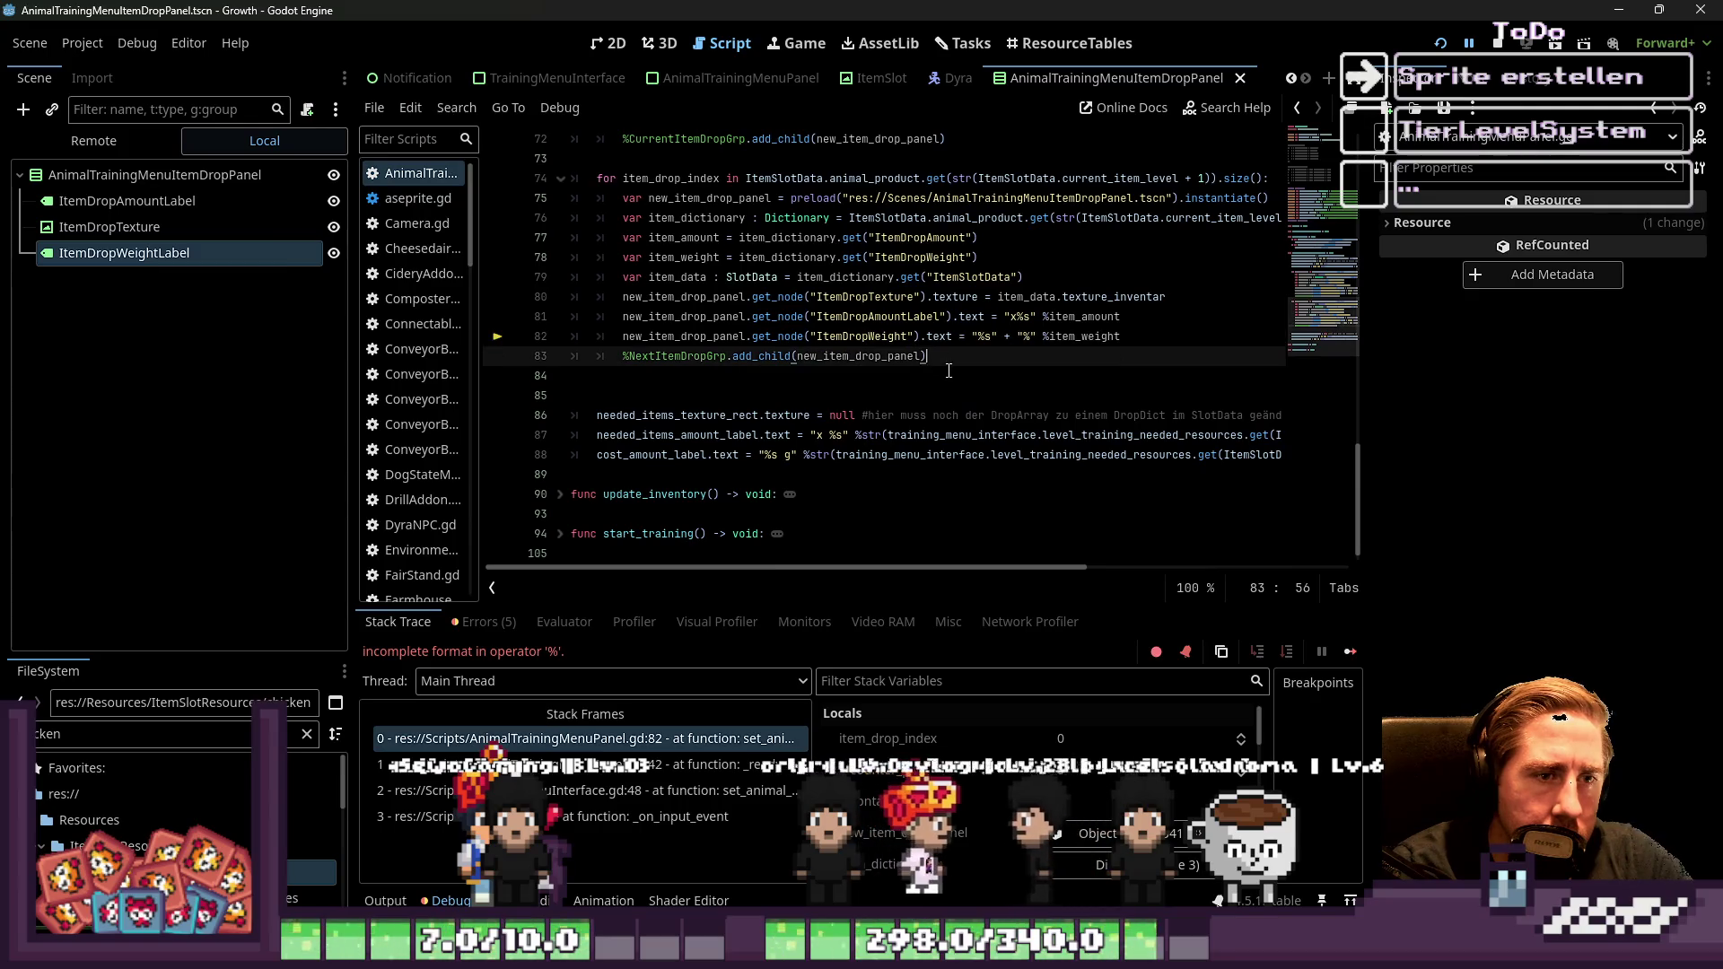
left_click(1023, 336)
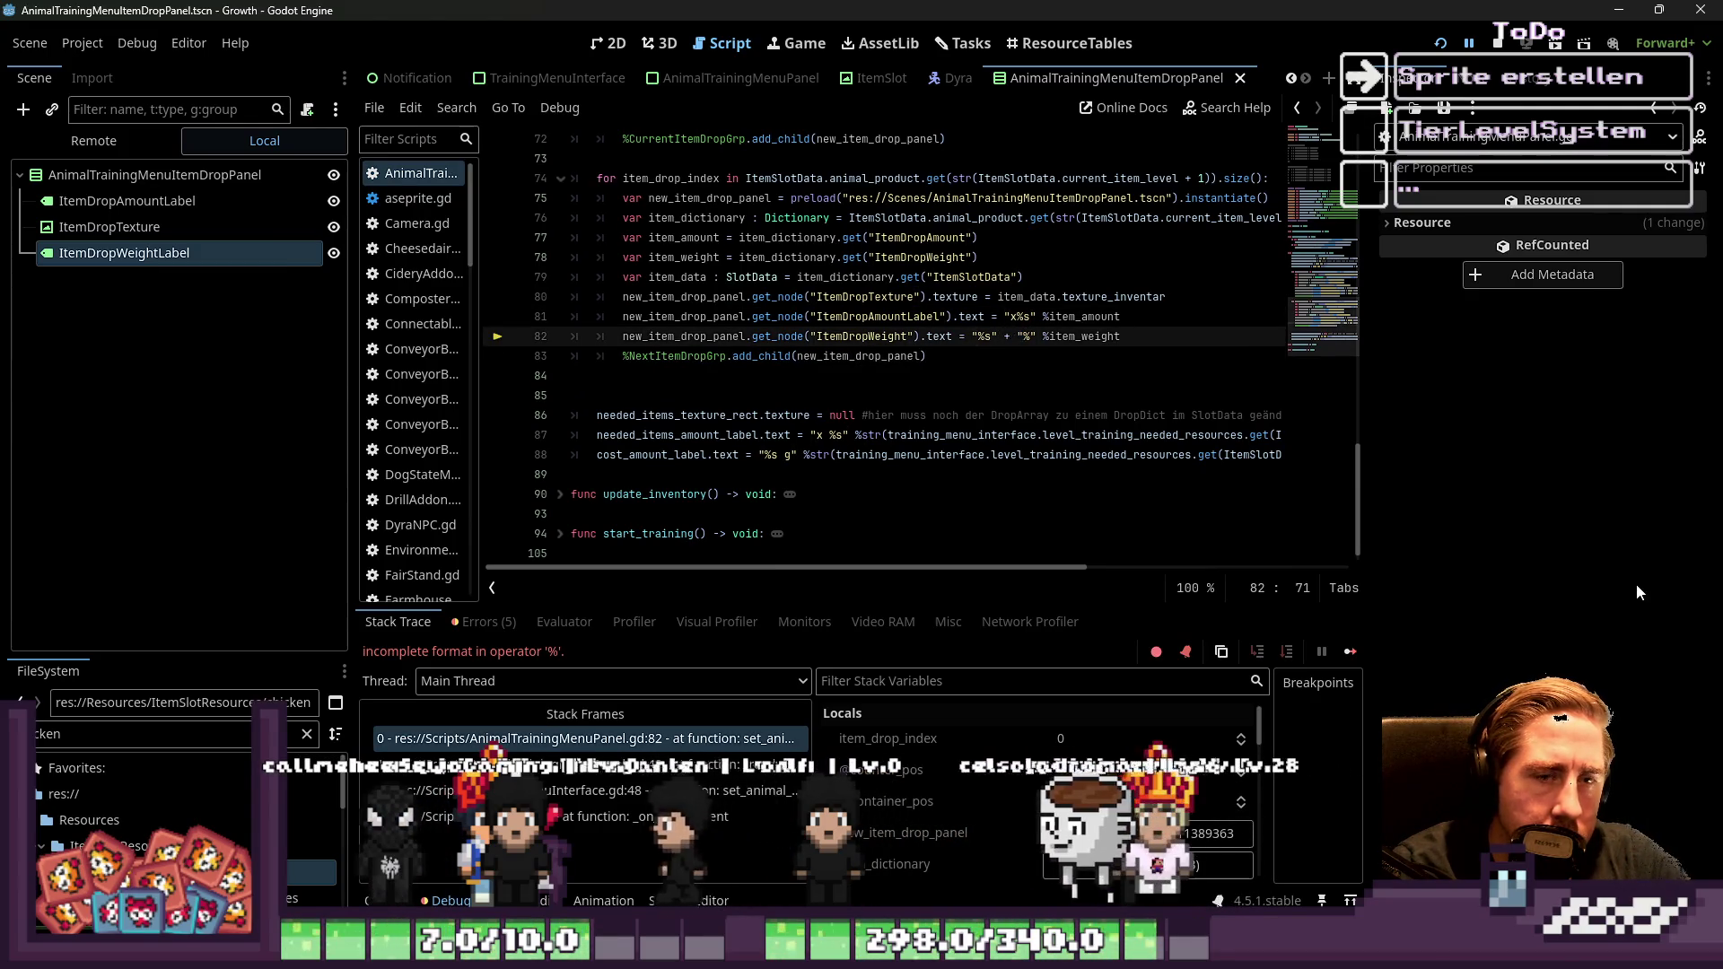
type("\\")
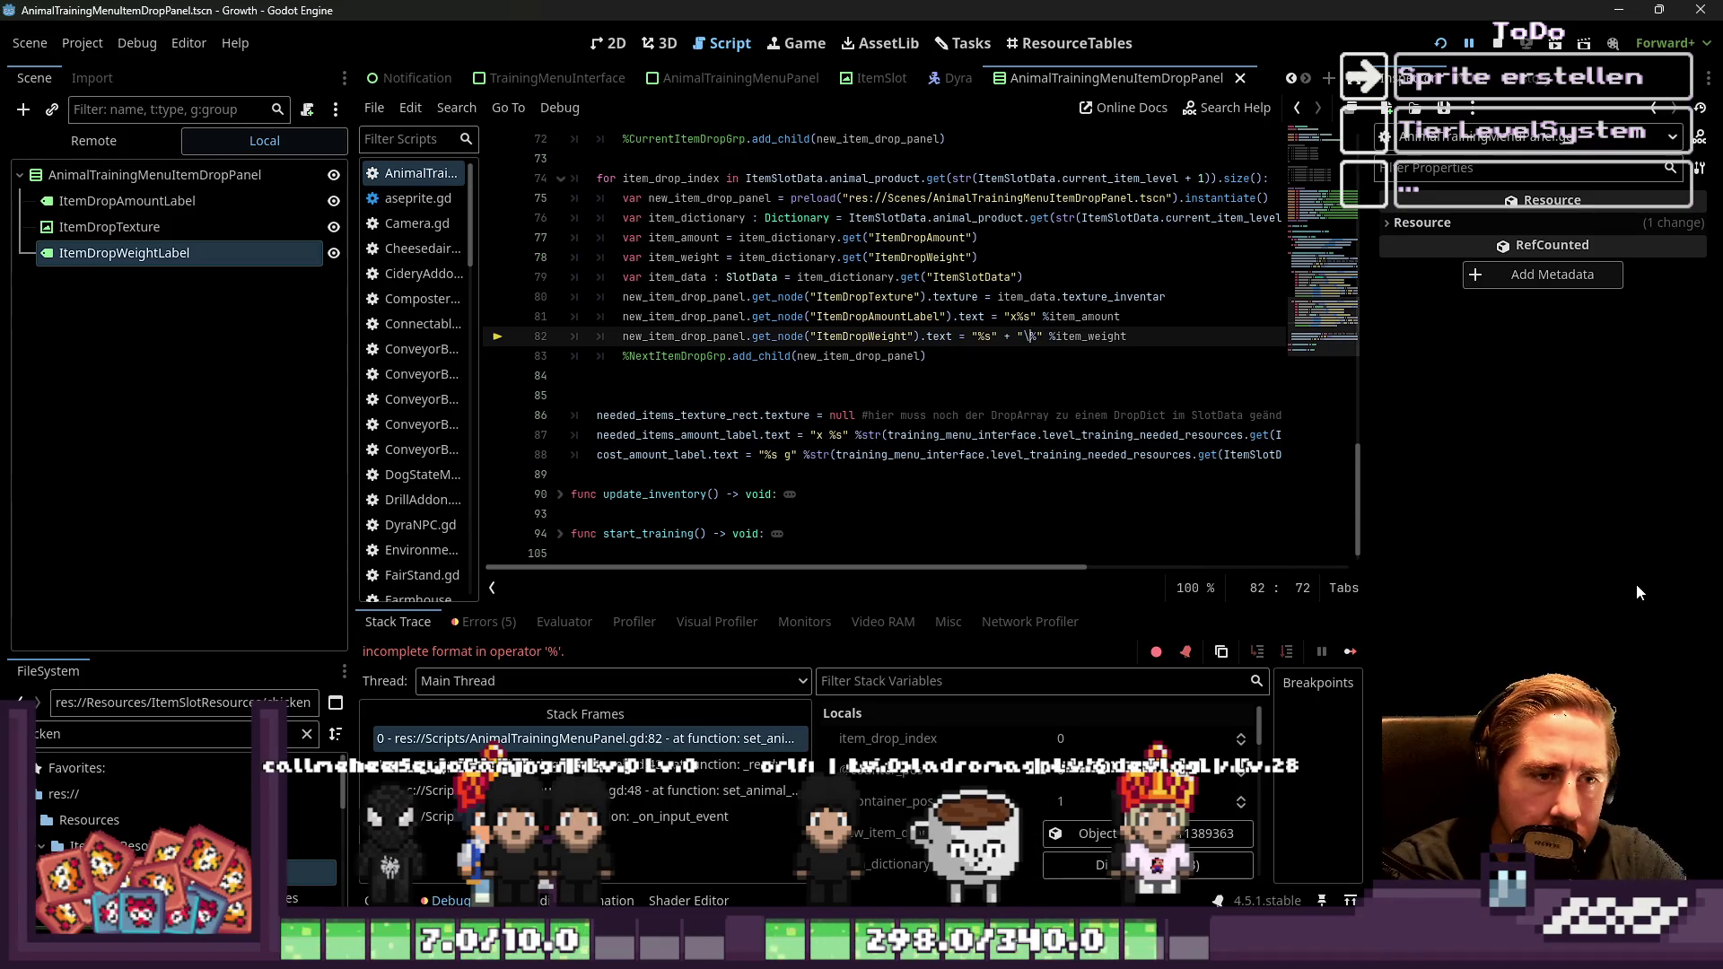
key("Up")
key("Up")
key("Up")
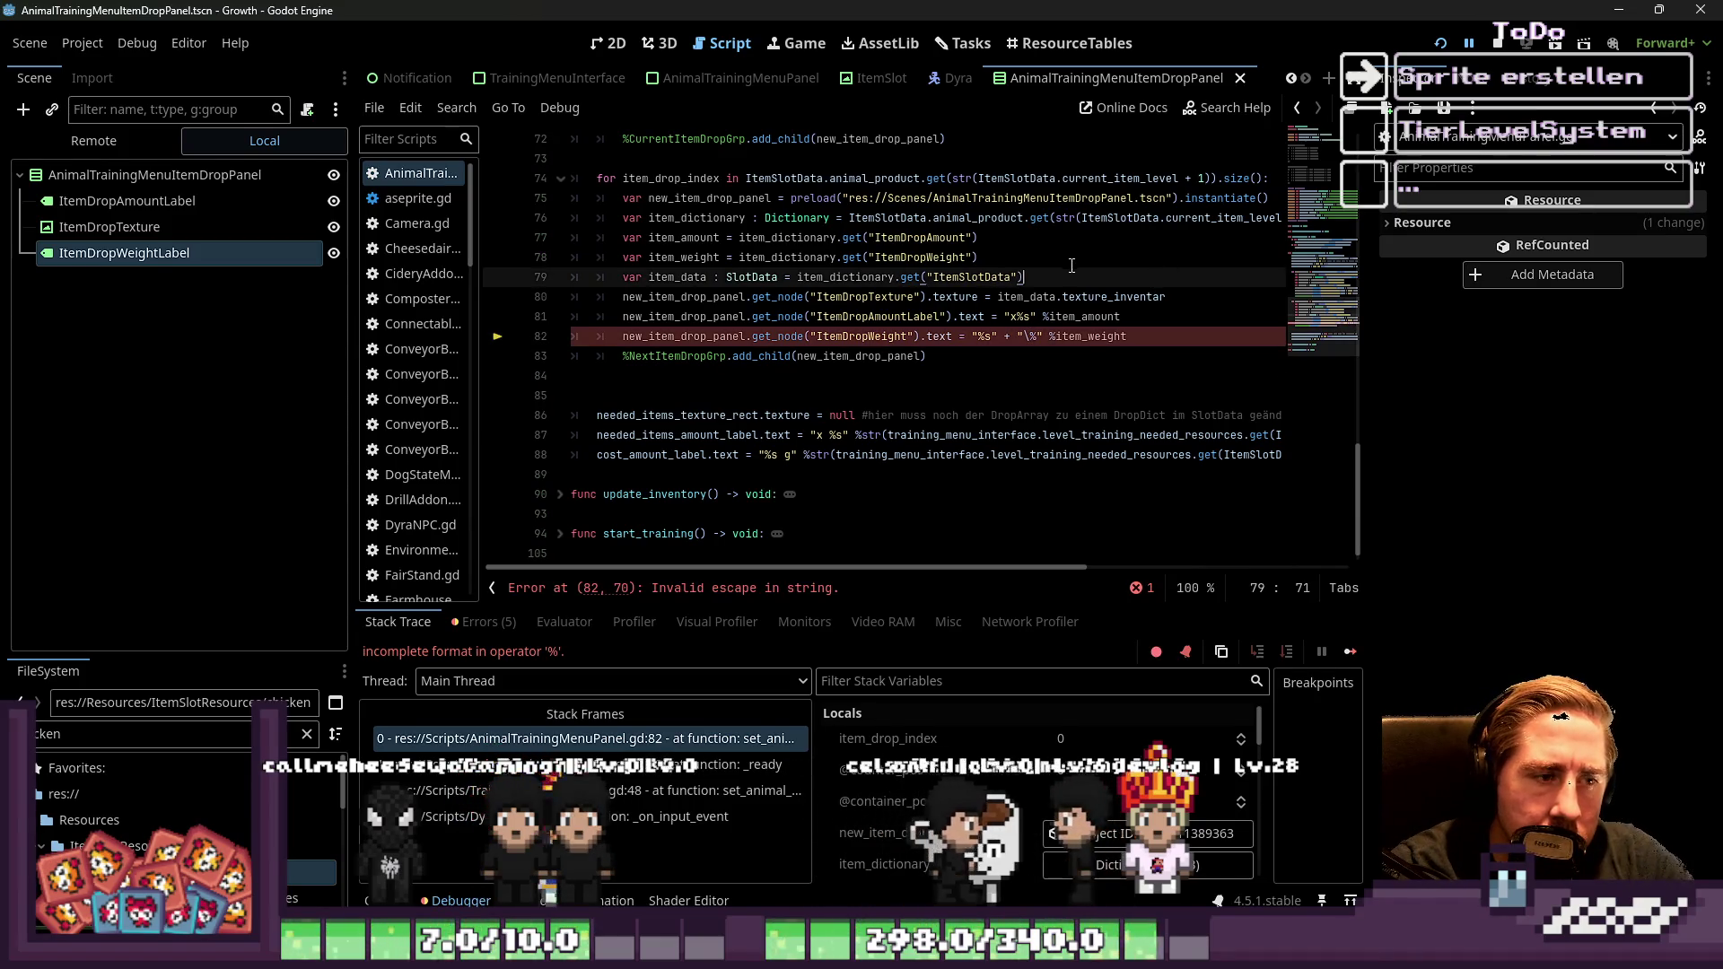
left_click(1030, 336)
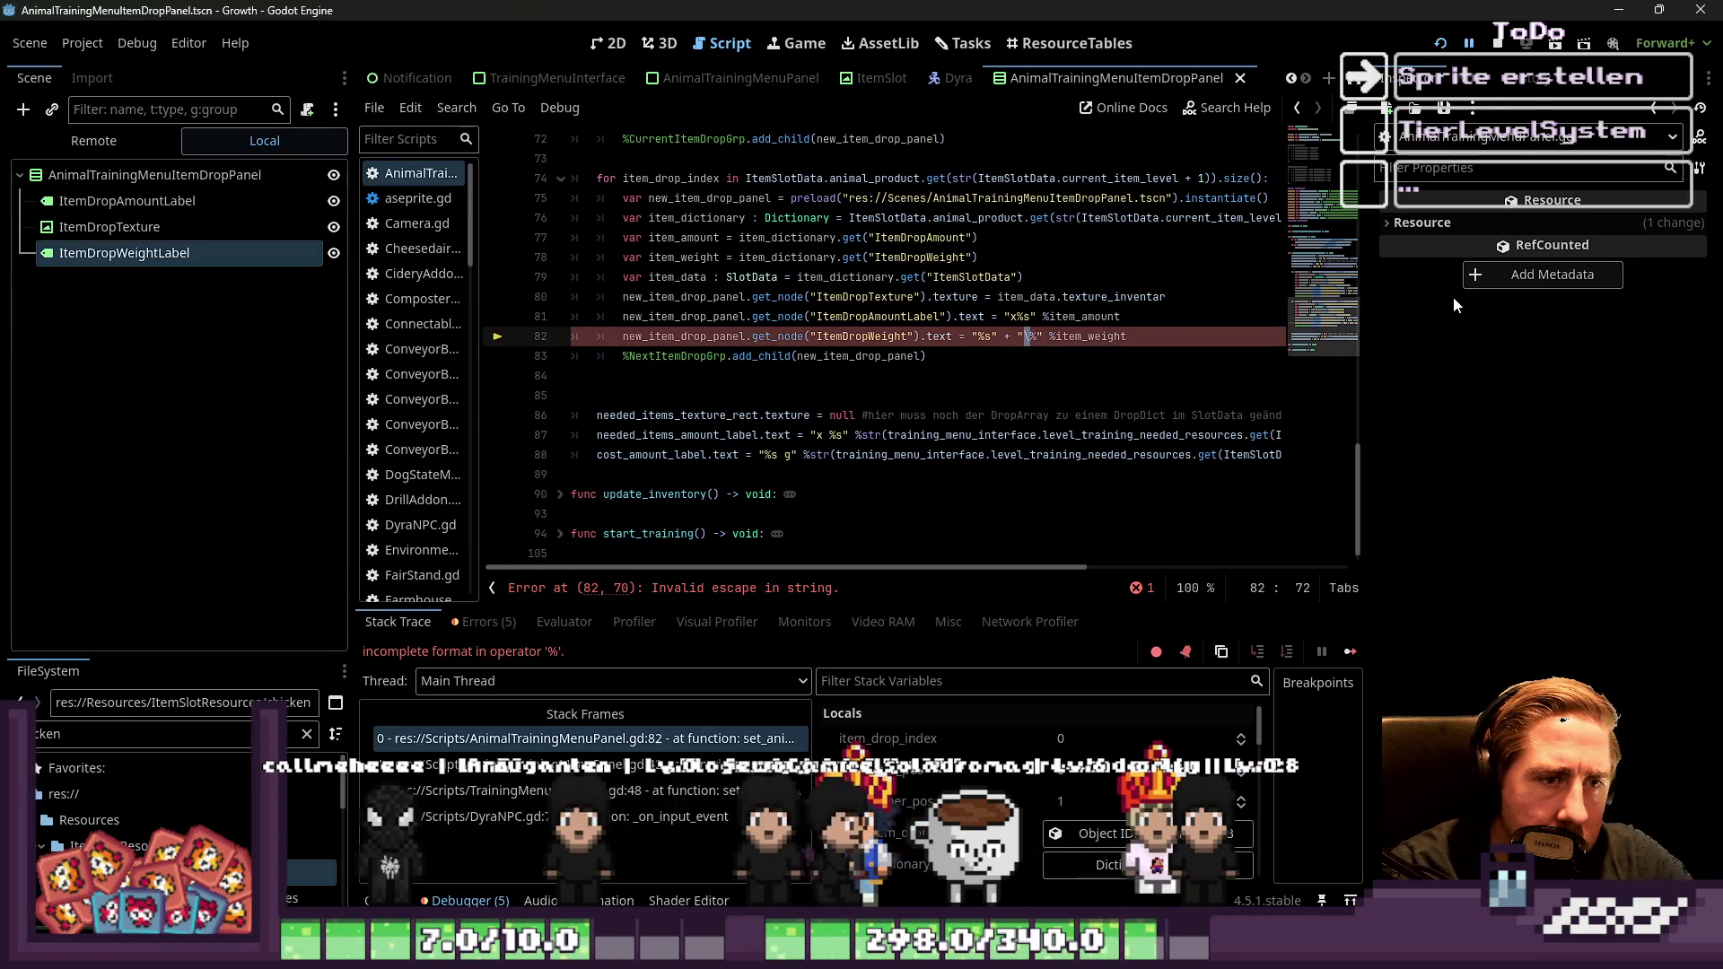
key("BackSpace")
key("Right")
type("\\")
Delete the appended escaped-percent string from line 82 and relaunch the game
key("Up")
key("Up")
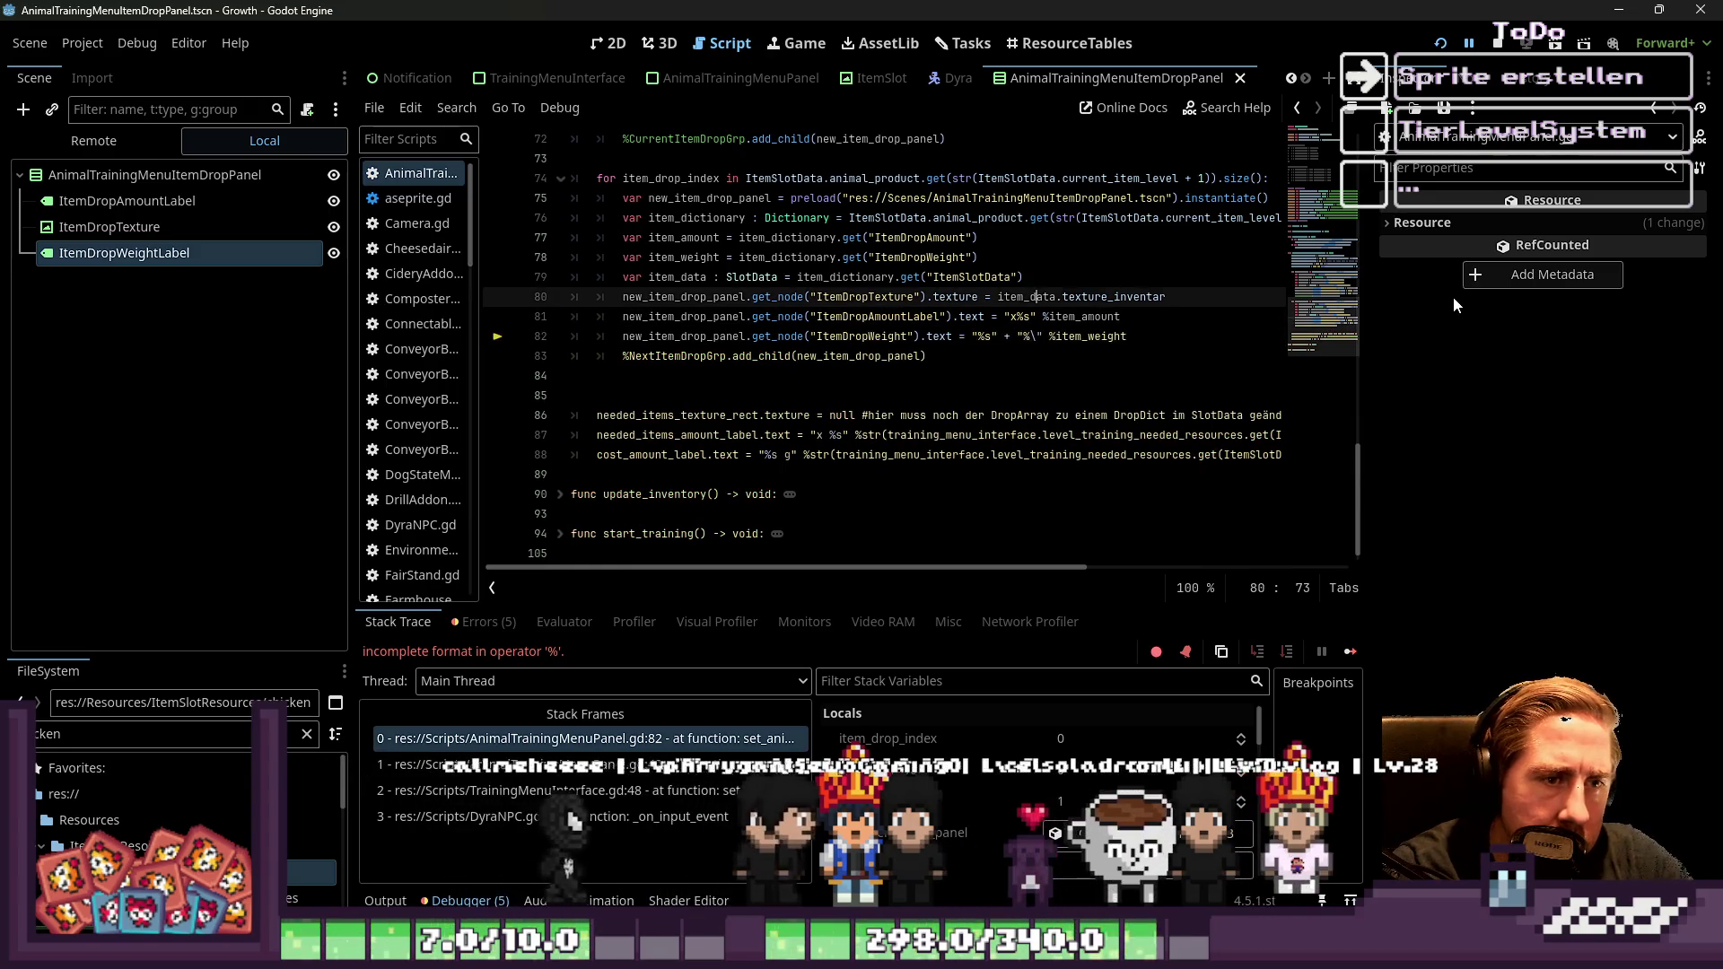
key("Down")
key("Down")
key("Down")
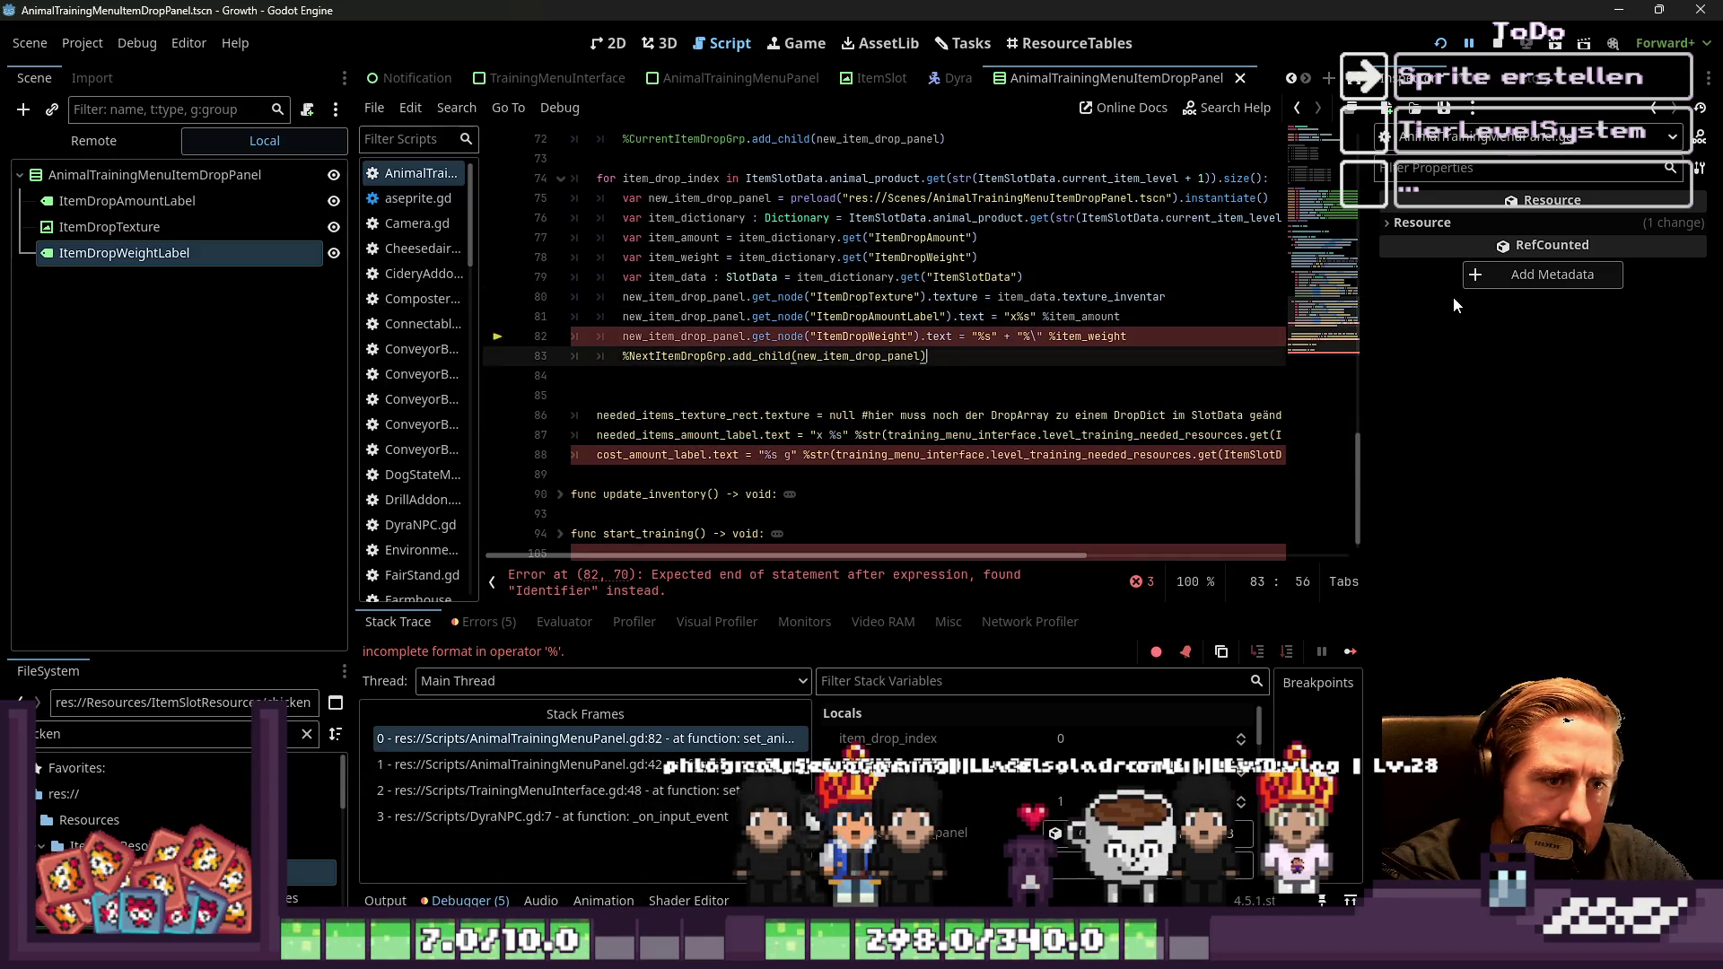
key("Up")
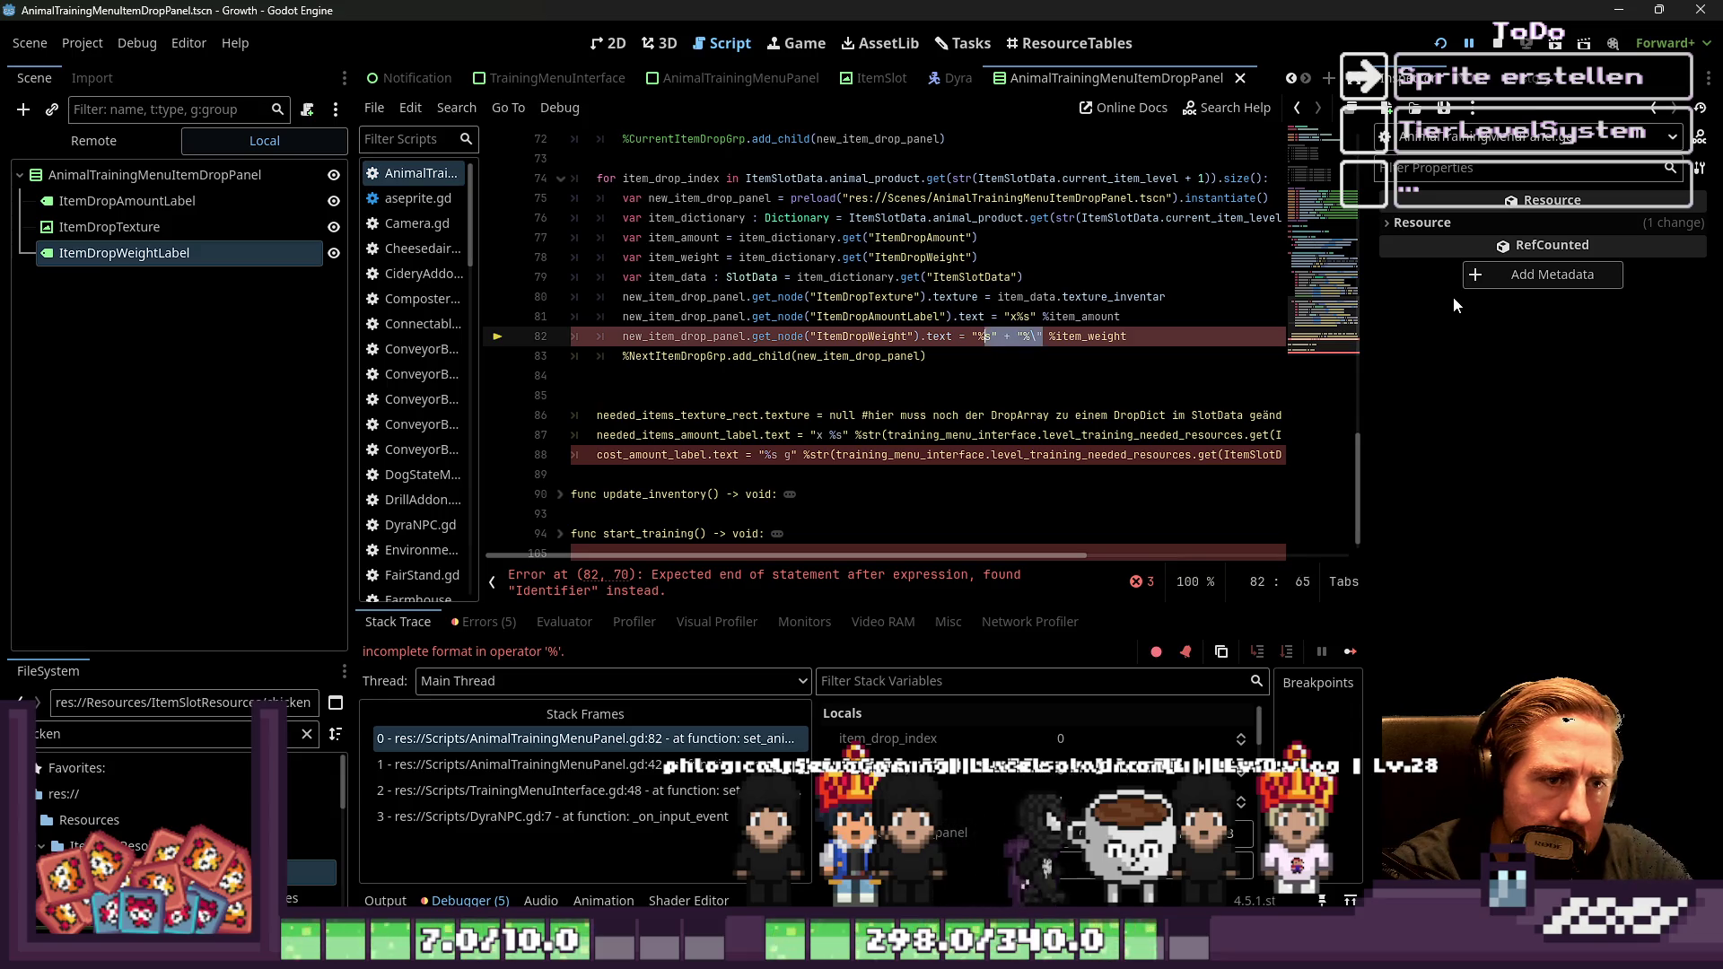
key("BackSpace")
key("Left")
type("\\")
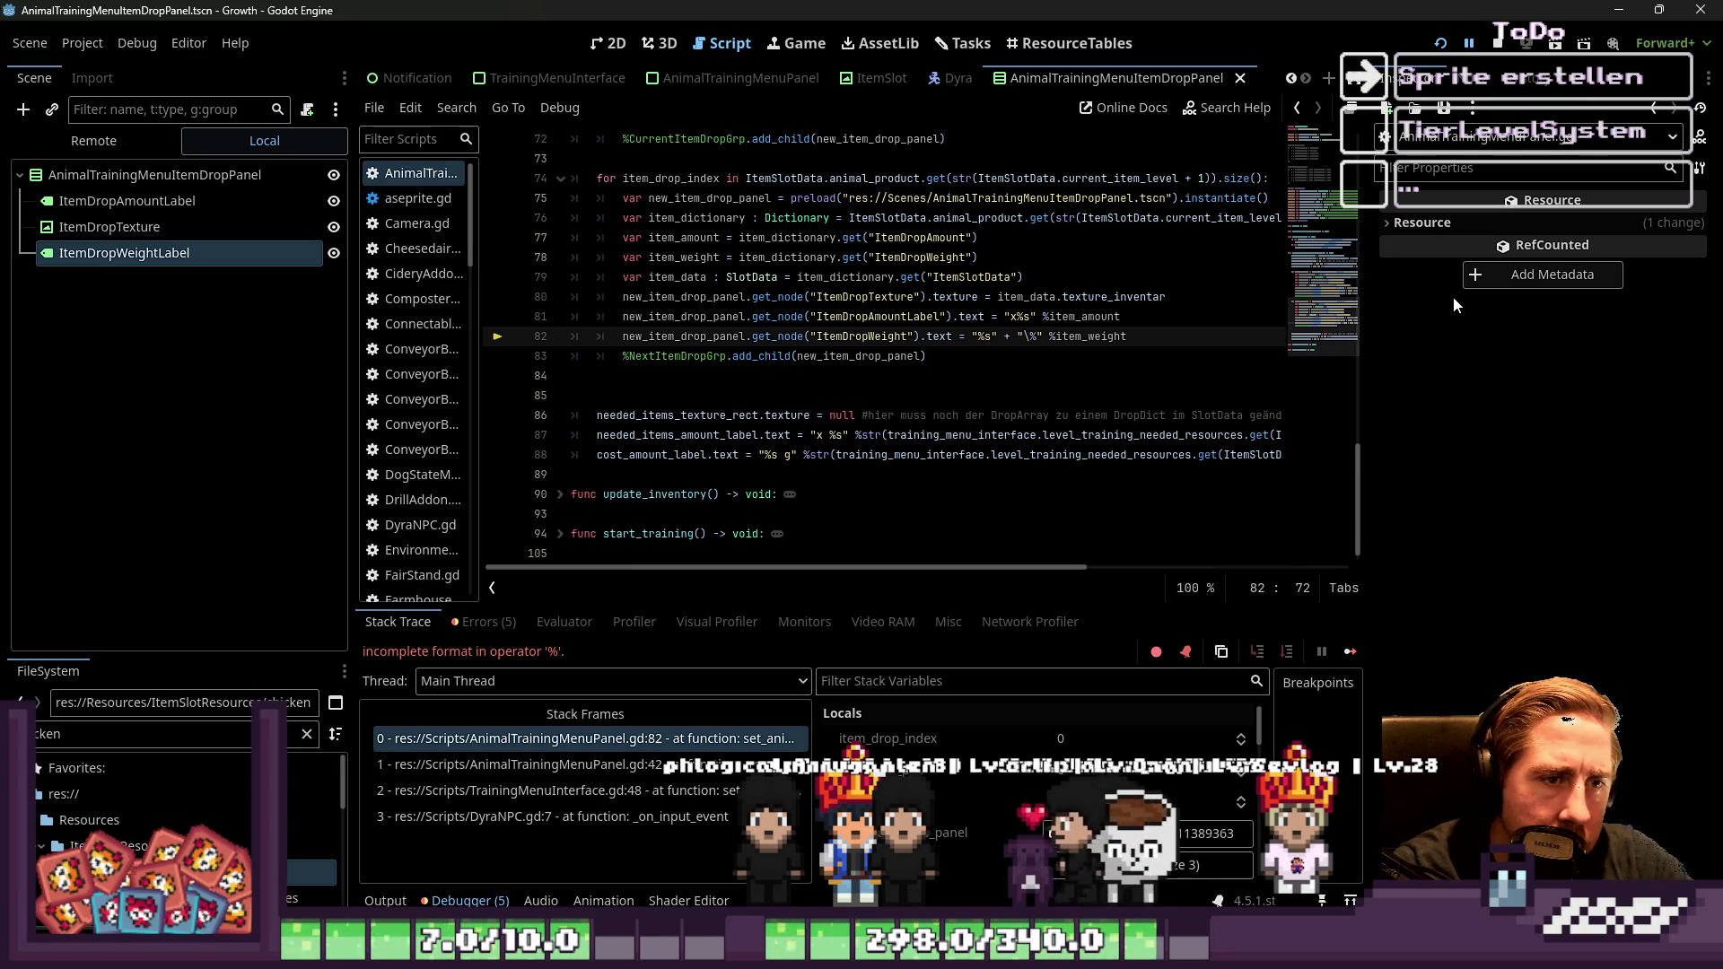
key("shift+Right")
key("shift+Right")
key("shift+Right")
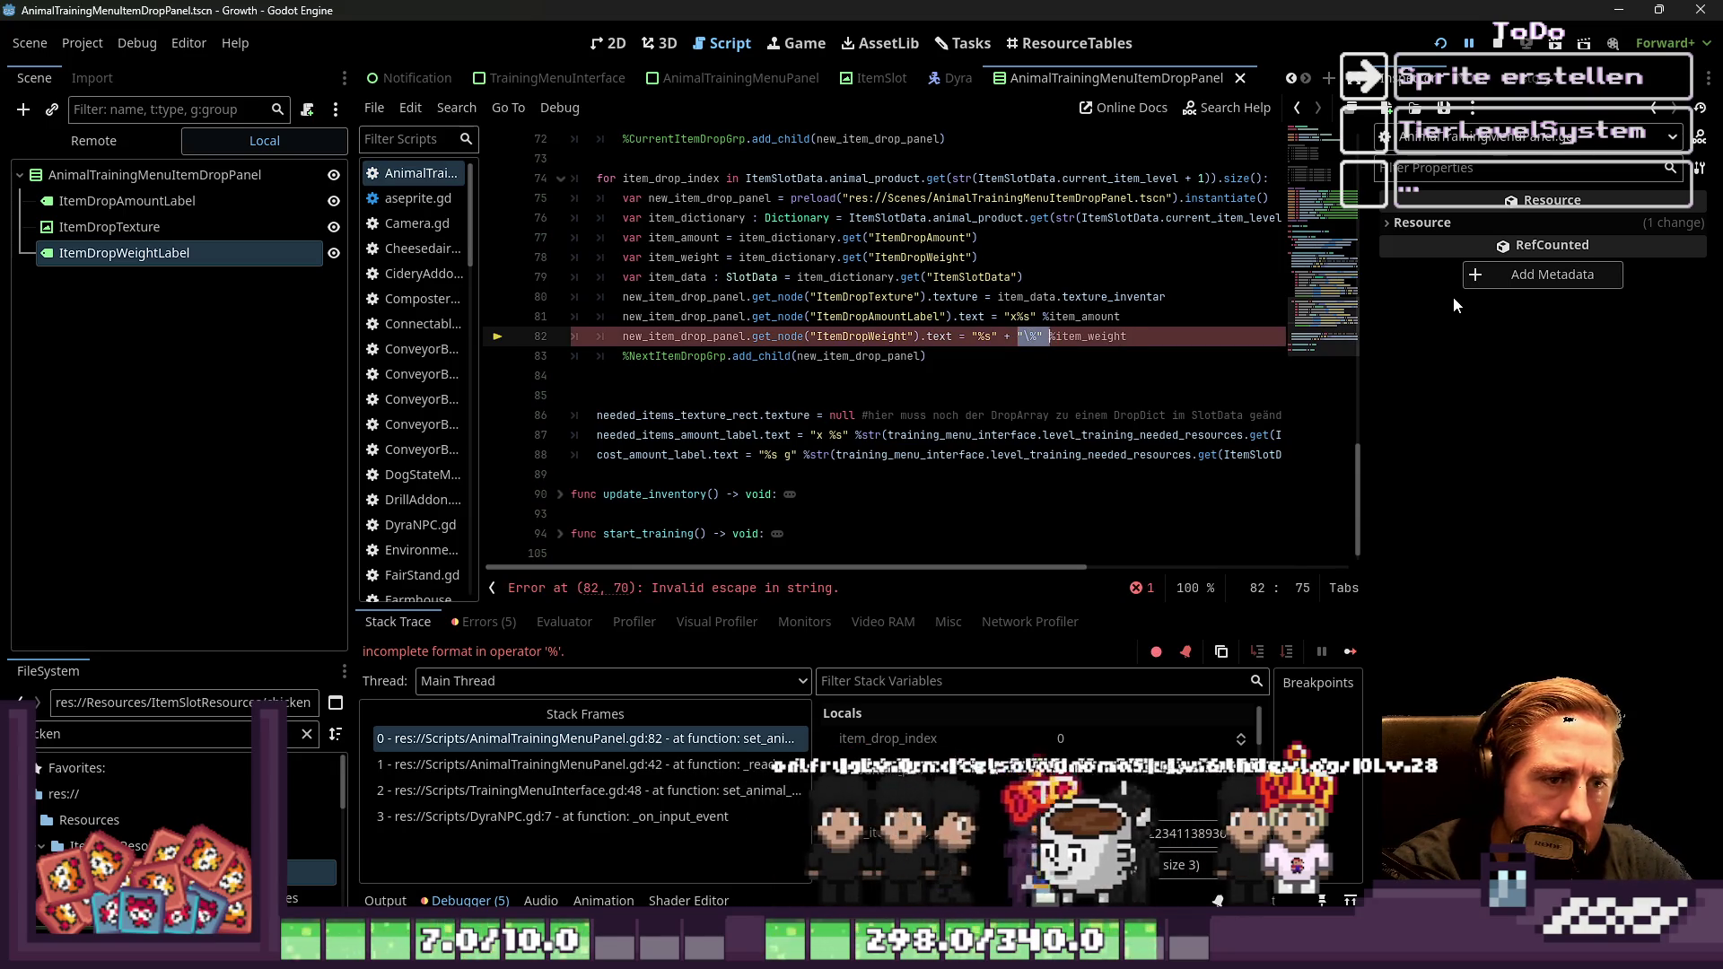
key("BackSpace")
key("BackSpace")
key("BackSpace")
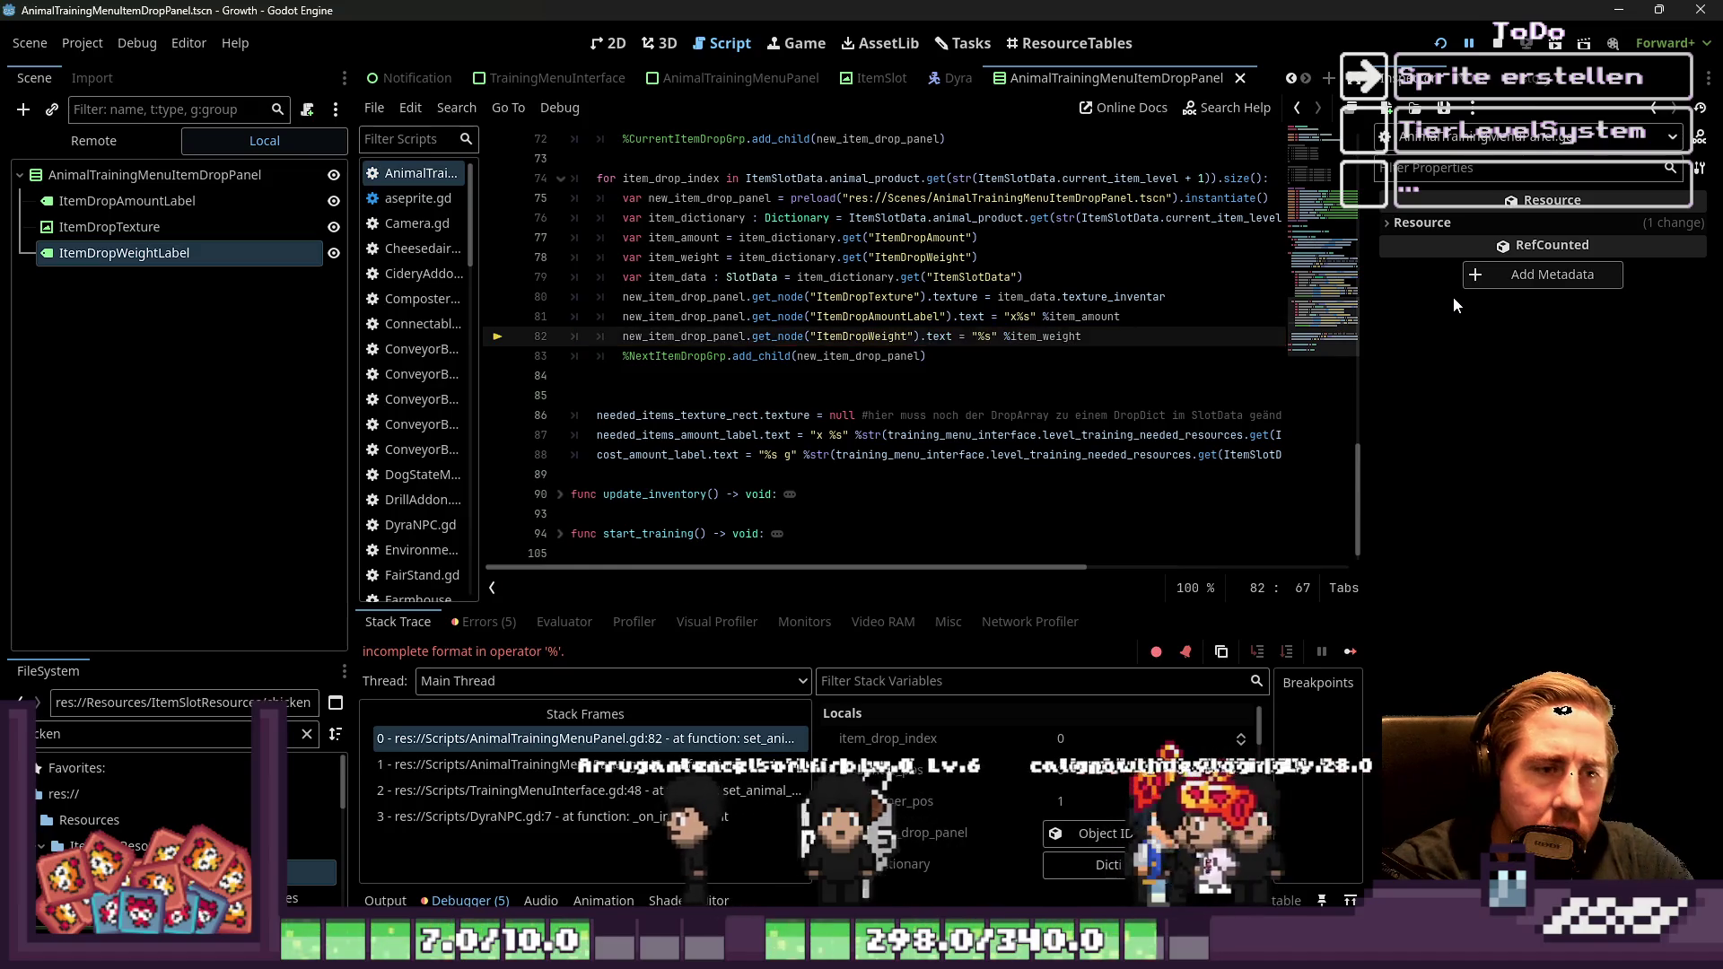
left_click(1440, 43)
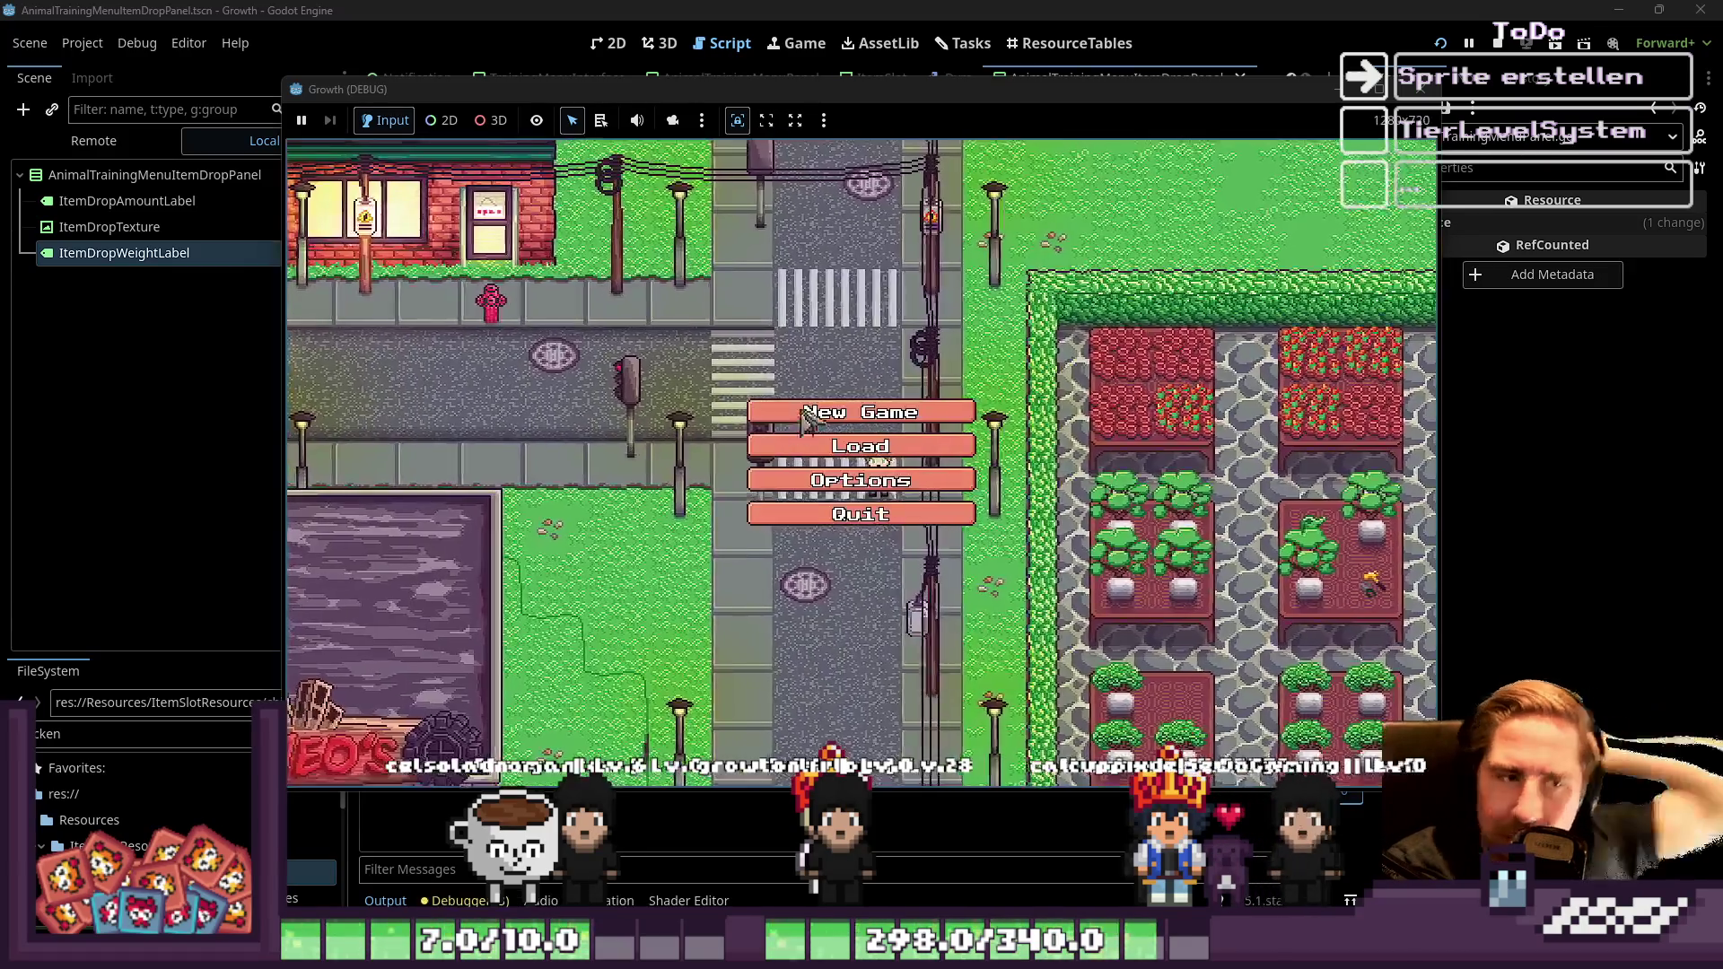
Enter the game as character 'asde' and open the bee's training panel
type("asde")
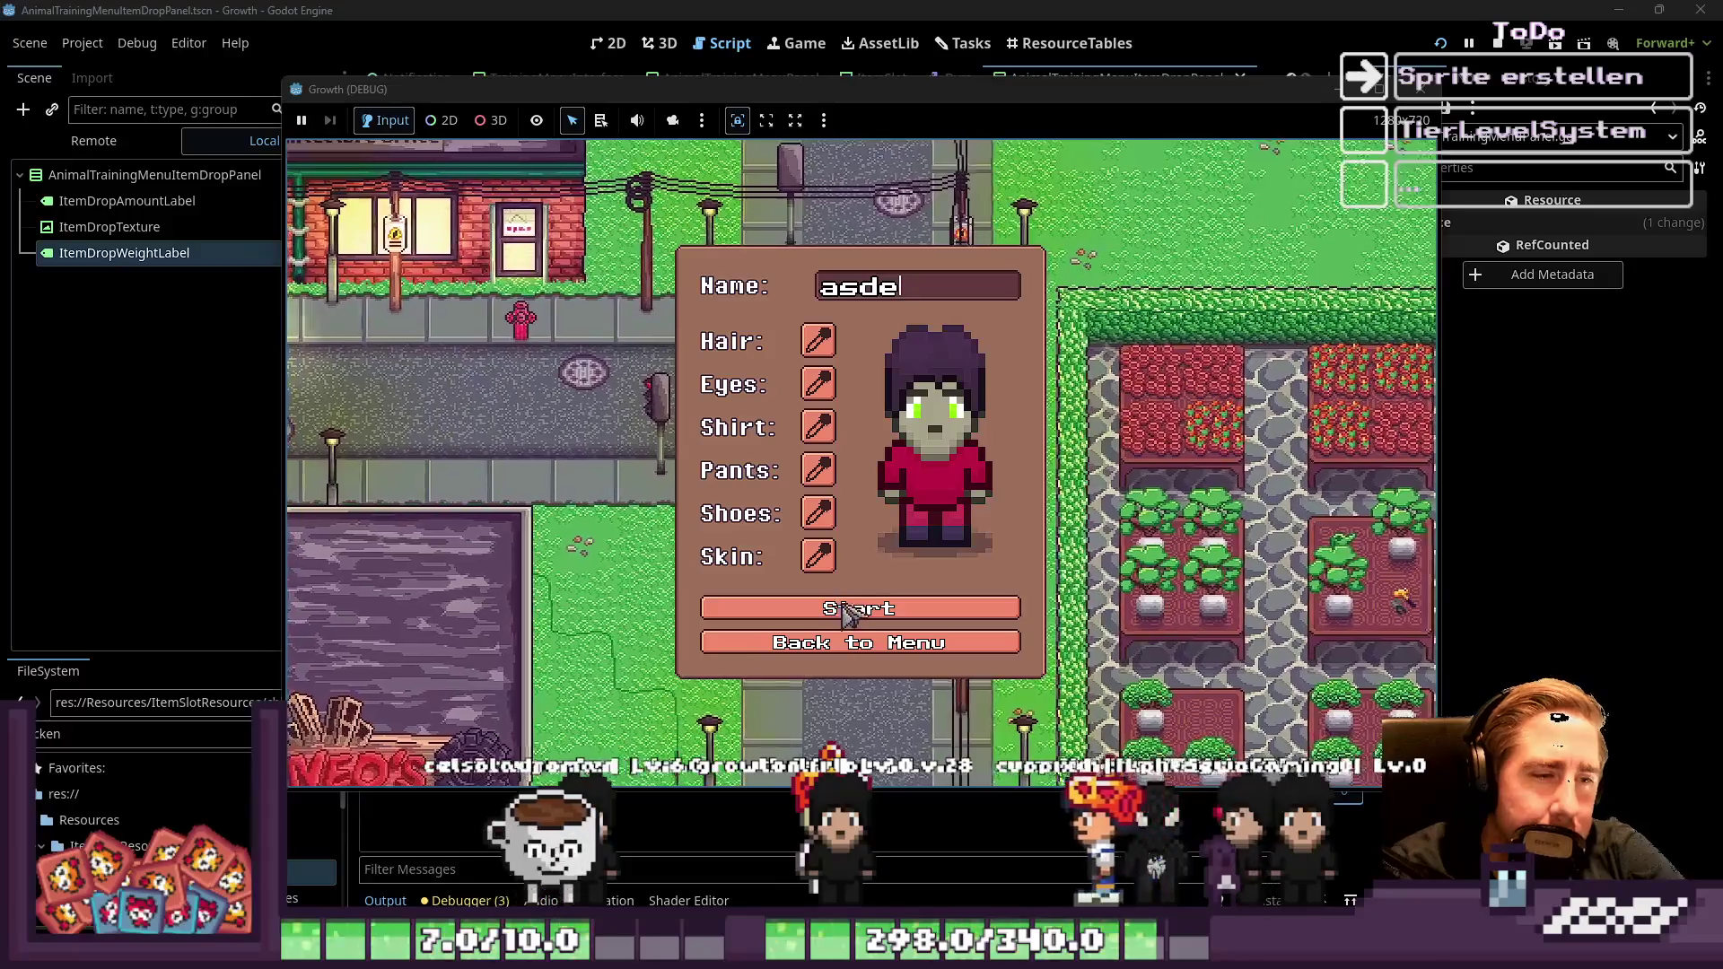
left_click(859, 619)
key("i")
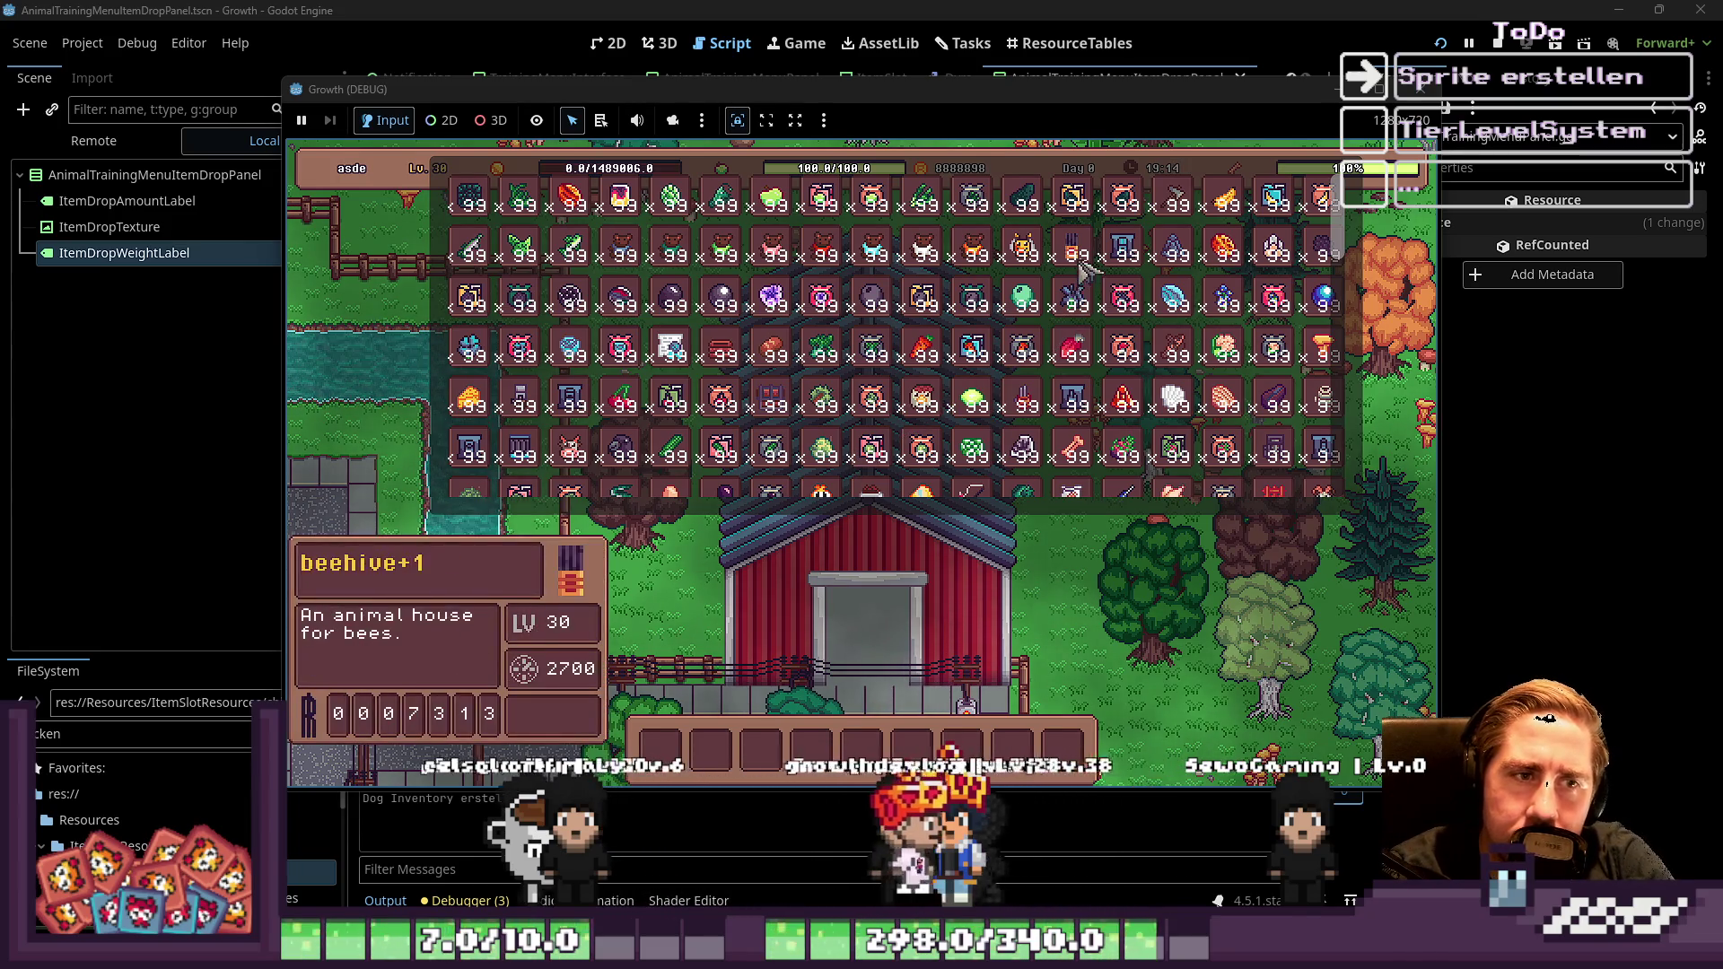
key("i")
left_click(857, 409)
Rename line 82's node path from ItemDropWeight to ItemDropWeightLabel and stop the game
left_click(910, 359)
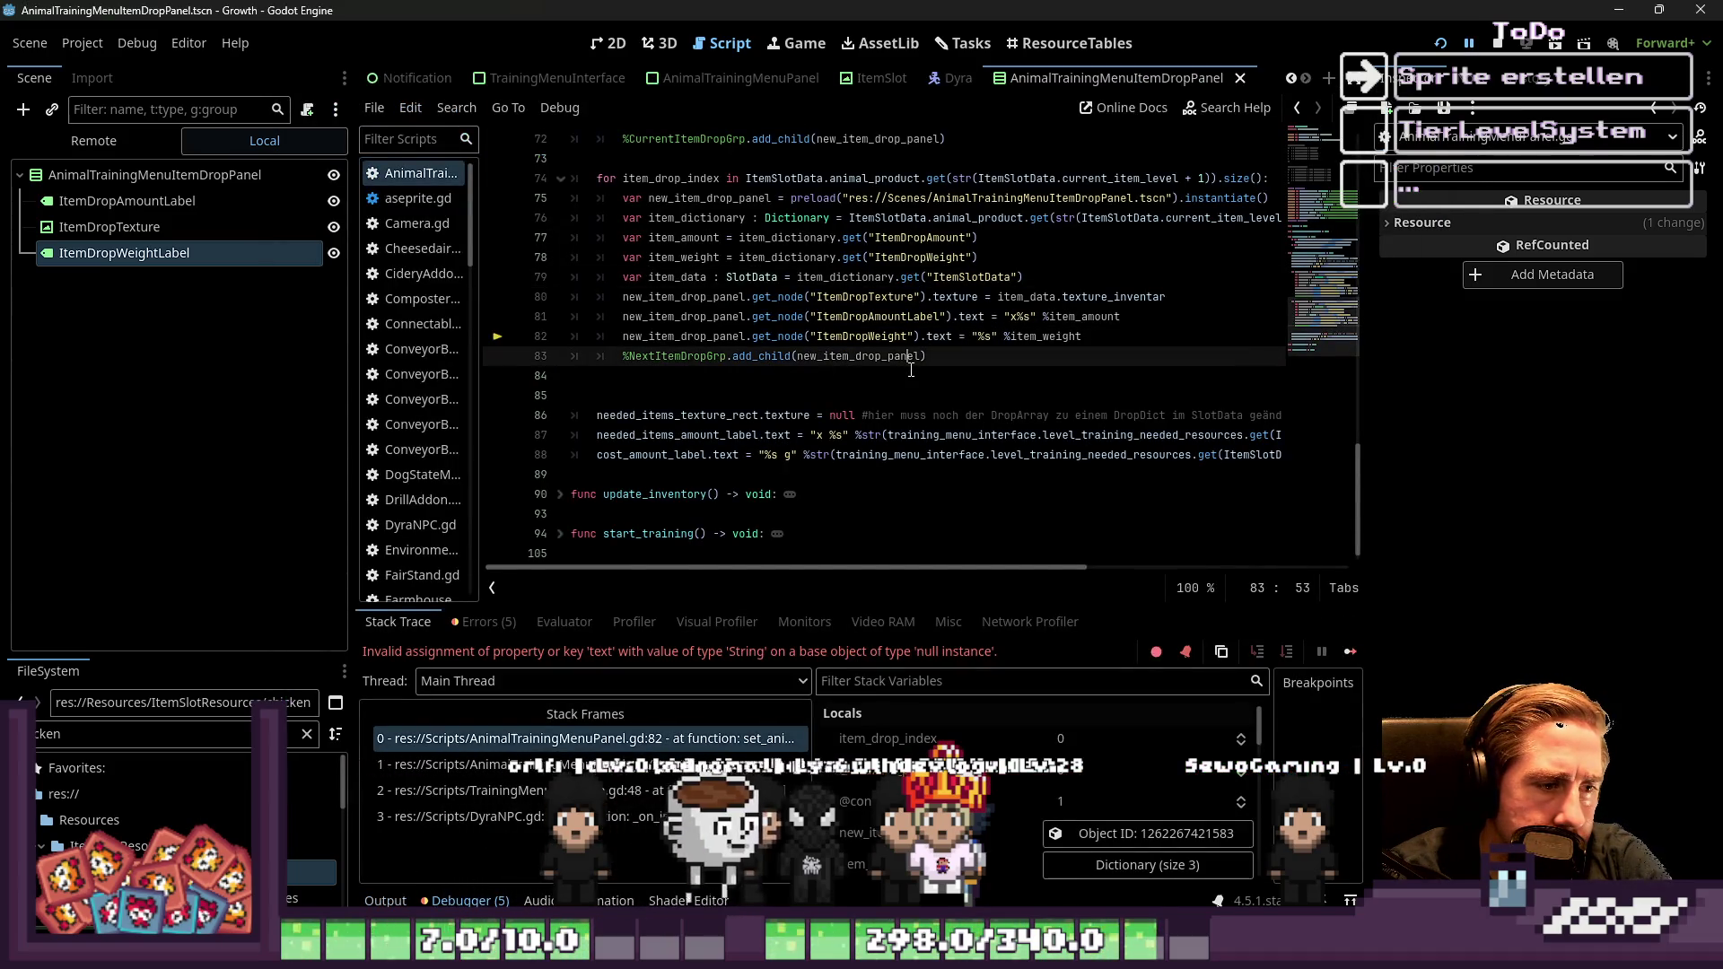
left_click(873, 338)
double_click(682, 337)
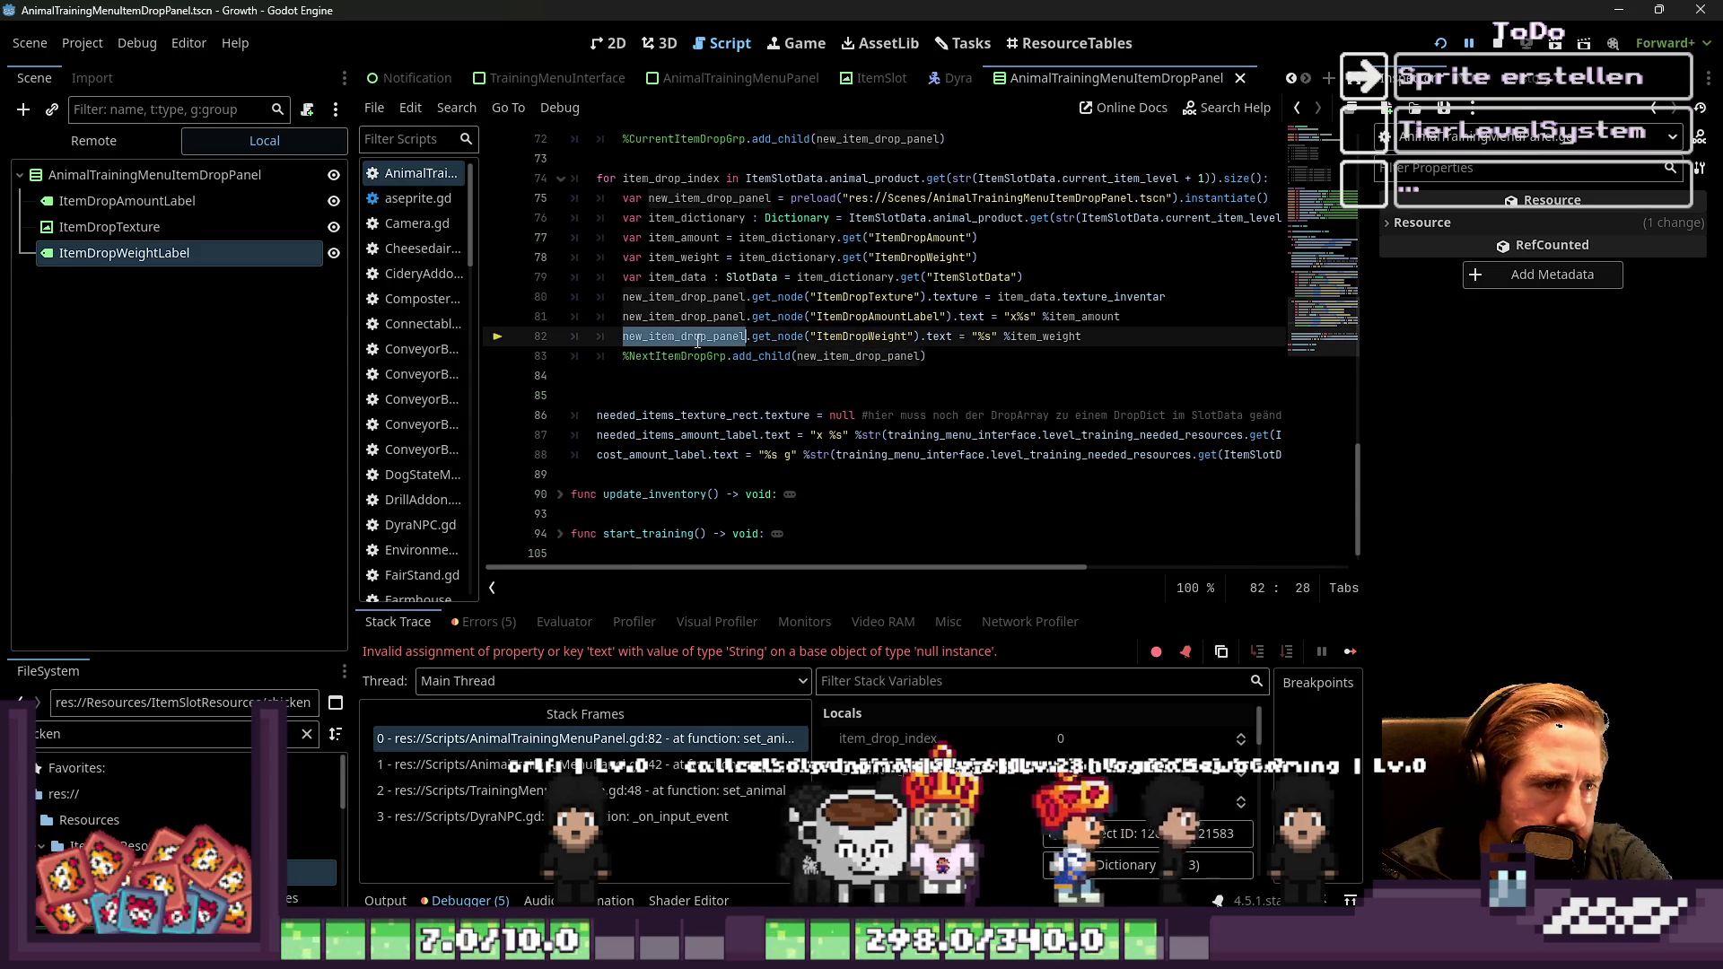
double_click(863, 335)
left_click(881, 323)
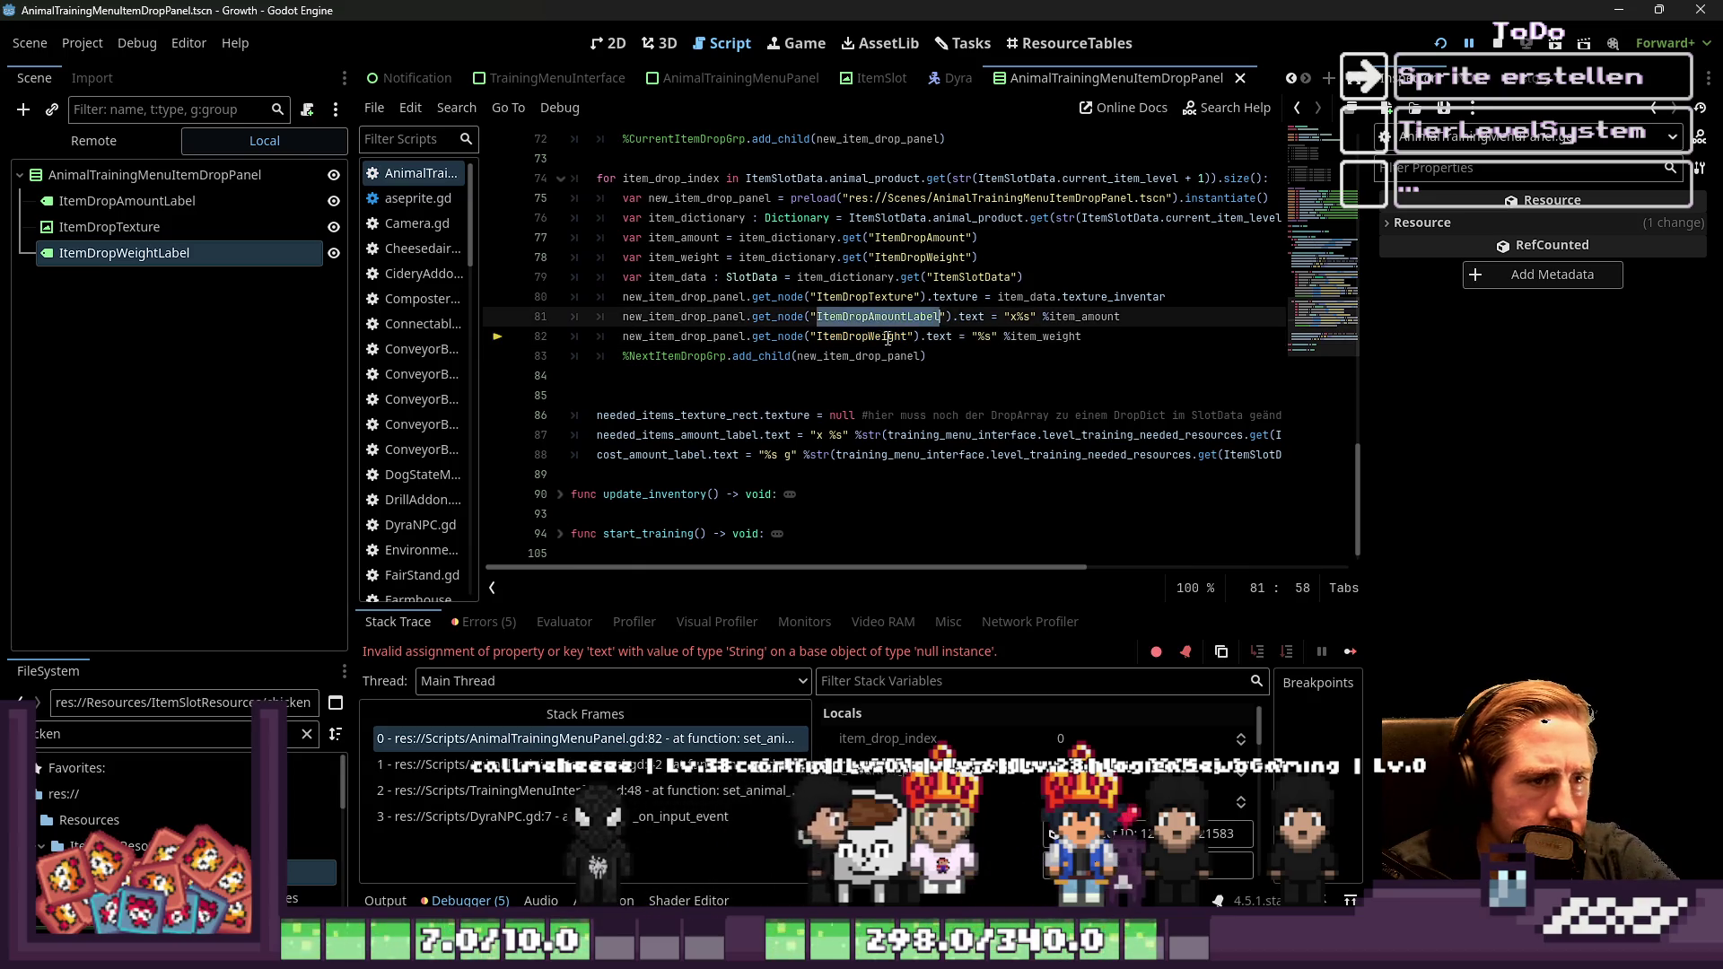
left_click(912, 336)
type("Label")
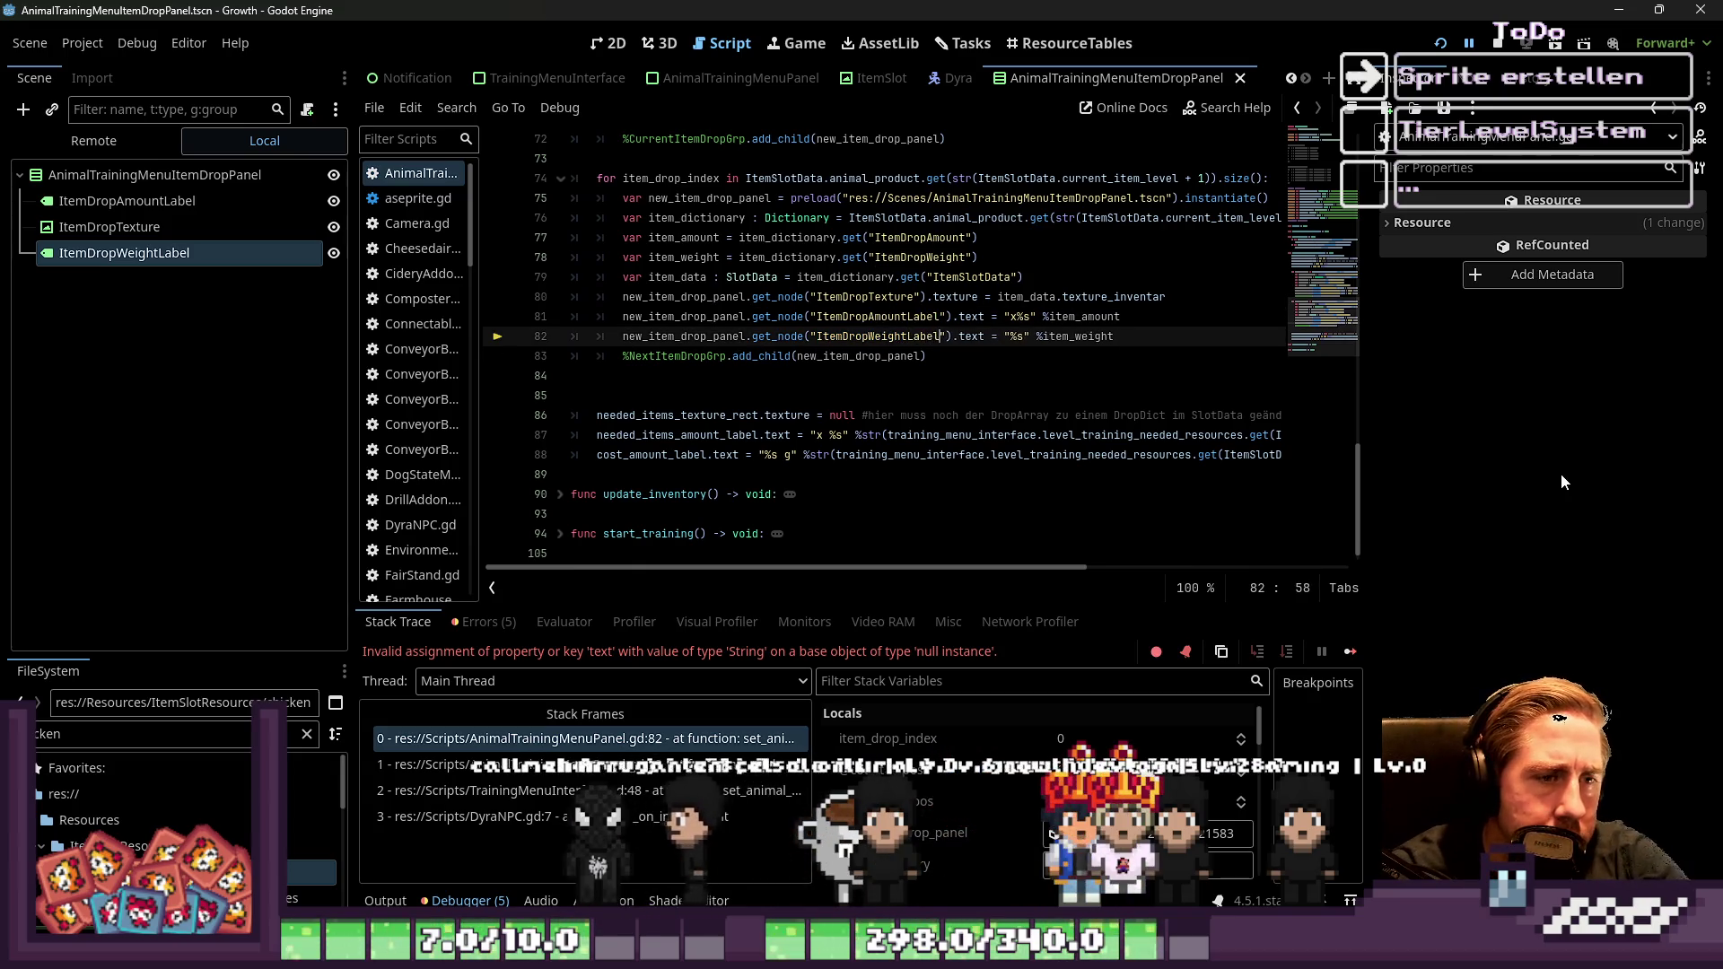
left_click(1496, 43)
Run the game as character 'd', check Bee 1's training panel, then switch to the editor's Tasks board
left_click(1440, 45)
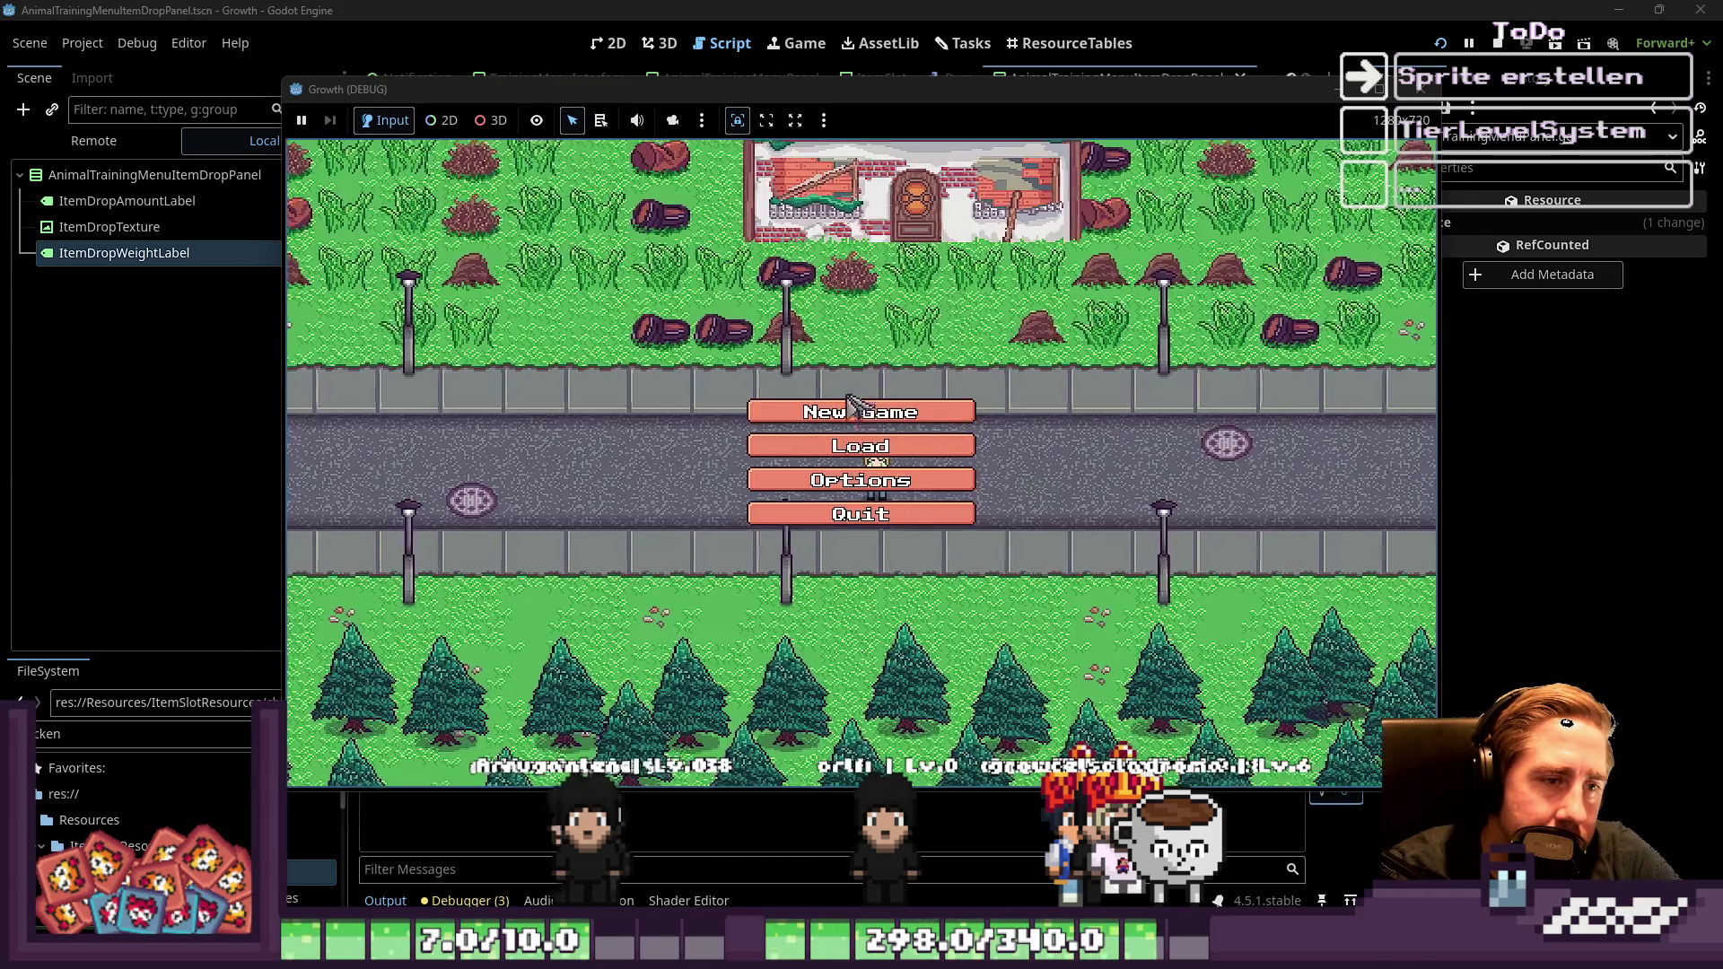
left_click(875, 444)
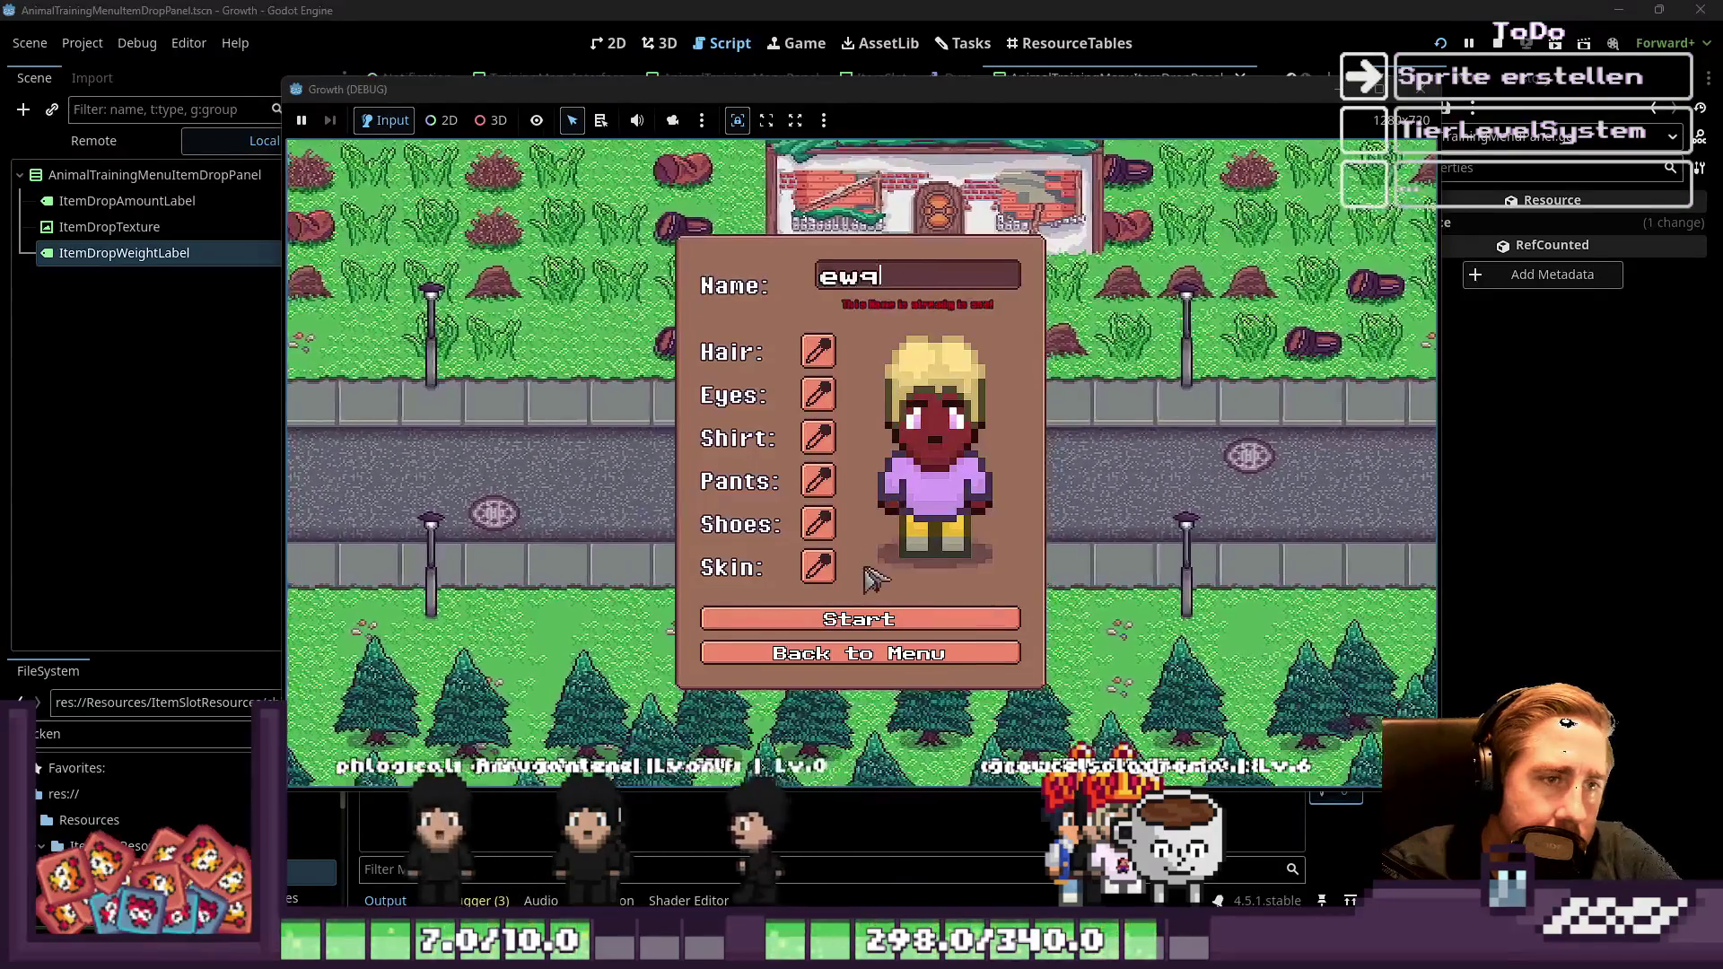
type("d")
left_click(931, 605)
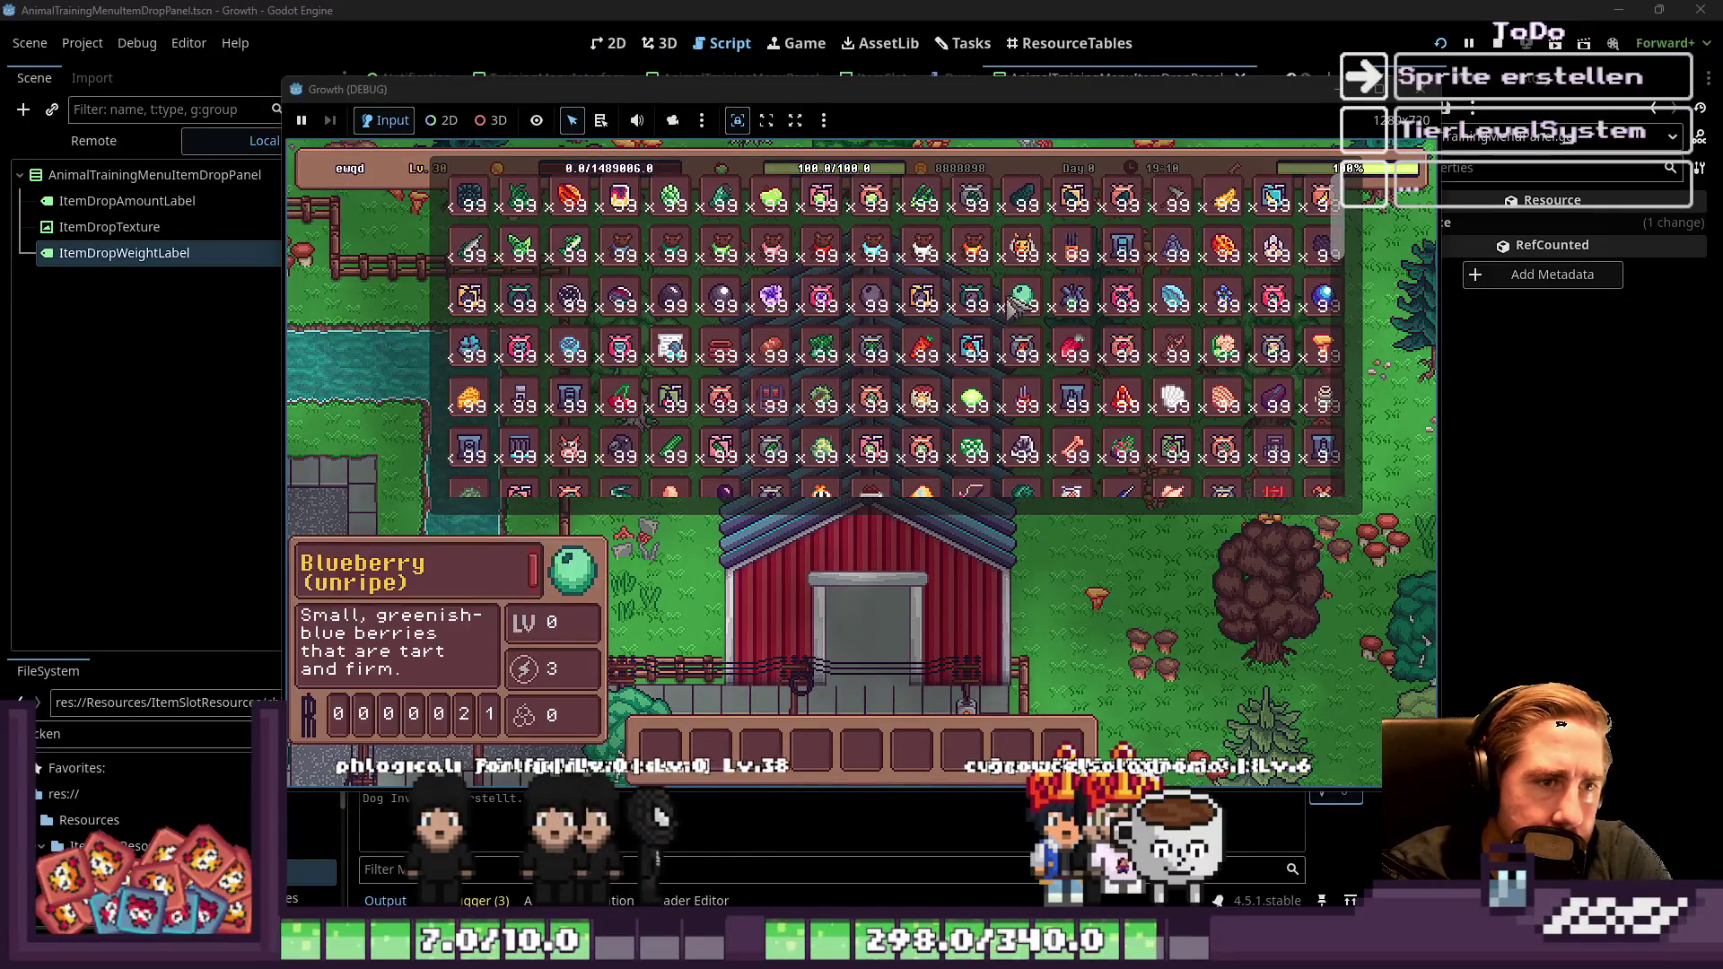
left_click(884, 434)
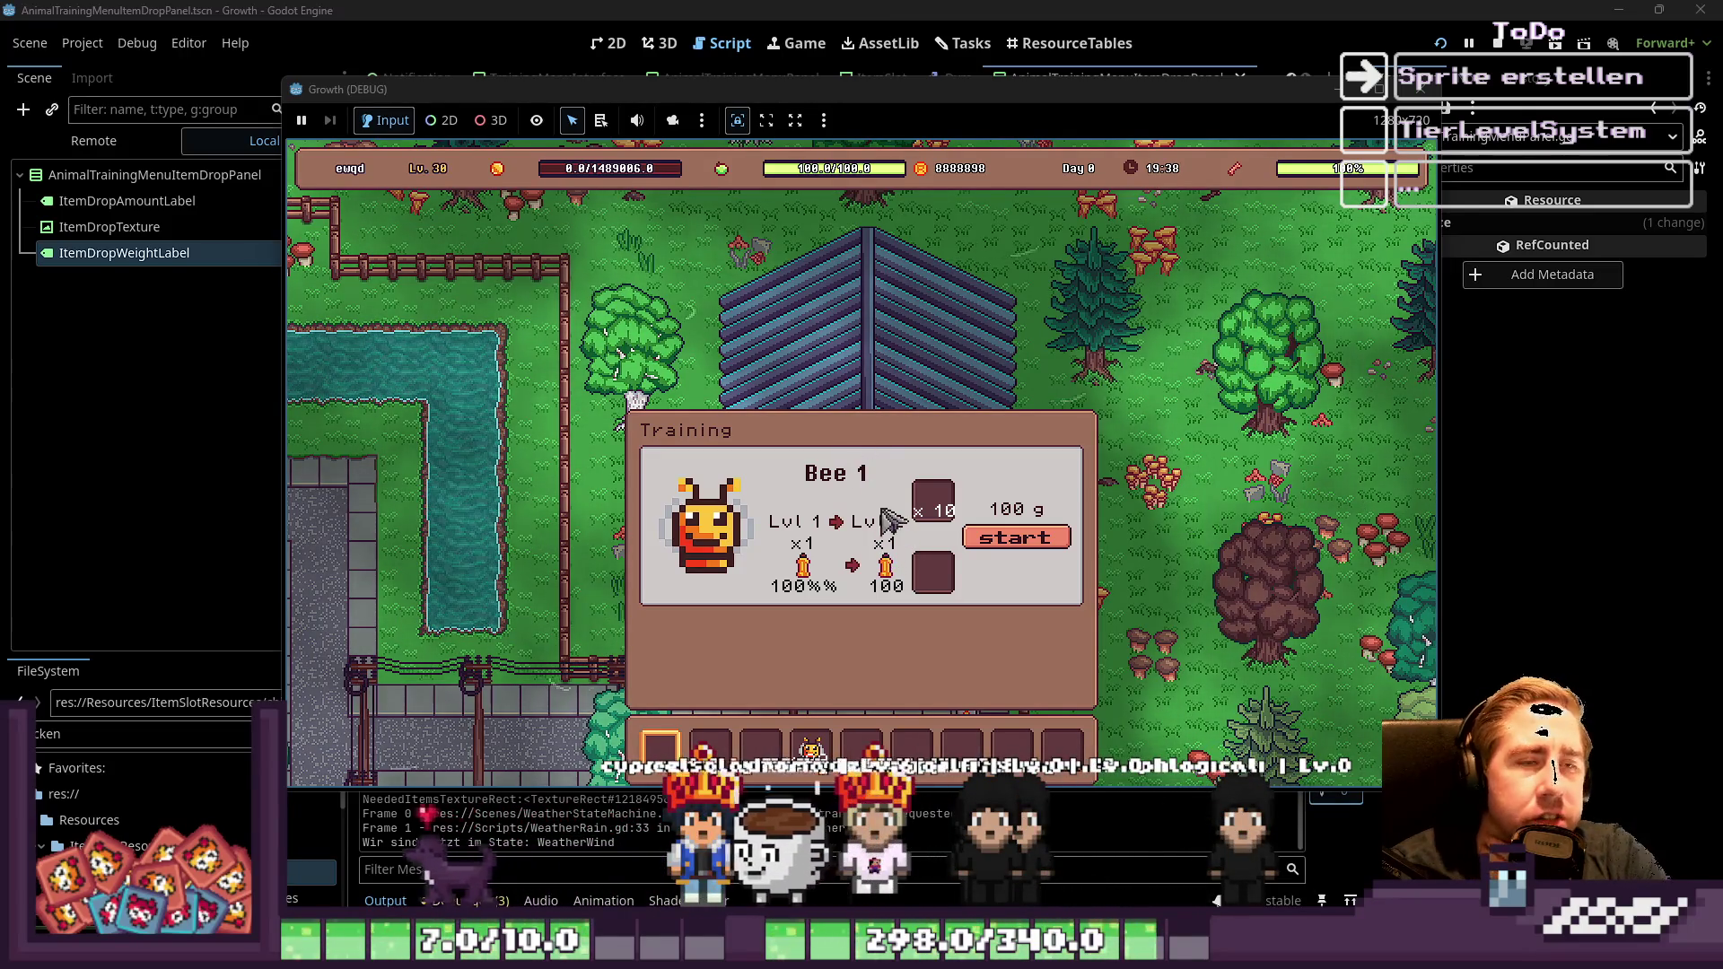
left_click(944, 86)
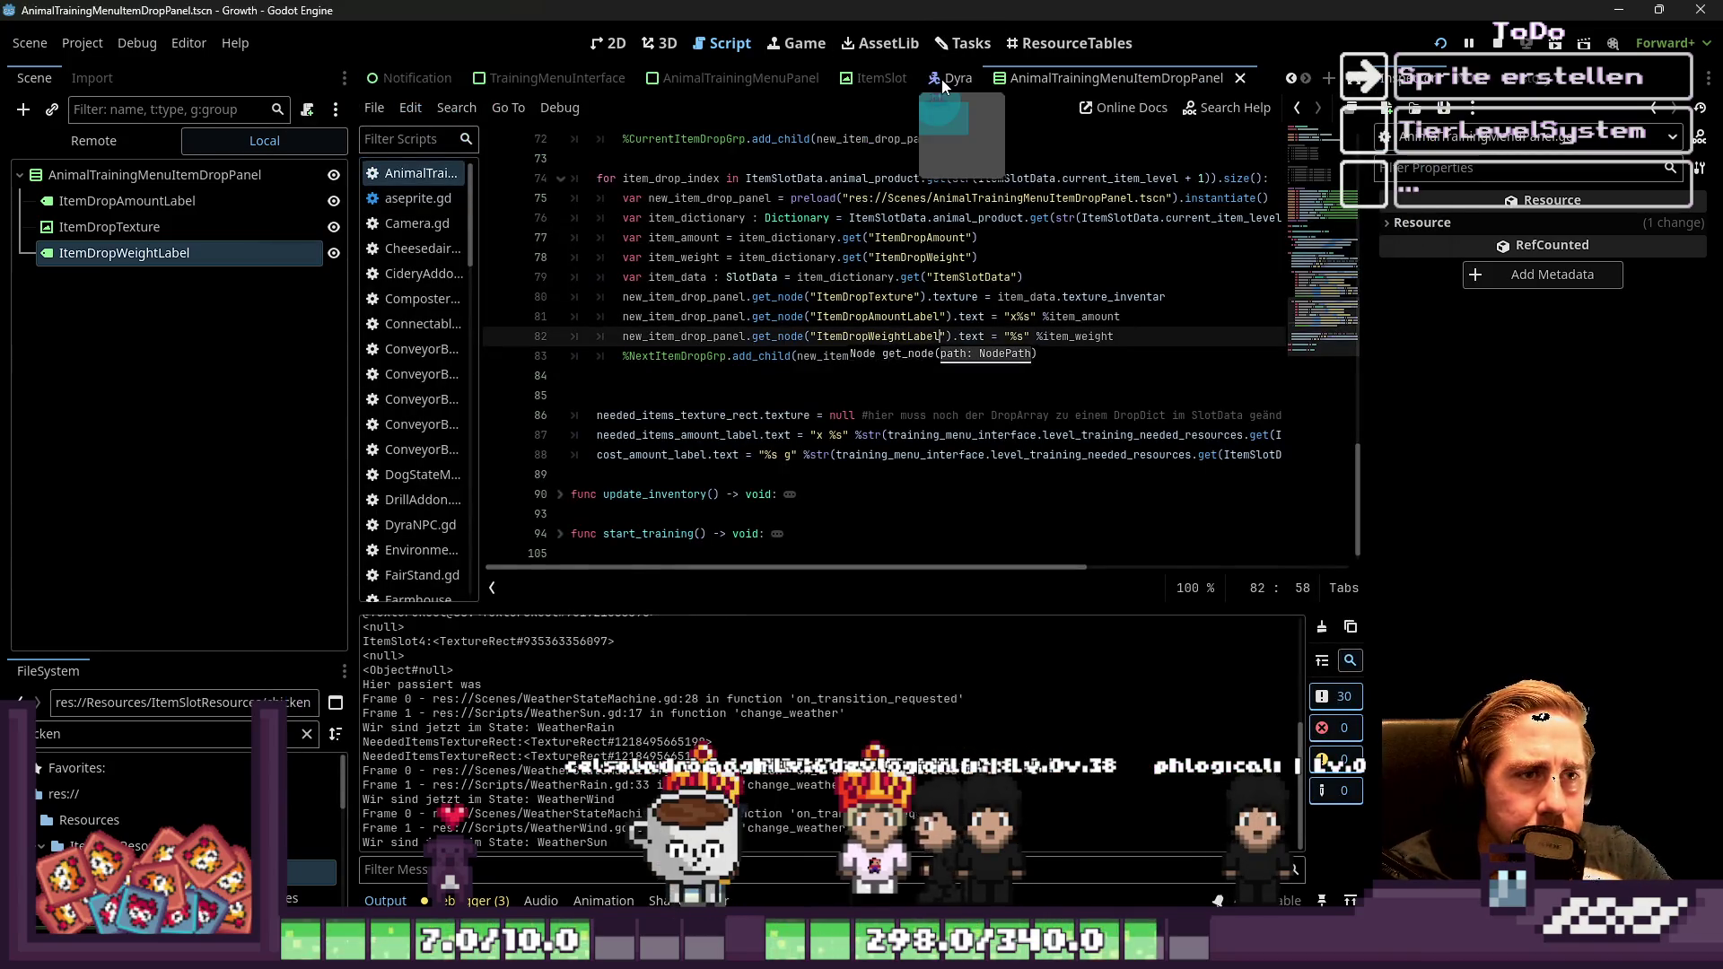
left_click(958, 43)
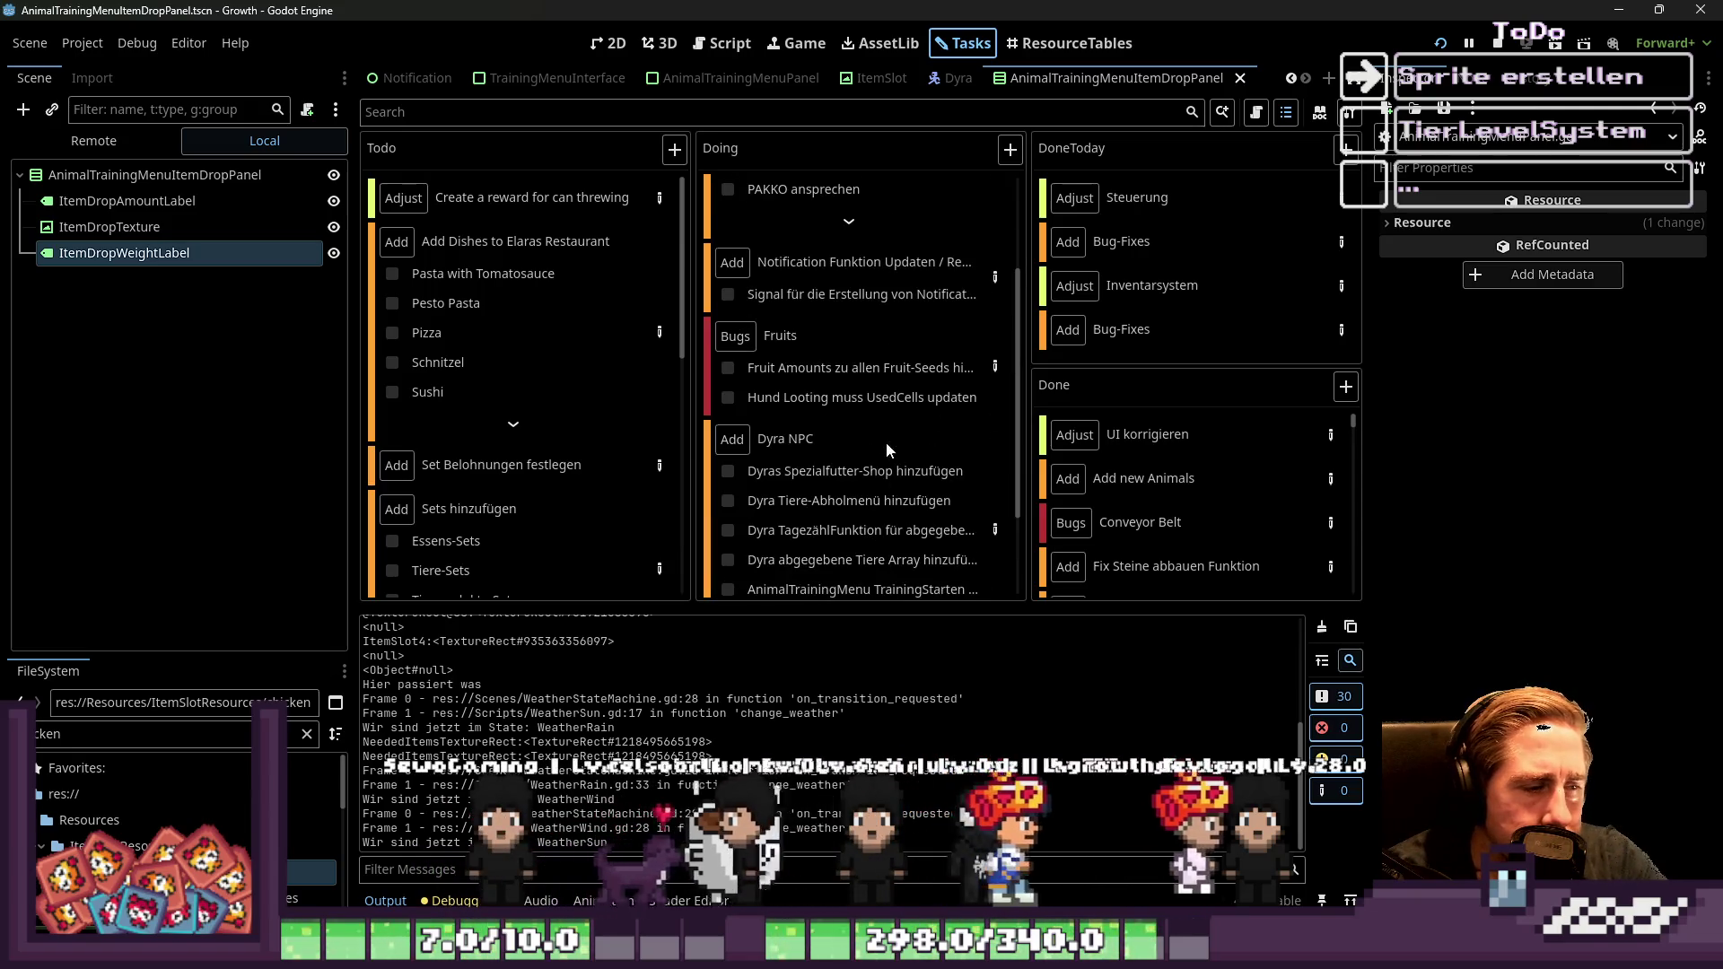
In ResourceTables, inspect bee_slot_resource's level 2 Animal Product drop entries
left_click(1068, 43)
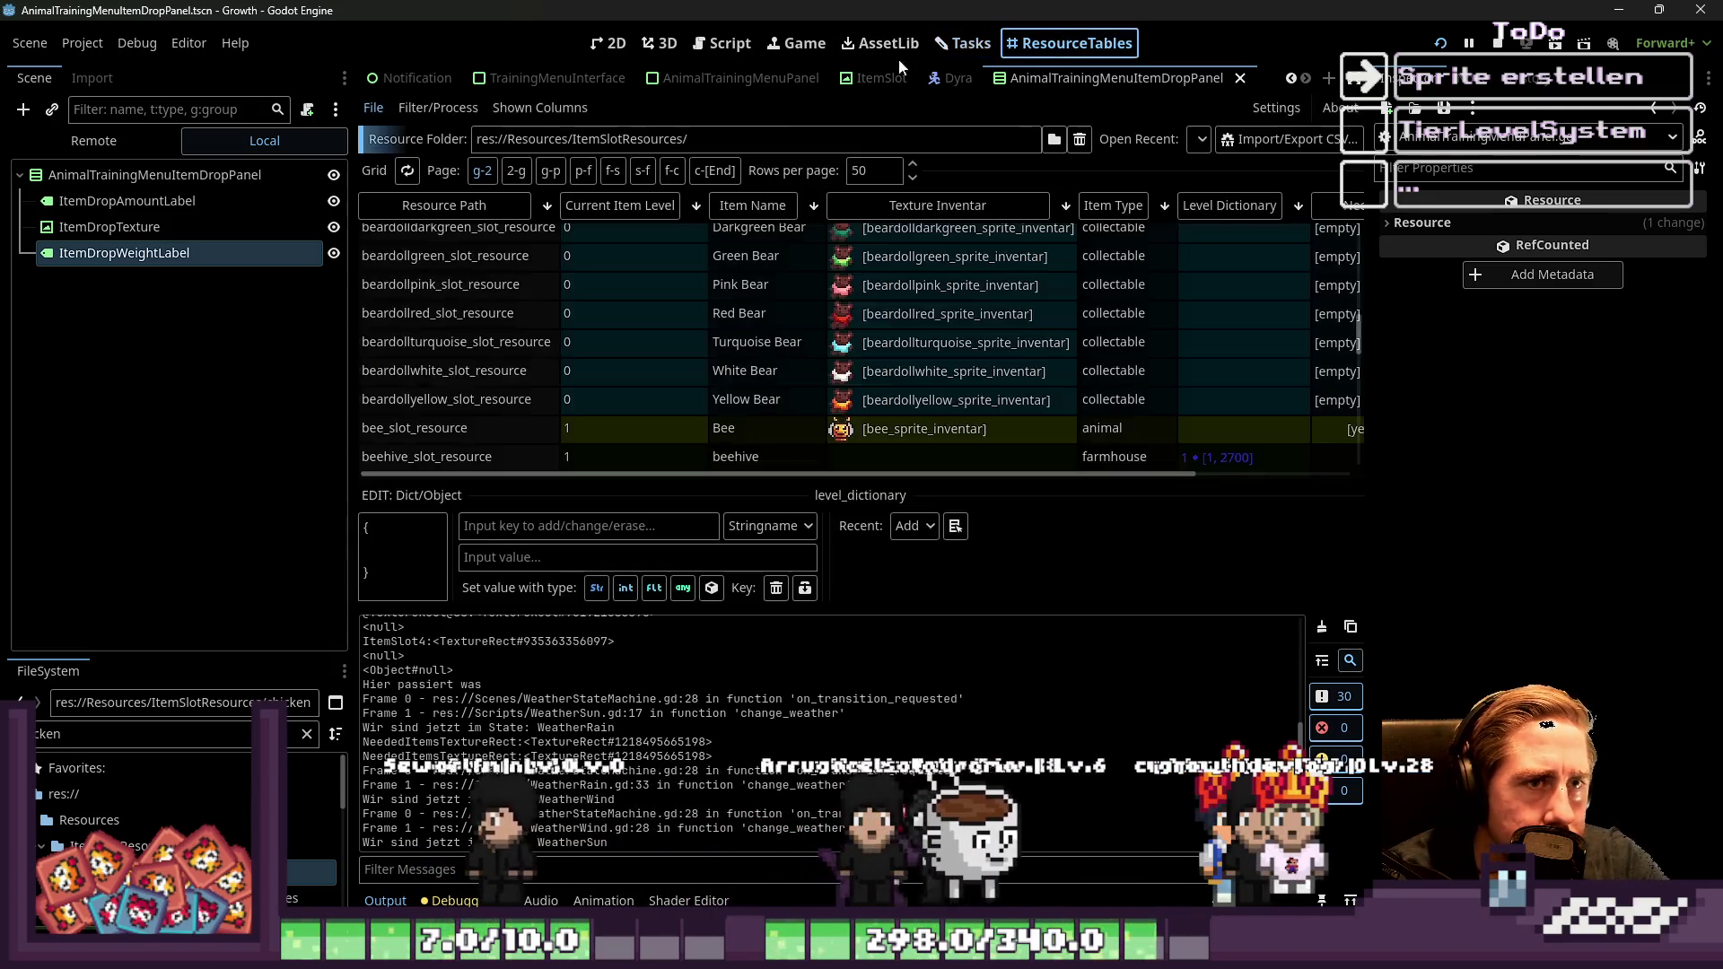
scroll(897, 315, "down", 4)
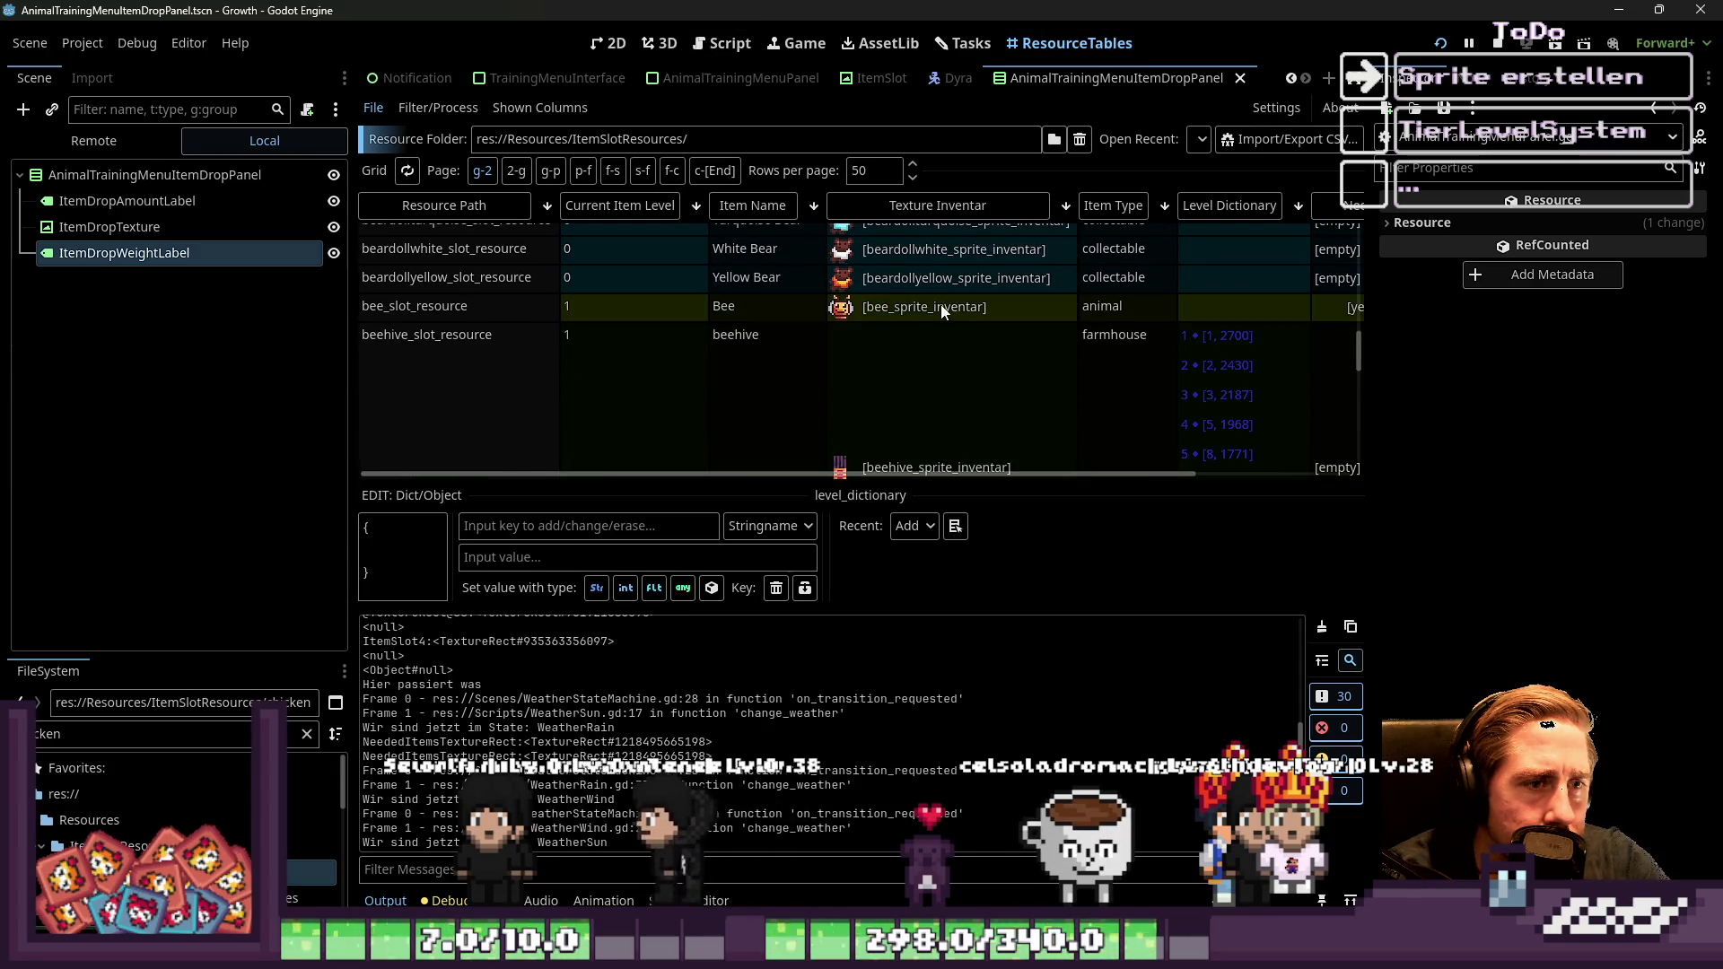
left_click(1113, 306)
left_click(1570, 510)
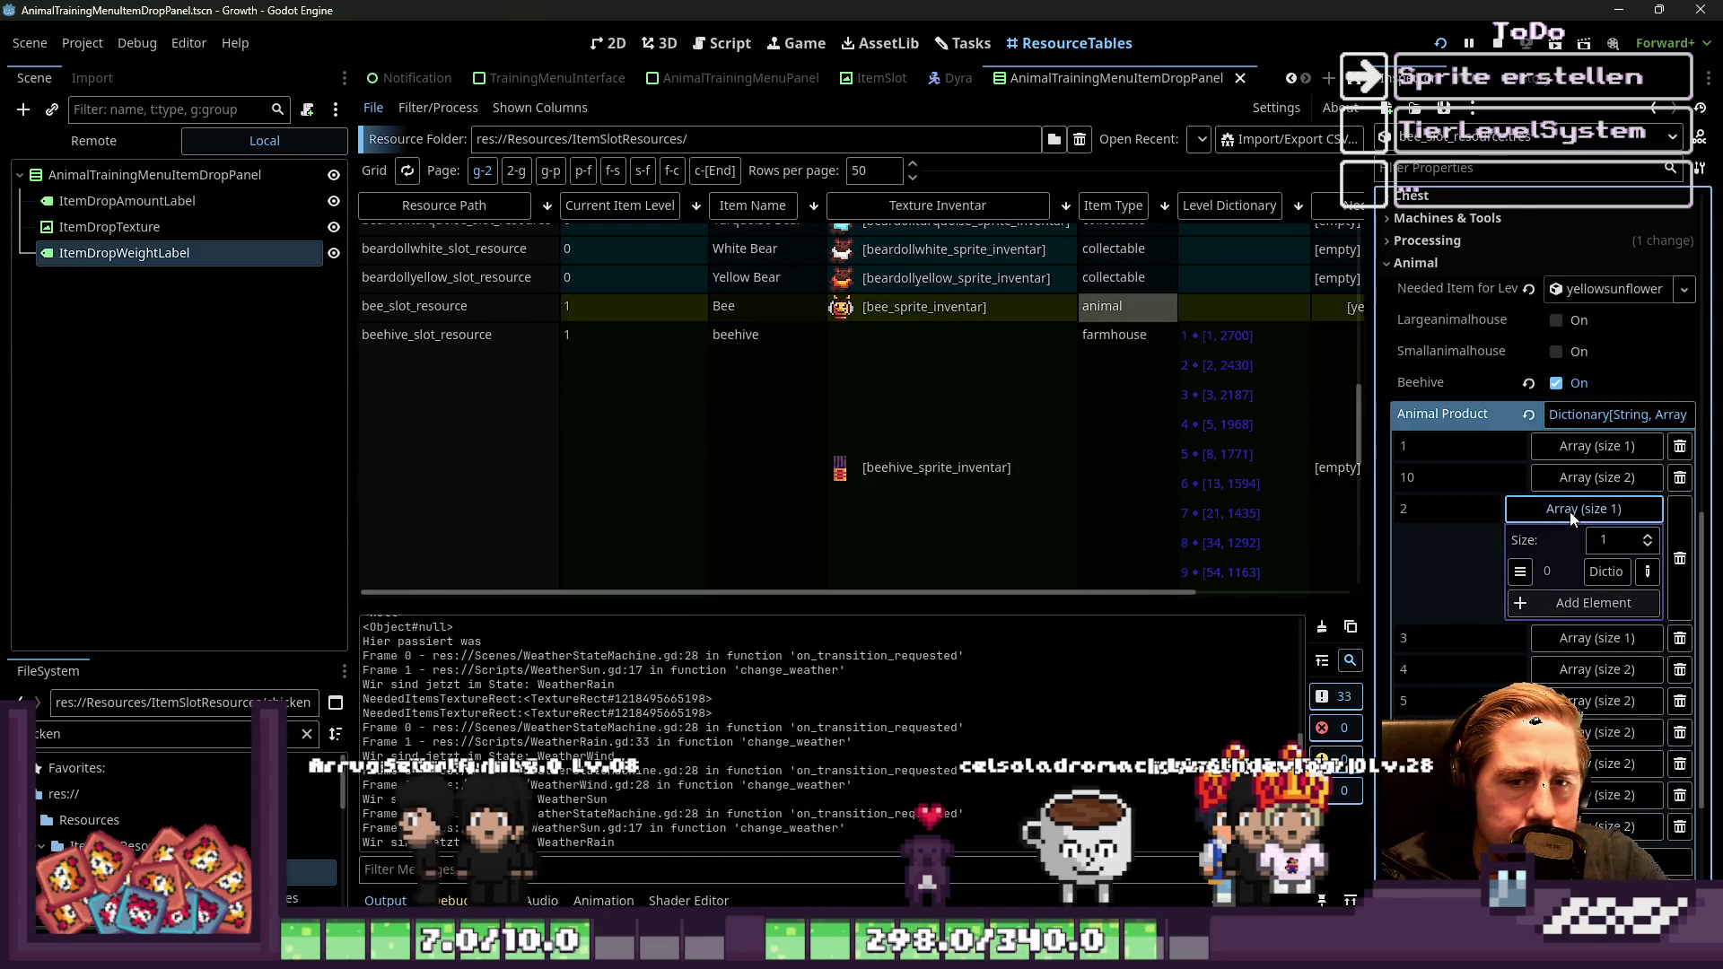
left_click(1595, 577)
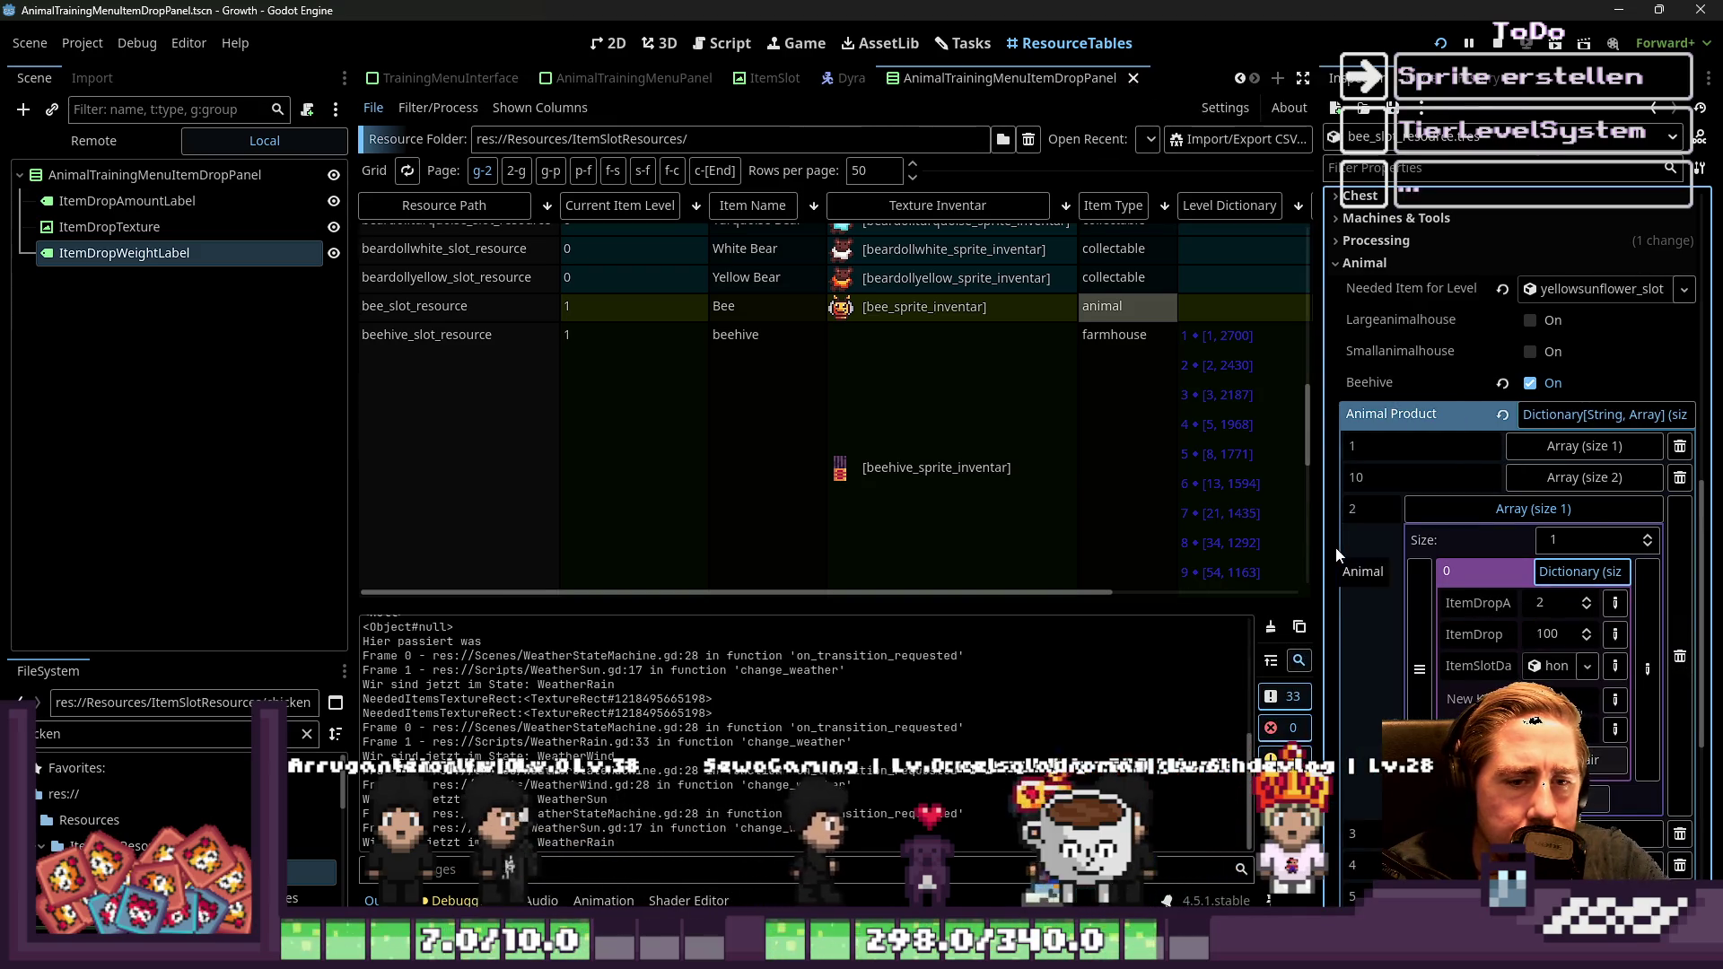
mouse_move(1316, 540)
left_mouse_down()
mouse_move(1057, 493)
mouse_move(557, 535)
mouse_move(1400, 493)
left_mouse_up()
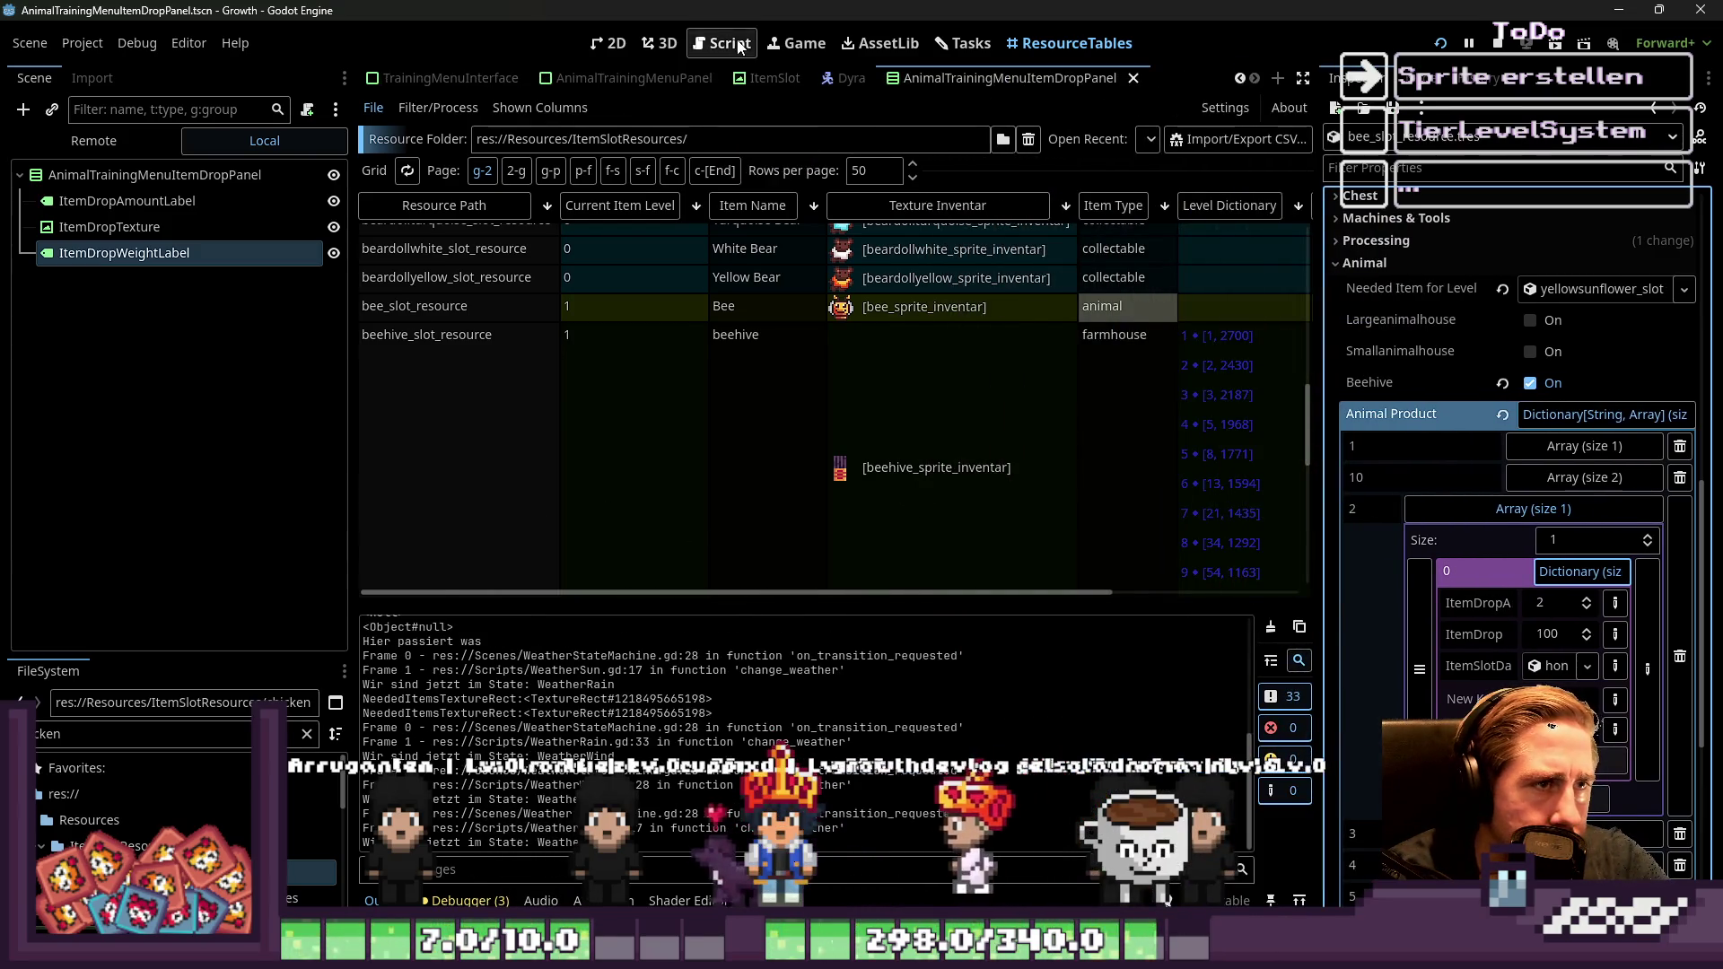
Widen the script's code area and review the next-level lookup on line 74
left_click(737, 47)
left_click(900, 356)
key("Down")
key("Down")
key("Down")
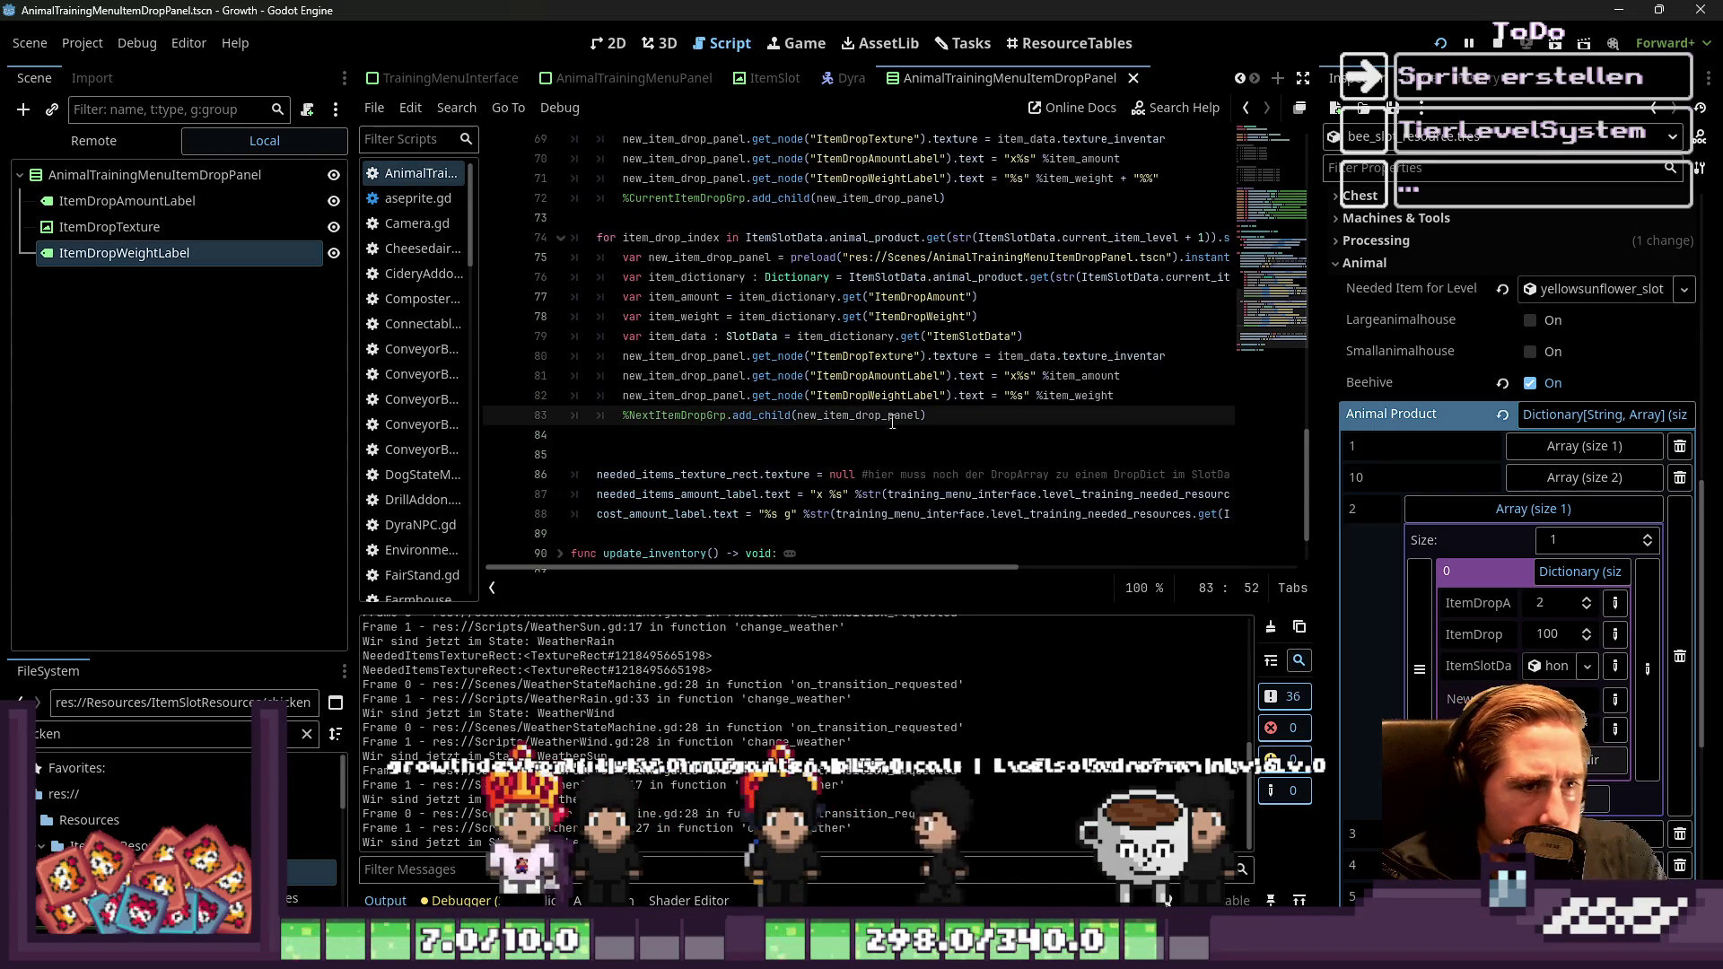
scroll(867, 404, "up", 1)
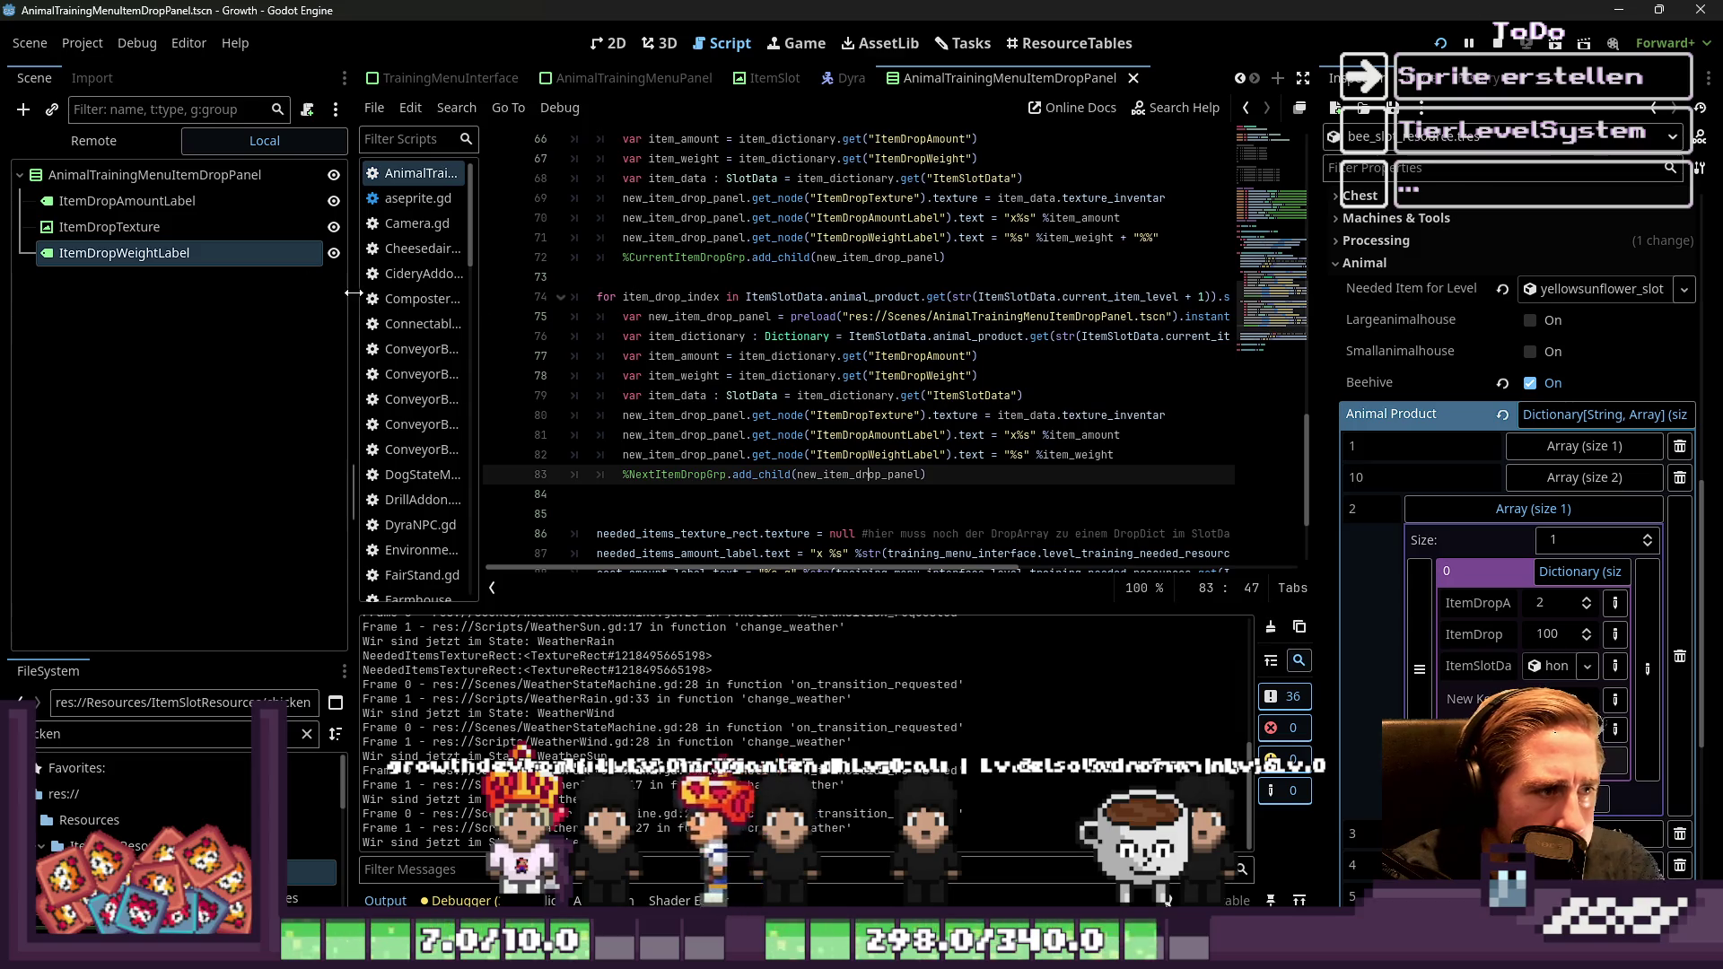
left_click_drag(354, 292, 160, 292)
left_click(1006, 293)
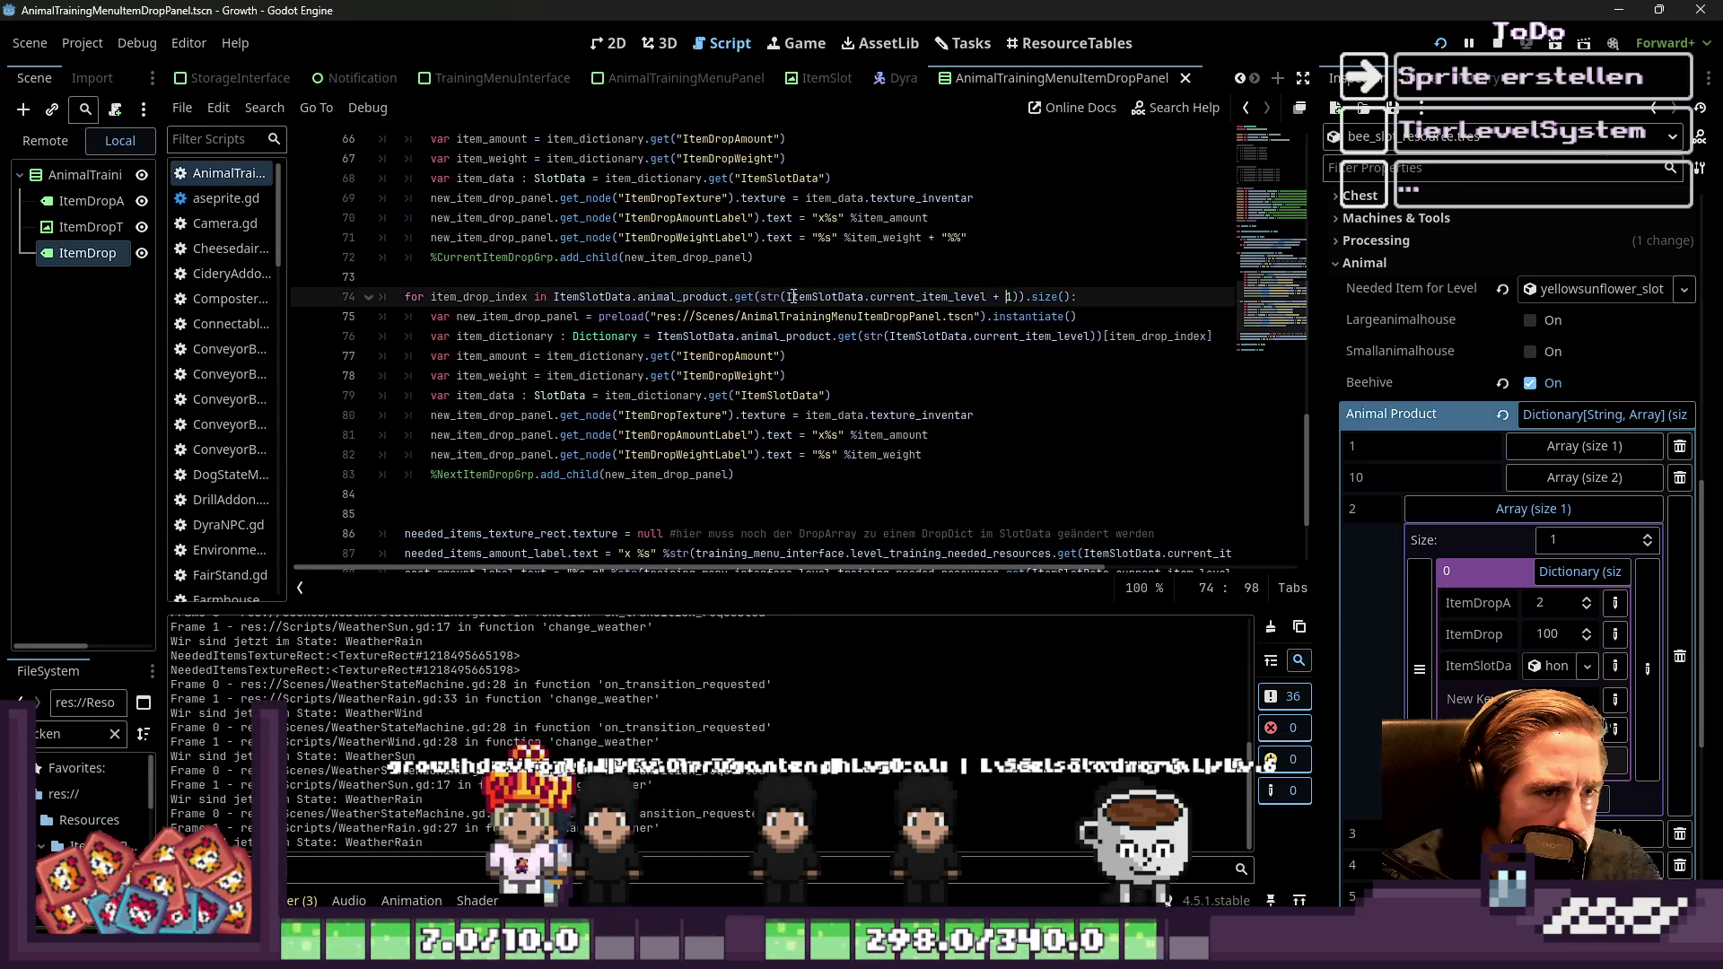
left_click_drag(914, 305, 1021, 303)
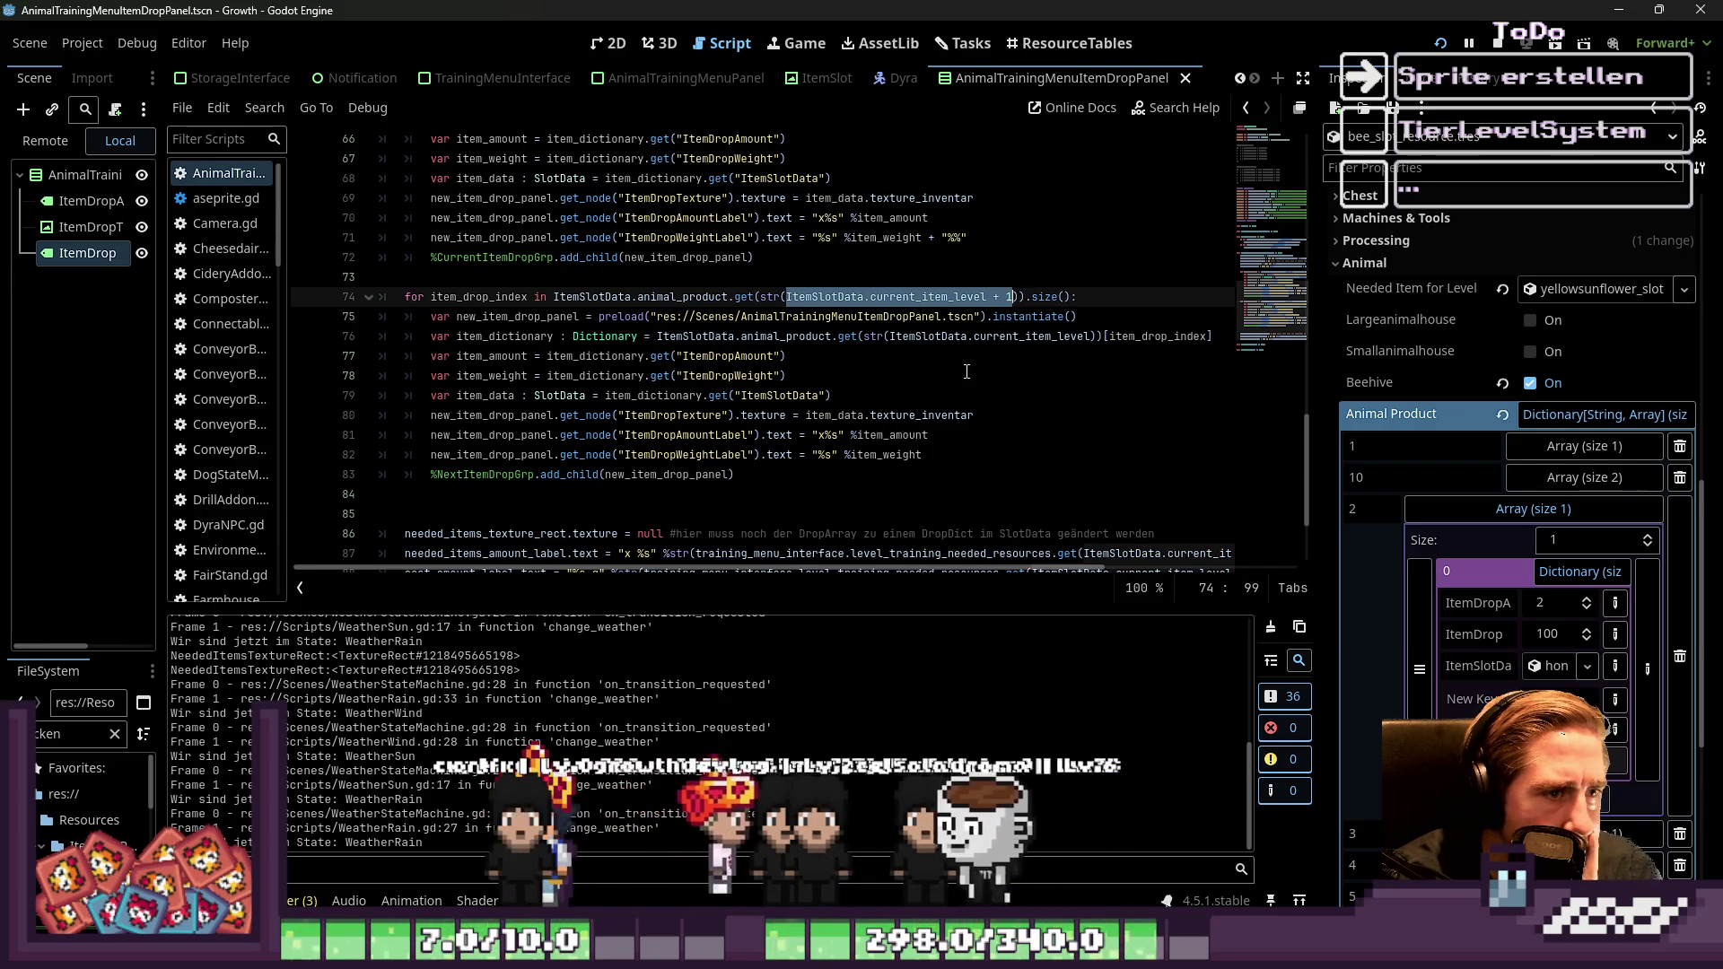
Make line 76's dictionary lookup use current_item_level + 1 and launch the game
left_click(958, 335)
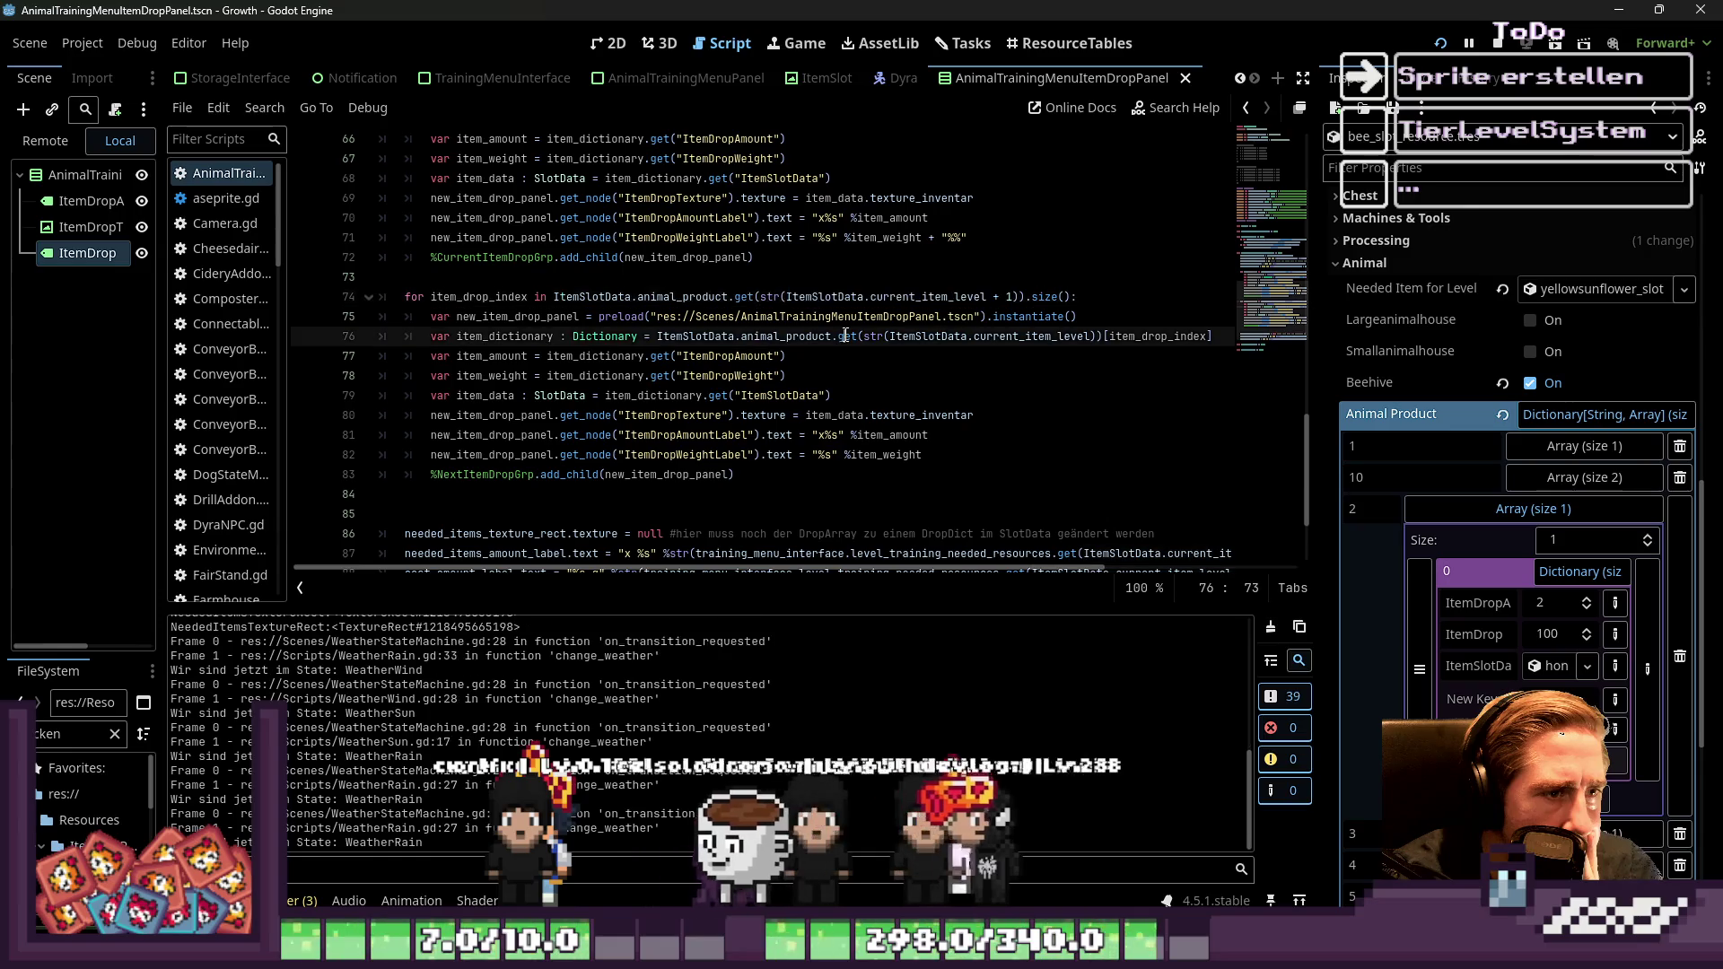
left_click(1088, 338)
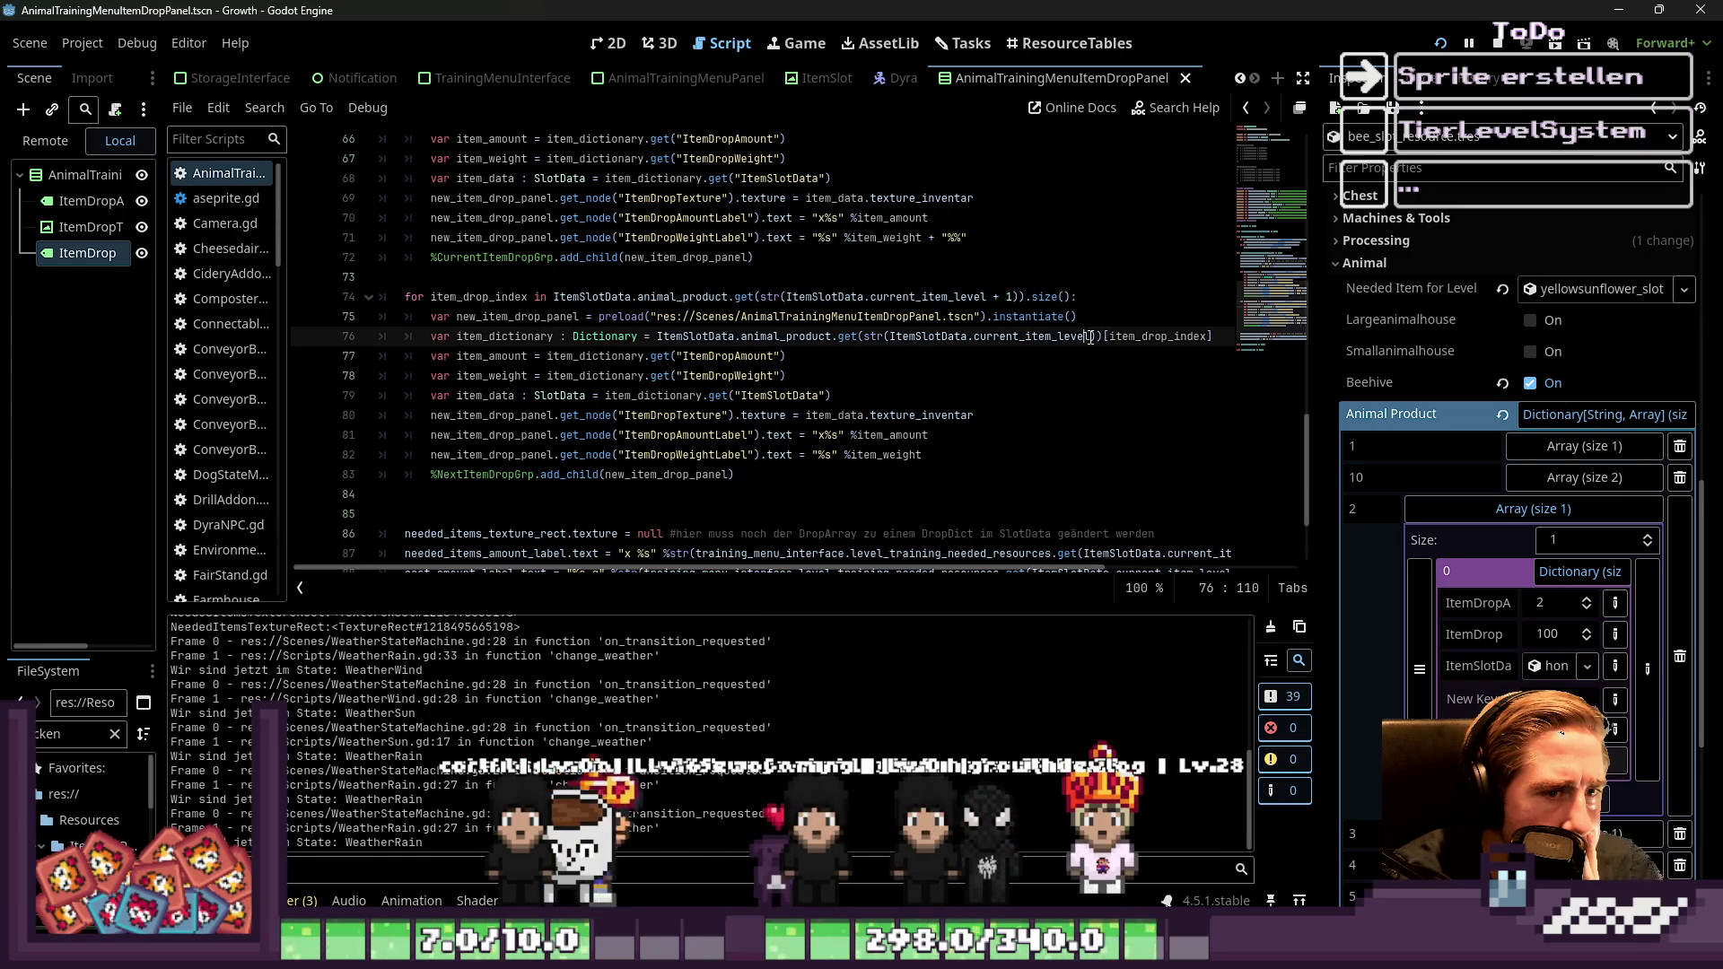
mouse_move(1090, 337)
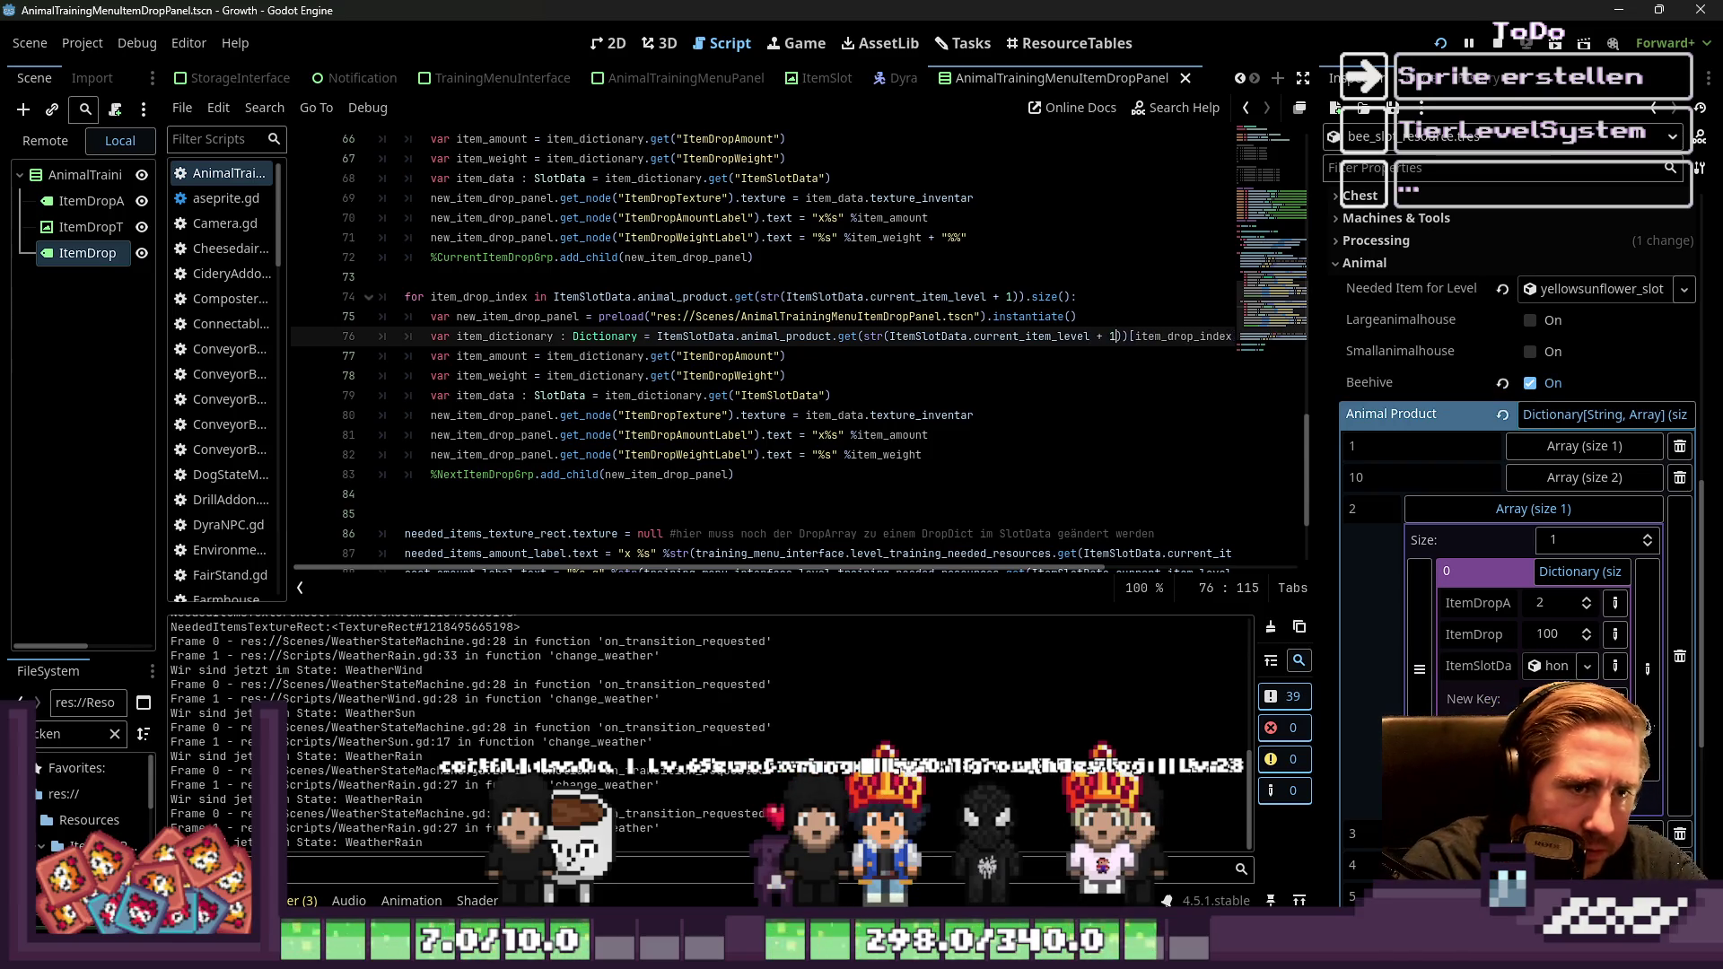
mouse_move(1115, 336)
left_mouse_down()
mouse_move(890, 336)
mouse_move(1117, 337)
mouse_move(973, 337)
left_mouse_up()
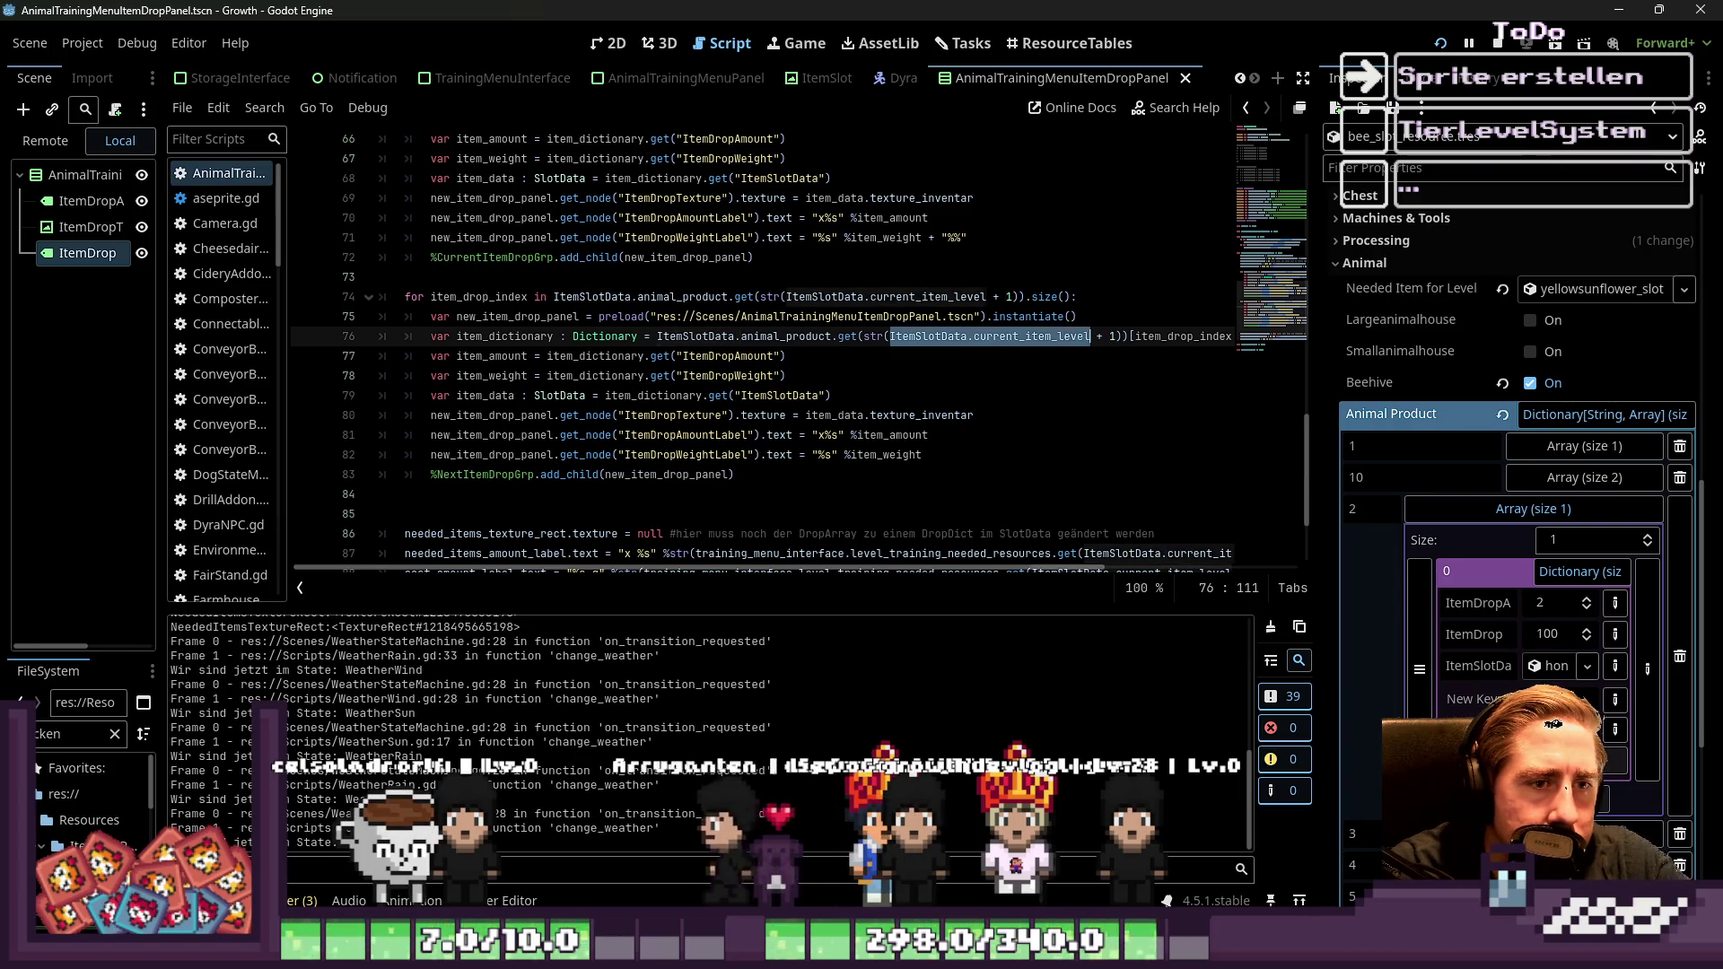
left_click(1497, 45)
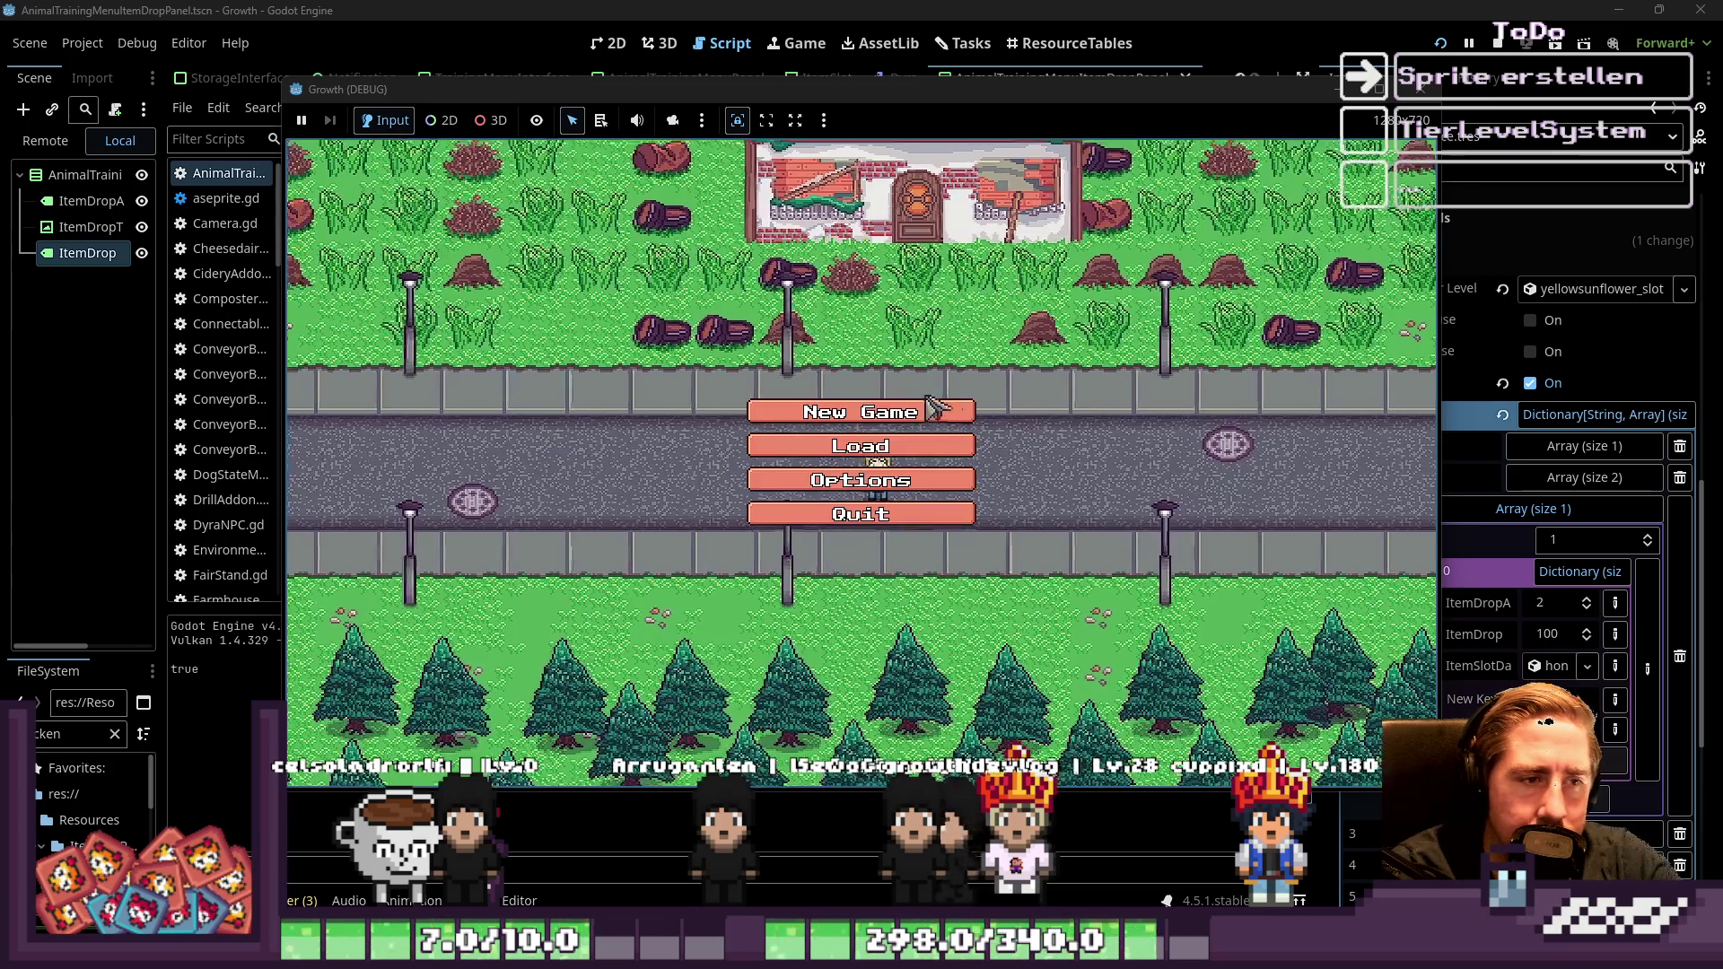
Play as character '32', put the bee item into the hotbar, and open Bee 1's training panel
left_click(862, 404)
type("32")
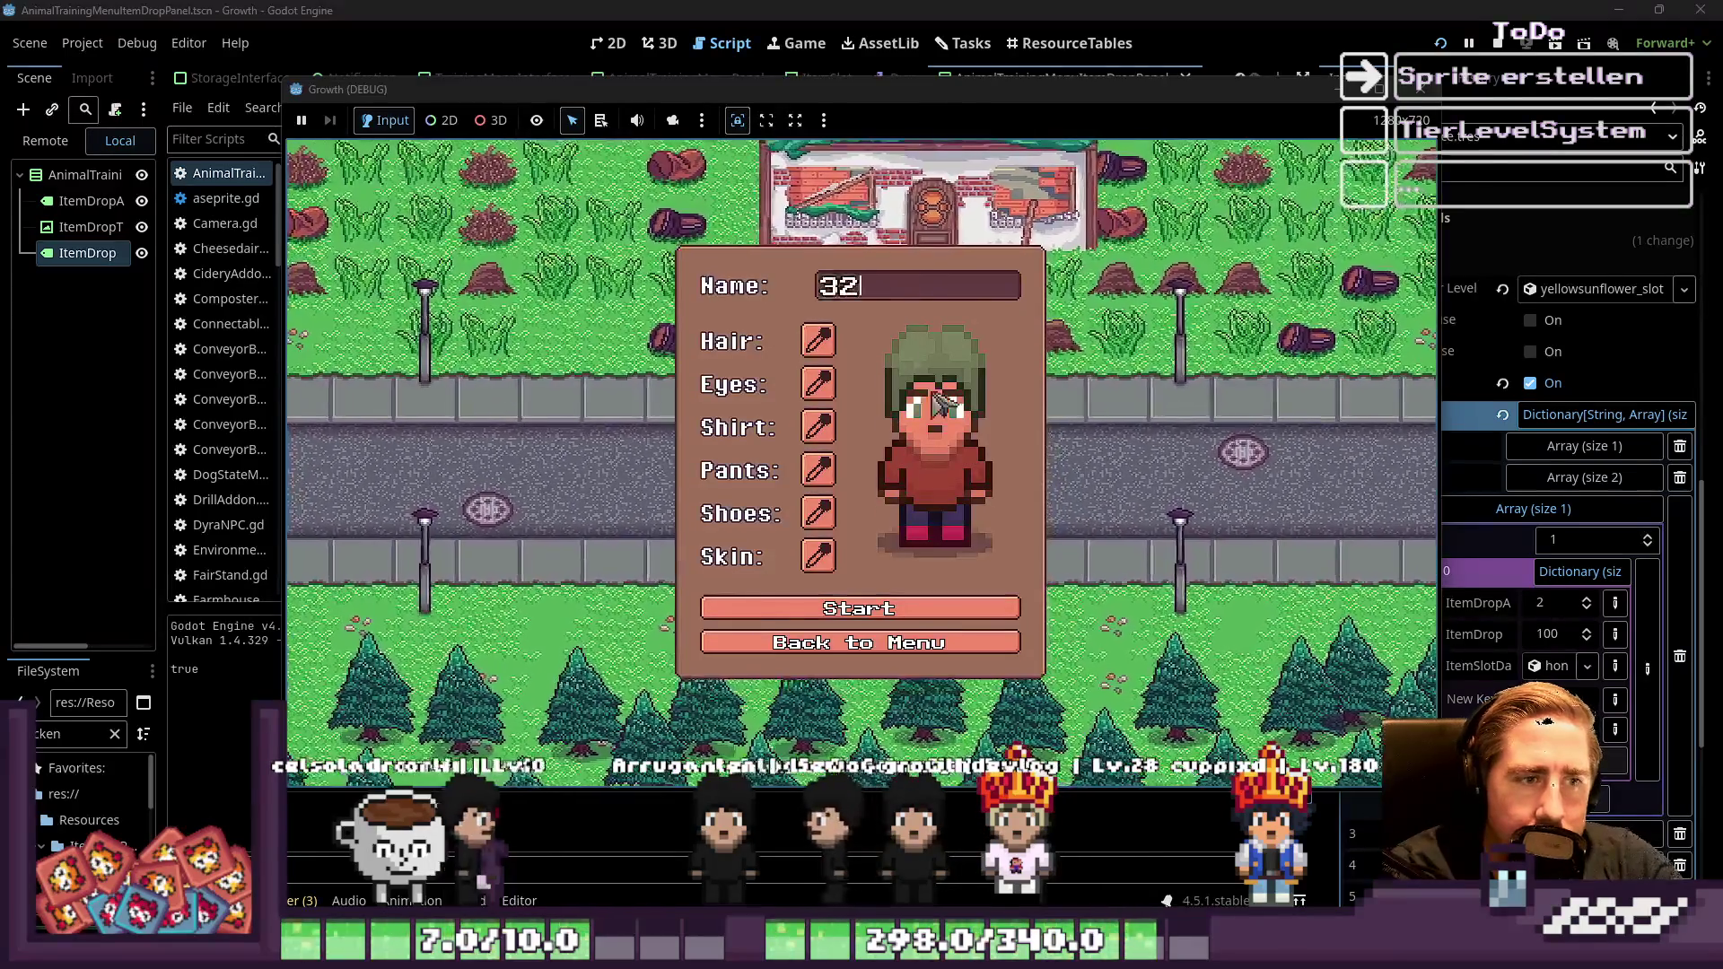
left_click(942, 609)
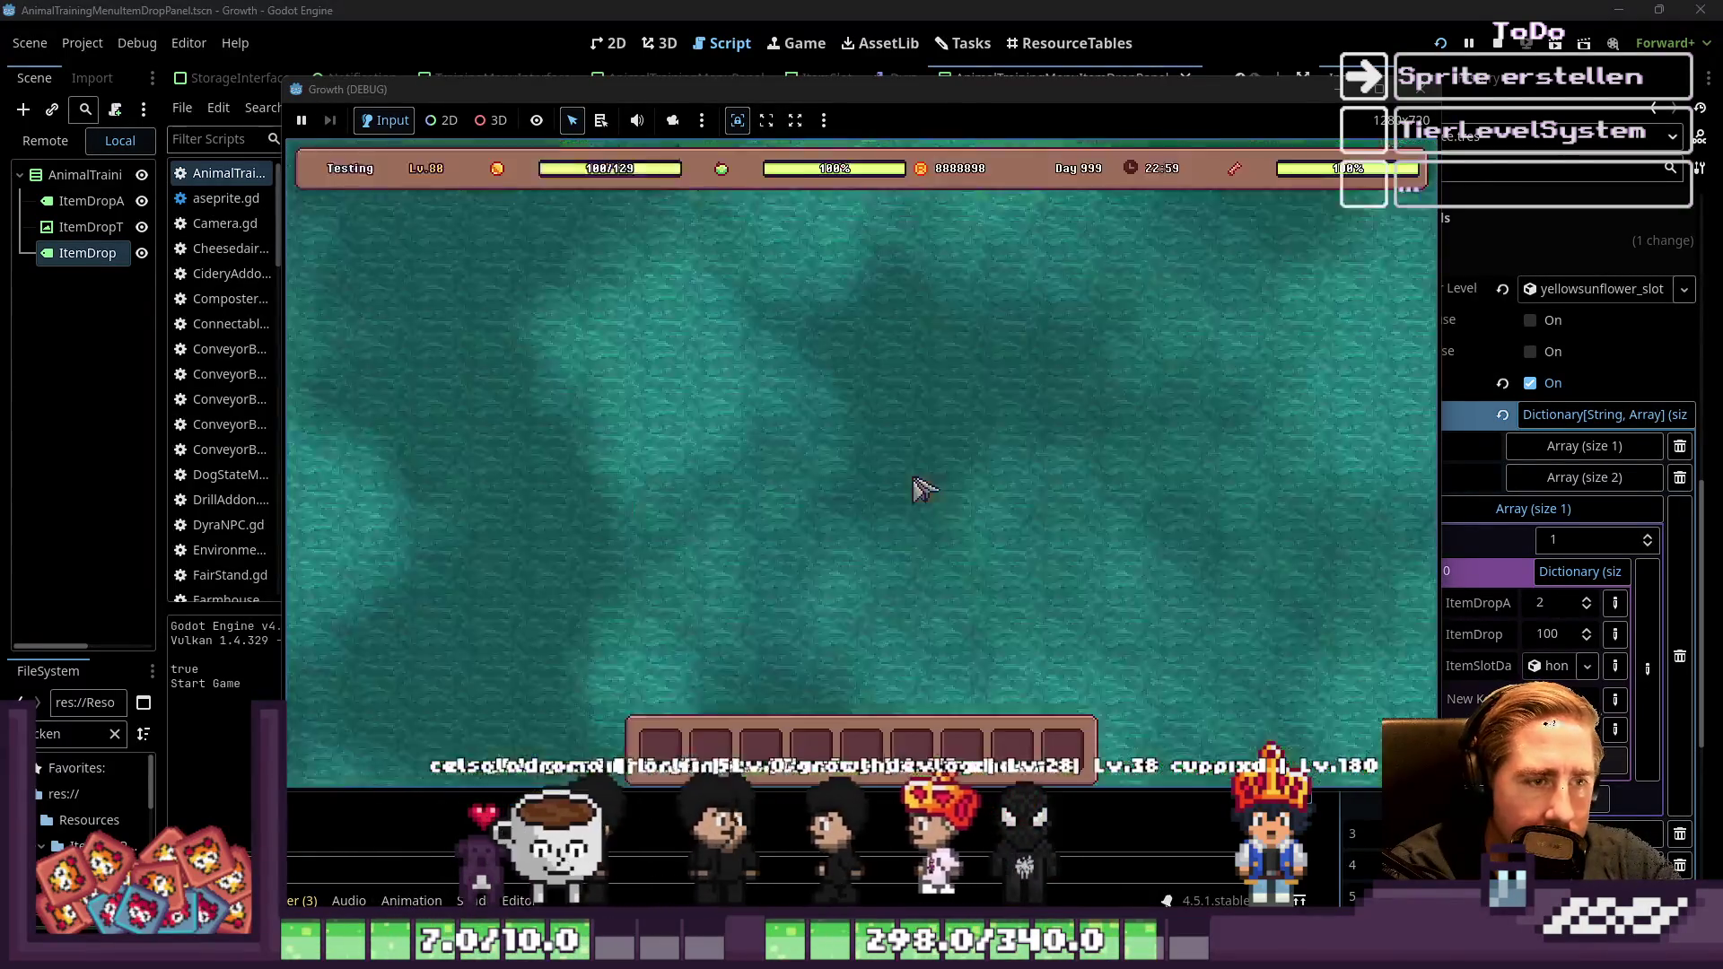
key("i")
left_click(886, 406)
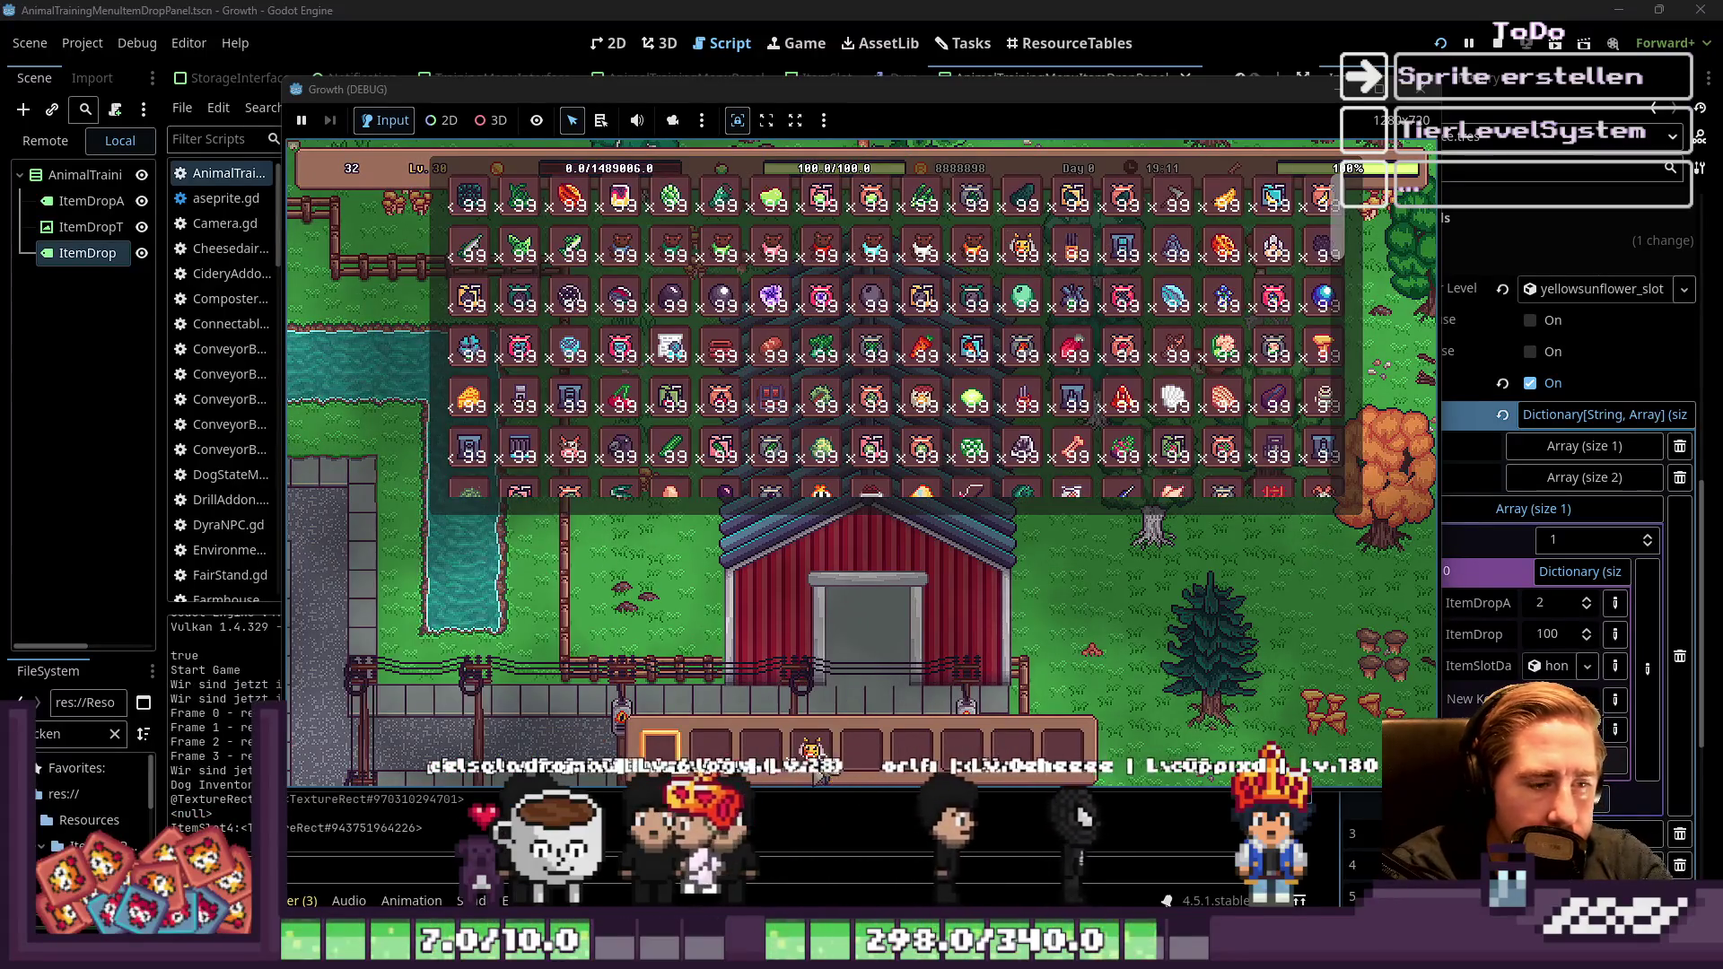
key("i")
left_click(886, 405)
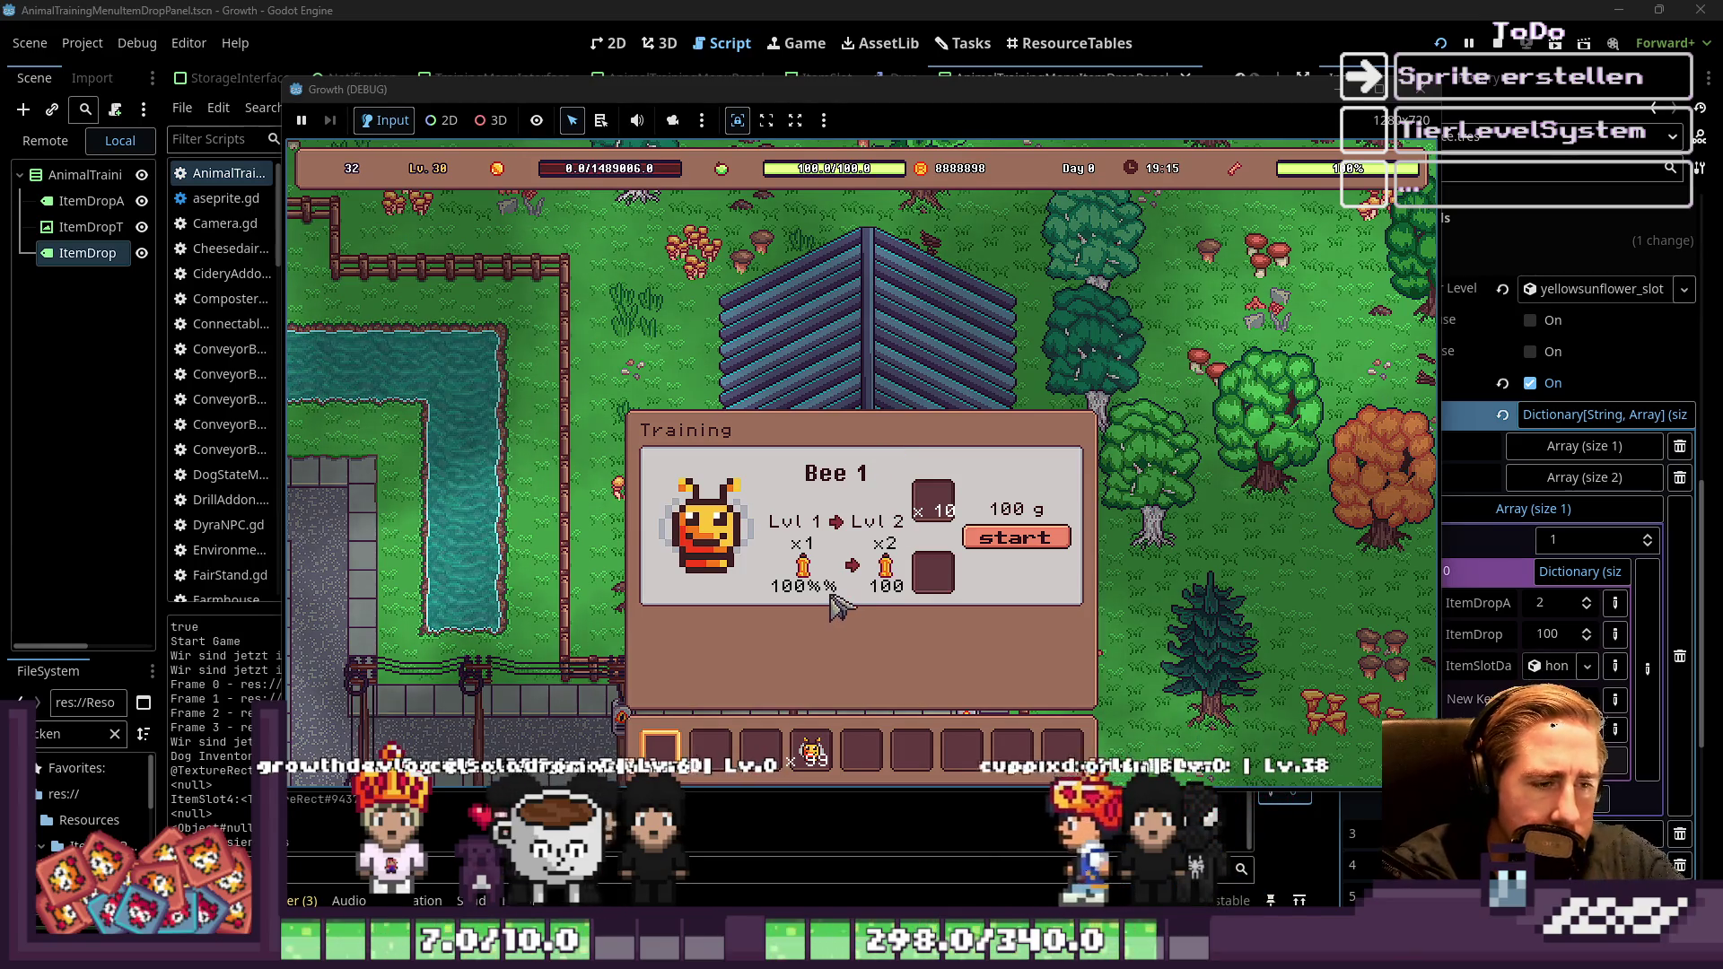
Stop the game, change "%%" to "%" on line 71, append + "%" to line 82, and relaunch
left_click(1367, 123)
left_click(808, 395)
left_click(830, 455)
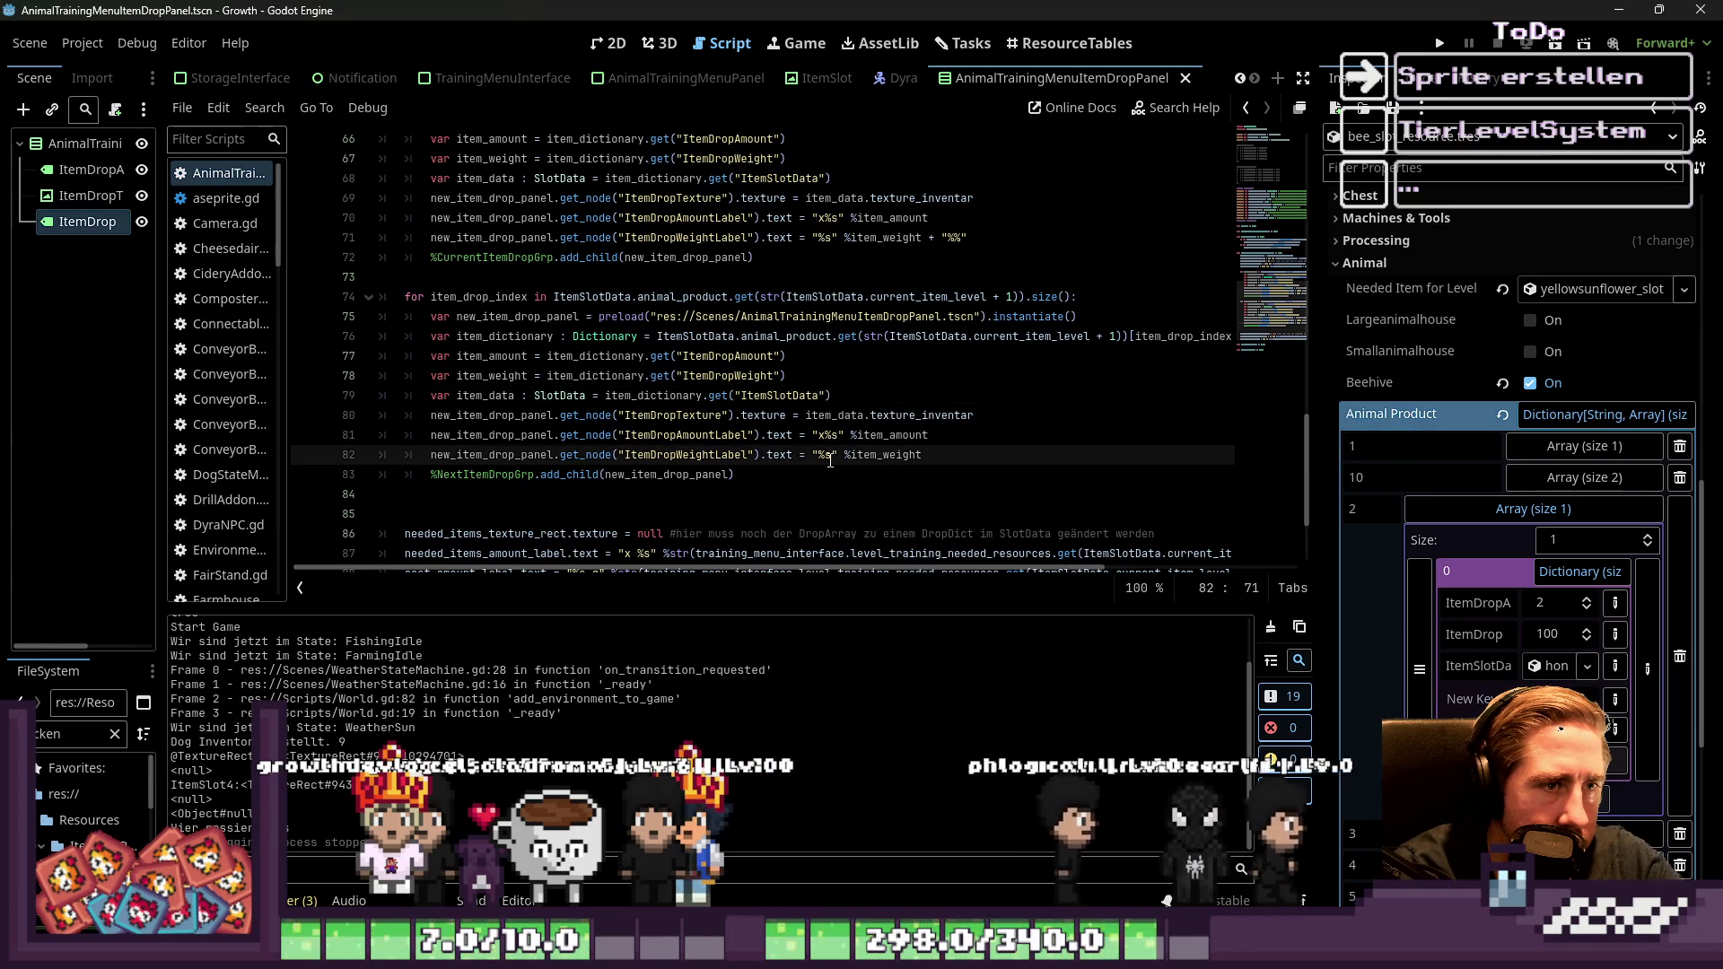
double_click(693, 436)
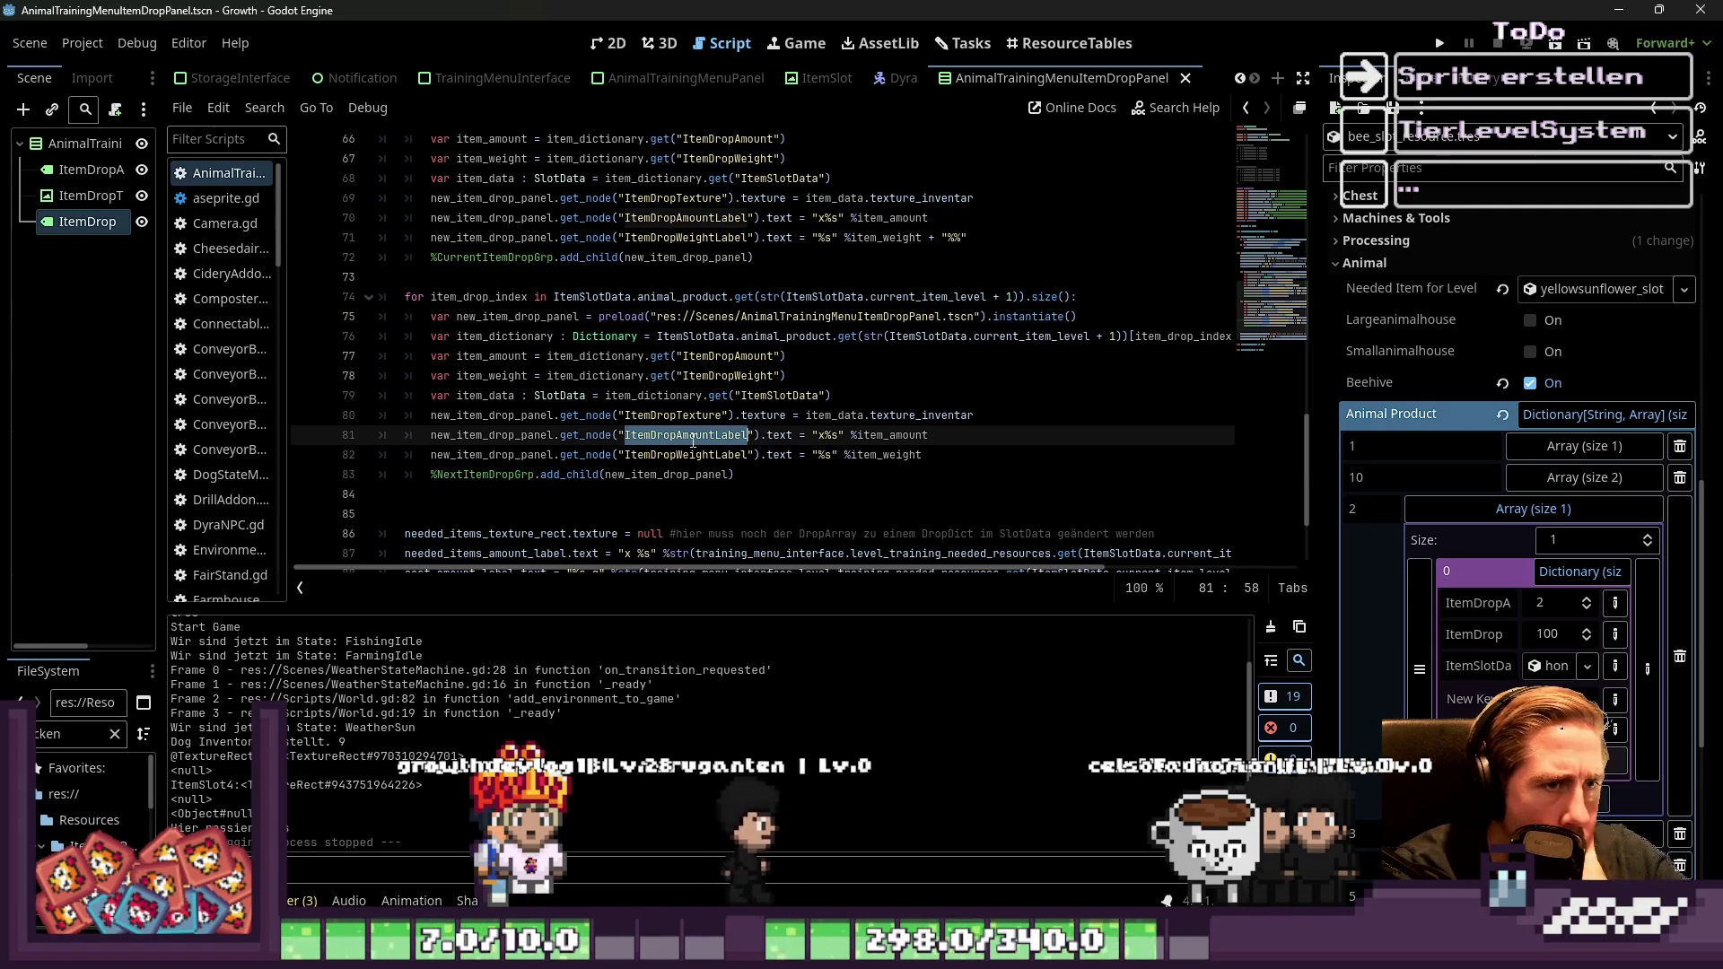
left_click(956, 239)
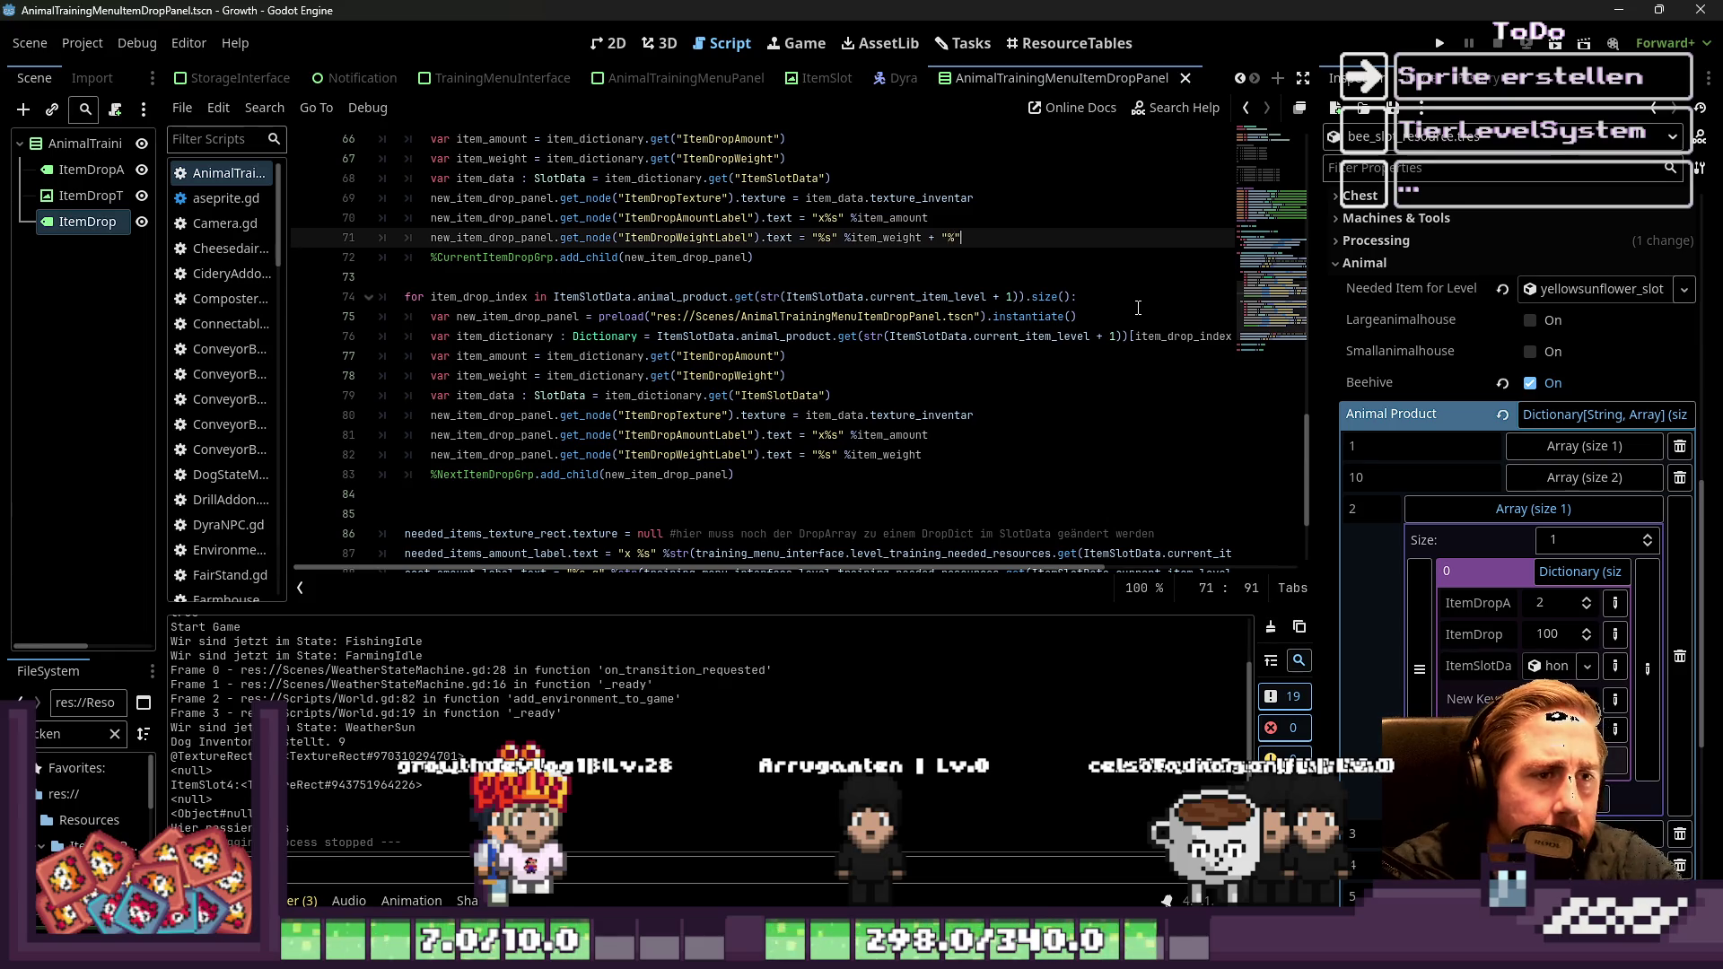
key("Down")
key("Down")
key("Down")
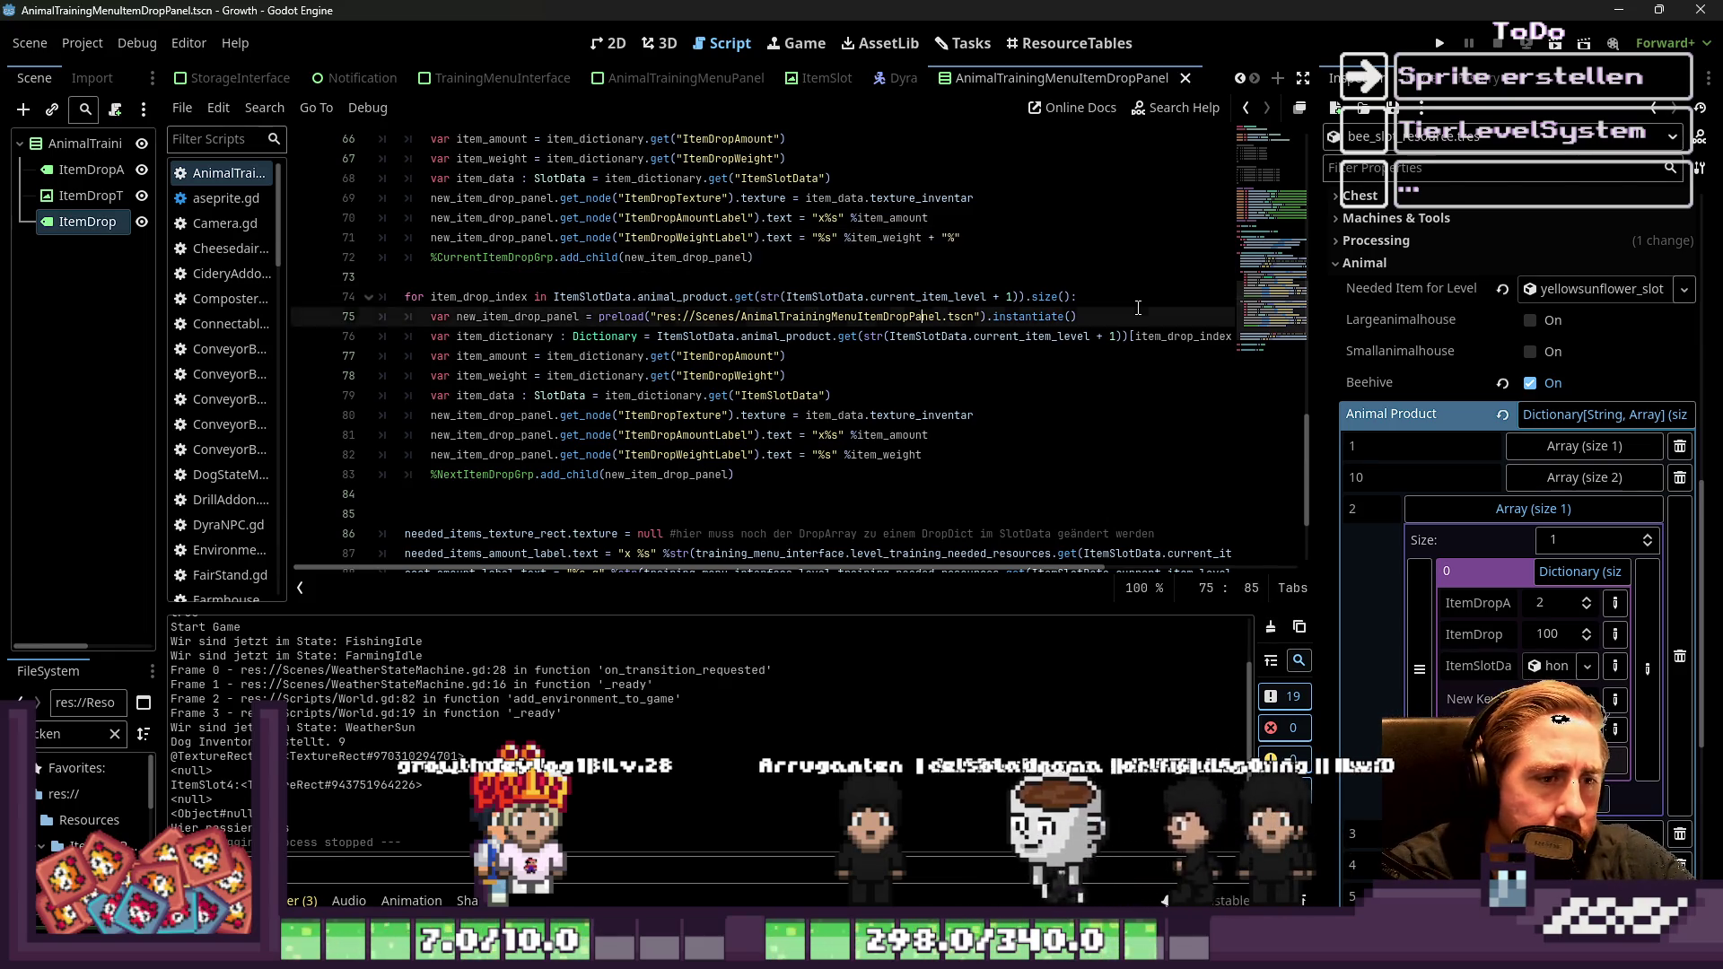
key("End")
type("+ \"%\"")
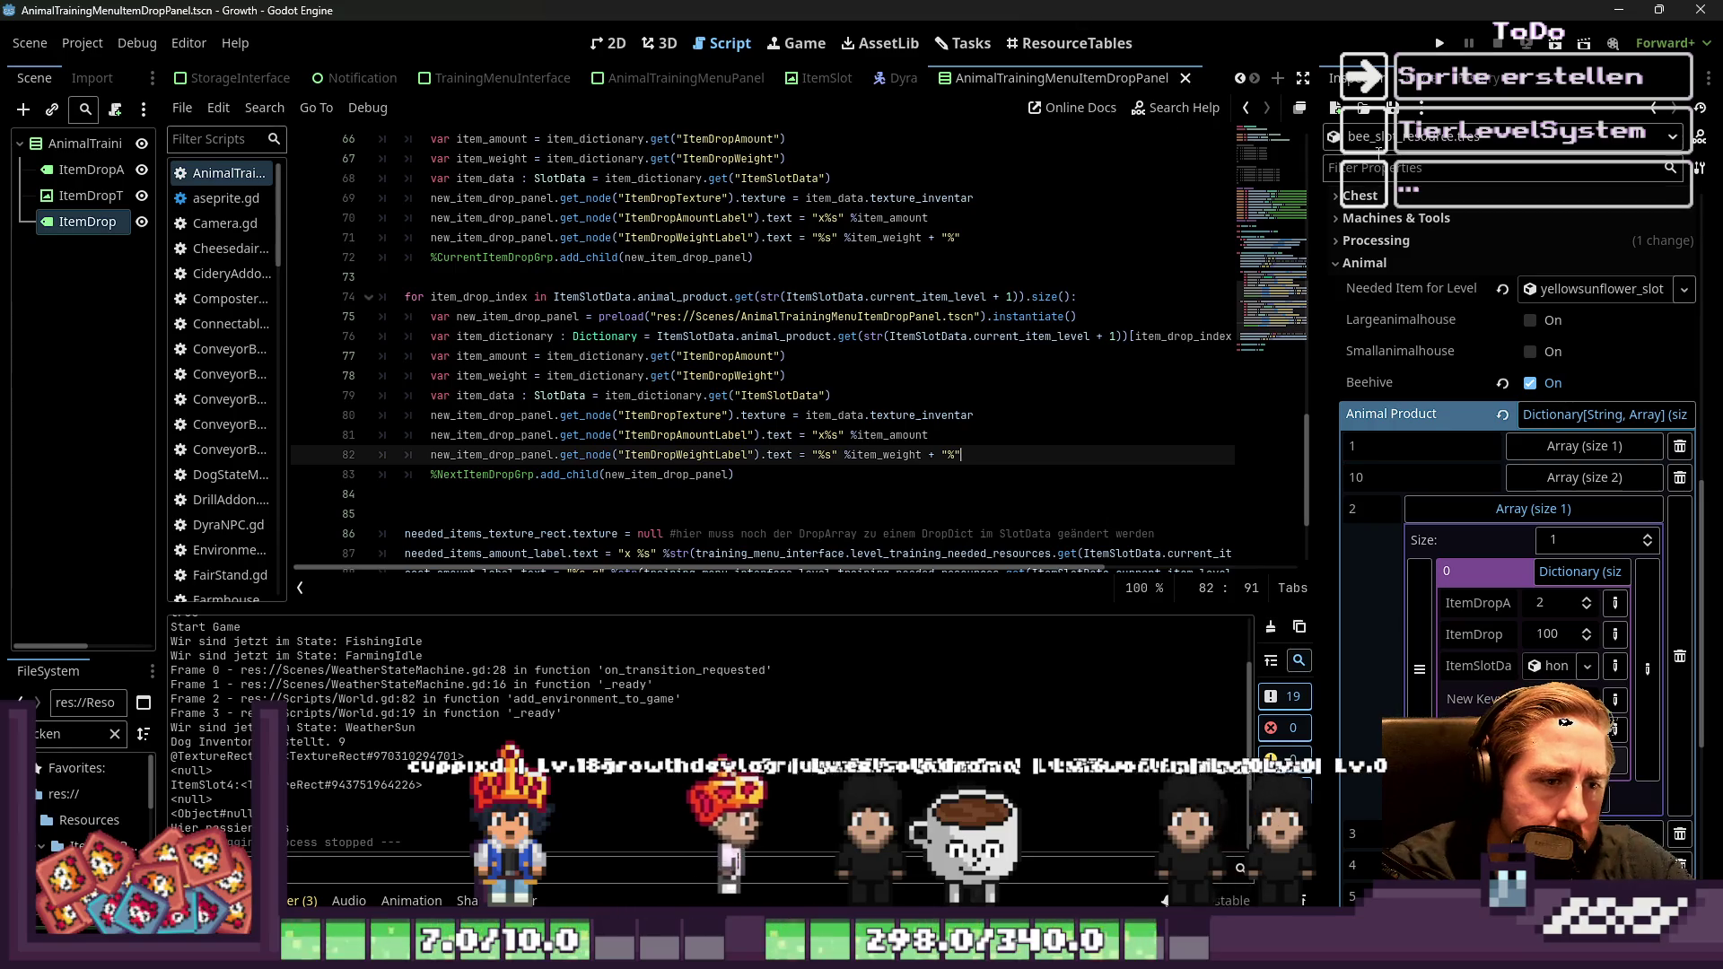
left_click(1436, 43)
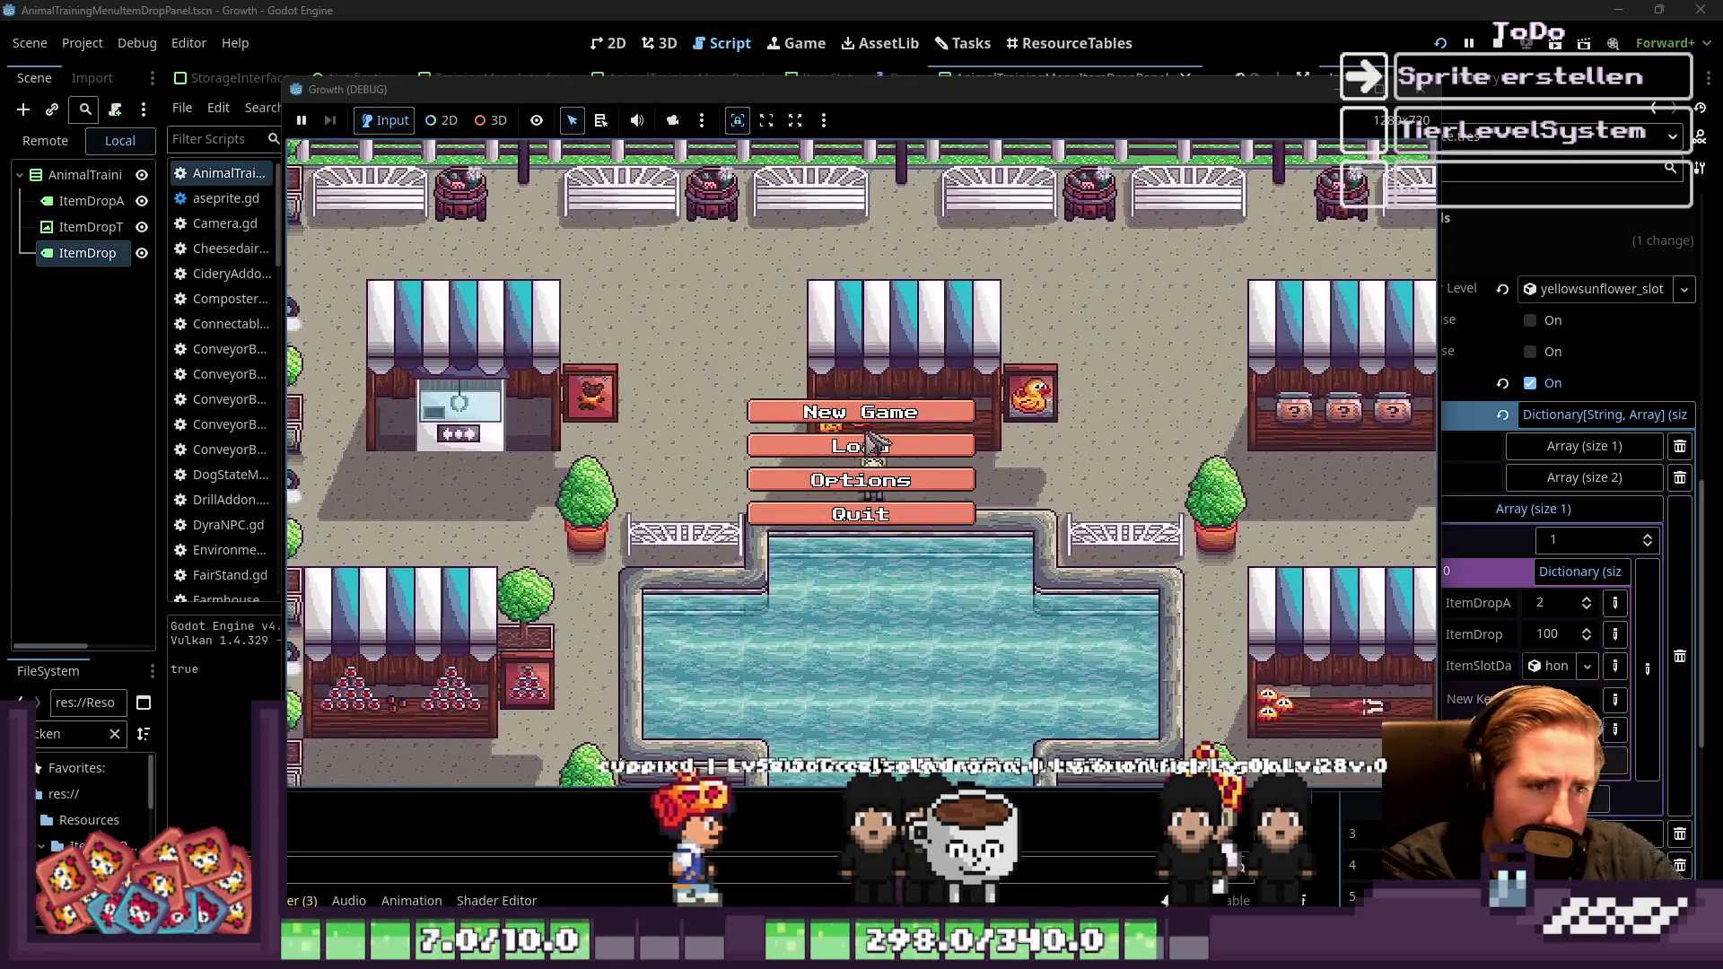
Play as character 'weq' to confirm Bee 1 shows 100% at both levels, then stop with F8
left_click(863, 412)
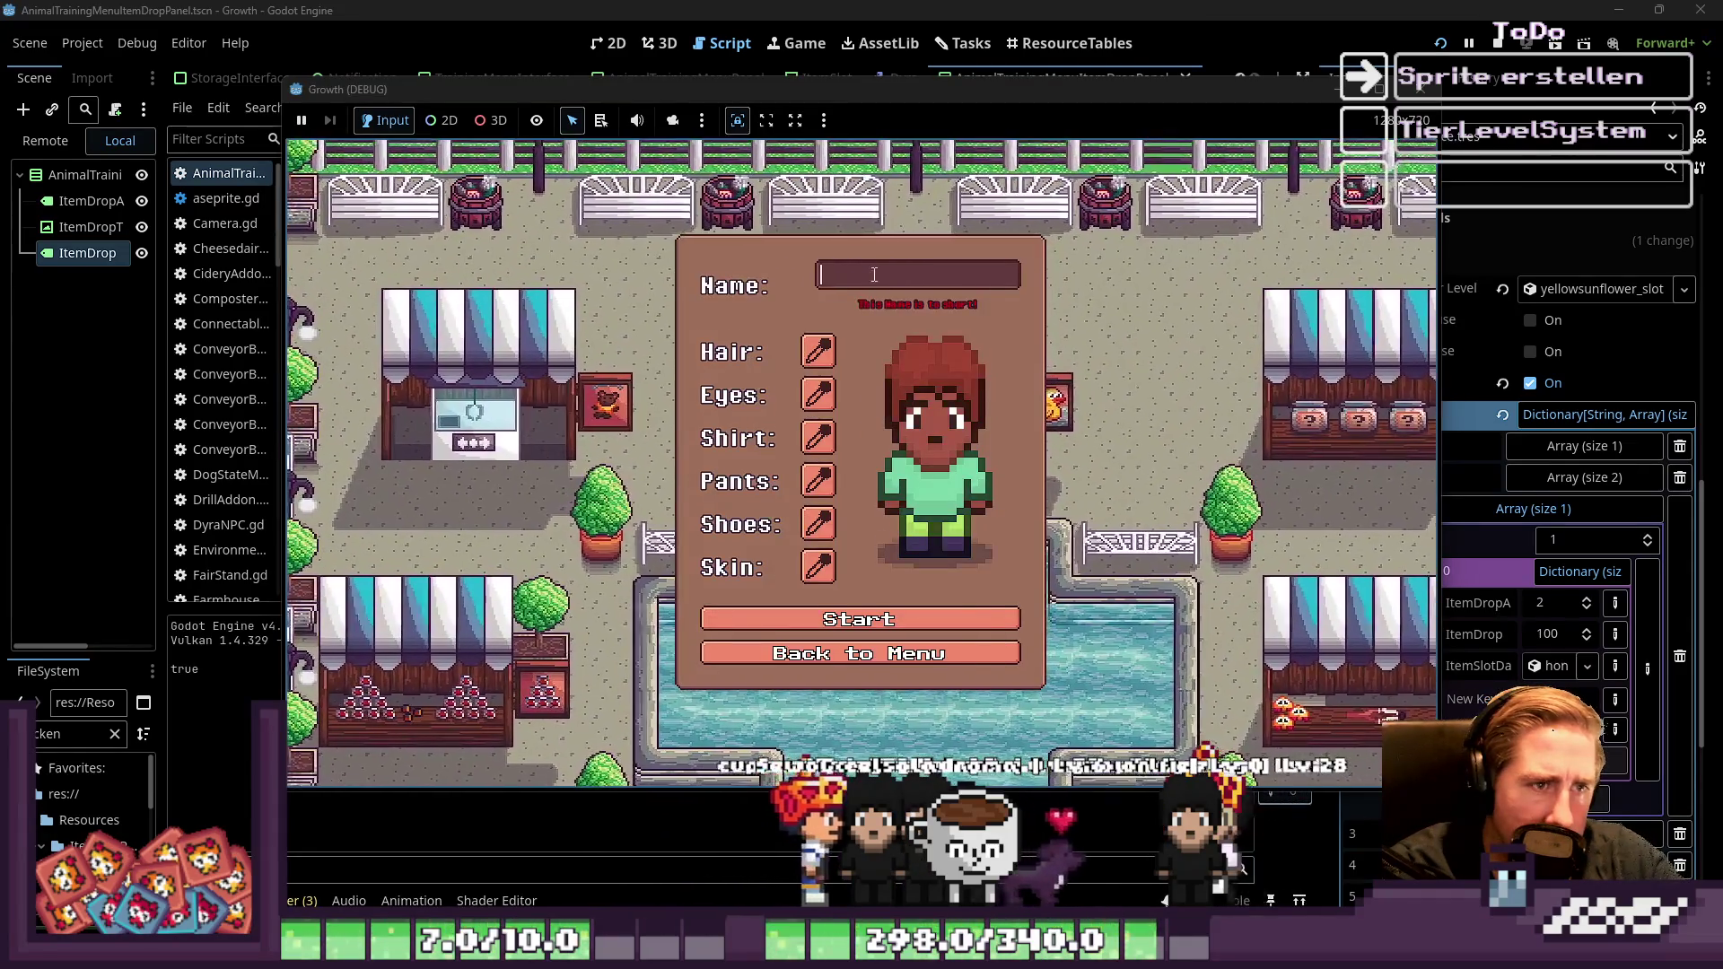
type("weq")
left_click(857, 610)
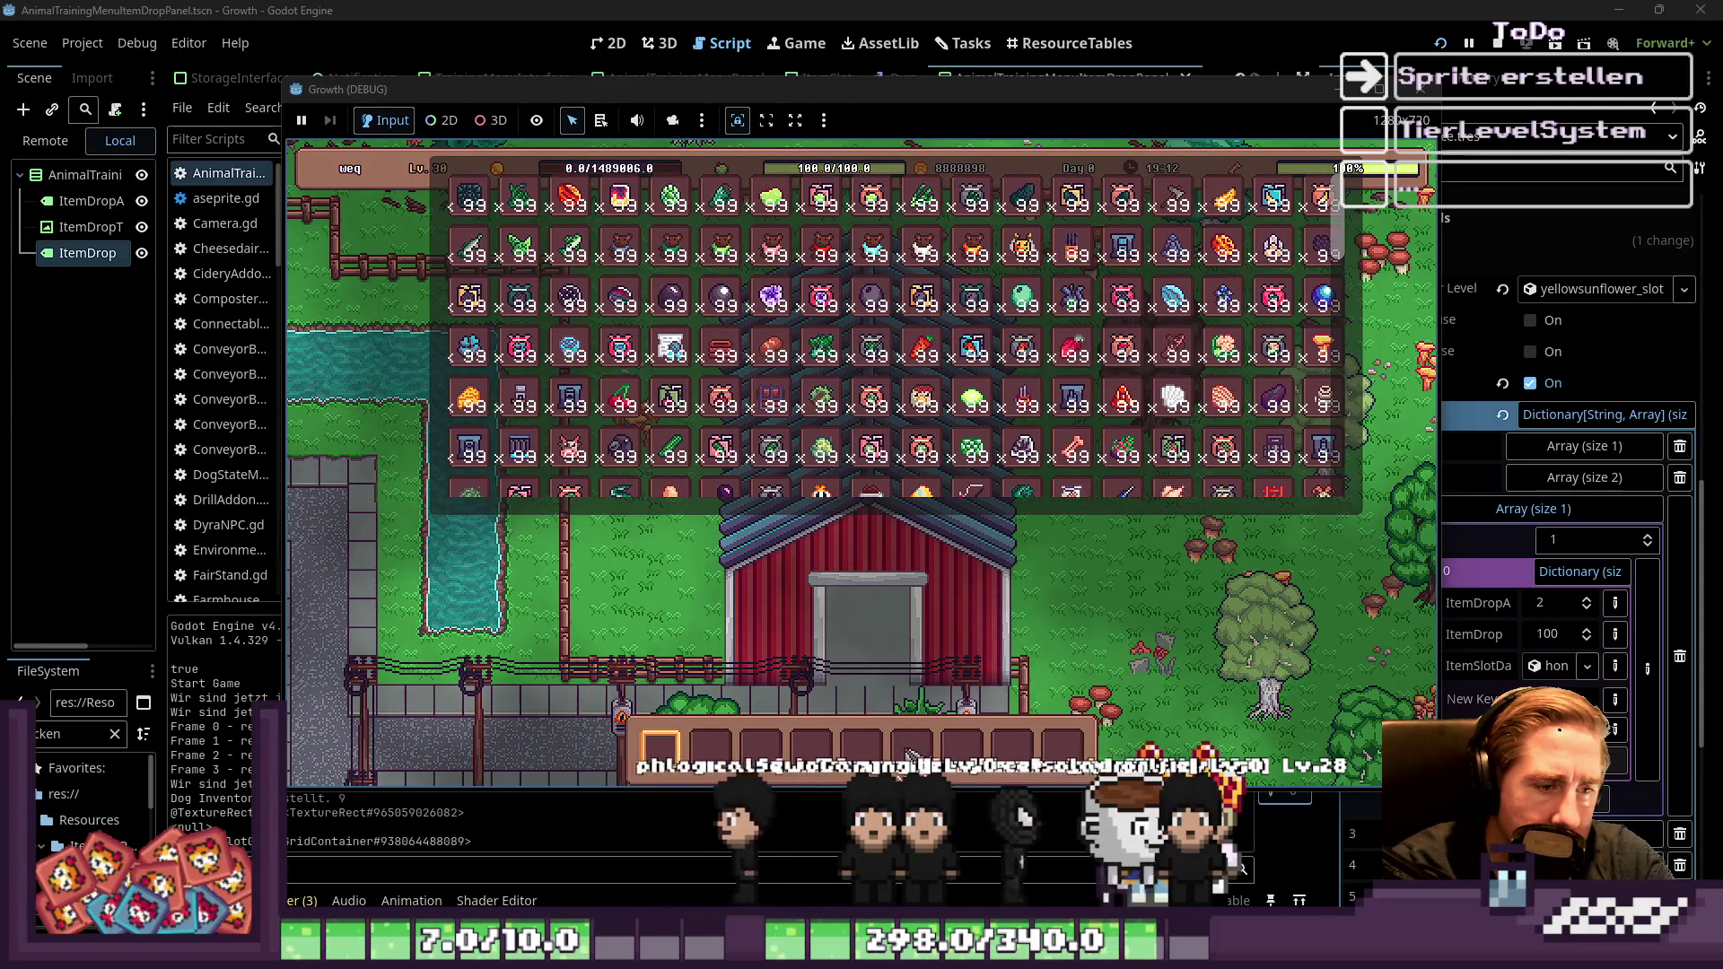
key("Escape")
left_click(884, 437)
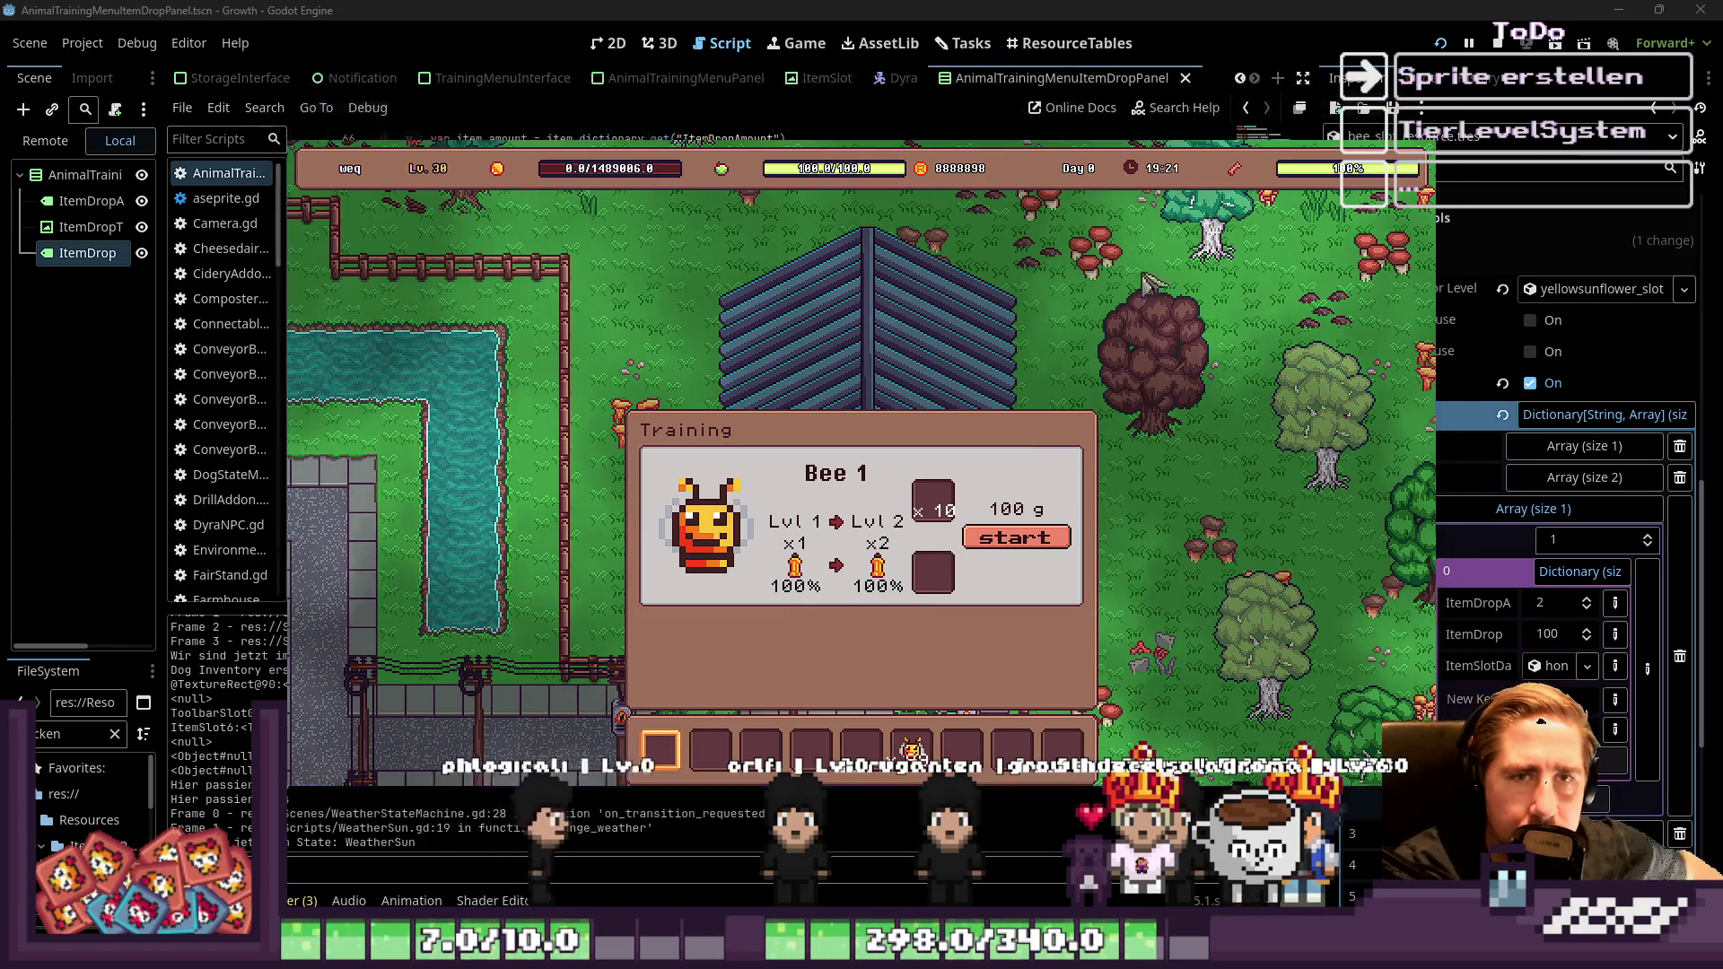
key("F8")
scroll(588, 438, "down", 2)
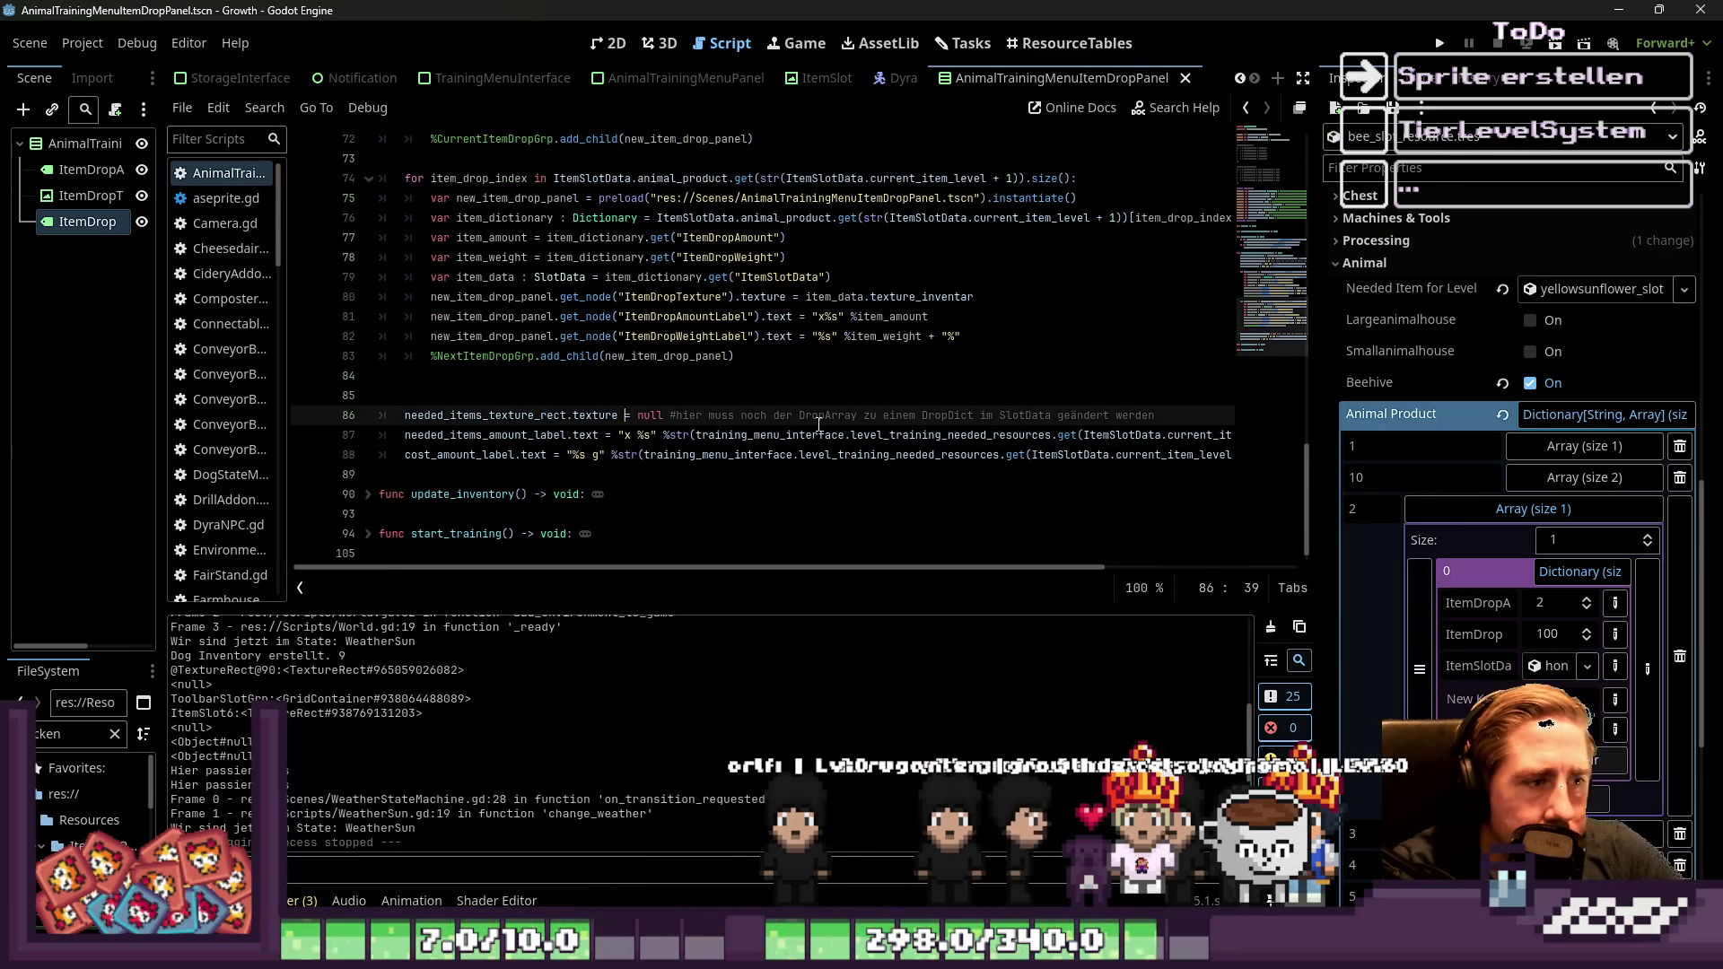
Replace line 86's null placeholder and comment with ItemSlotData.needed_item_for_level.texture_inventar
key("ctrl+shift+Left")
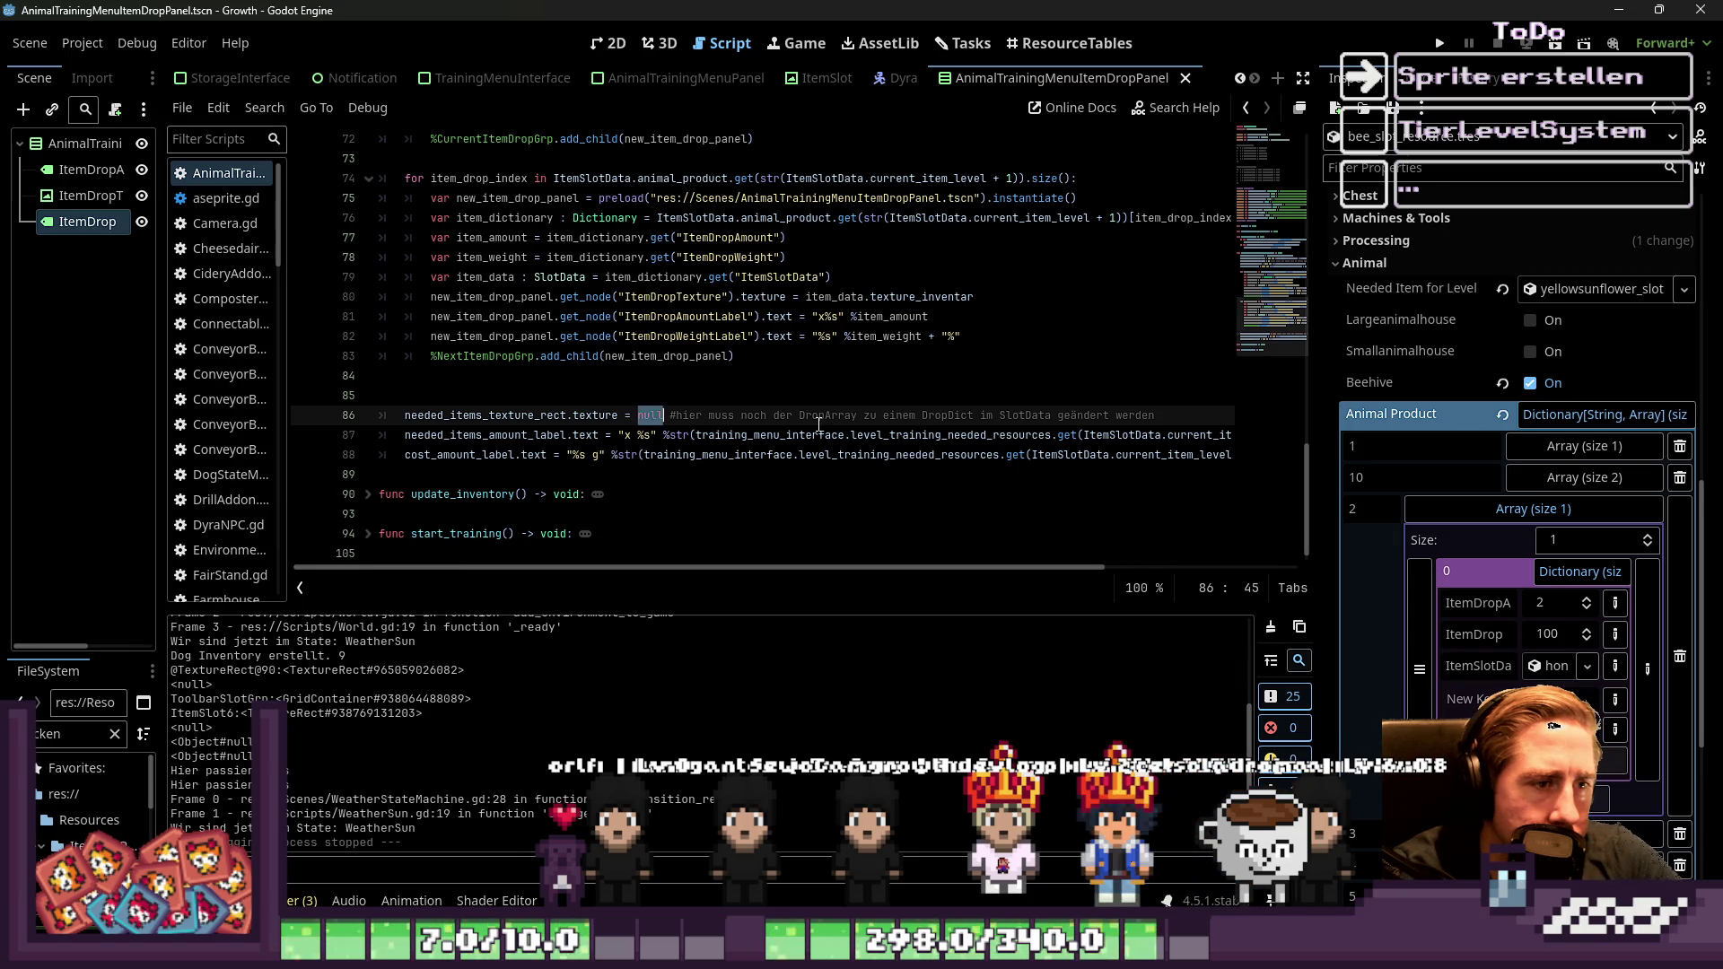
key("ctrl+shift+Right")
key("ctrl+shift+Right")
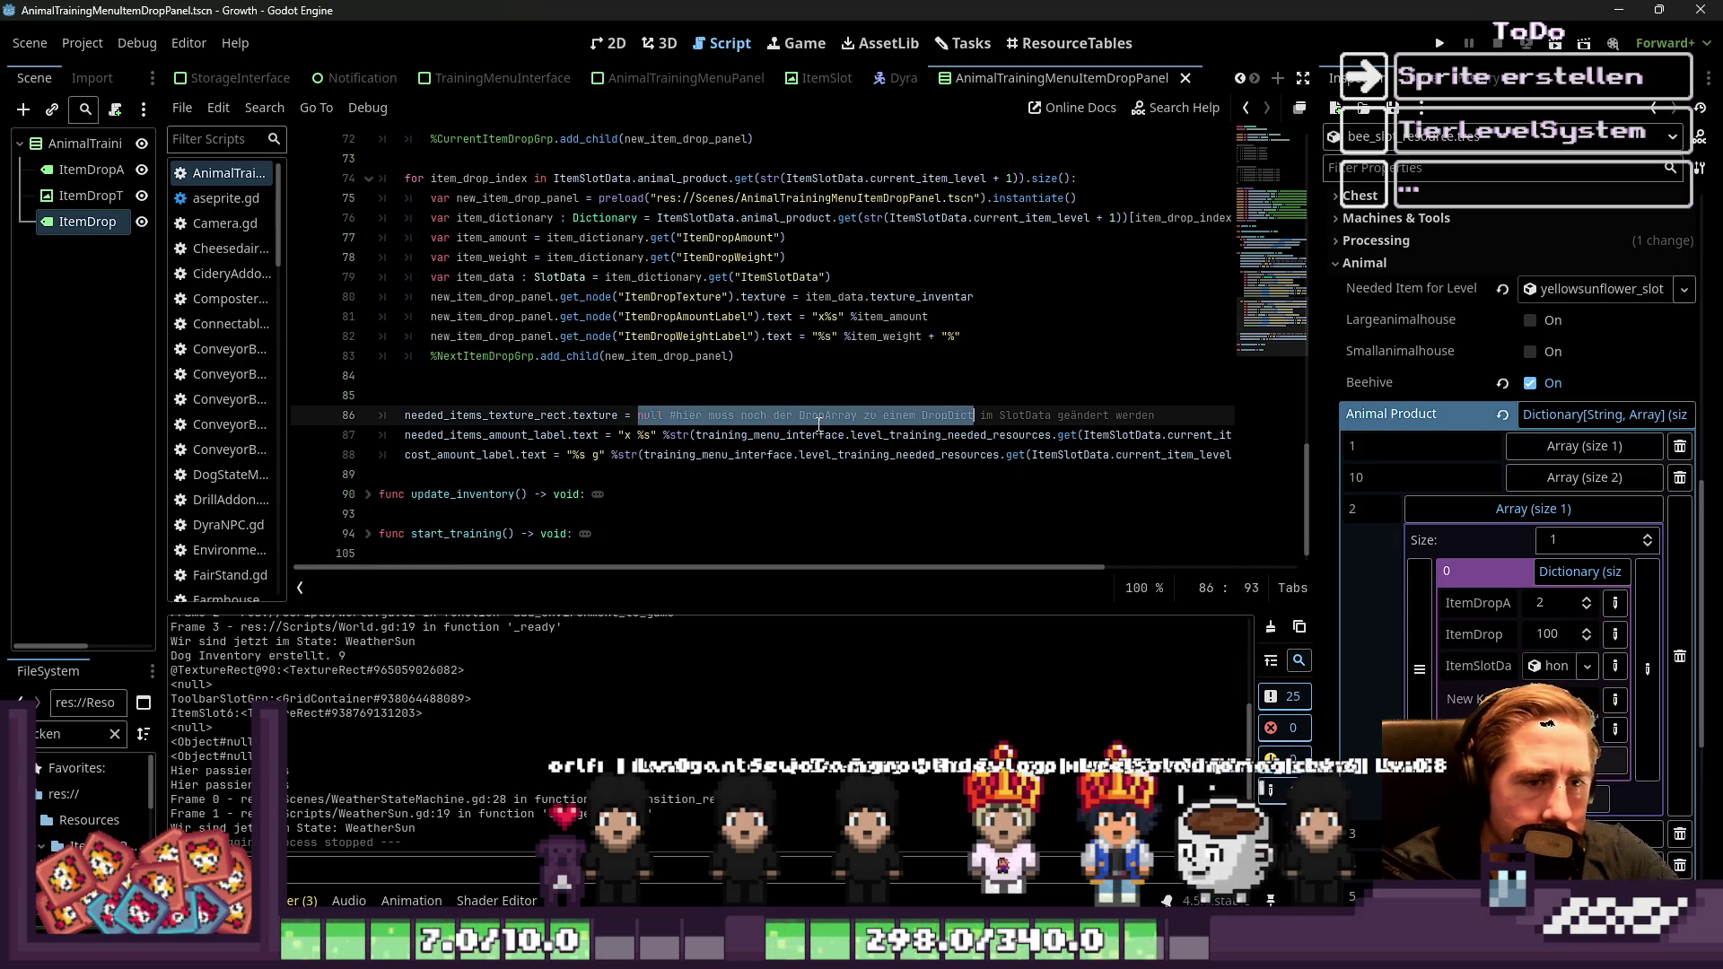
key("BackSpace")
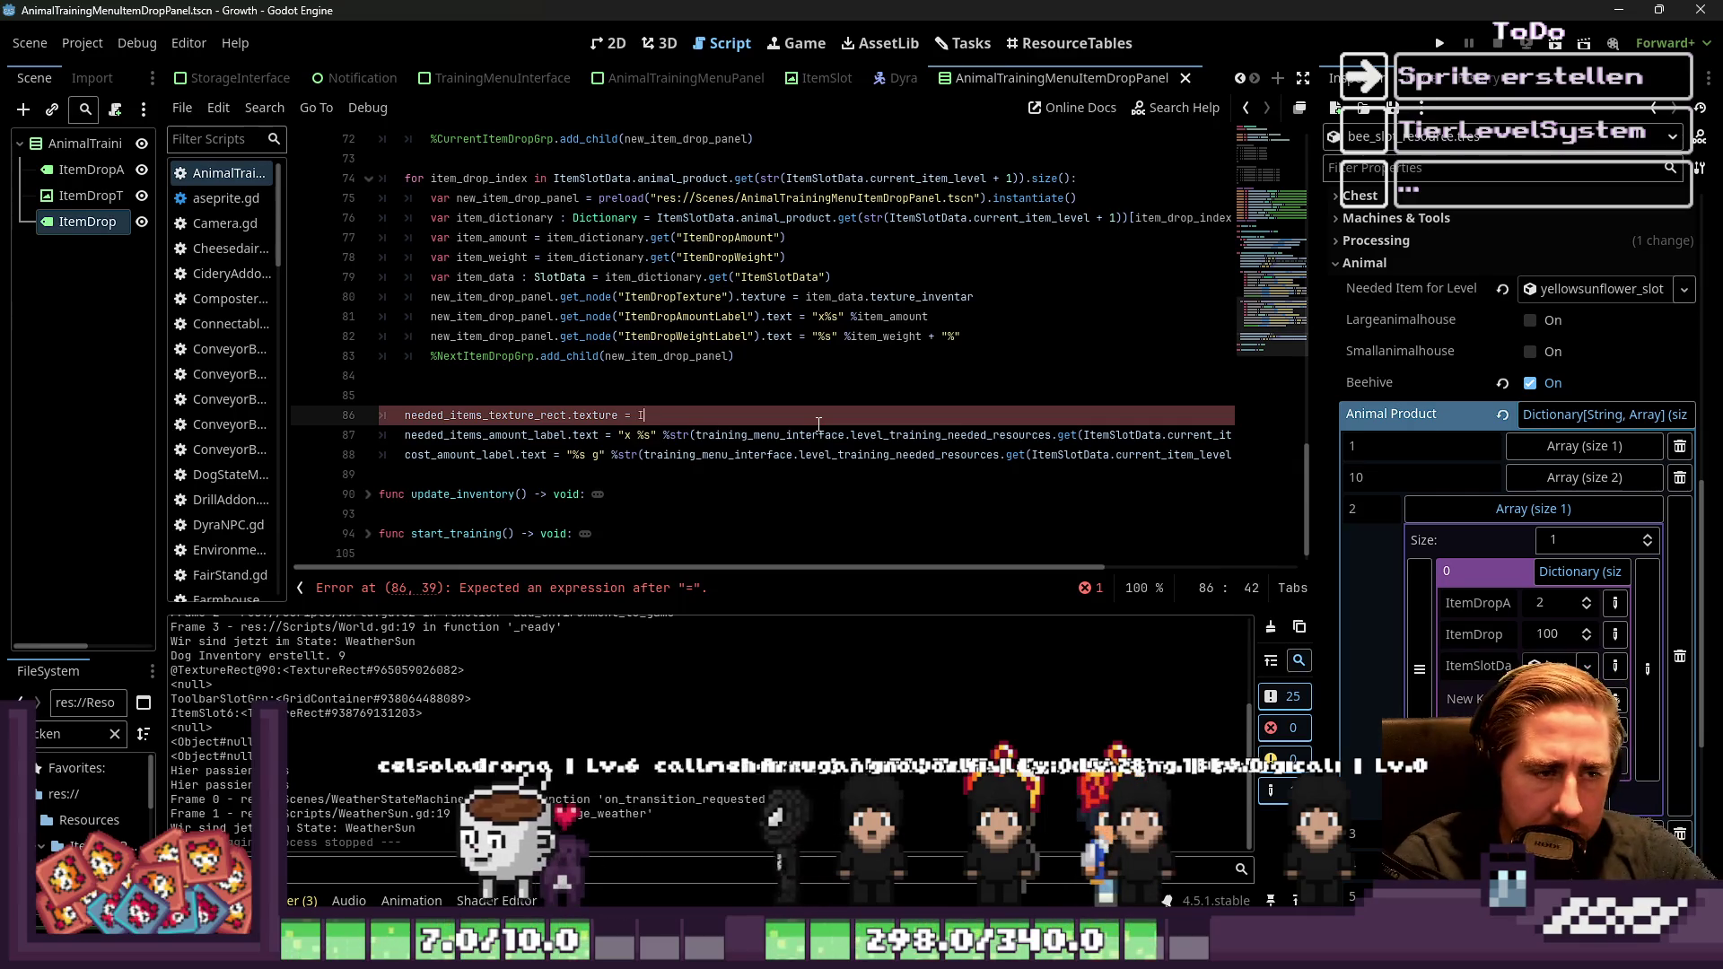
type("ItemSl")
key("Return")
type(".nee")
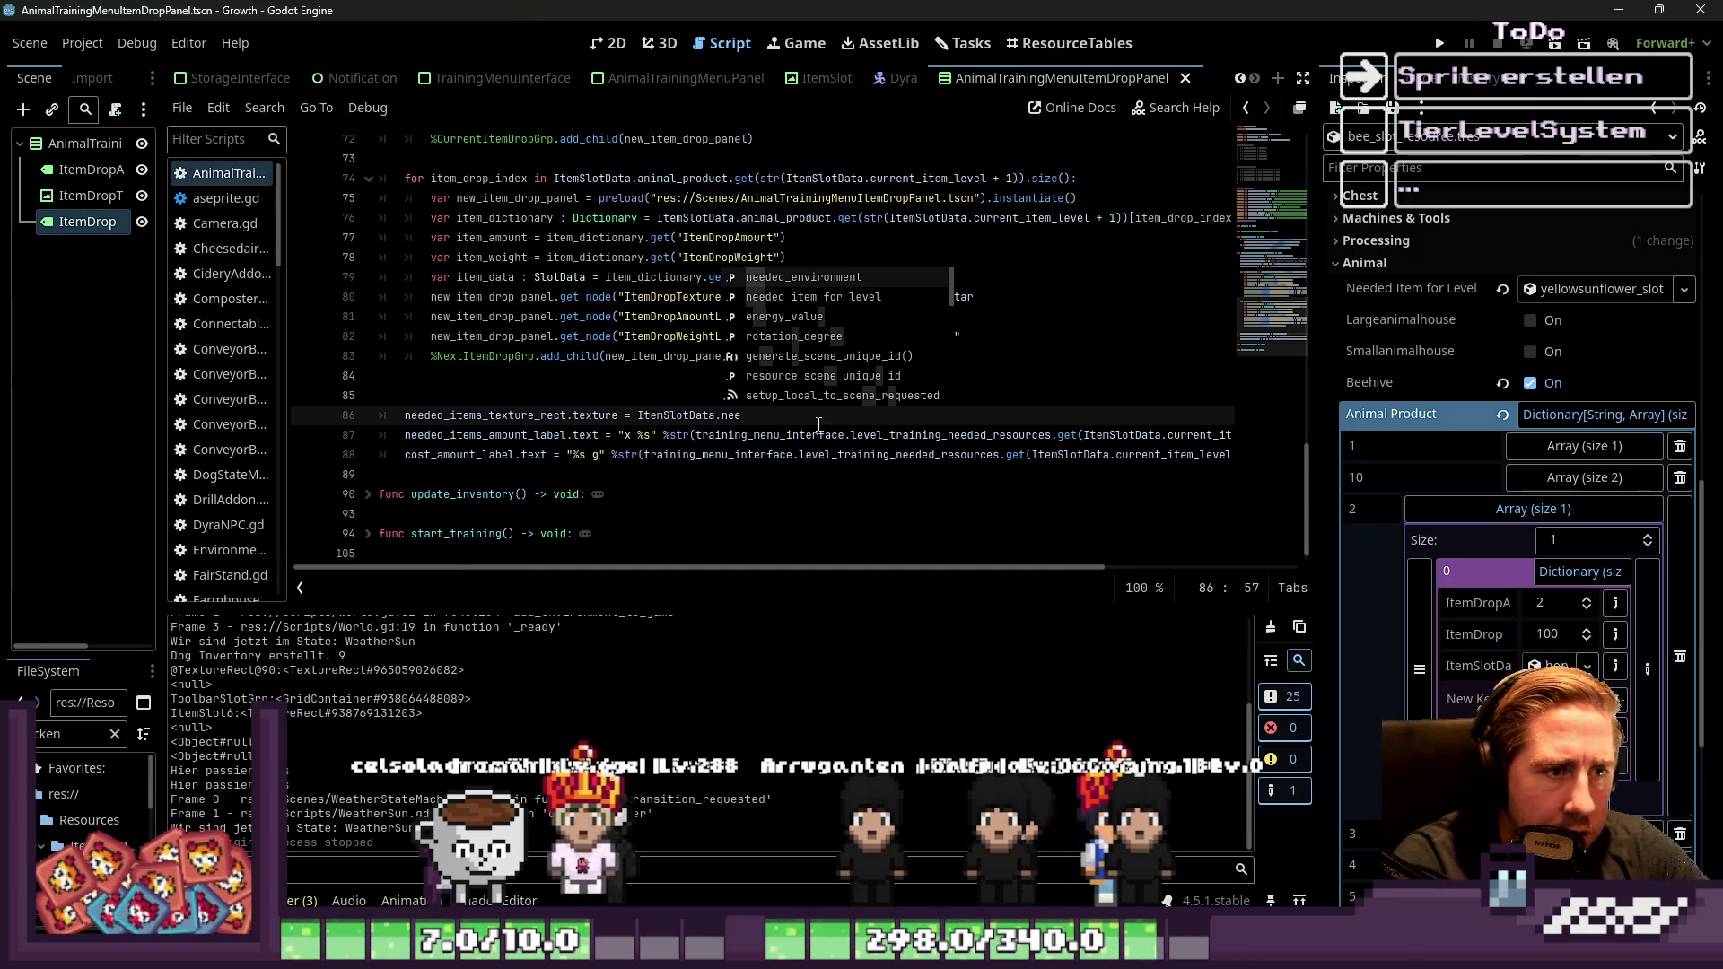
key("Down")
key("Return")
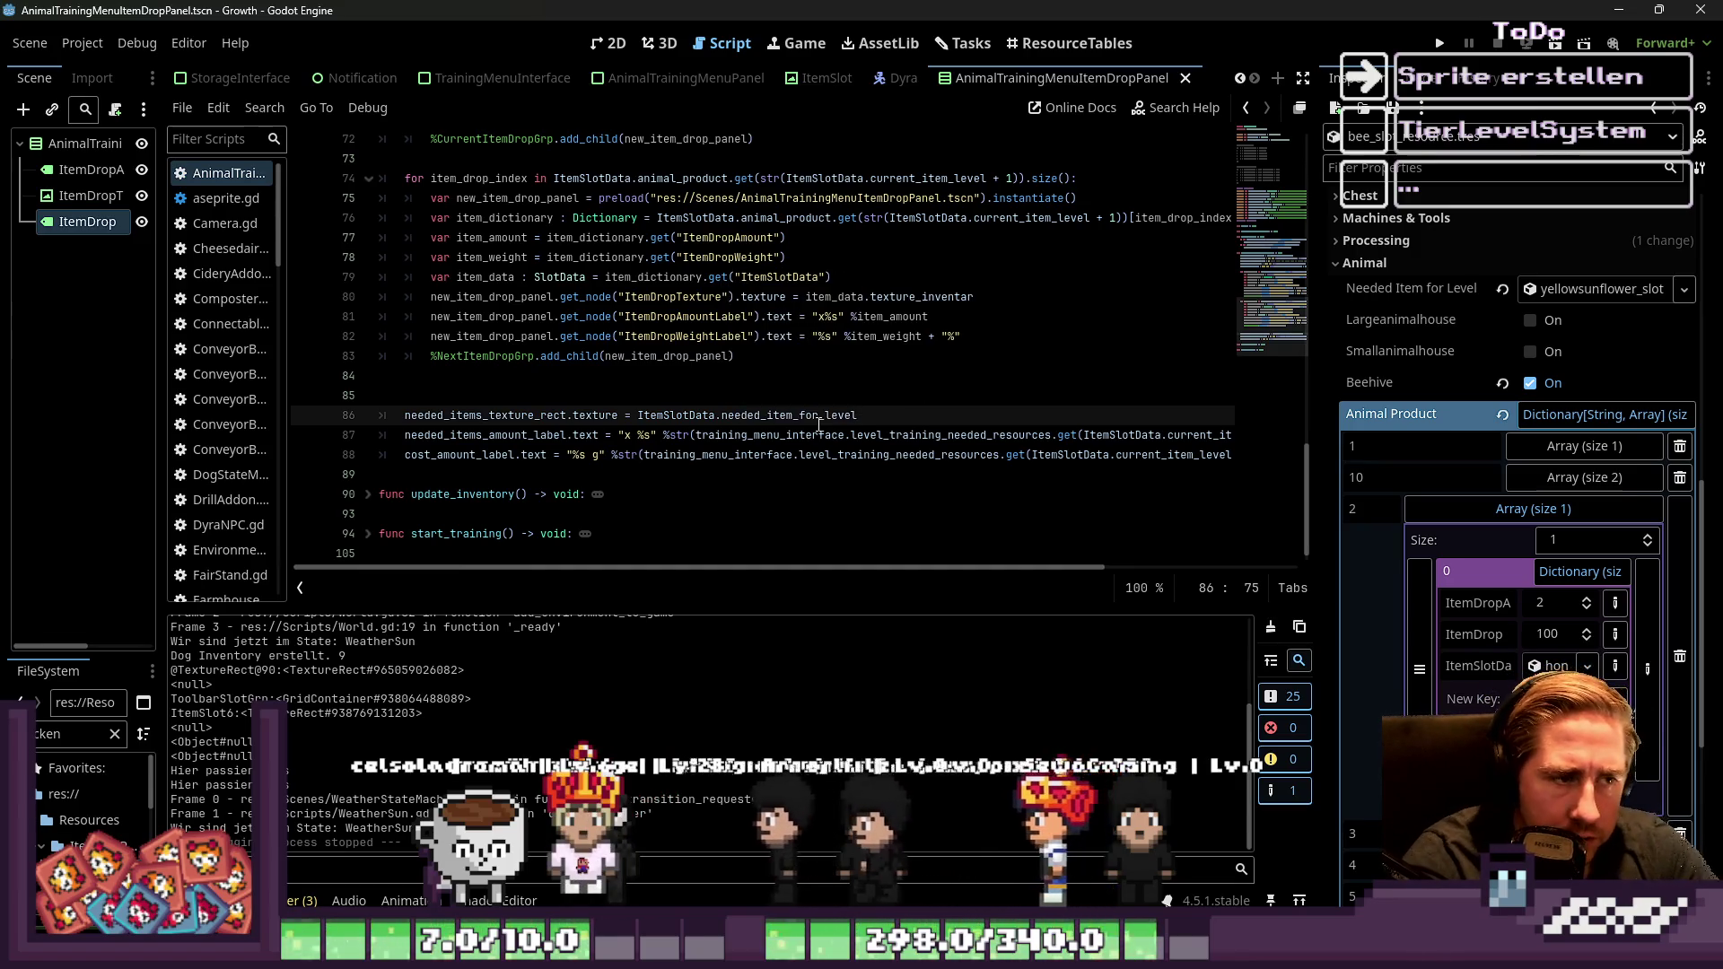
type(",.")
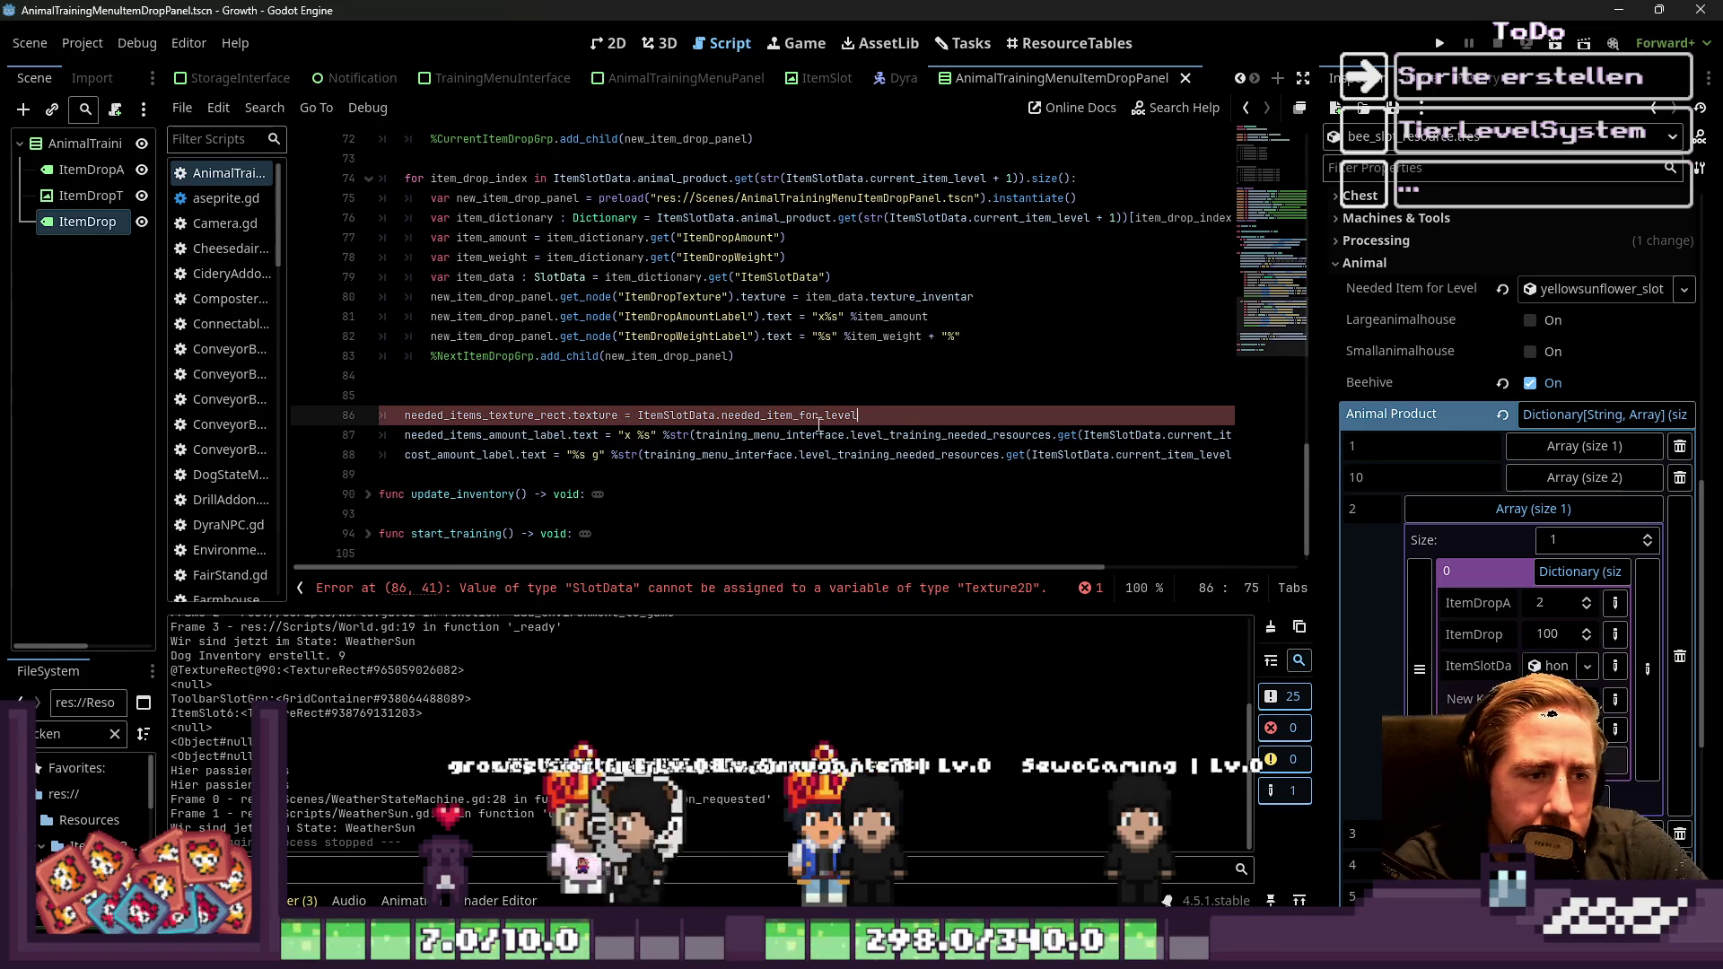
type(".te")
key("Down")
key("Return")
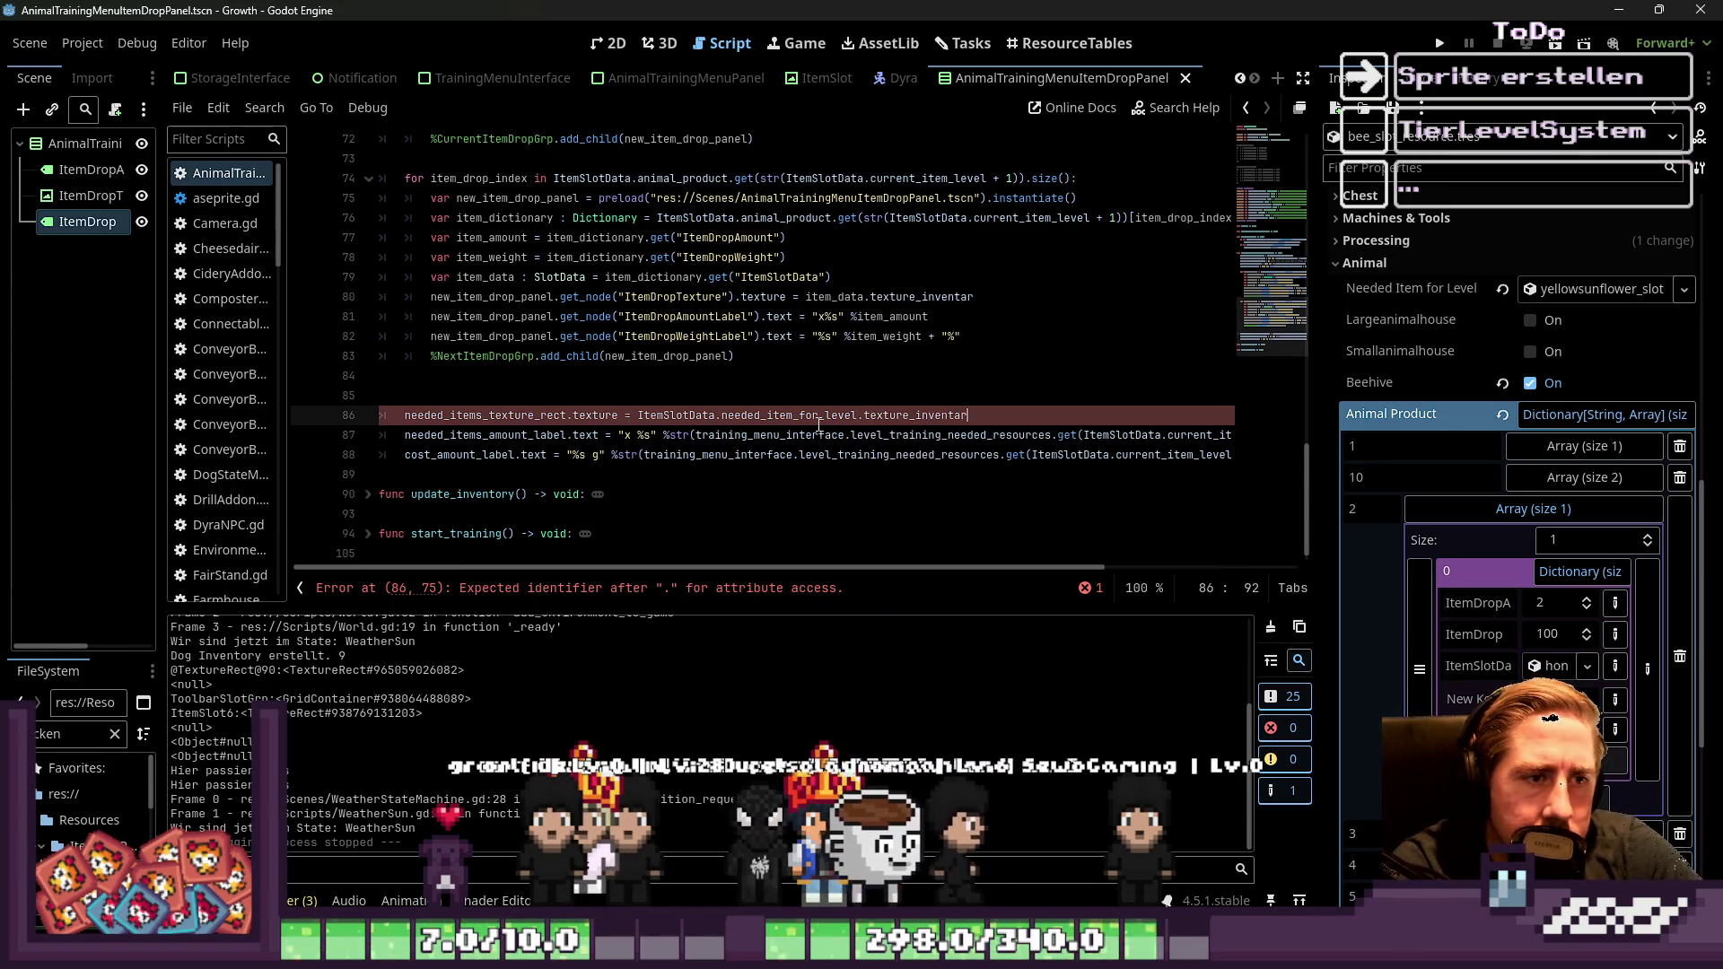
Save the script and run the Growth game to test it
left_click(813, 374)
key("ctrl+s")
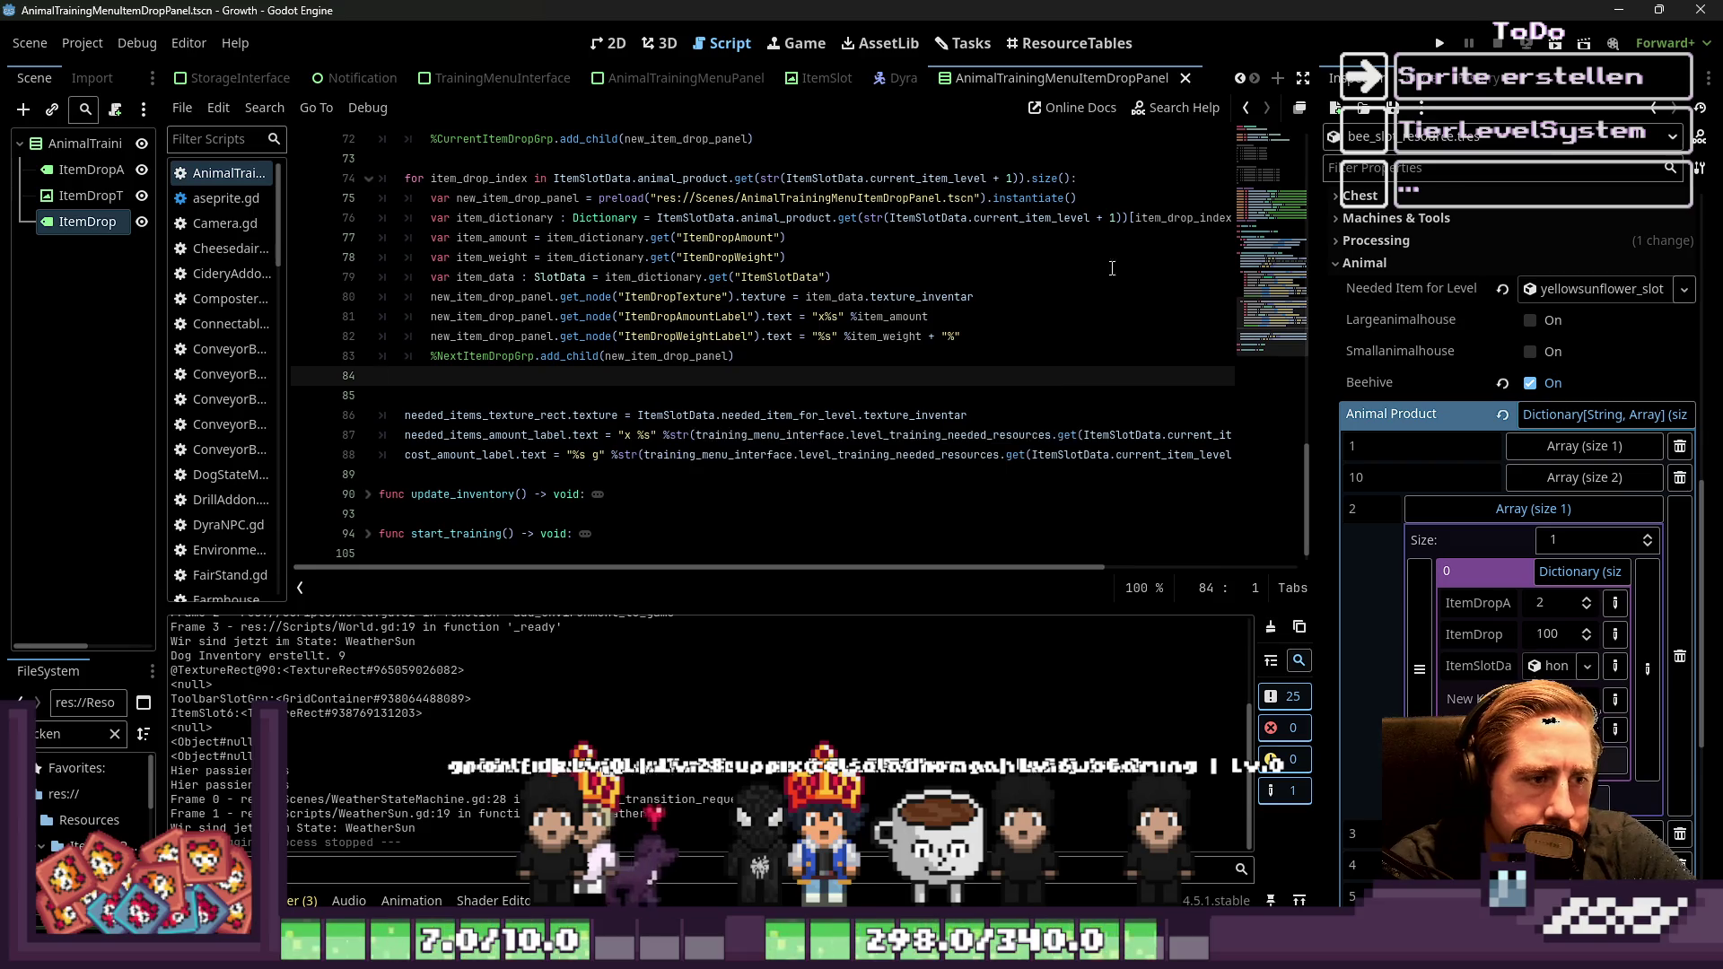
left_click(1442, 43)
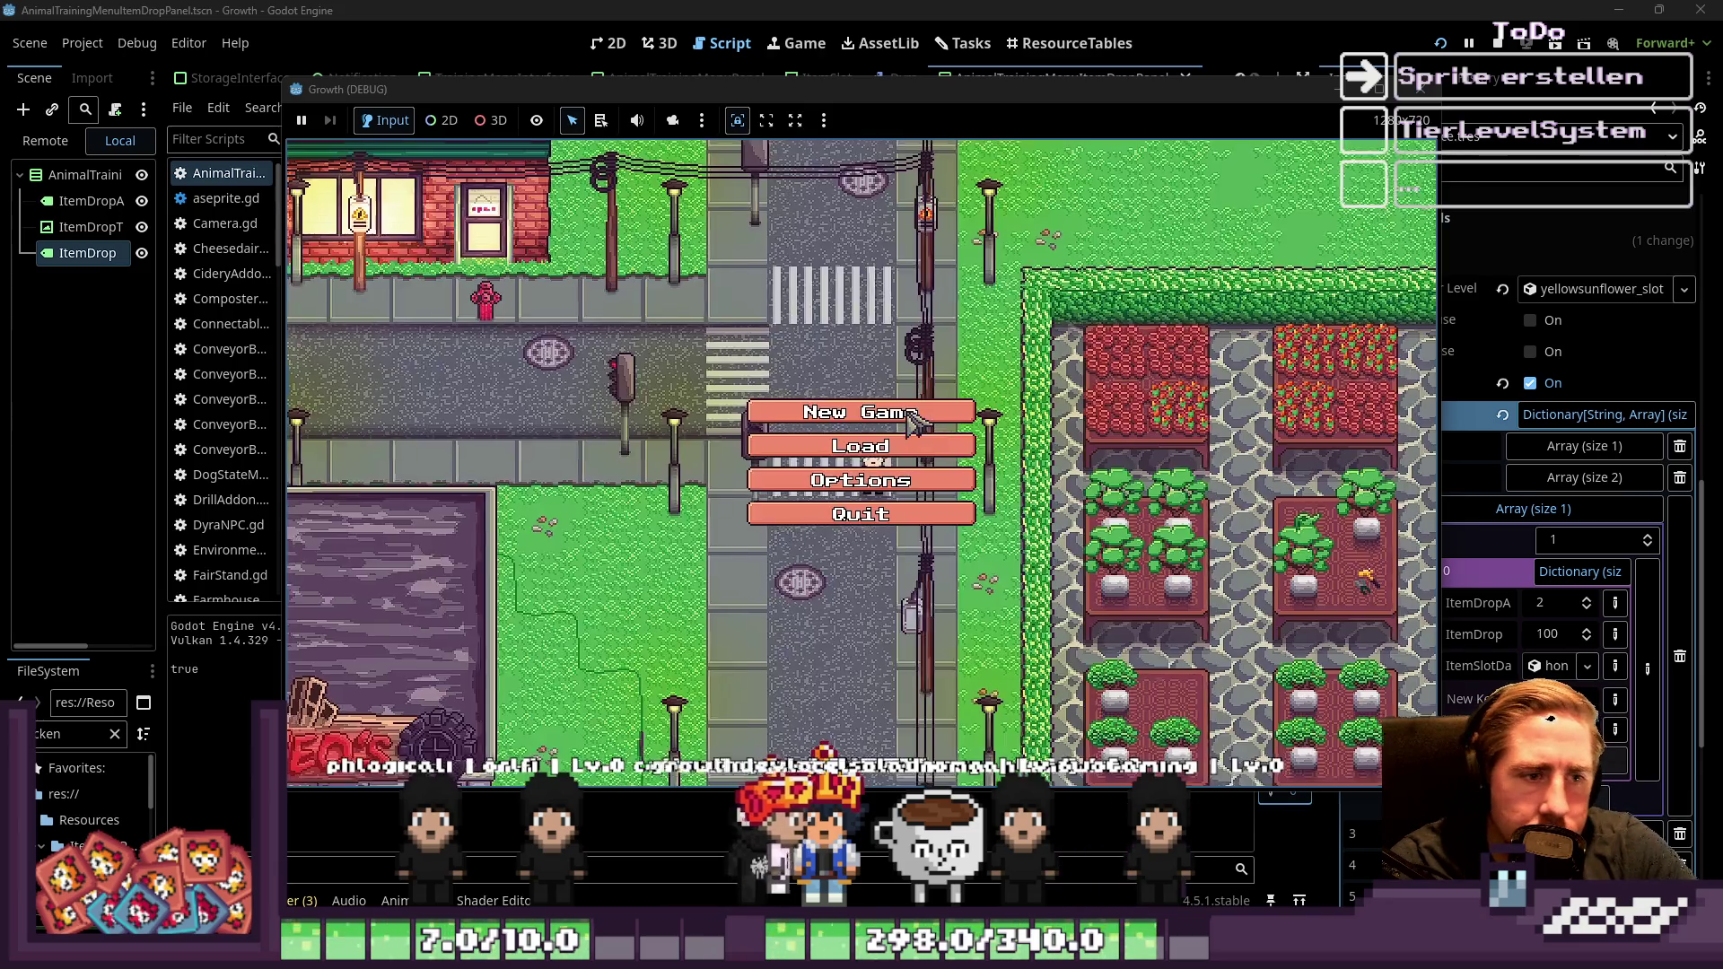
Start a new game with a new character and put an item in the second hotbar slot
left_click(911, 422)
type("daw")
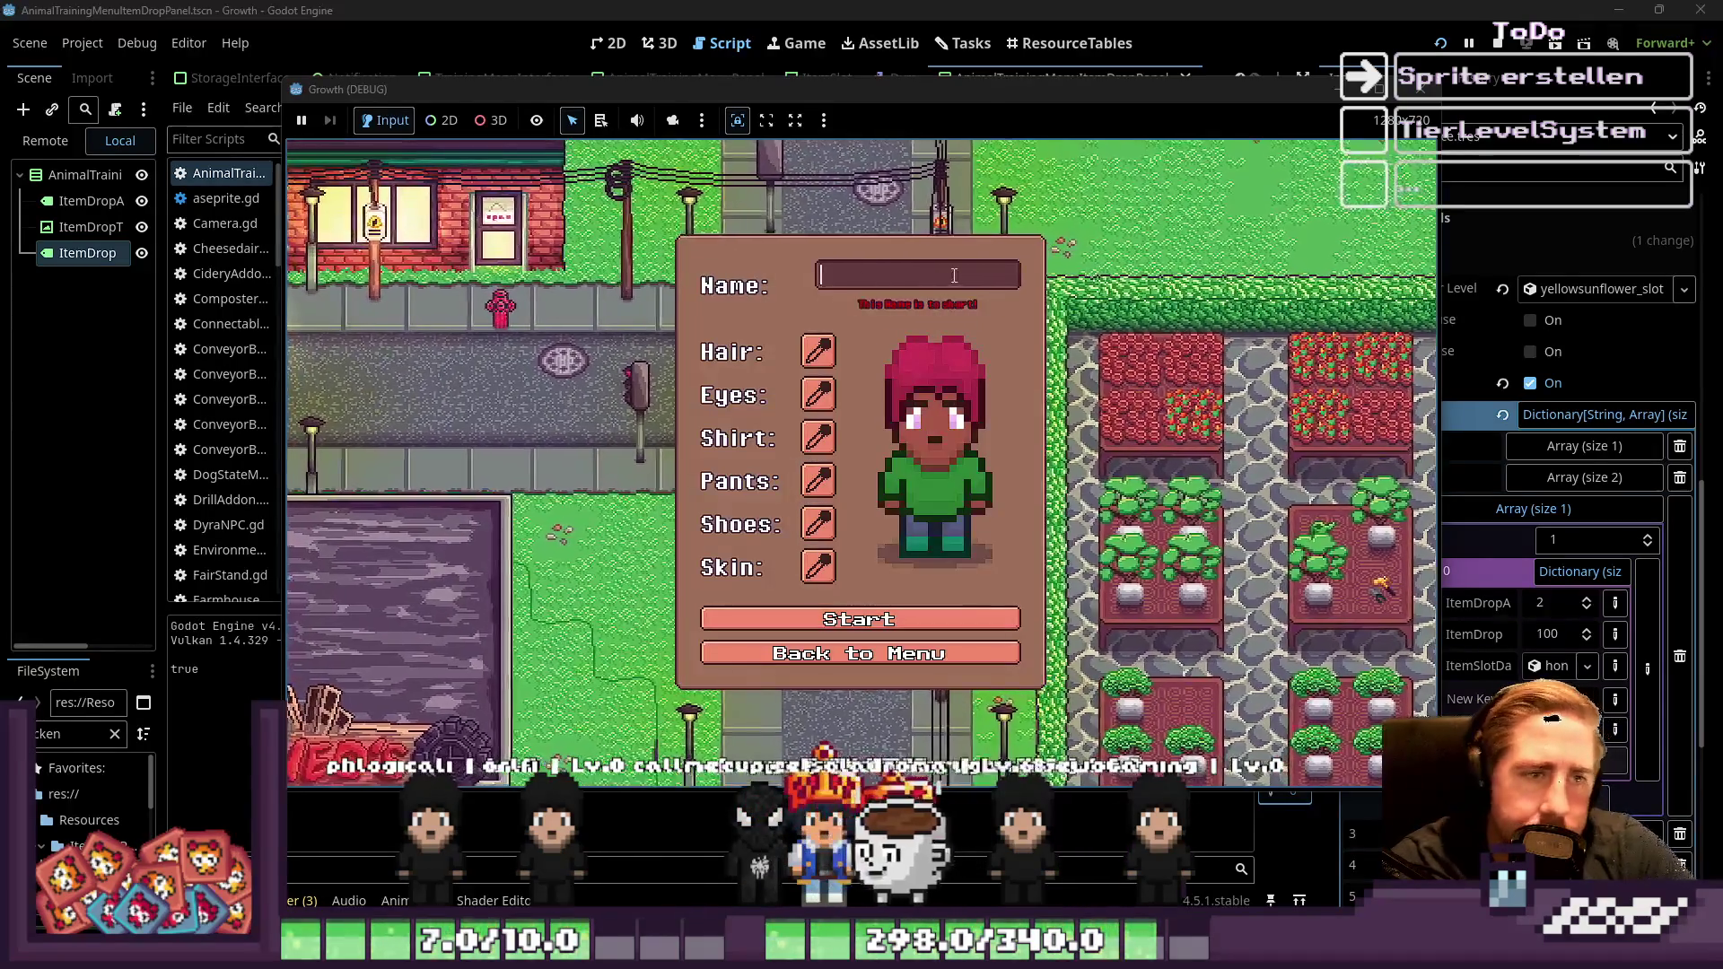
type("d")
left_click(853, 620)
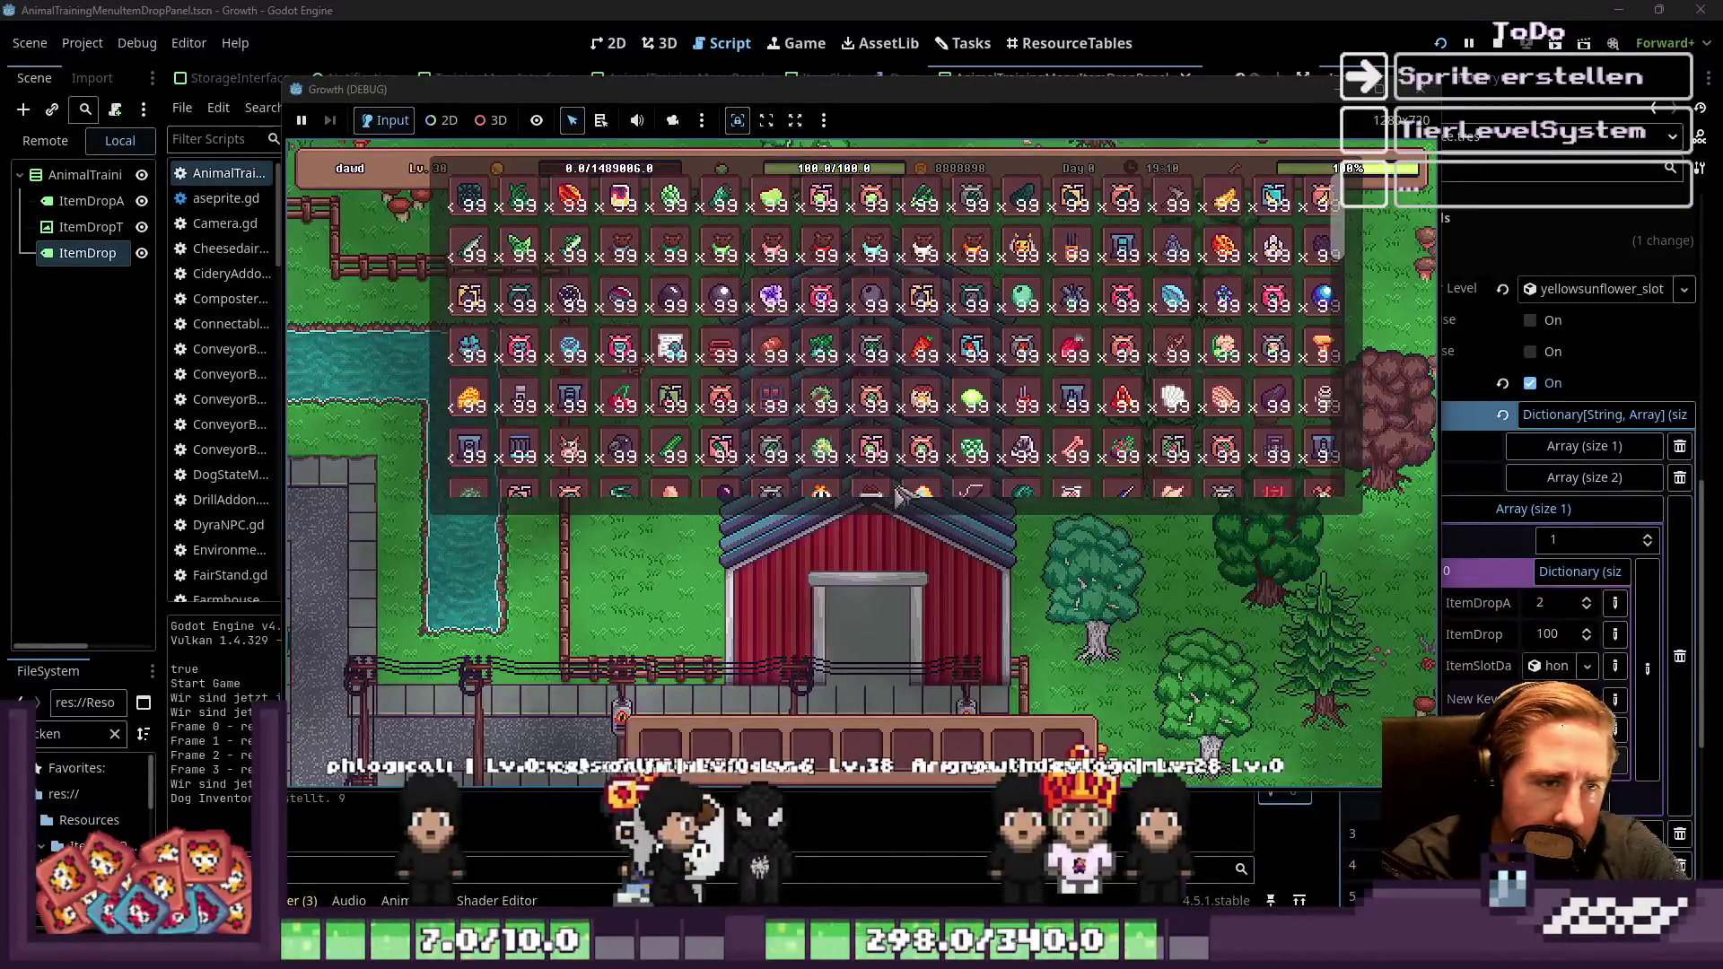
left_click(1021, 248)
key("Tab")
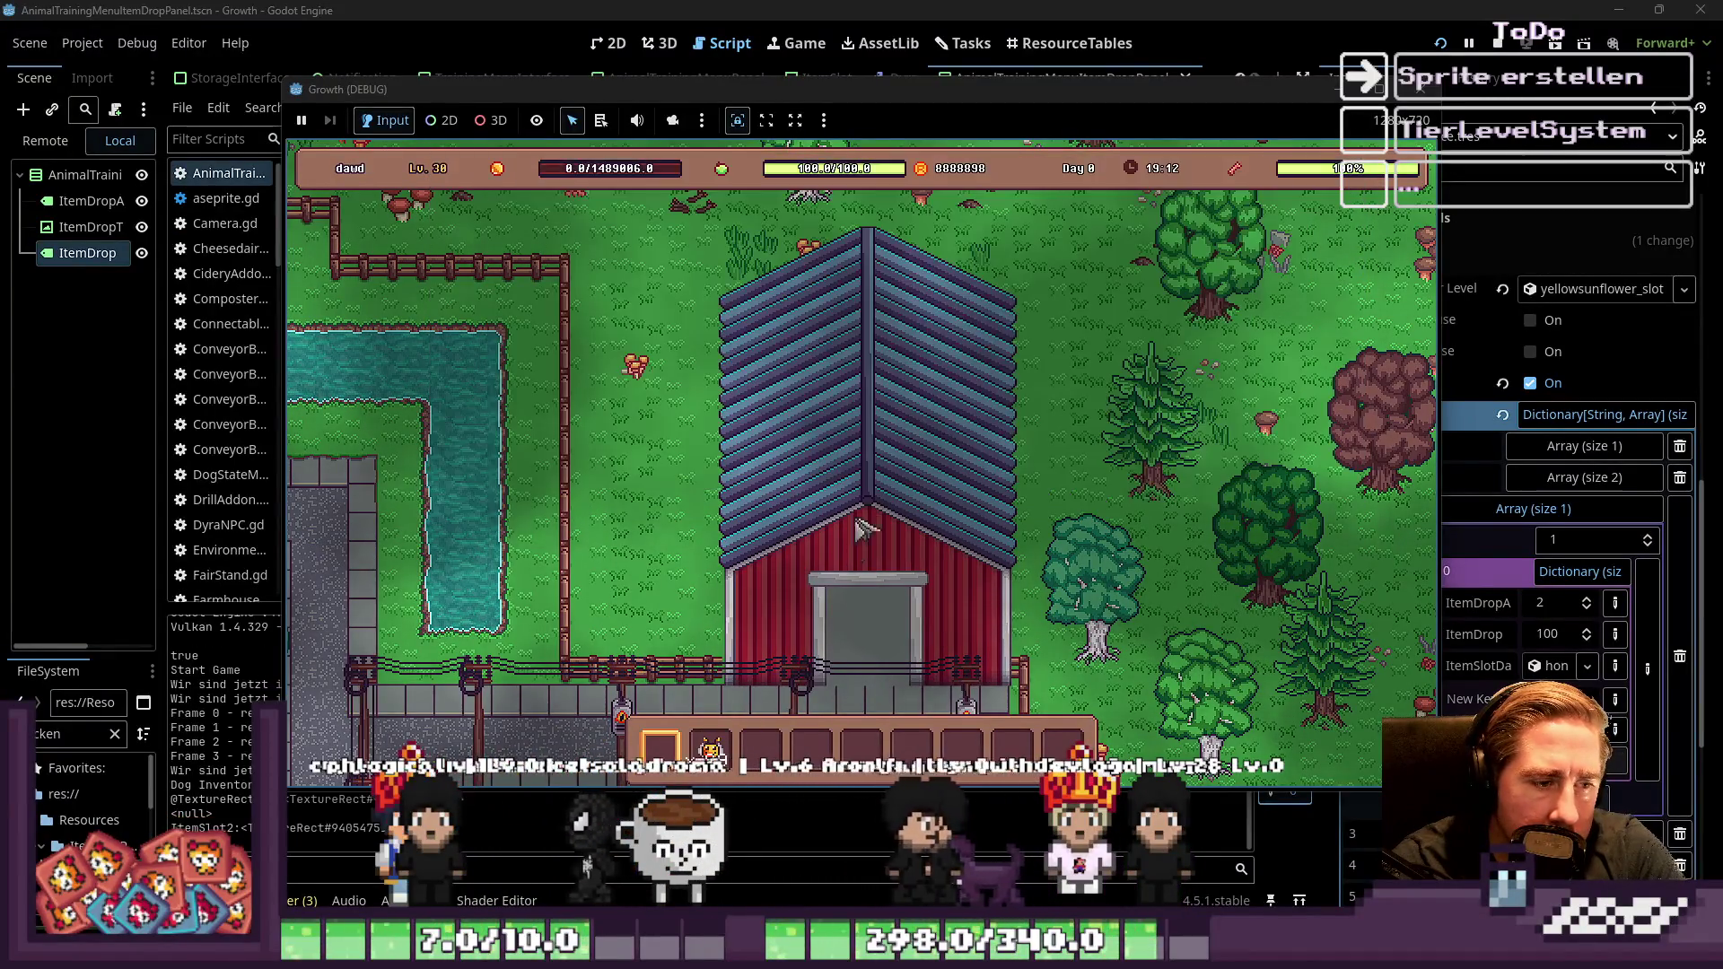
Start Bee 1's training from its panel, then stop the game with F8 and open ItemSlot
left_click(884, 459)
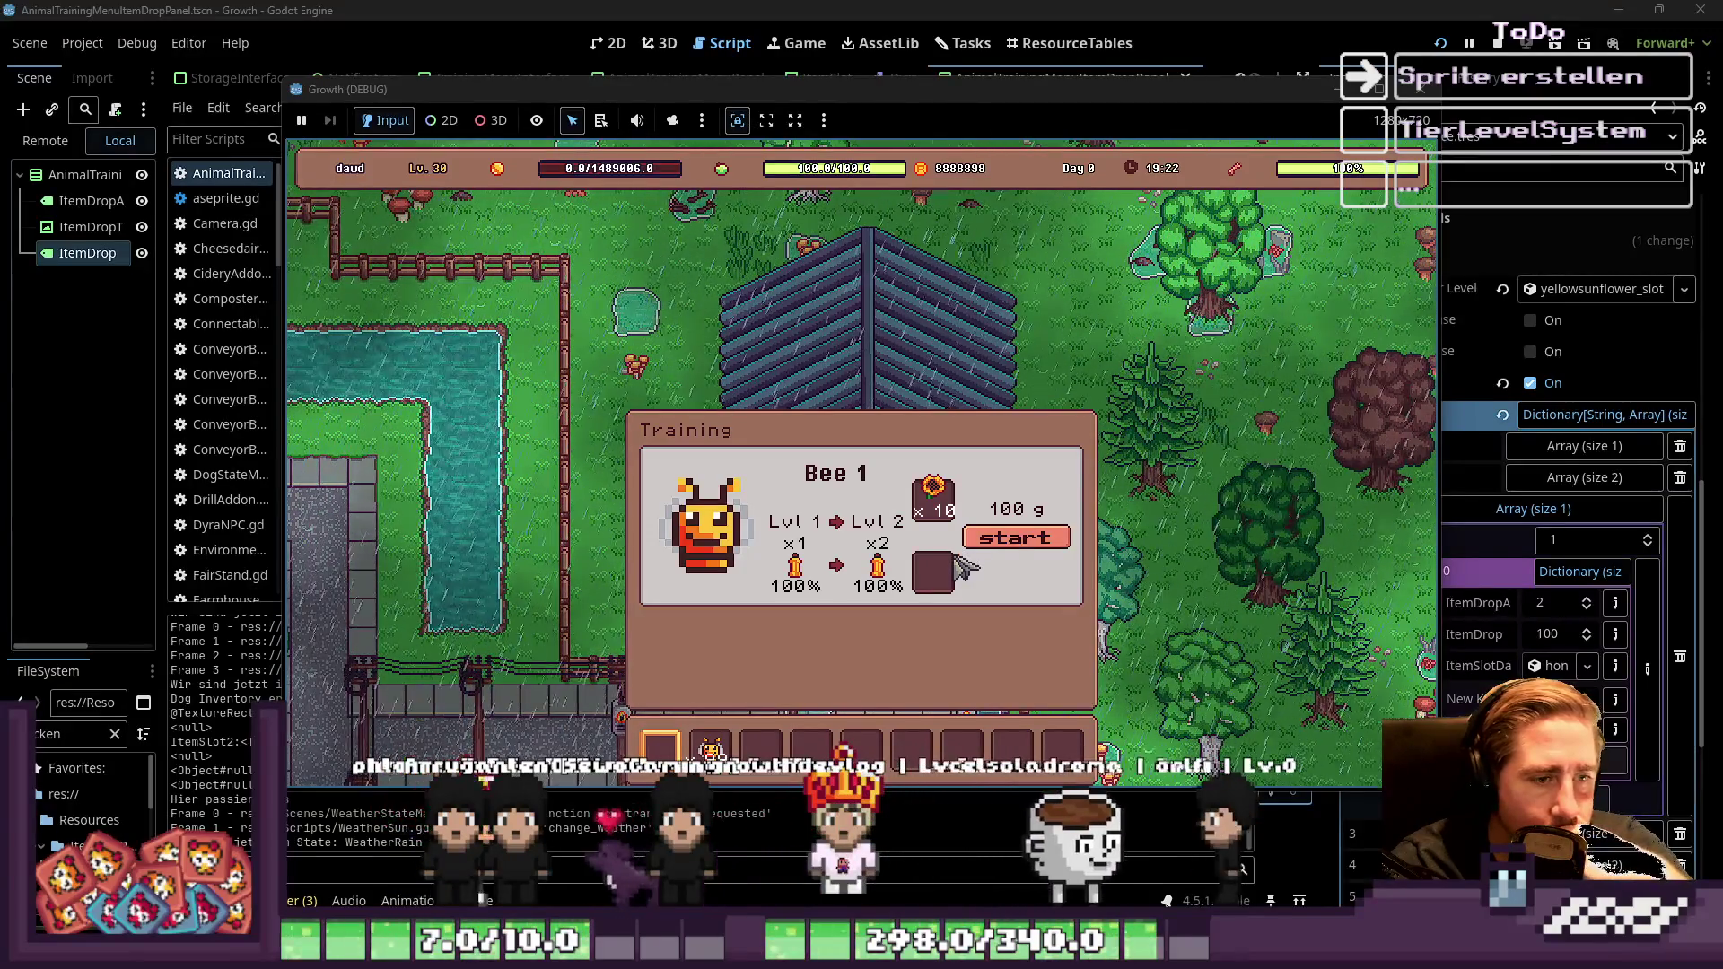
left_click(994, 543)
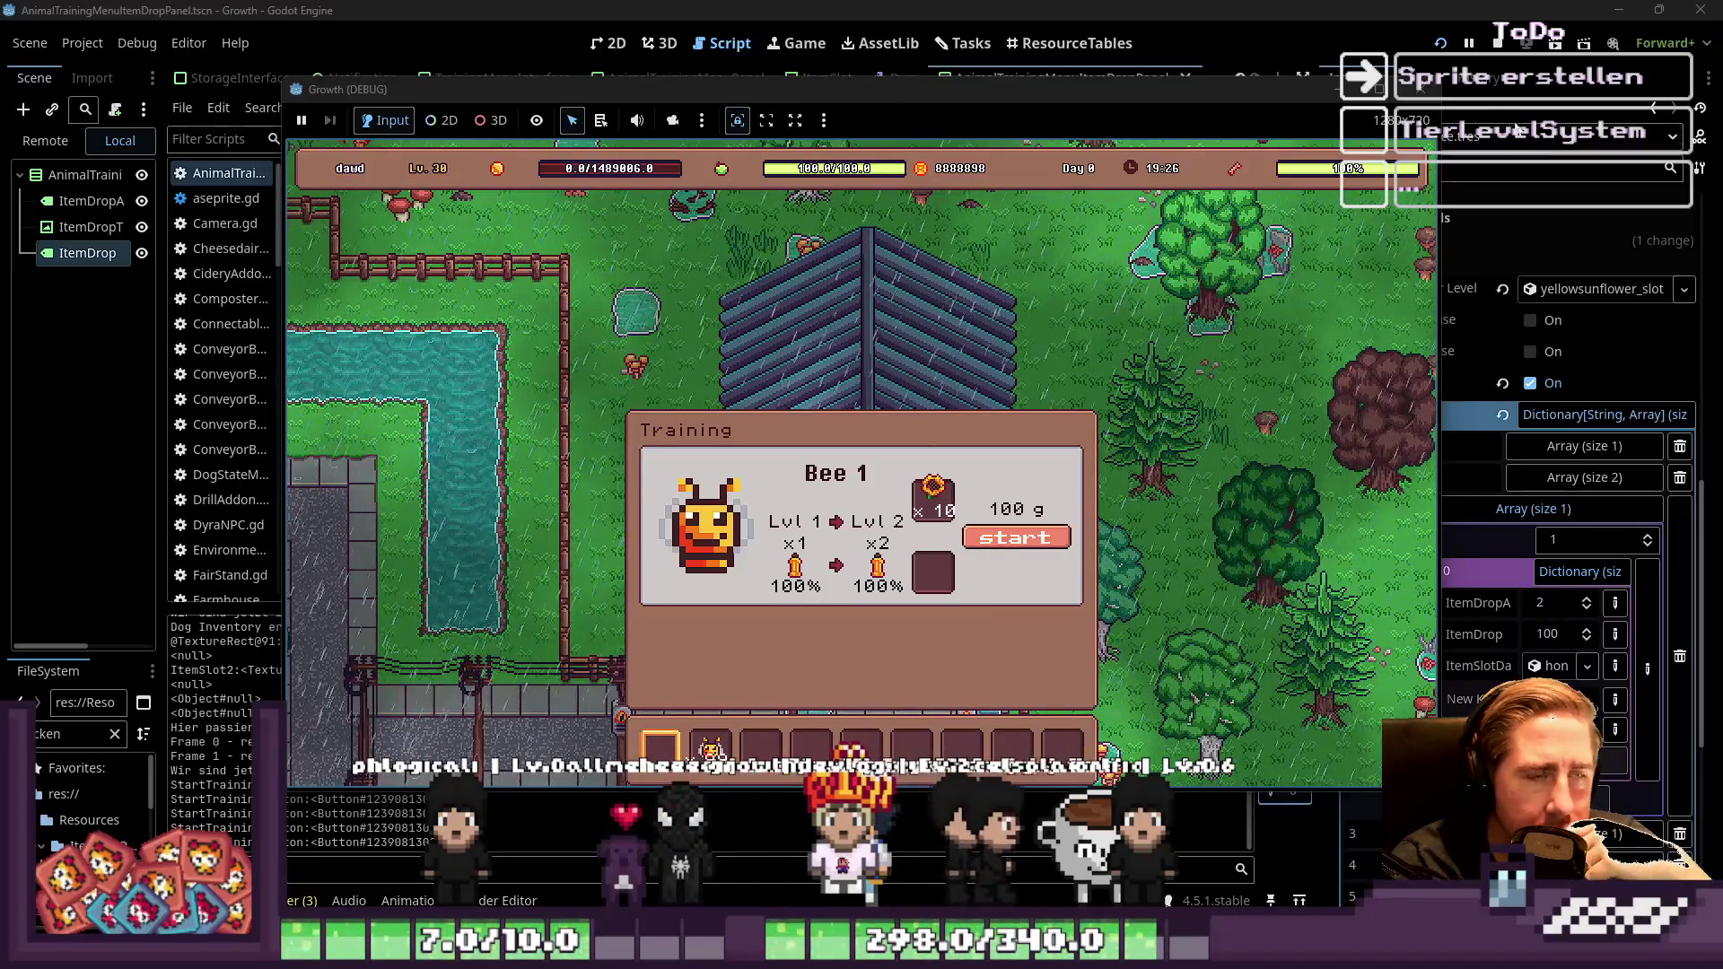
key("F8")
left_click(827, 79)
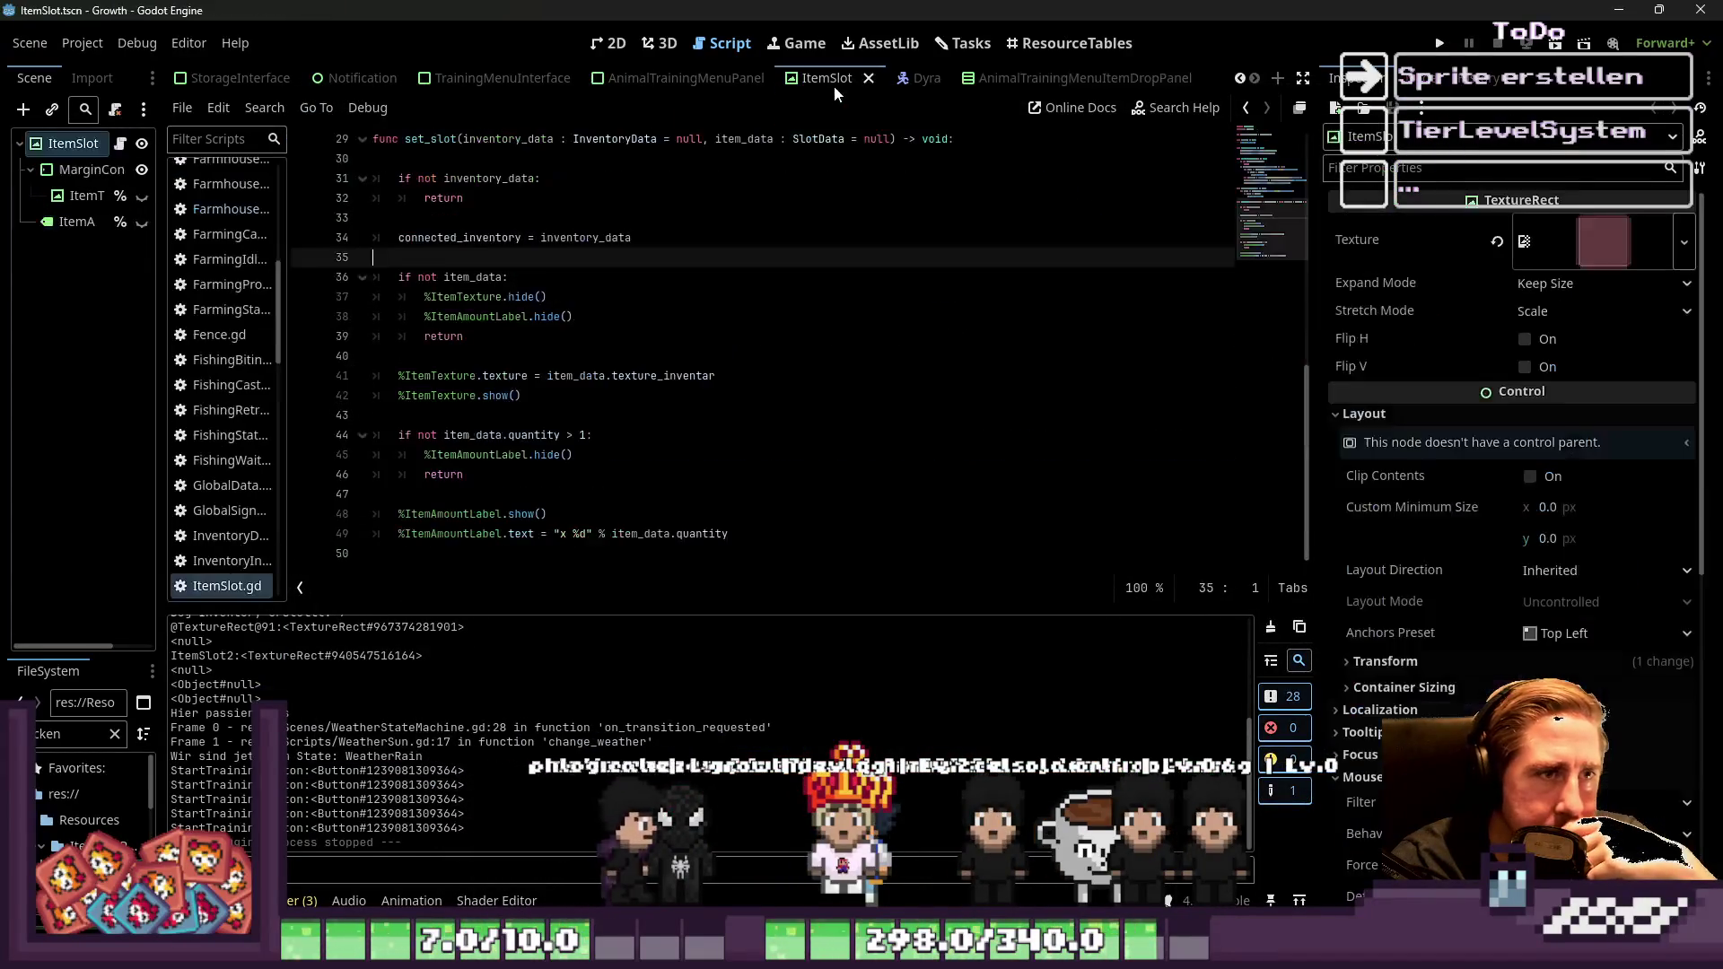
Show the AnimalTrainingMenuPanel scene in 2D view and select the corn needed-item texture
left_click(700, 79)
left_click(609, 43)
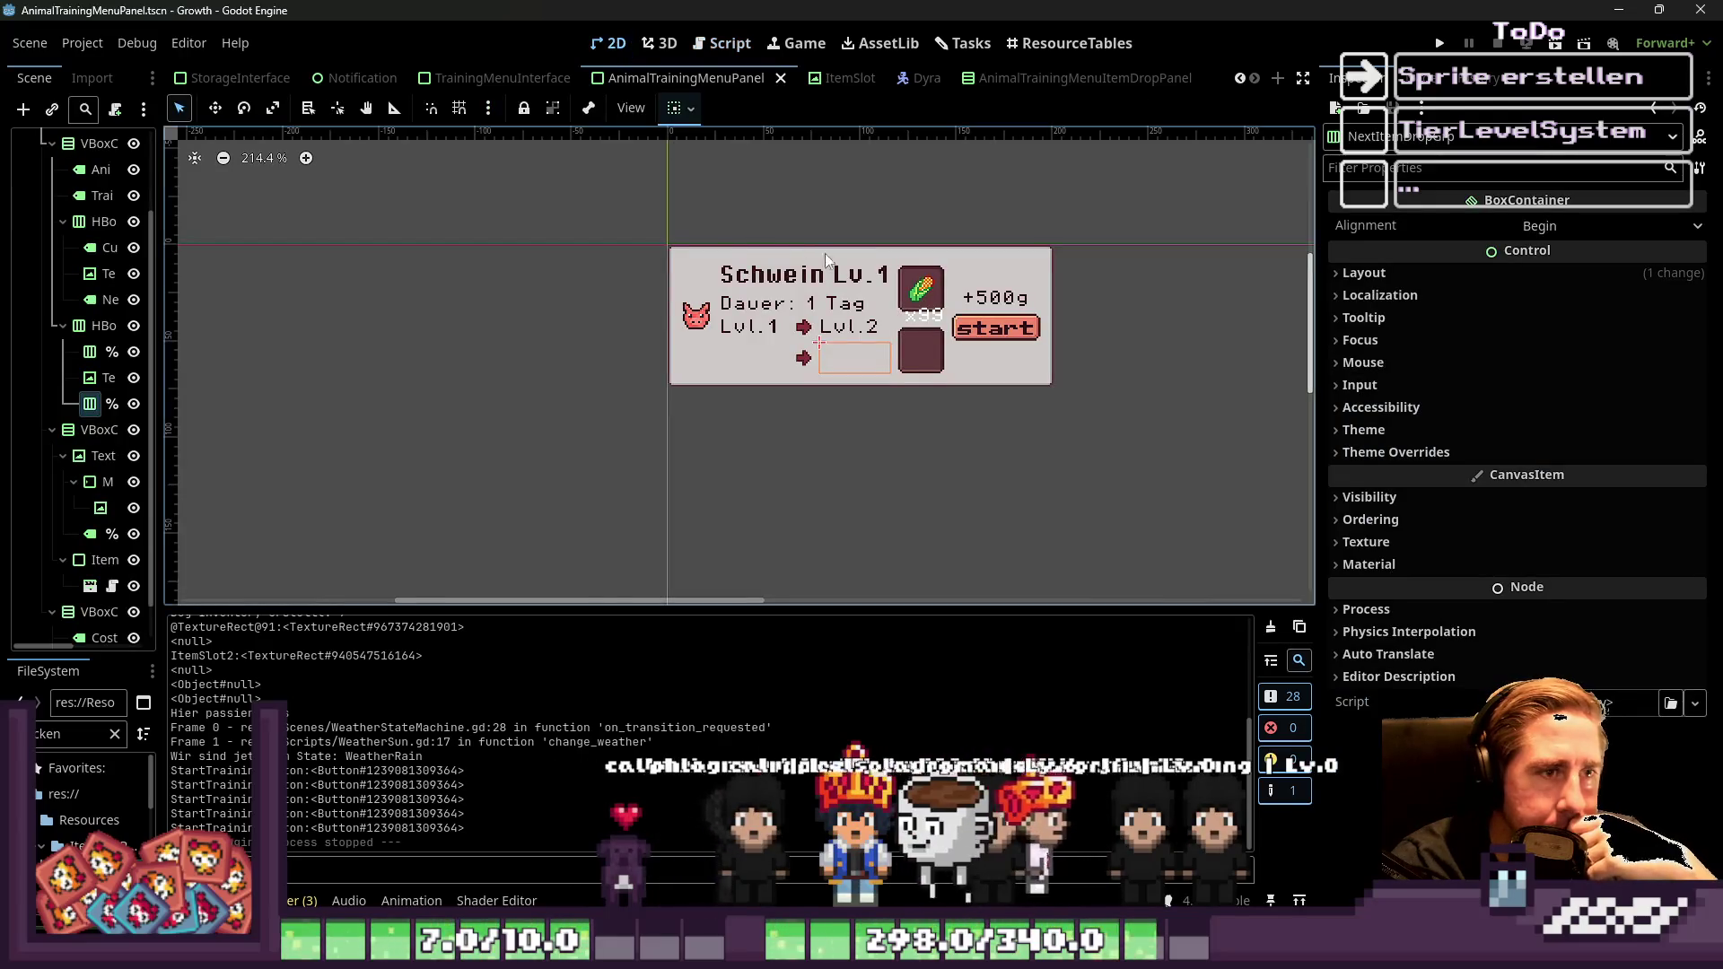
scroll(925, 302, "up", 3)
left_click(924, 302)
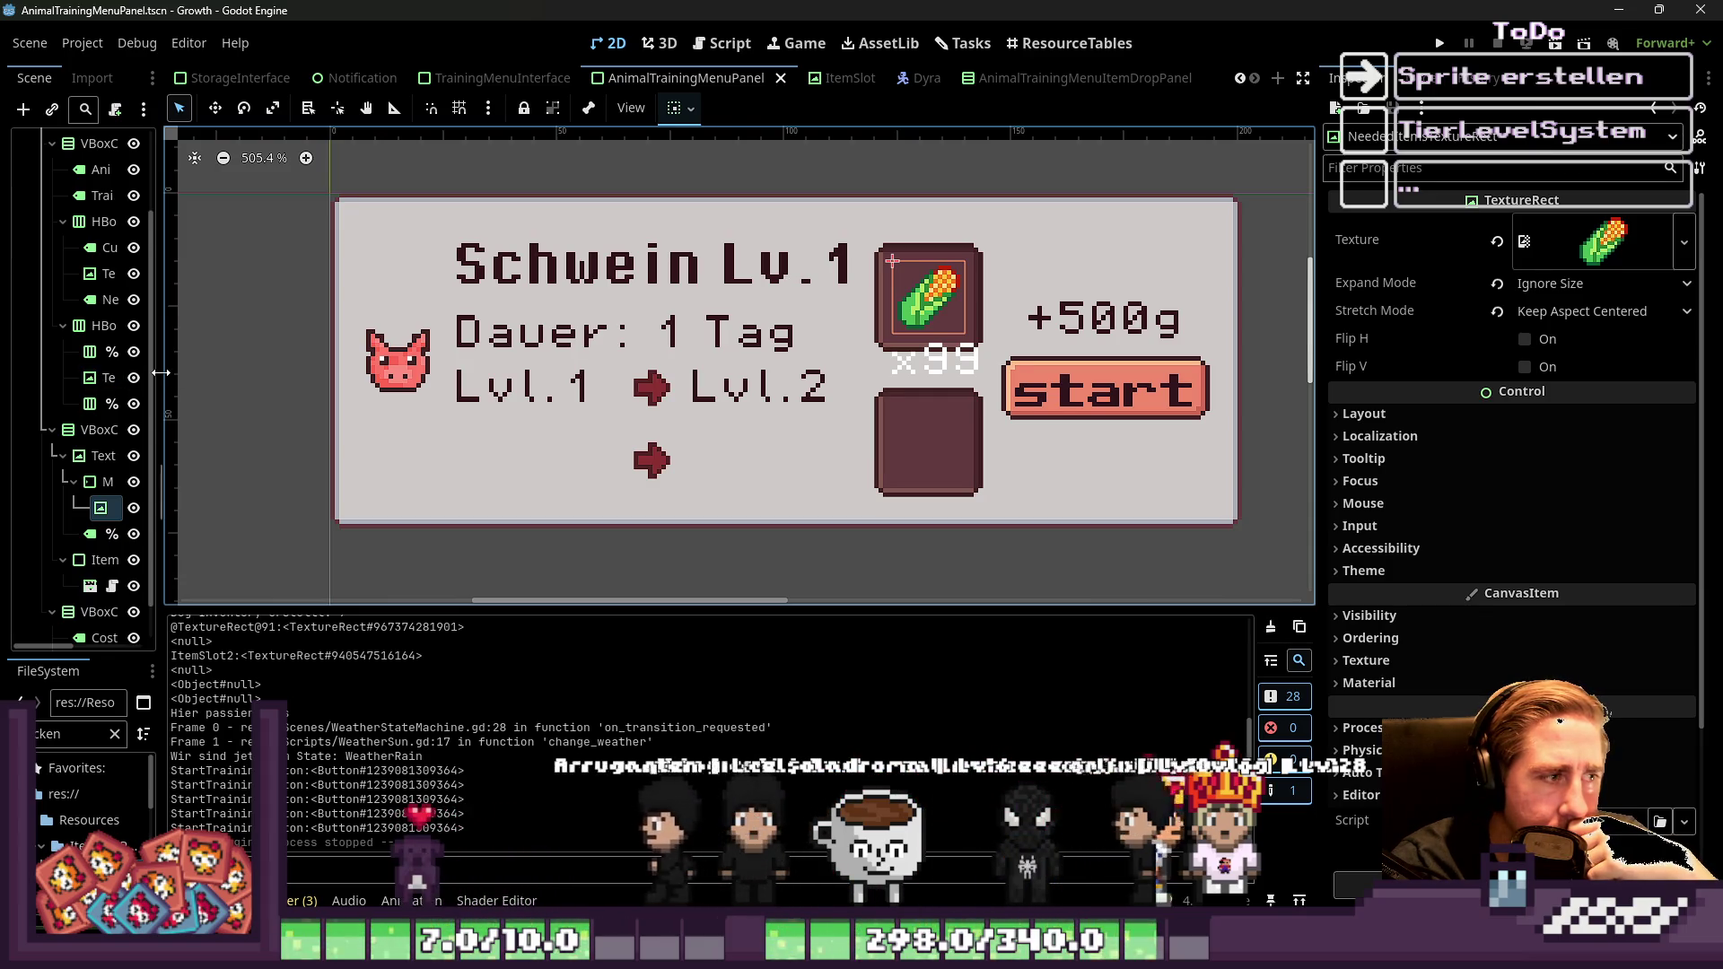
Widen the Scene dock and drag the x99 amount label up into the corn box
left_click_drag(160, 372, 359, 372)
left_click(203, 482)
left_click(164, 509)
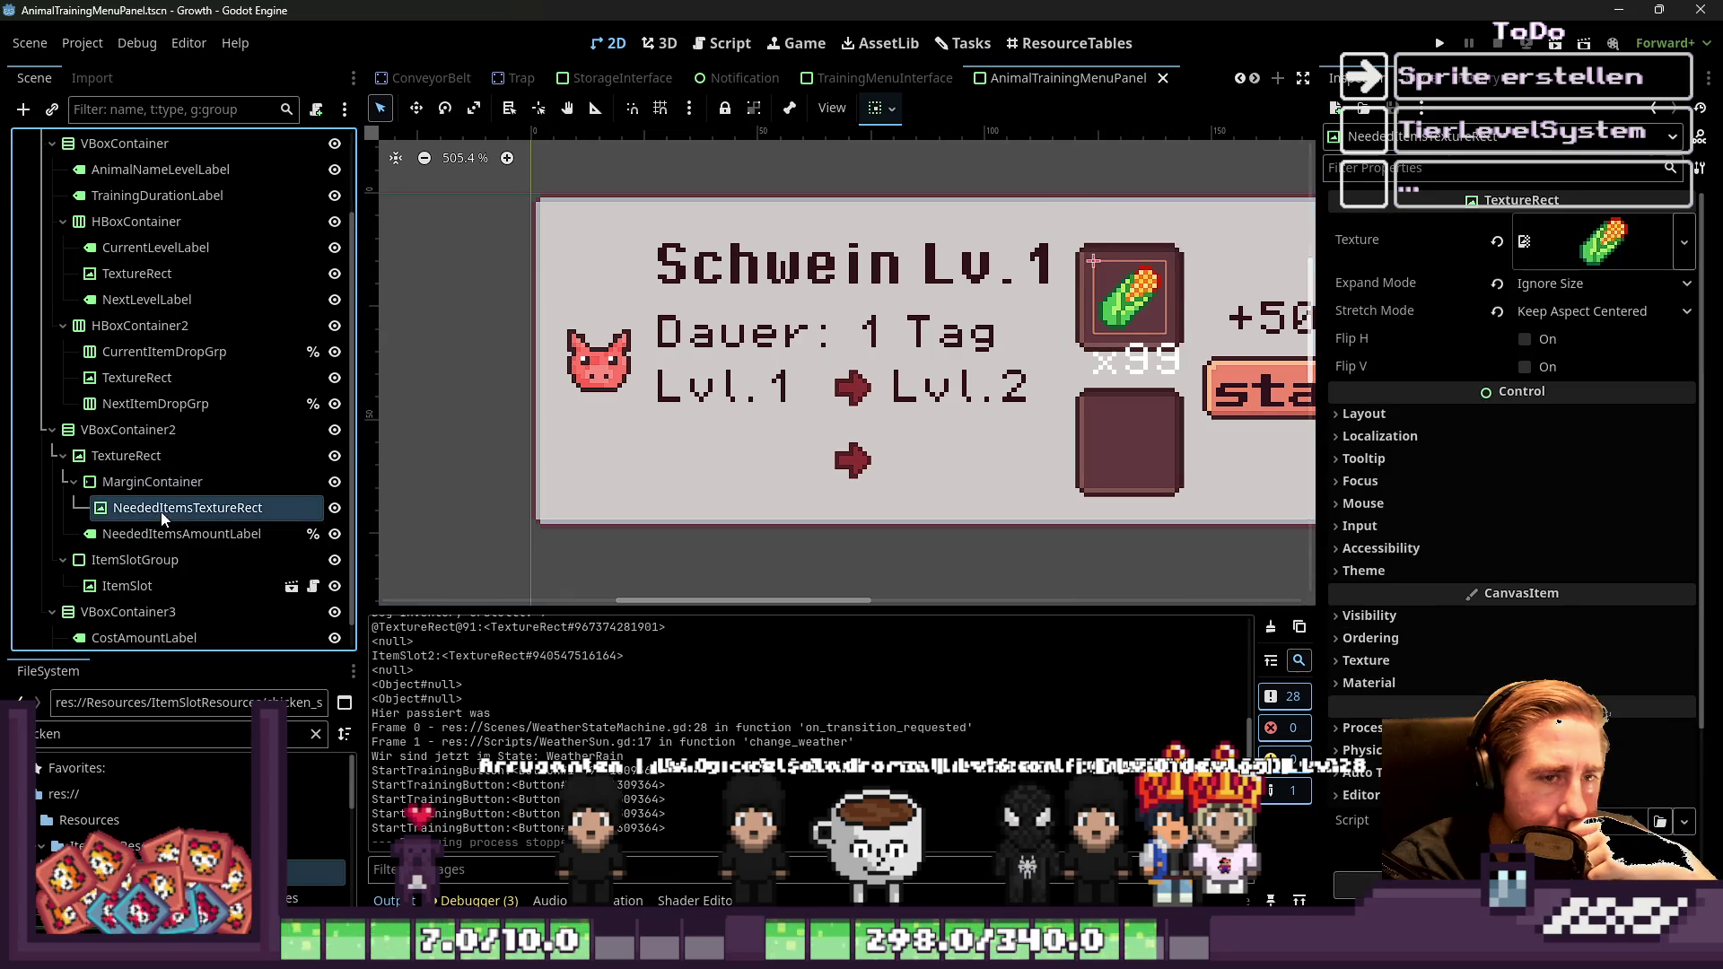
left_click(1140, 358)
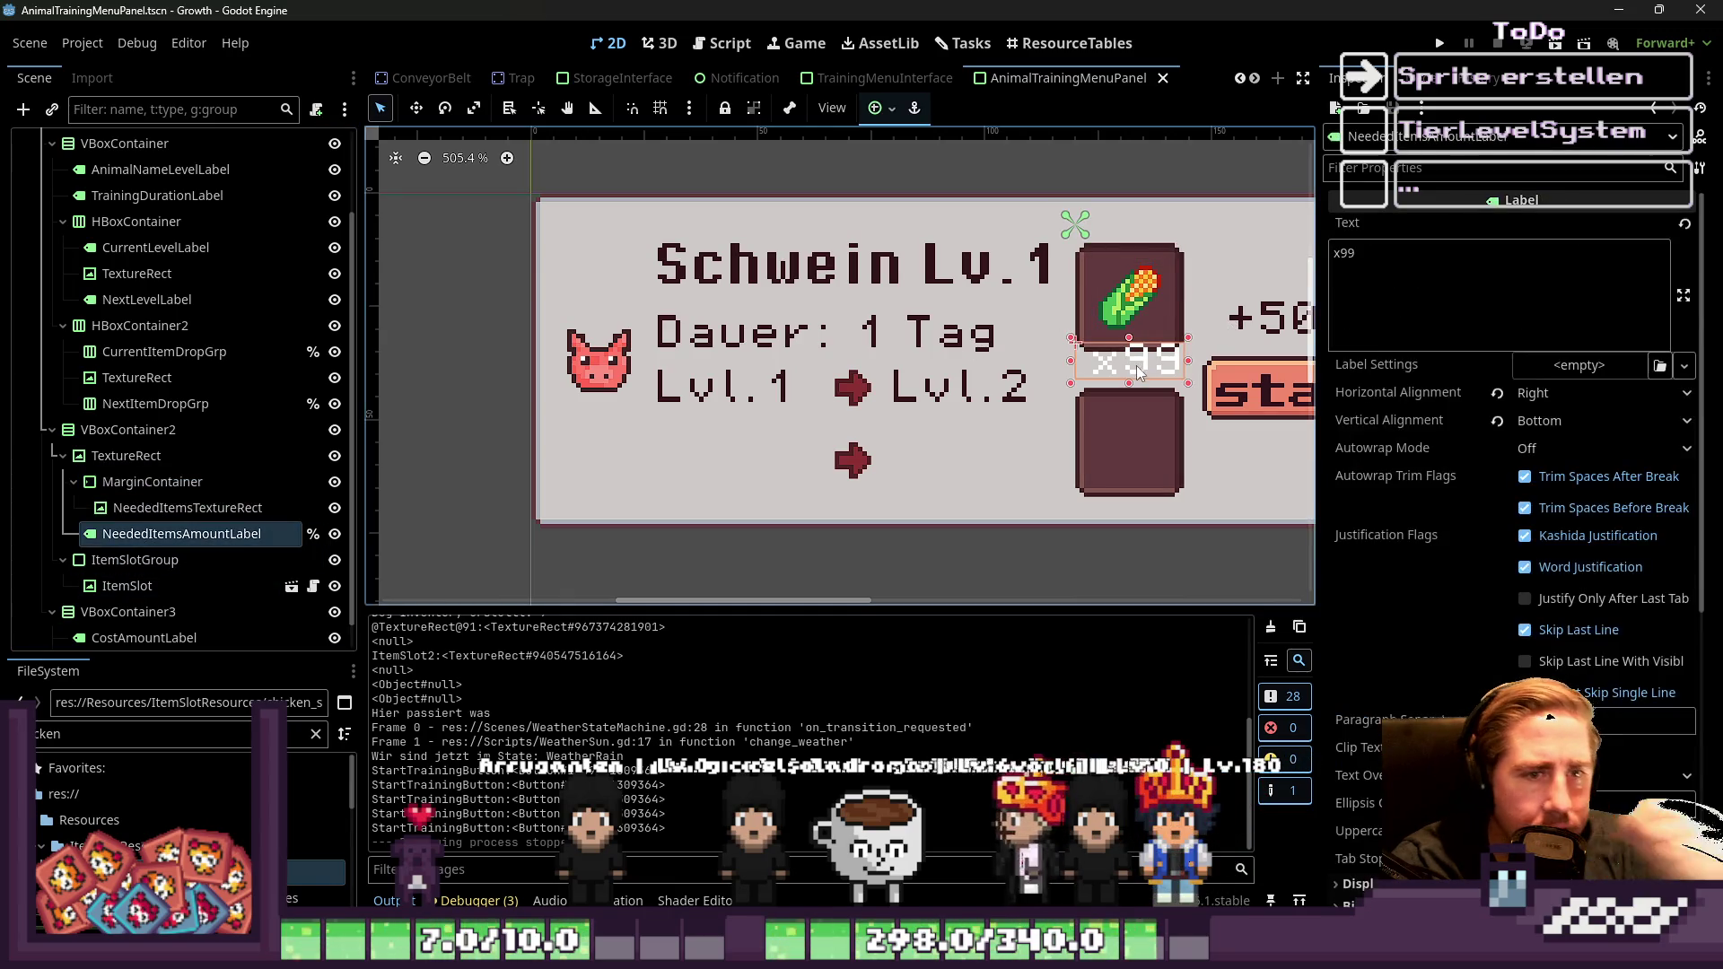
left_click_drag(1139, 359, 1138, 340)
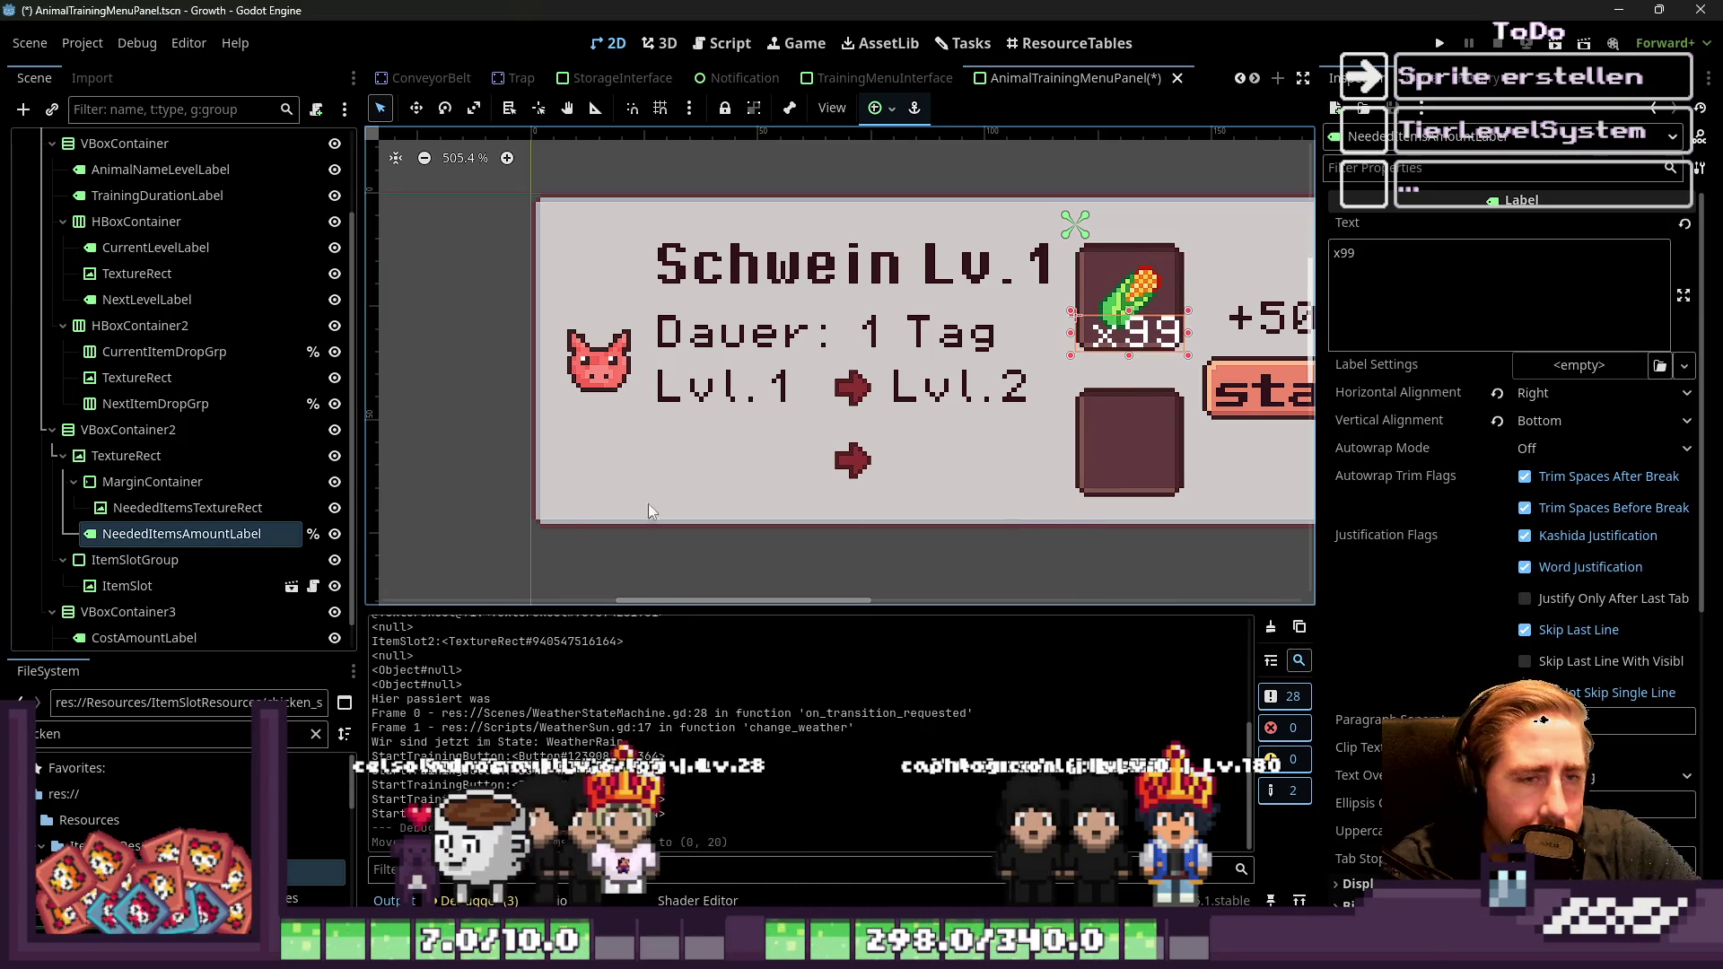
Inspect the ItemSlot and nearby panel nodes, ending on the CurrentItemDropGrp container
left_click(174, 579)
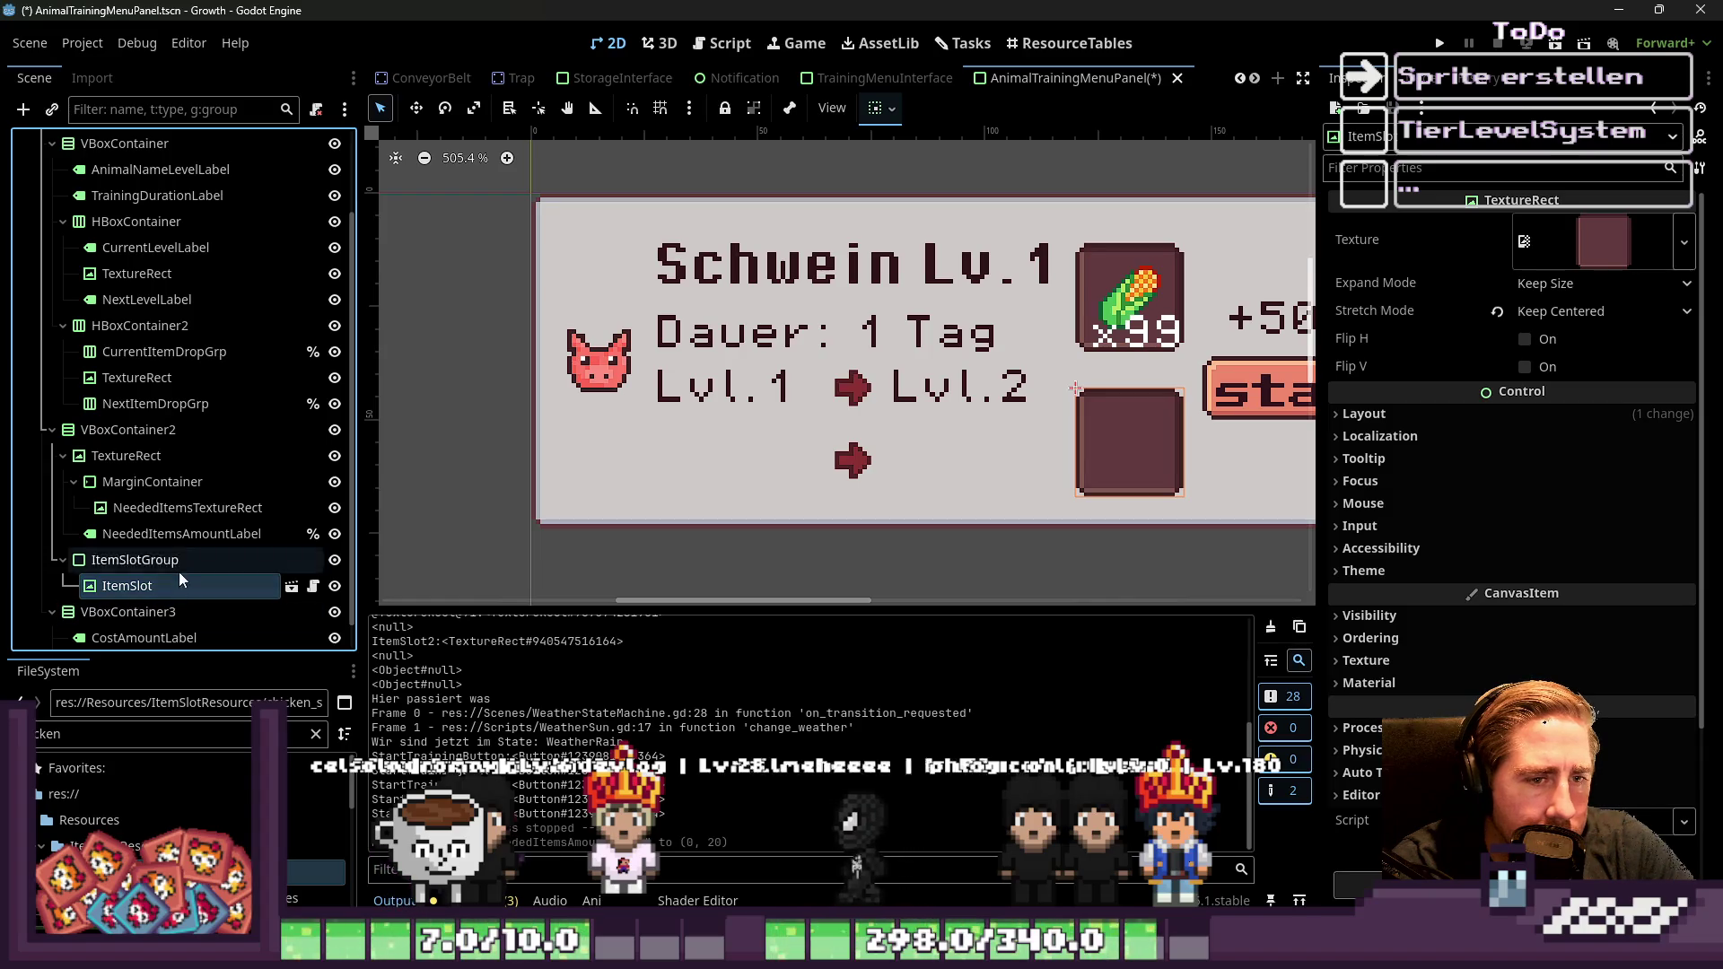
left_click(148, 482)
left_click(162, 533)
left_click(155, 512)
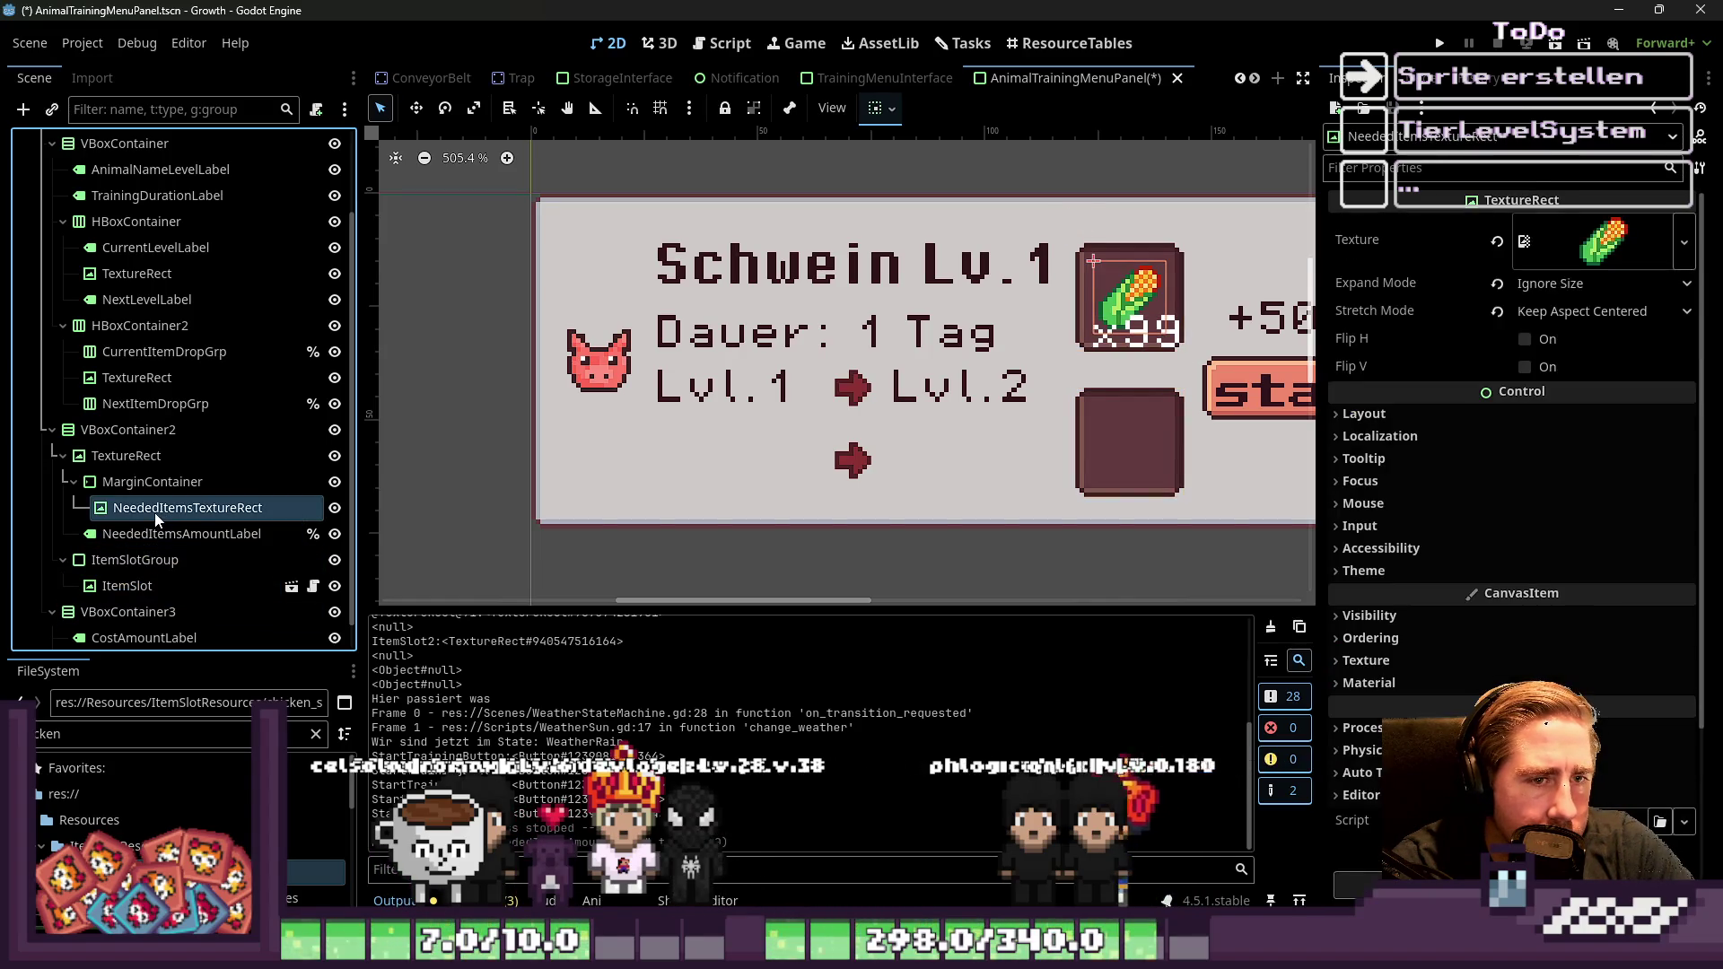
left_click(150, 484)
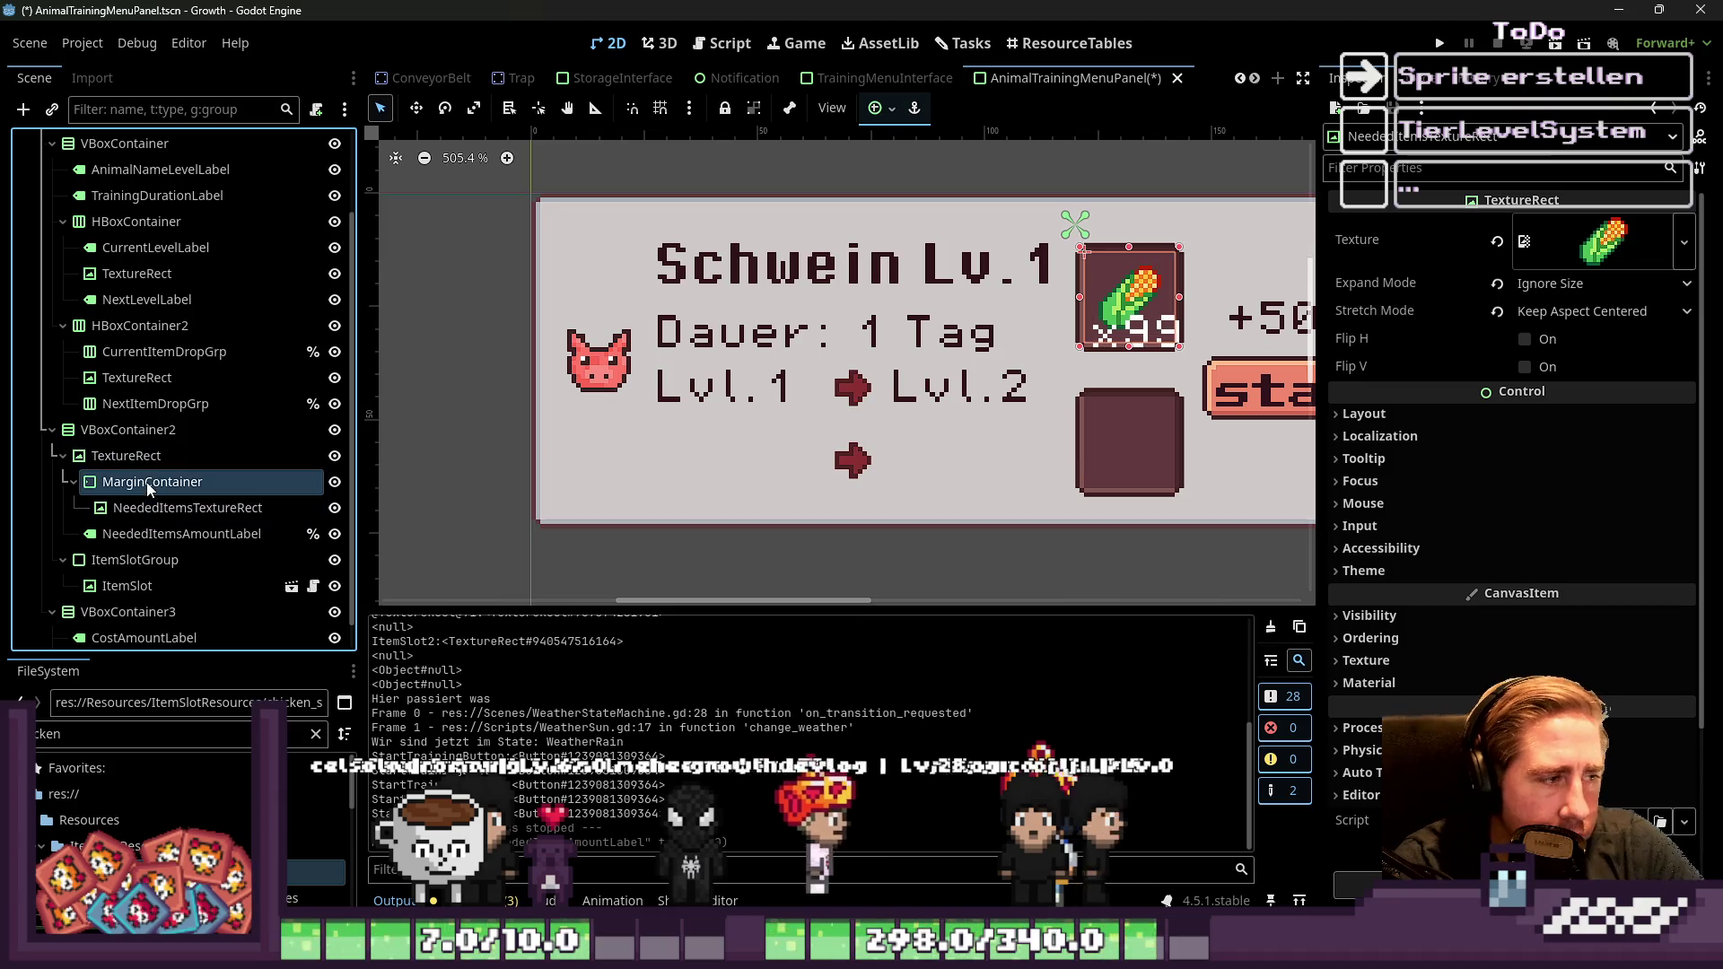
scroll(143, 502, "down", 1)
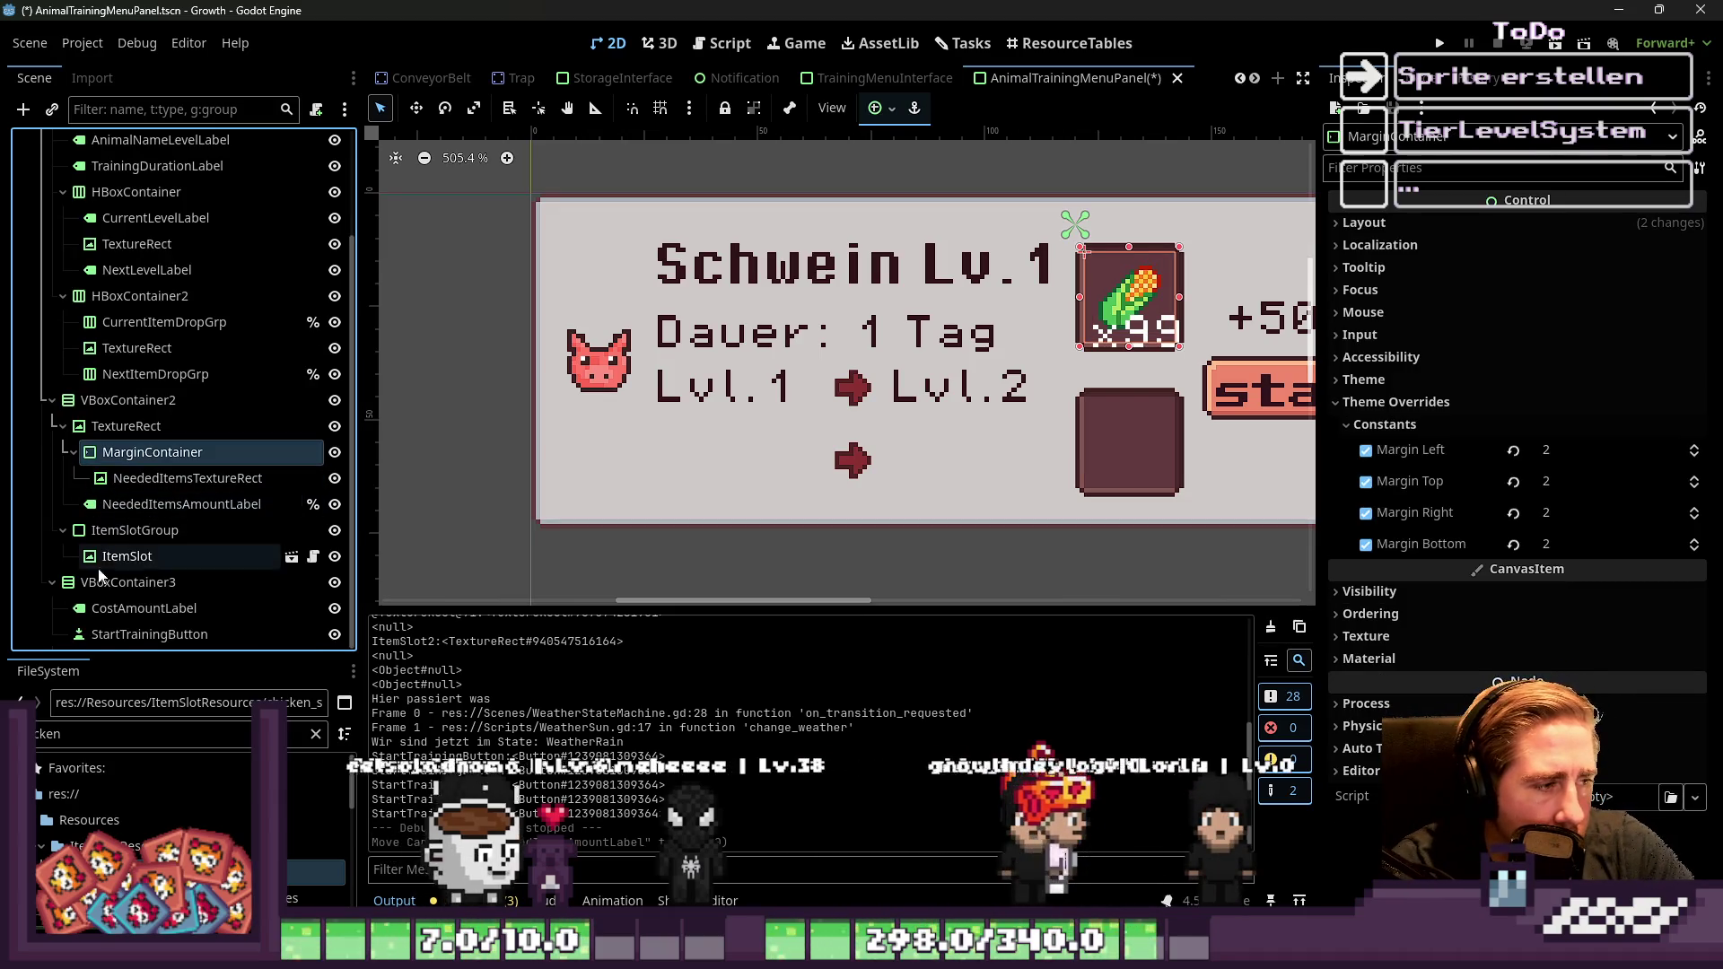
left_click(144, 374)
left_click(129, 328)
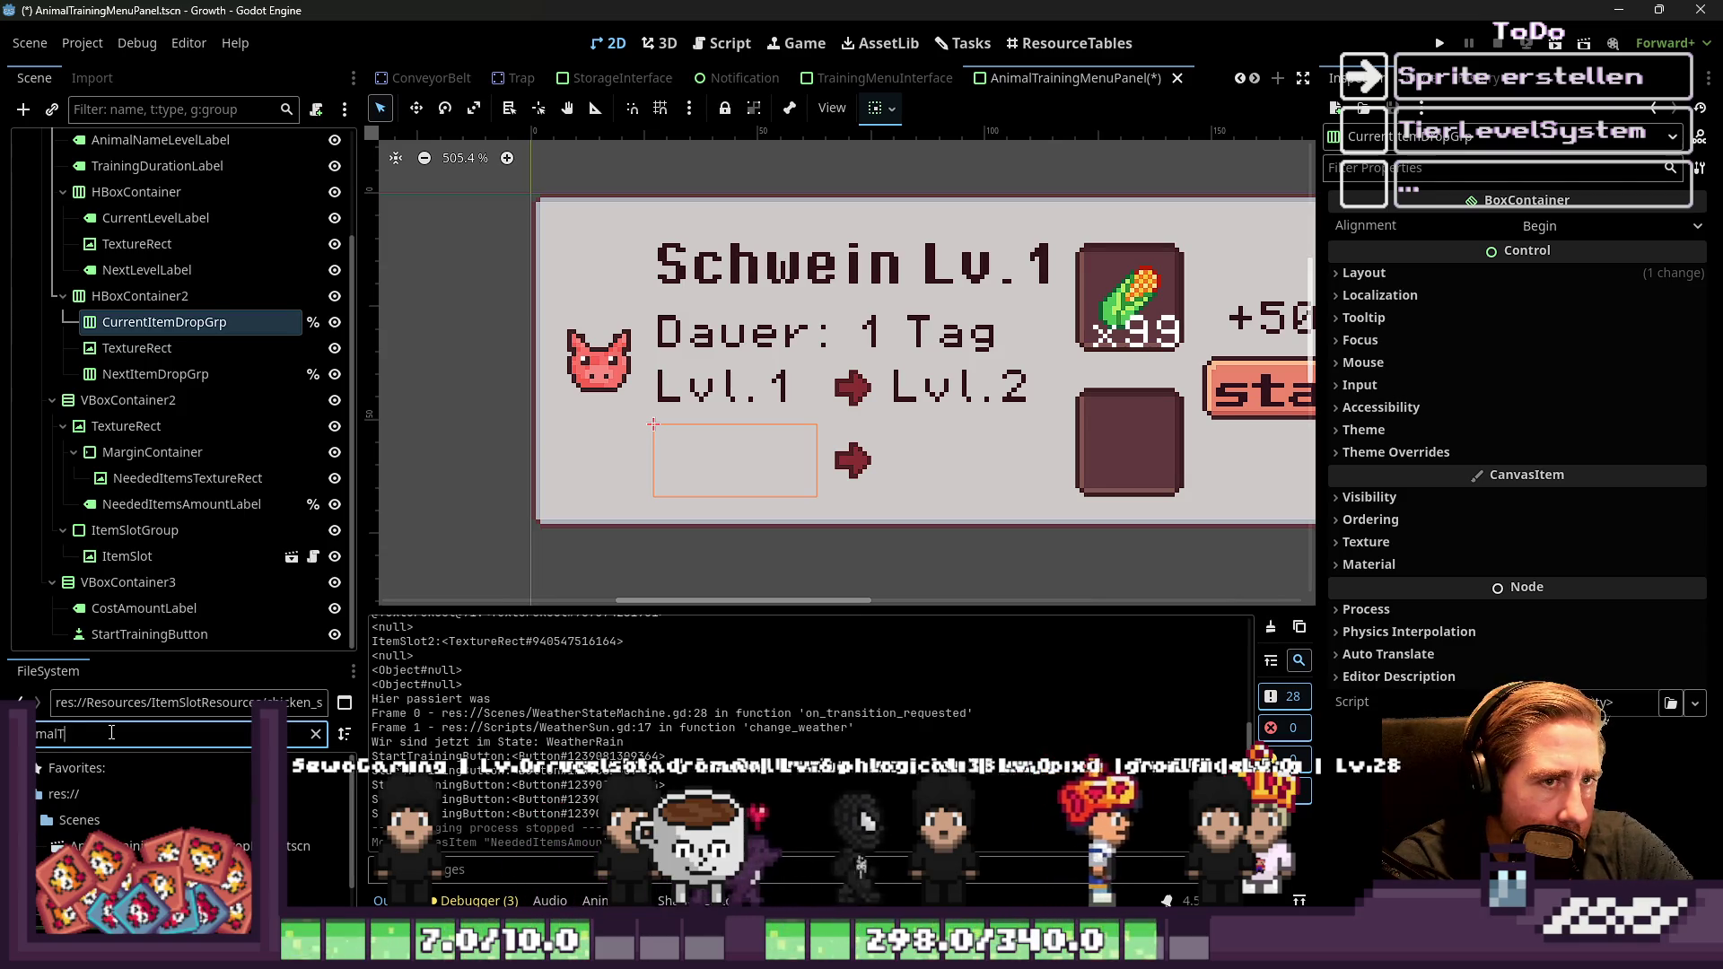
Filter files for 'rainingMen' and instance AnimalTrainingMenuItemDropPanel under CurrentItemDropGrp
type("rainingMen")
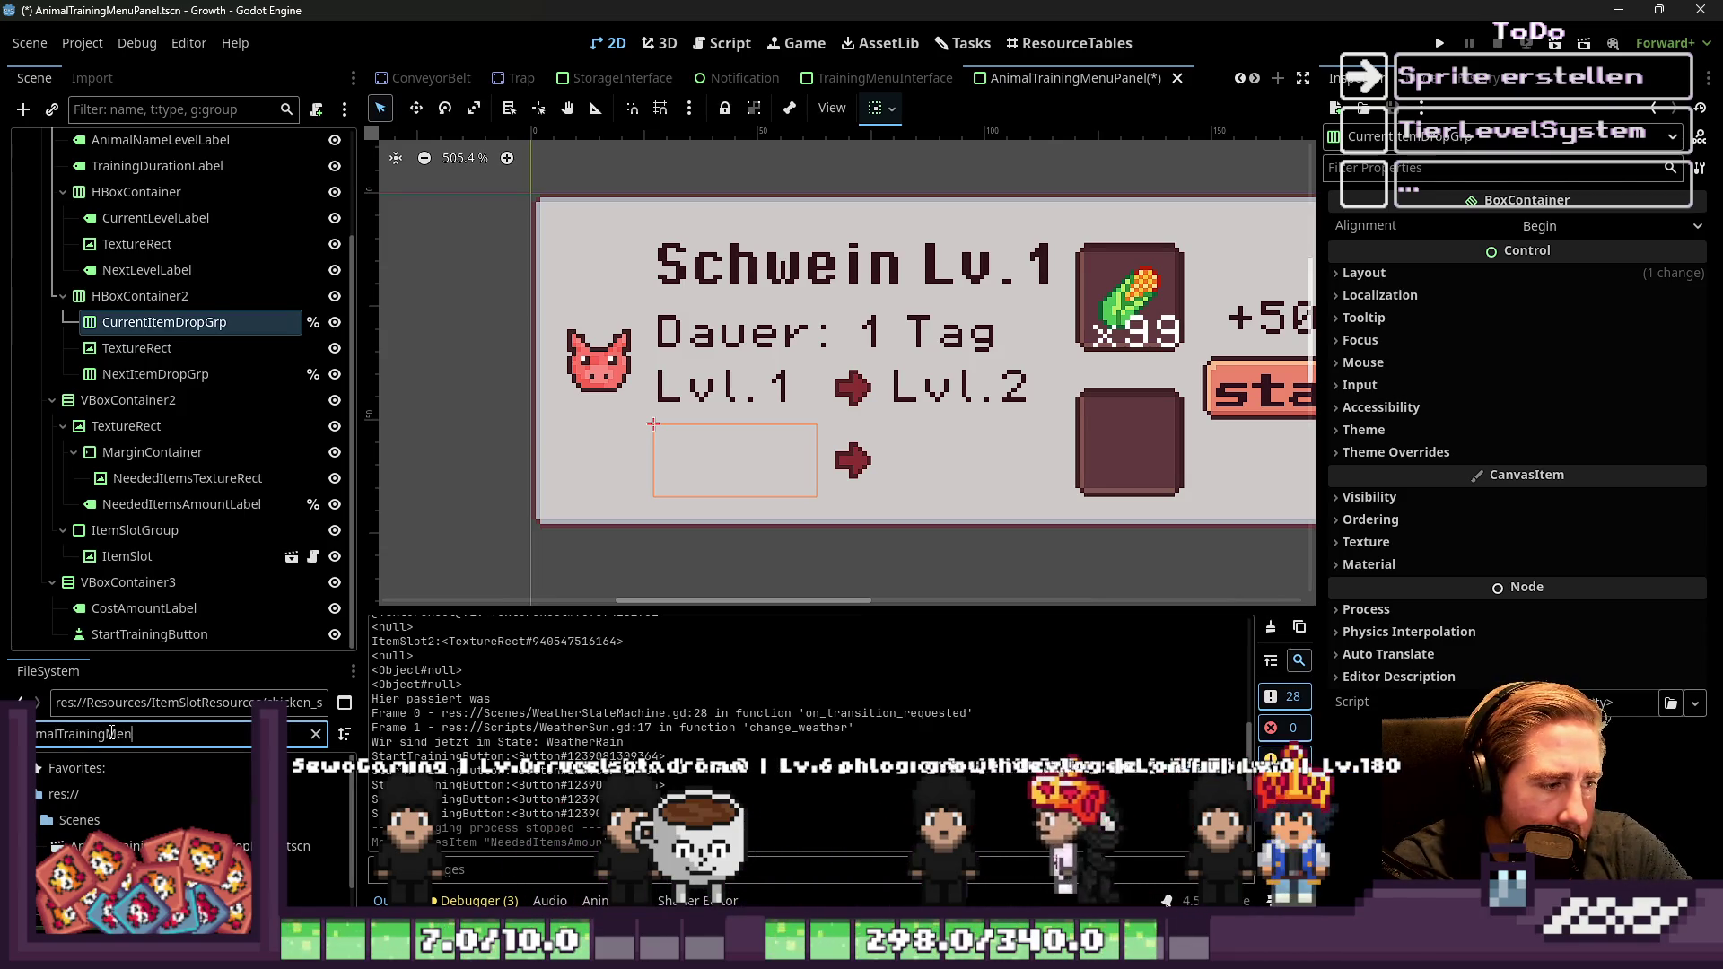
left_click_drag(135, 846, 287, 849)
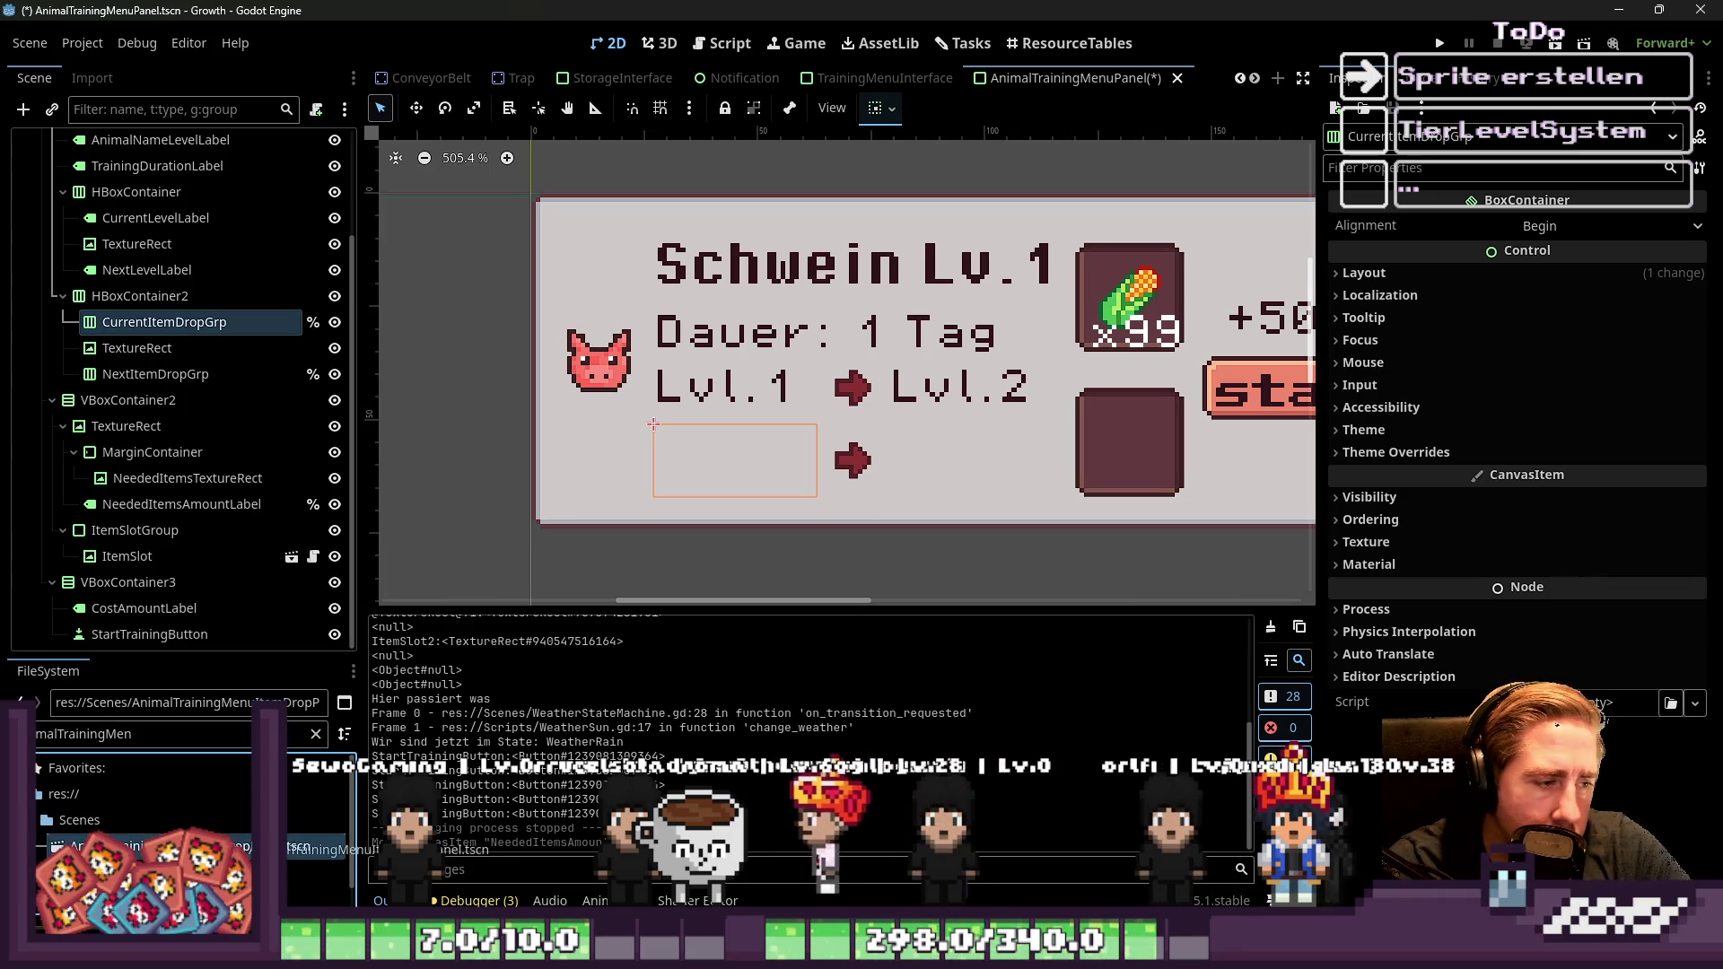
mouse_move(222, 628)
left_mouse_down()
mouse_move(148, 336)
mouse_move(129, 325)
left_mouse_up()
key("ctrl+d")
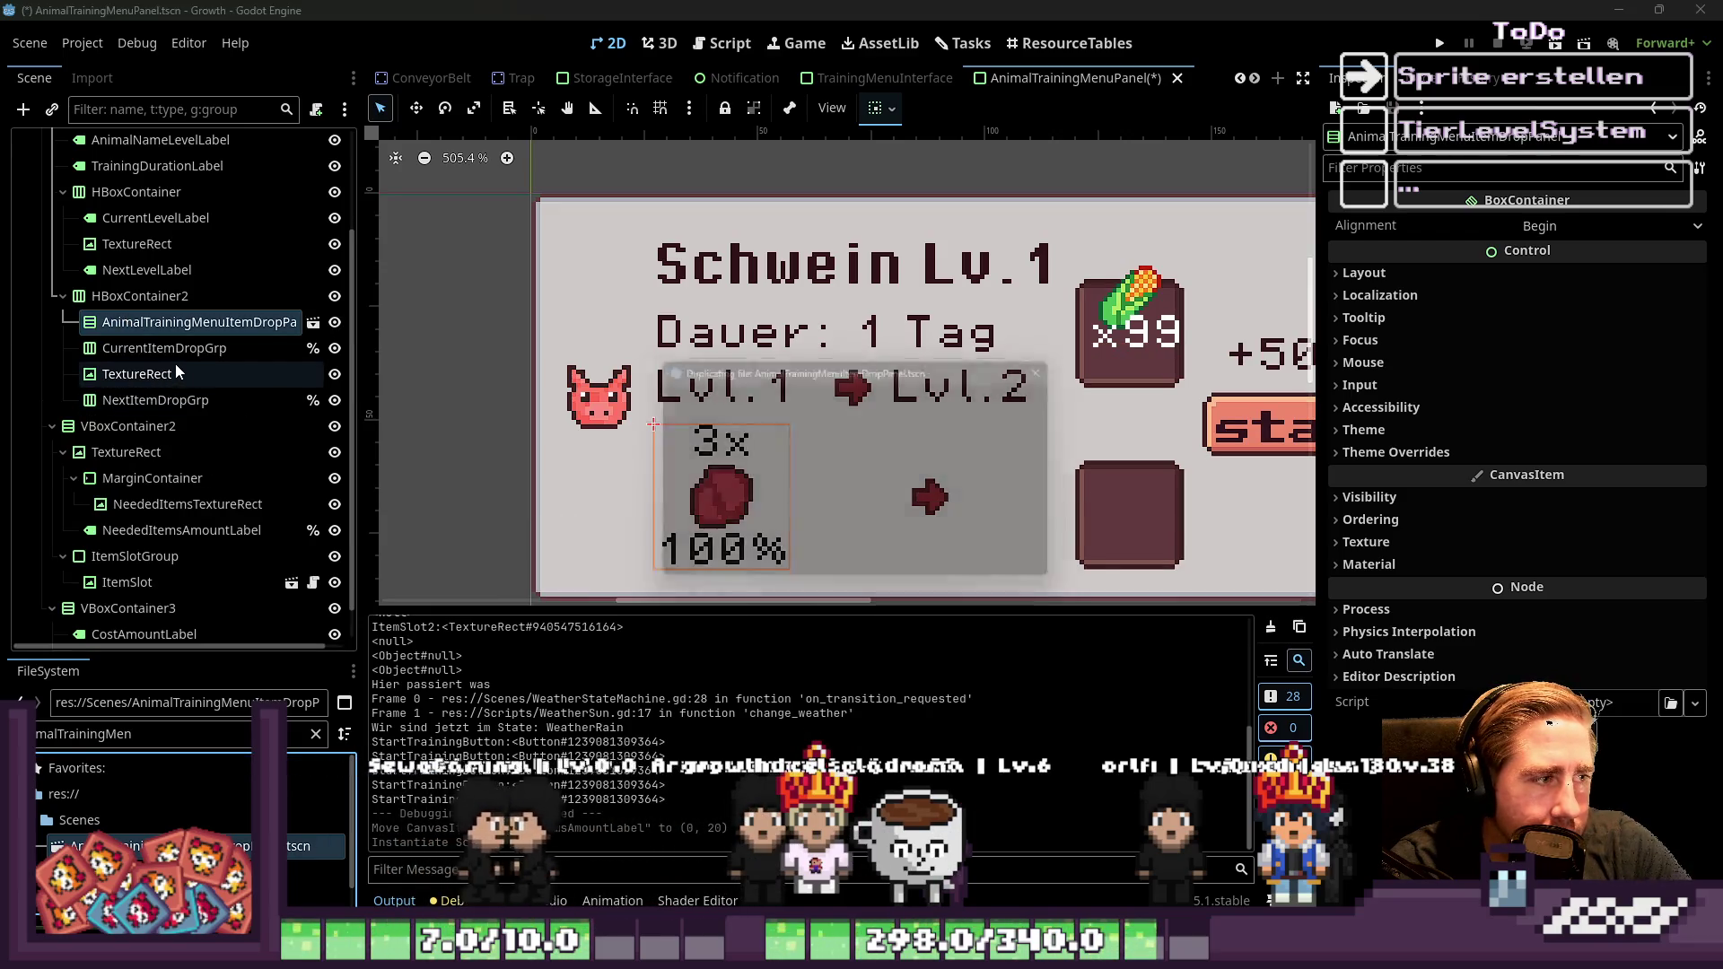
left_click(974, 573)
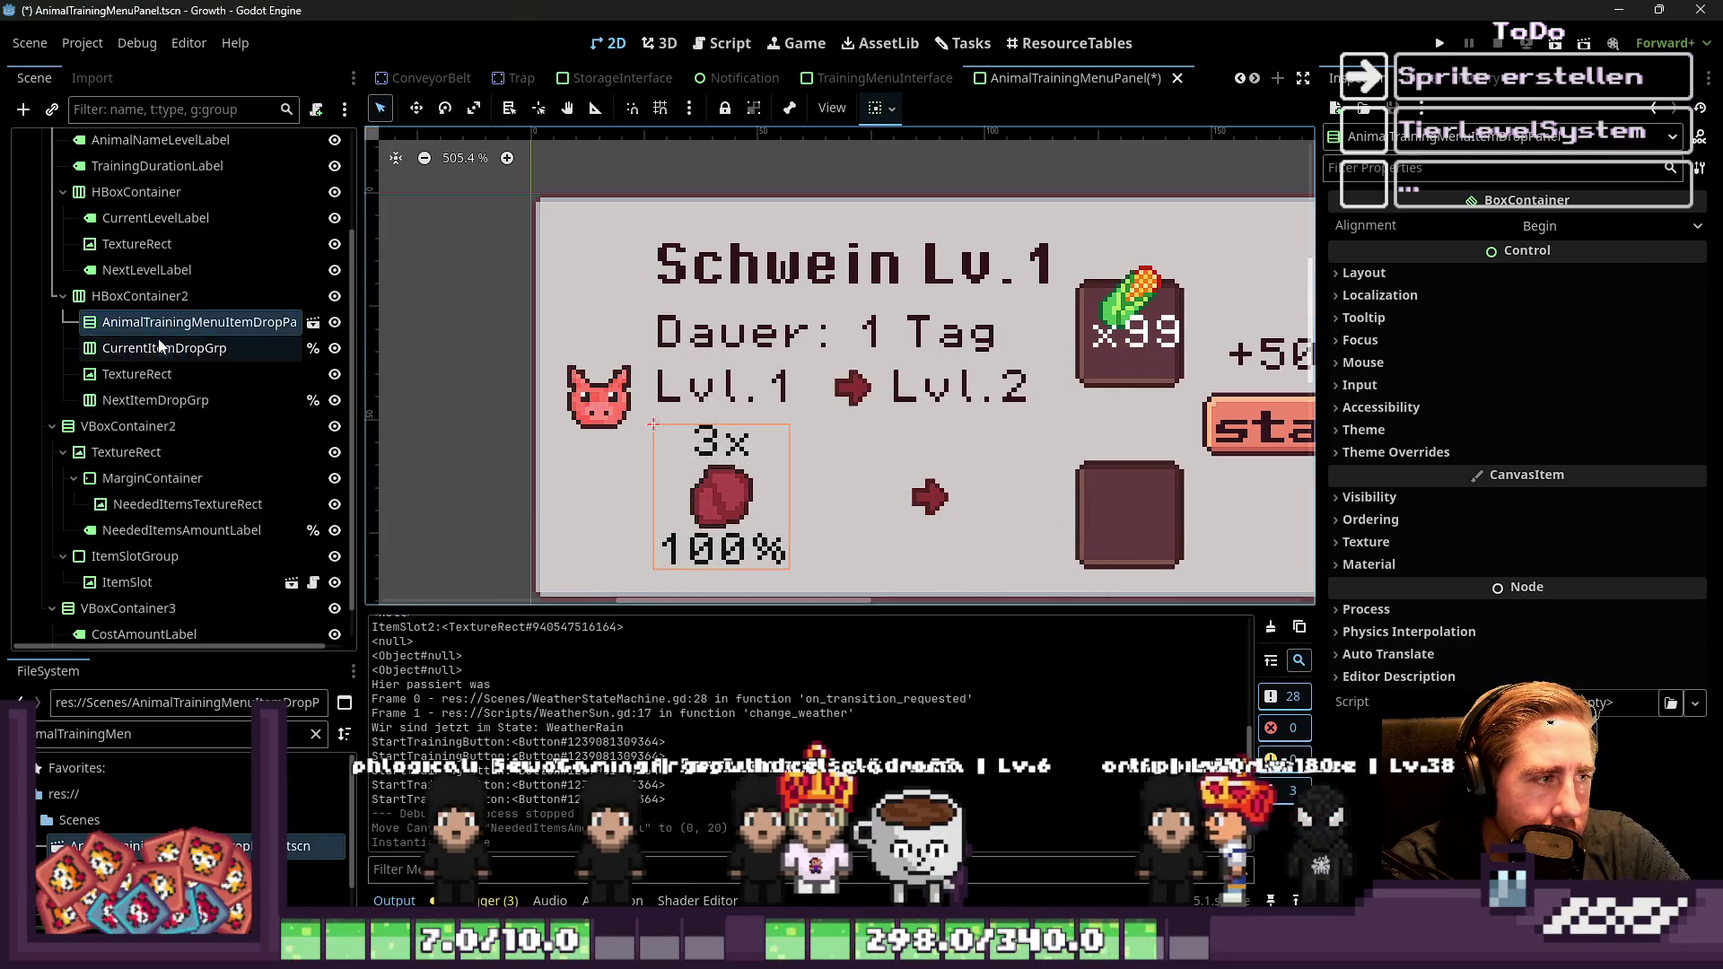
left_click(124, 323)
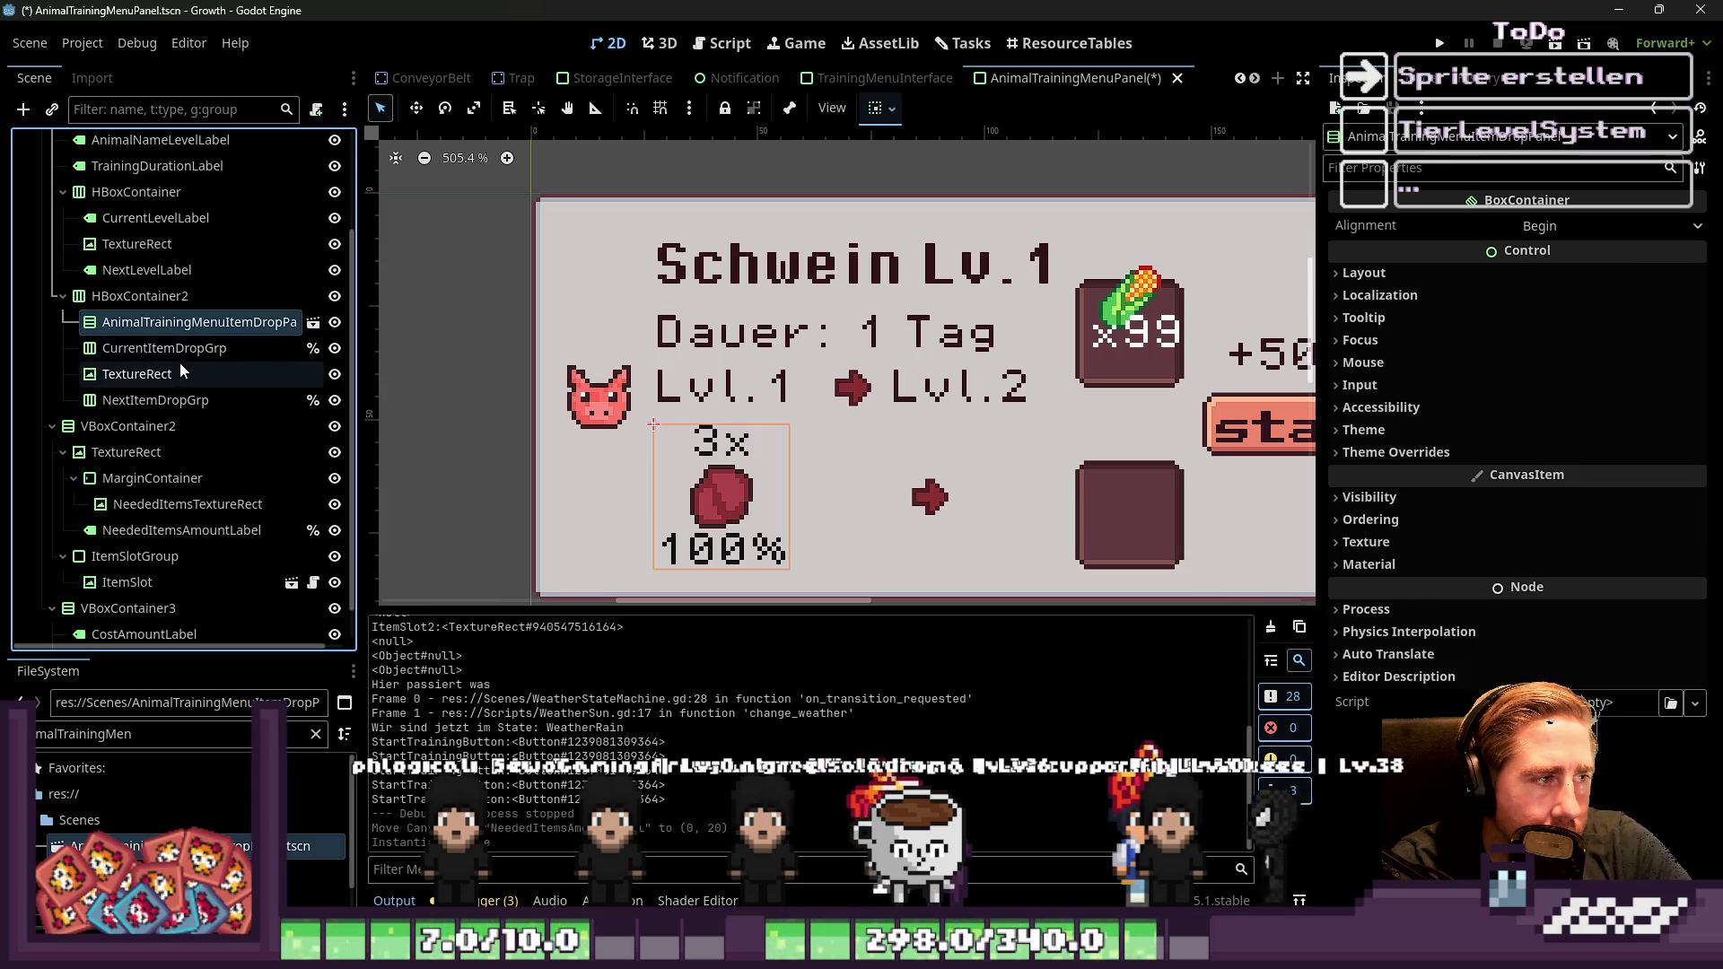
left_click_drag(156, 328, 150, 356)
Duplicate the item-drop panel and paste both copies under NextItemDropGrp
key("ctrl+d")
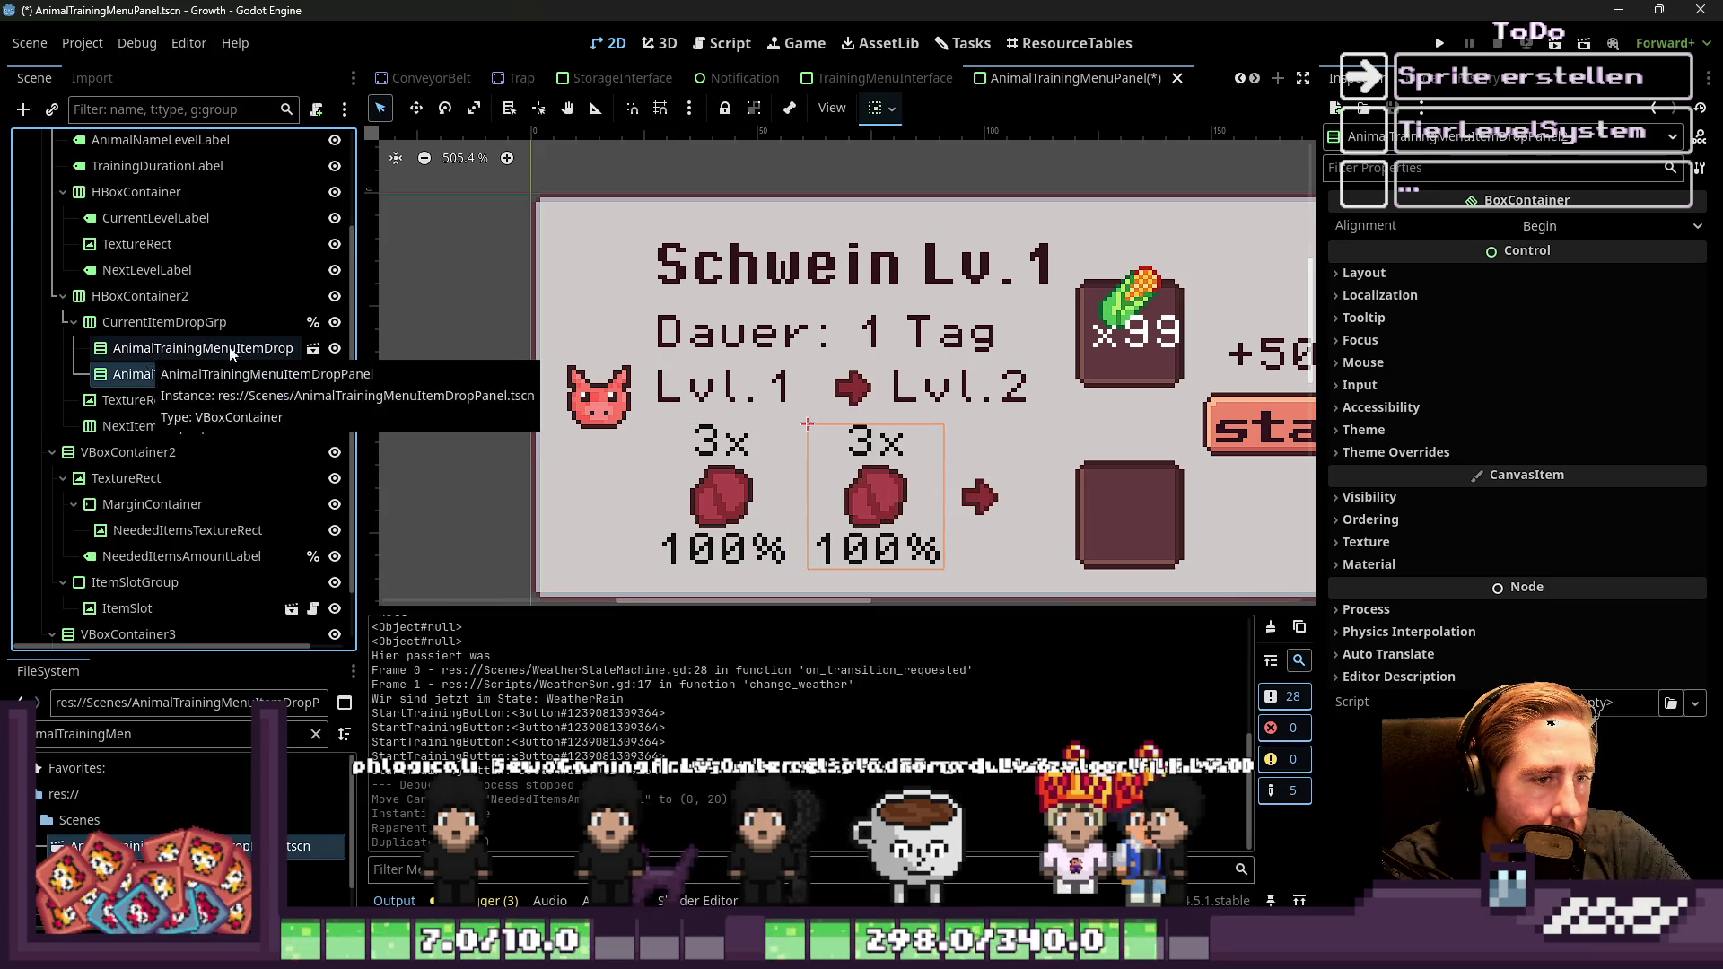
left_click(180, 348, "ctrl")
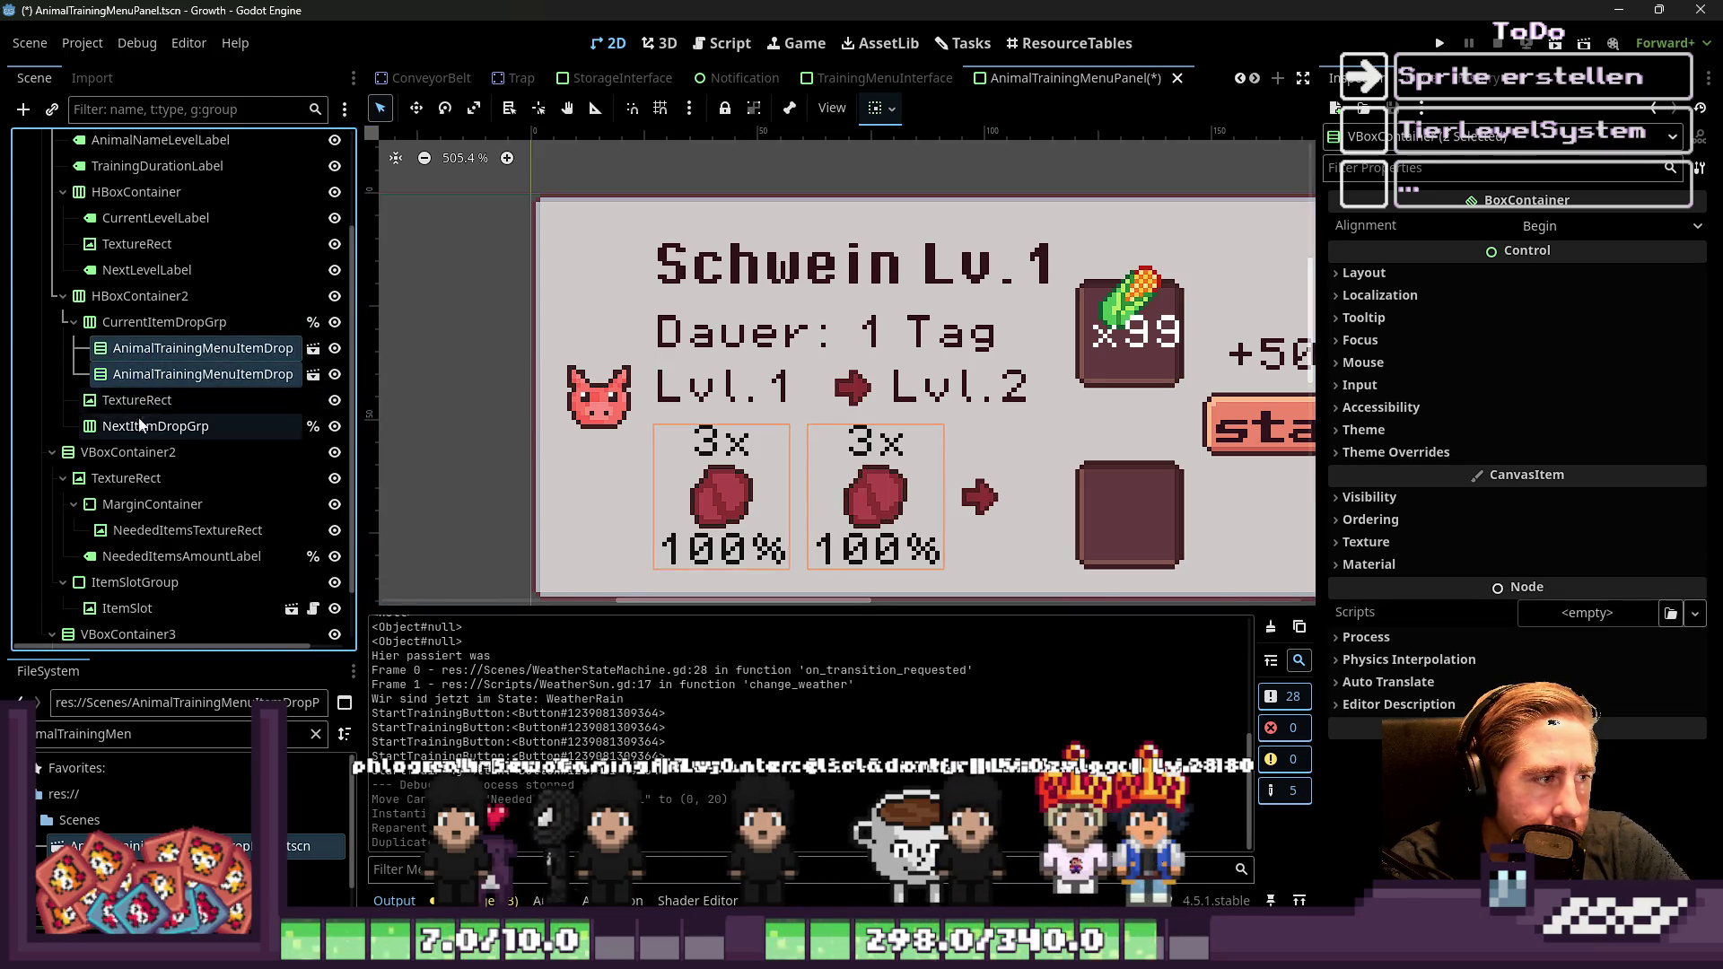
left_click(132, 432)
key("ctrl+v")
Toggle undo and redo to compare the panel with and without the pasted drops
scroll(644, 400, "down", 2)
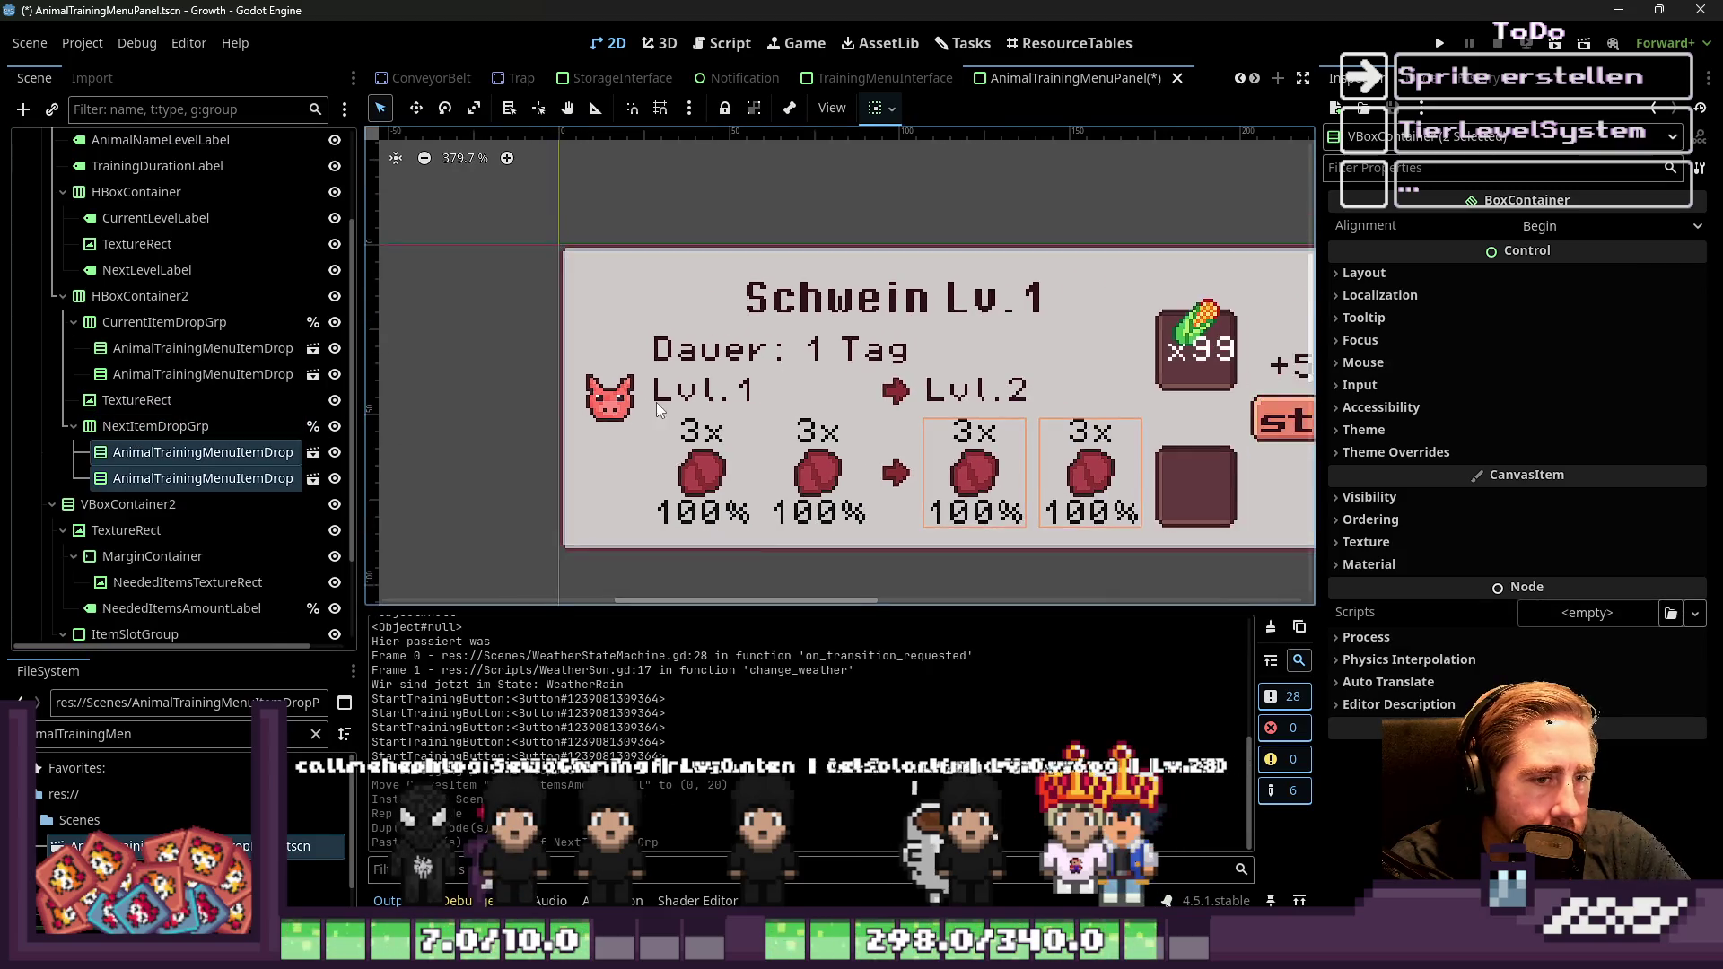
scroll(698, 422, "down", 1)
key("Delete")
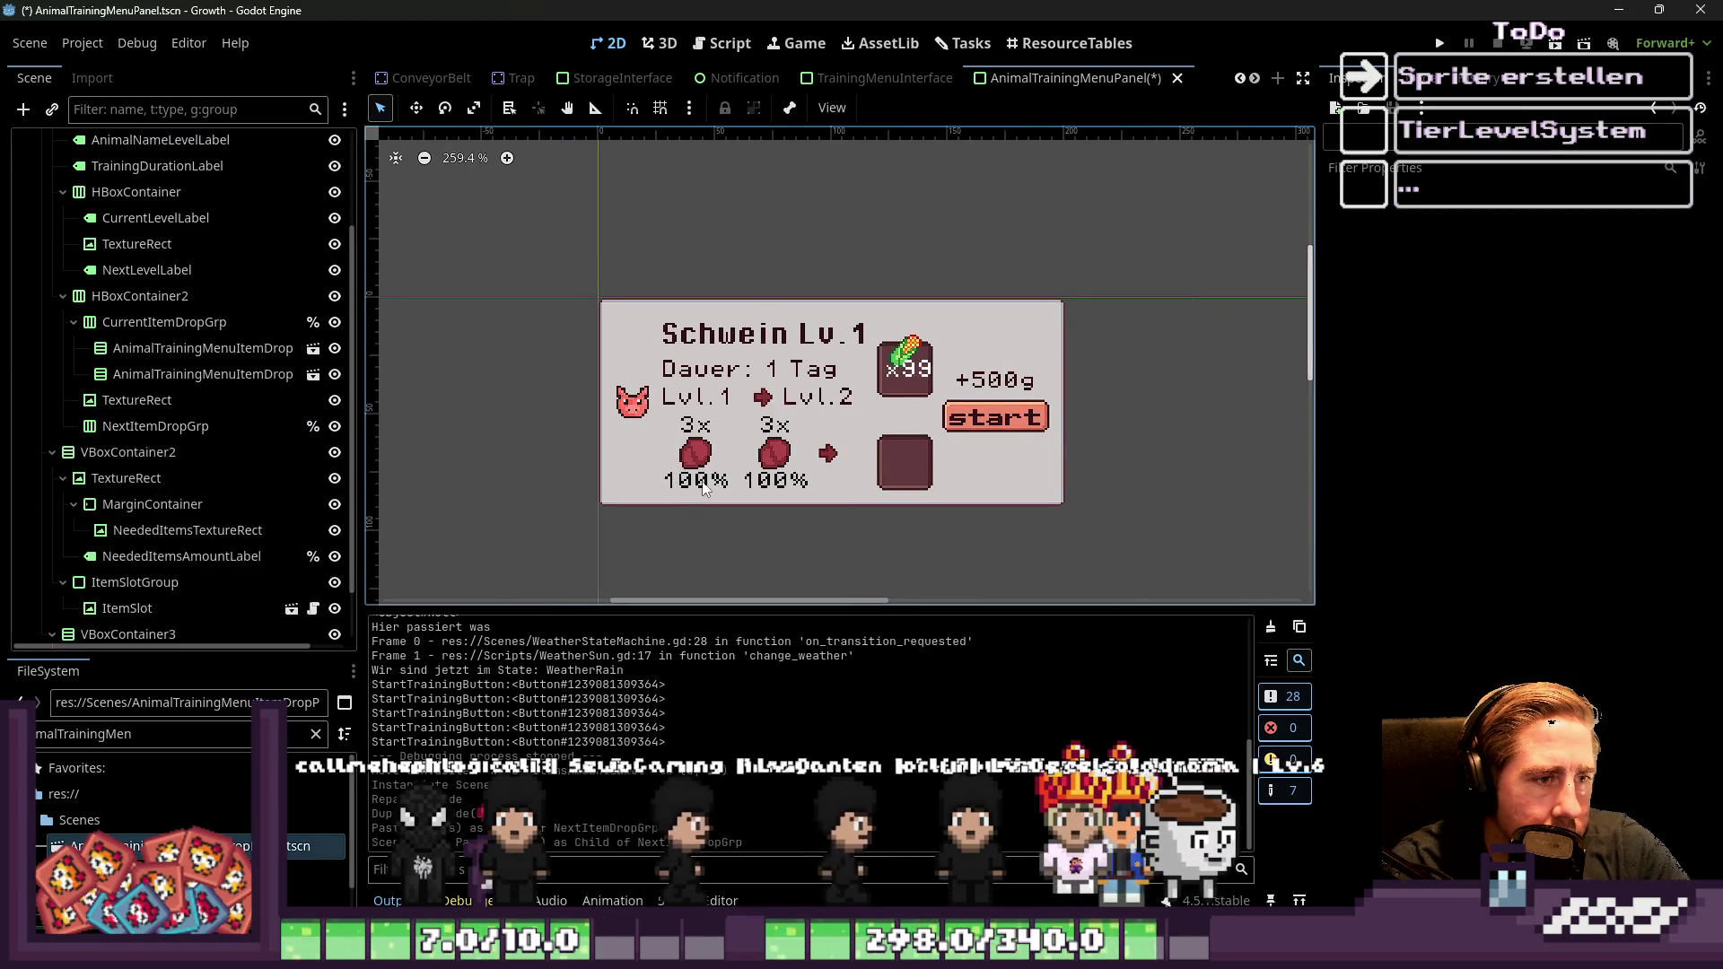
key("ctrl+shift+z")
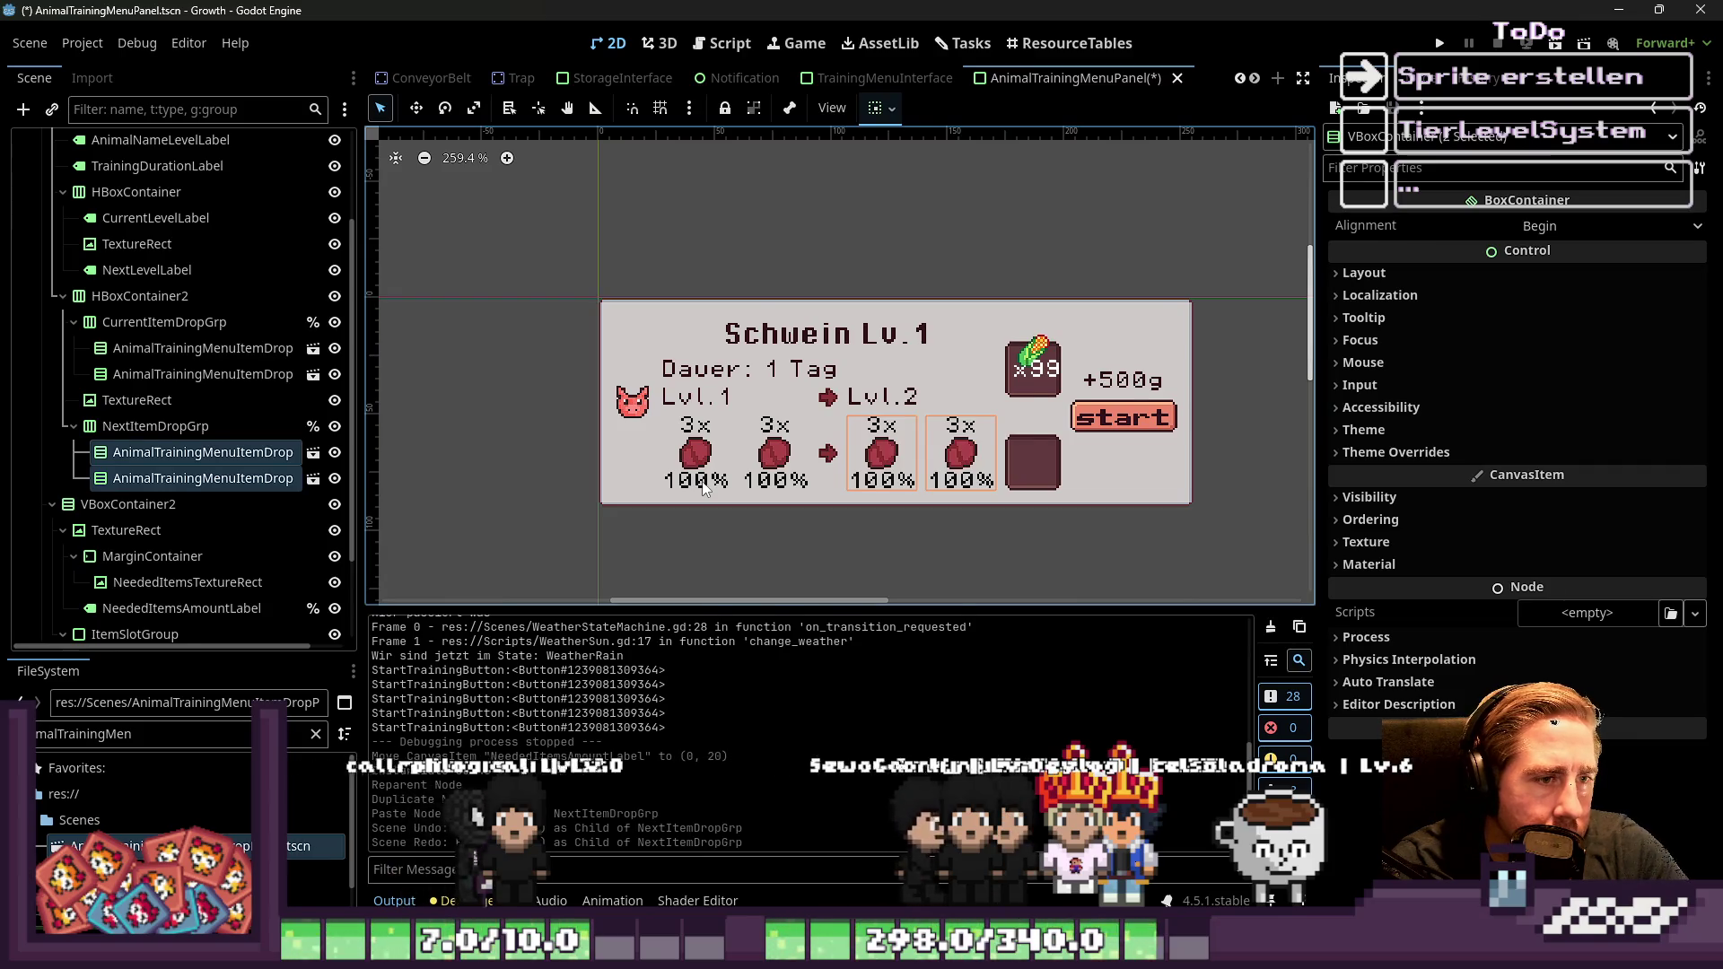
key("ctrl+z")
key("ctrl+shift+z")
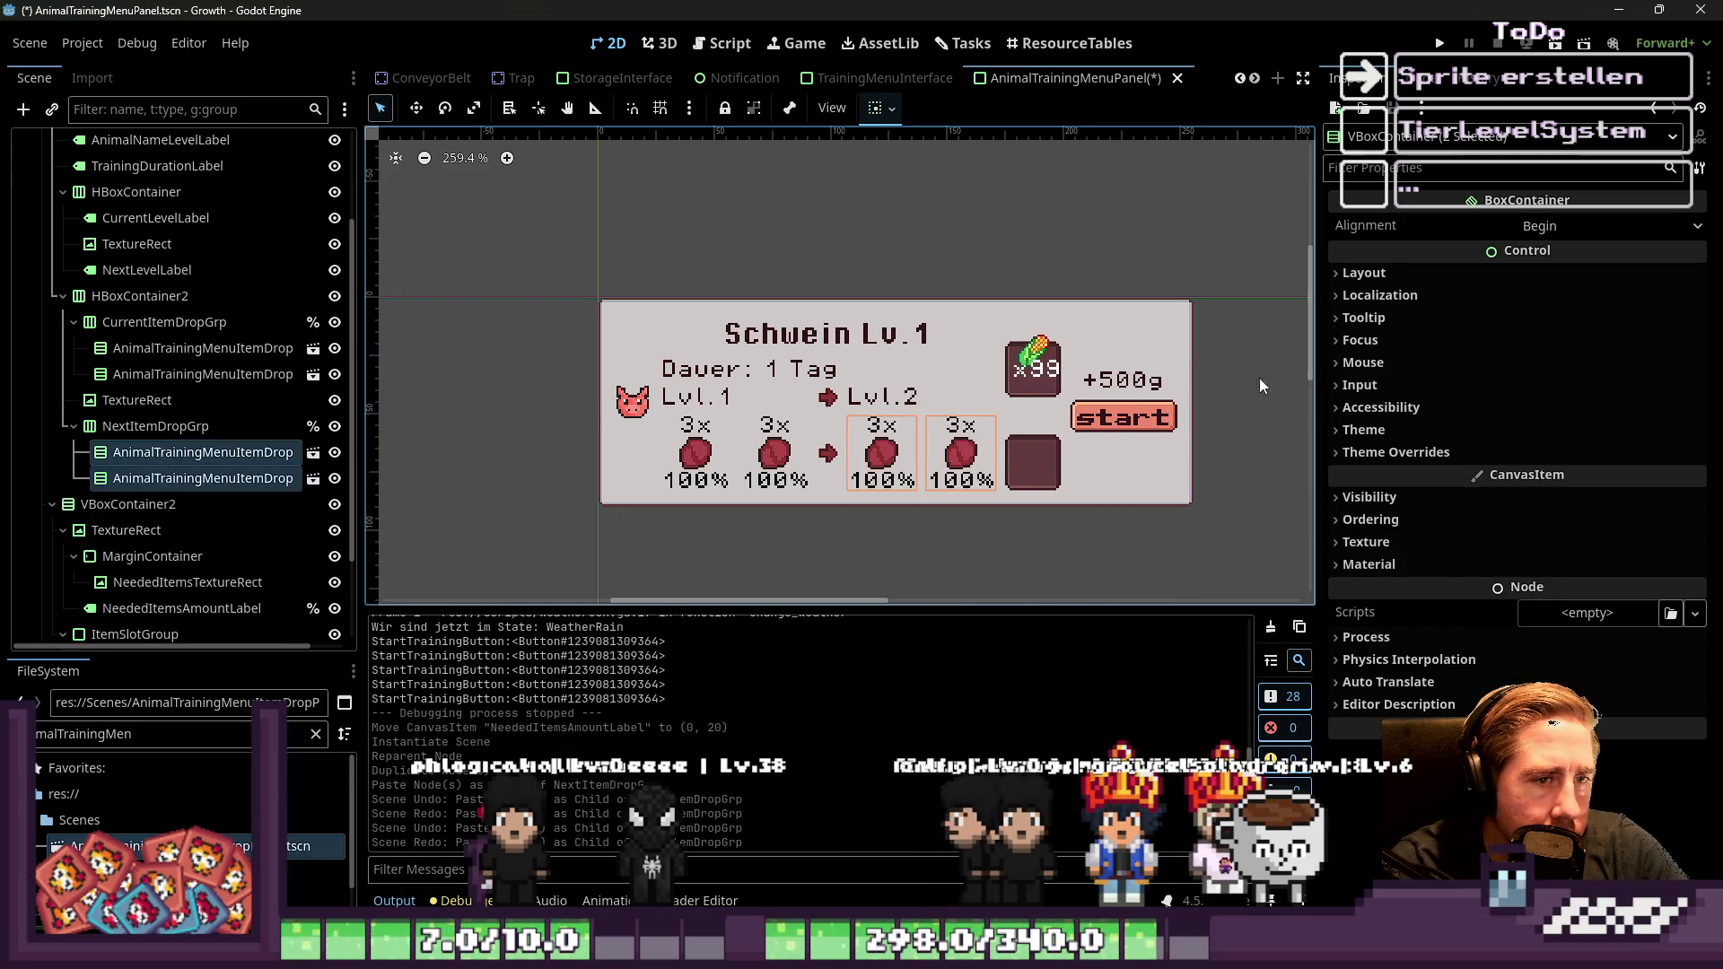
scroll(1102, 395, "up", 2)
left_click(971, 350)
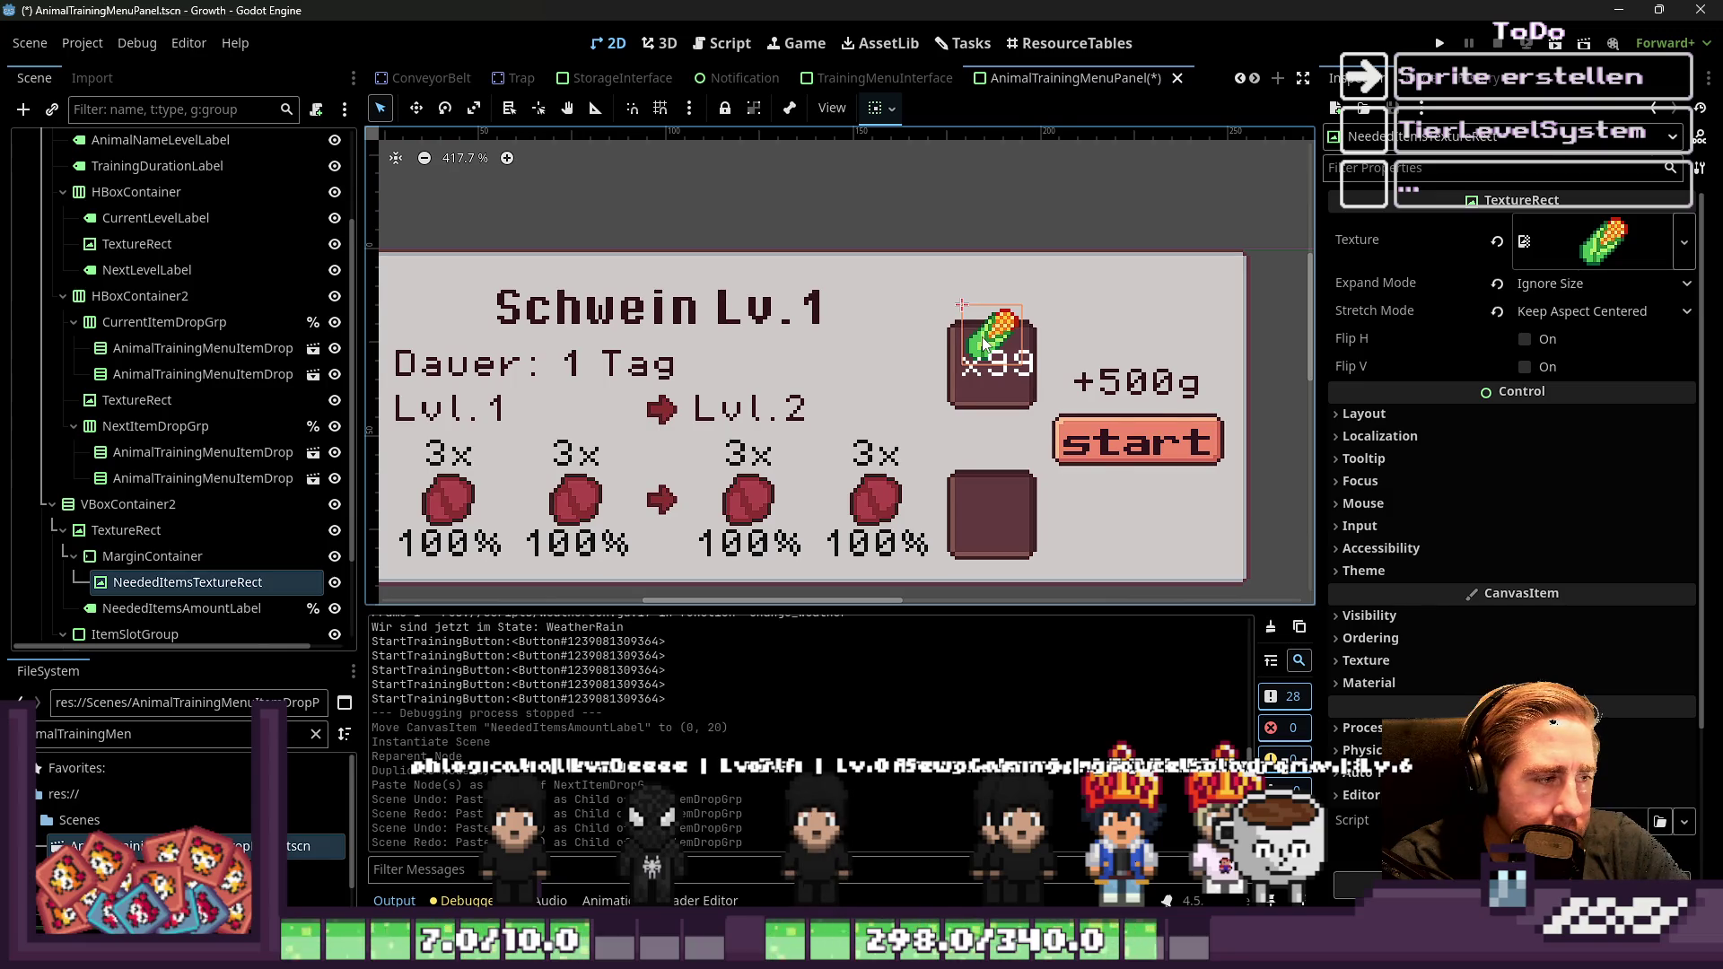
Switch to Move mode and look through the panel's nodes, including the level arrow and duration label
scroll(986, 344, "up", 1)
left_click(985, 385)
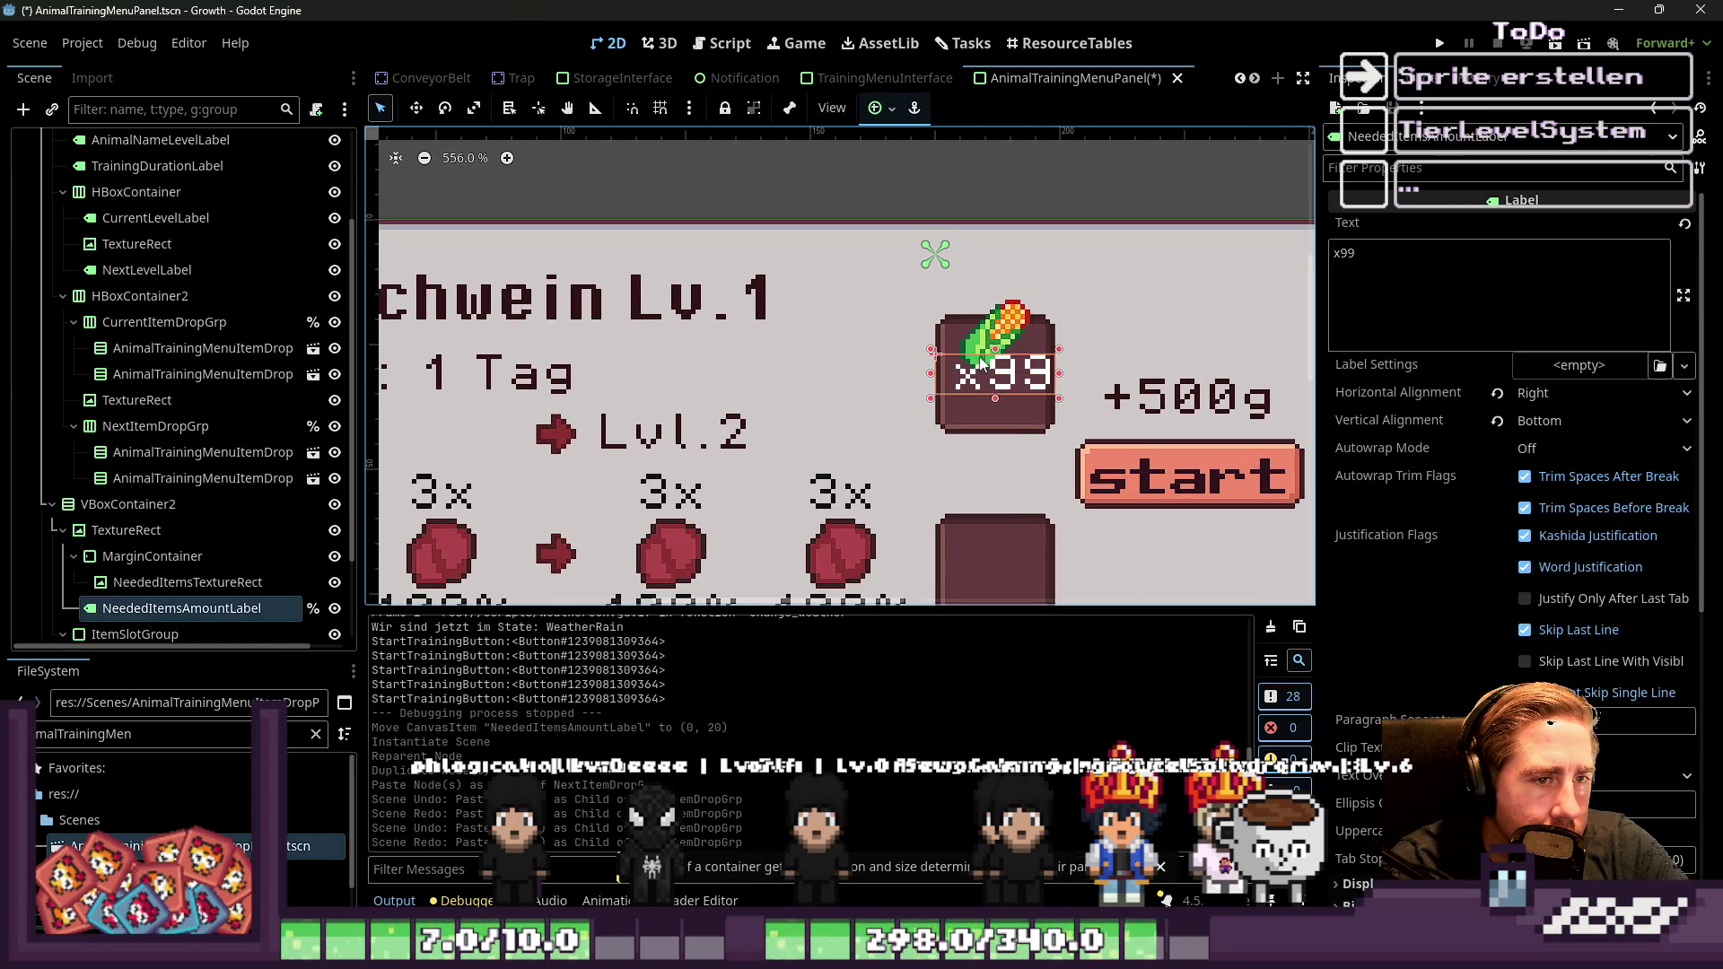
left_click(187, 581)
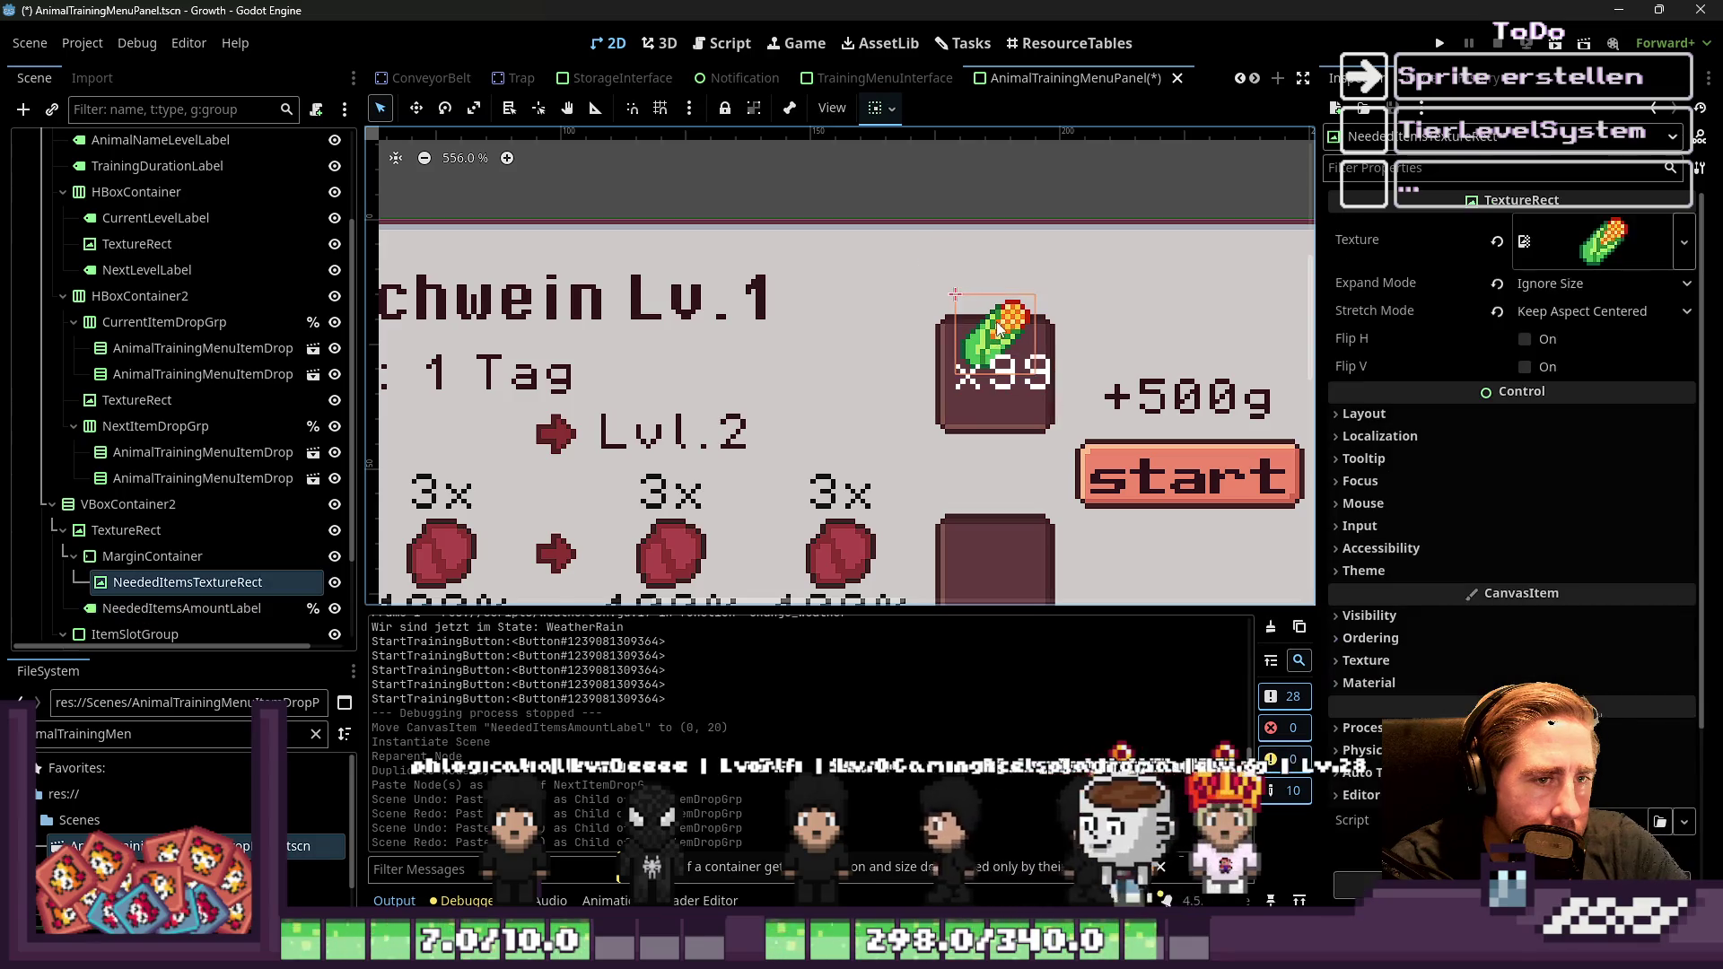
left_click(416, 108)
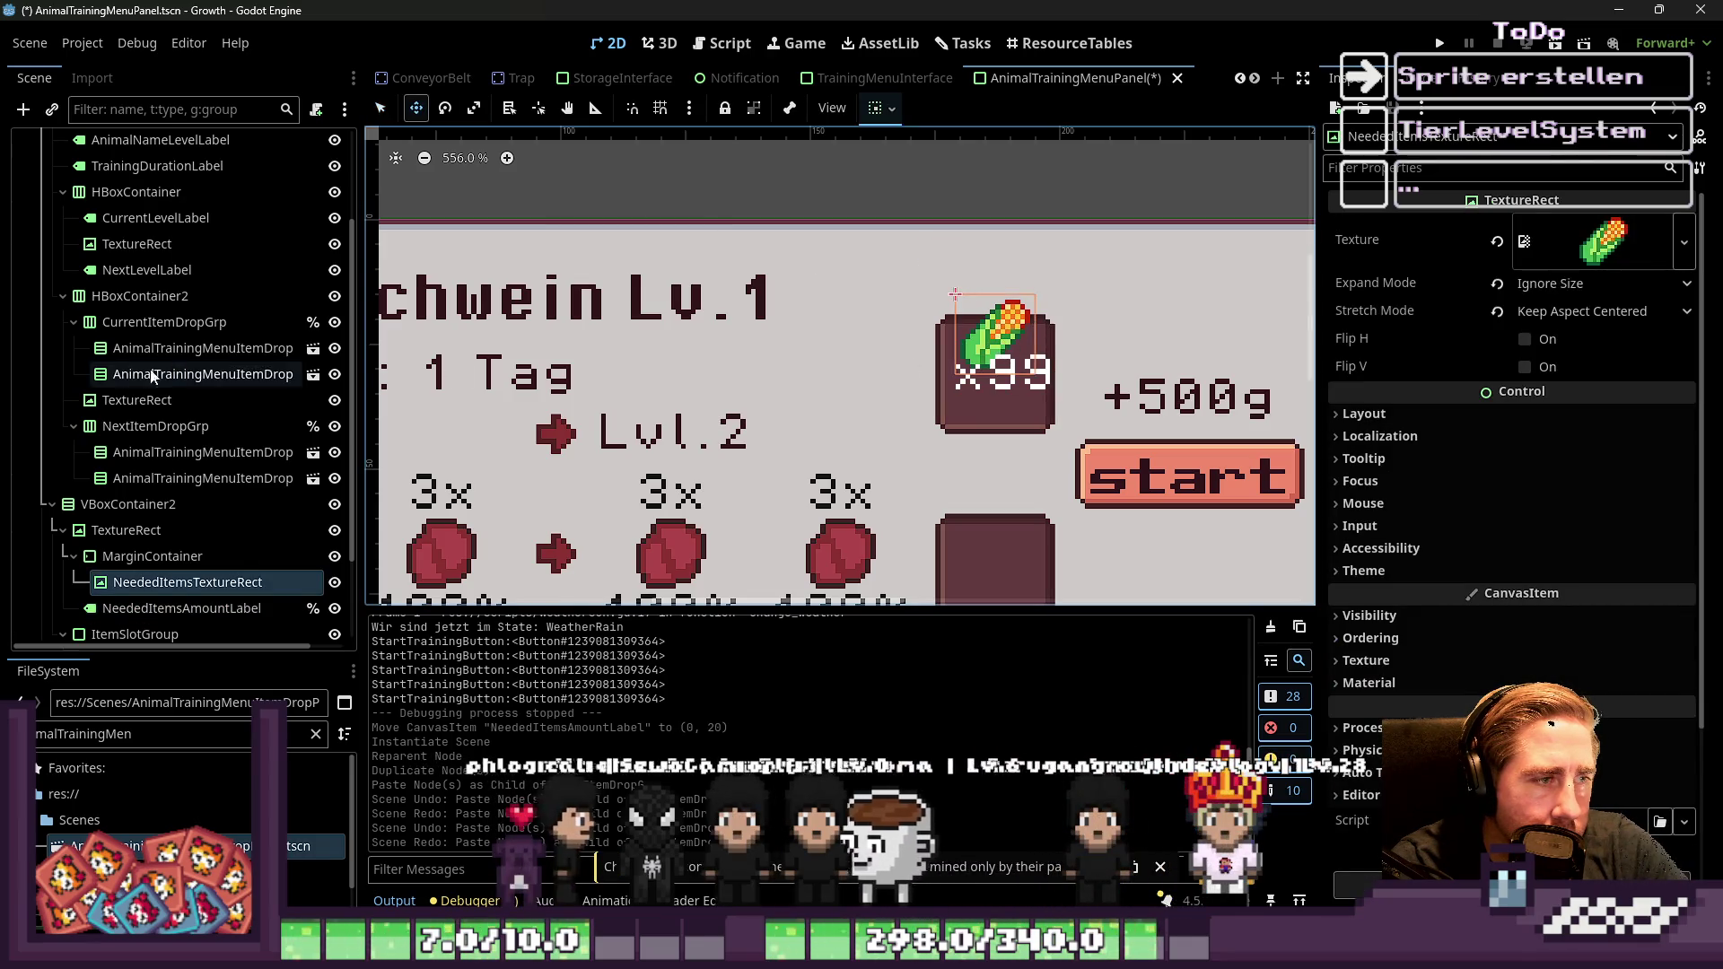
left_click(110, 324)
left_click(135, 296)
left_click(143, 269)
scroll(134, 269, "up", 3)
left_click(135, 351)
left_click(130, 378)
left_click(143, 300)
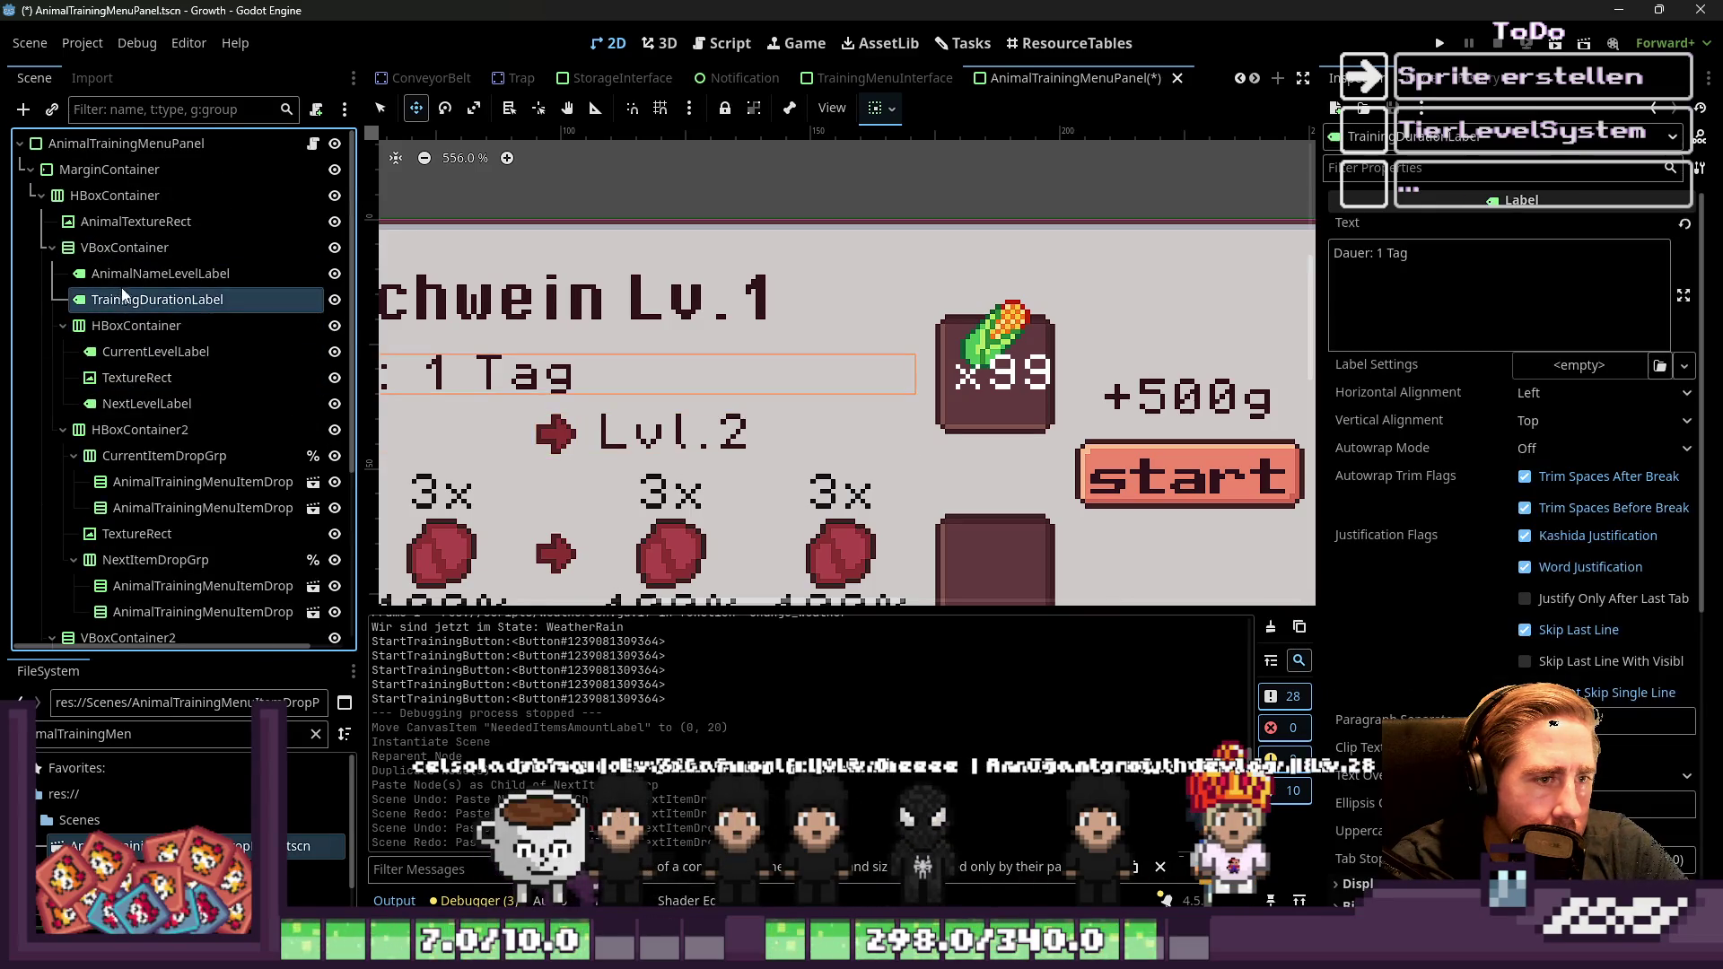
scroll(146, 378, "down", 5)
Check the start button, cost label and item-slot nodes, selecting the needed-item container
left_click(144, 598)
left_click(149, 623)
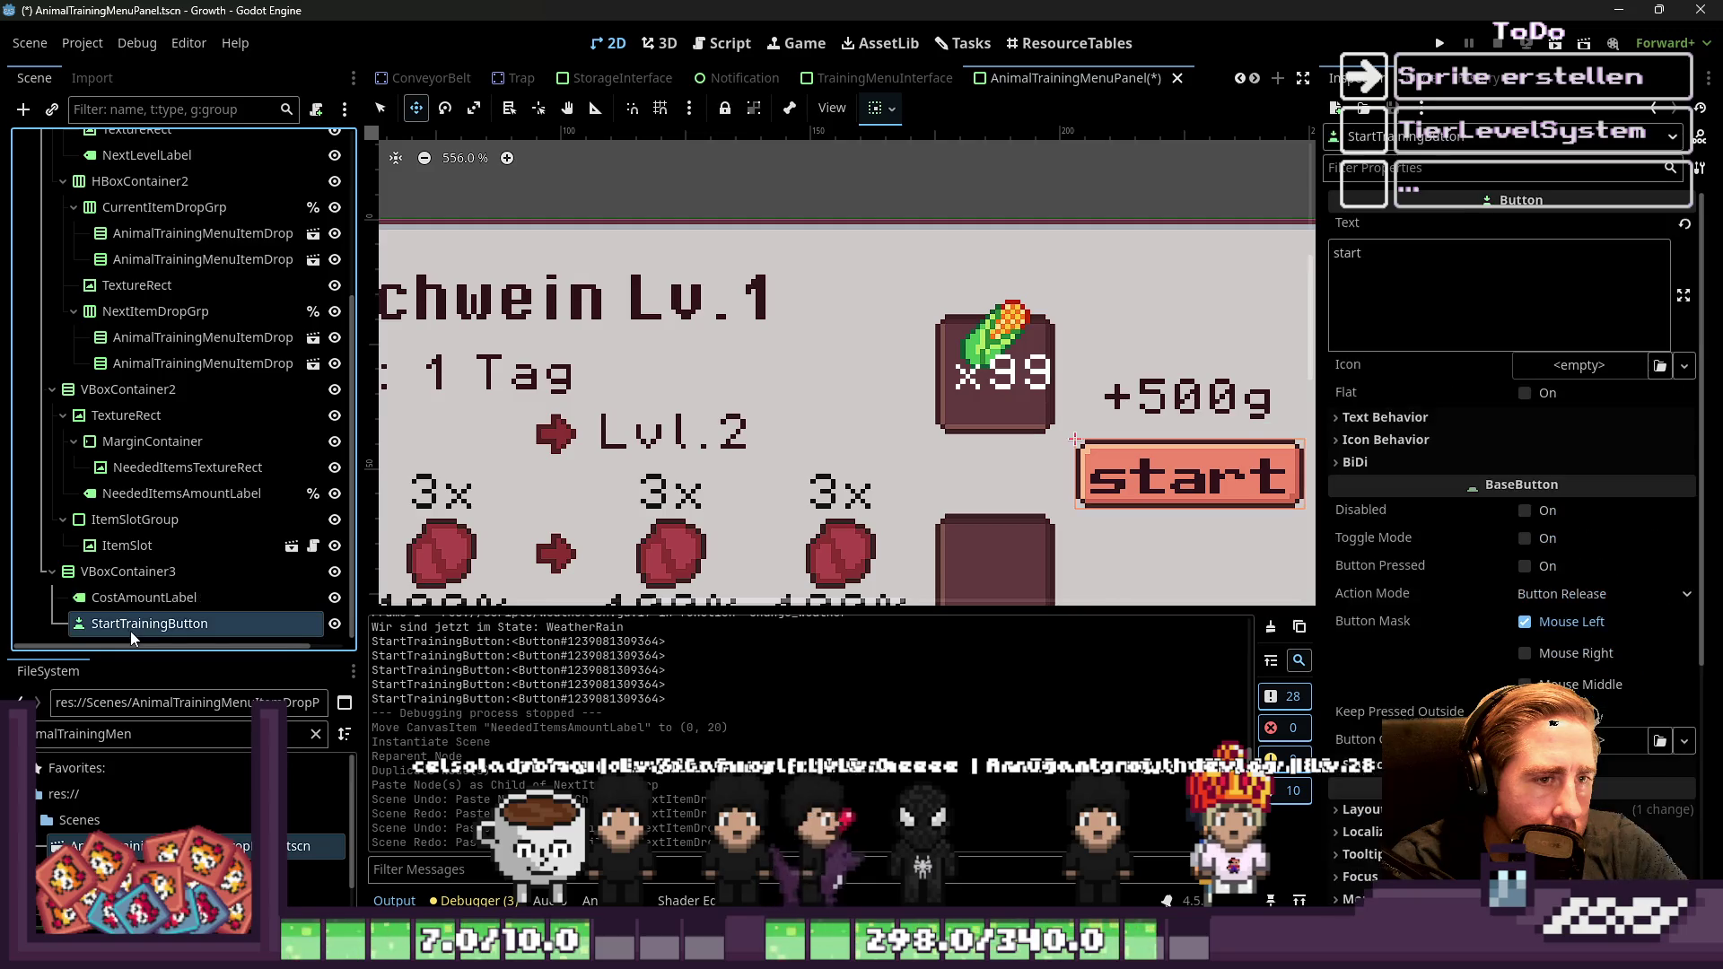
left_click(134, 598)
left_click(121, 546)
left_click(126, 520)
left_click(134, 493)
left_click(129, 468)
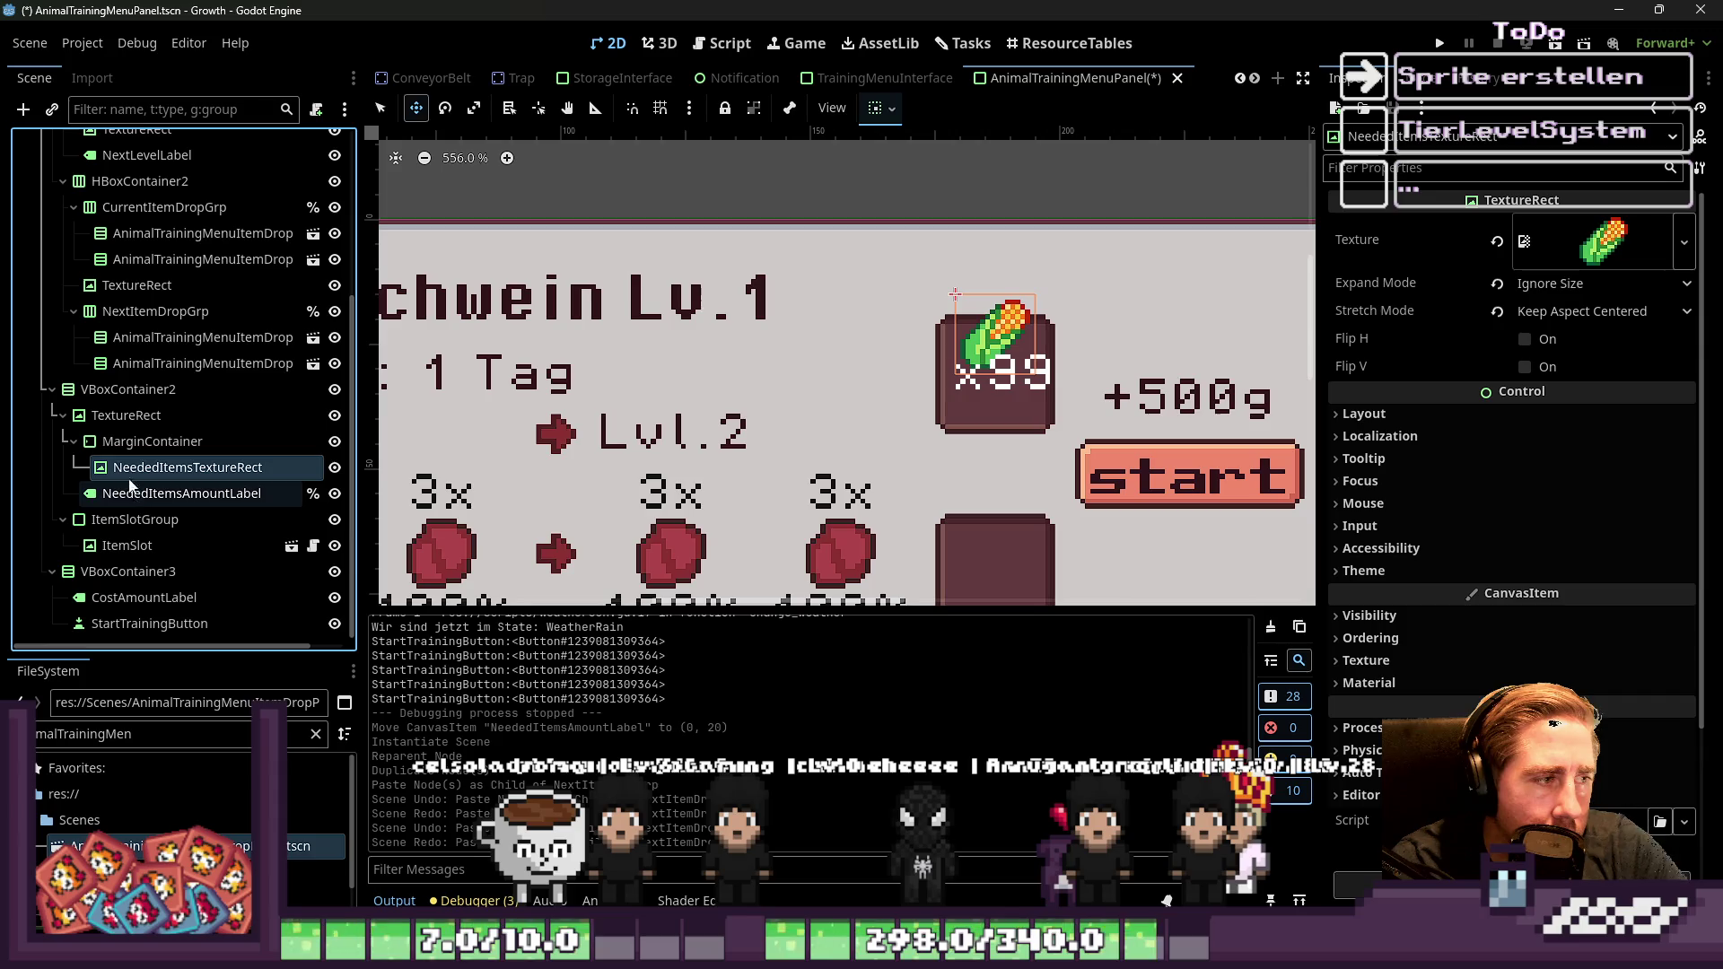
left_click(153, 442)
Move the needed-item container and amount label down together to an 8 px offset
left_click_drag(976, 306, 976, 343)
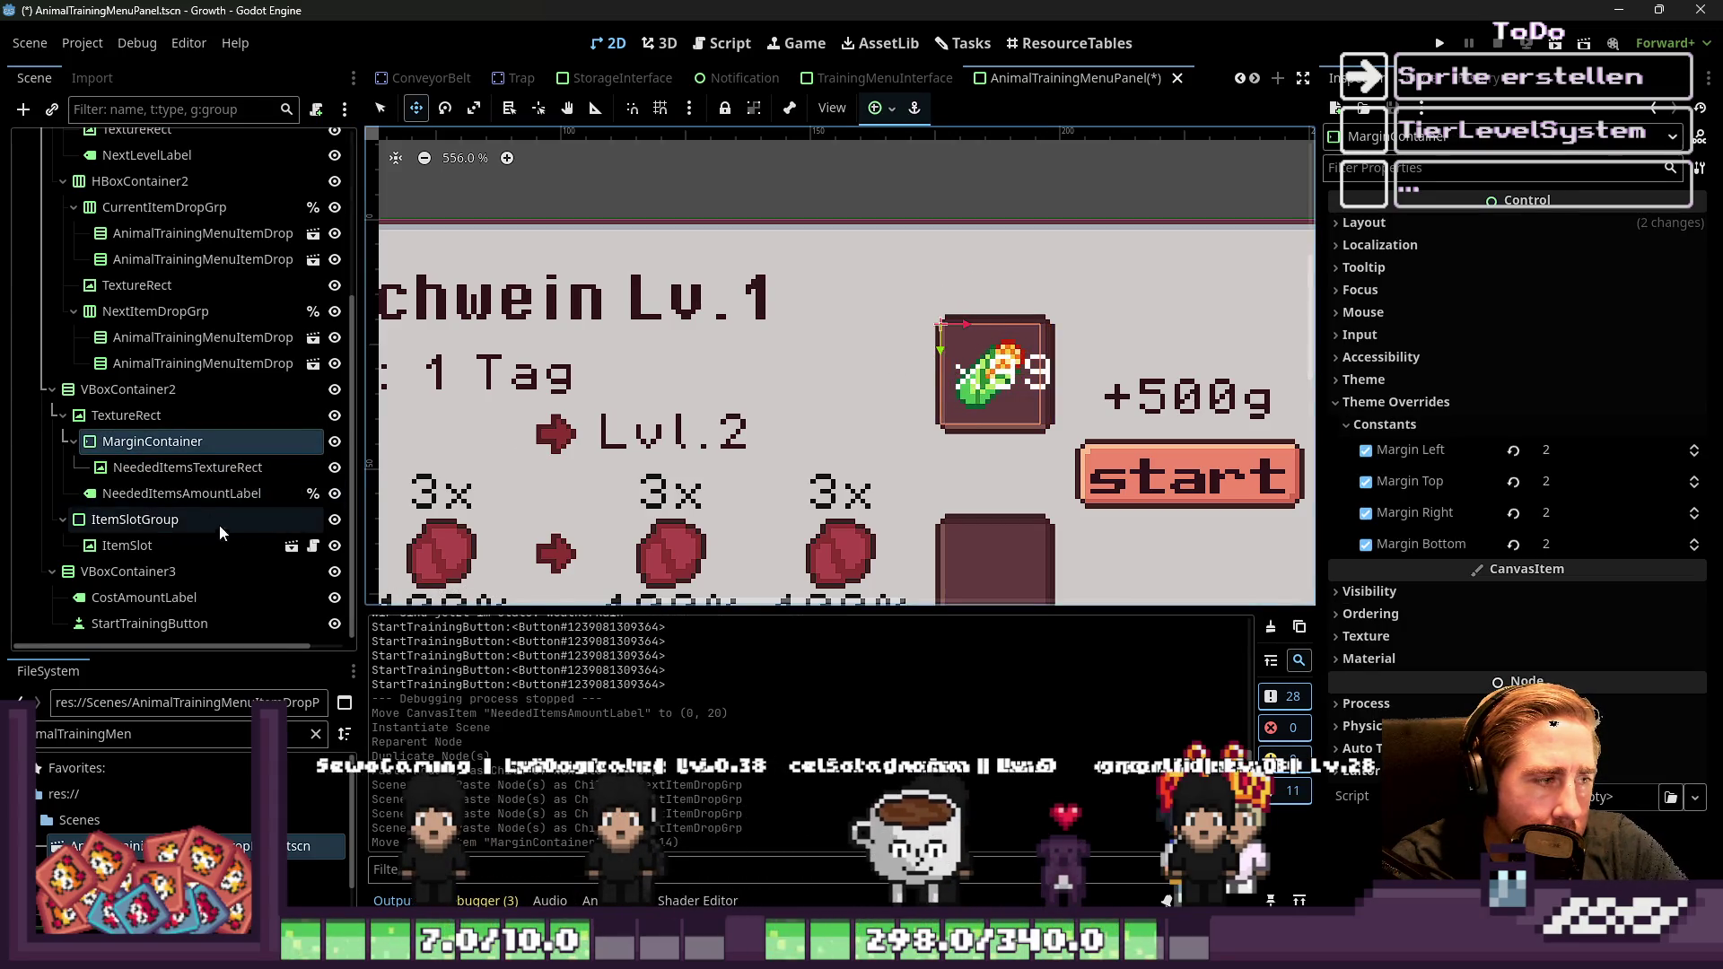
key("Right")
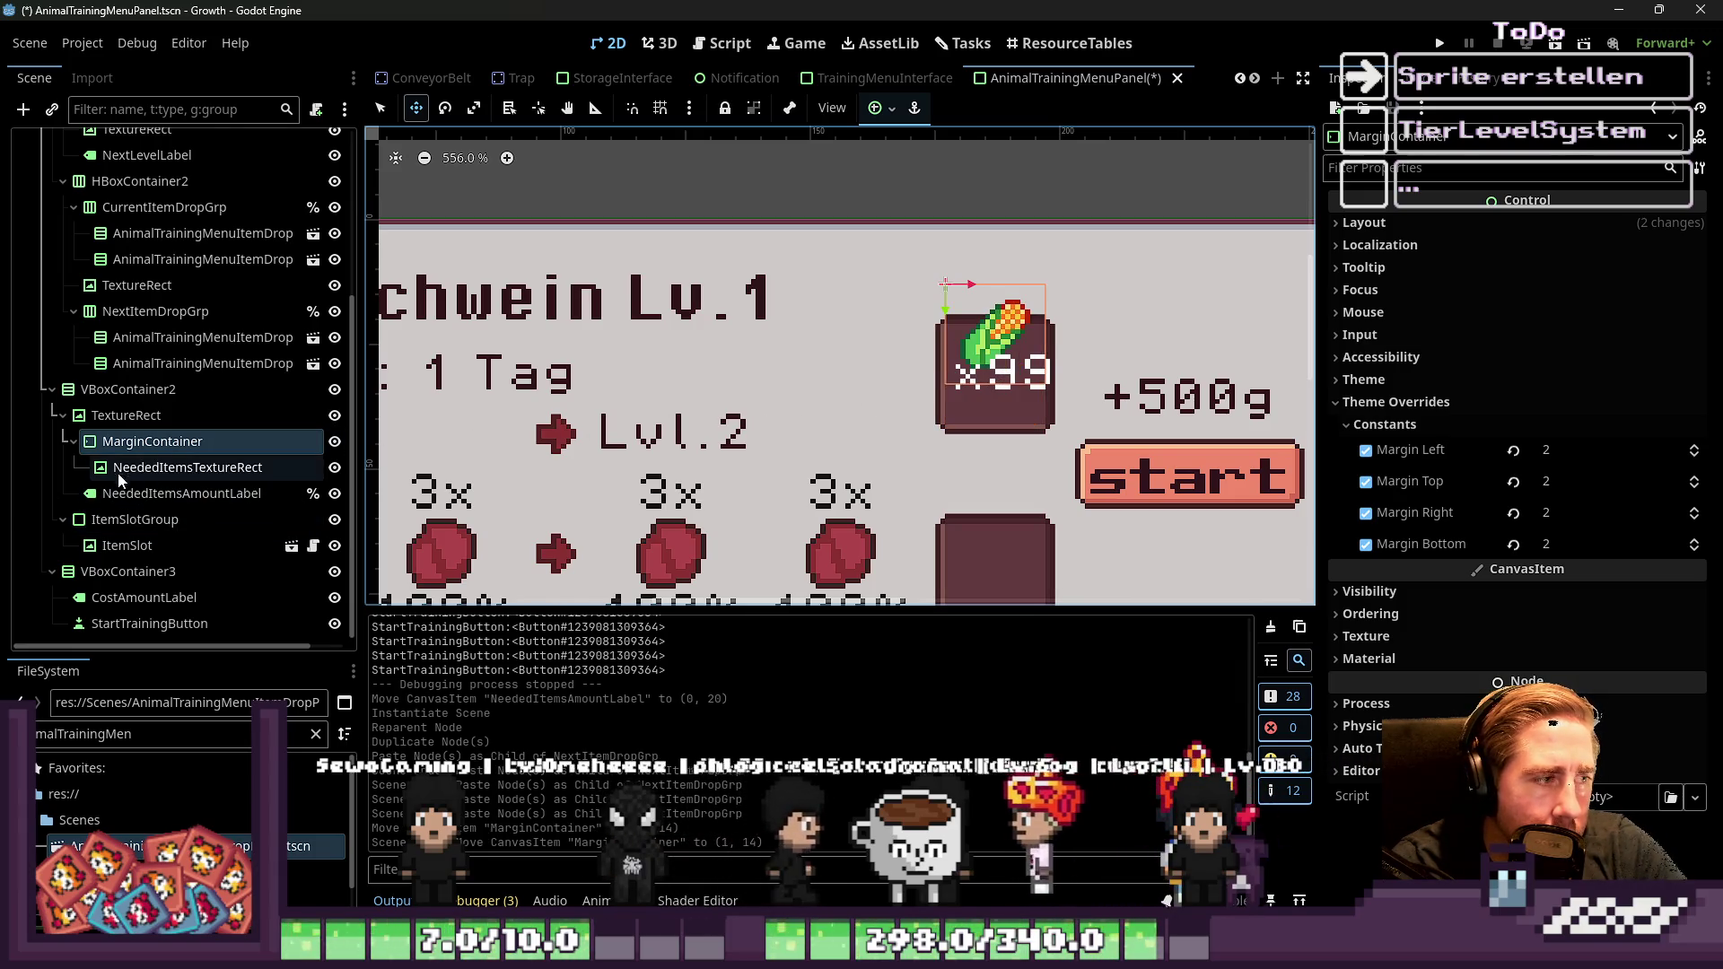
left_click(139, 469)
left_click(148, 442)
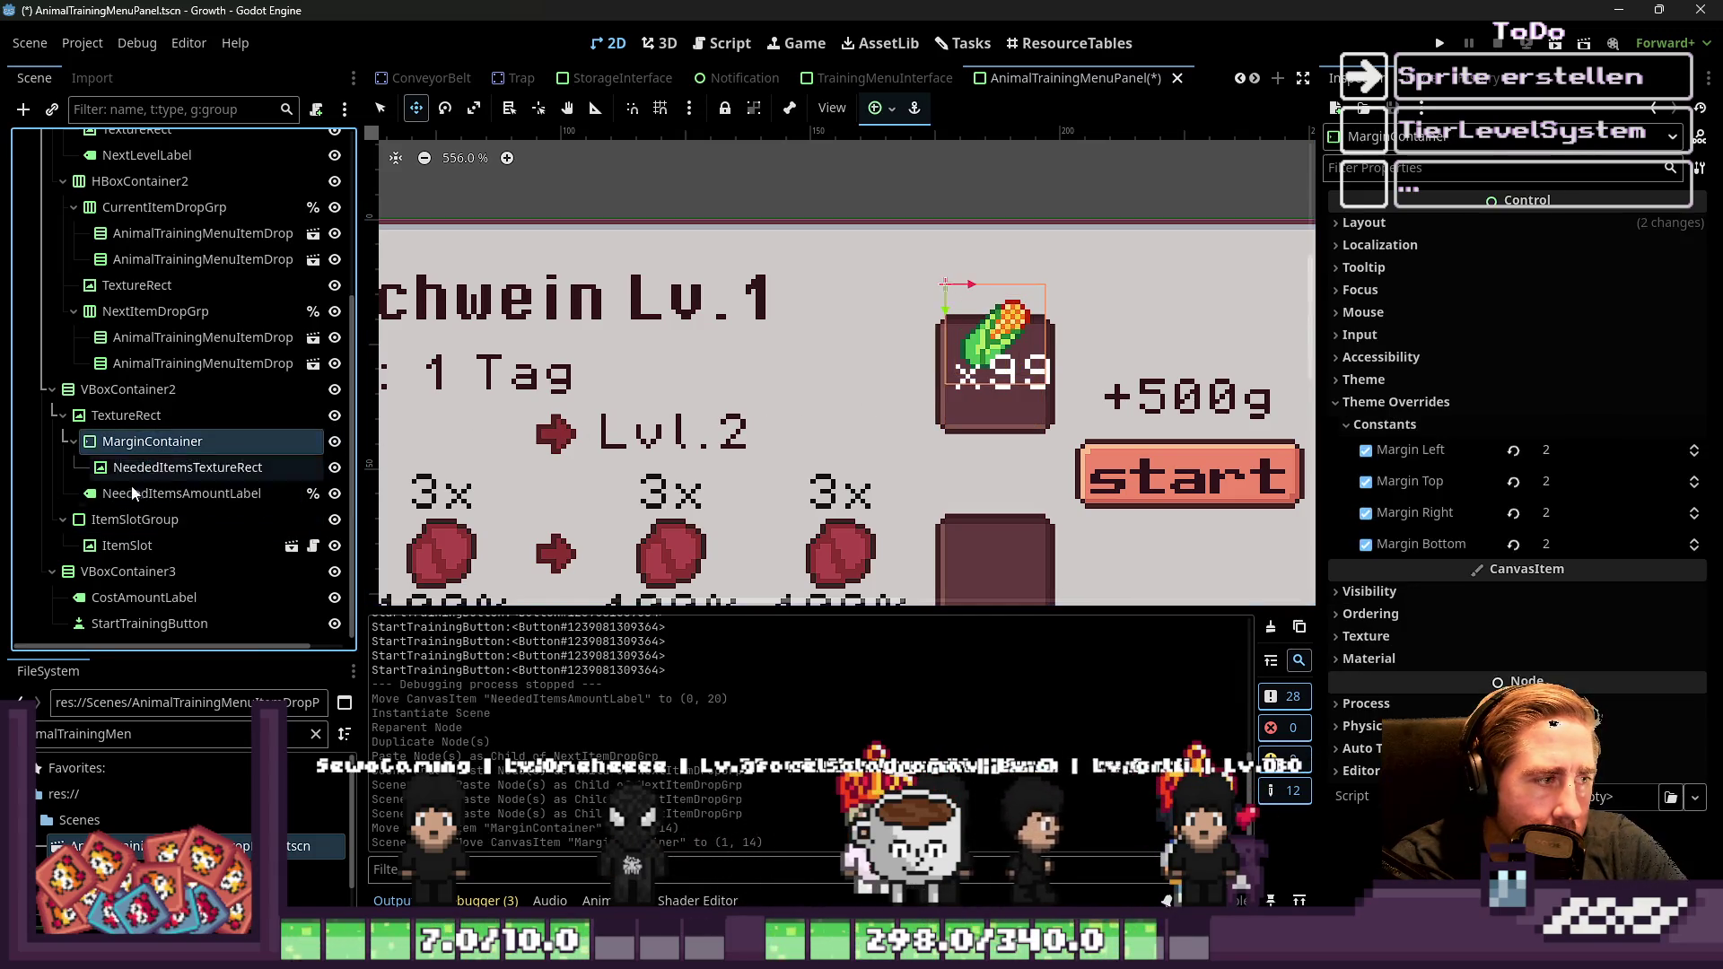
left_click(180, 494, "ctrl")
left_click_drag(989, 334, 985, 343)
left_click_drag(988, 364, 984, 372)
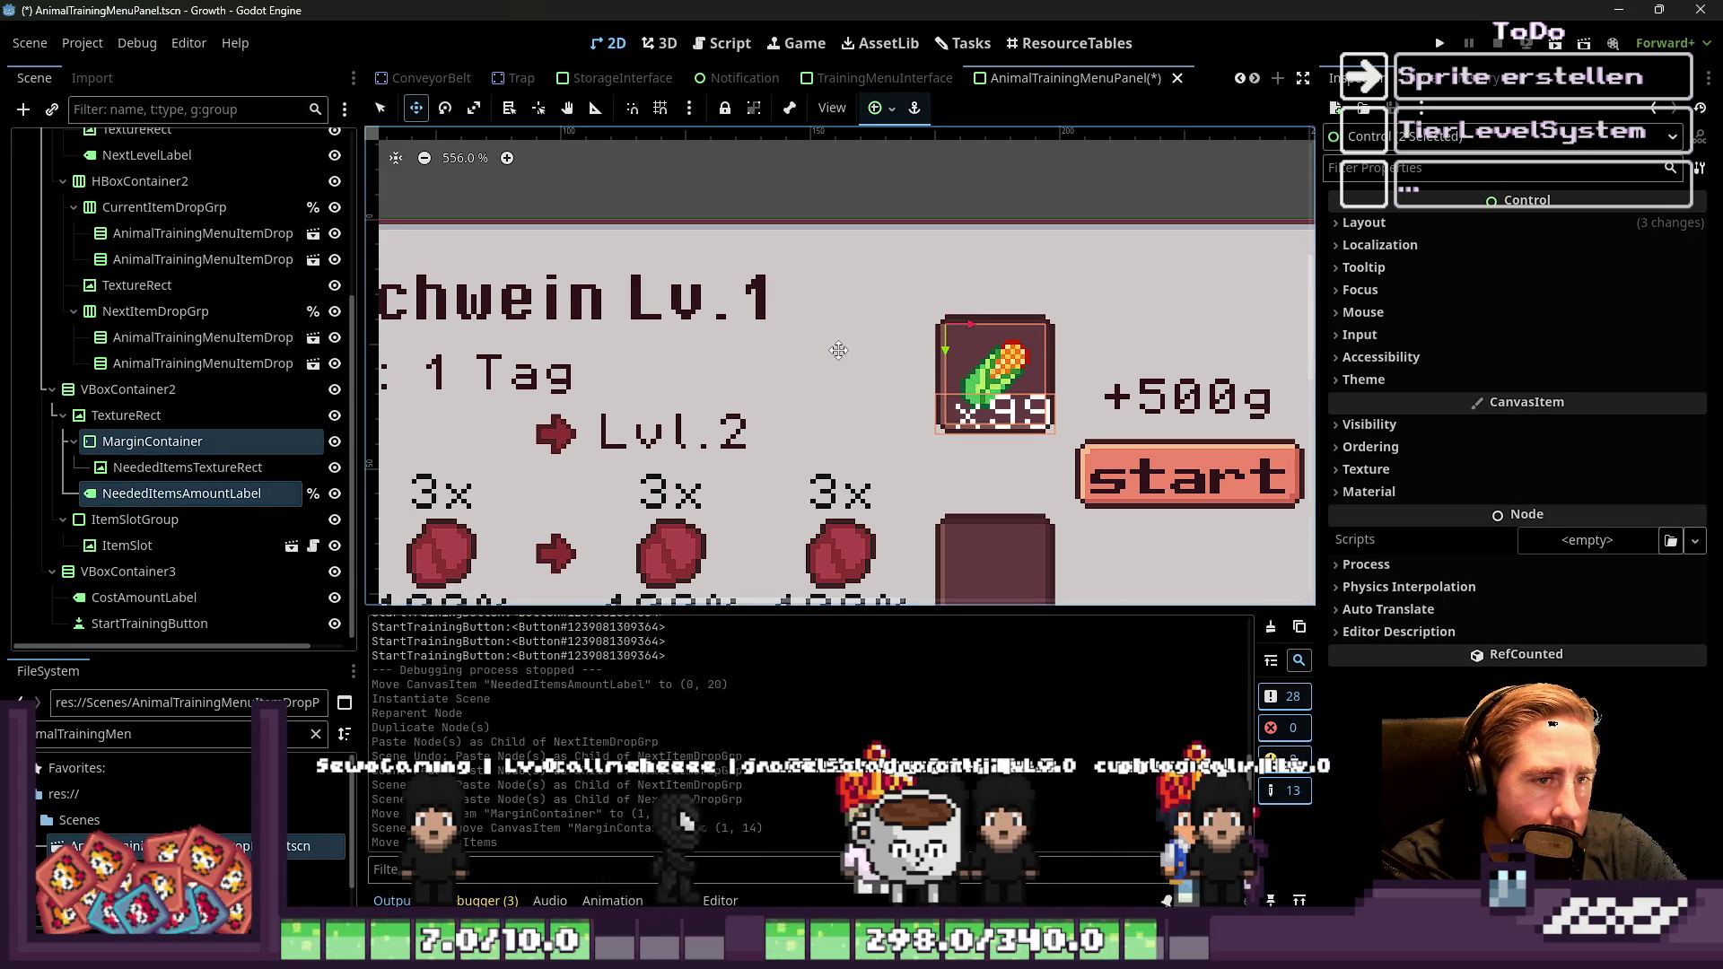
Save the scene, then delete both item drops under CurrentItemDropGrp
scroll(841, 355, "down", 2)
left_click(202, 363)
key("ctrl+s")
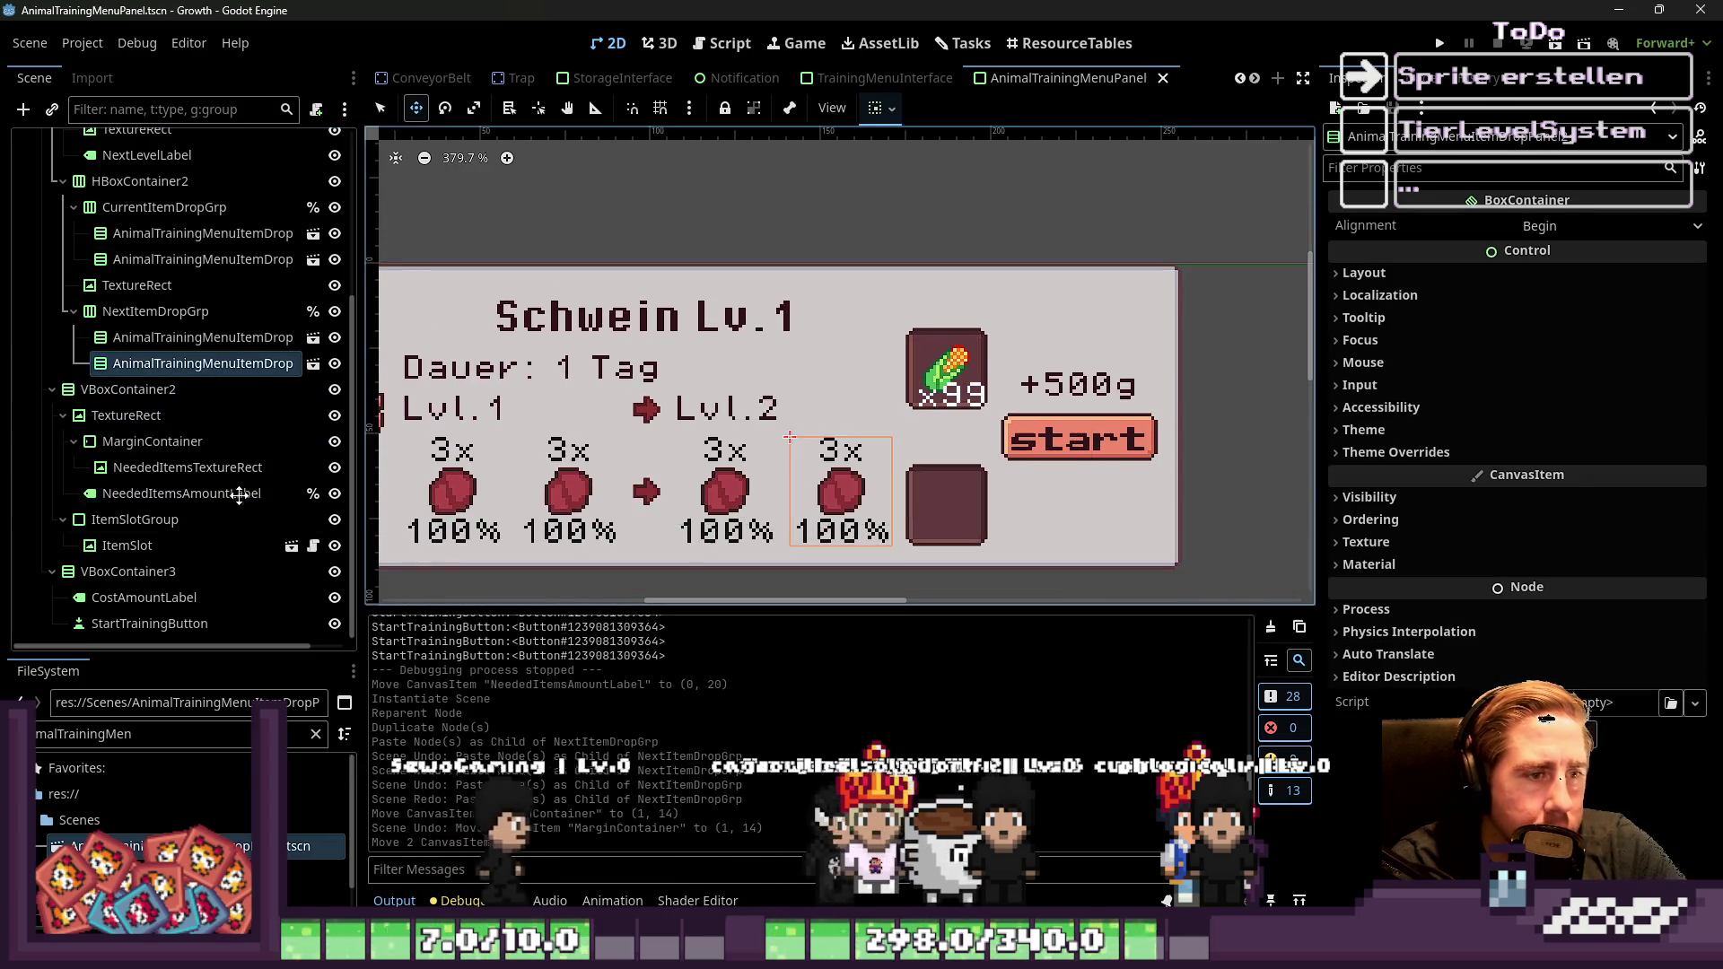
scroll(144, 521, "up", 4)
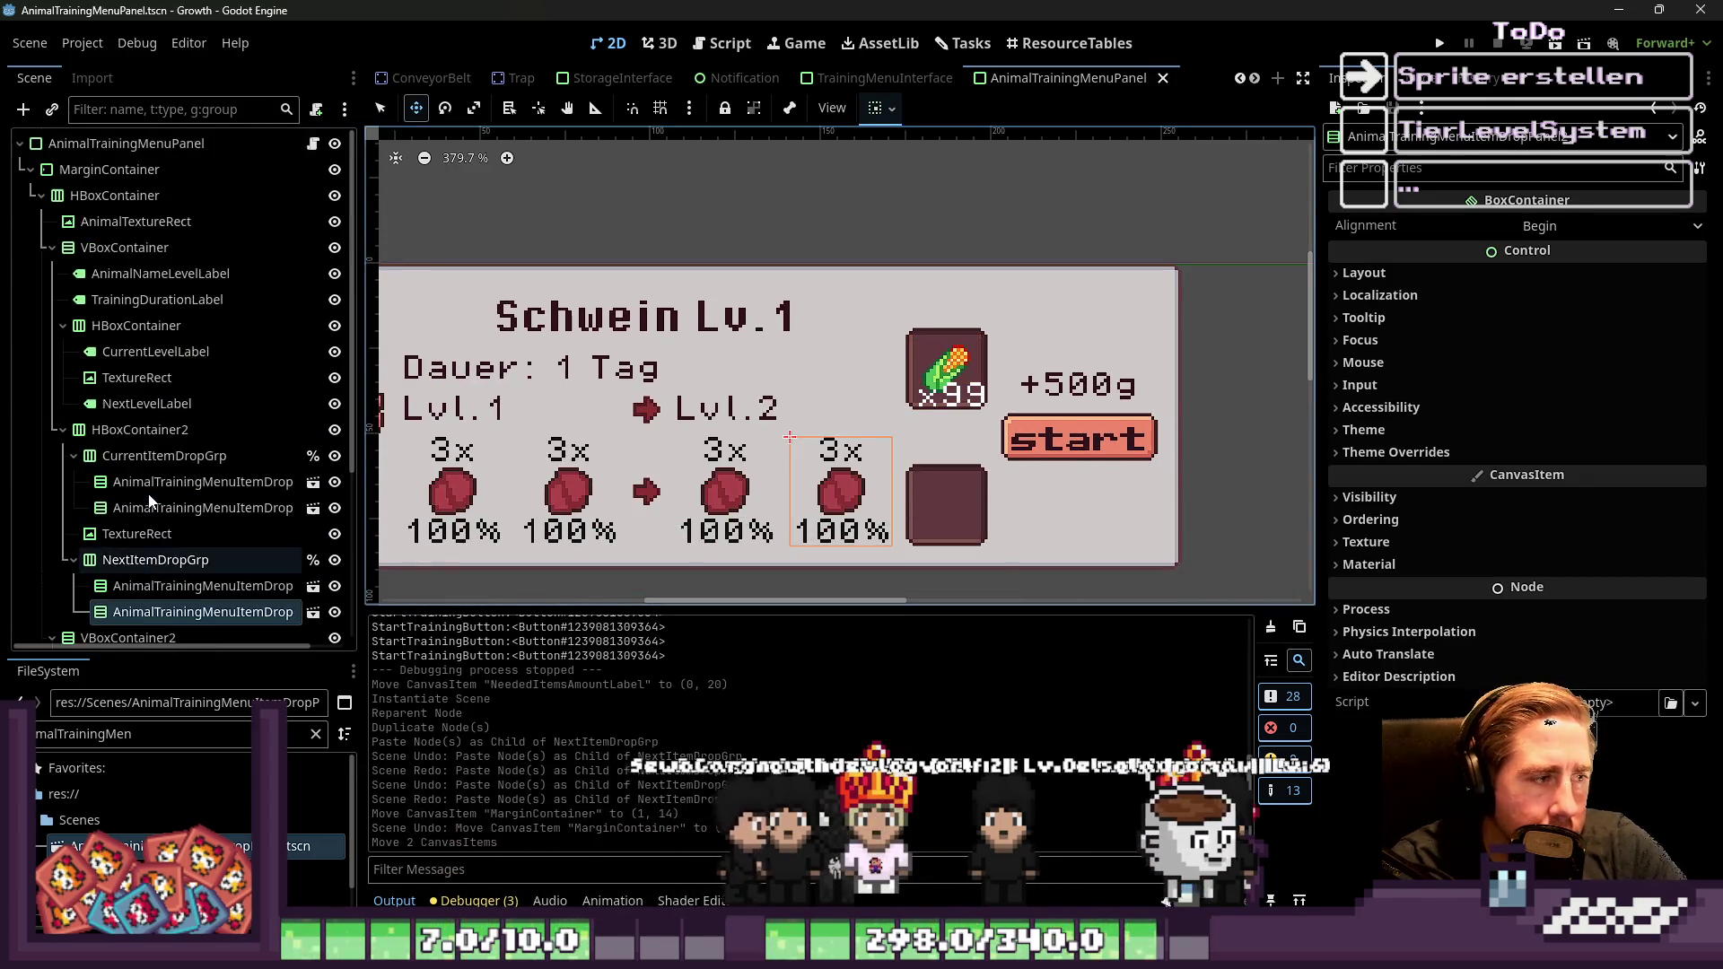
left_click(151, 481)
left_click(150, 506, "shift")
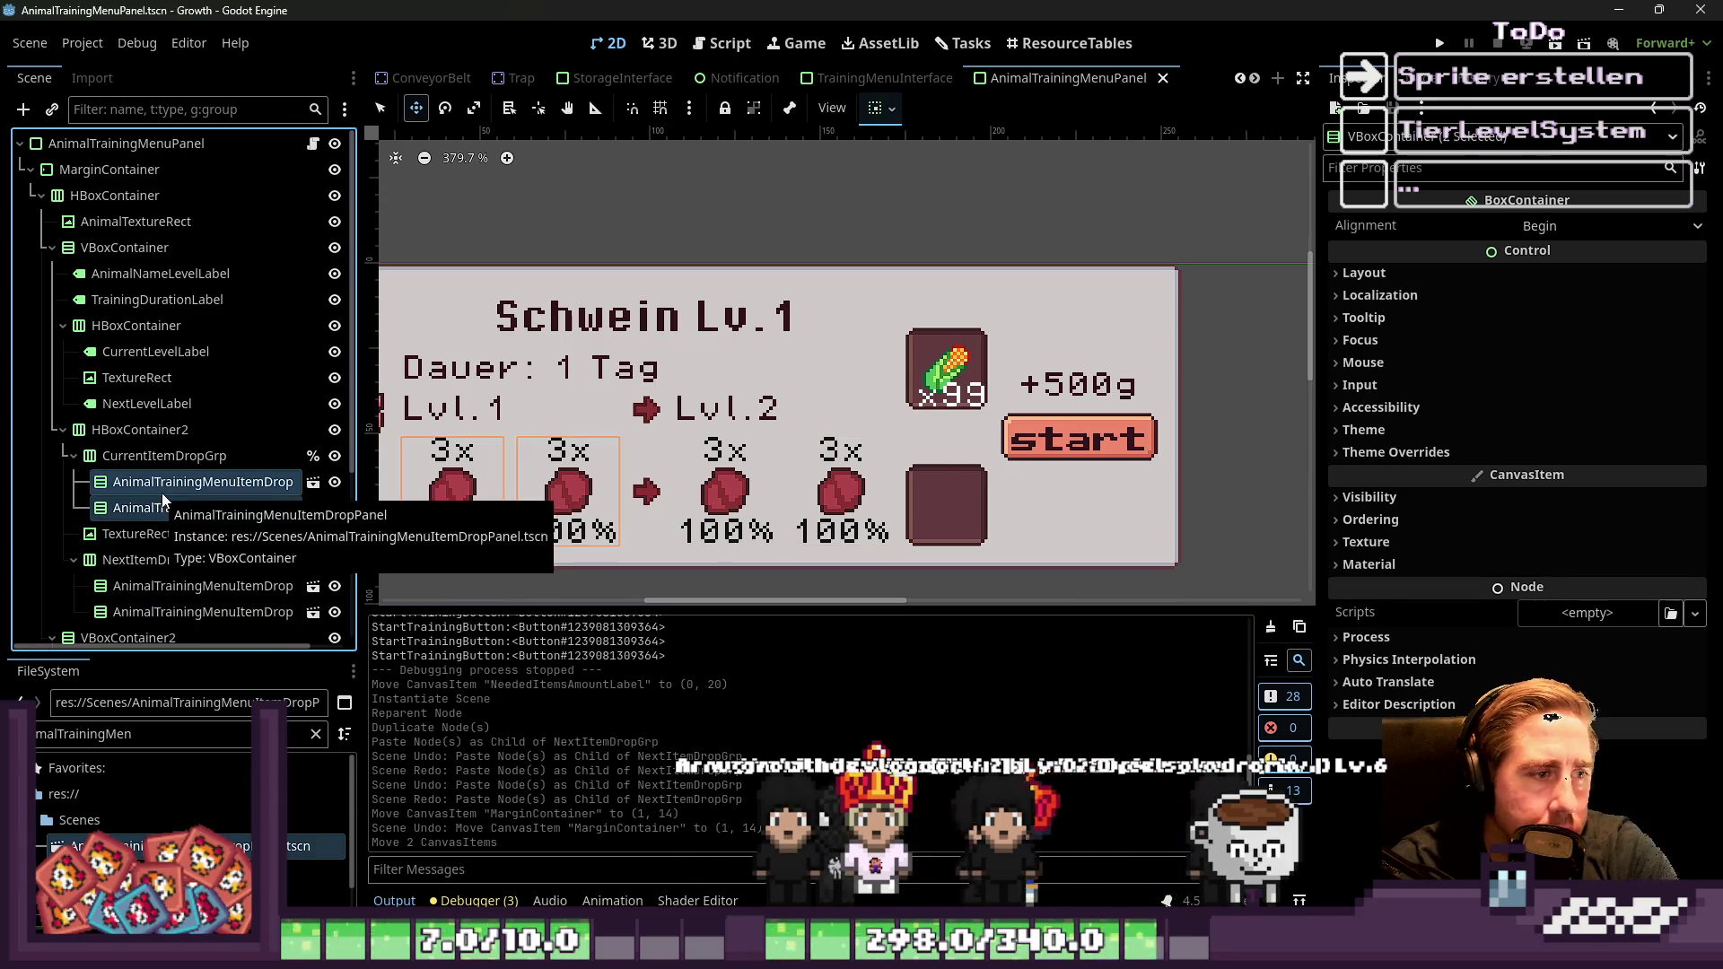
key("Delete")
key("Return")
Delete both item drops under NextItemDropGrp, save the scene and run the game
left_click(202, 559)
left_click(185, 535, "shift")
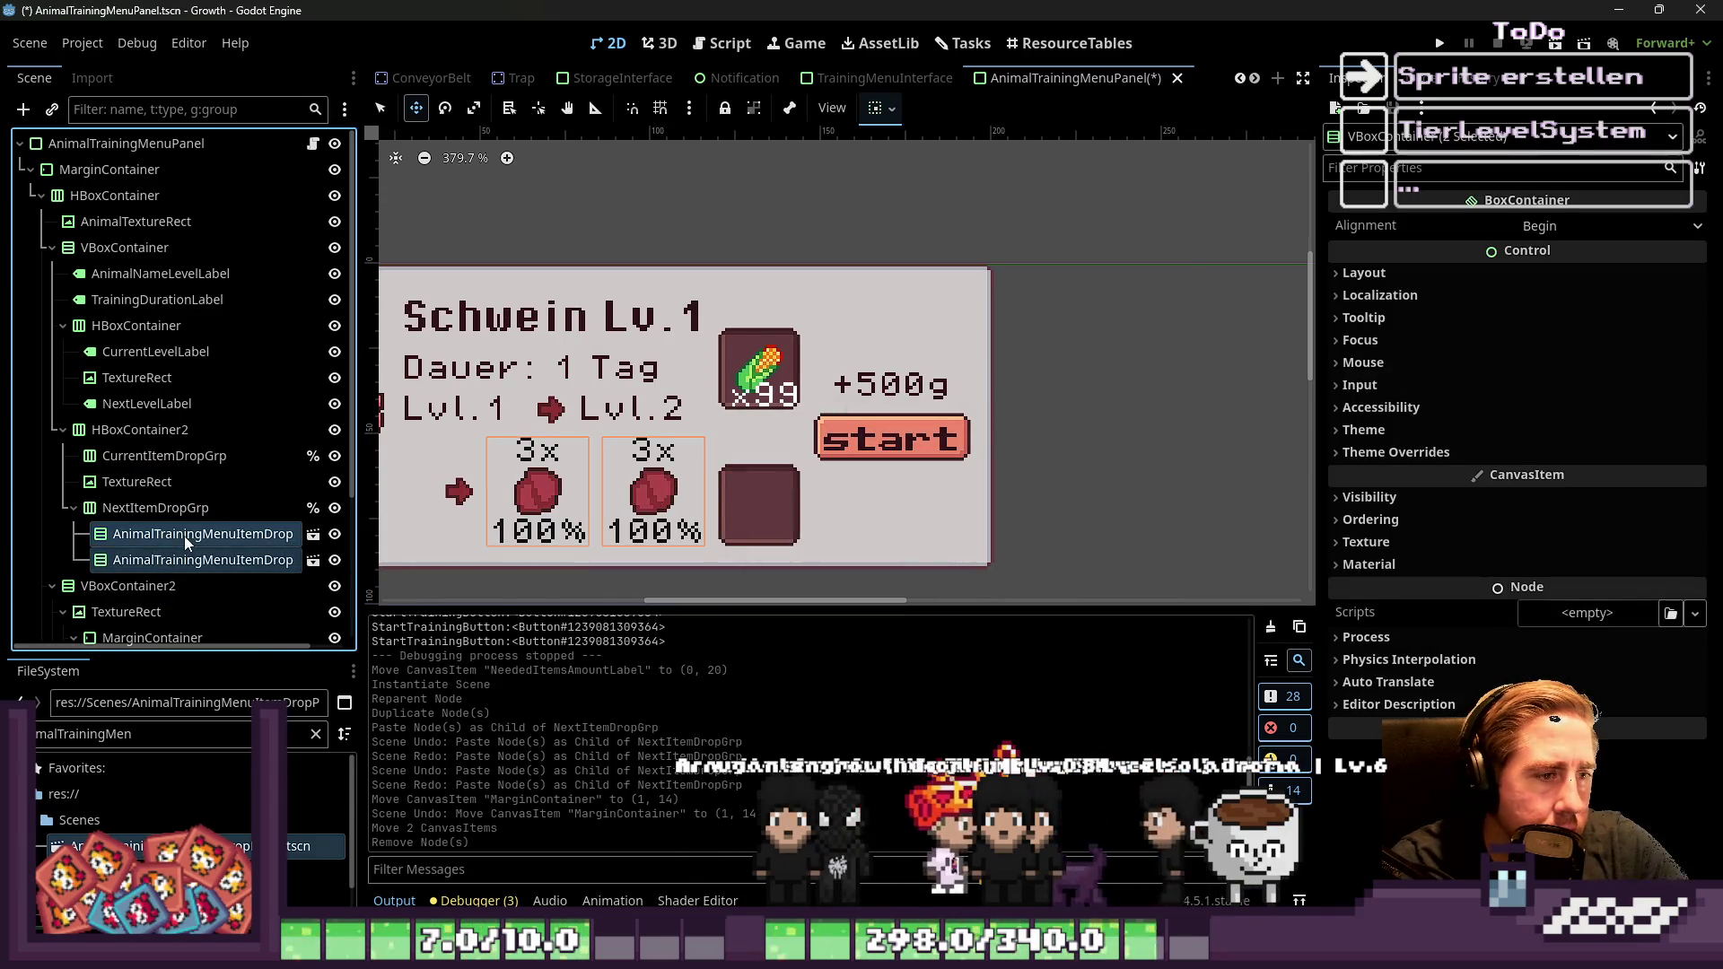
key("Delete")
key("Return")
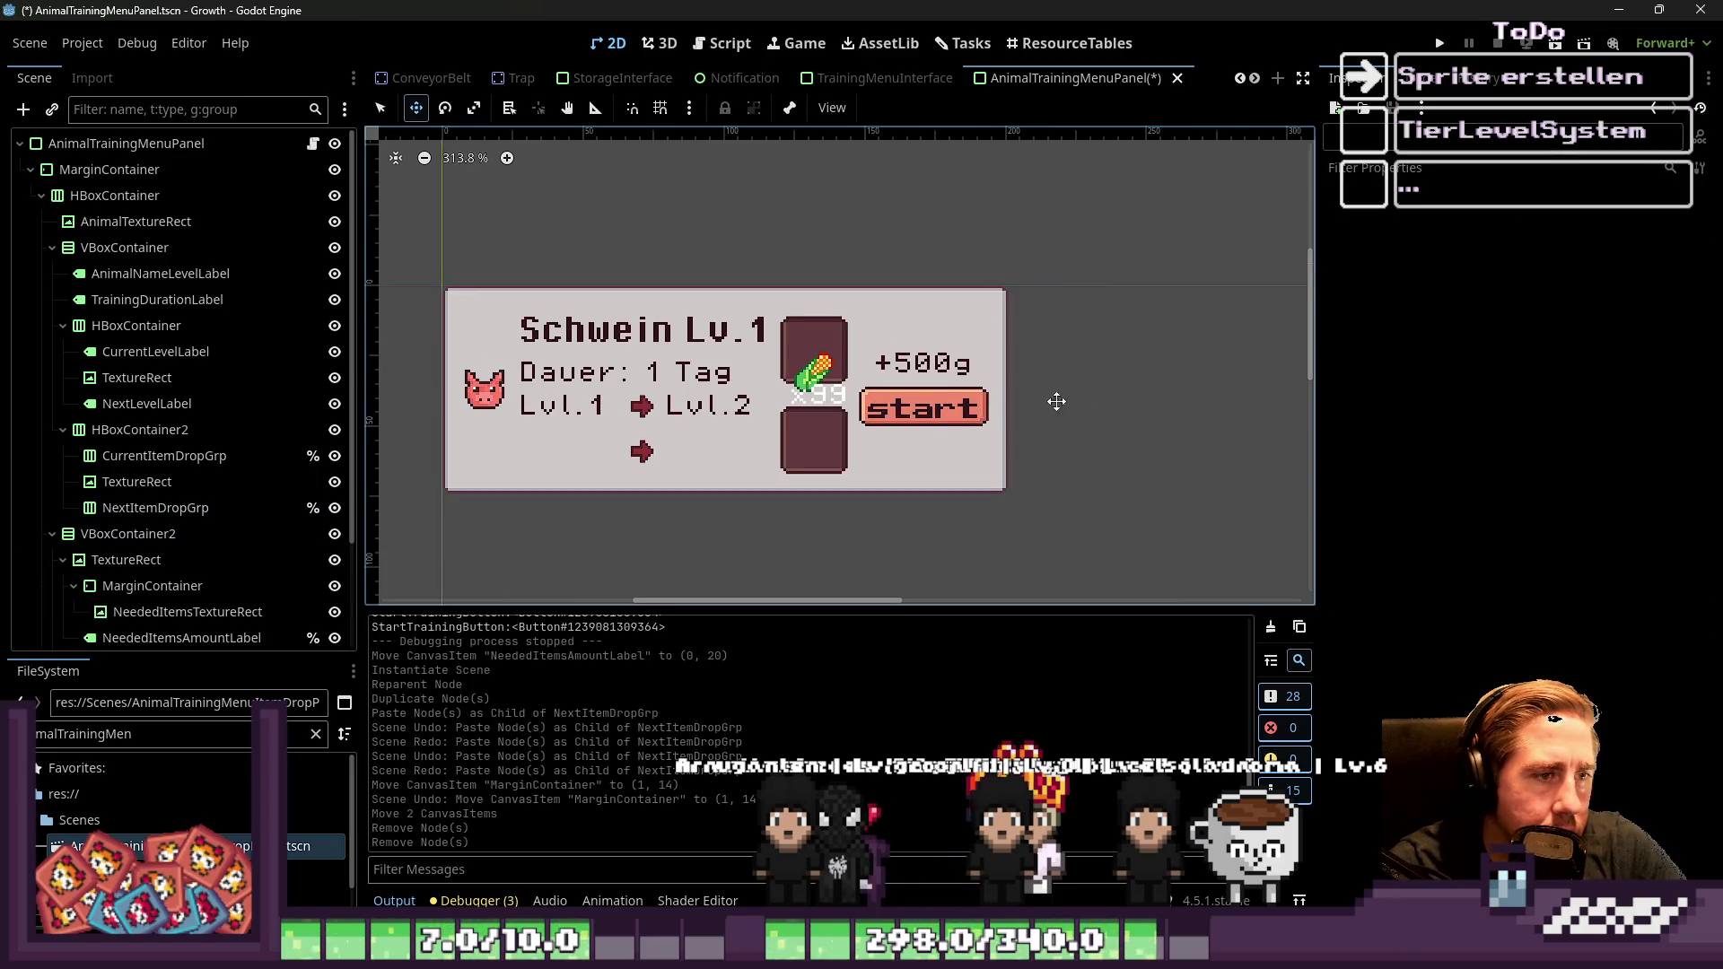
scroll(736, 355, "up", 2)
scroll(736, 355, "up", 1)
key("ctrl+s")
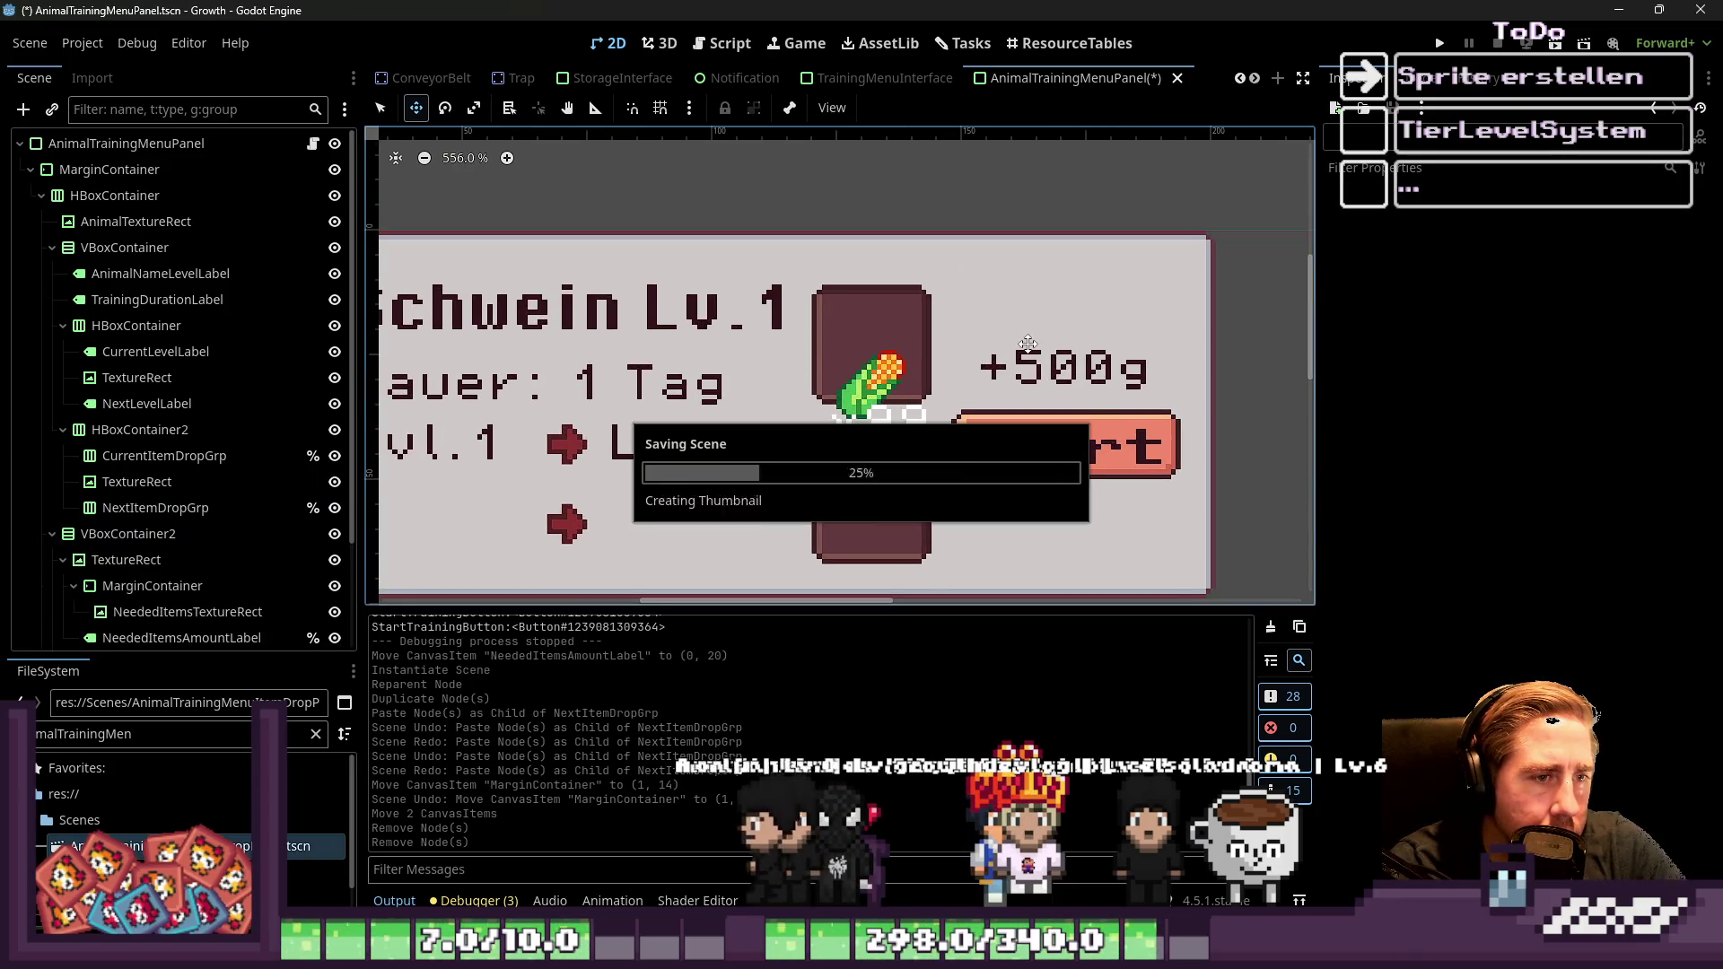
left_click(1439, 43)
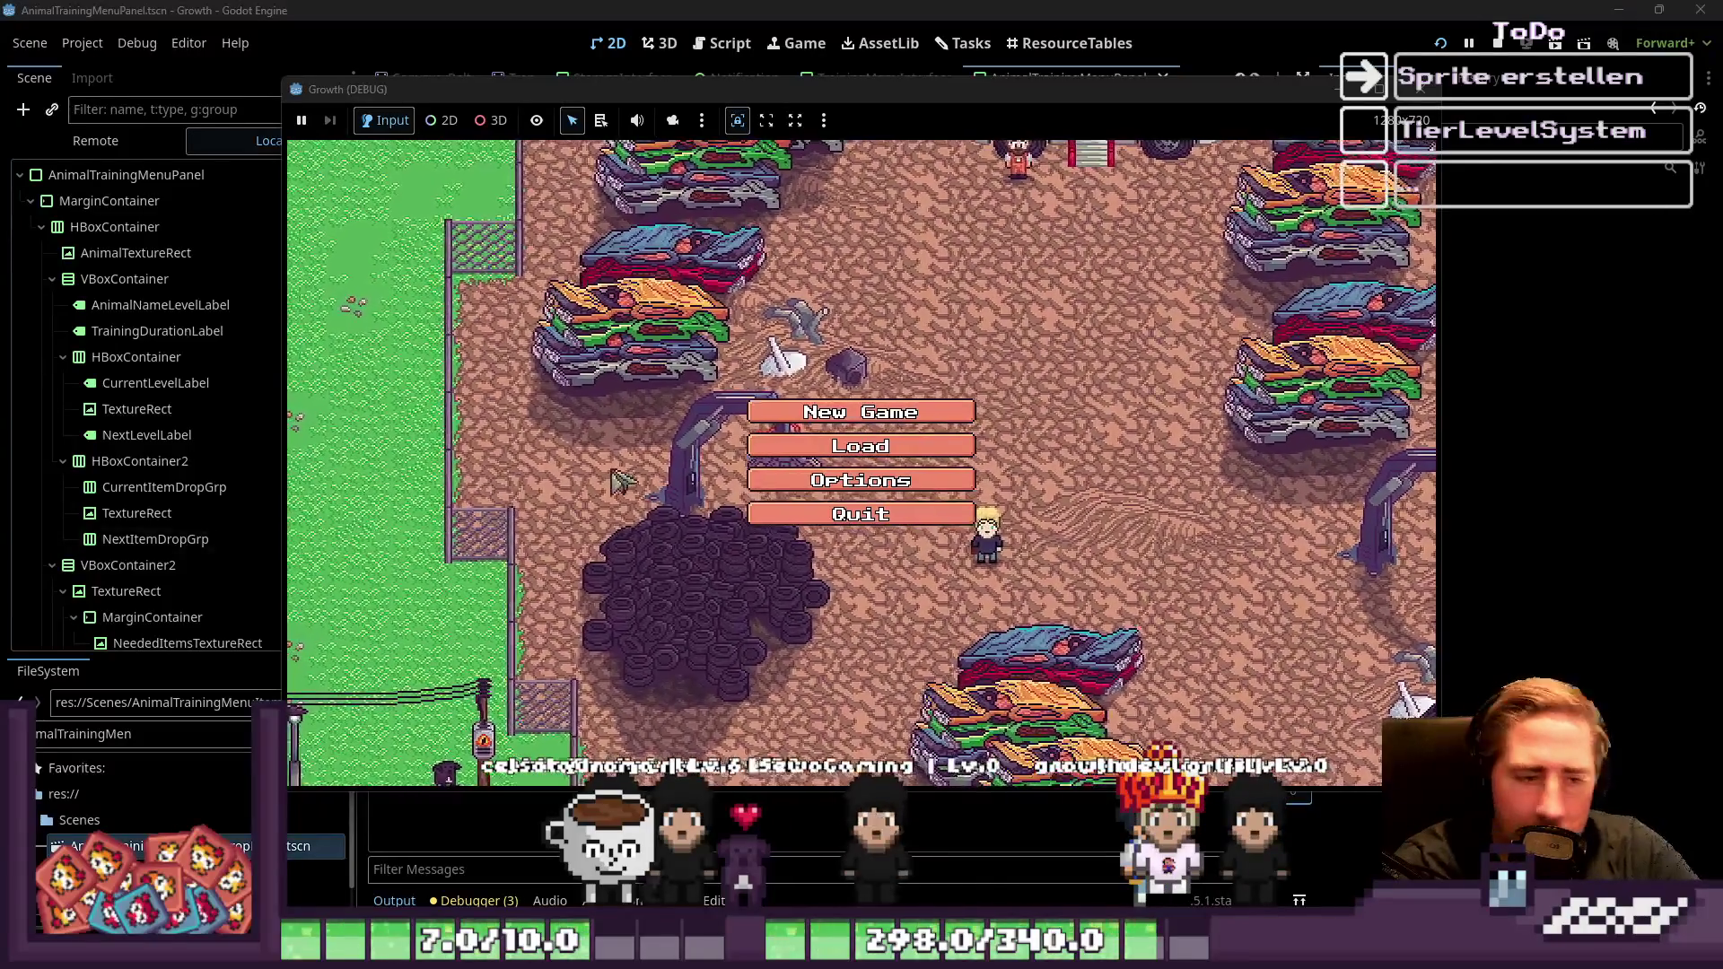
Start a new game with a newly named character
left_click(861, 412)
left_click(838, 287)
type("sdal")
left_click(854, 611)
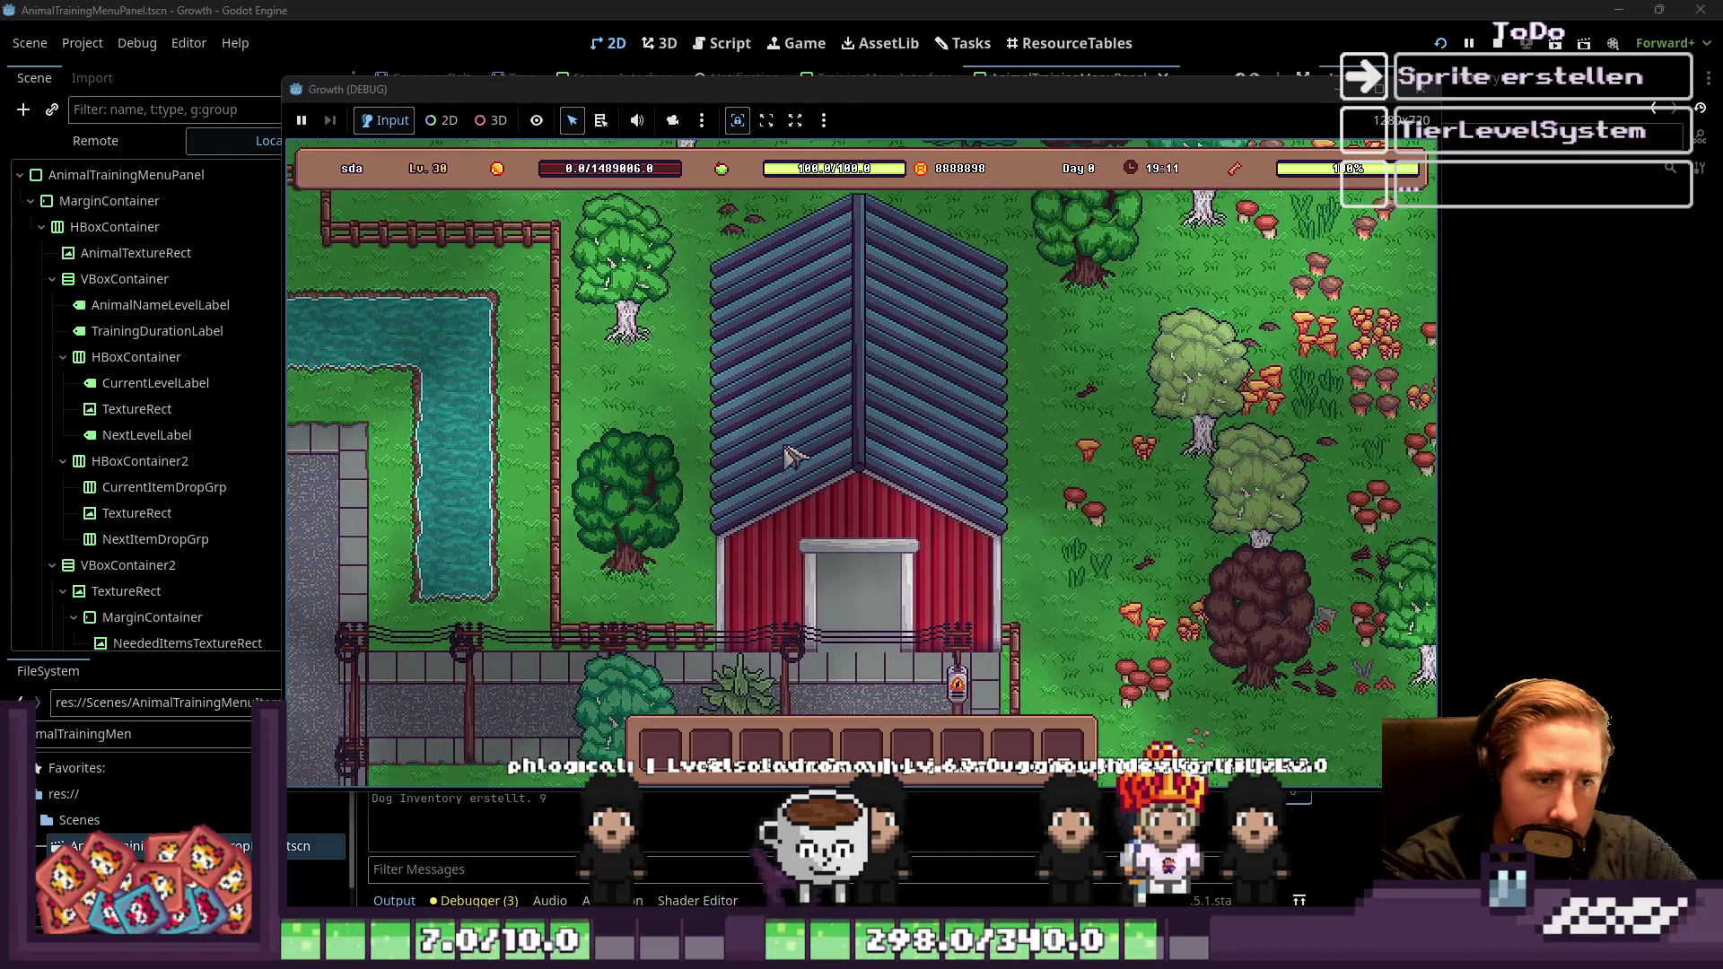
Check the inventory and animal training panel, then walk the player into the barn
key("i")
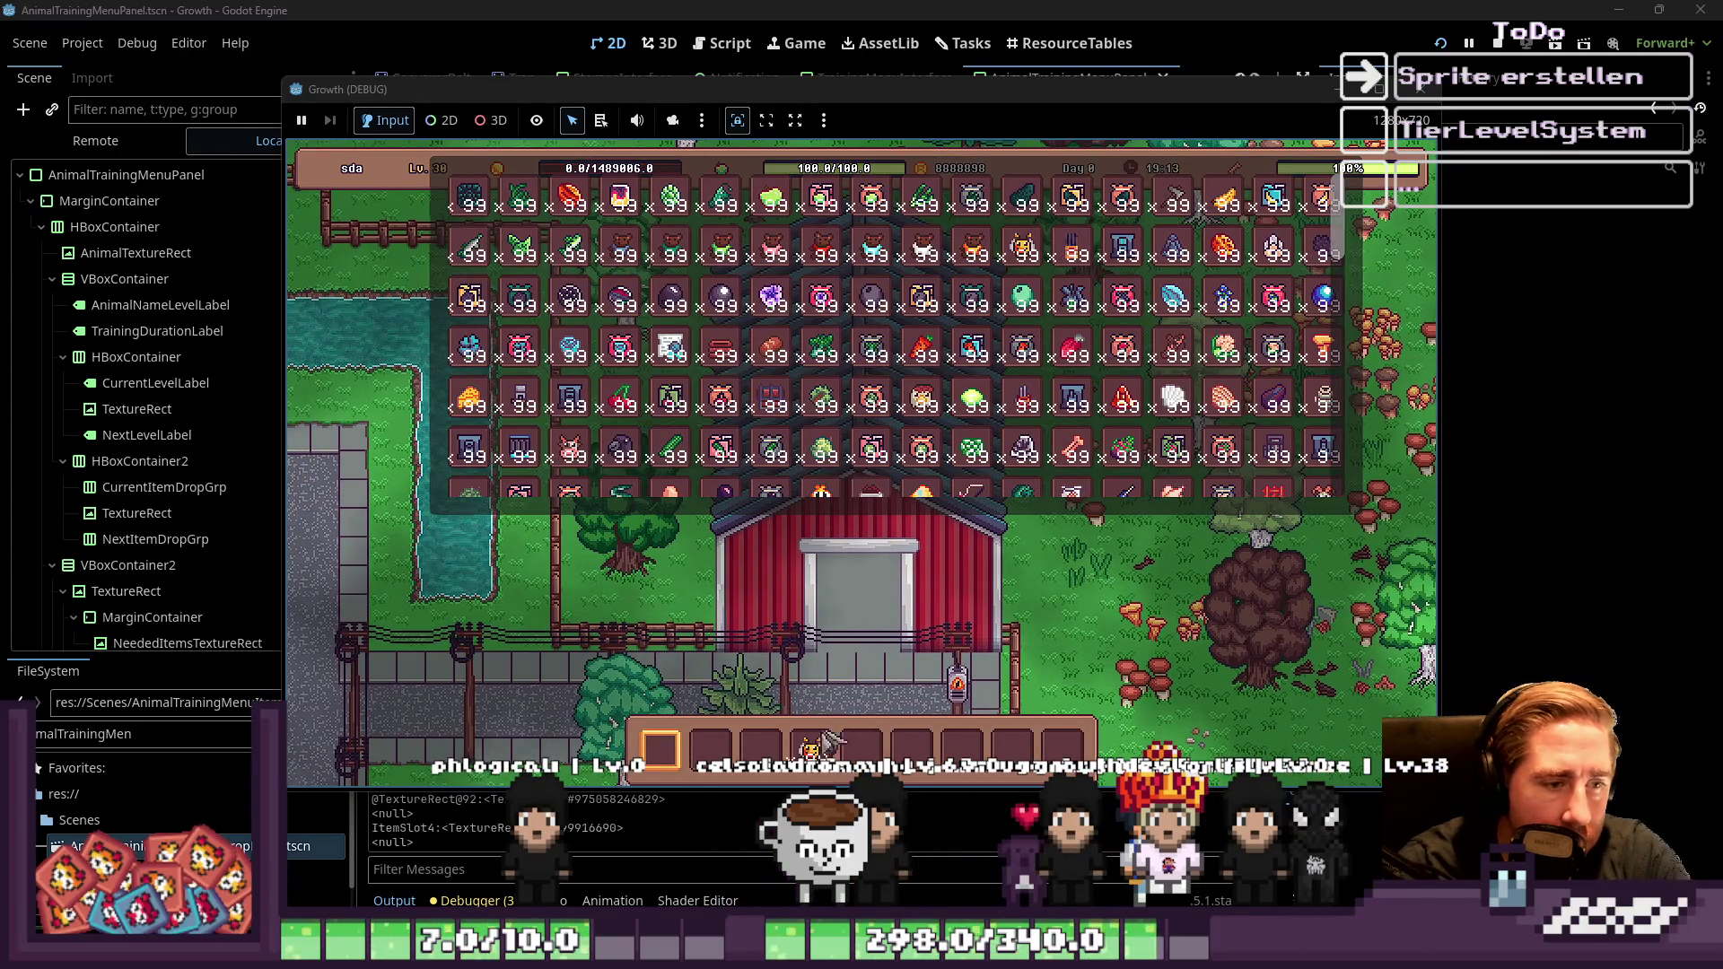
key("t")
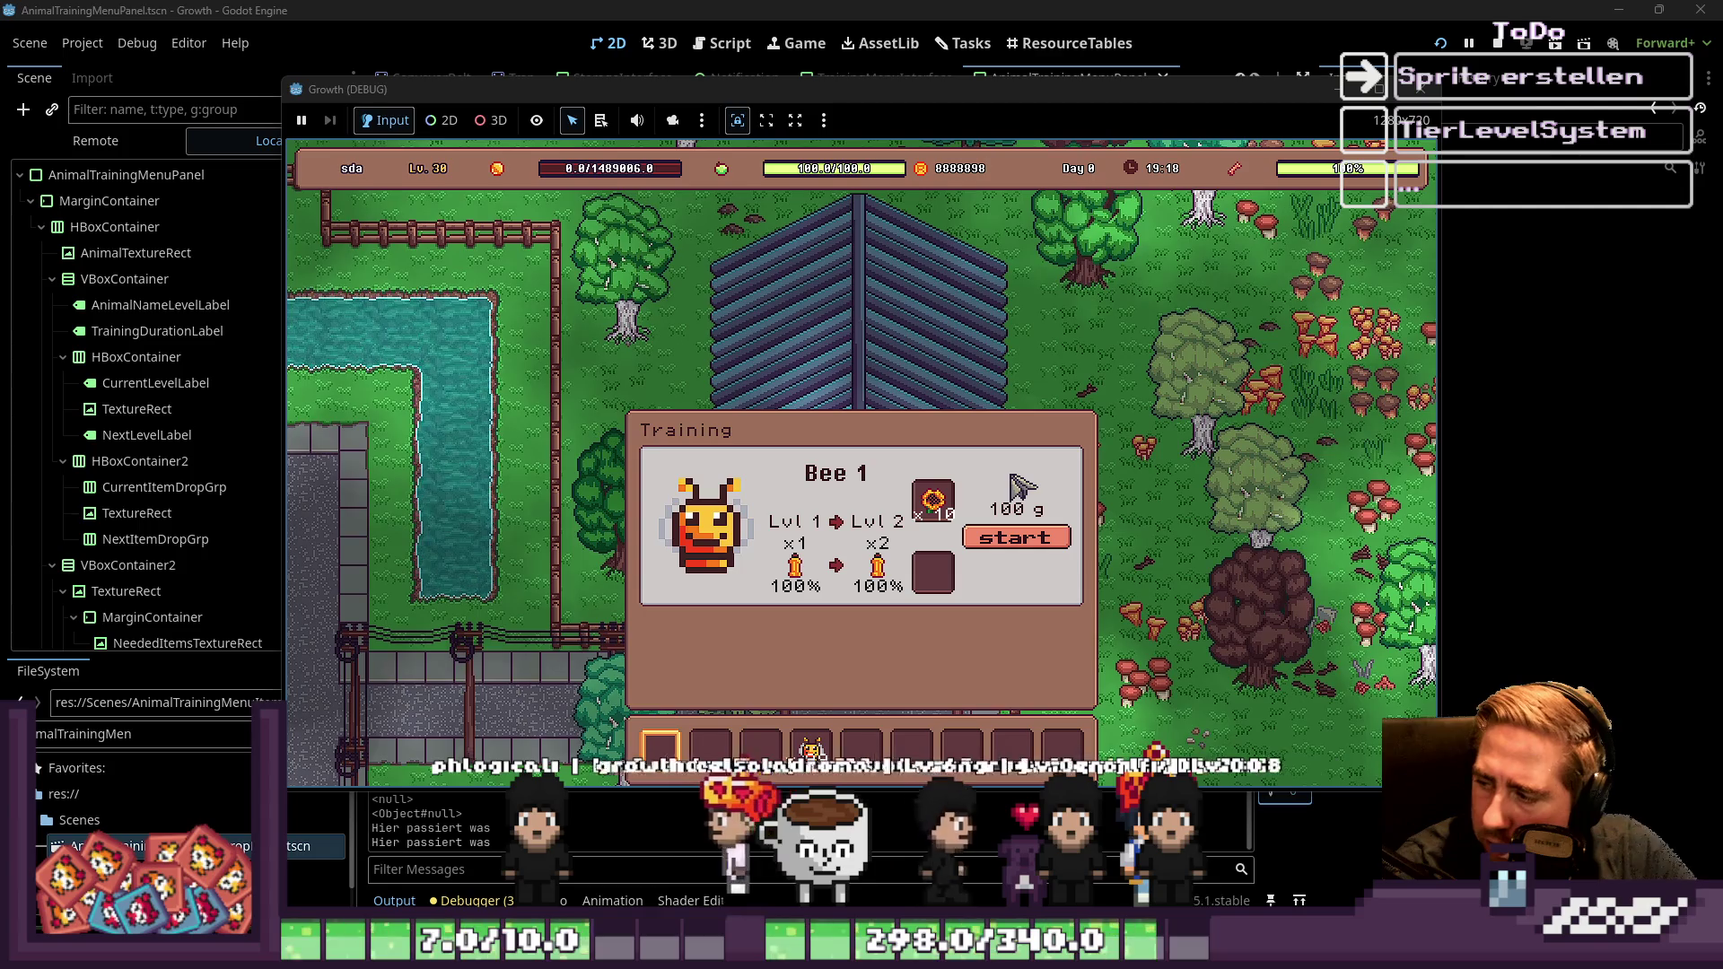
key("i")
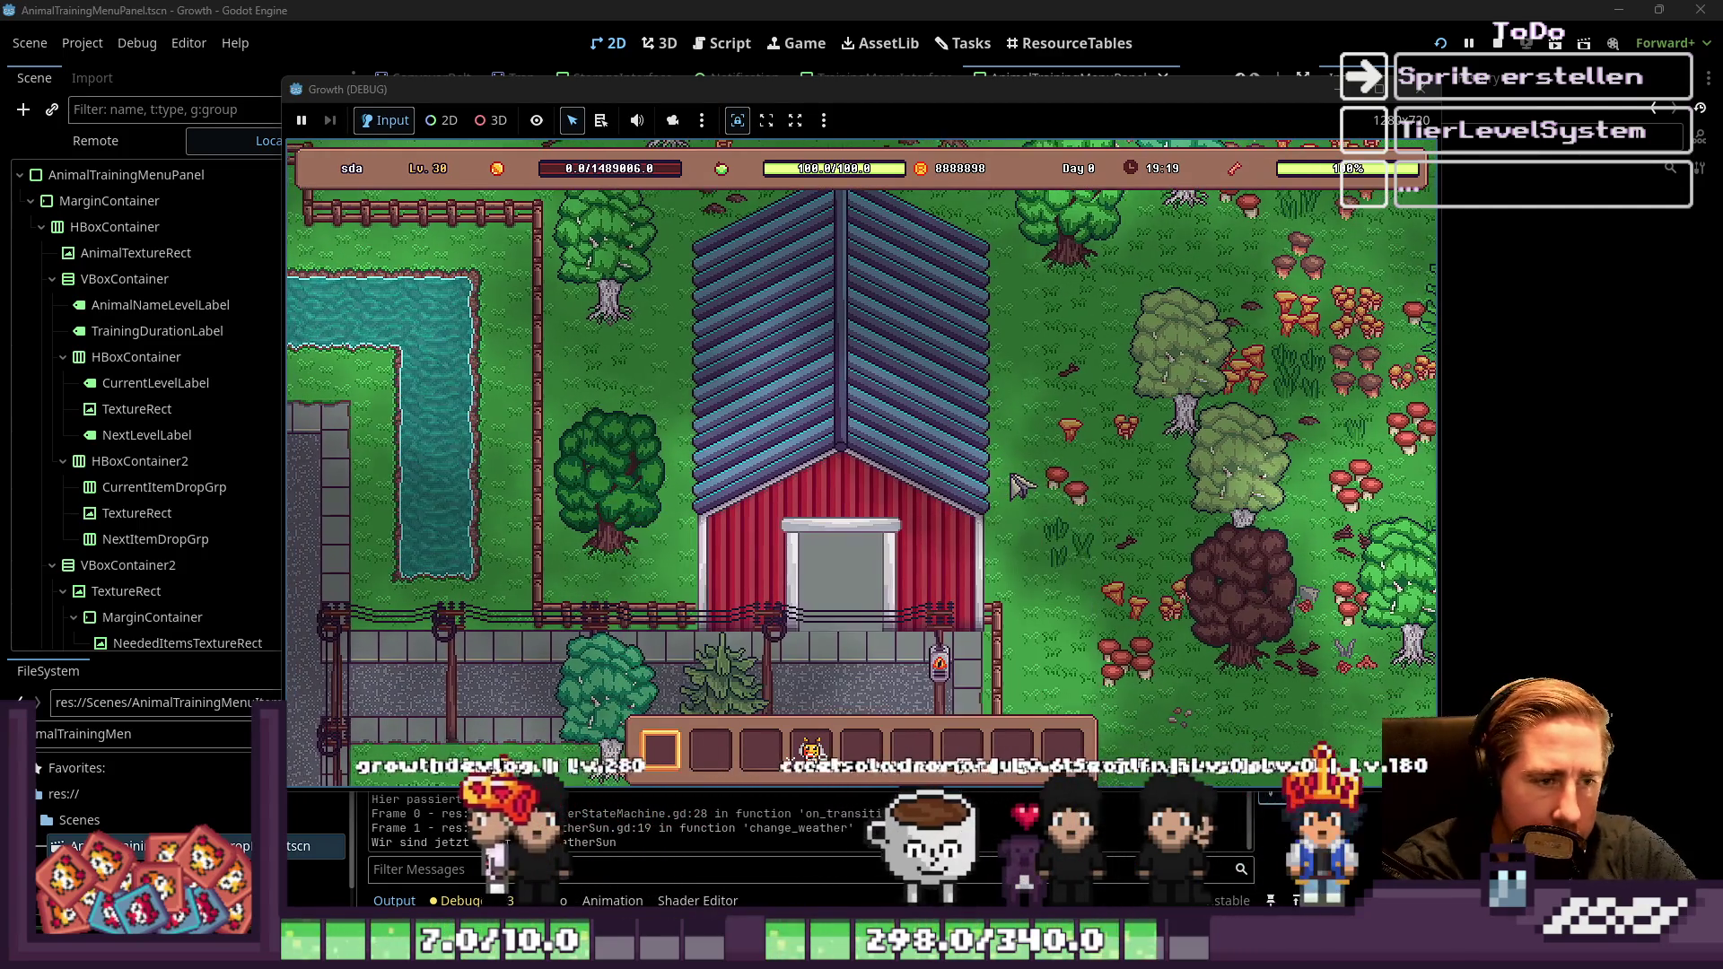
key("i")
key("i")
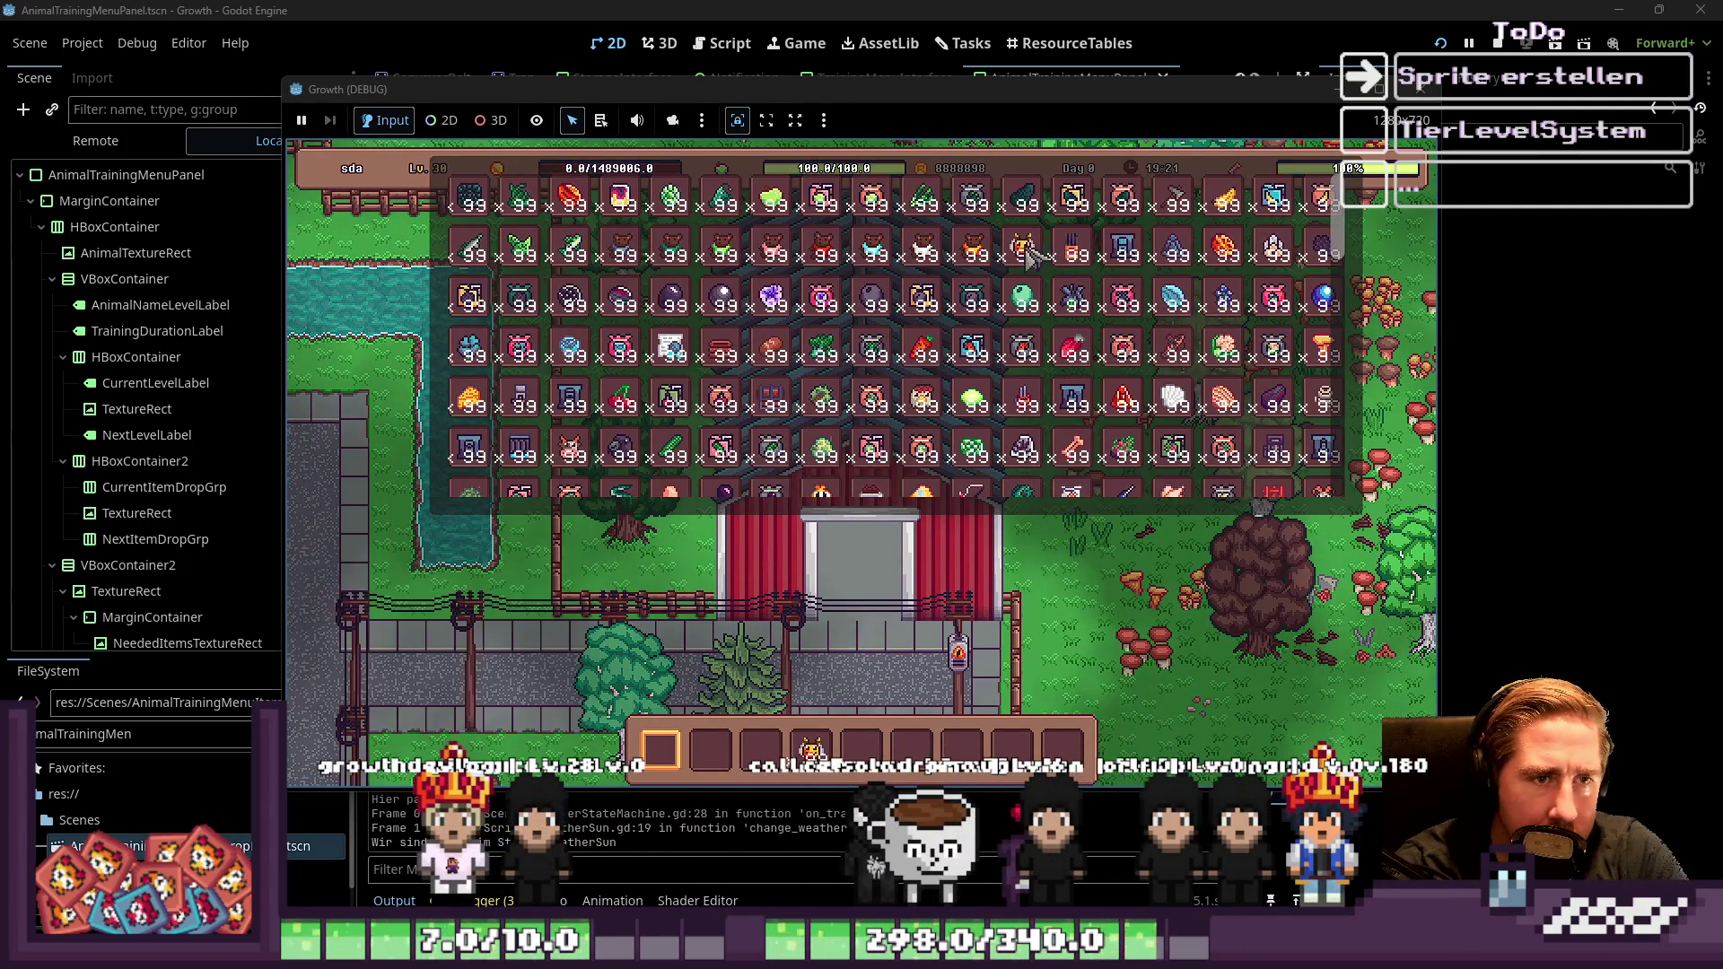
scroll(745, 435, "down", 6)
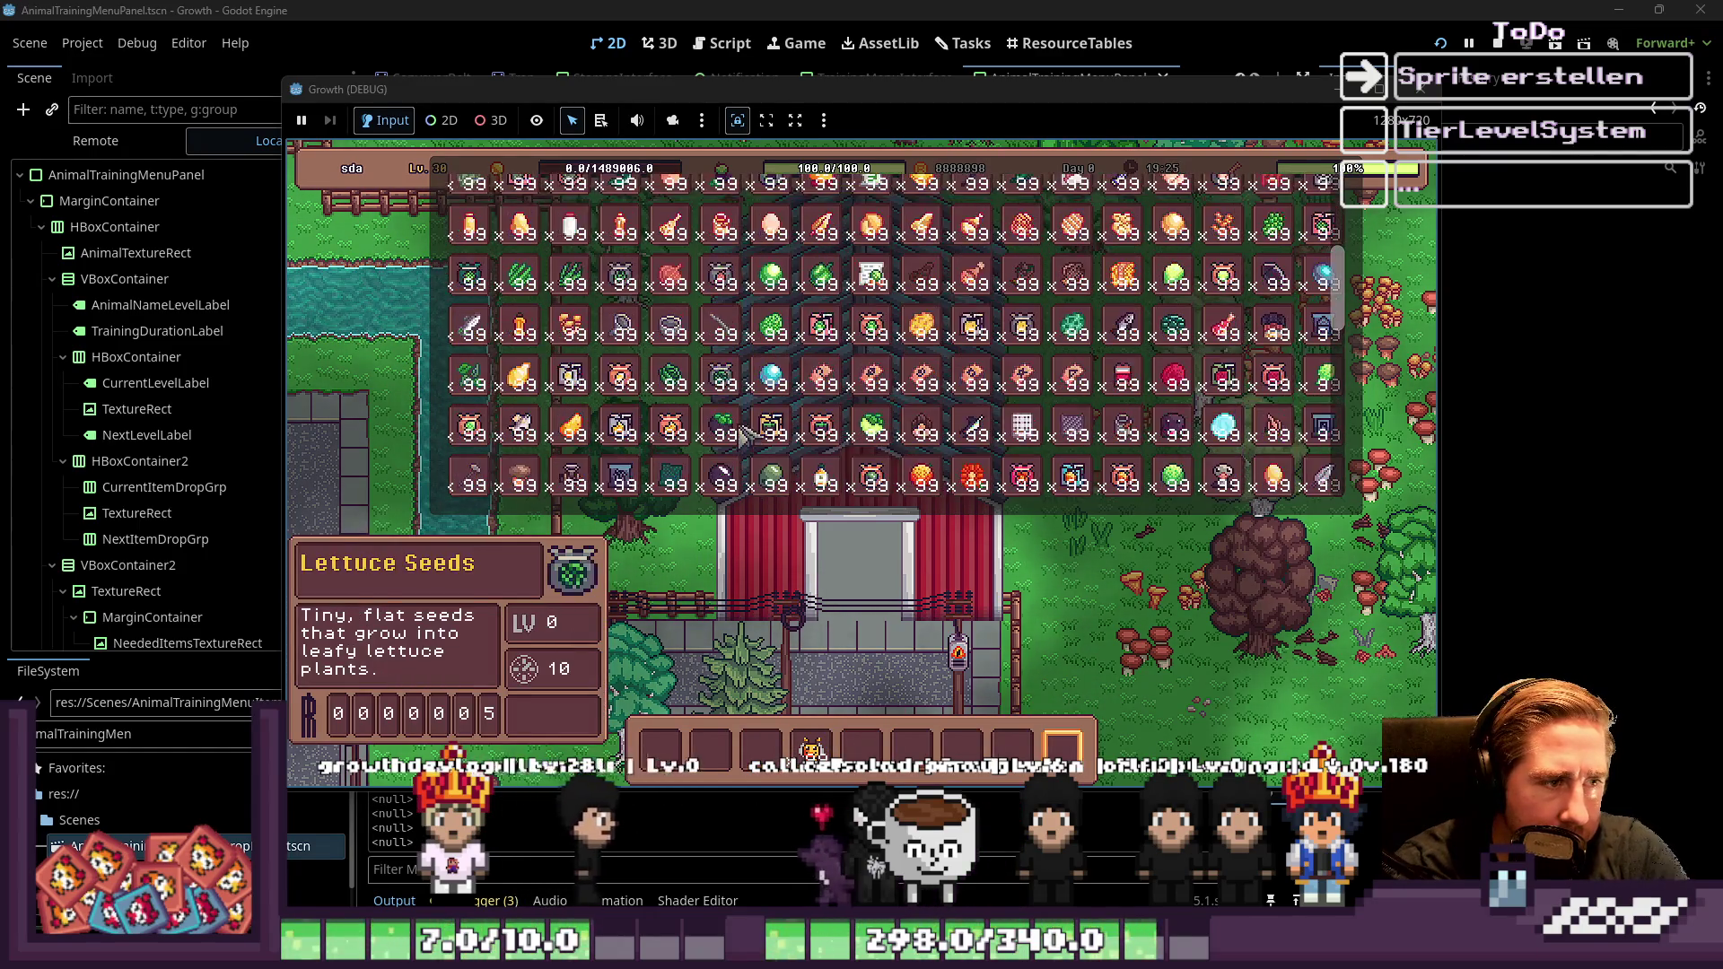
key("i")
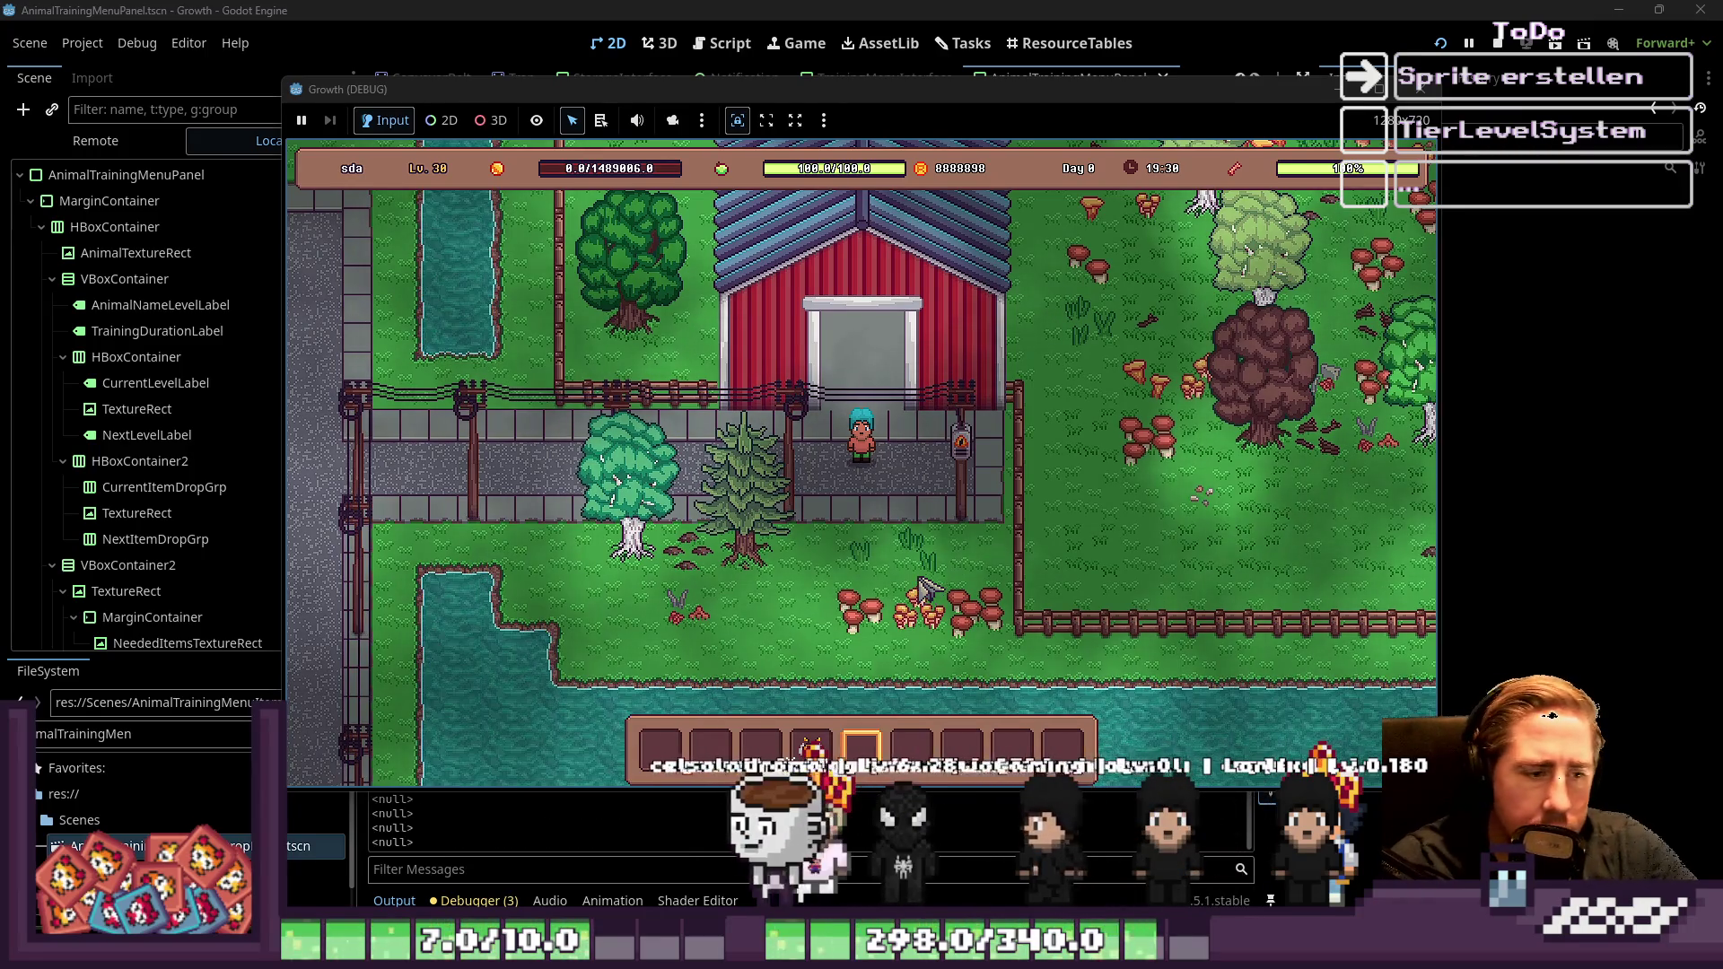
key("4")
key("w")
key("w")
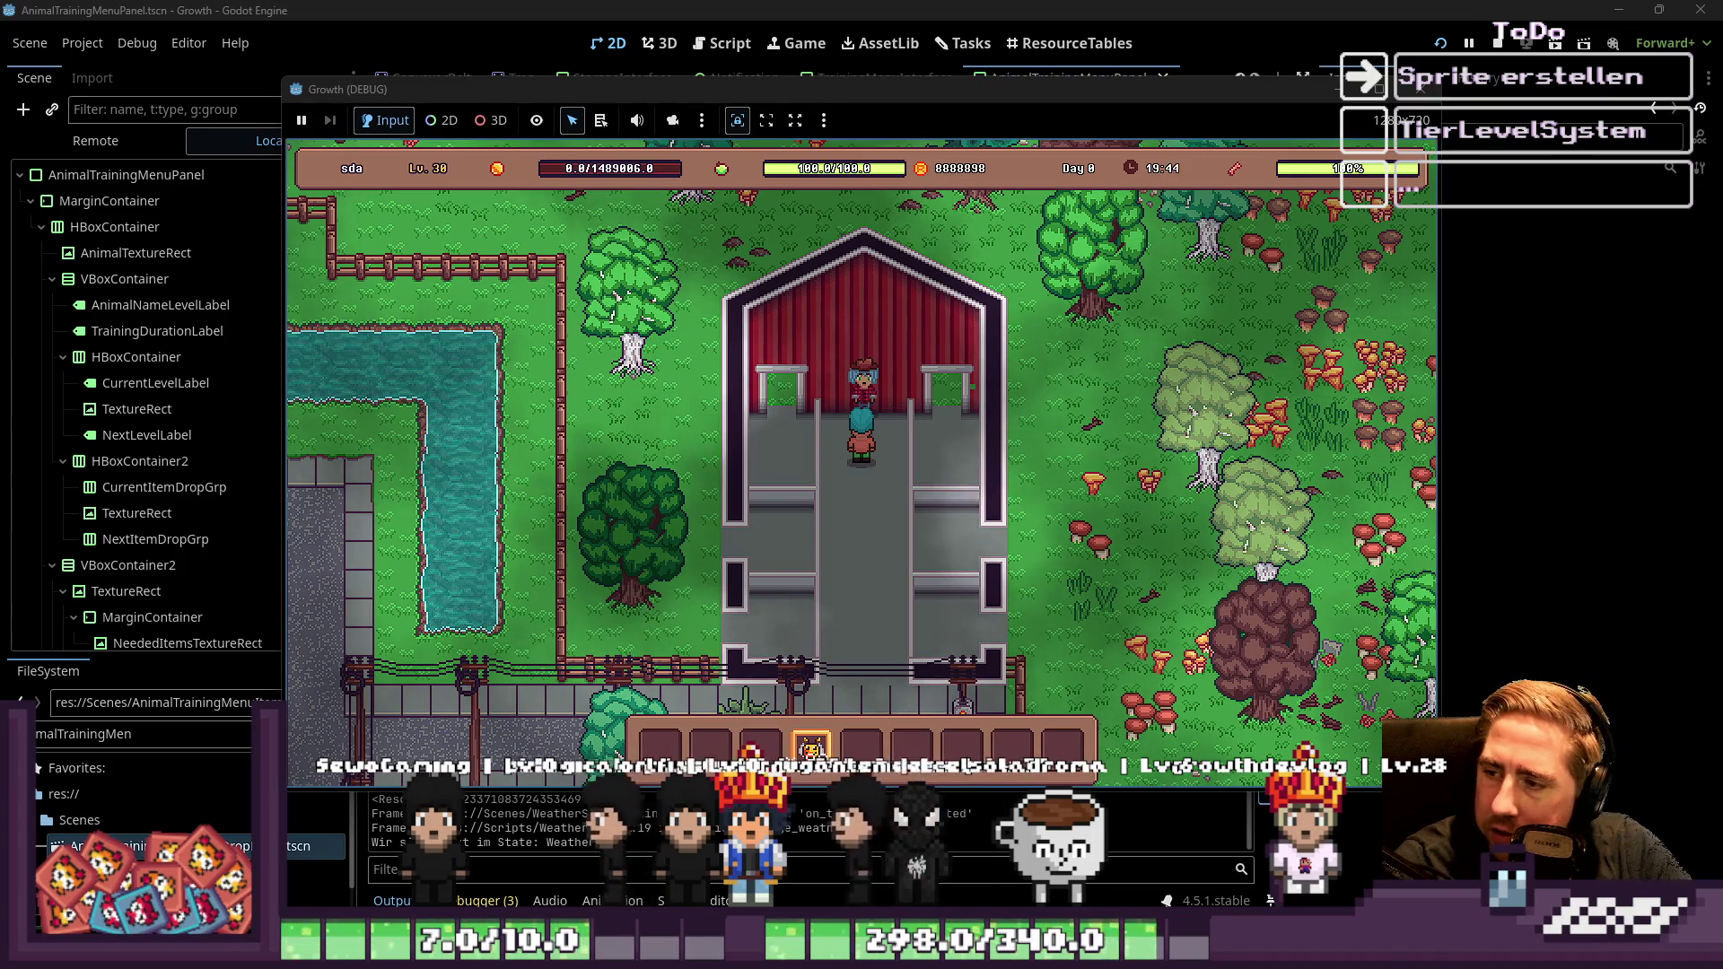
Walk out of the barn through the gate, scroll the item inventory, then head left and up
key("s")
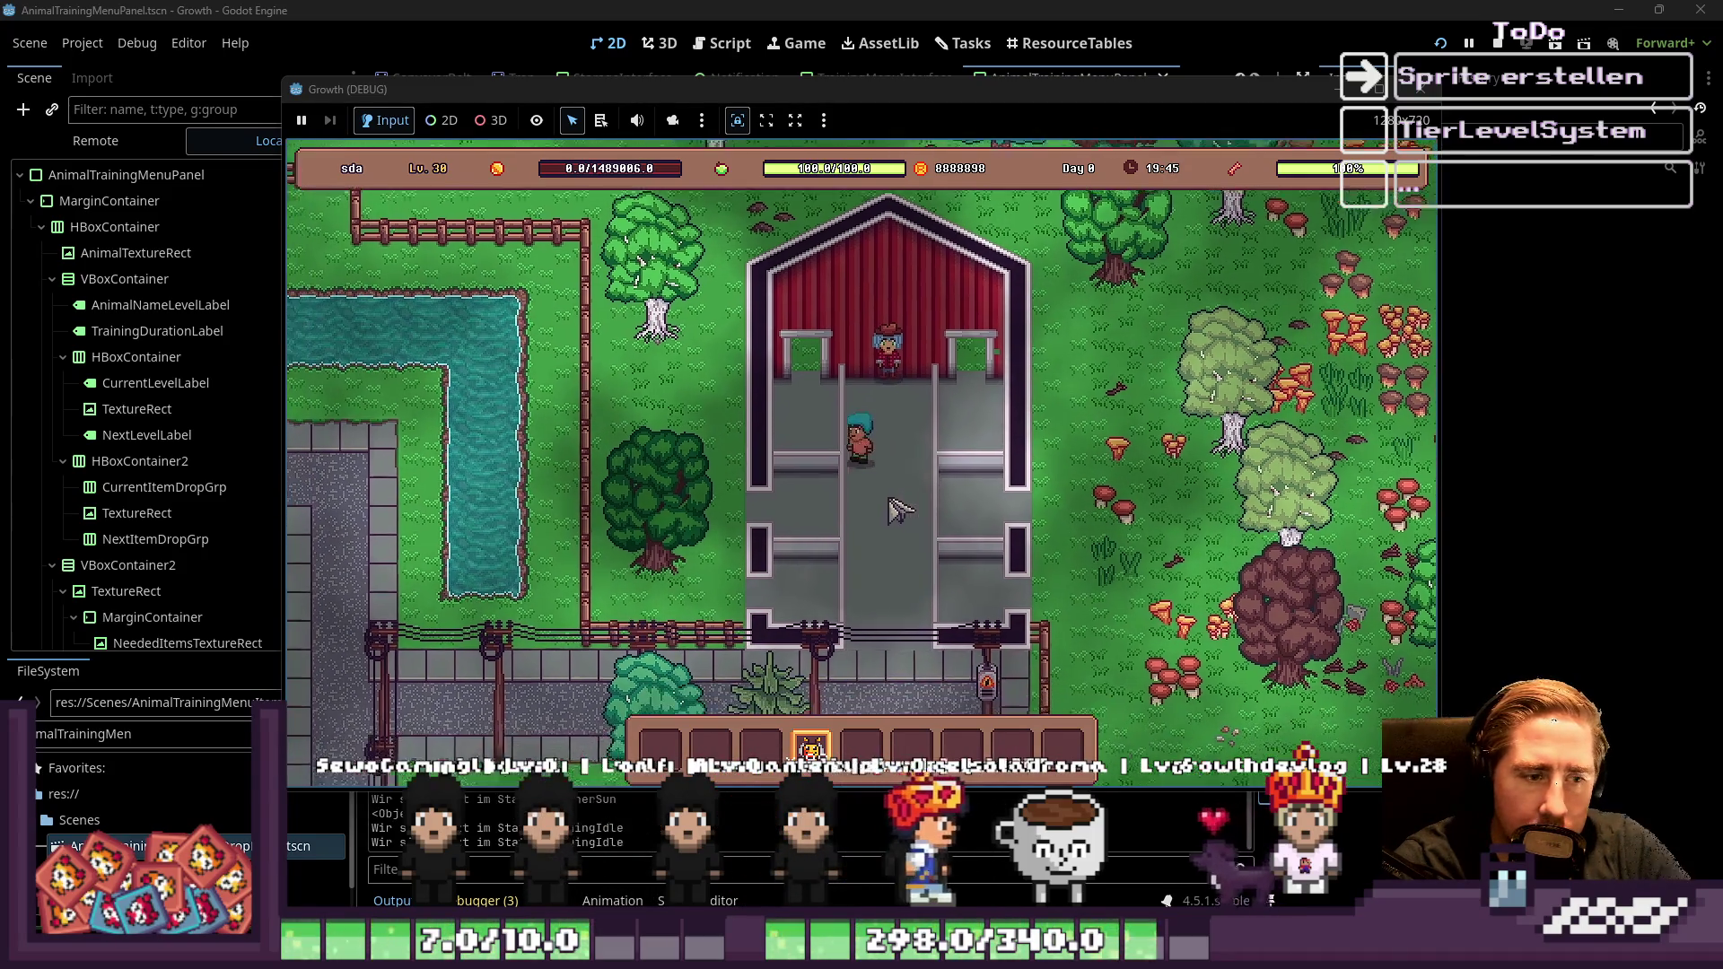
key("a")
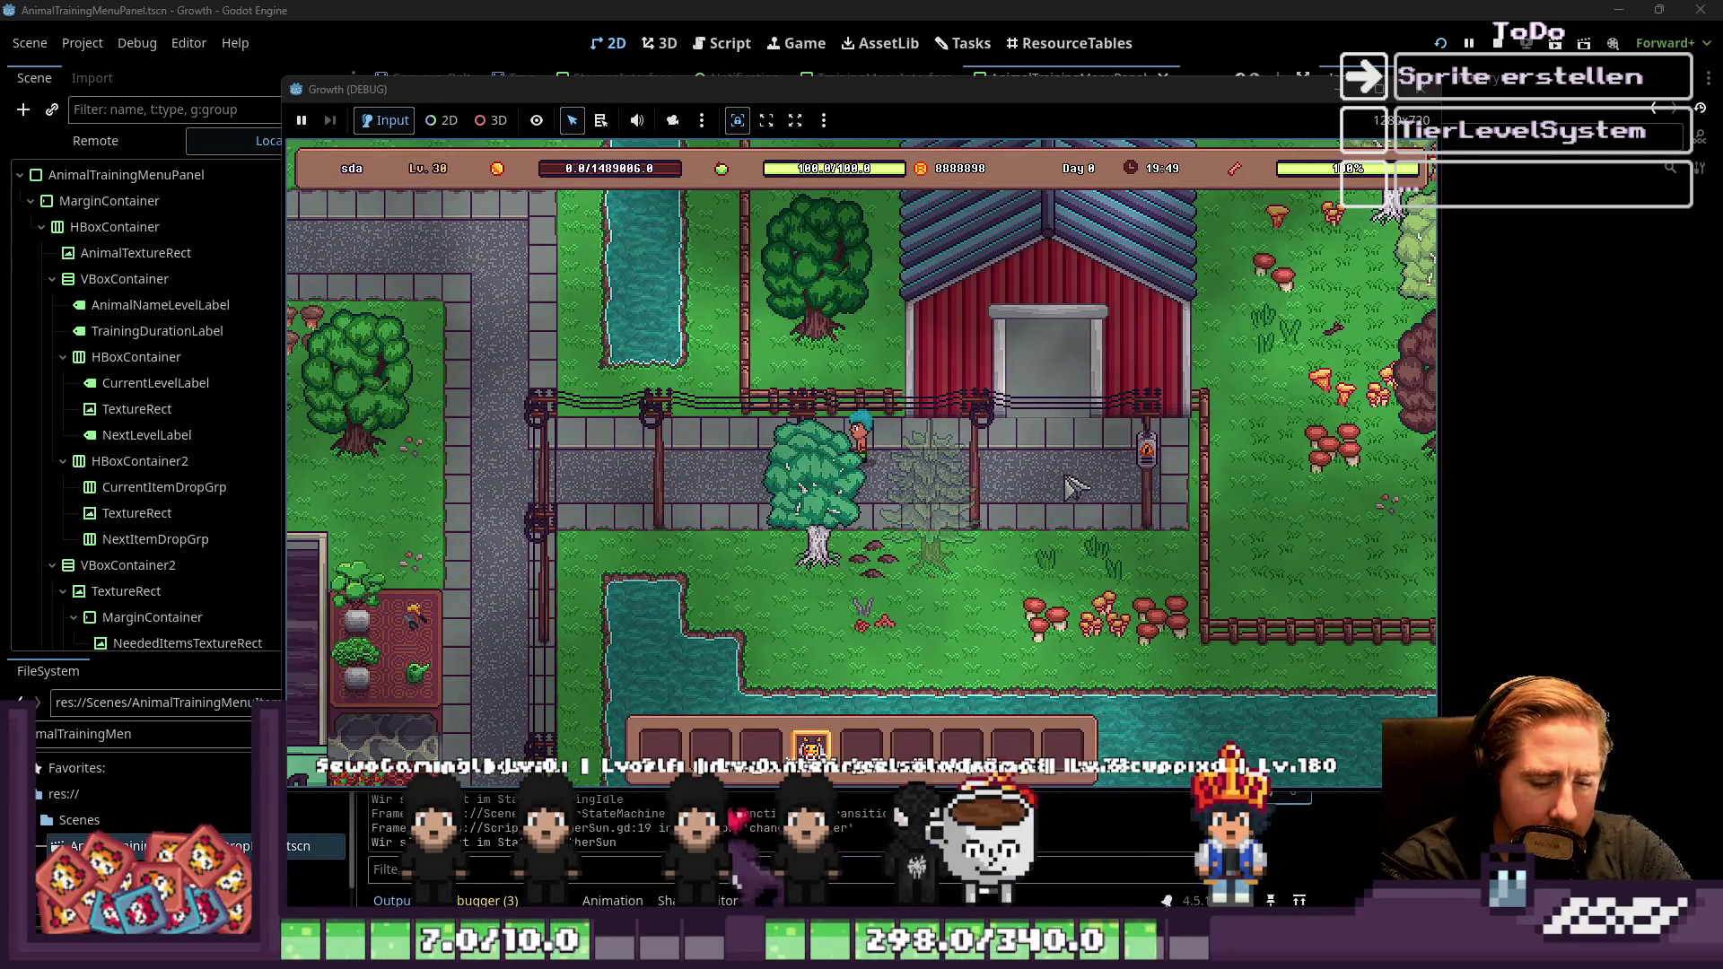
key("i")
scroll(1014, 359, "up", 3)
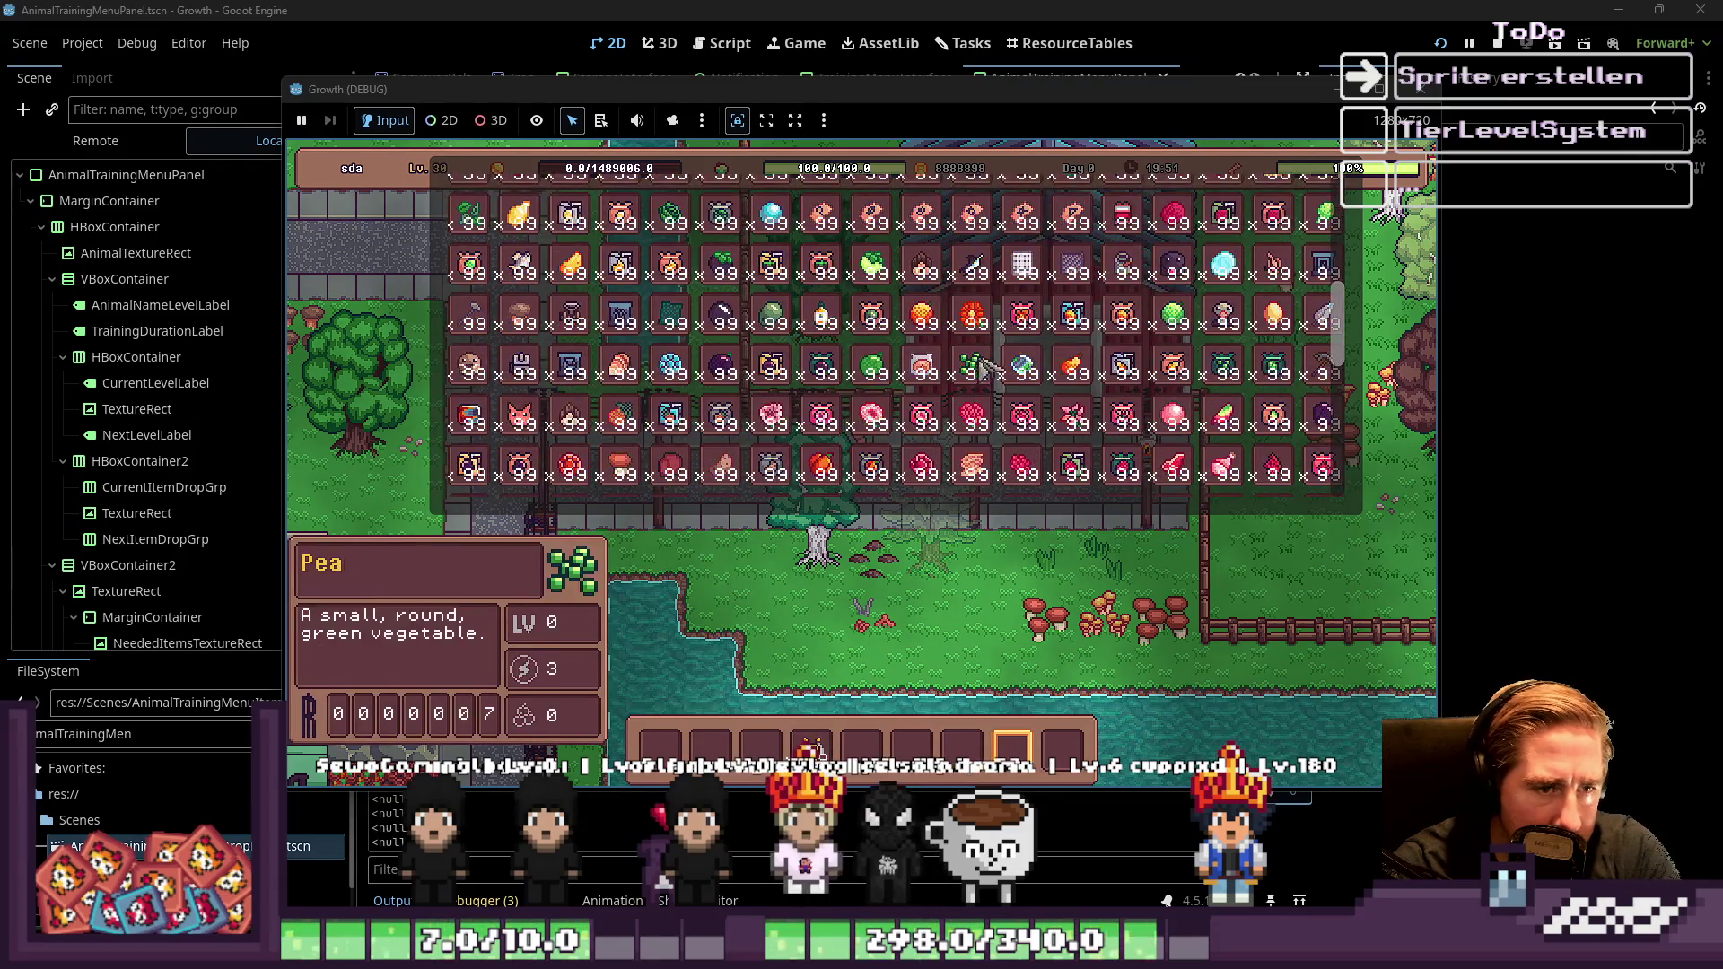
scroll(870, 303, "up", 10)
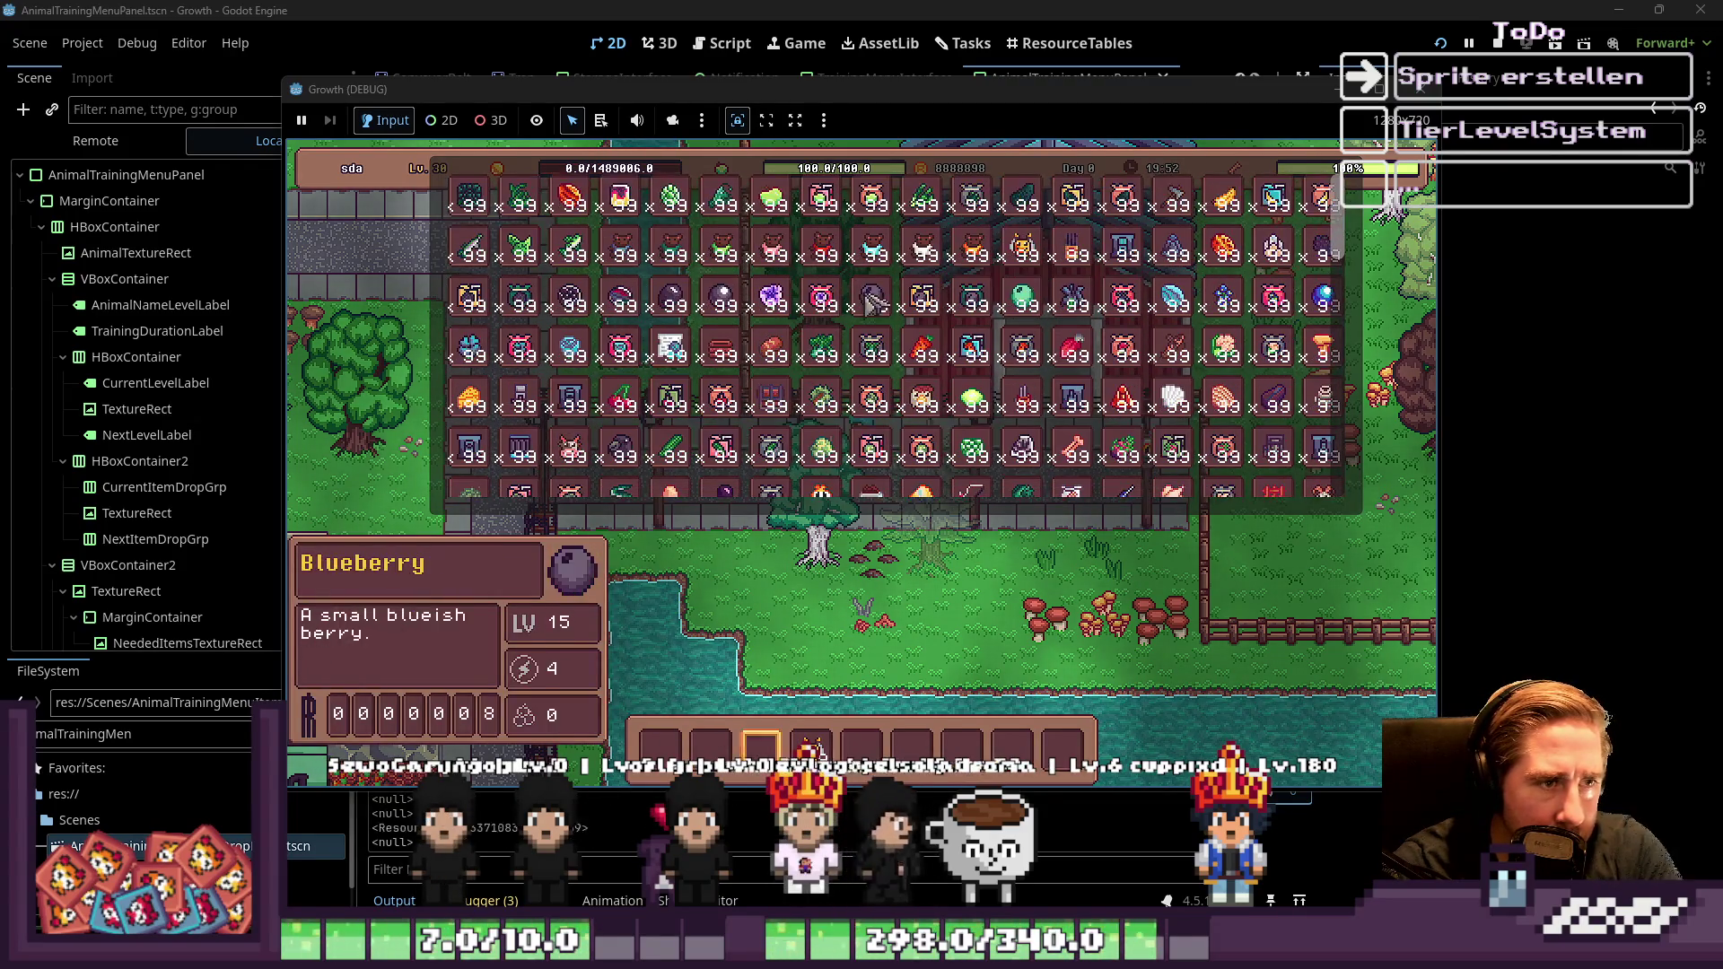
scroll(1256, 376, "down", 15)
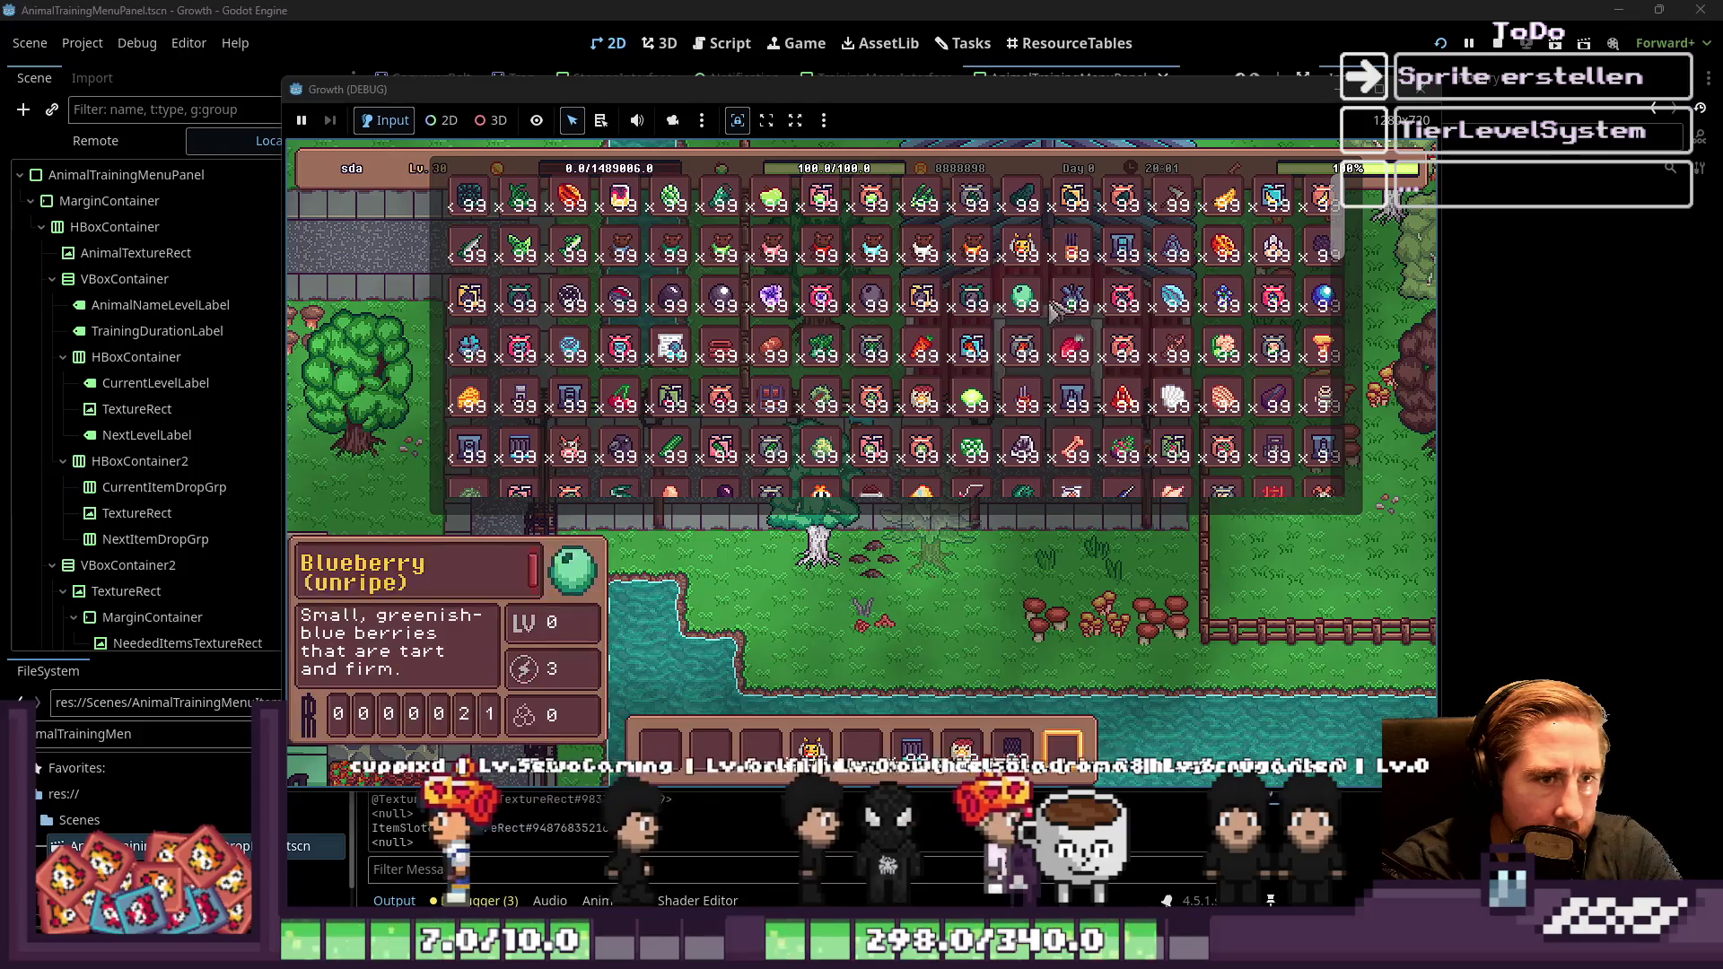
key("Escape")
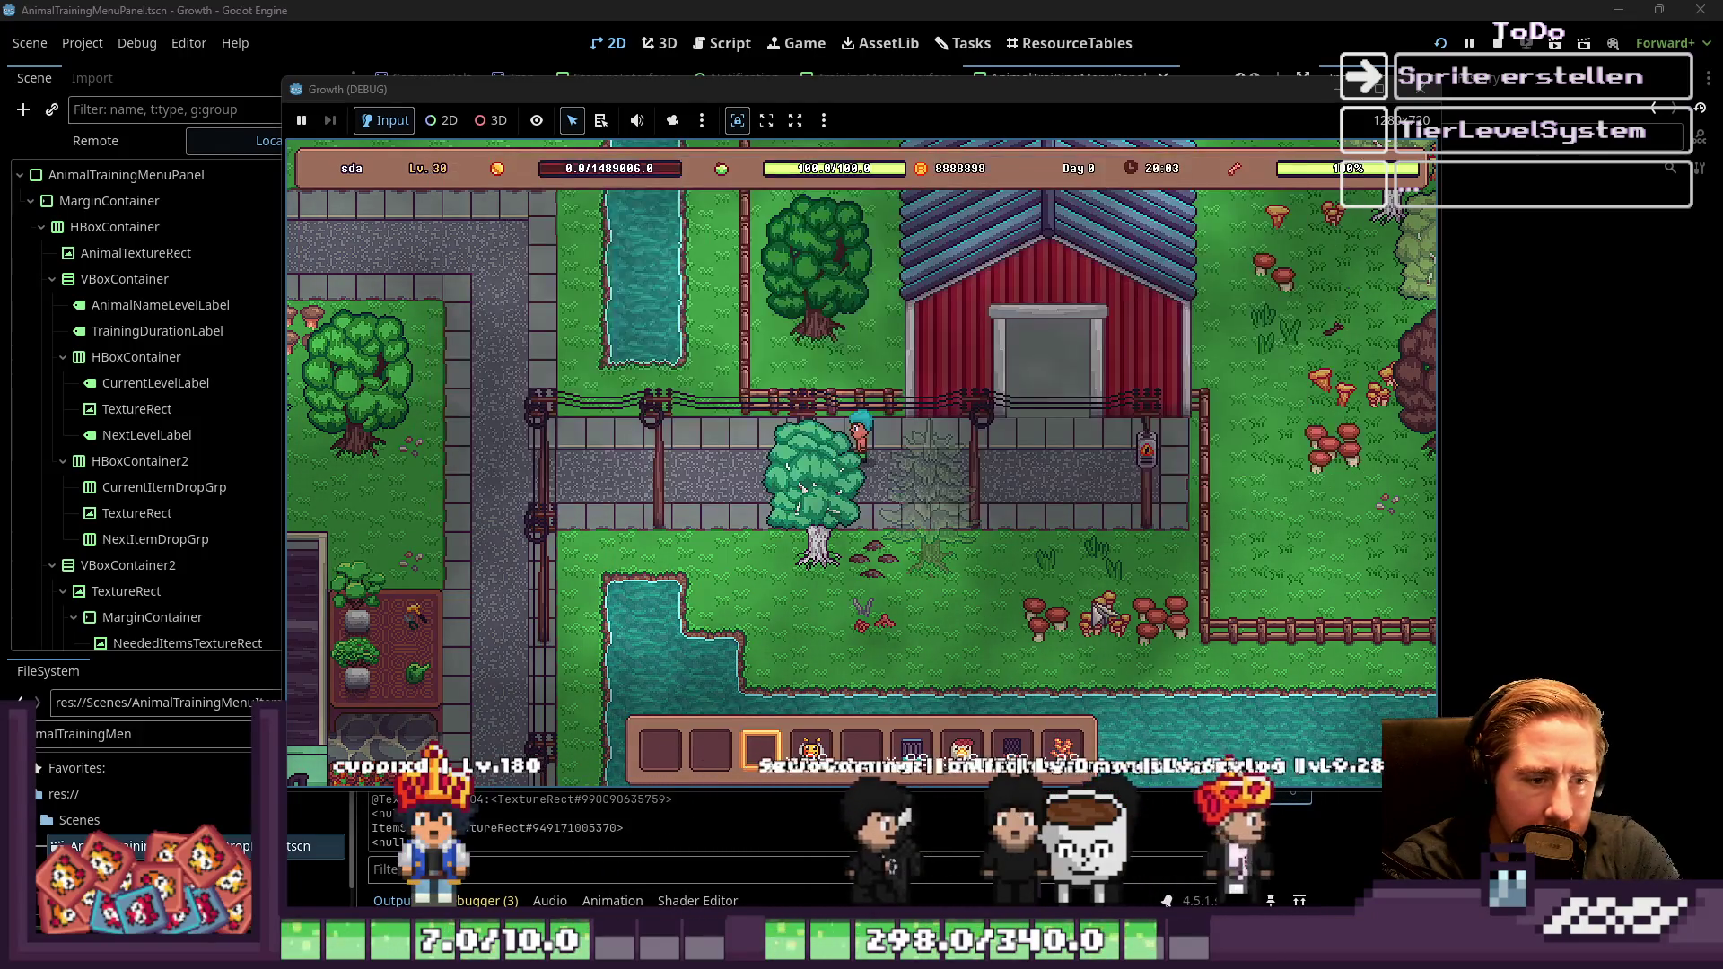
key("a")
key("w")
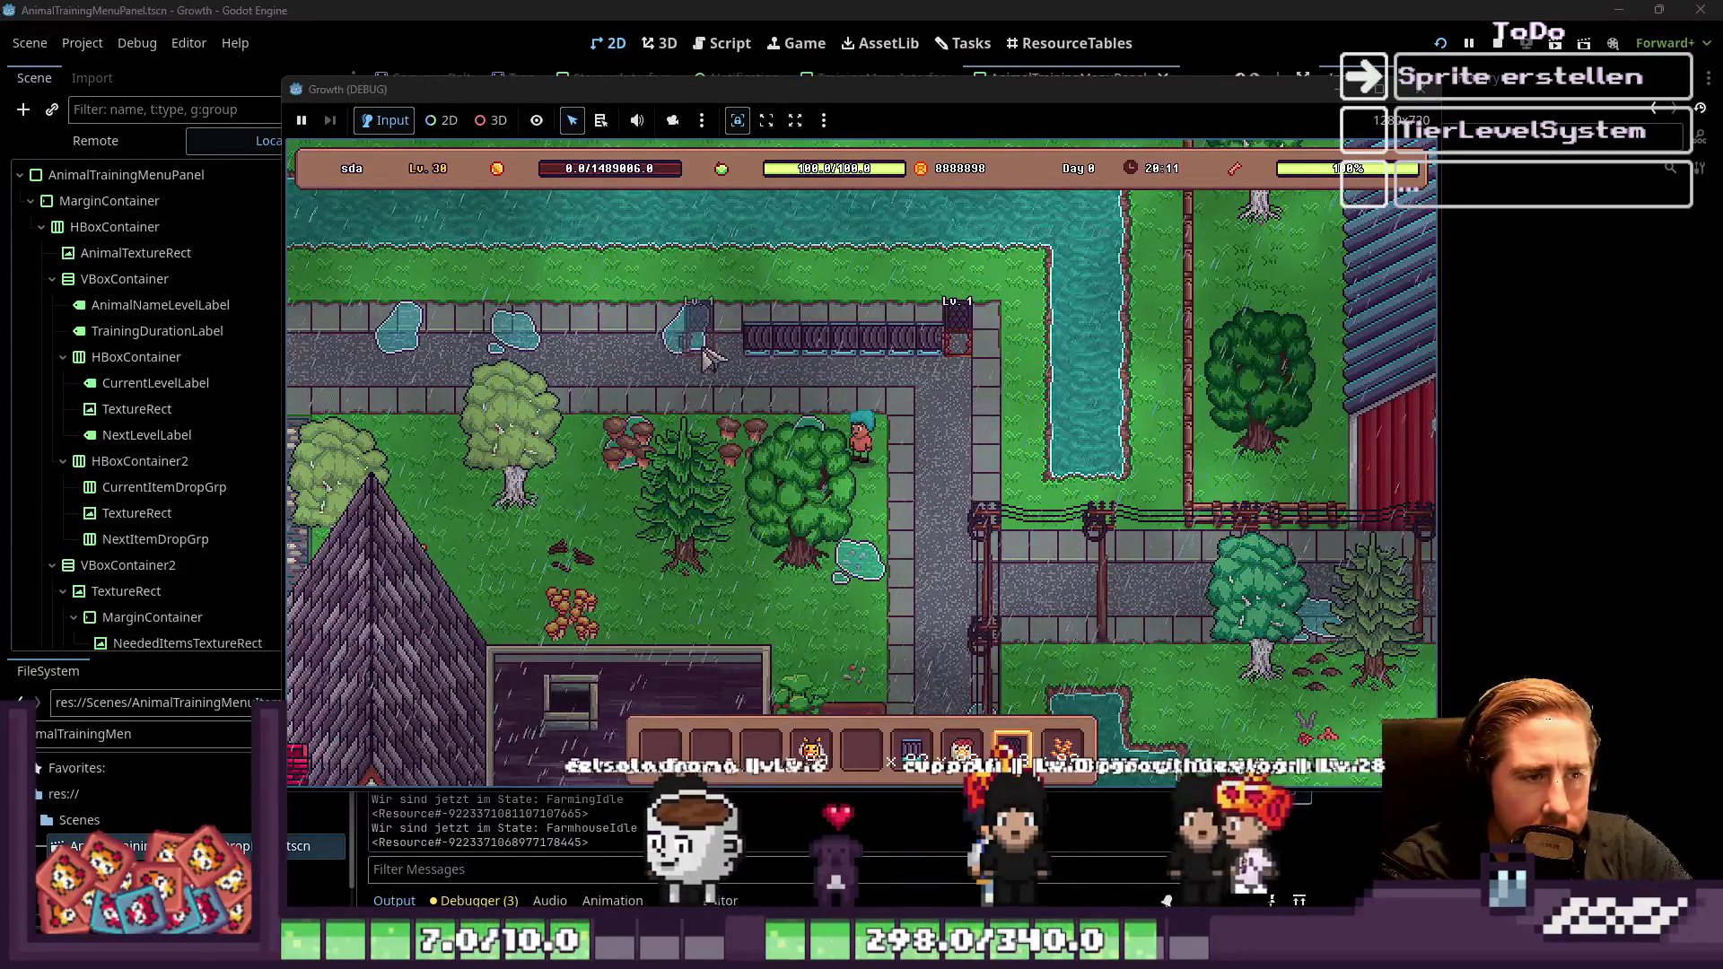
Open the inventory and walk along the conveyor-belt road toward the chest
key("i")
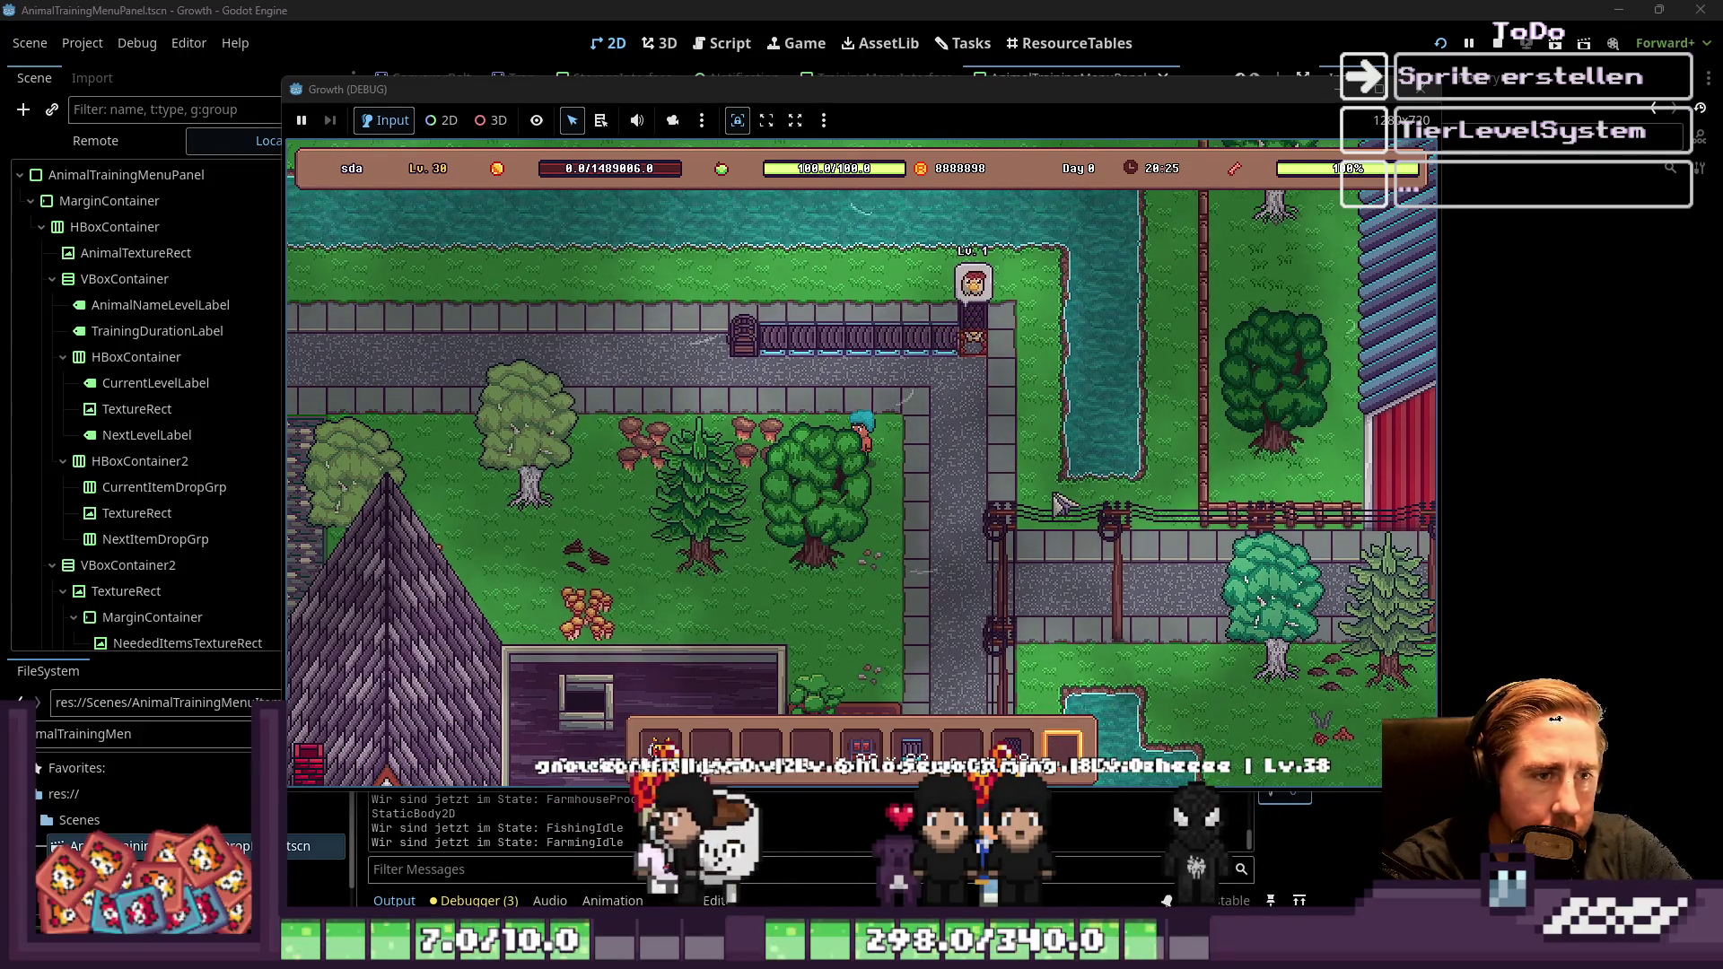
key("w")
key("a")
key("a")
key("s")
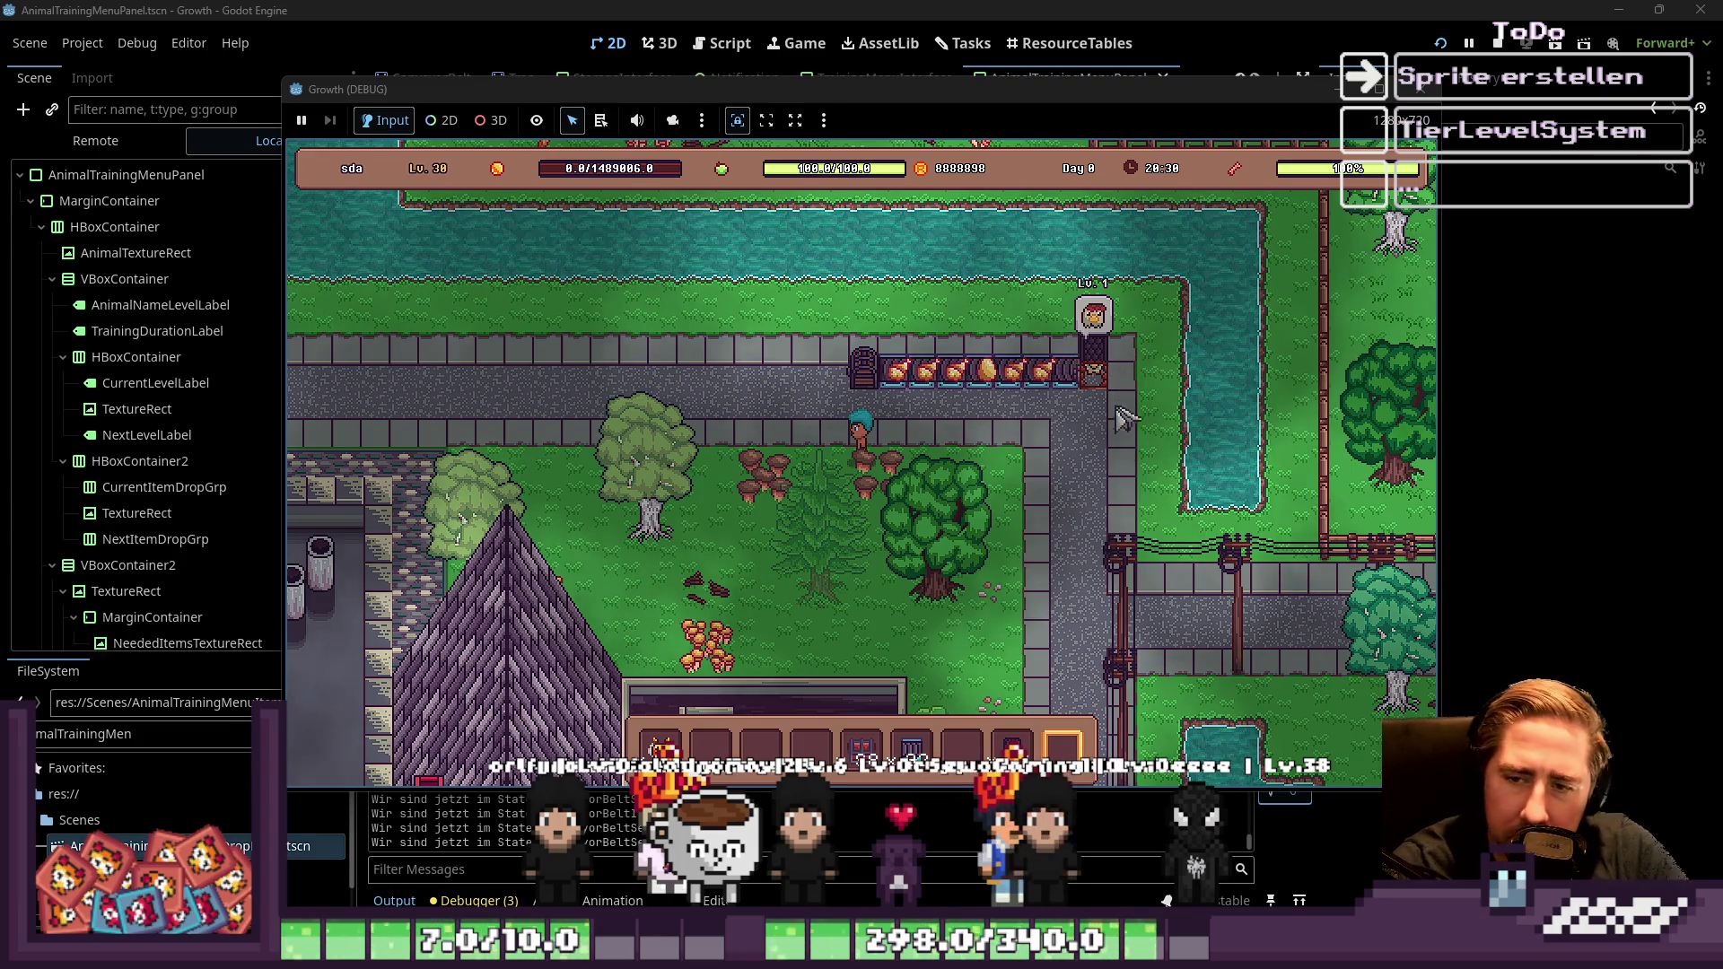
key("a")
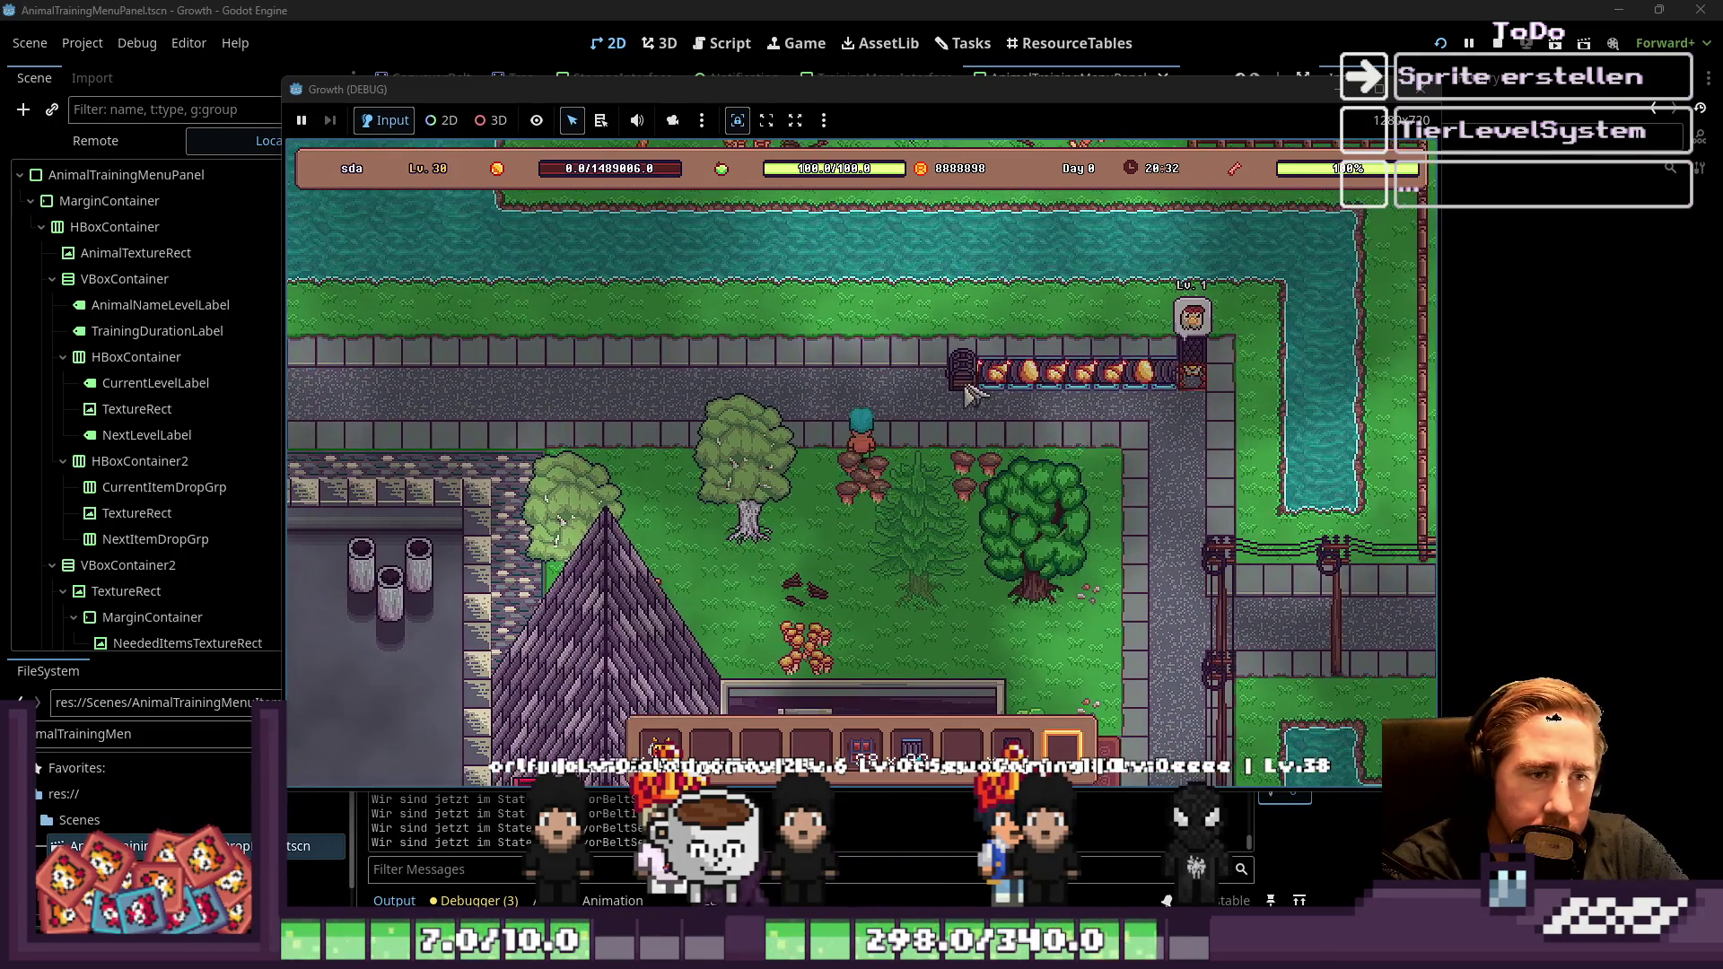
Open and close the chest beside the road, walk further left, then stop the game
key("e")
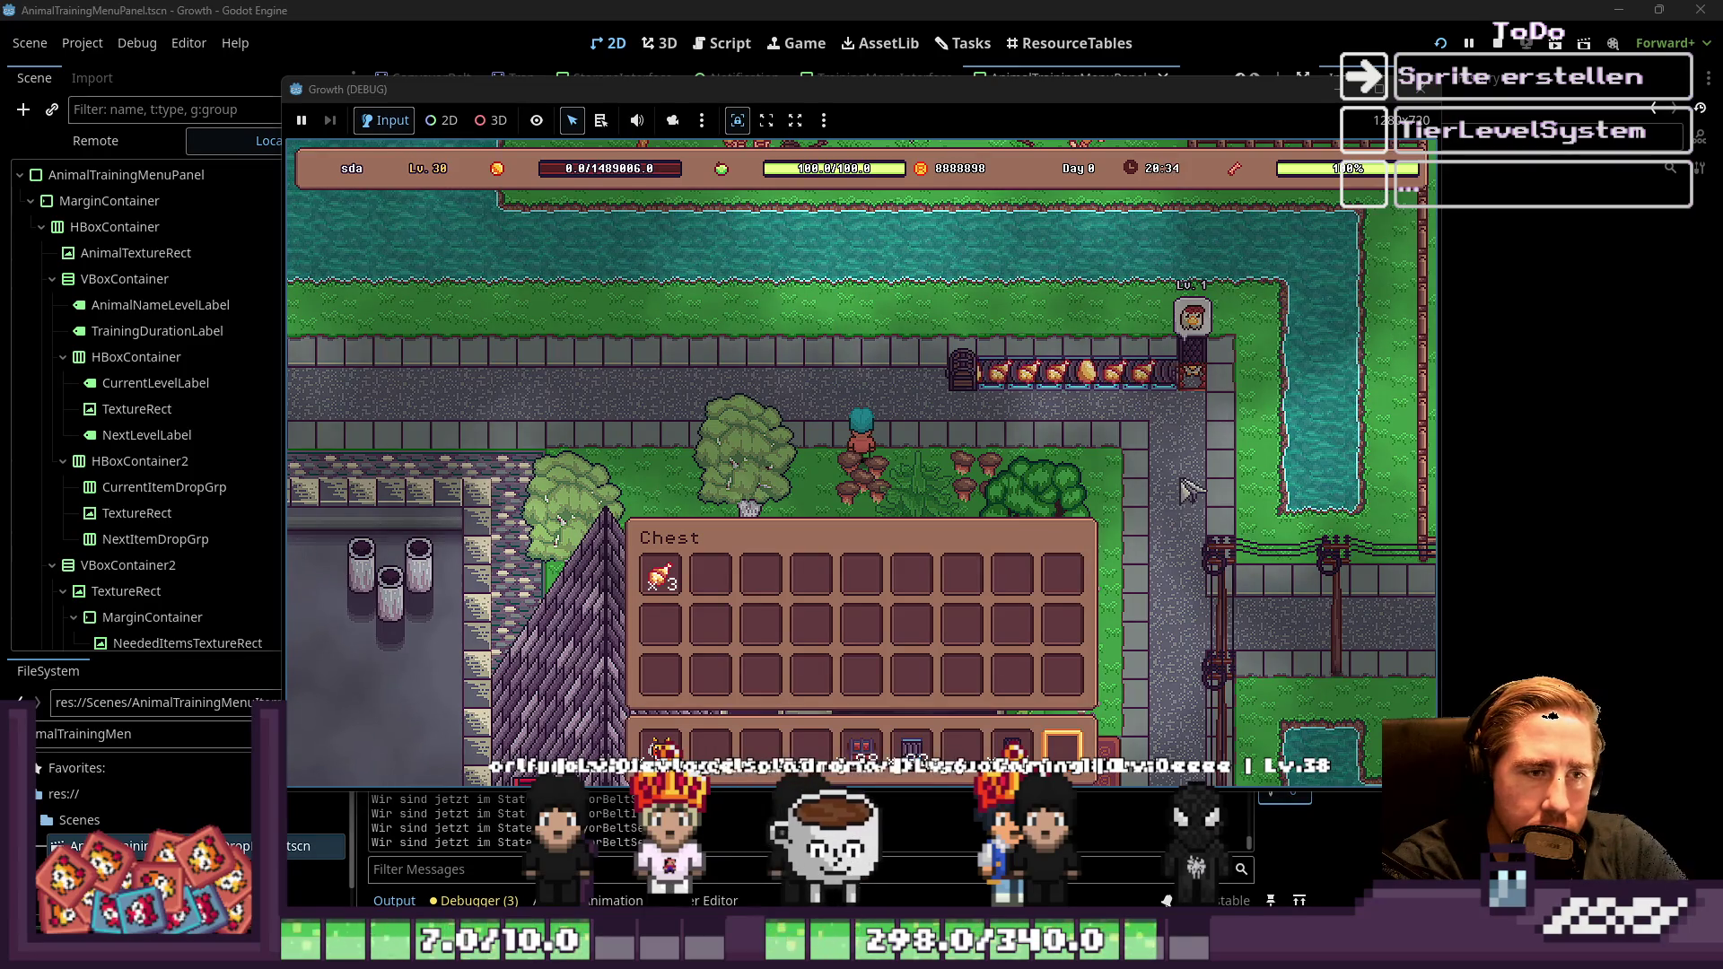
key("e")
key("a")
key("w")
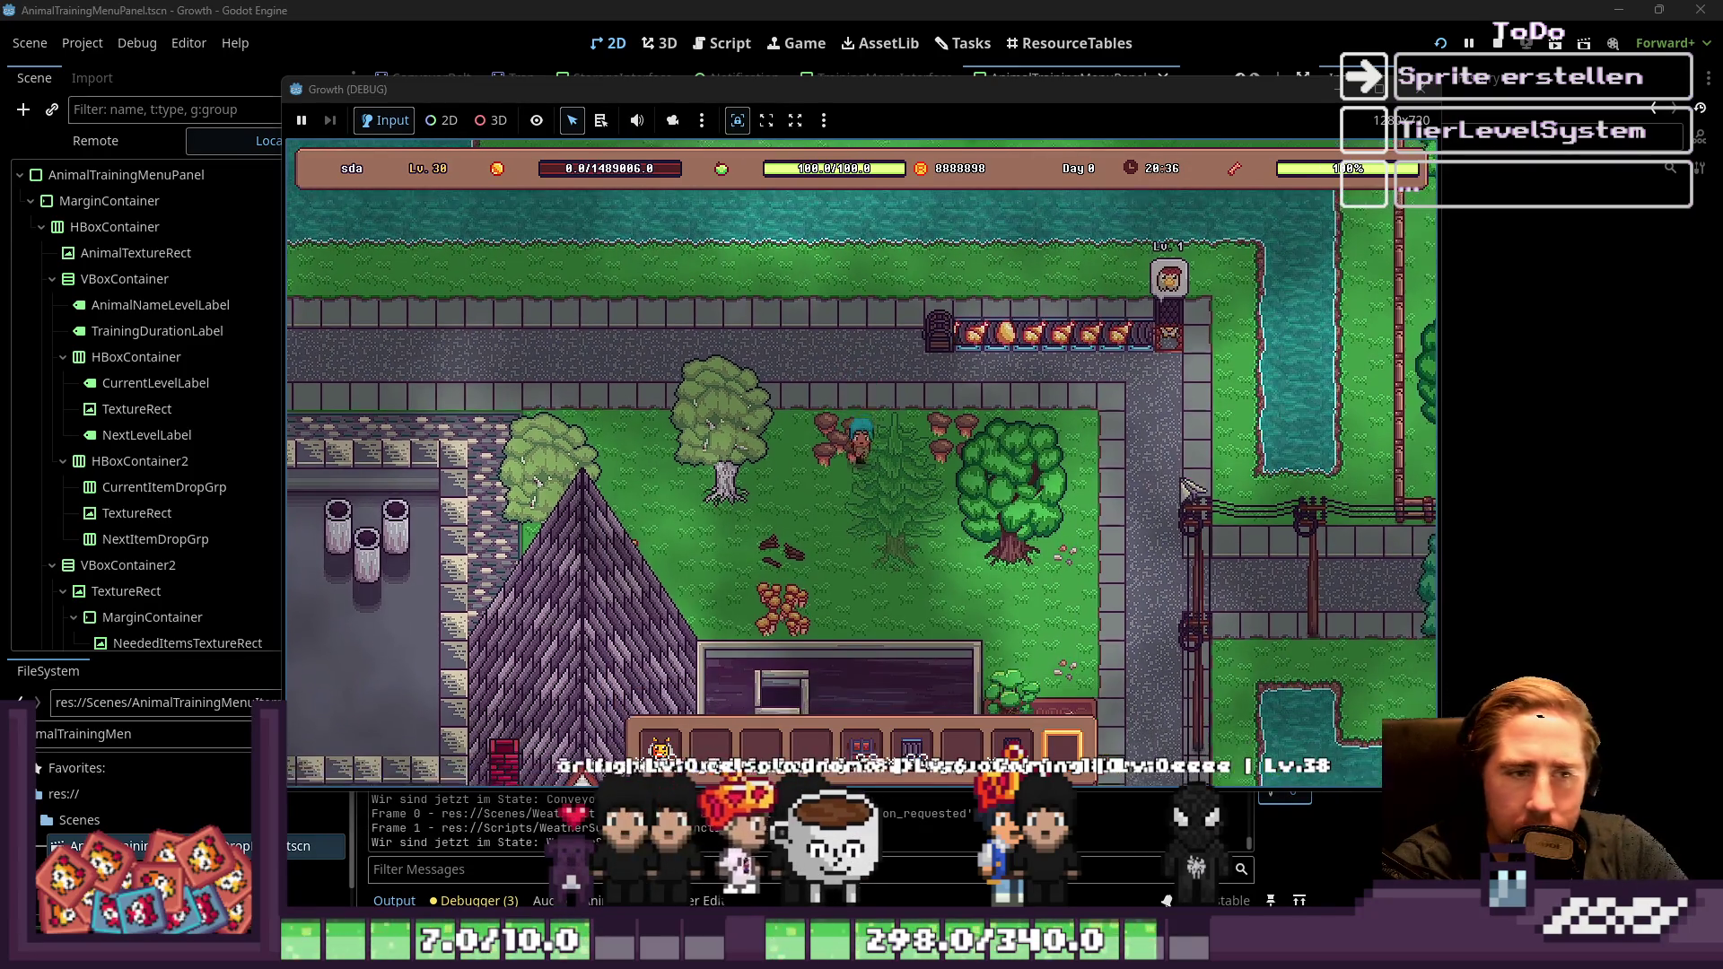
key("a")
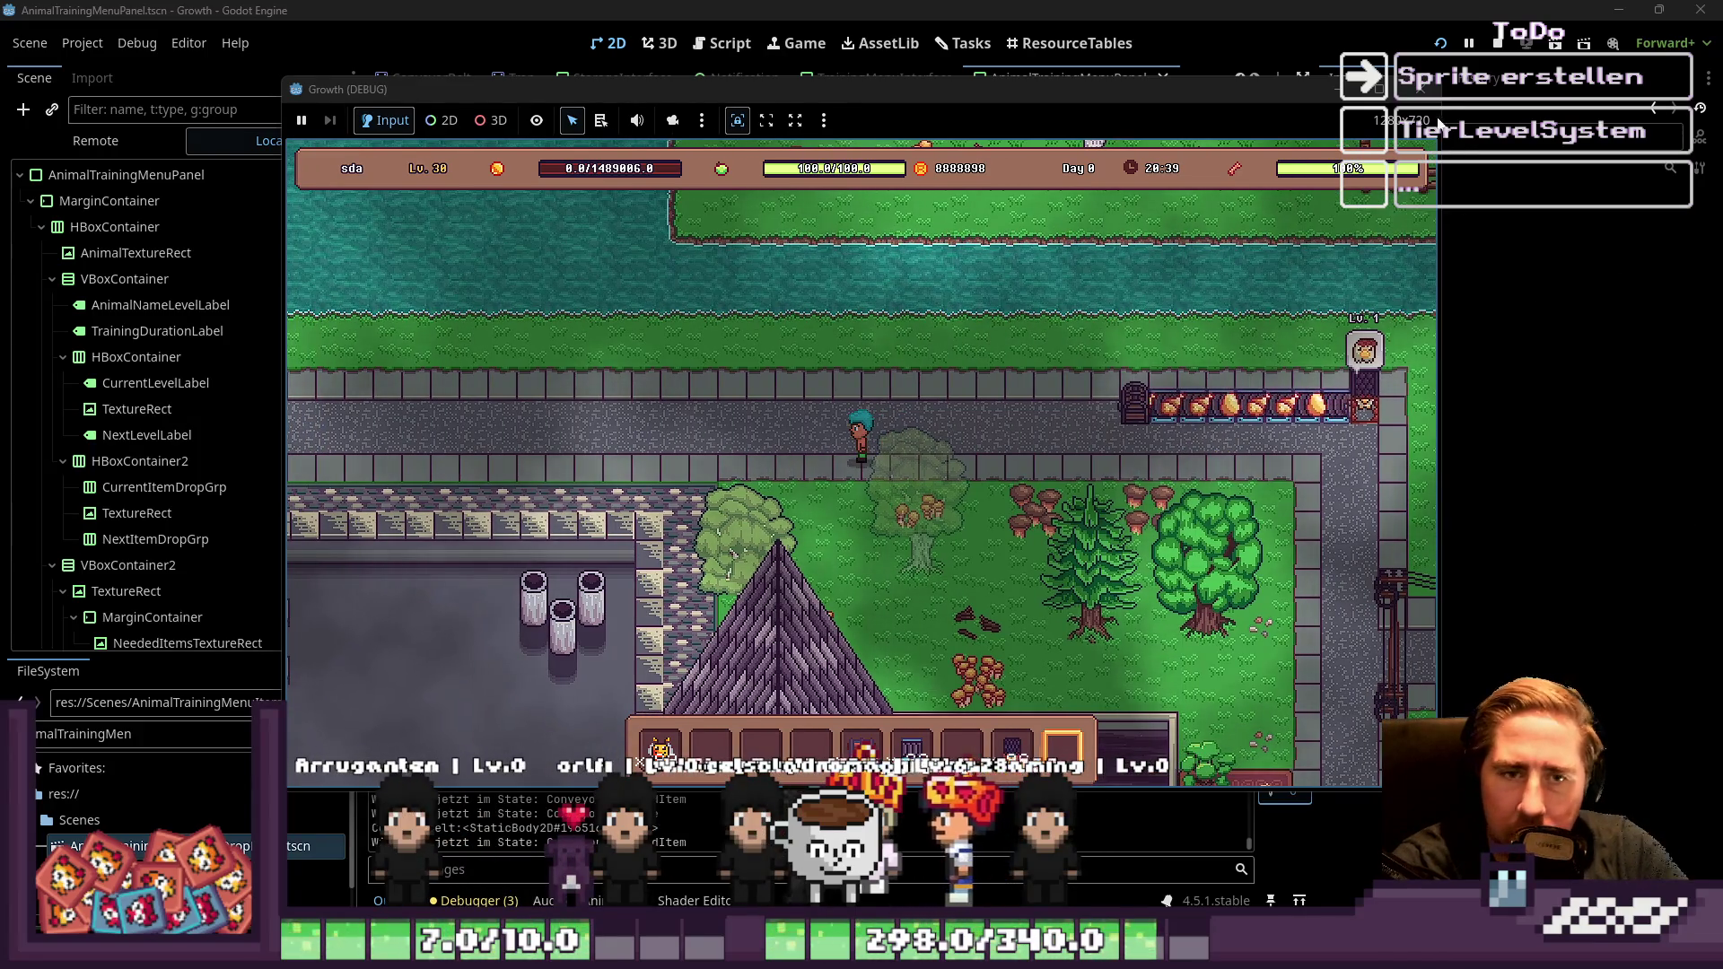
key("F8")
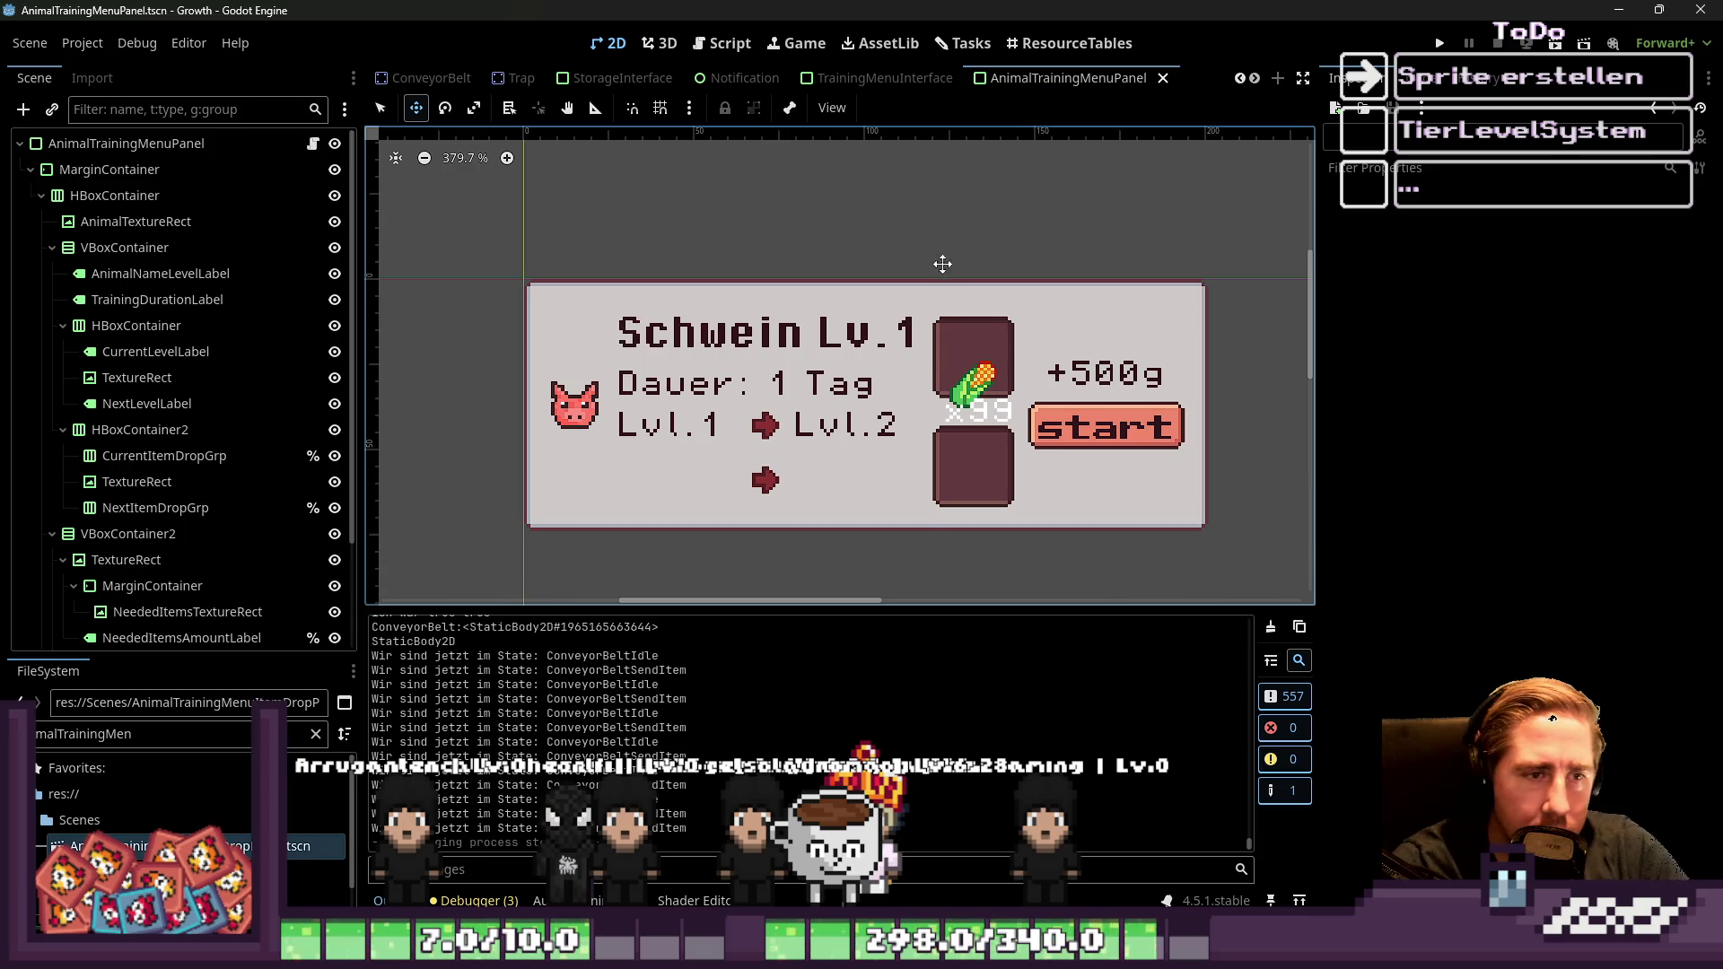
Zoom out the 2D viewport and run the Growth game again with F5
scroll(944, 330, "down", 3)
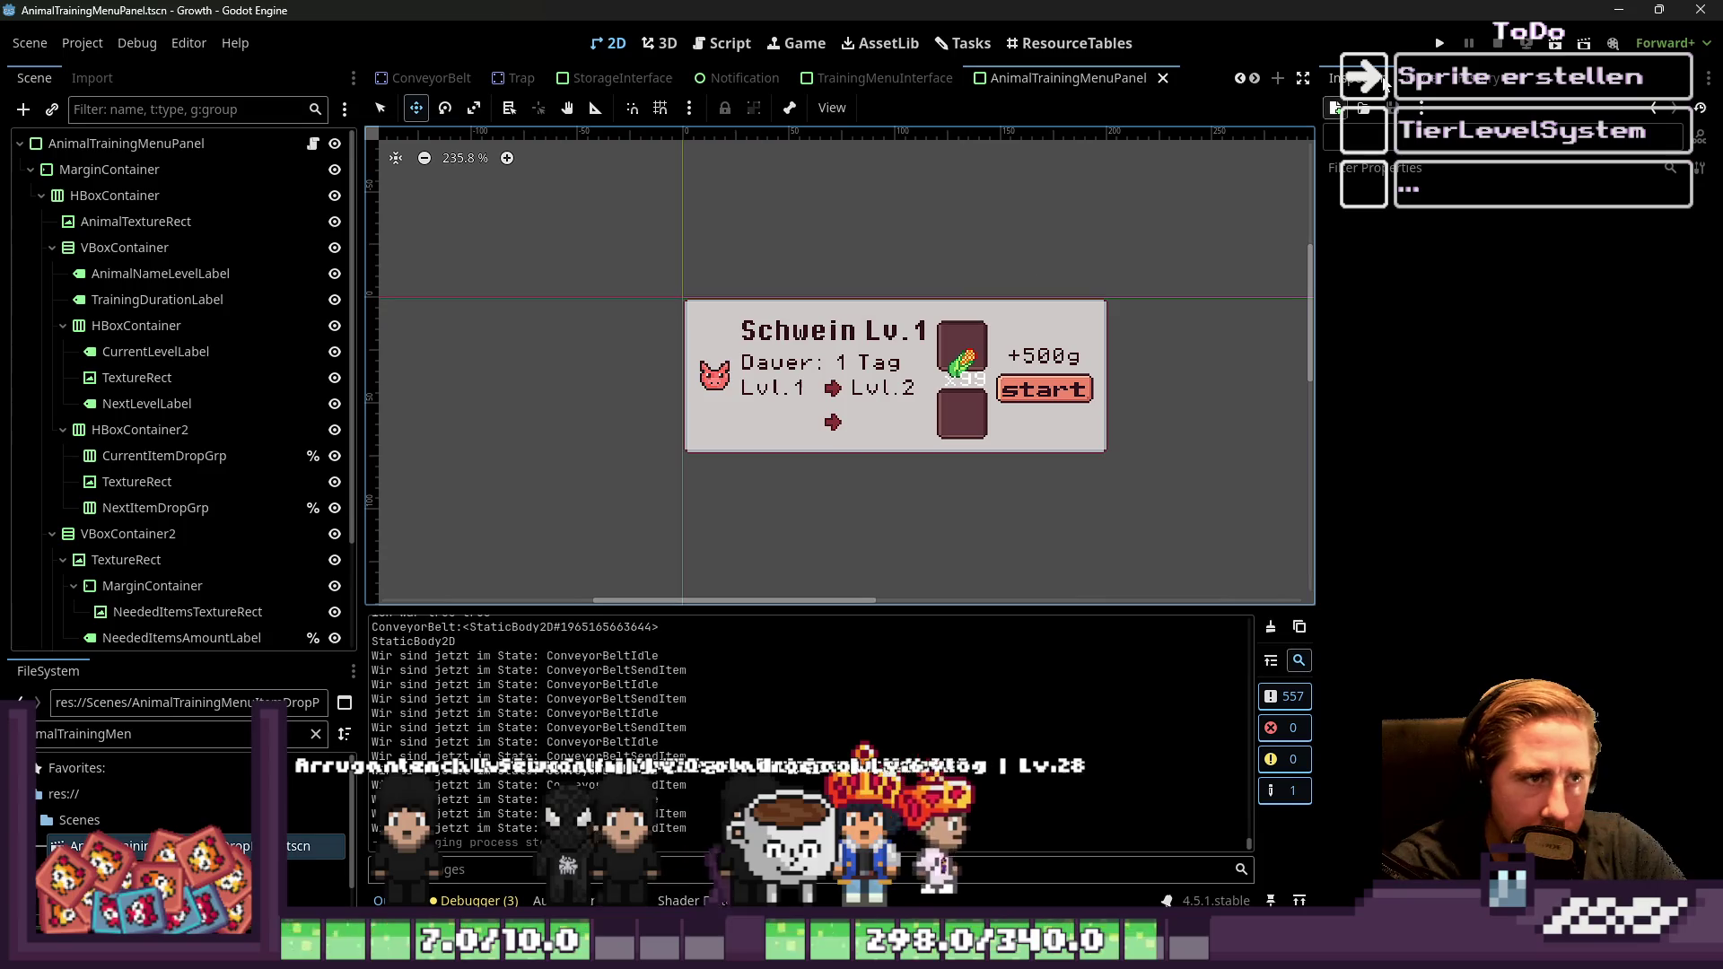
key("F5")
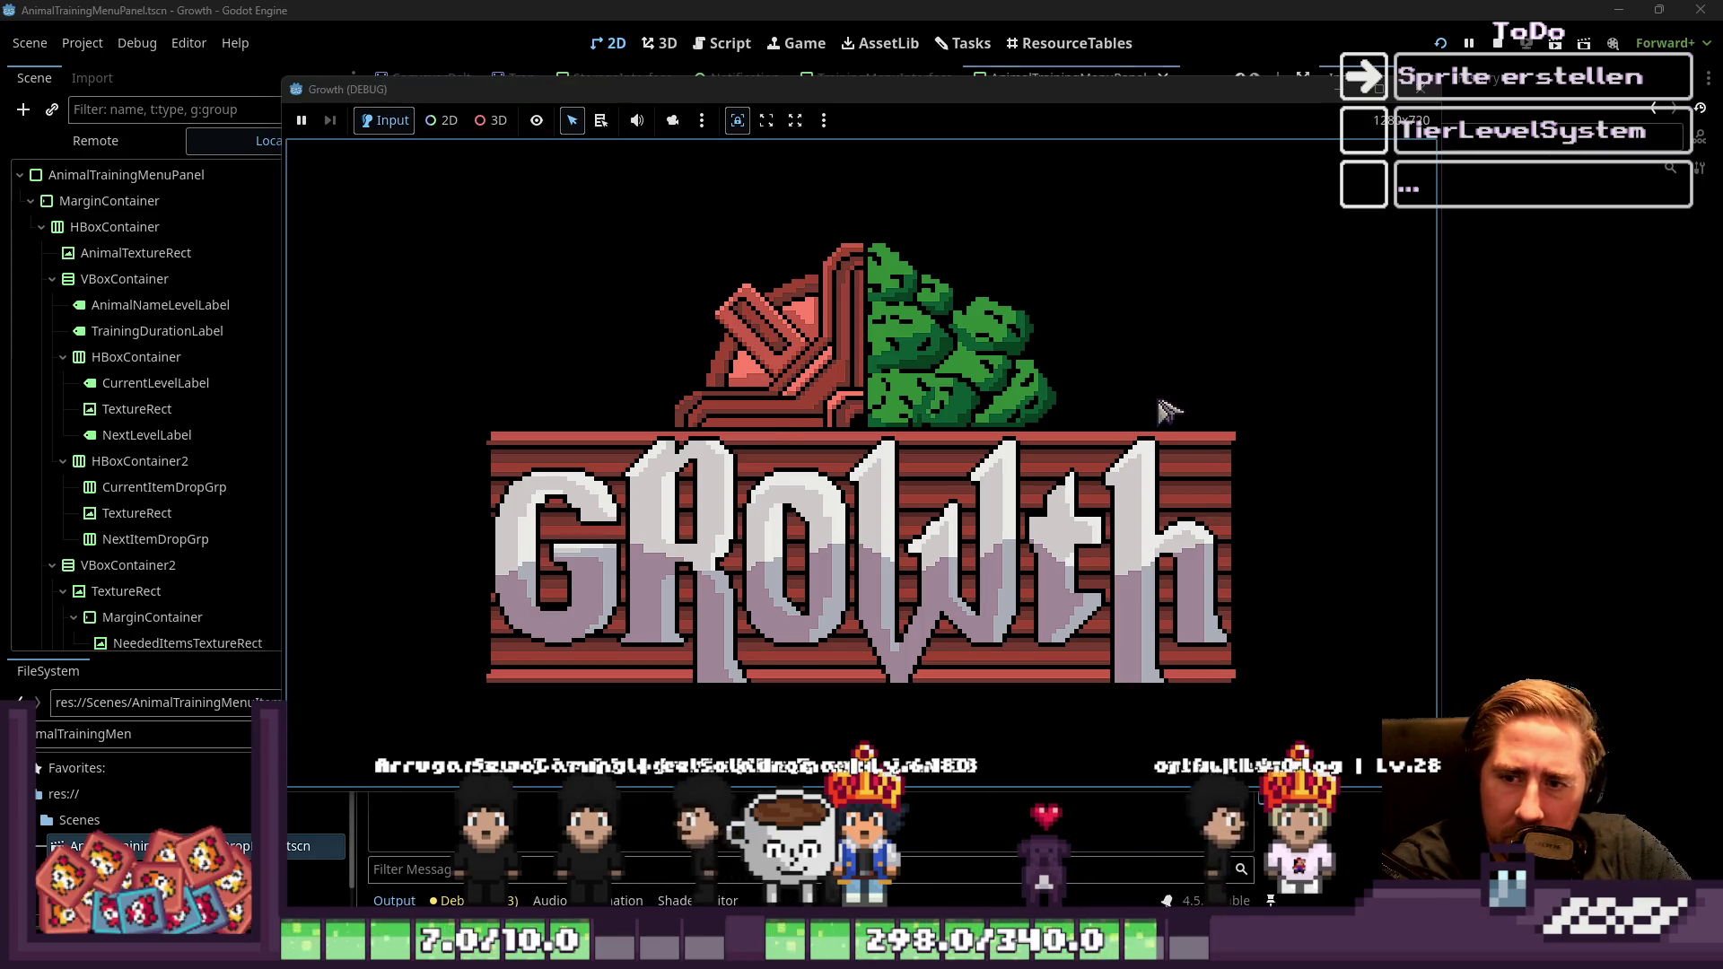
Start a new game with a character named 'dsa'
left_click(888, 418)
type("dsal")
key("BackSpace")
left_click(833, 610)
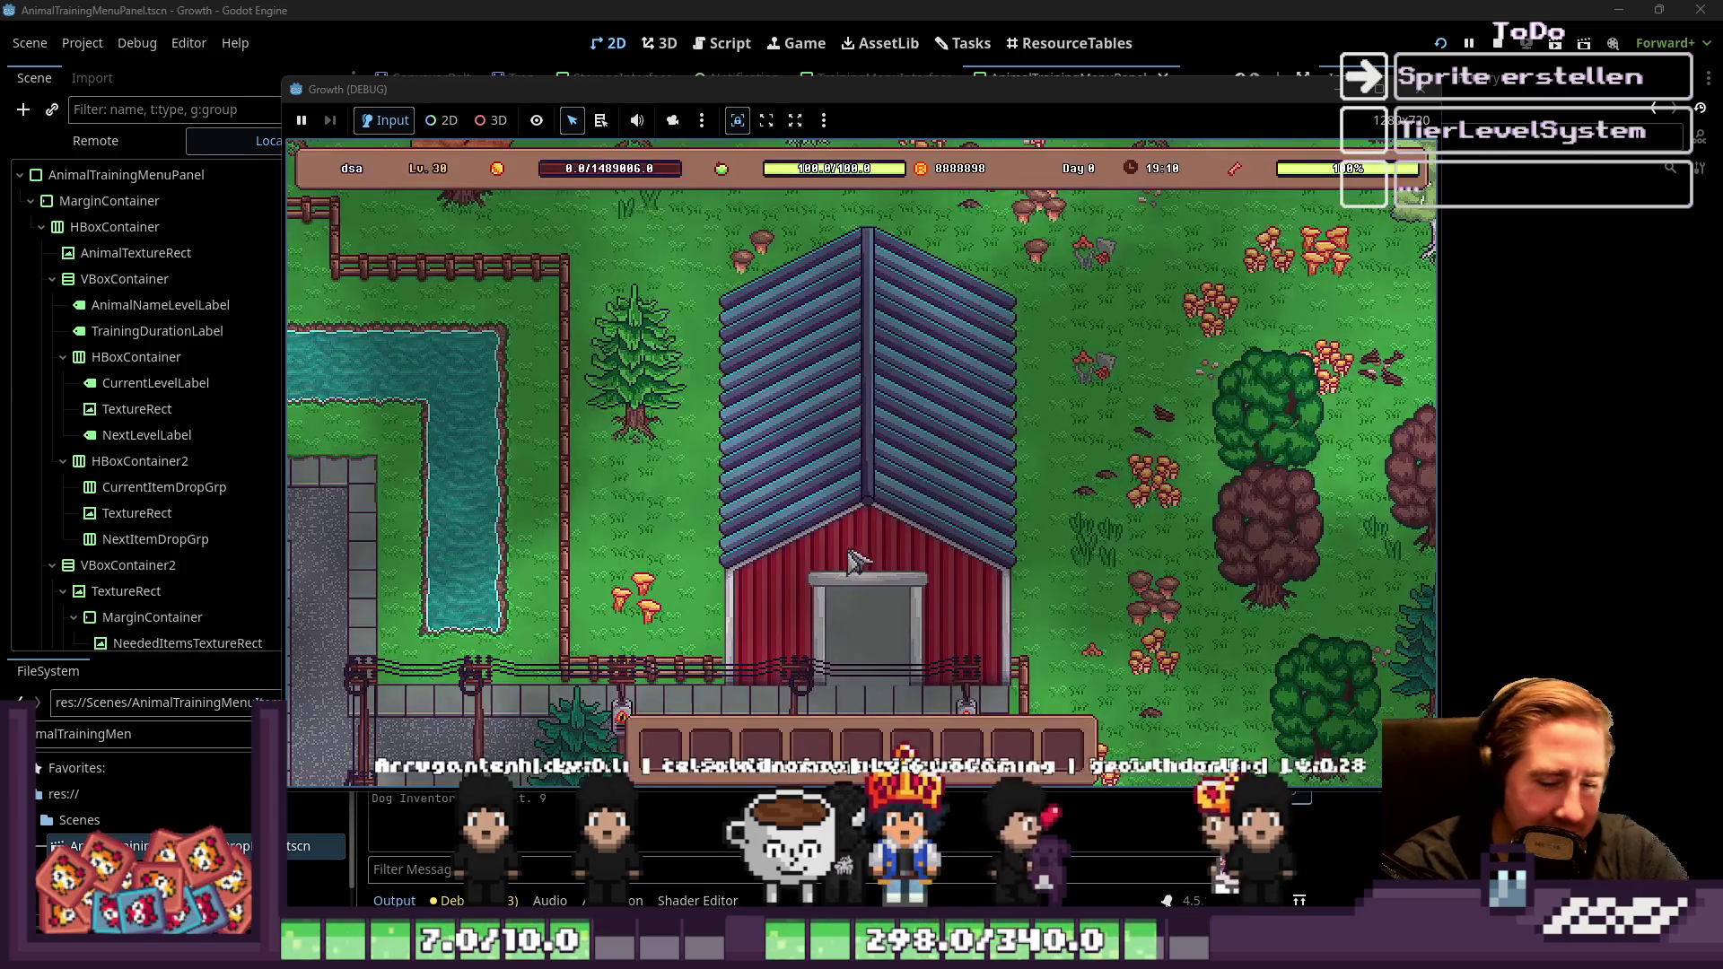
Glance at the item inventory, then walk the character into the barn
key("i")
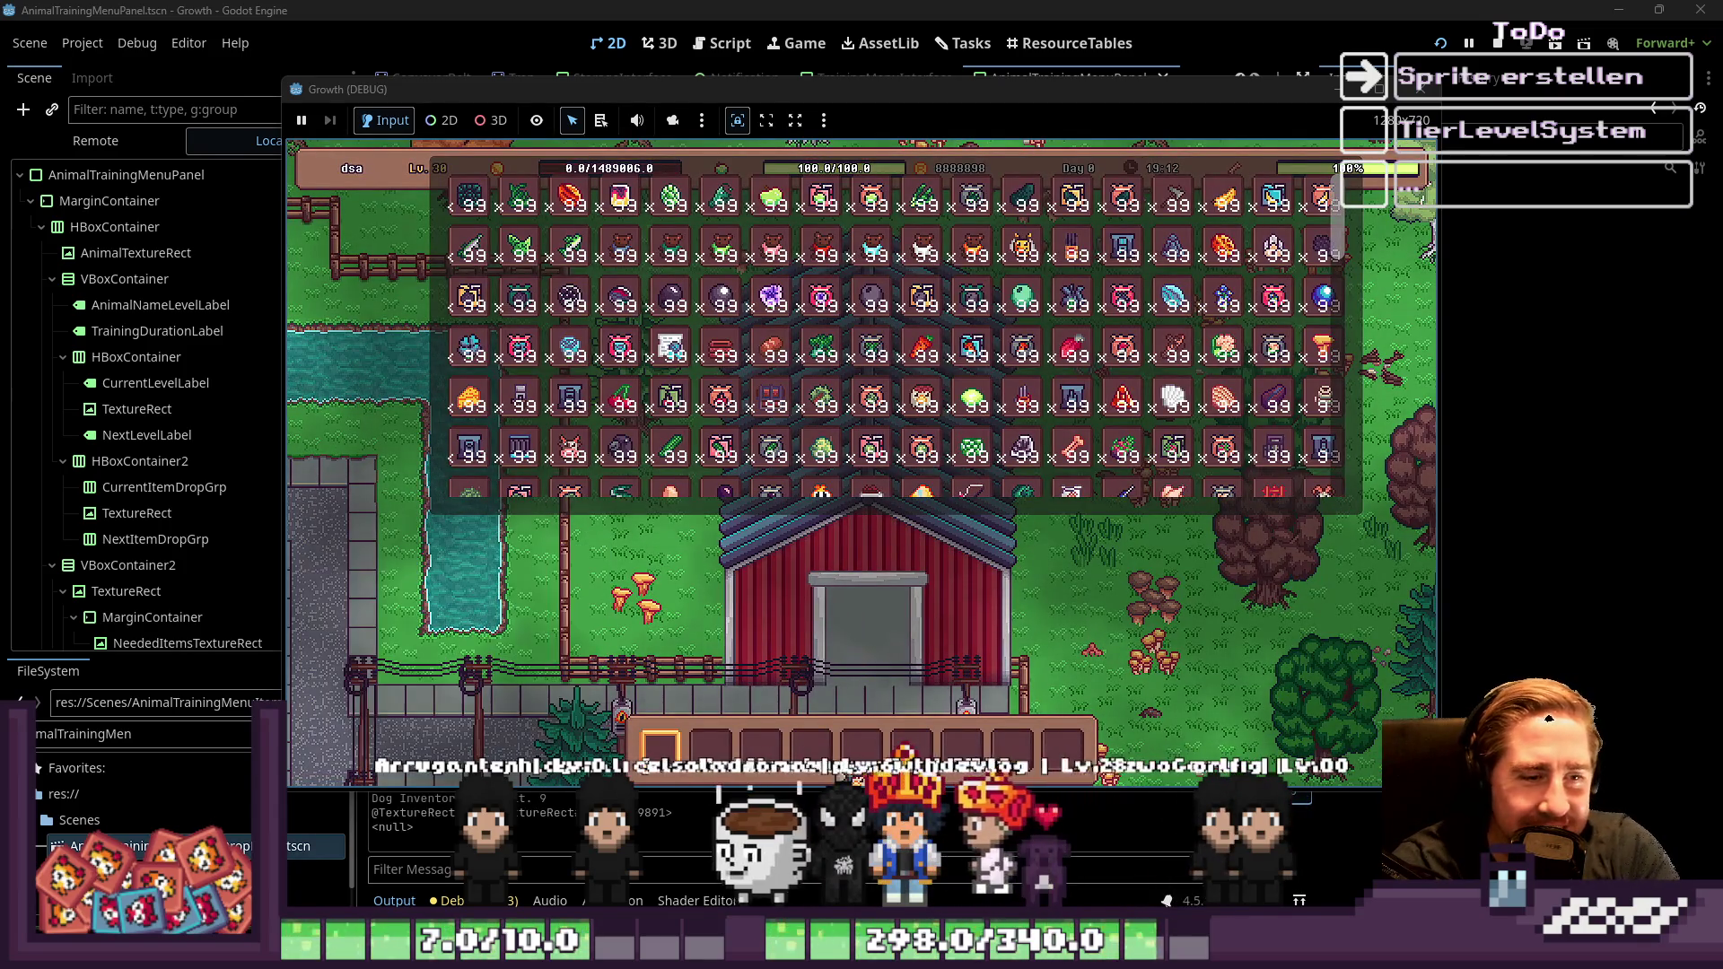
key("i")
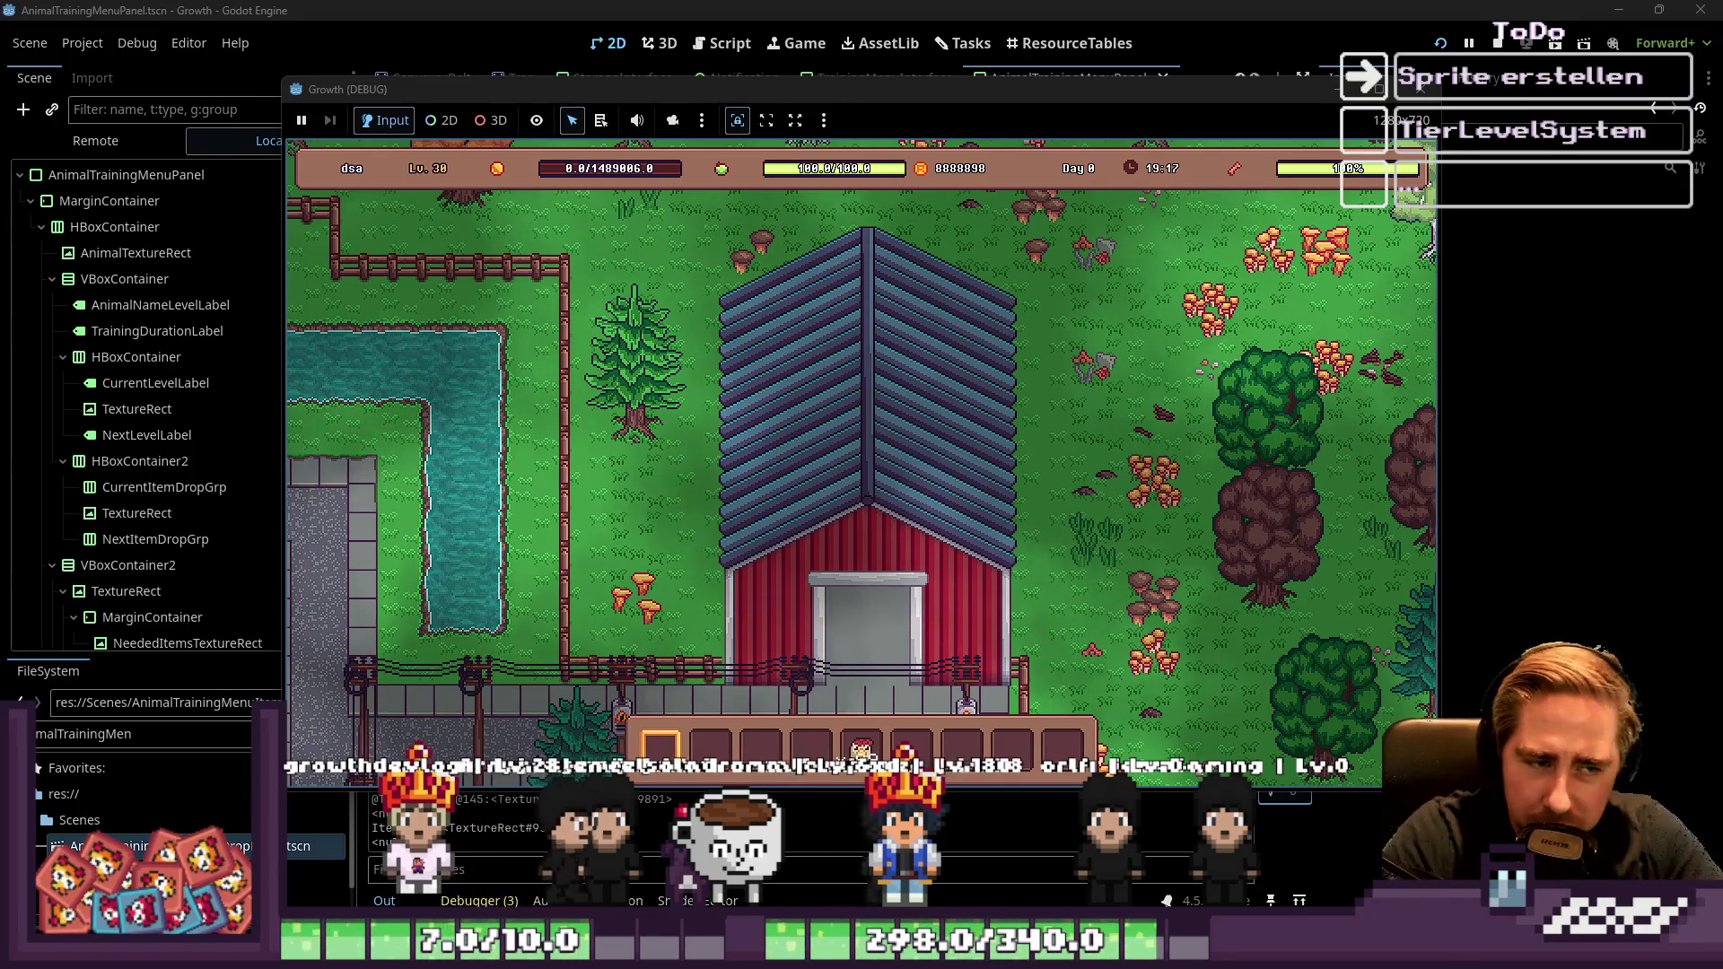
key("s")
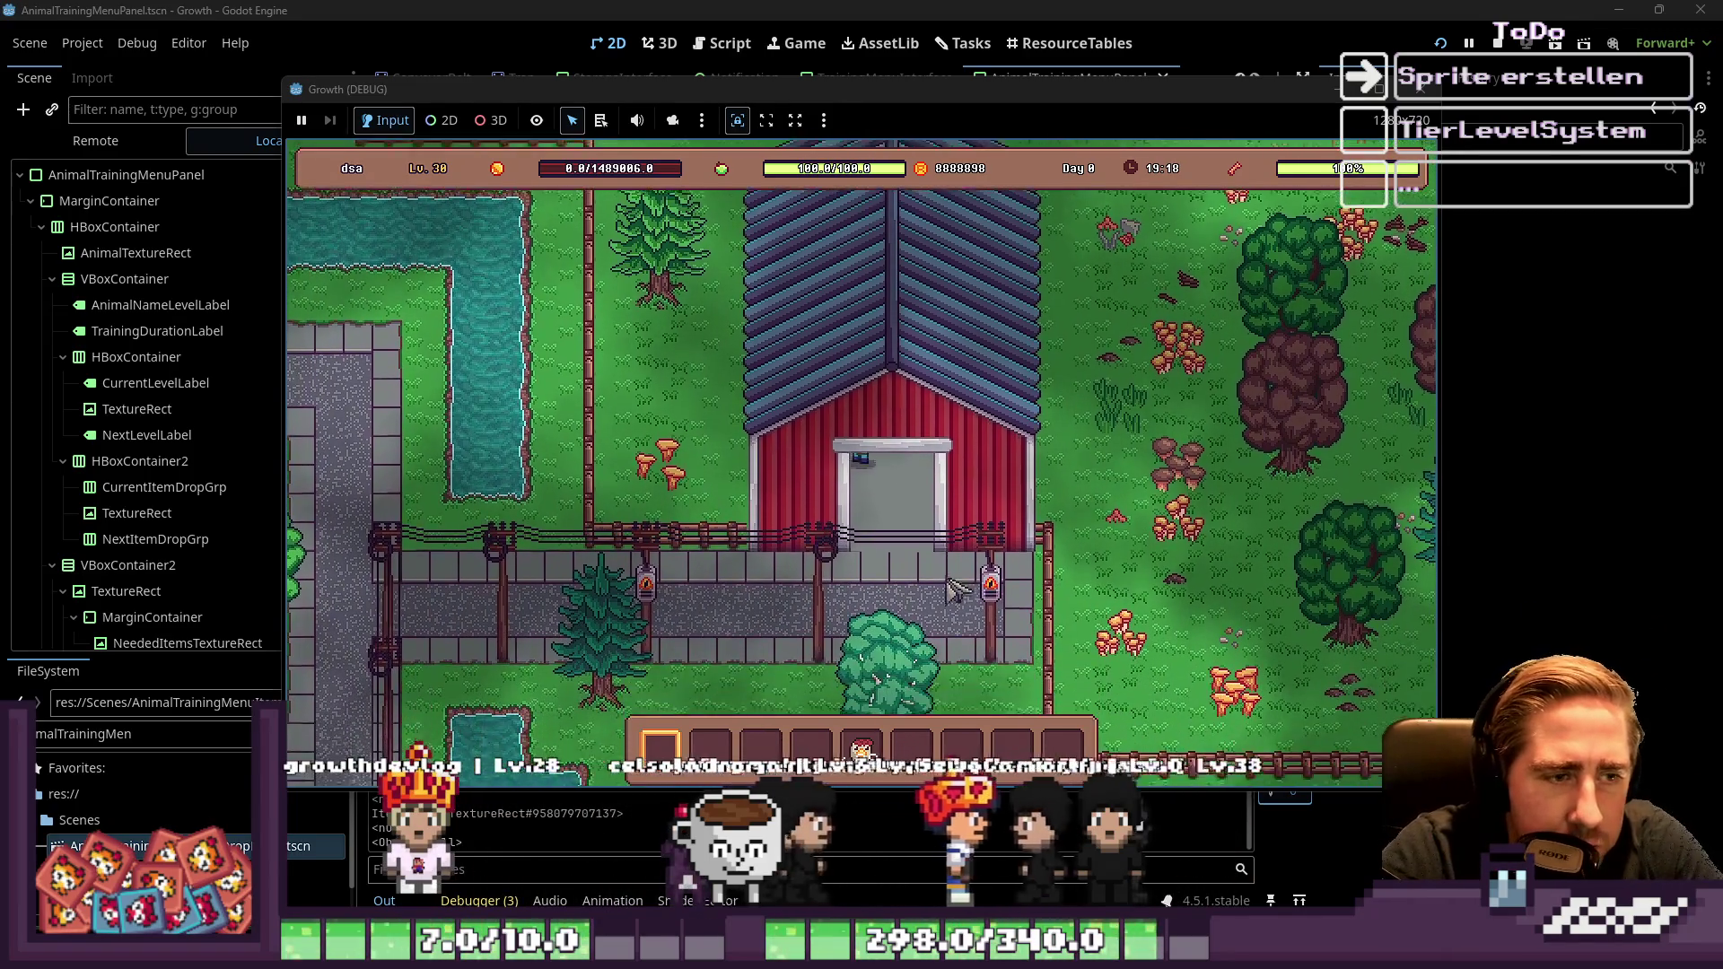
key("w")
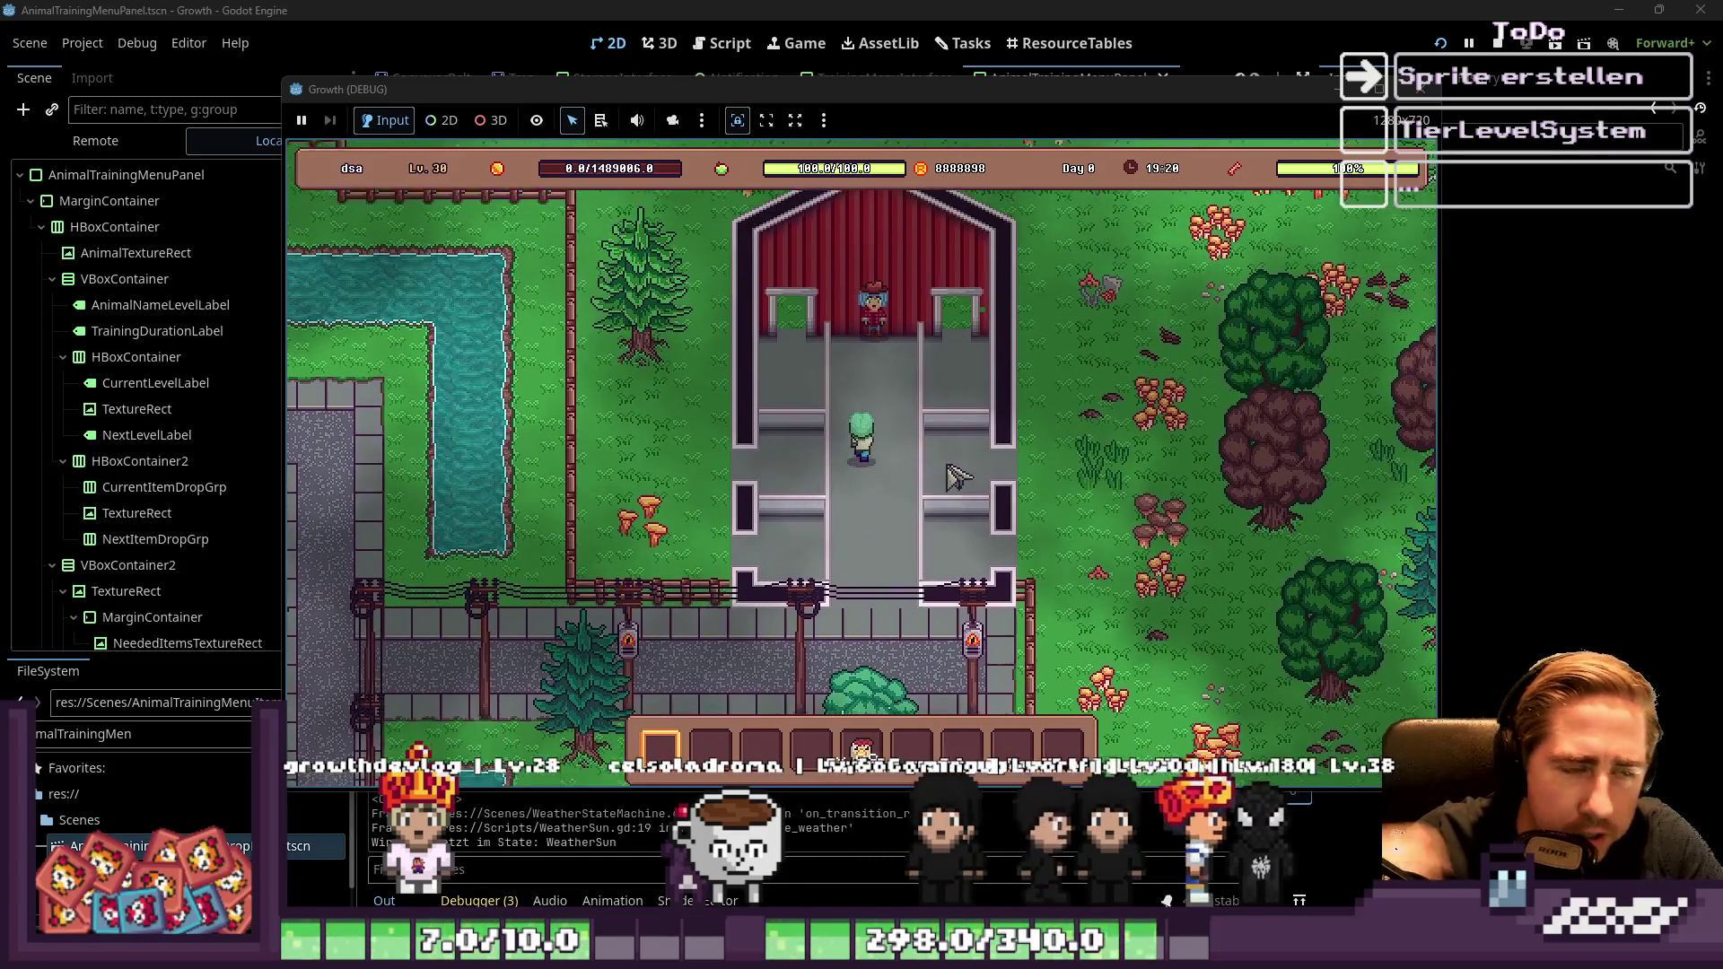
key("s")
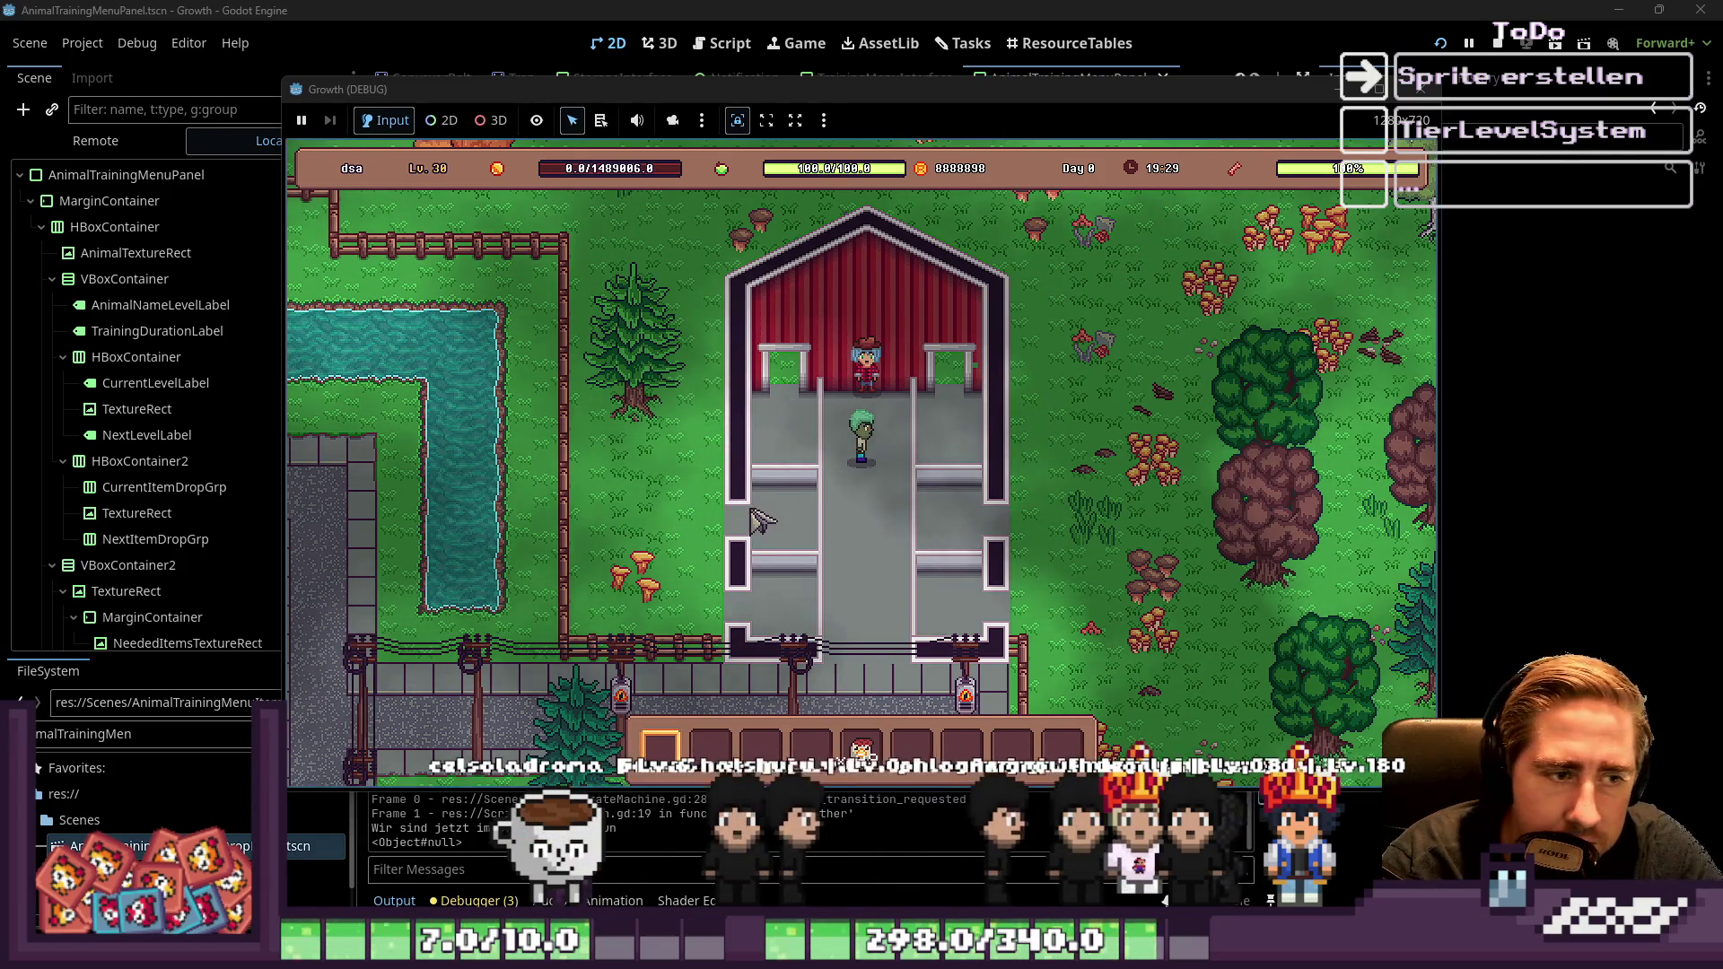
Walk the character down onto the path, back into the barn, then down-left past it
key("s")
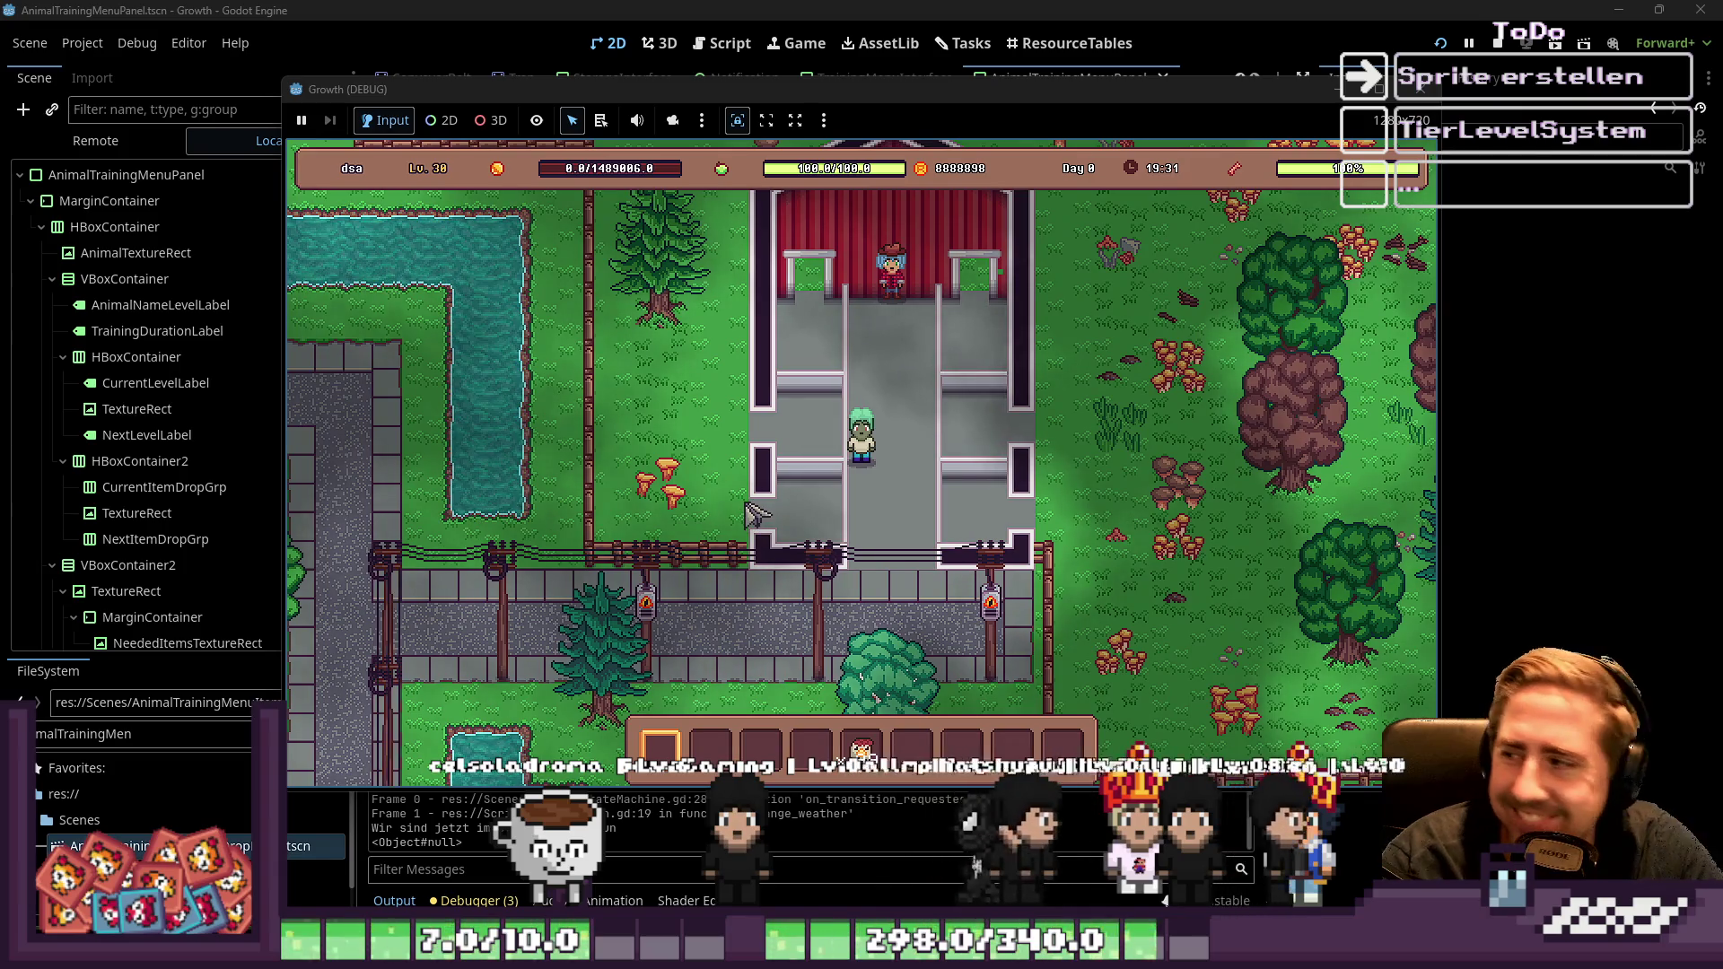
key("s")
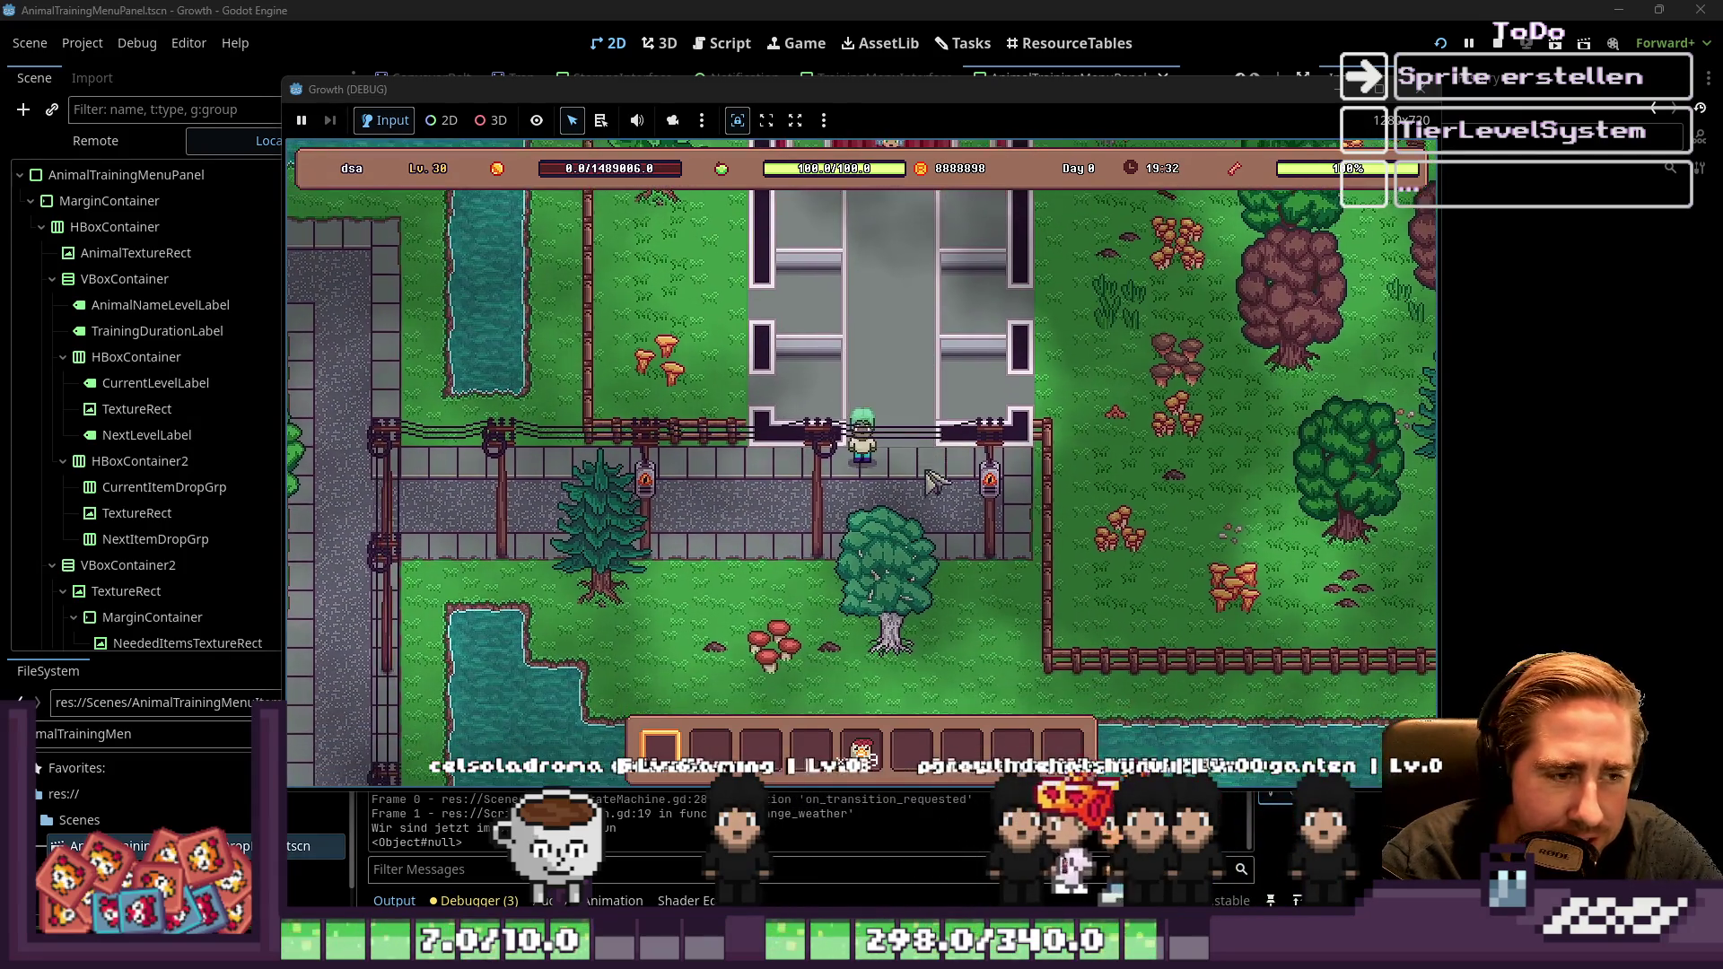
key("w")
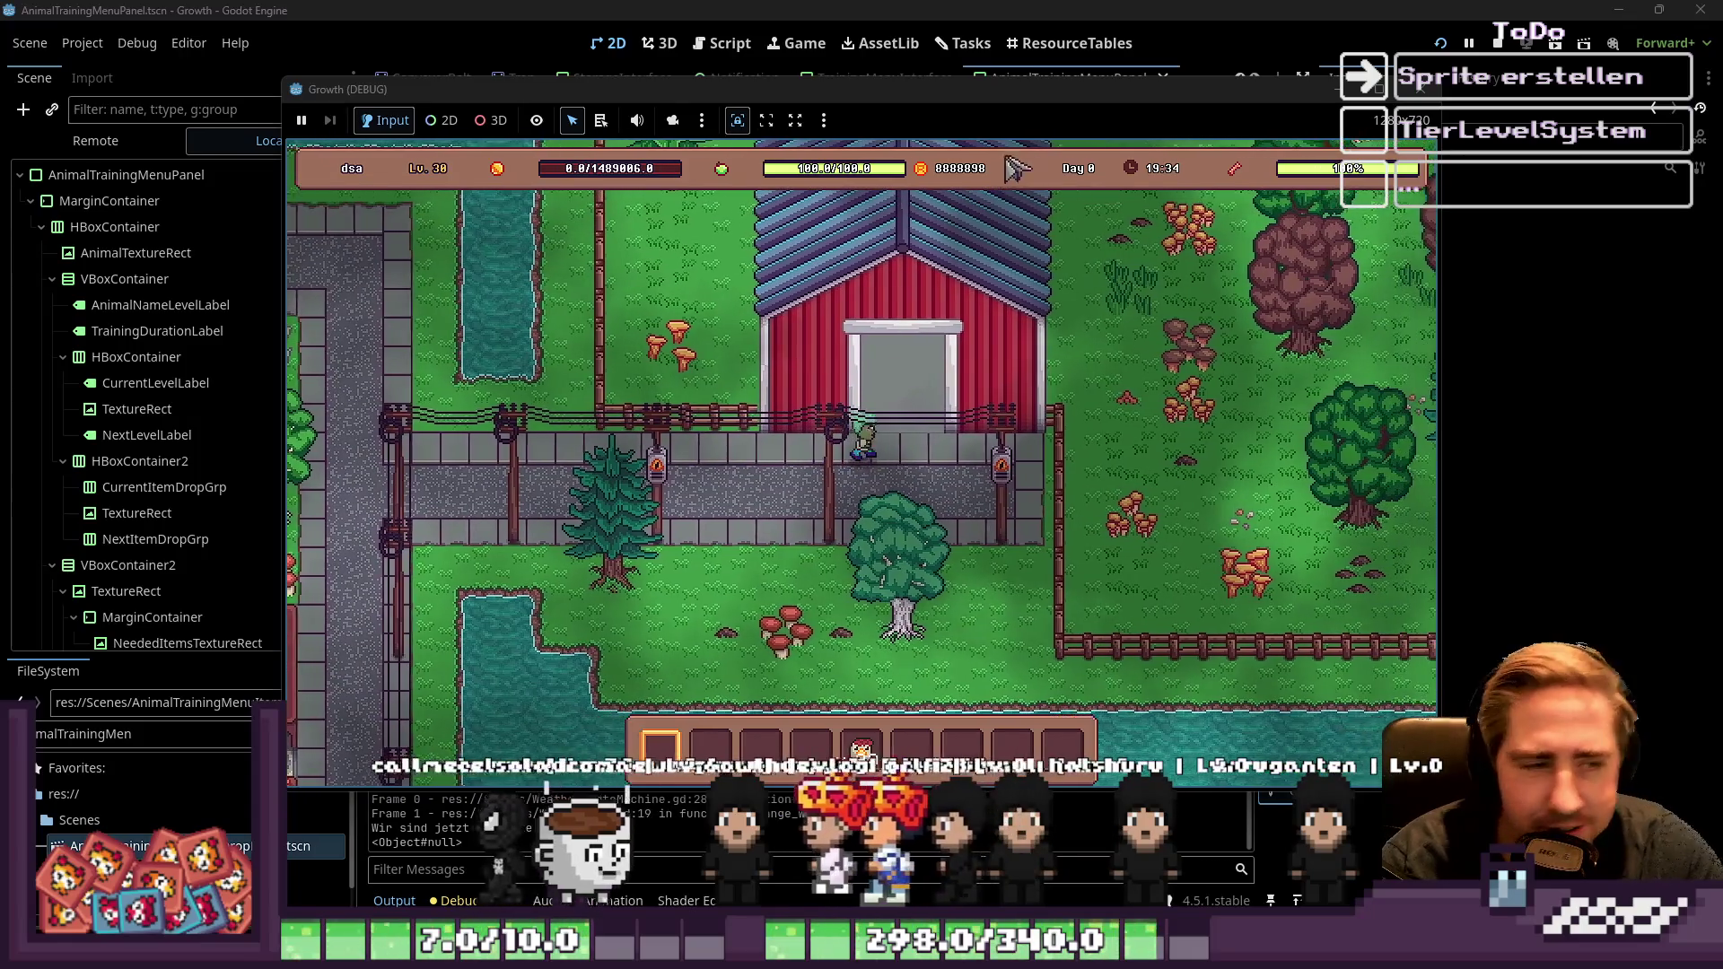
key("w")
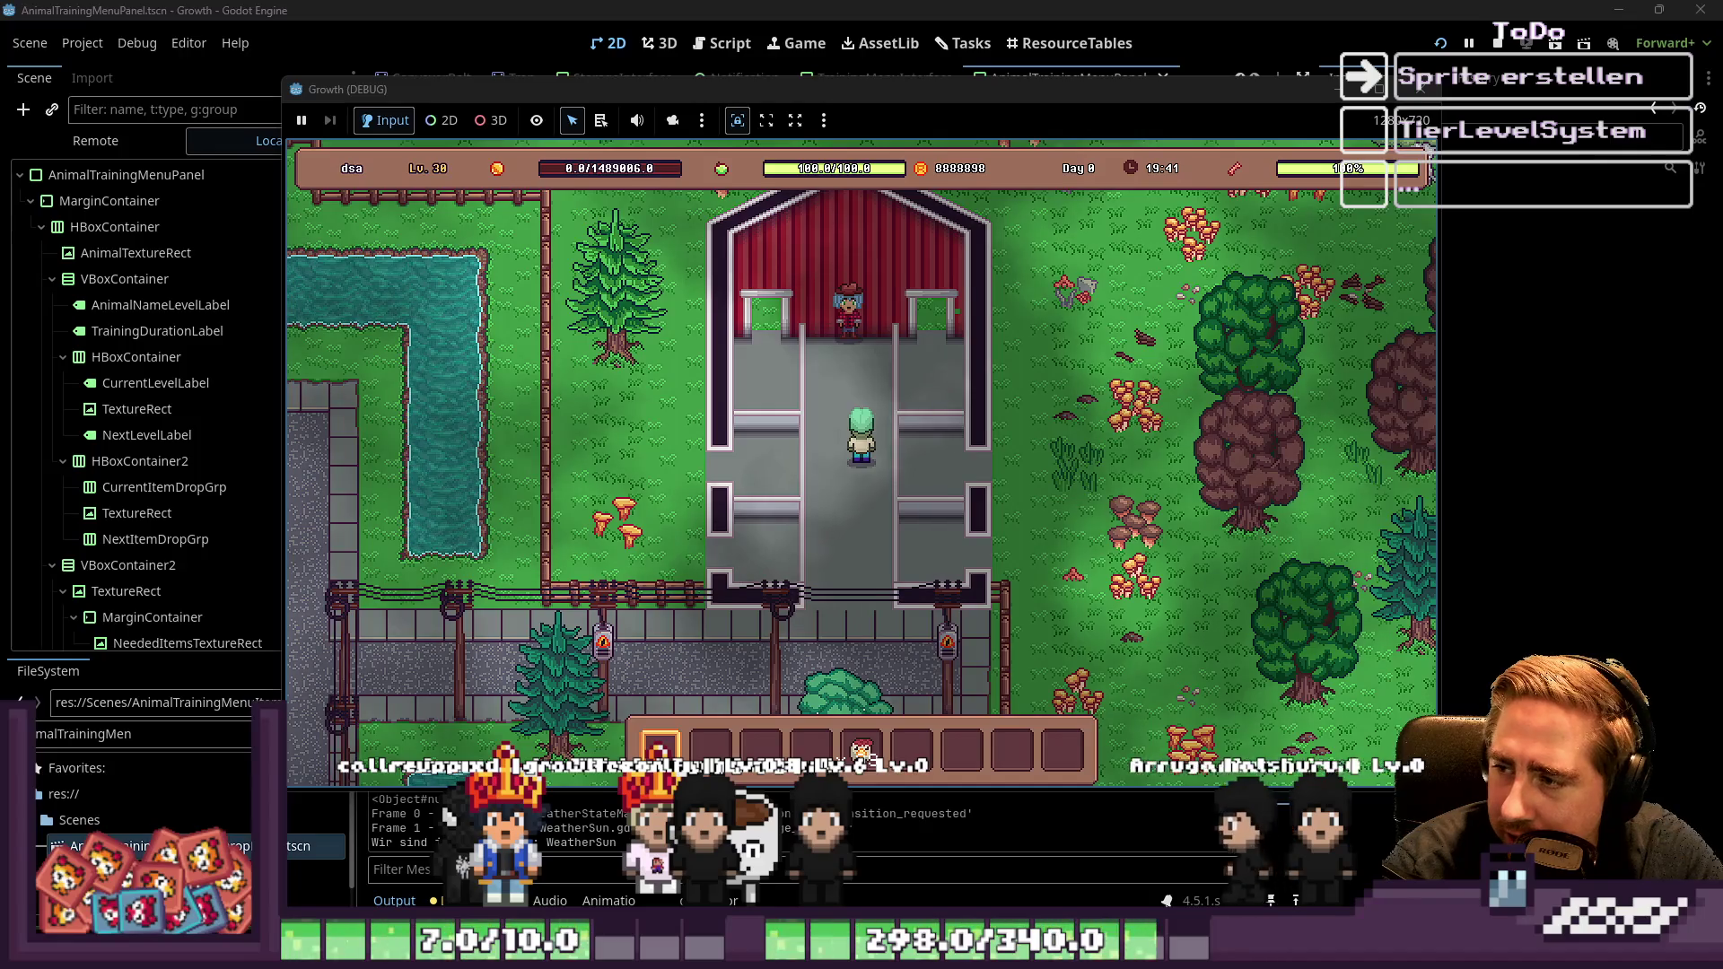
key("s")
key("a")
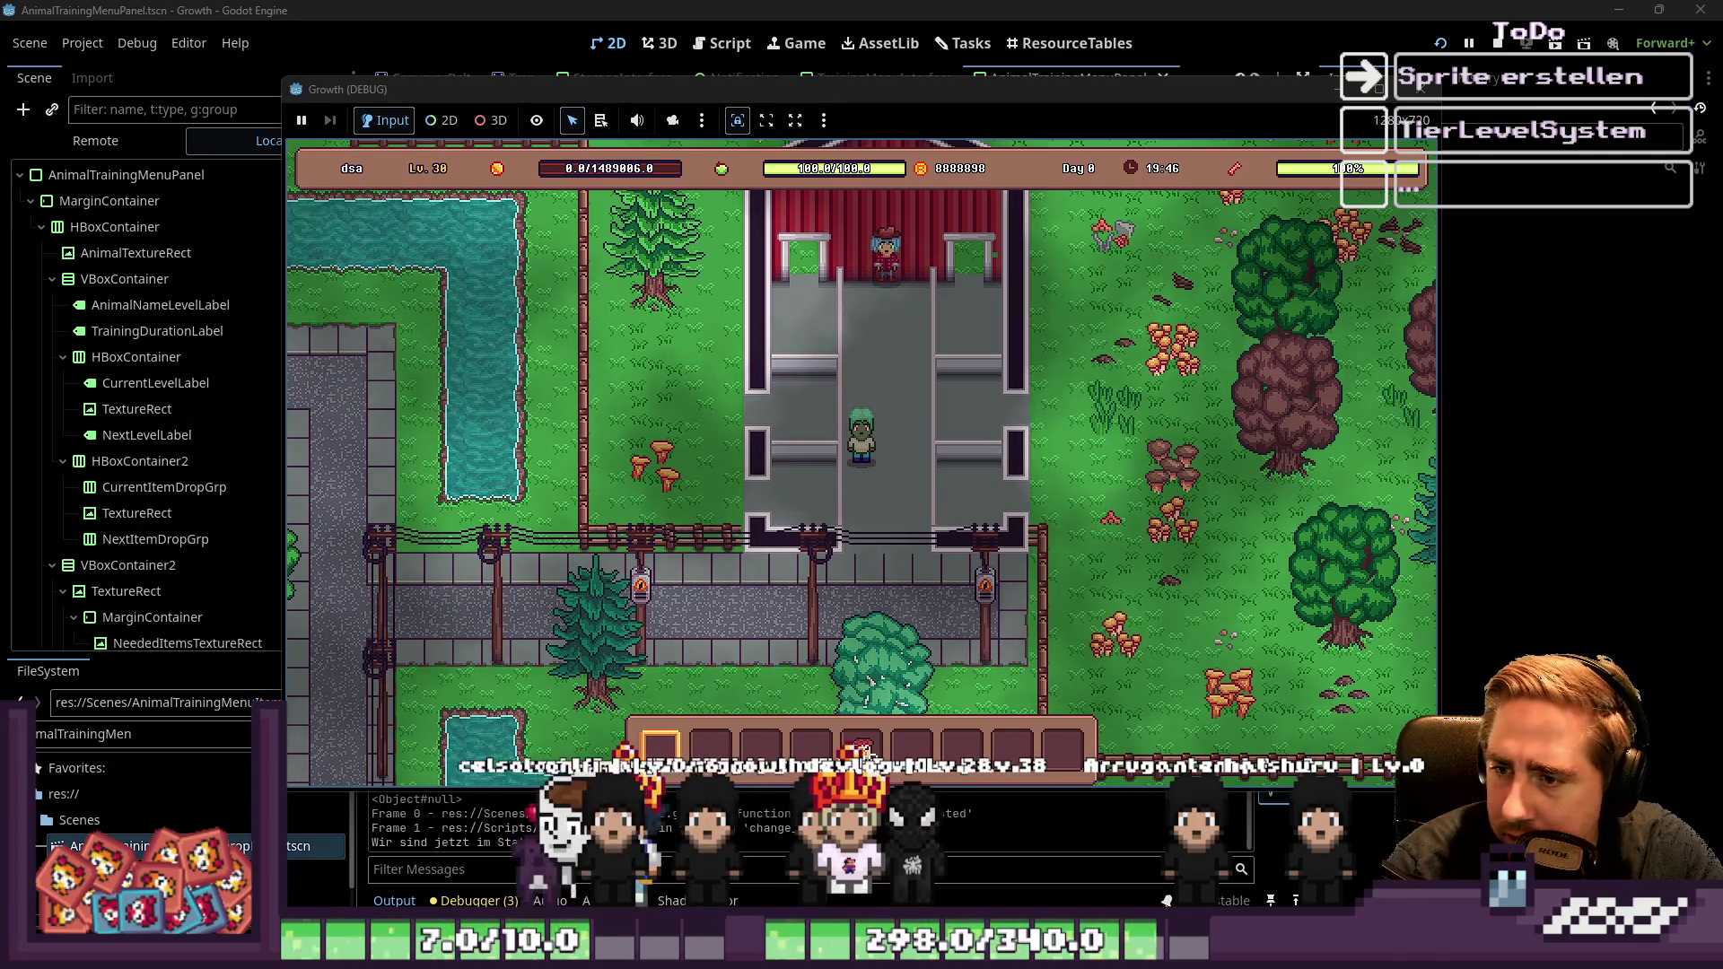
key("w")
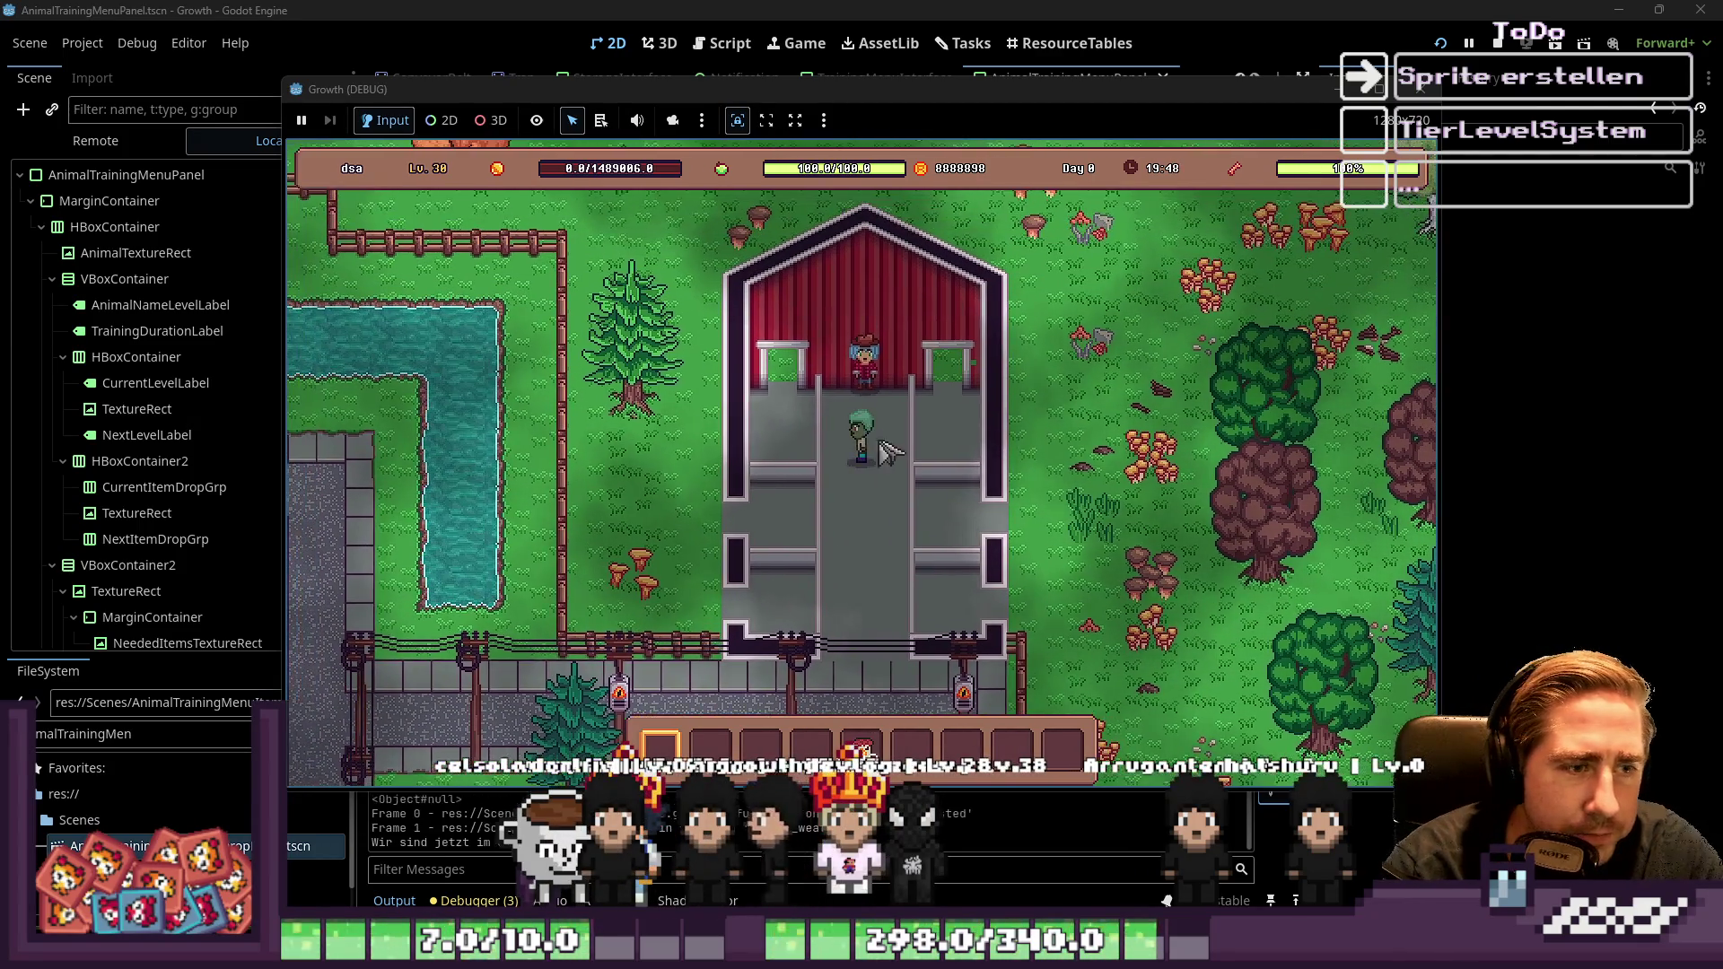
Look through the item inventory, then walk out of the barn and left along the road
key("i")
scroll(995, 394, "down", 4)
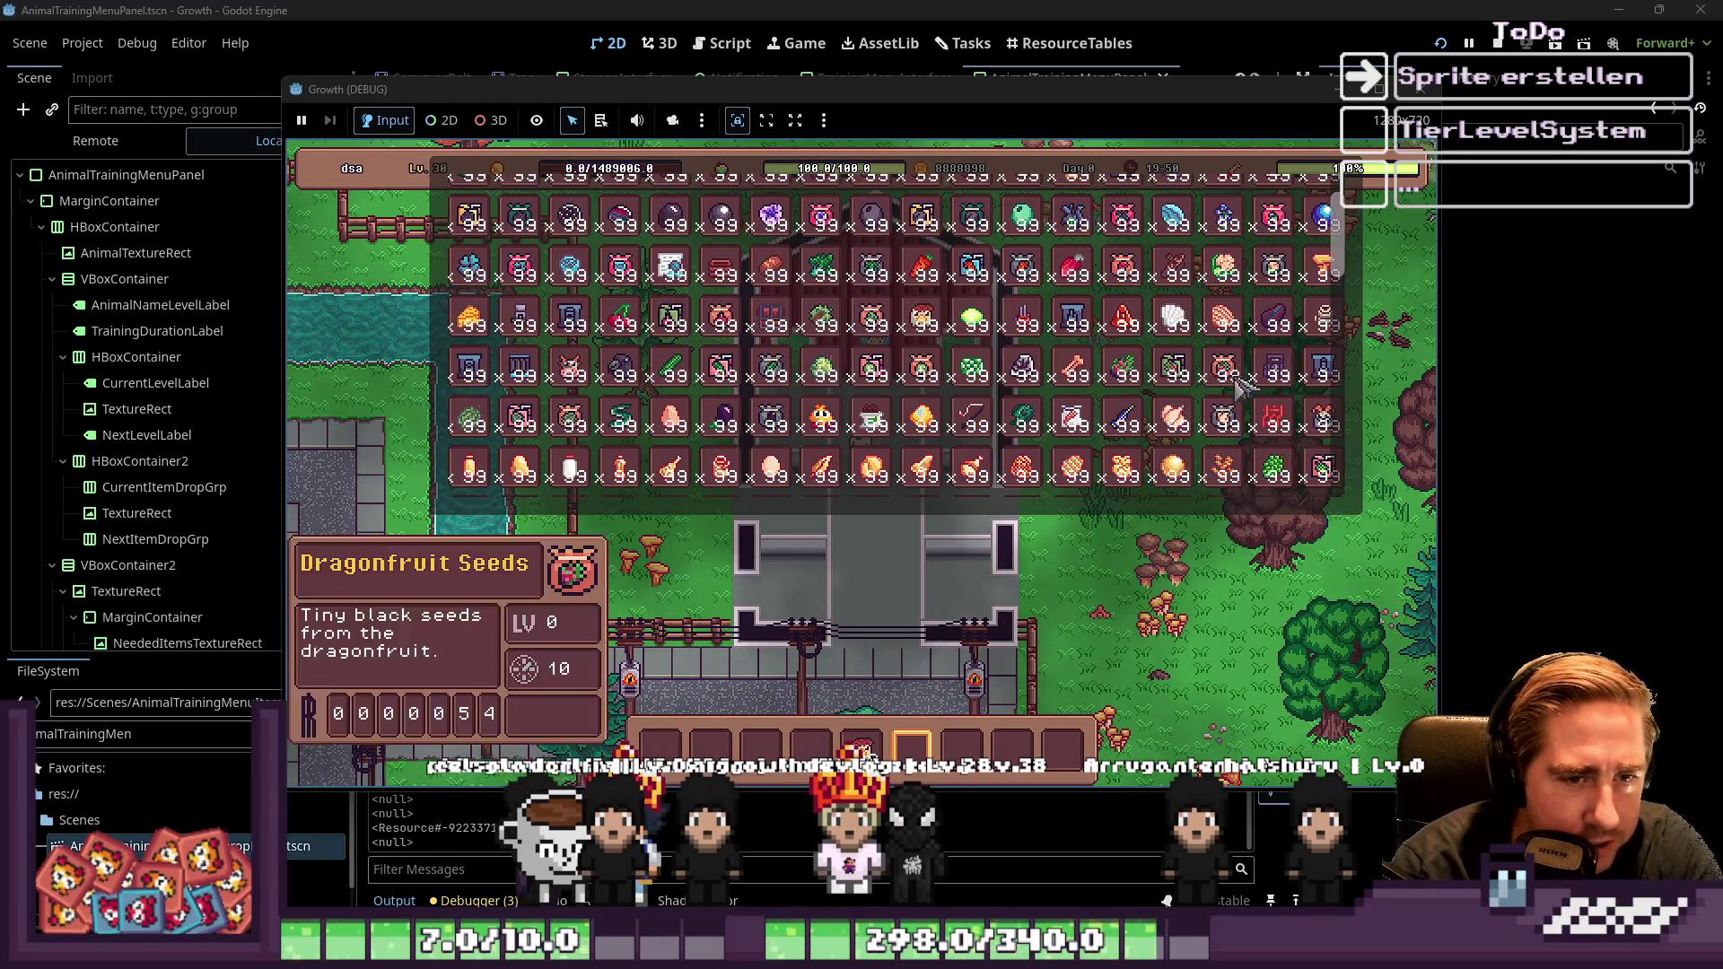
scroll(1202, 399, "down", 5)
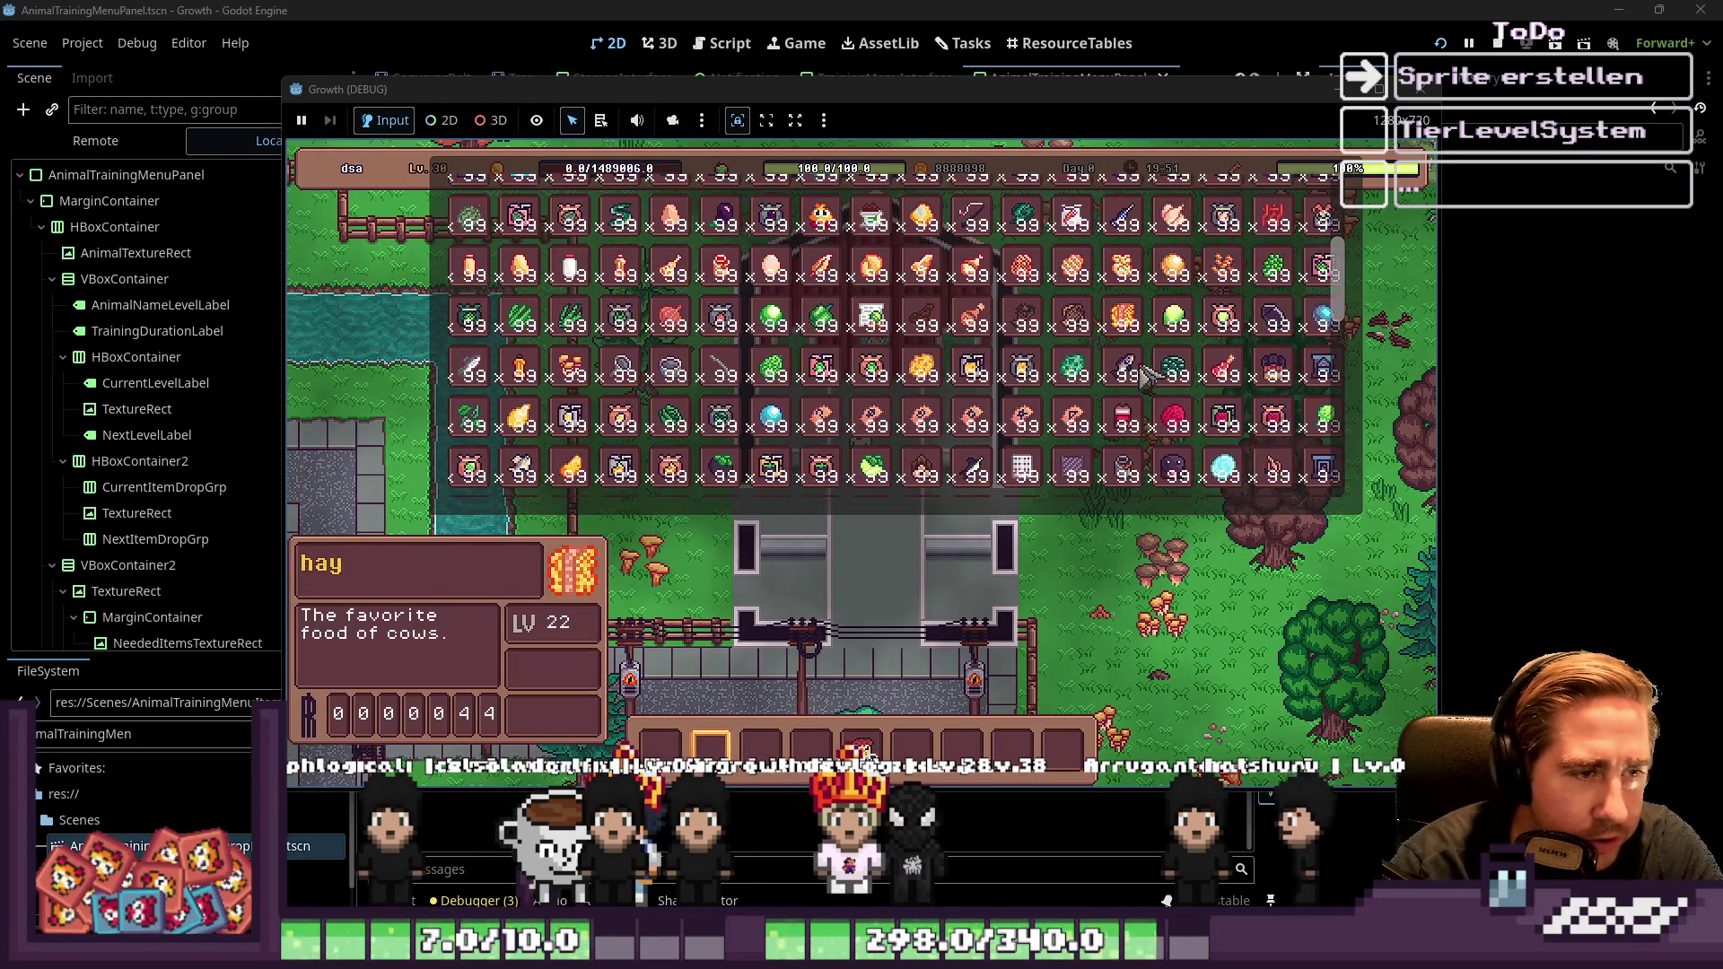
scroll(1221, 421, "down", 3)
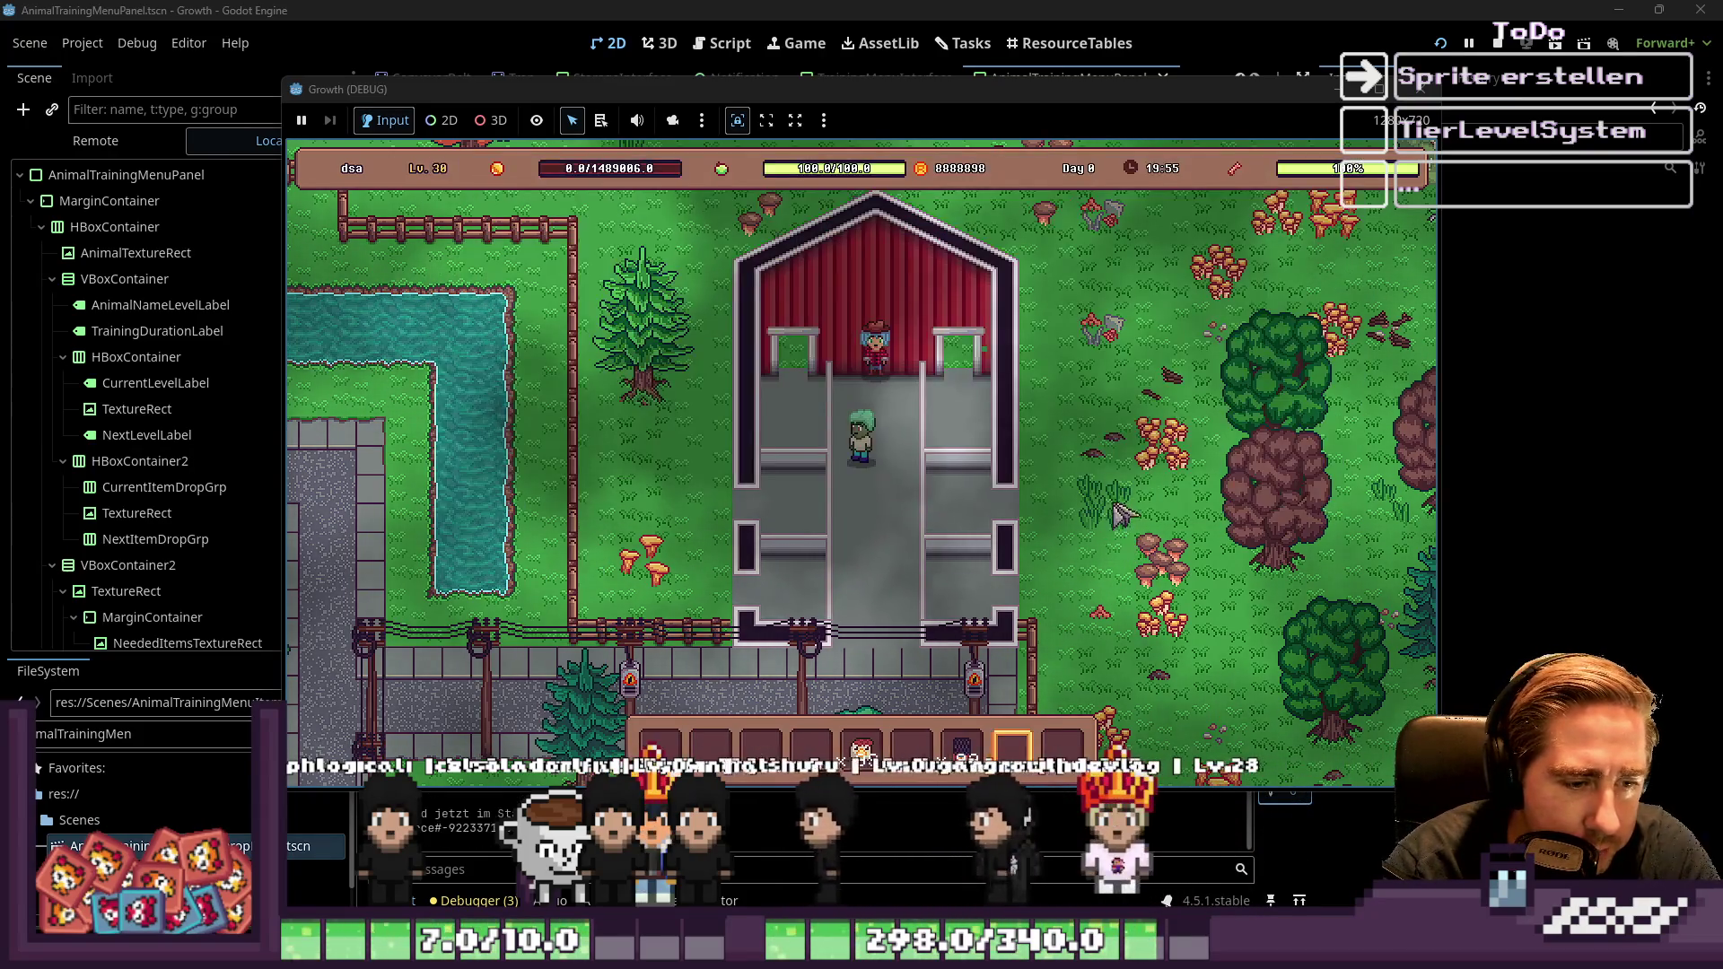
key("s")
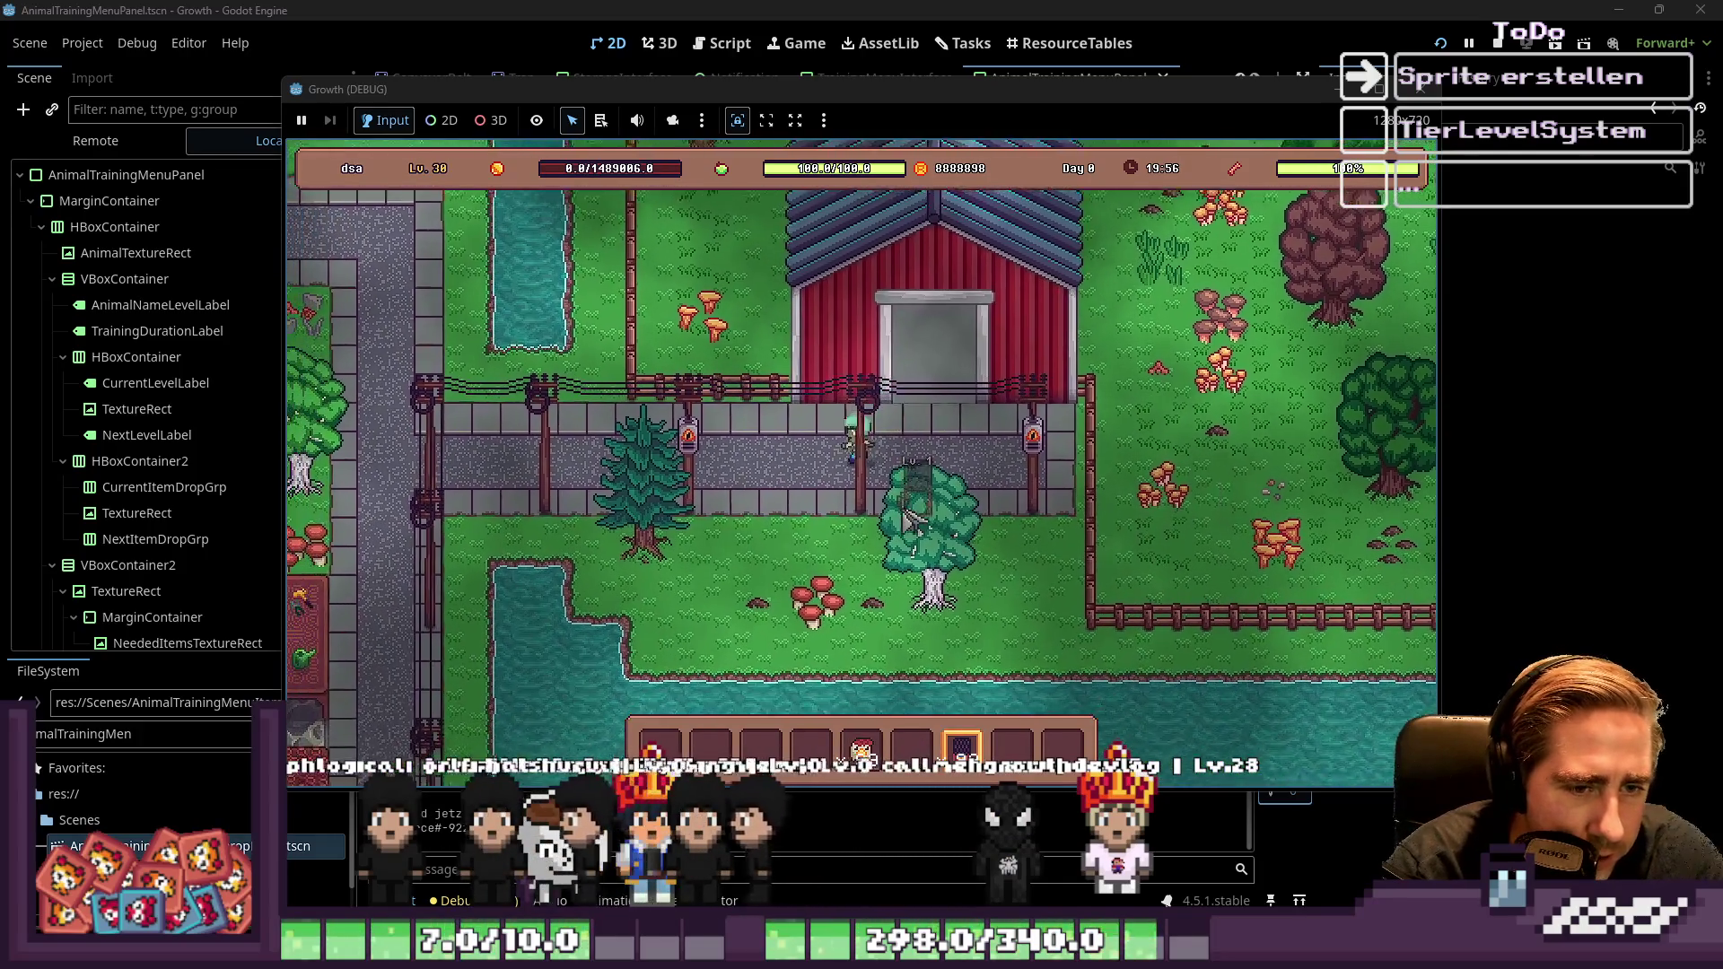
key("a")
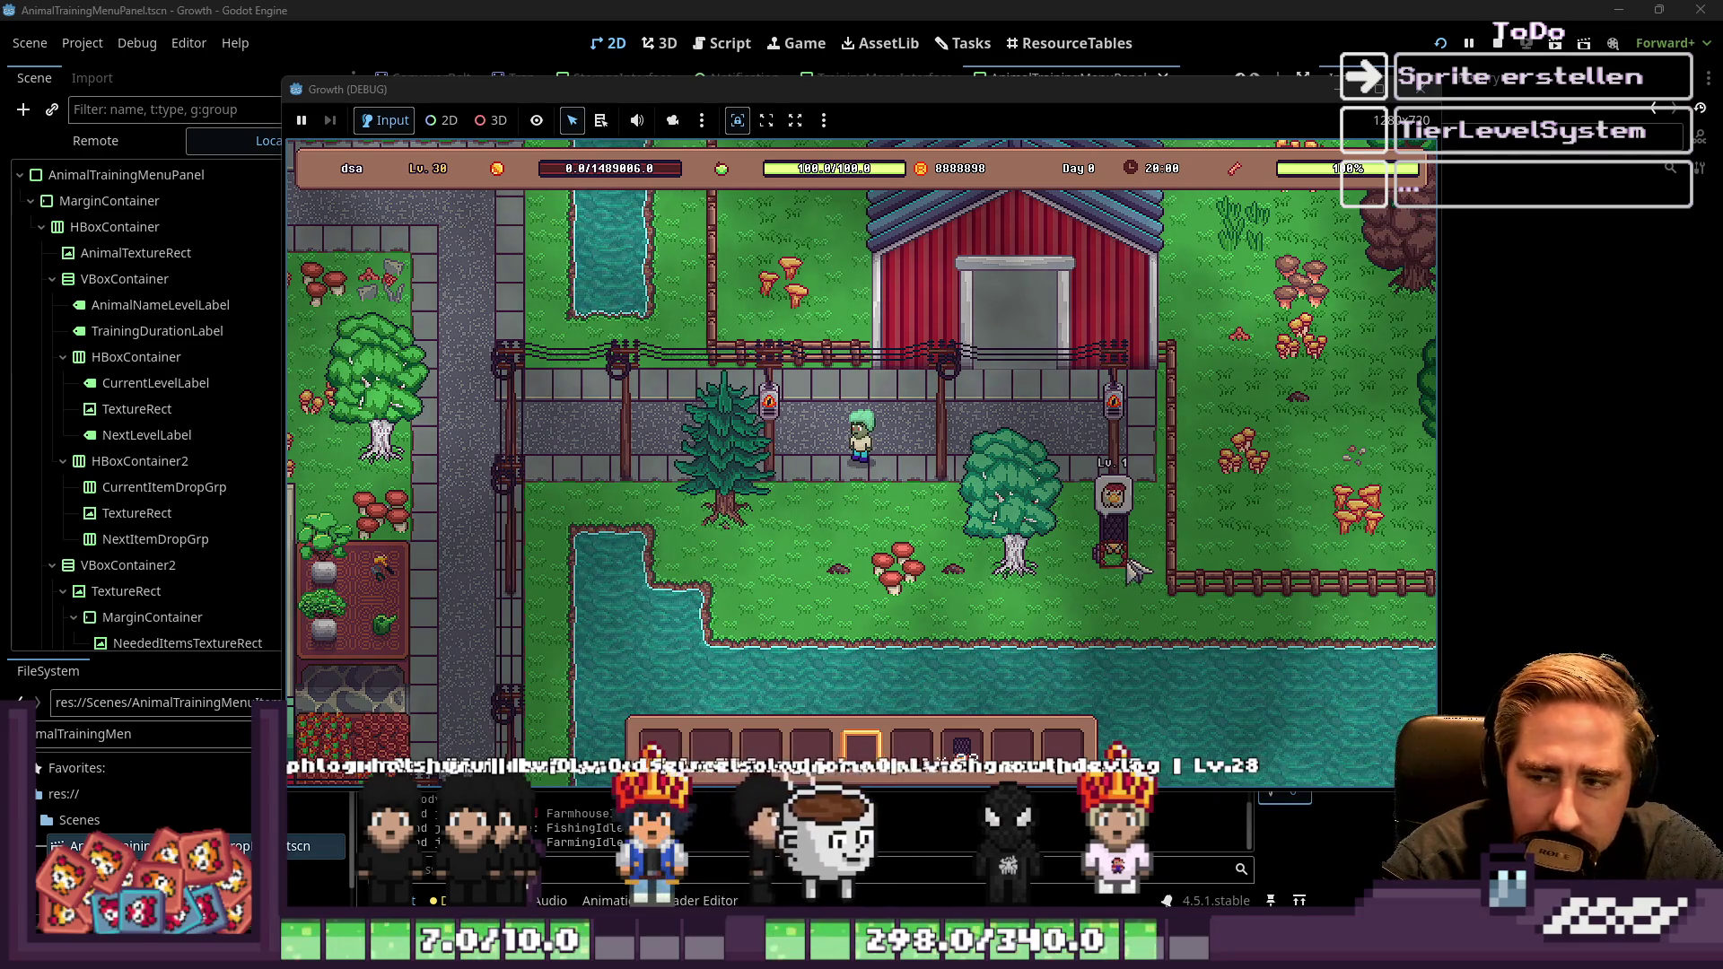
Walk left along the road, up the vertical road, right and down, then up-left behind the pine tree
scroll(1122, 597, "up", 1)
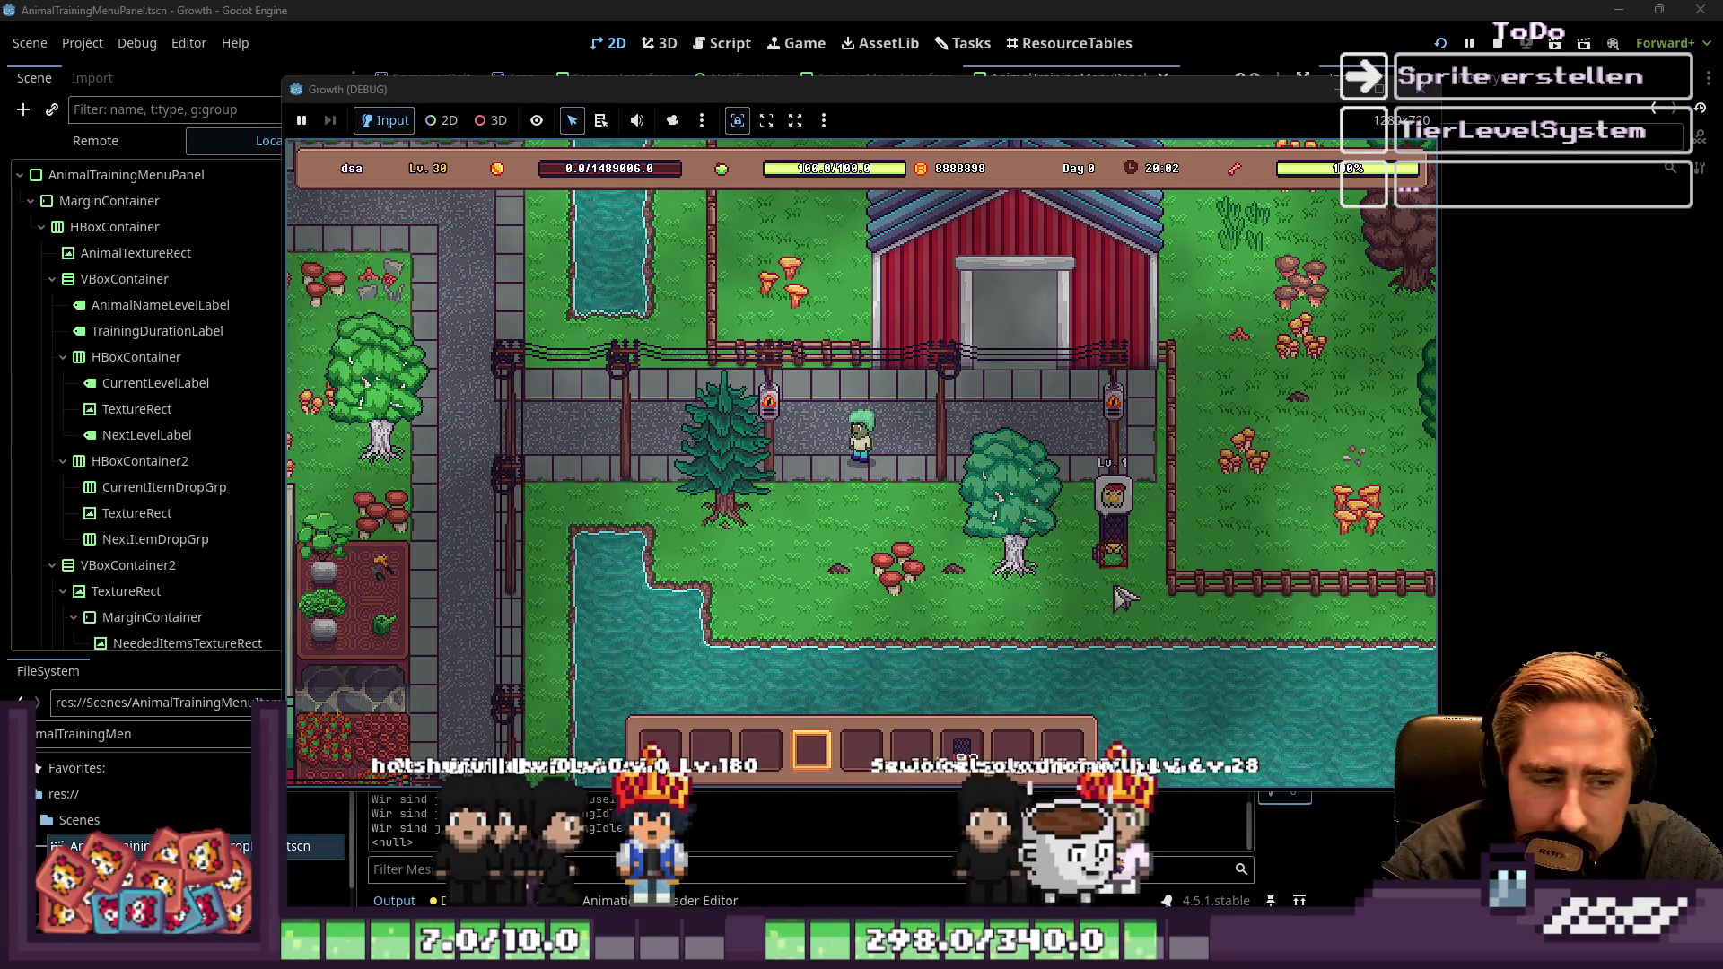
key("a")
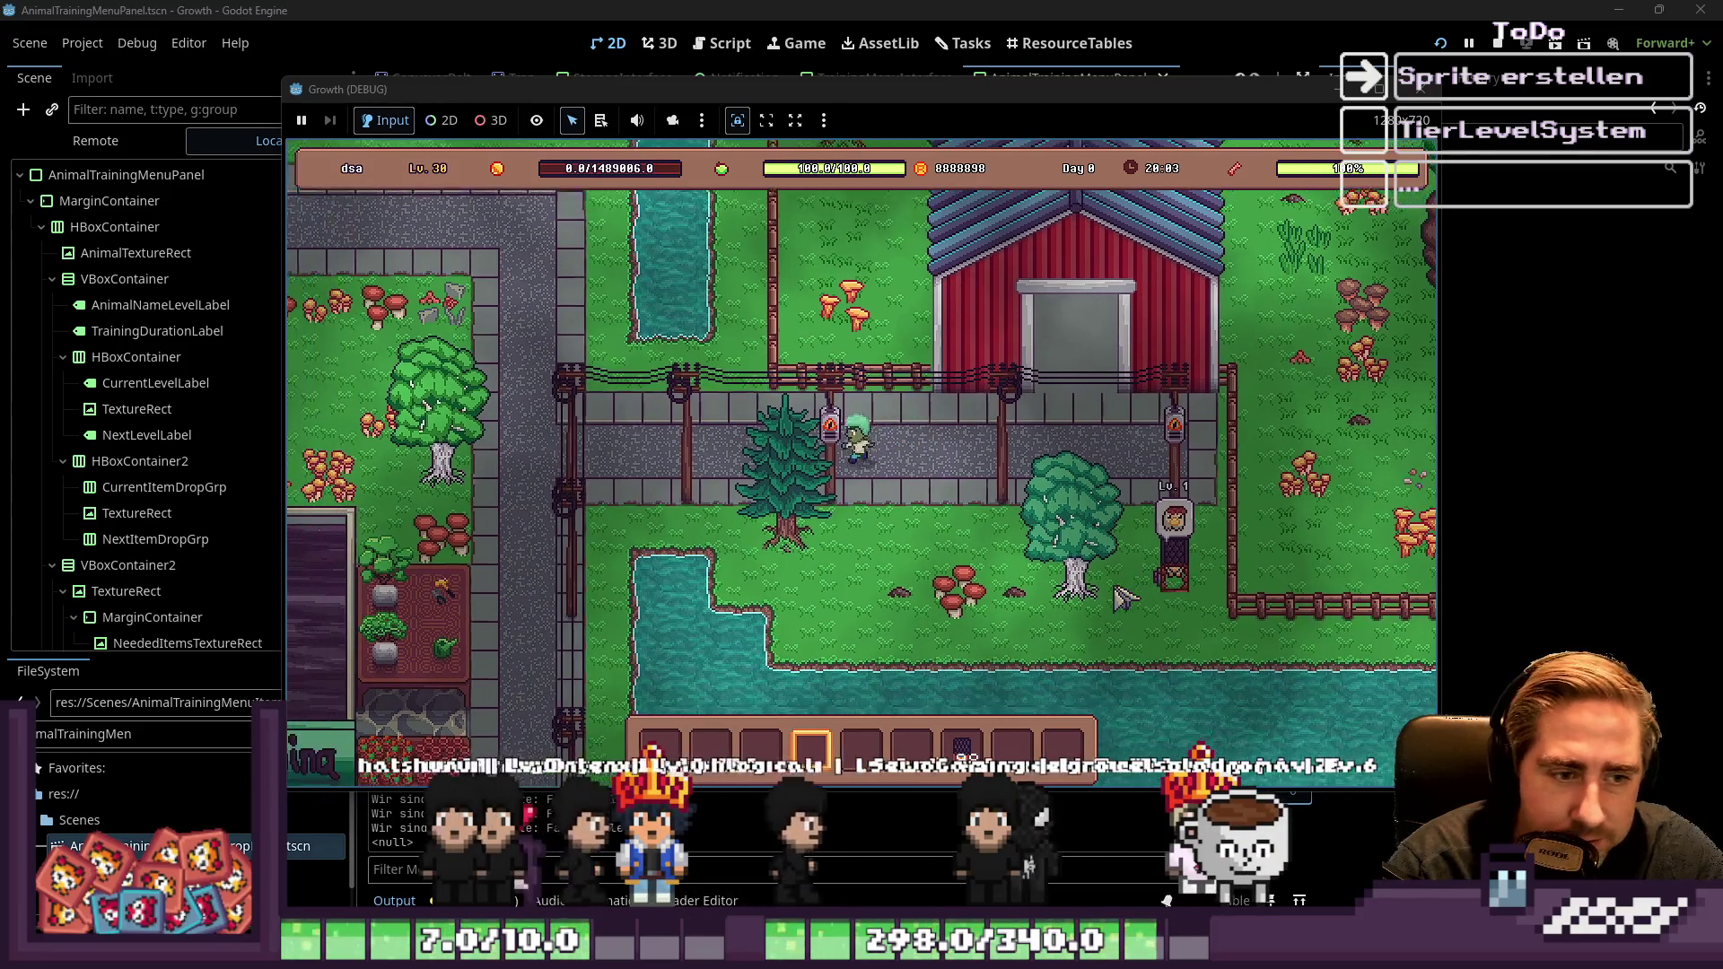
key("w")
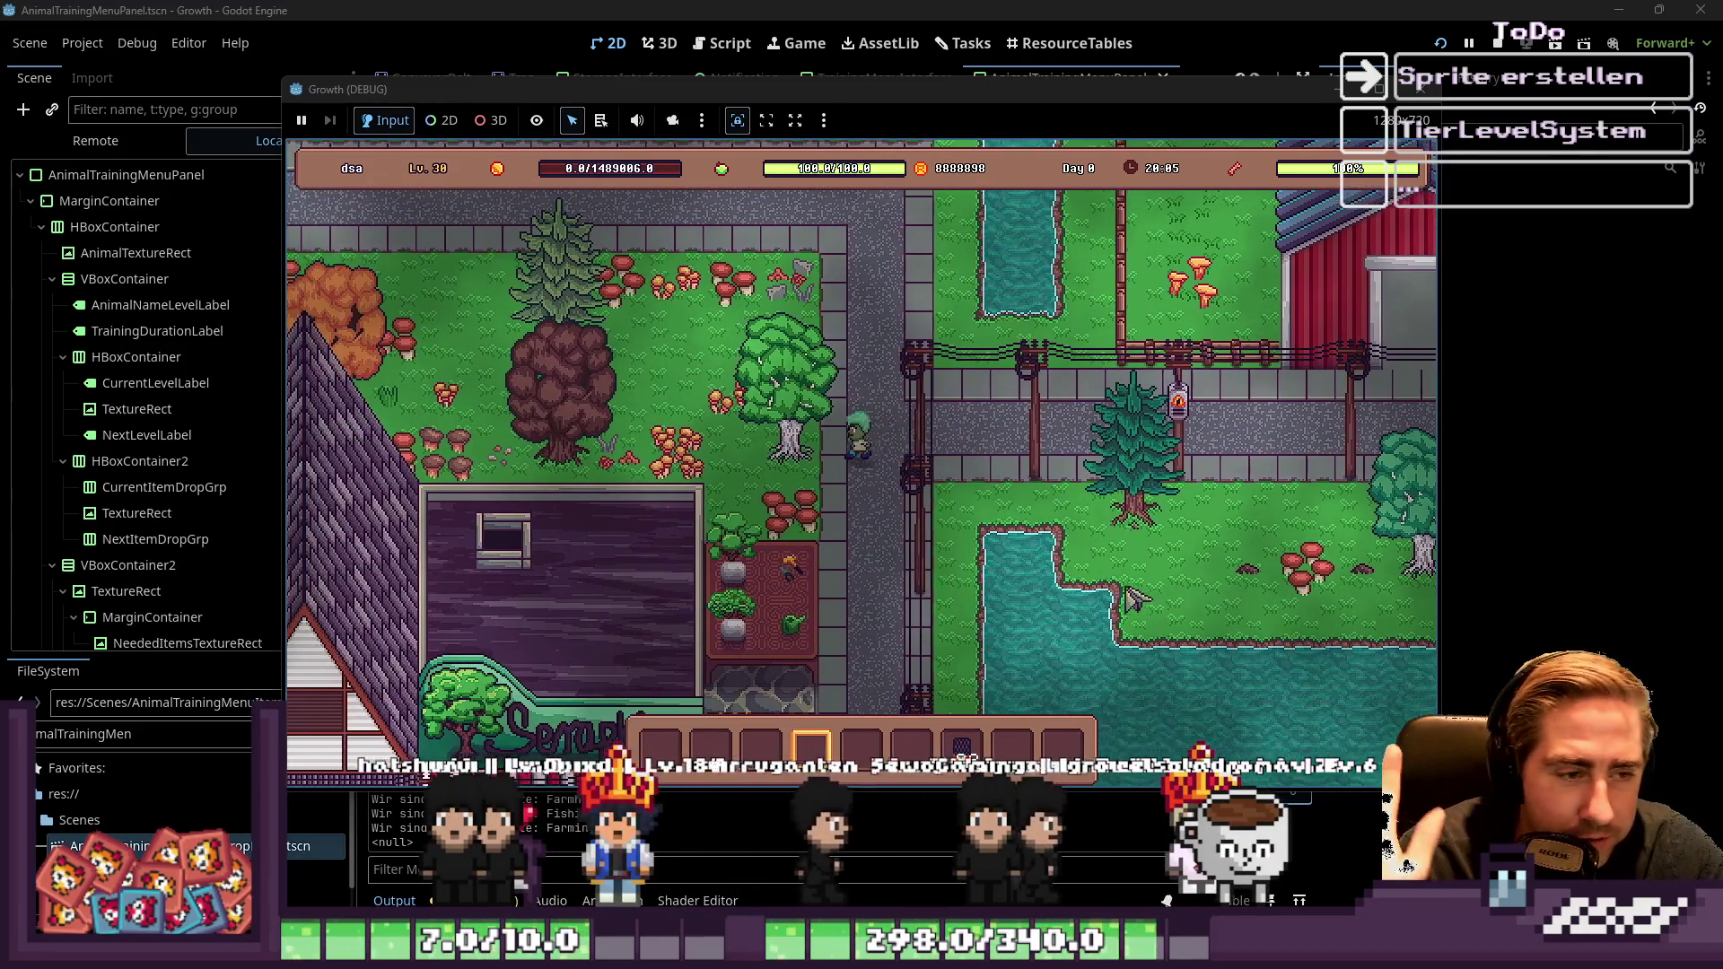
key("d")
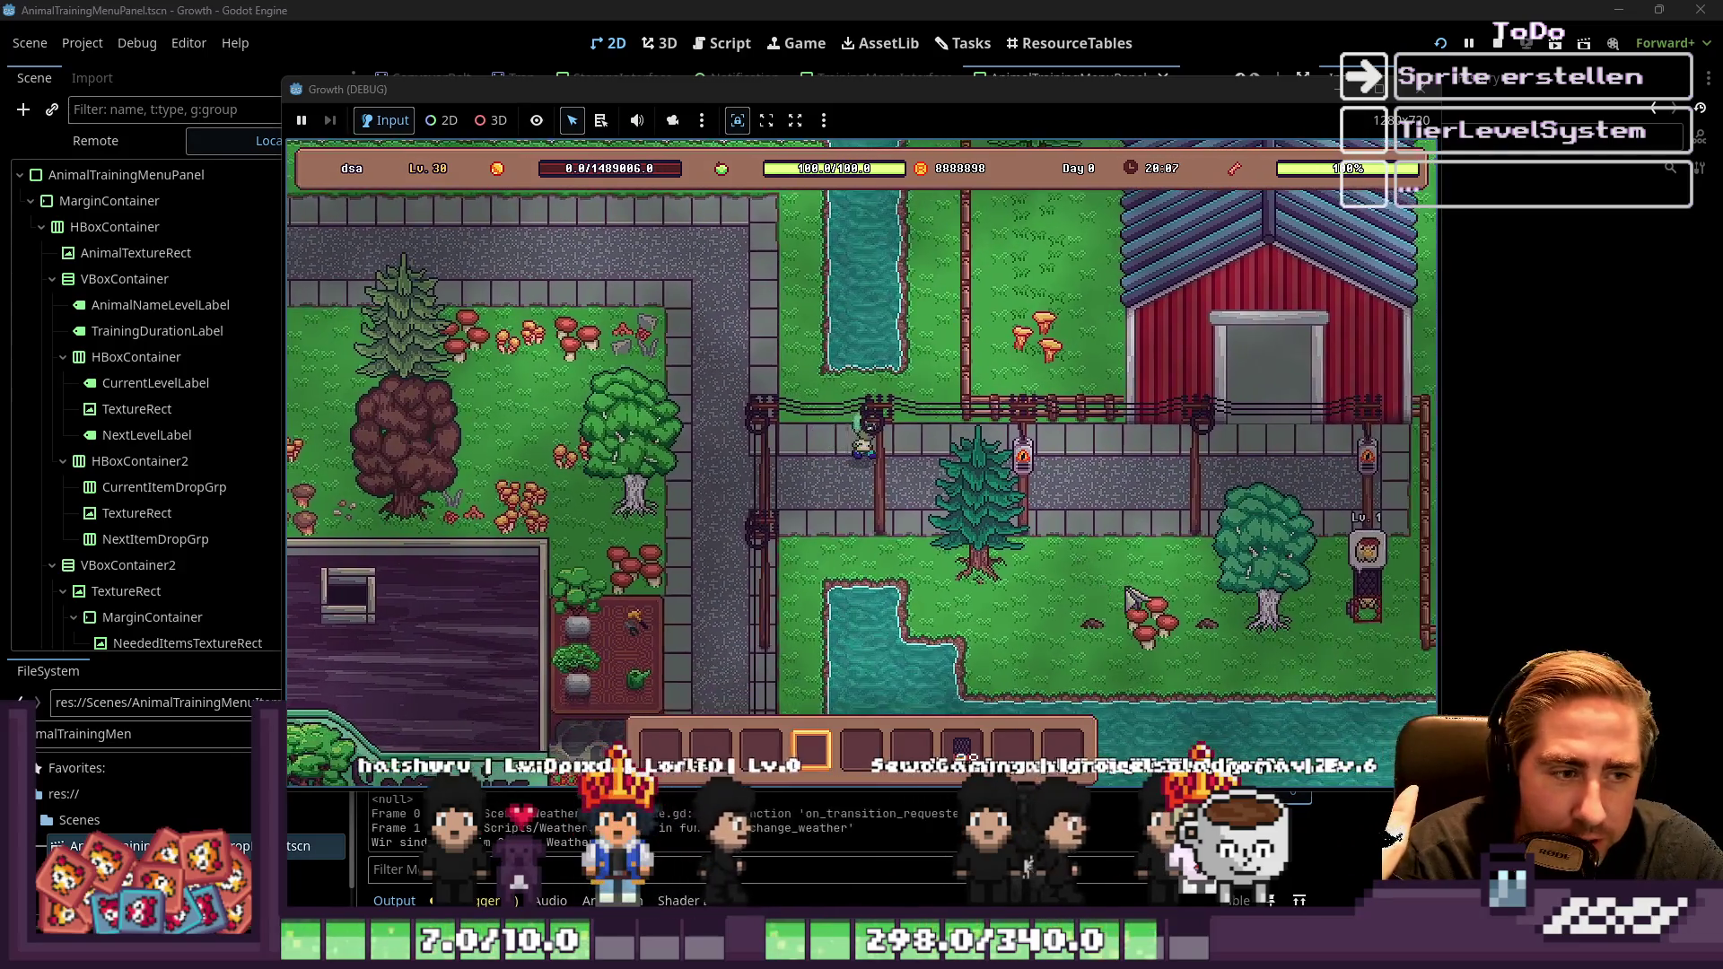
key("d")
key("s")
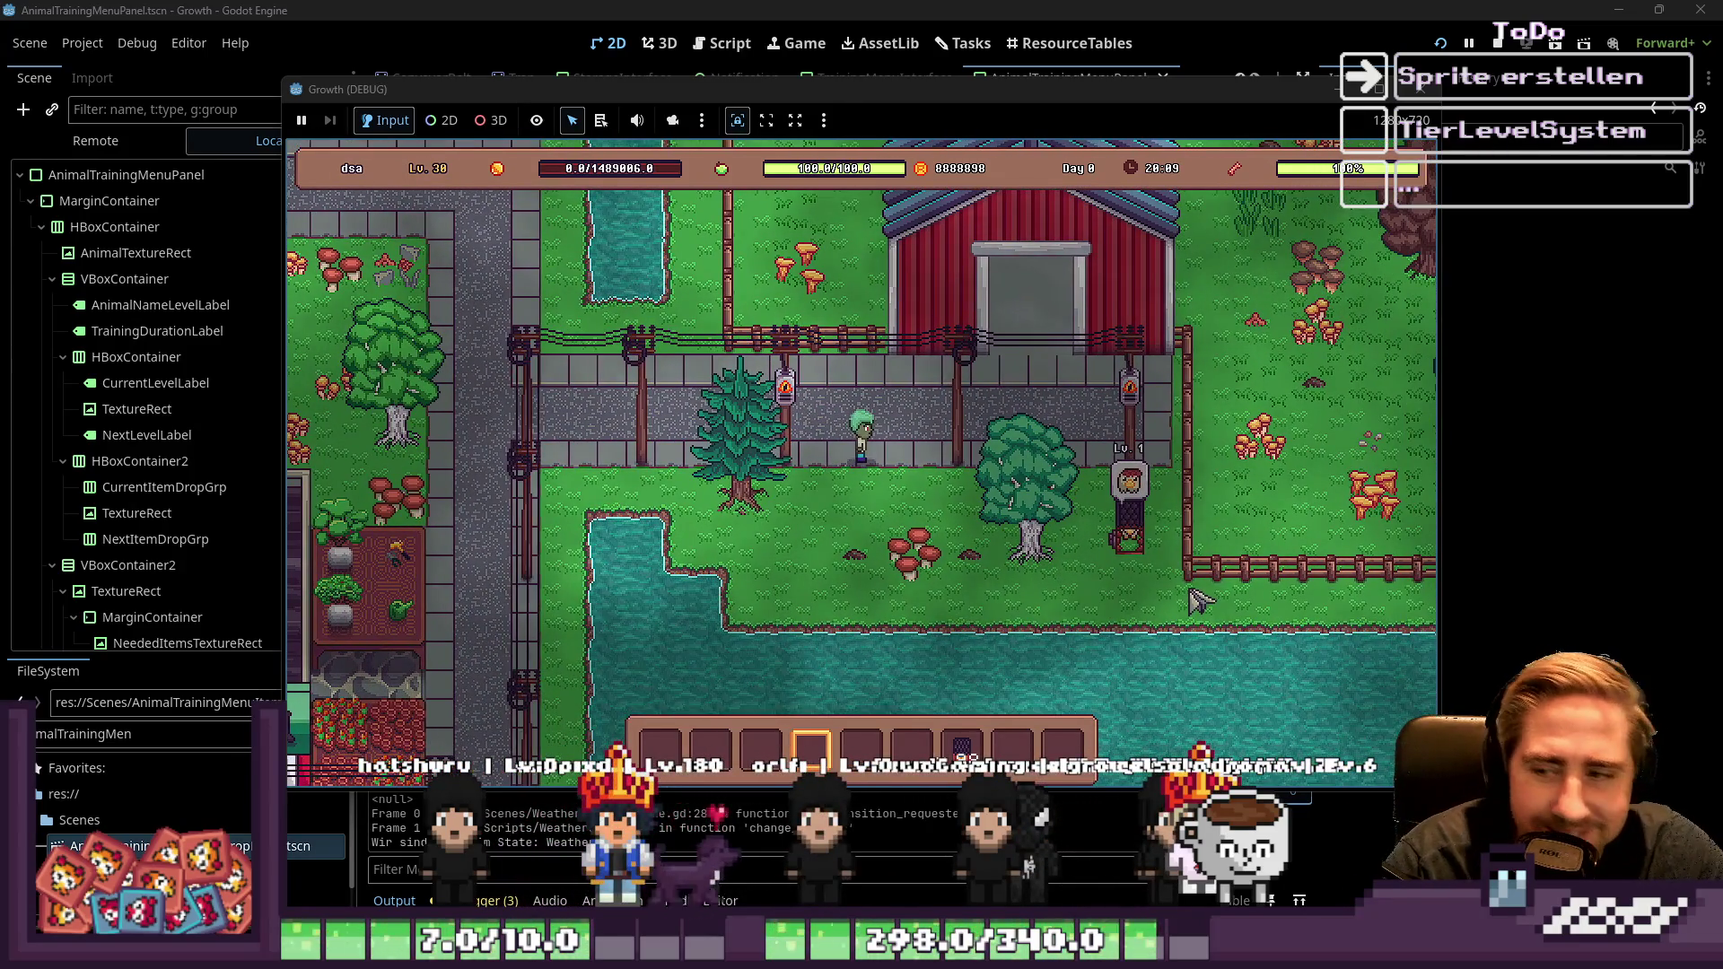
key("a")
key("w")
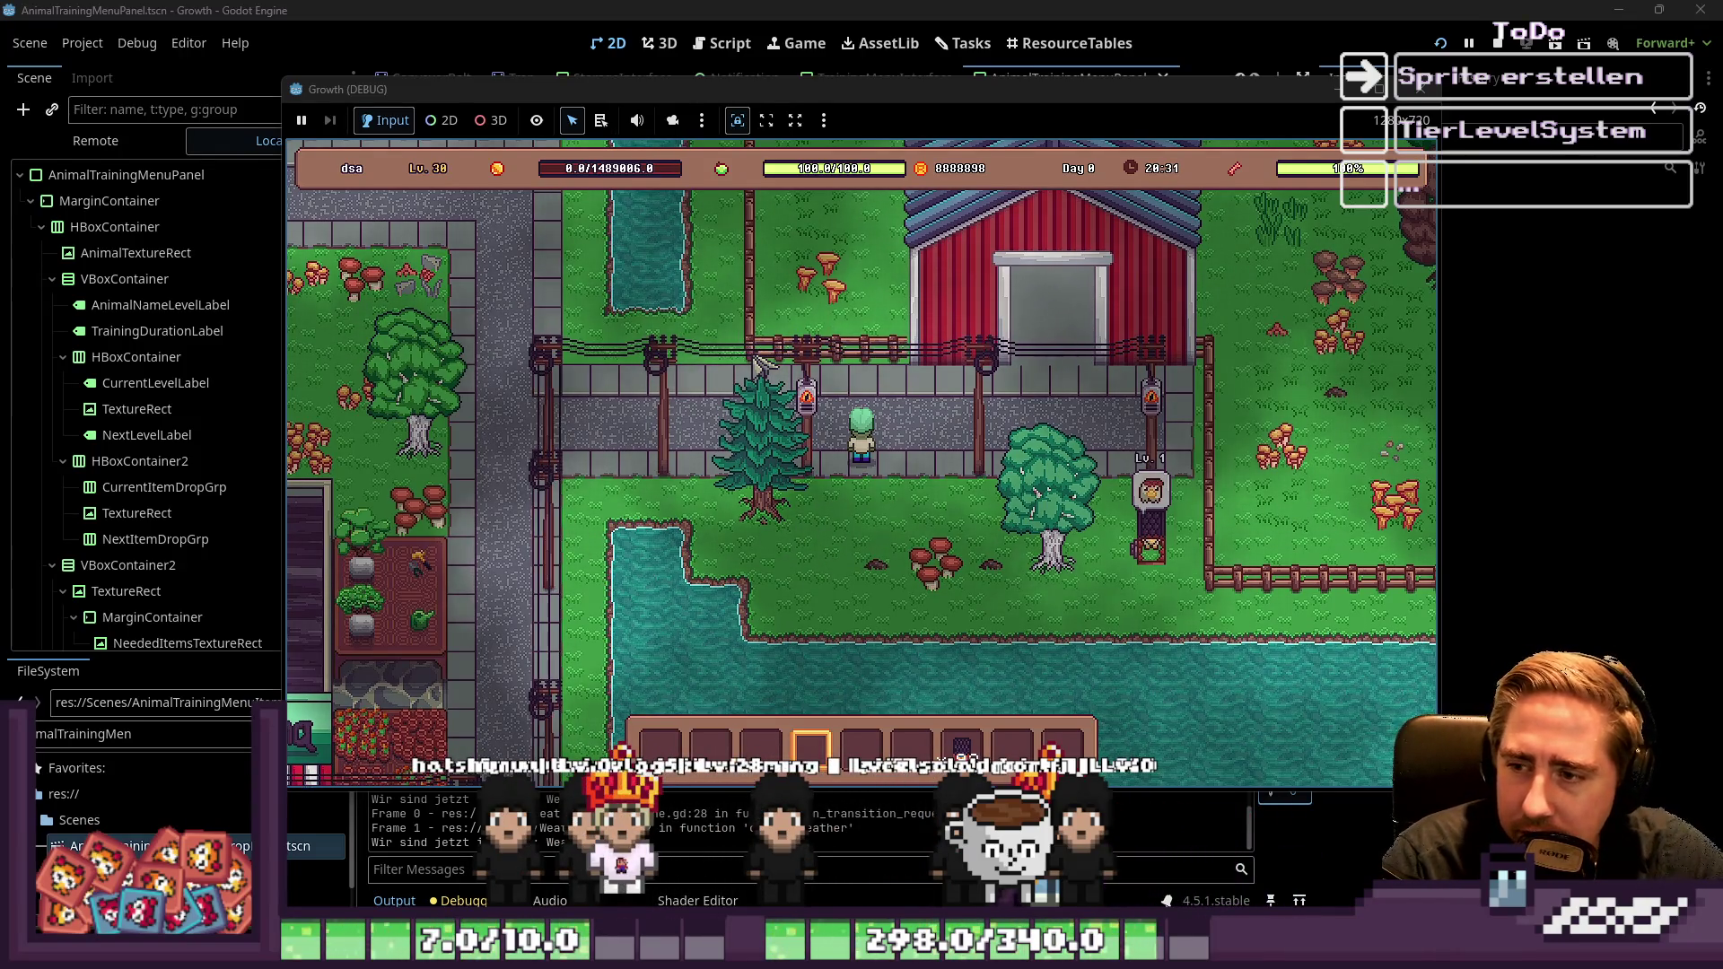
left_click(579, 344)
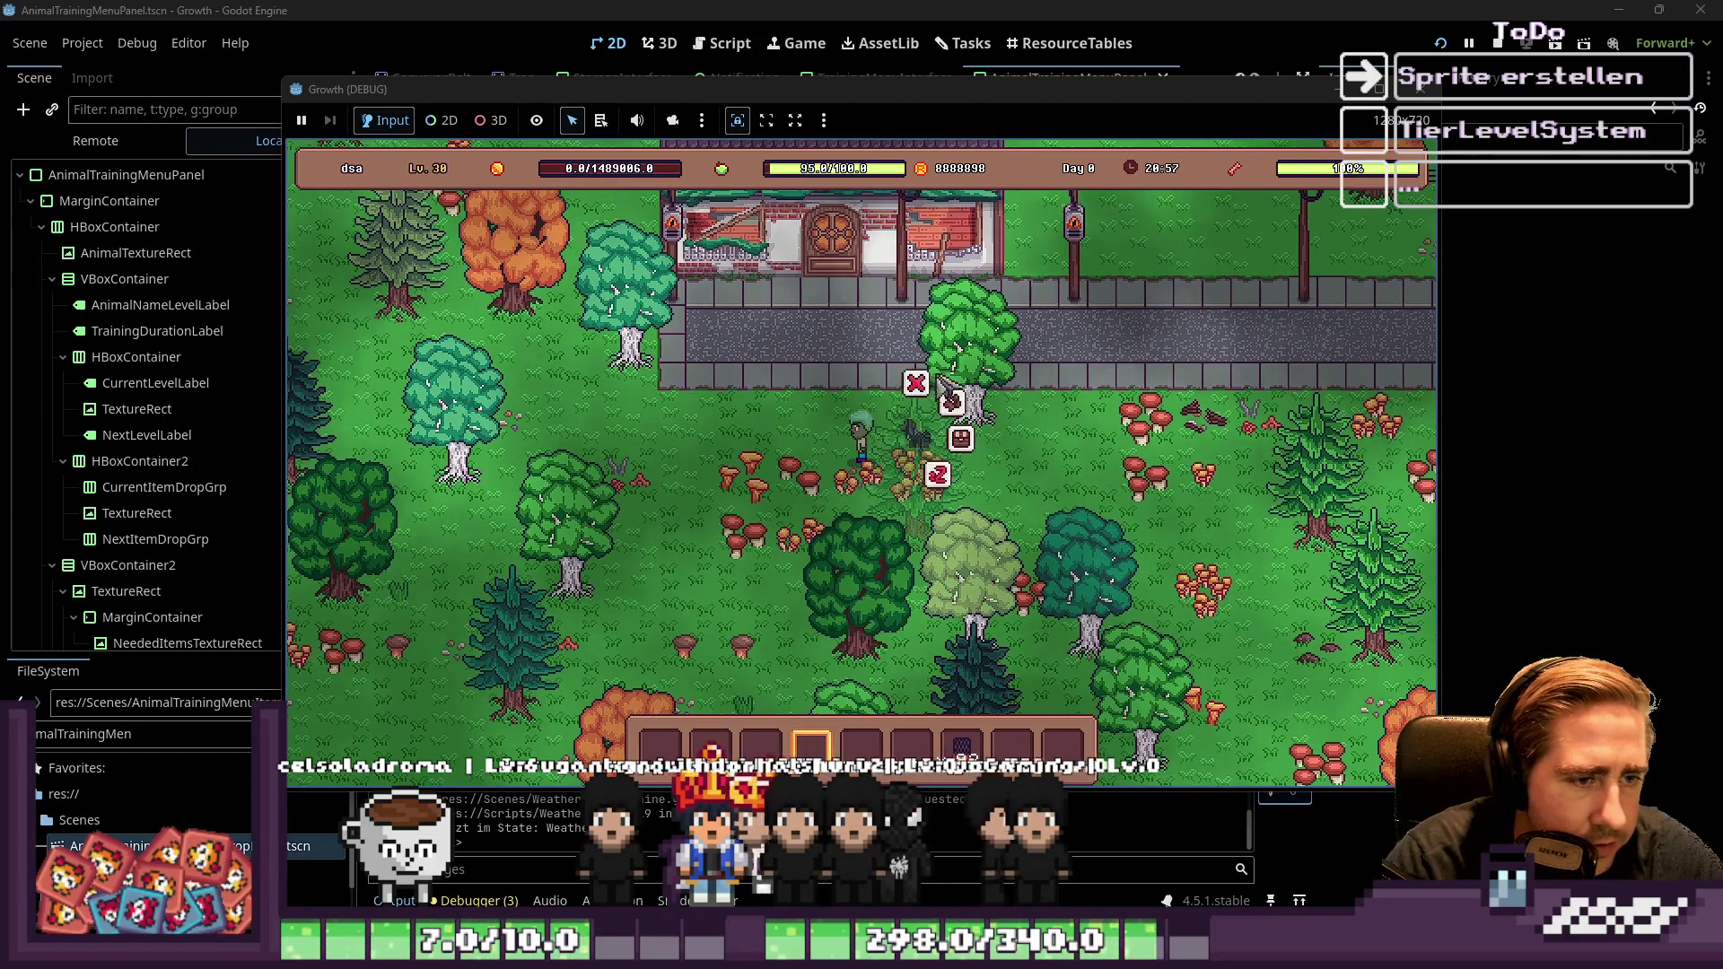
Walk left near the house, down through the forest, then up-right back to the street
key("a")
key("a")
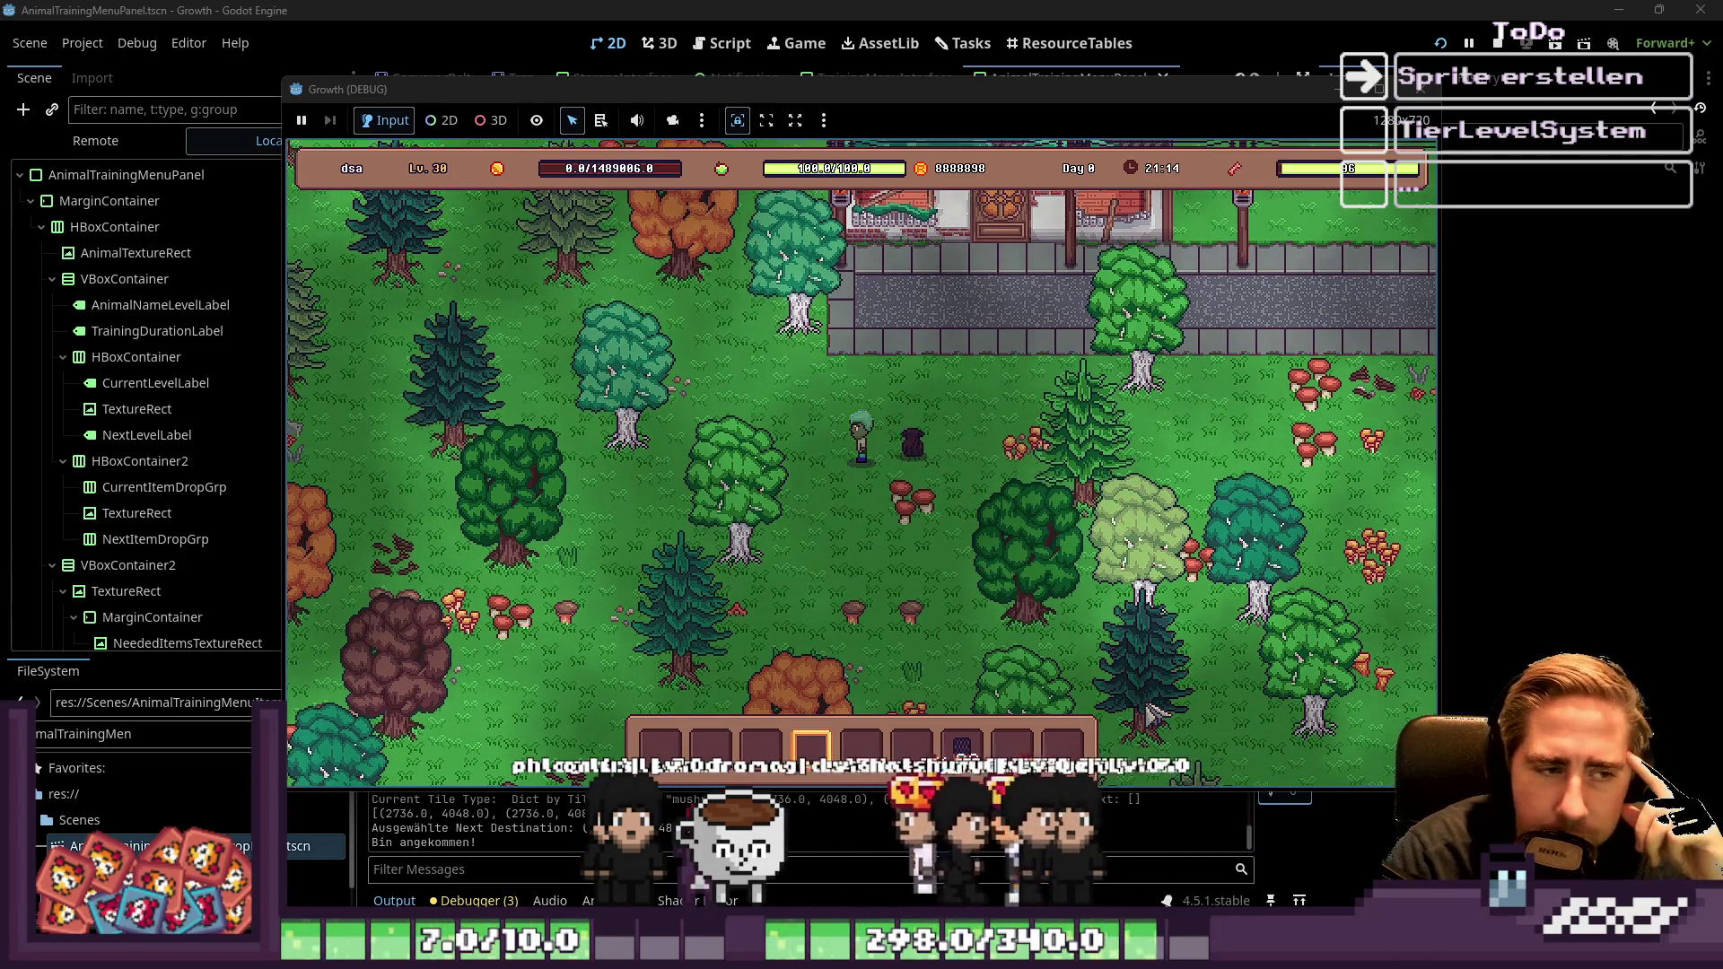
key("s")
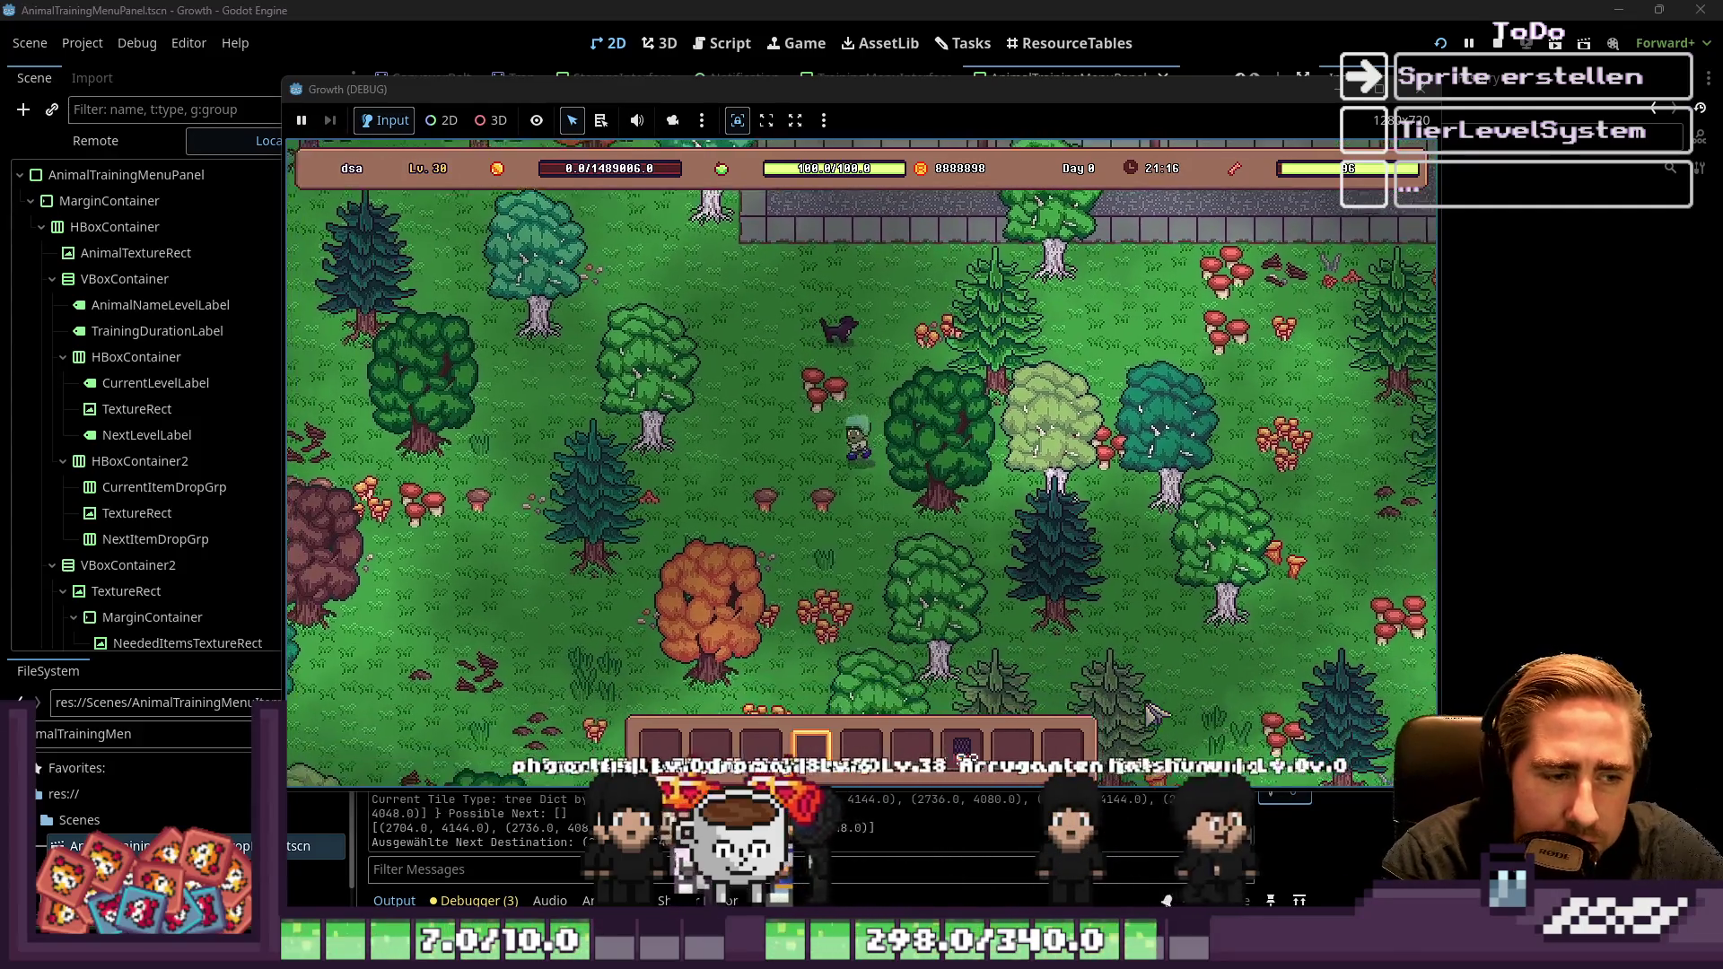
key("s")
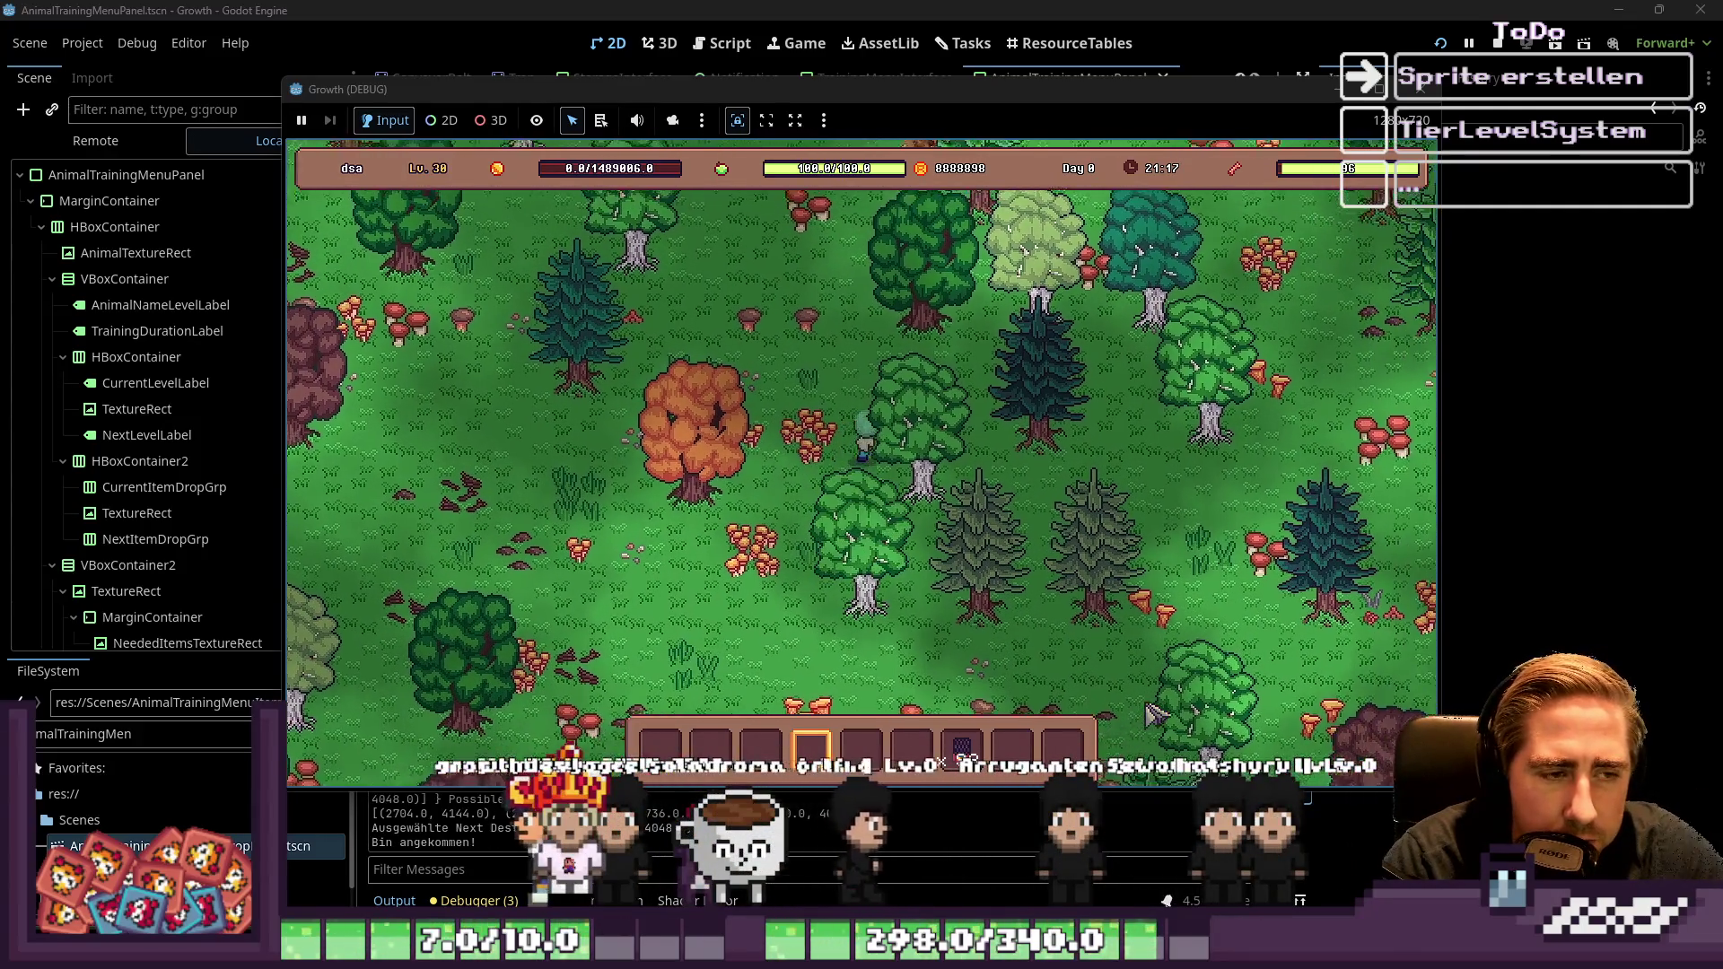
key("w")
key("d")
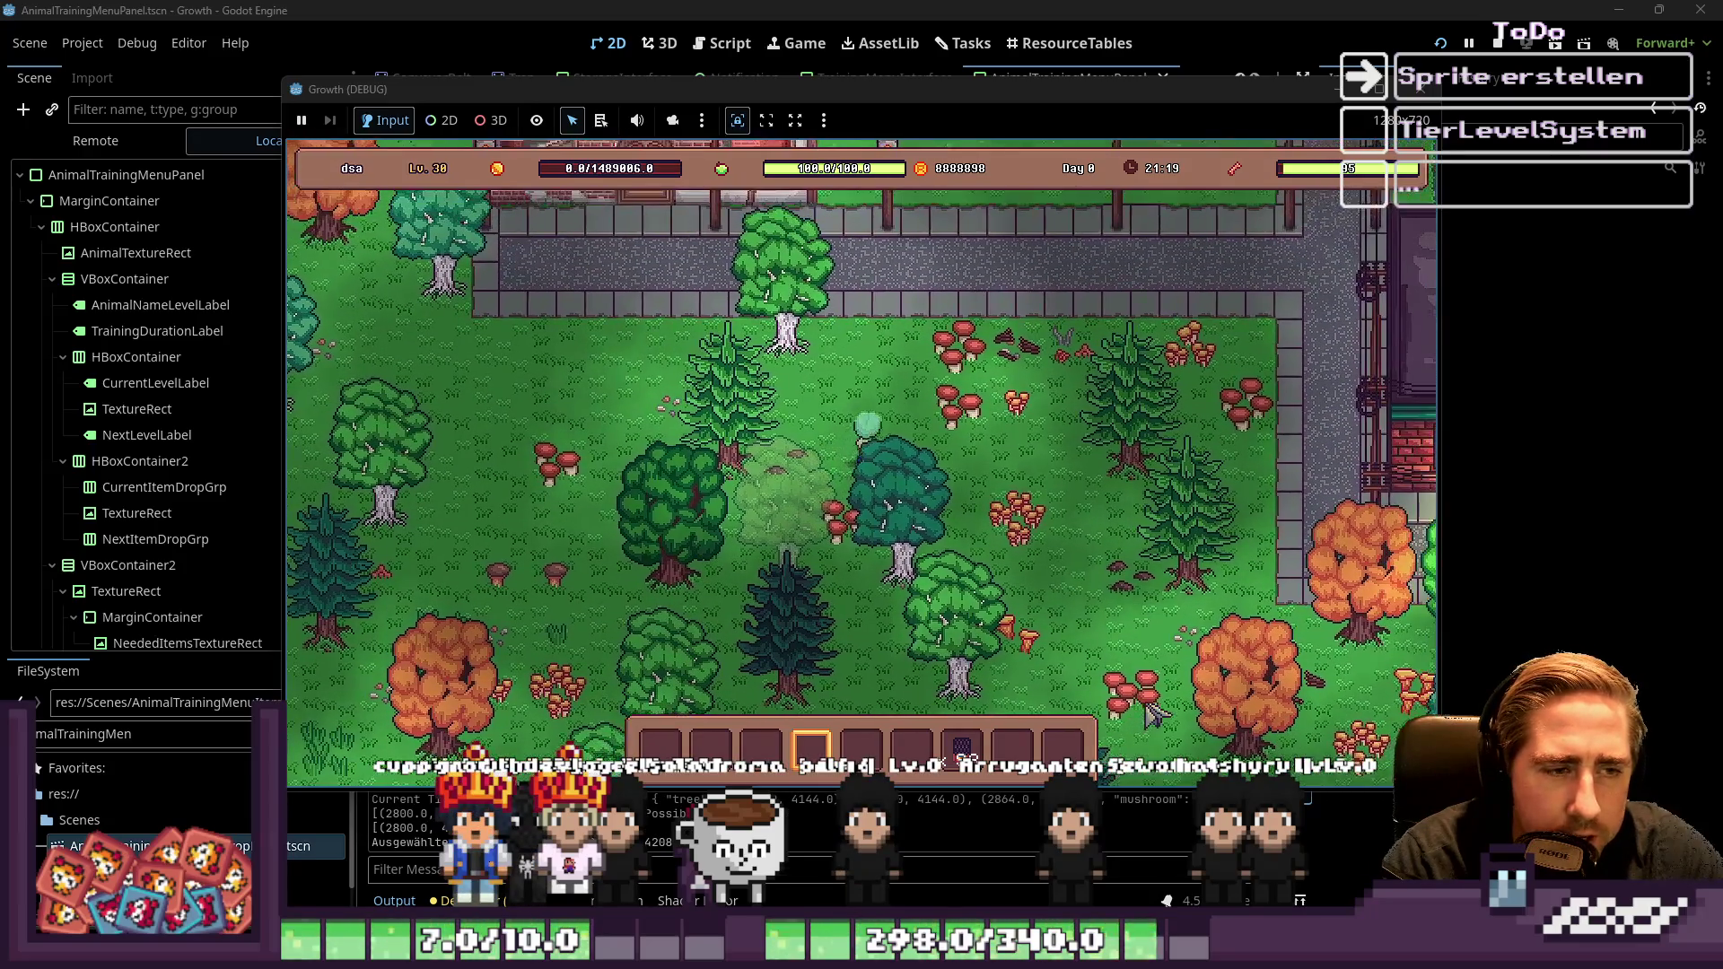
key("w")
key("d")
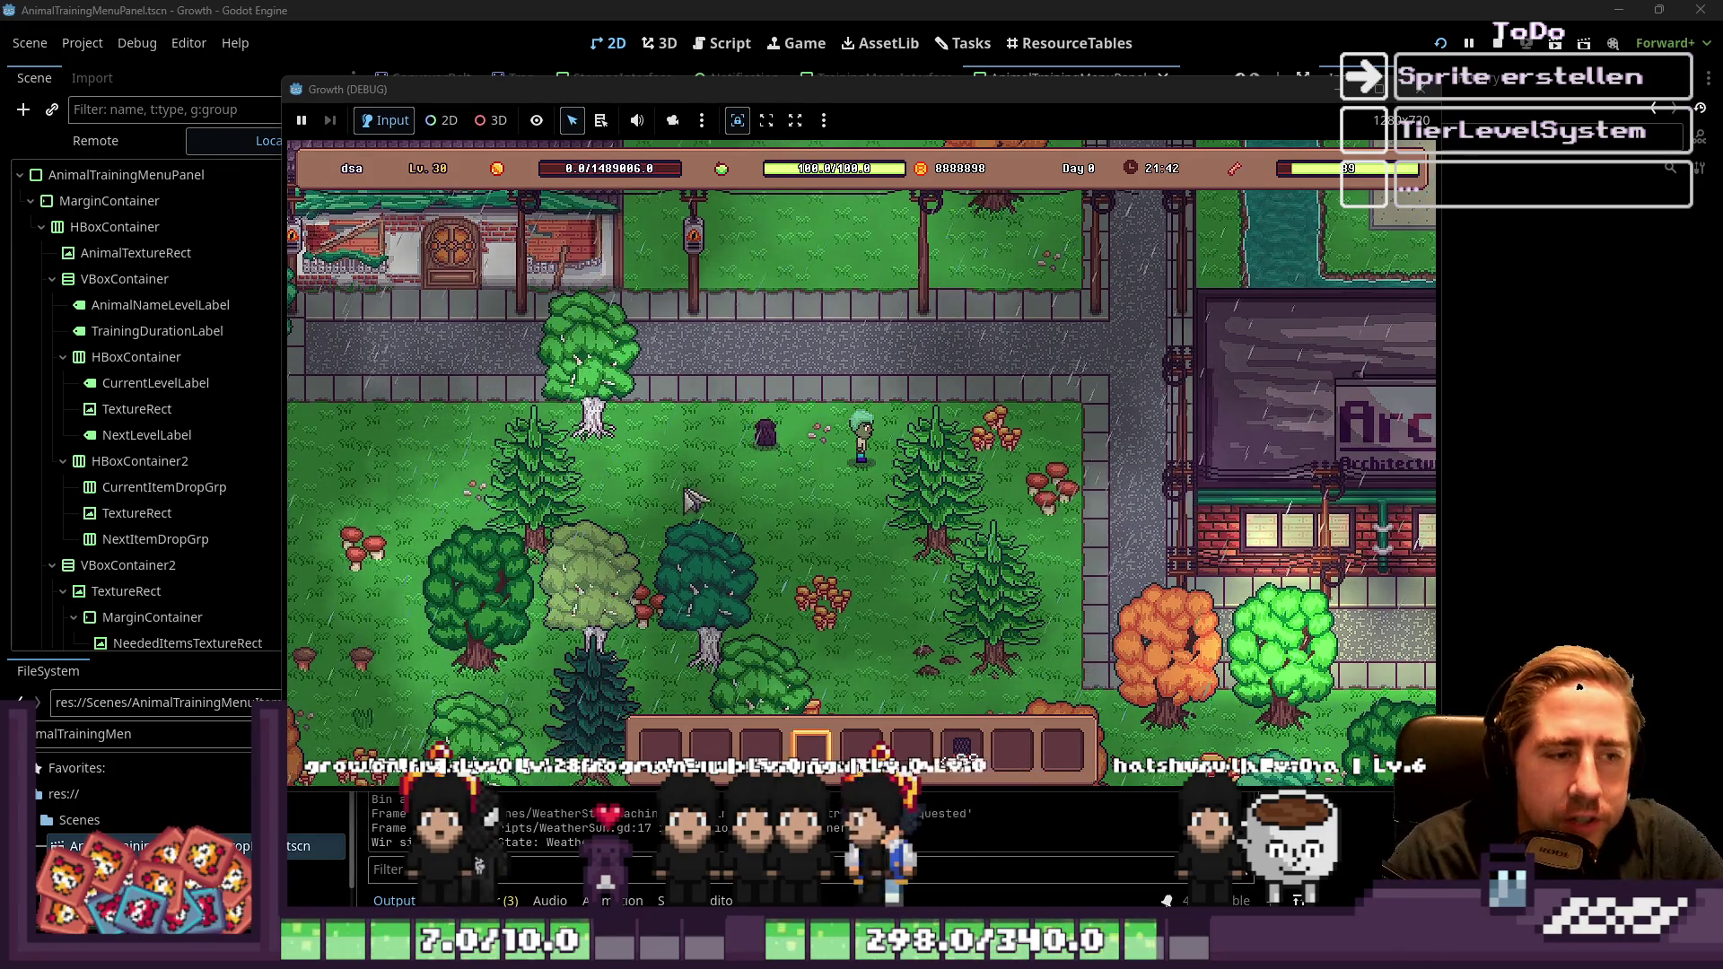
Move the character up-left, up-right and down-left around the road beside the house
key("a")
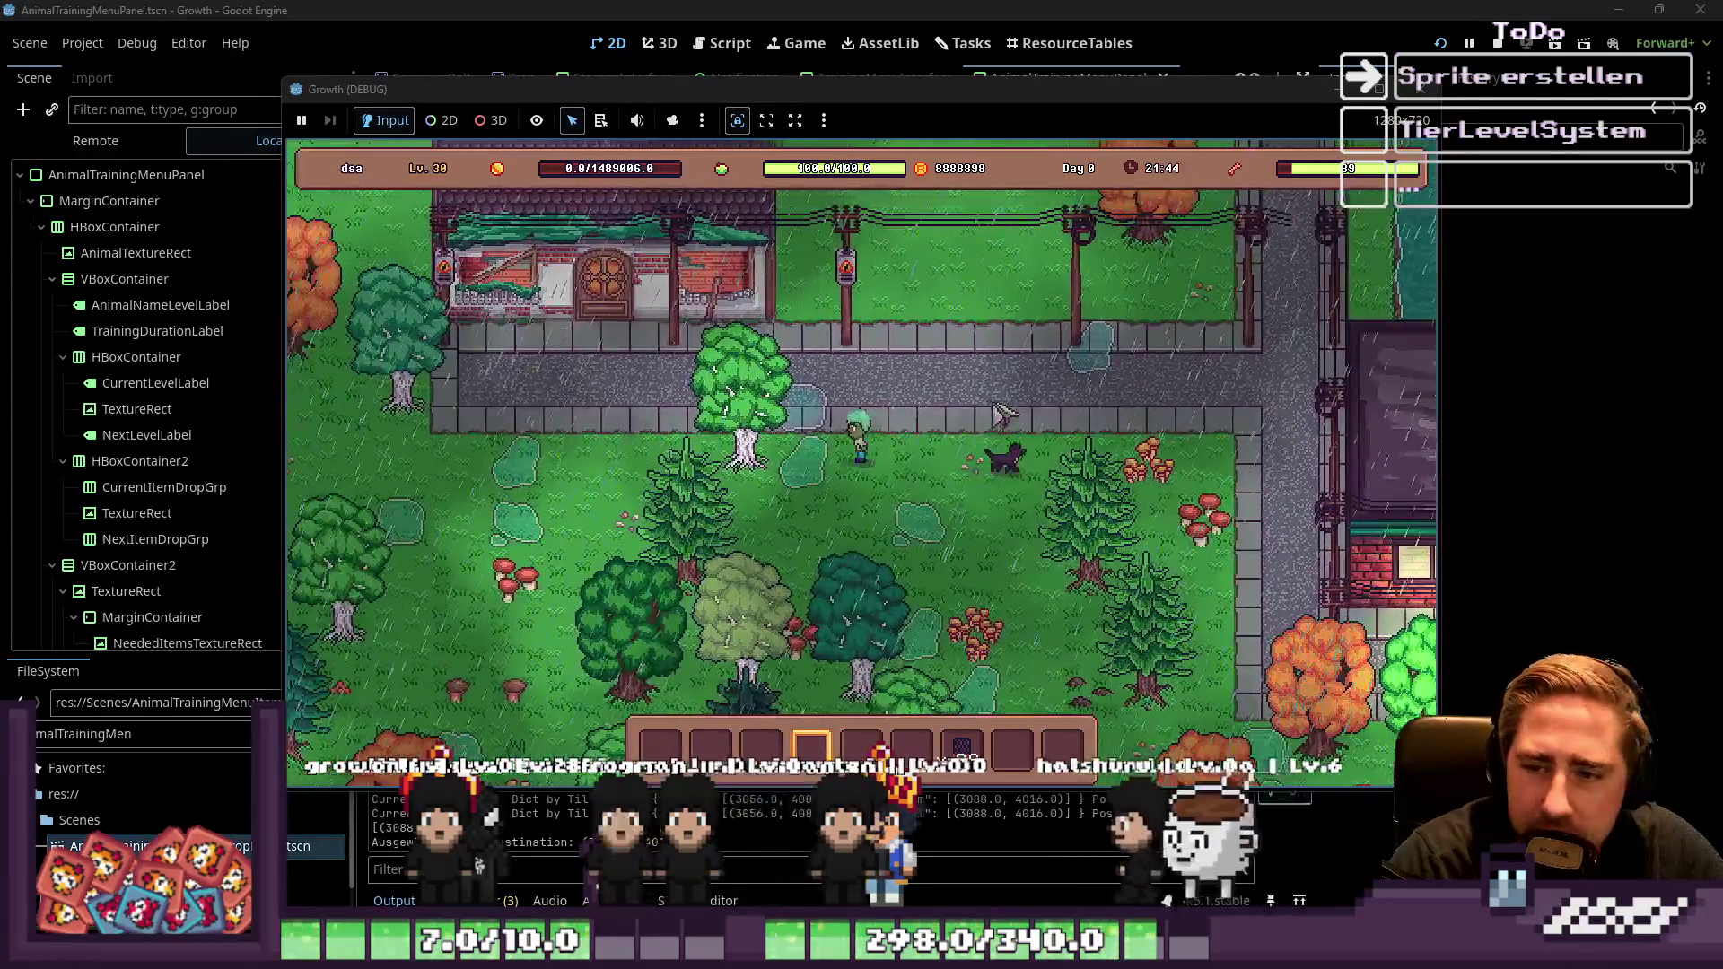
key("w")
key("a")
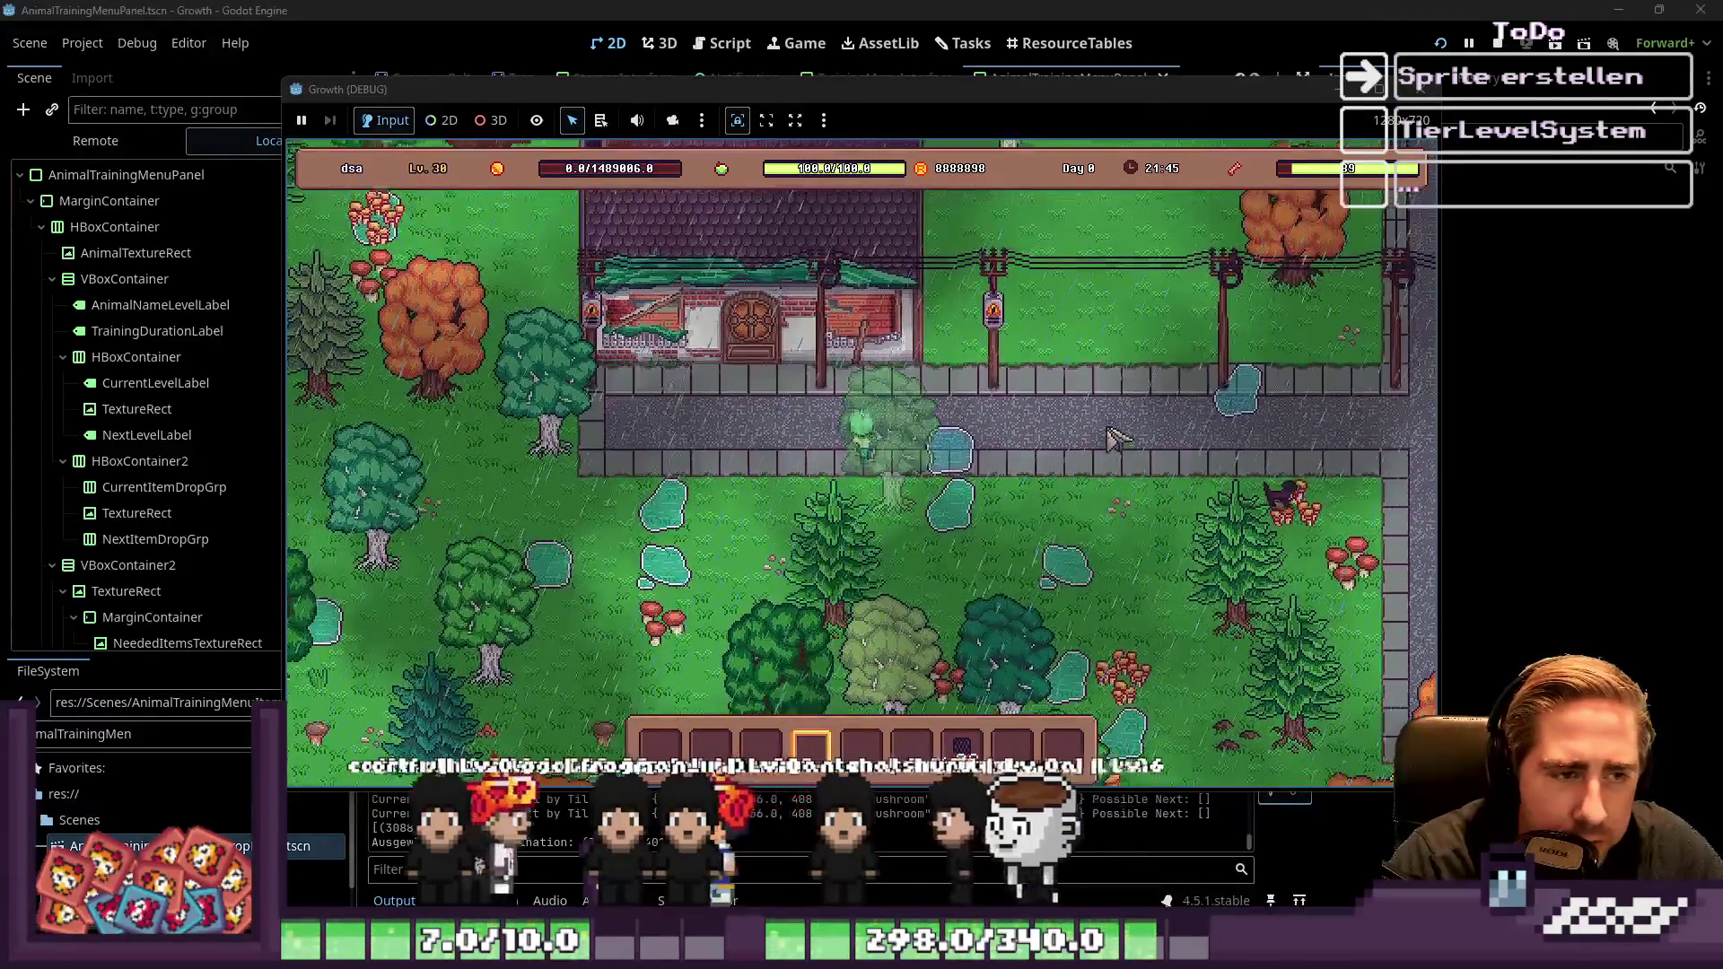
key("w")
key("d")
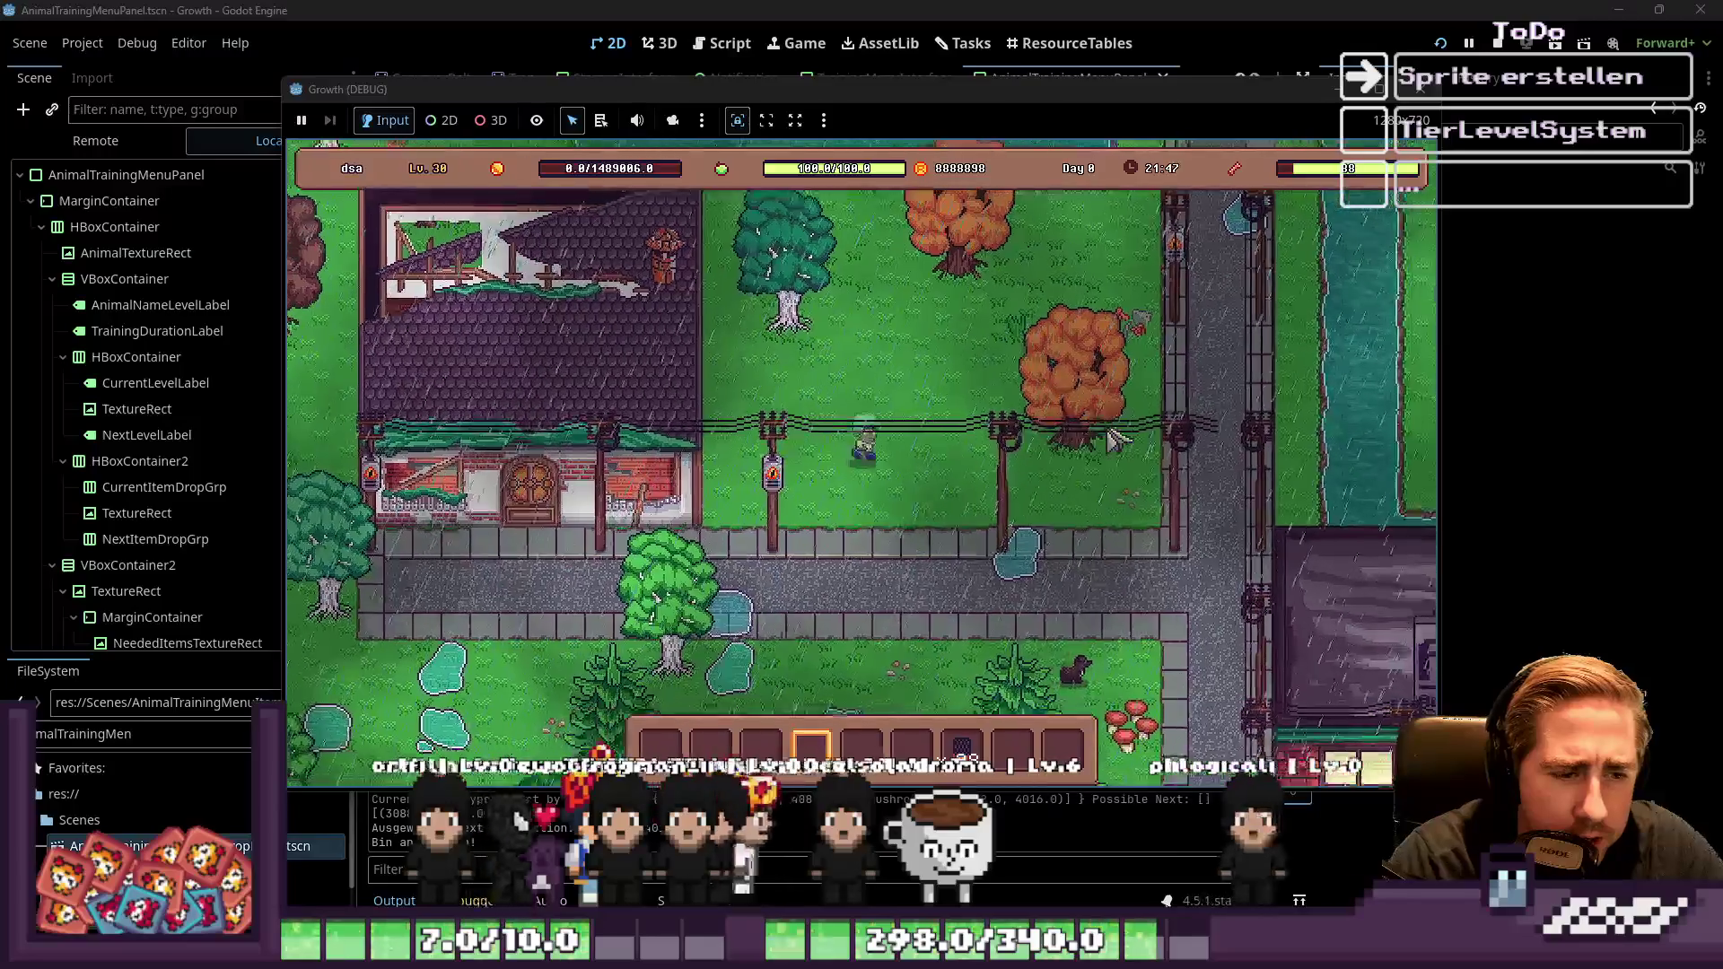
key("s")
key("a")
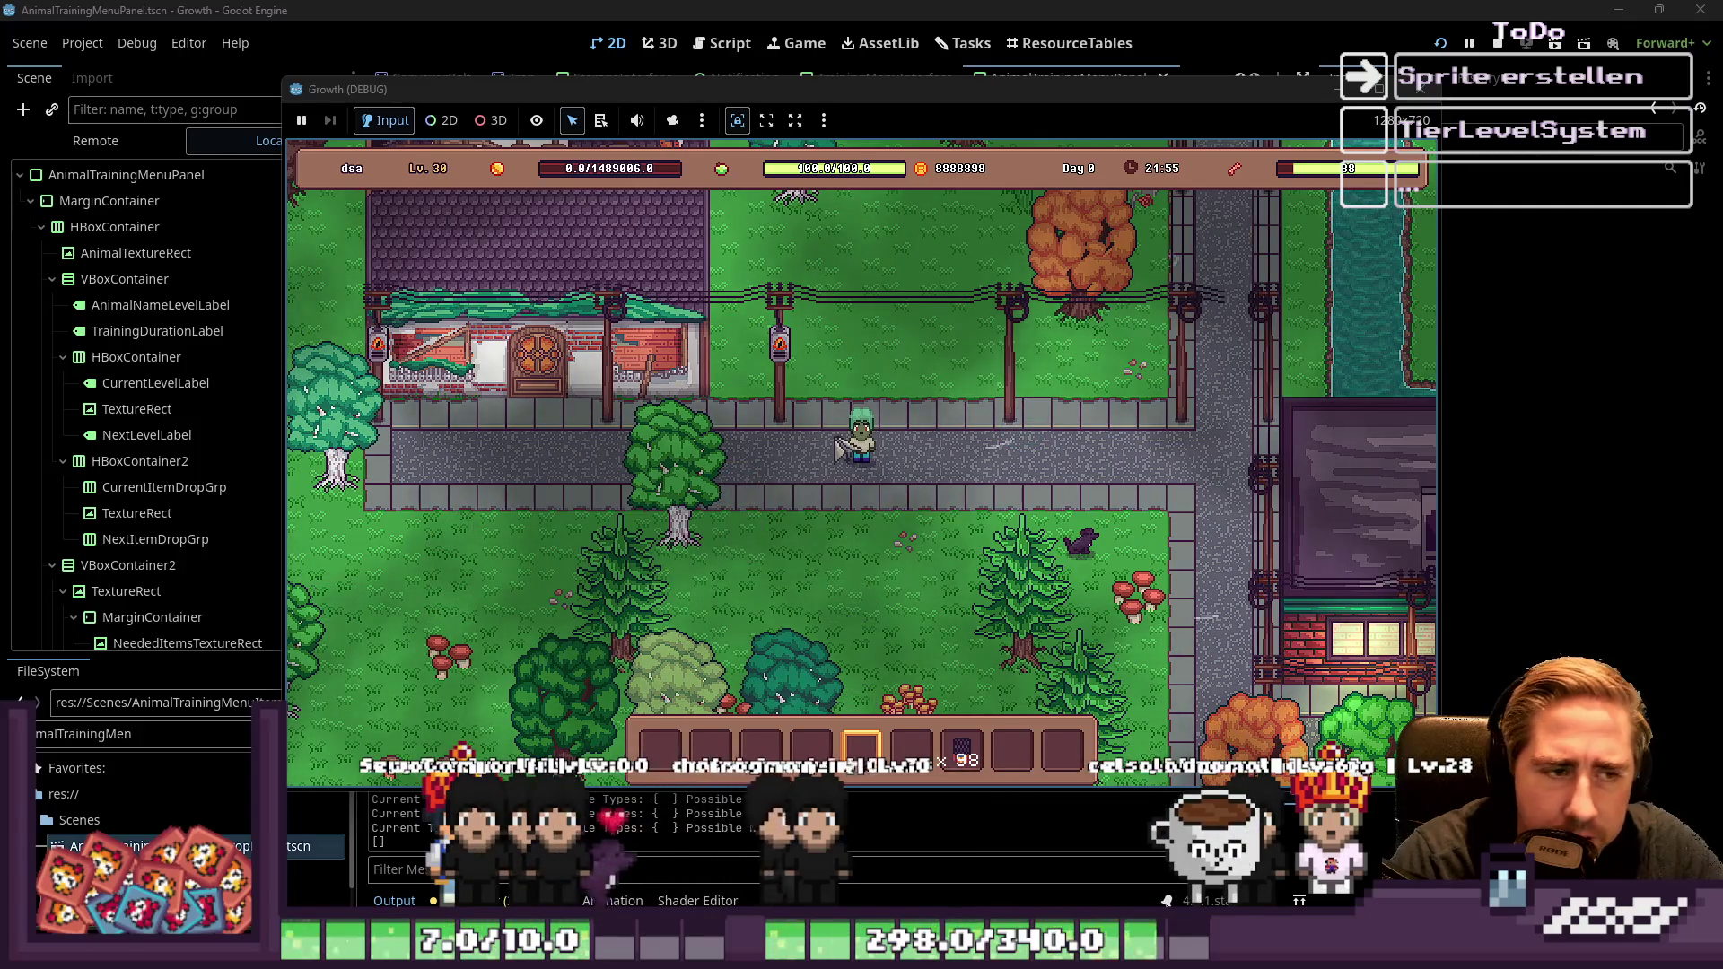
Walk the character up and right, then north along the road
key("w")
key("d")
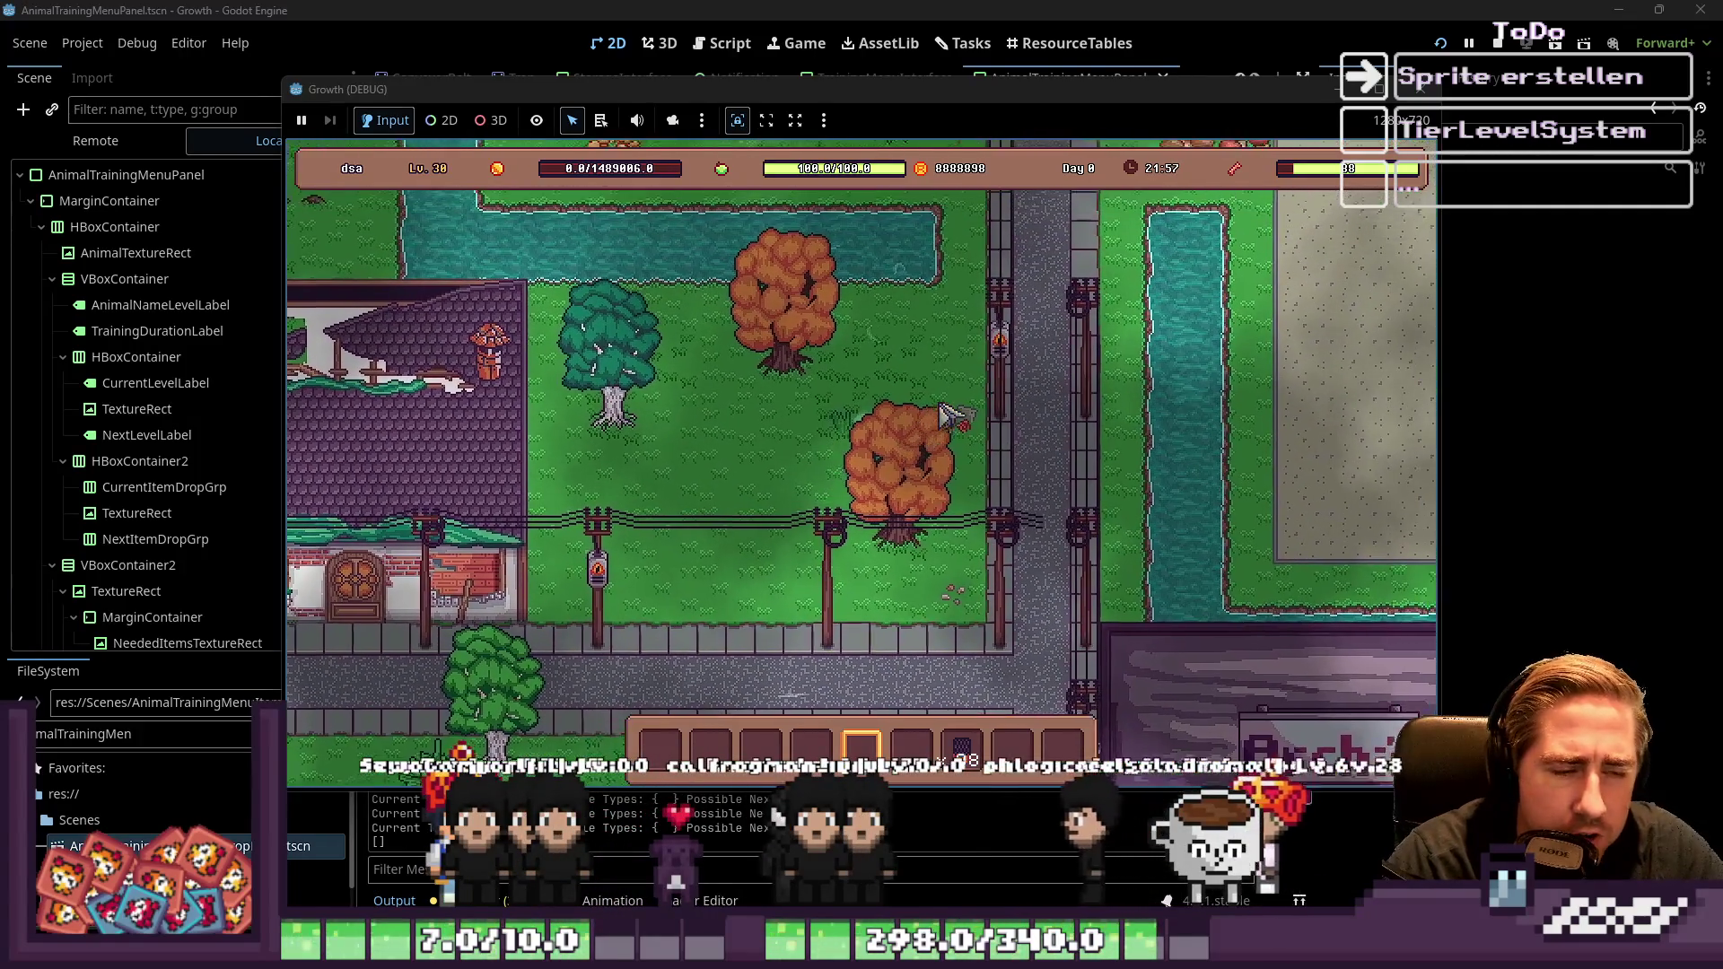
key("w")
key("d")
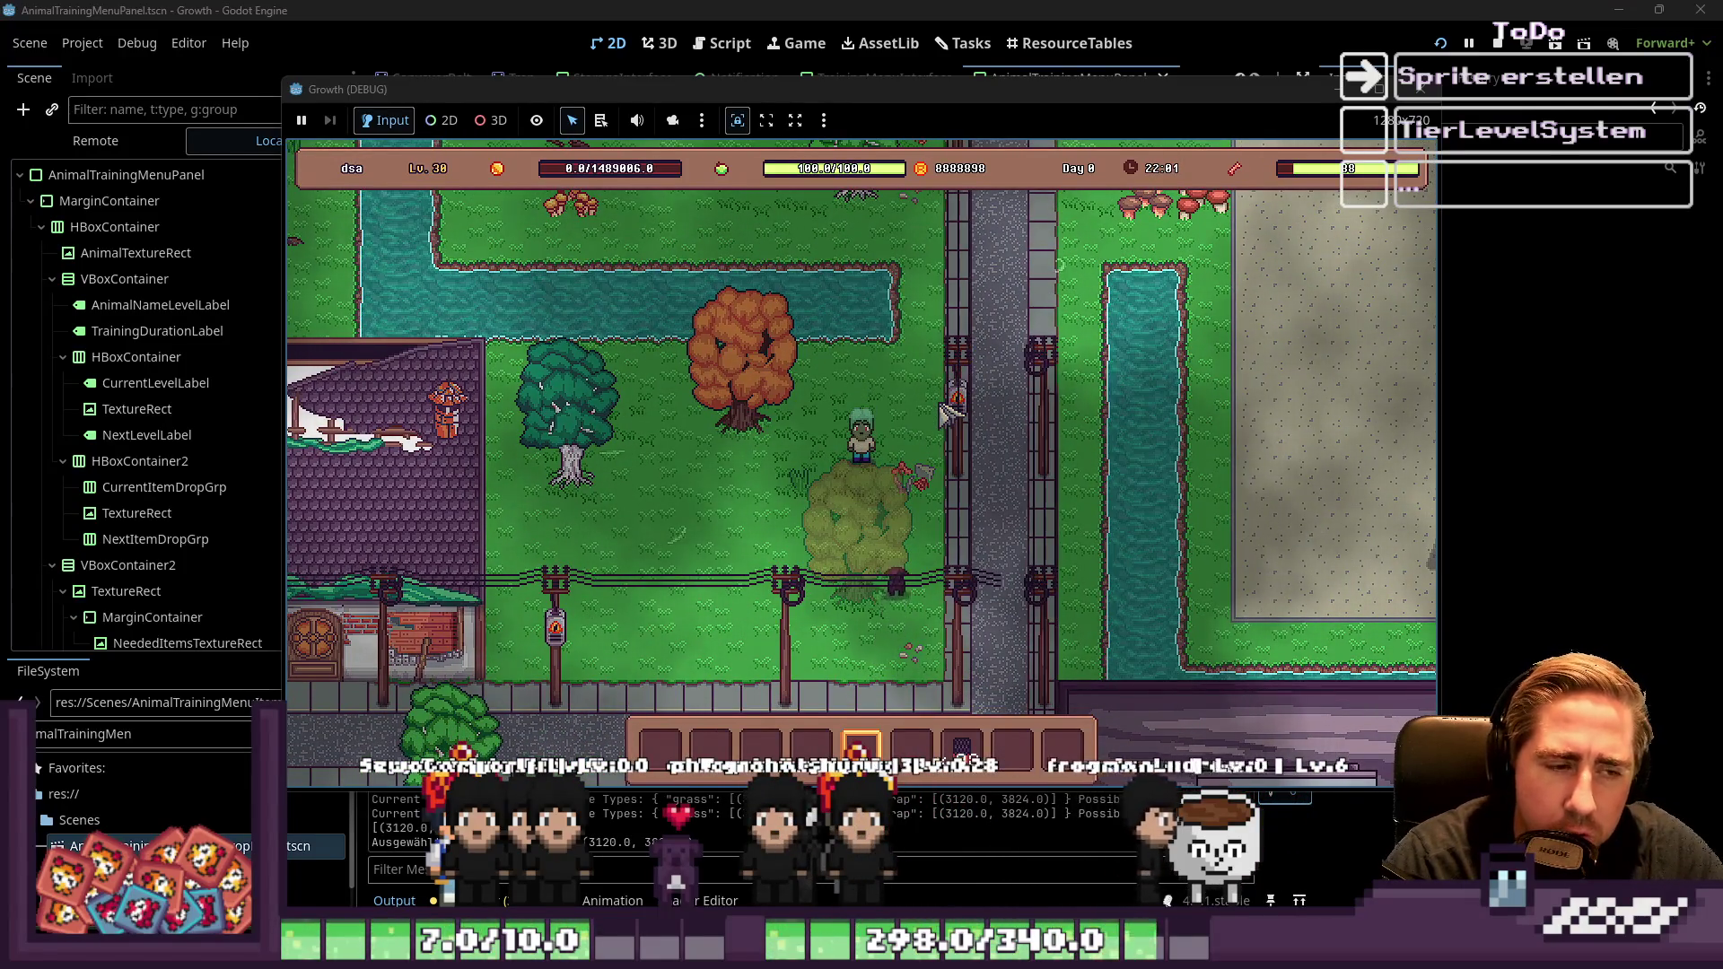
key("w")
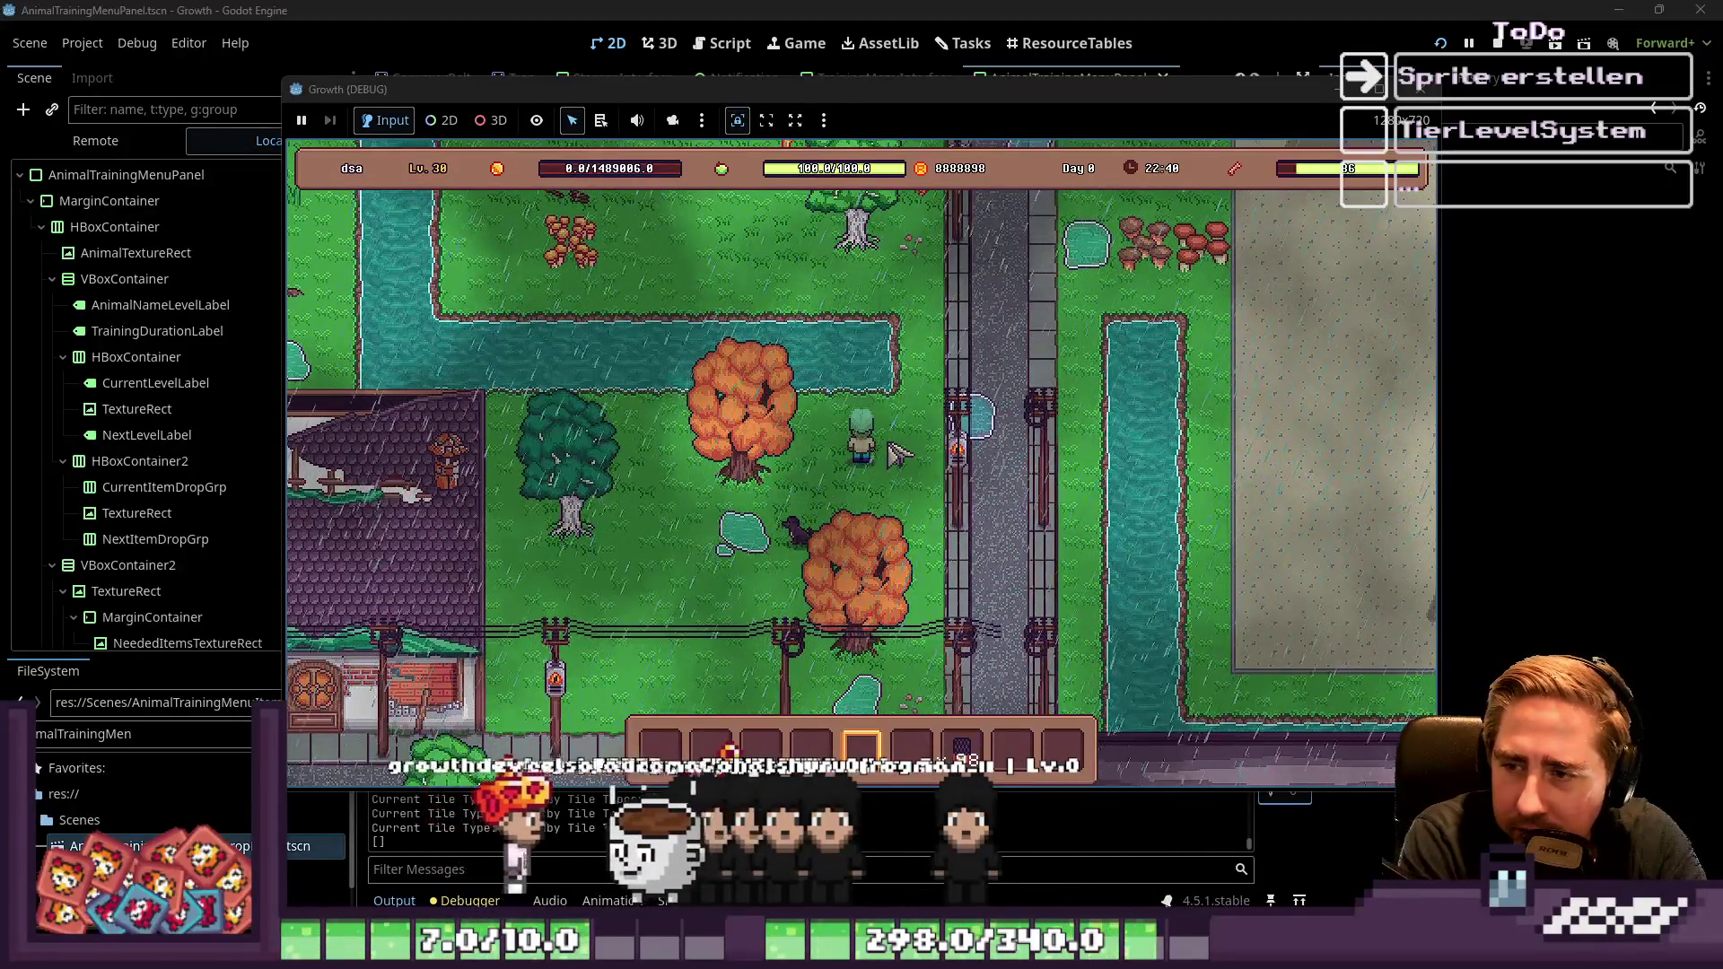
Walk down-left and along the road into the forest, then show the full item inventory
key("a")
key("s")
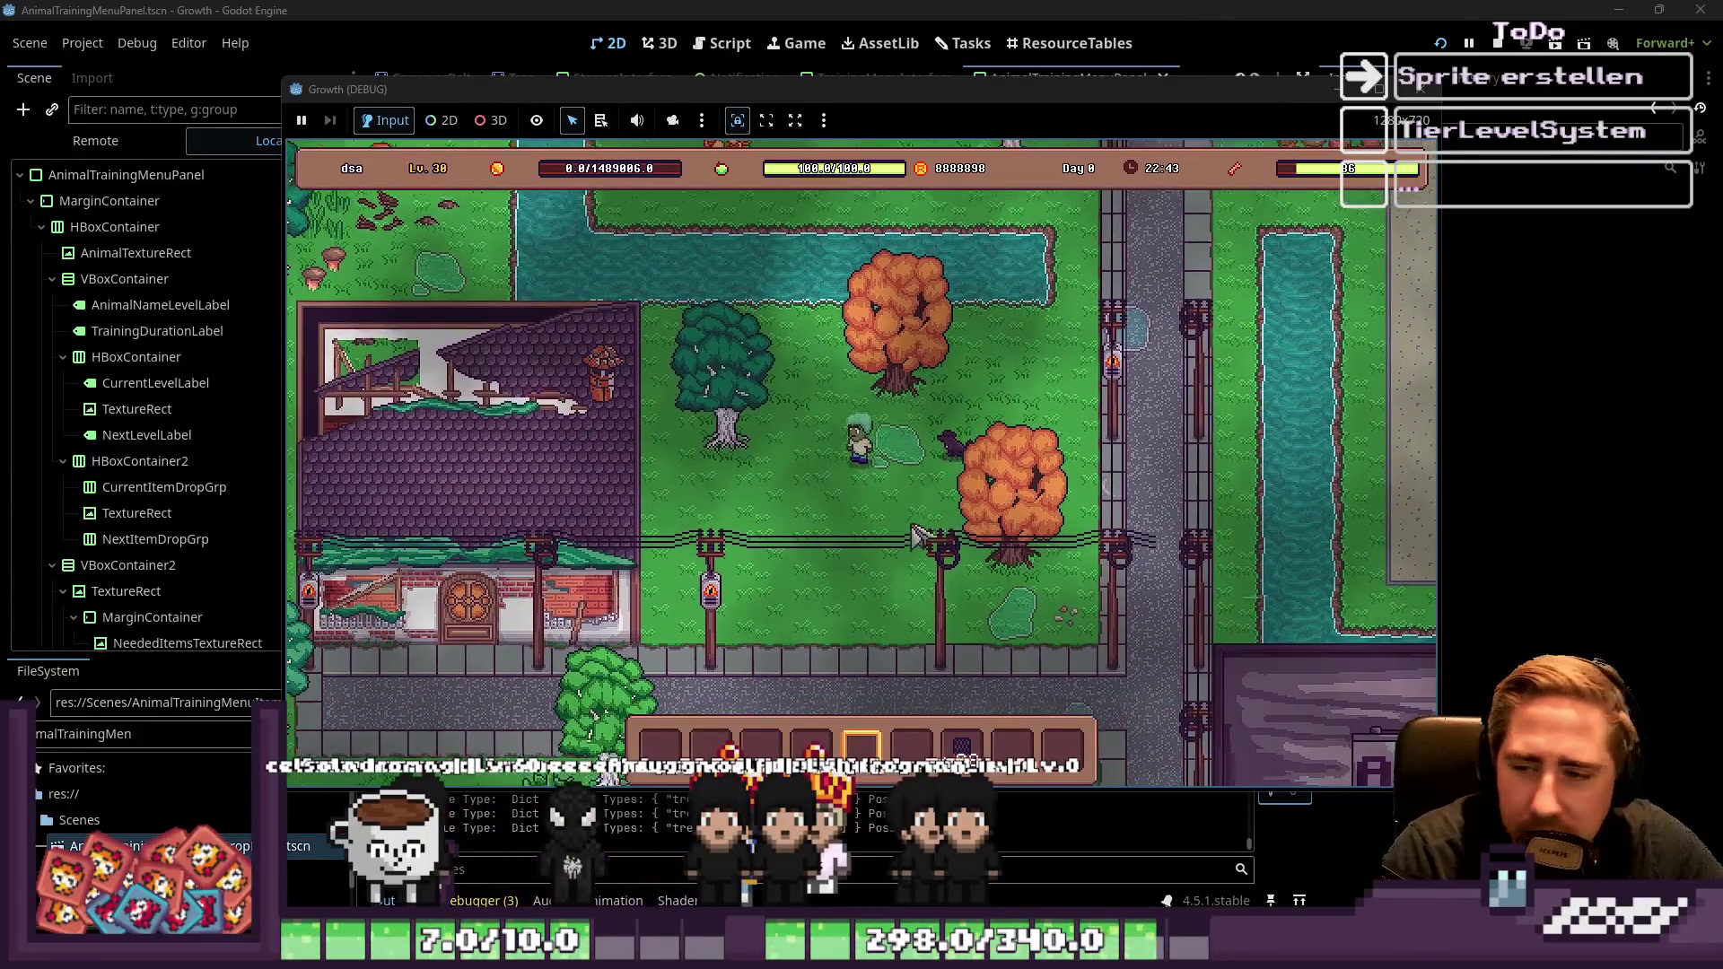
key("a")
key("s")
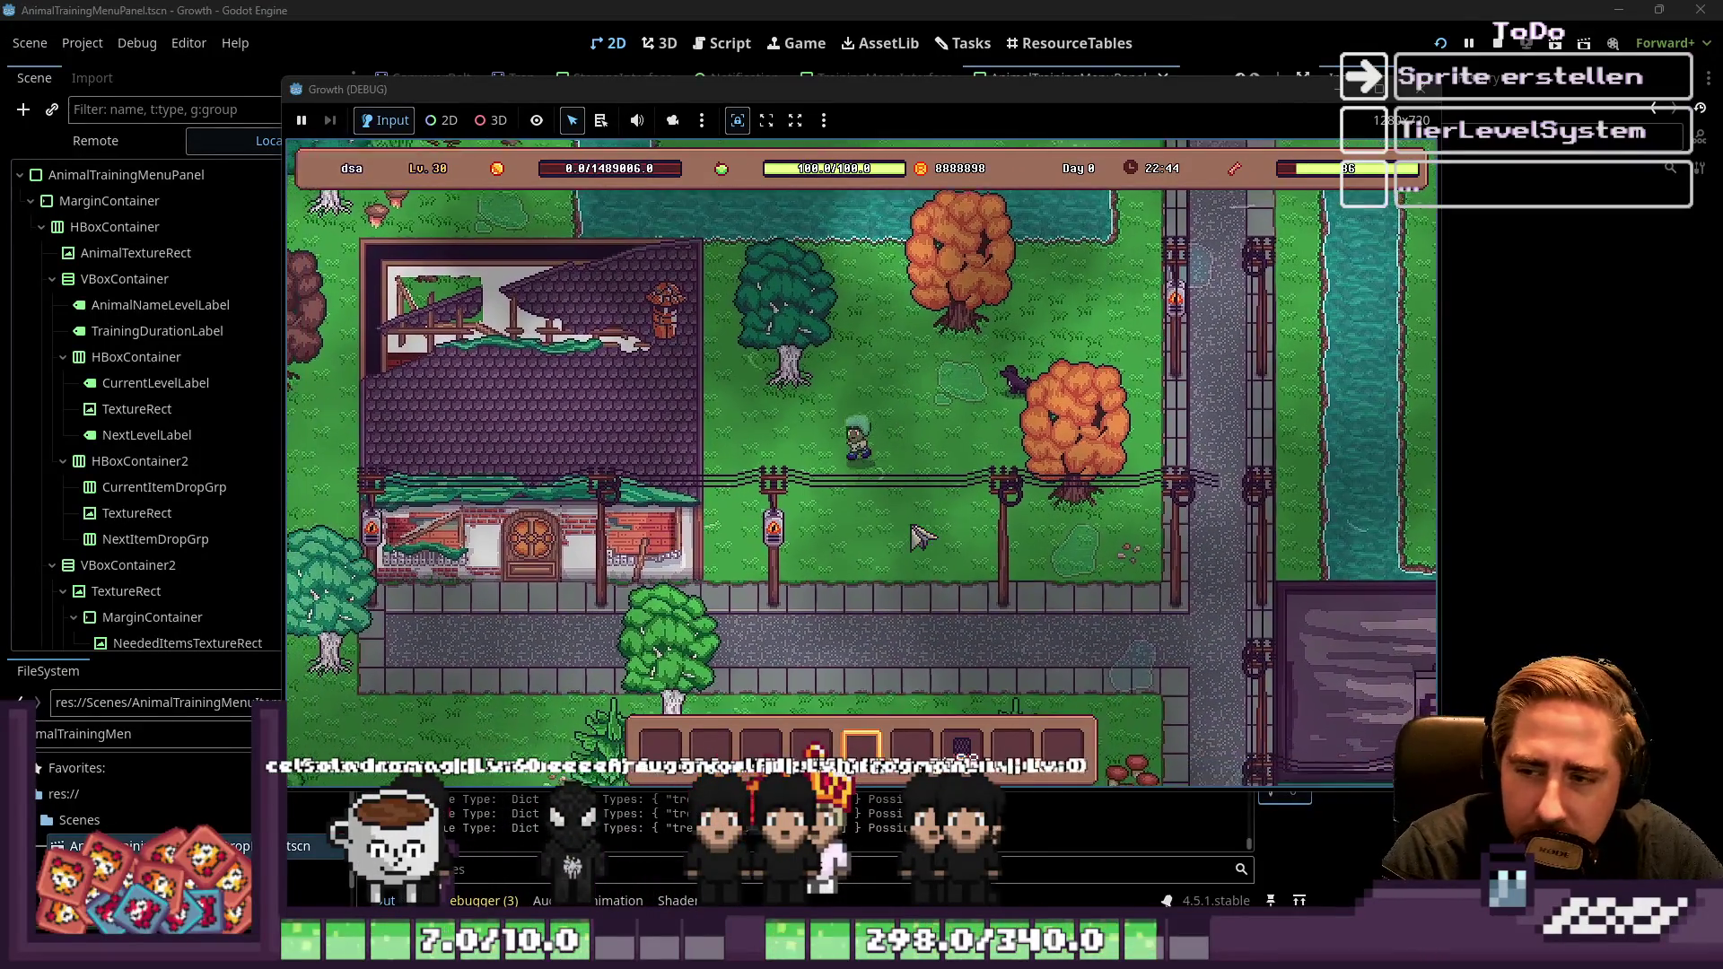
key("a")
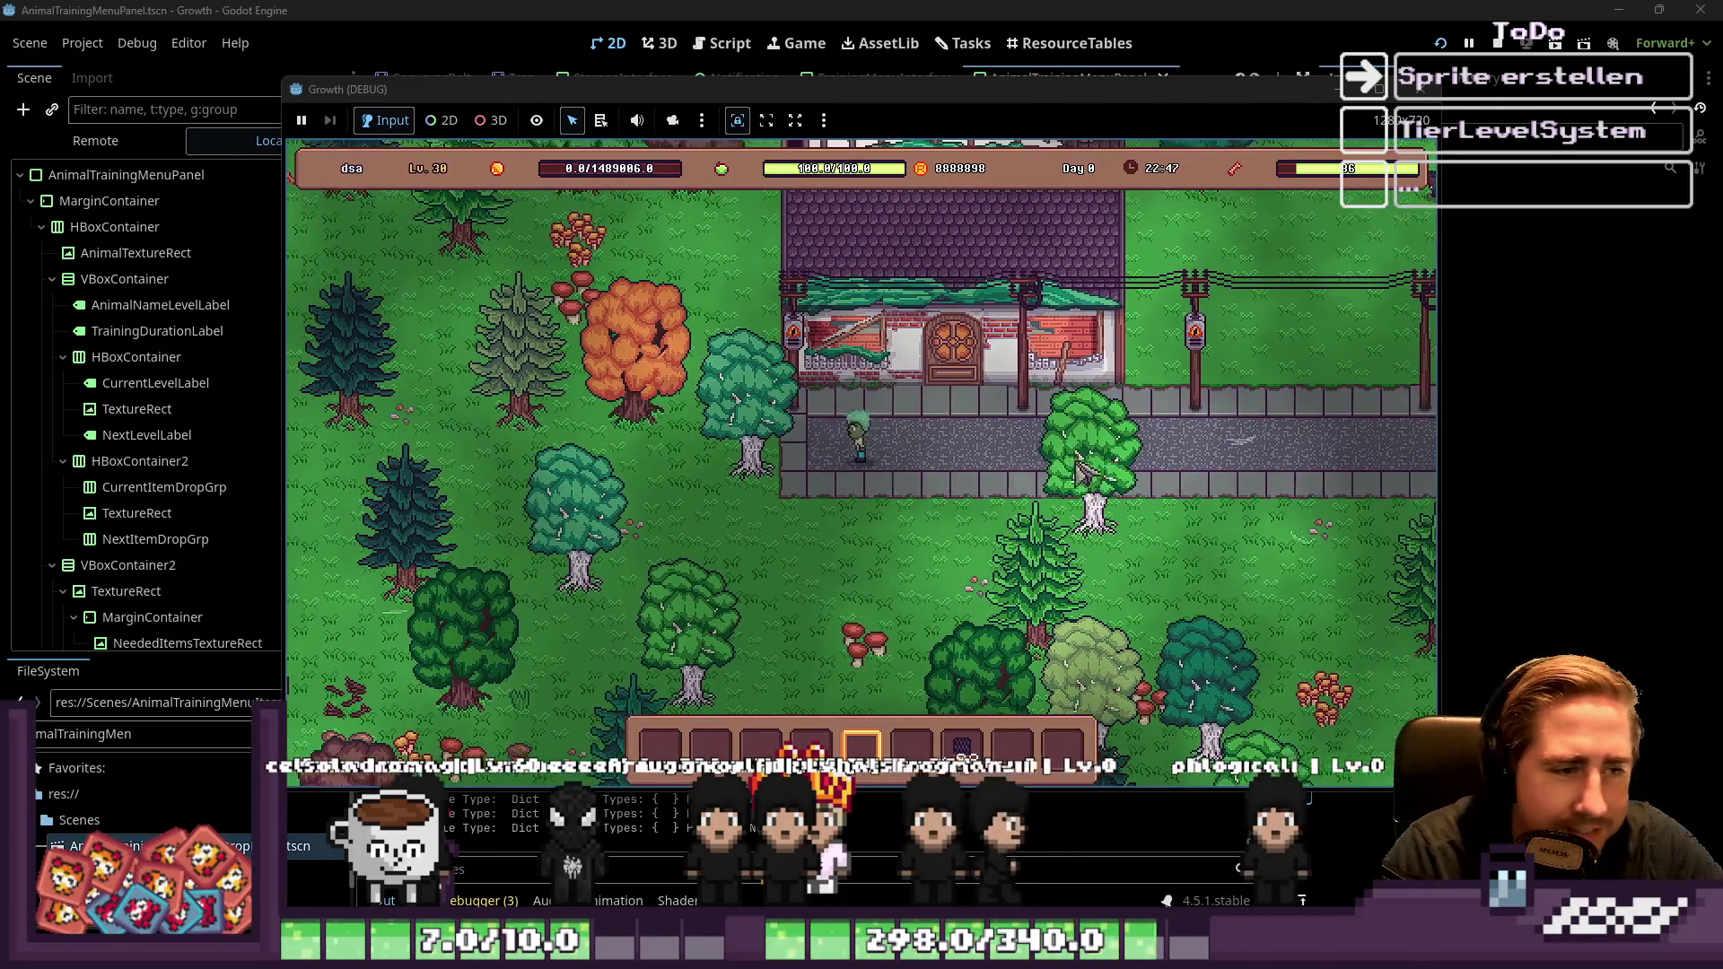
key("a")
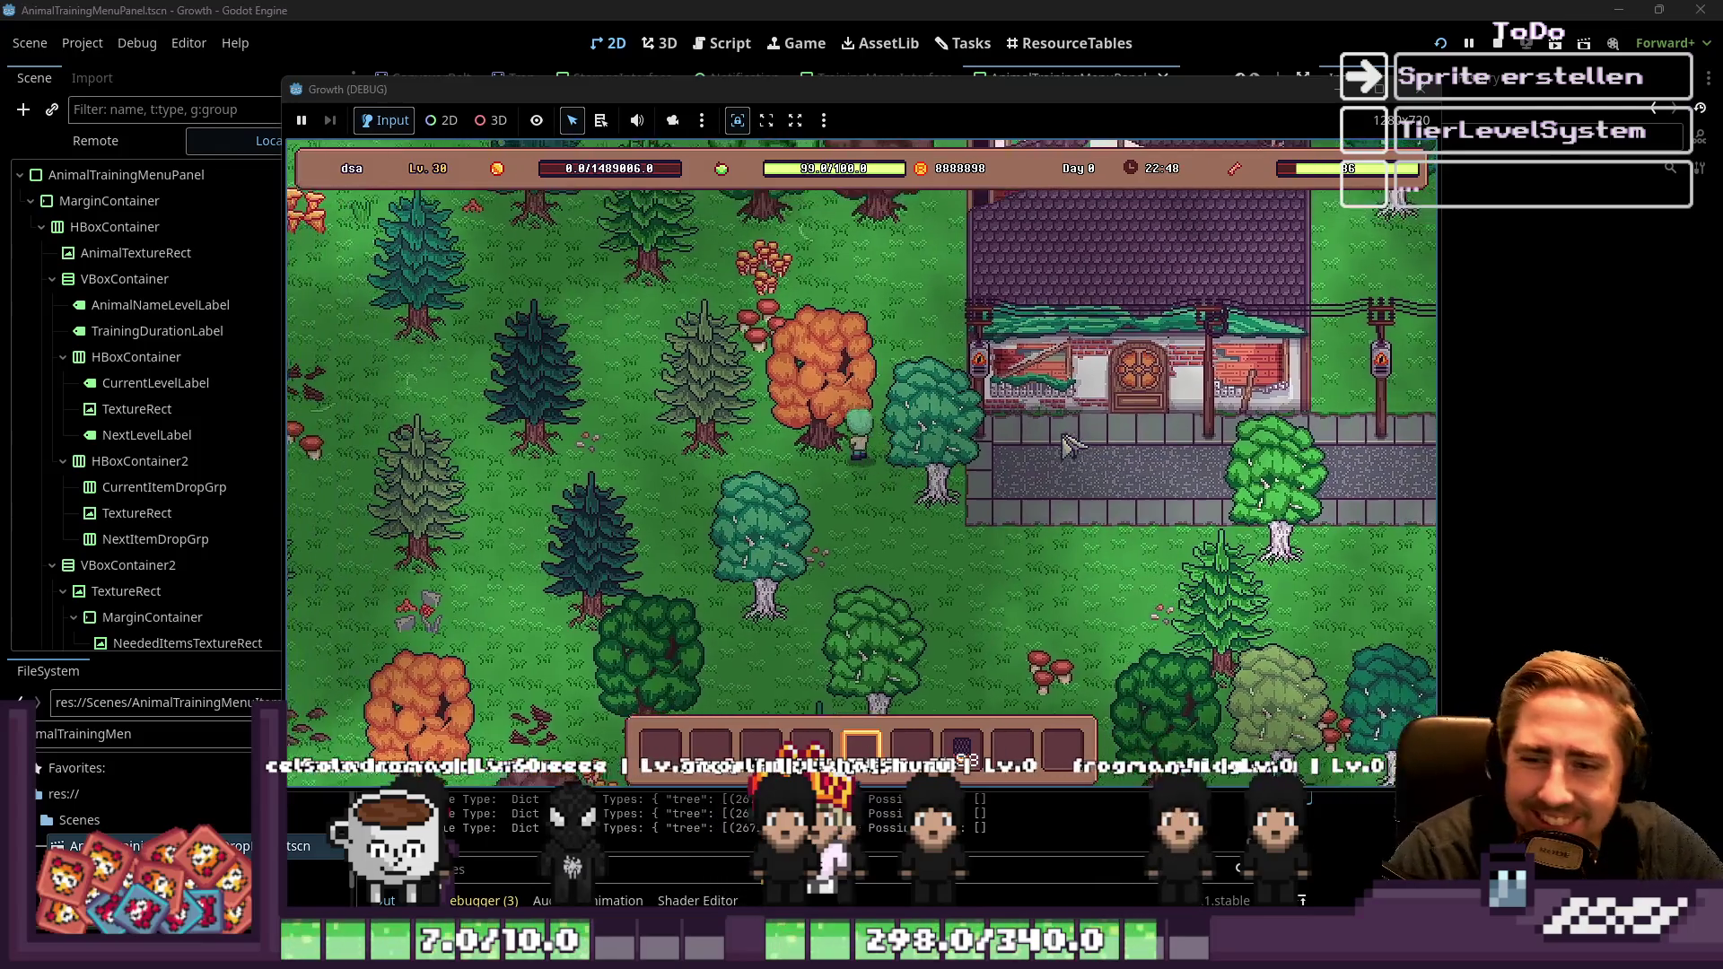
key("w")
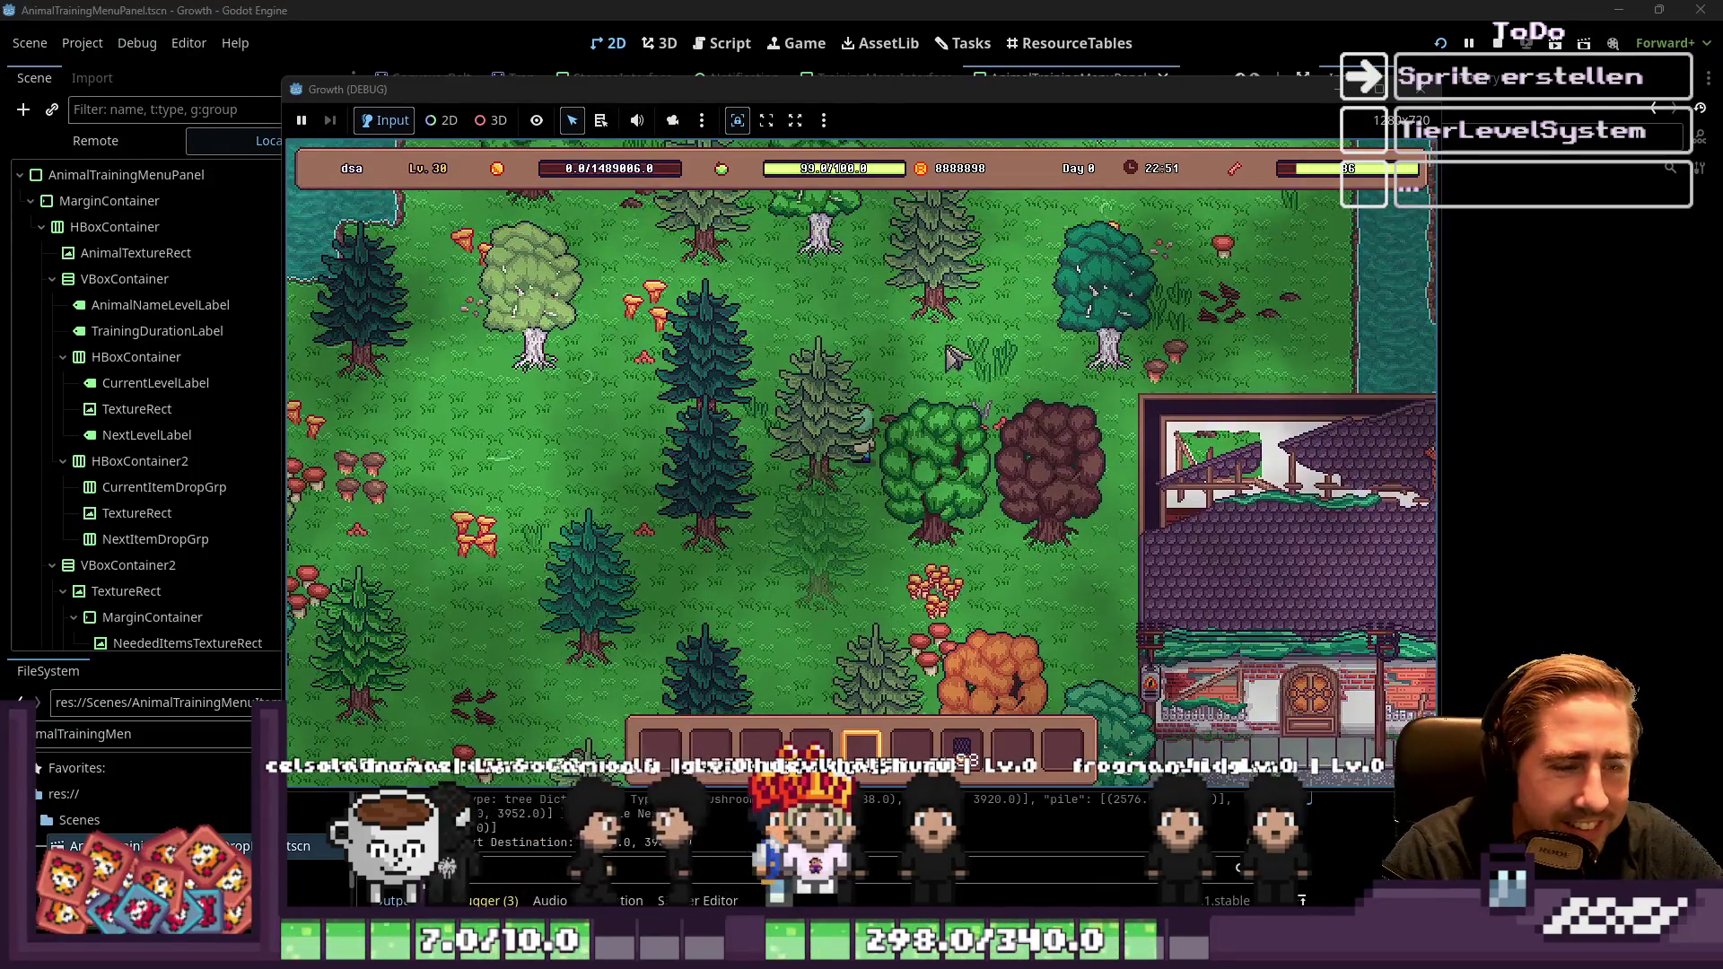
key("i")
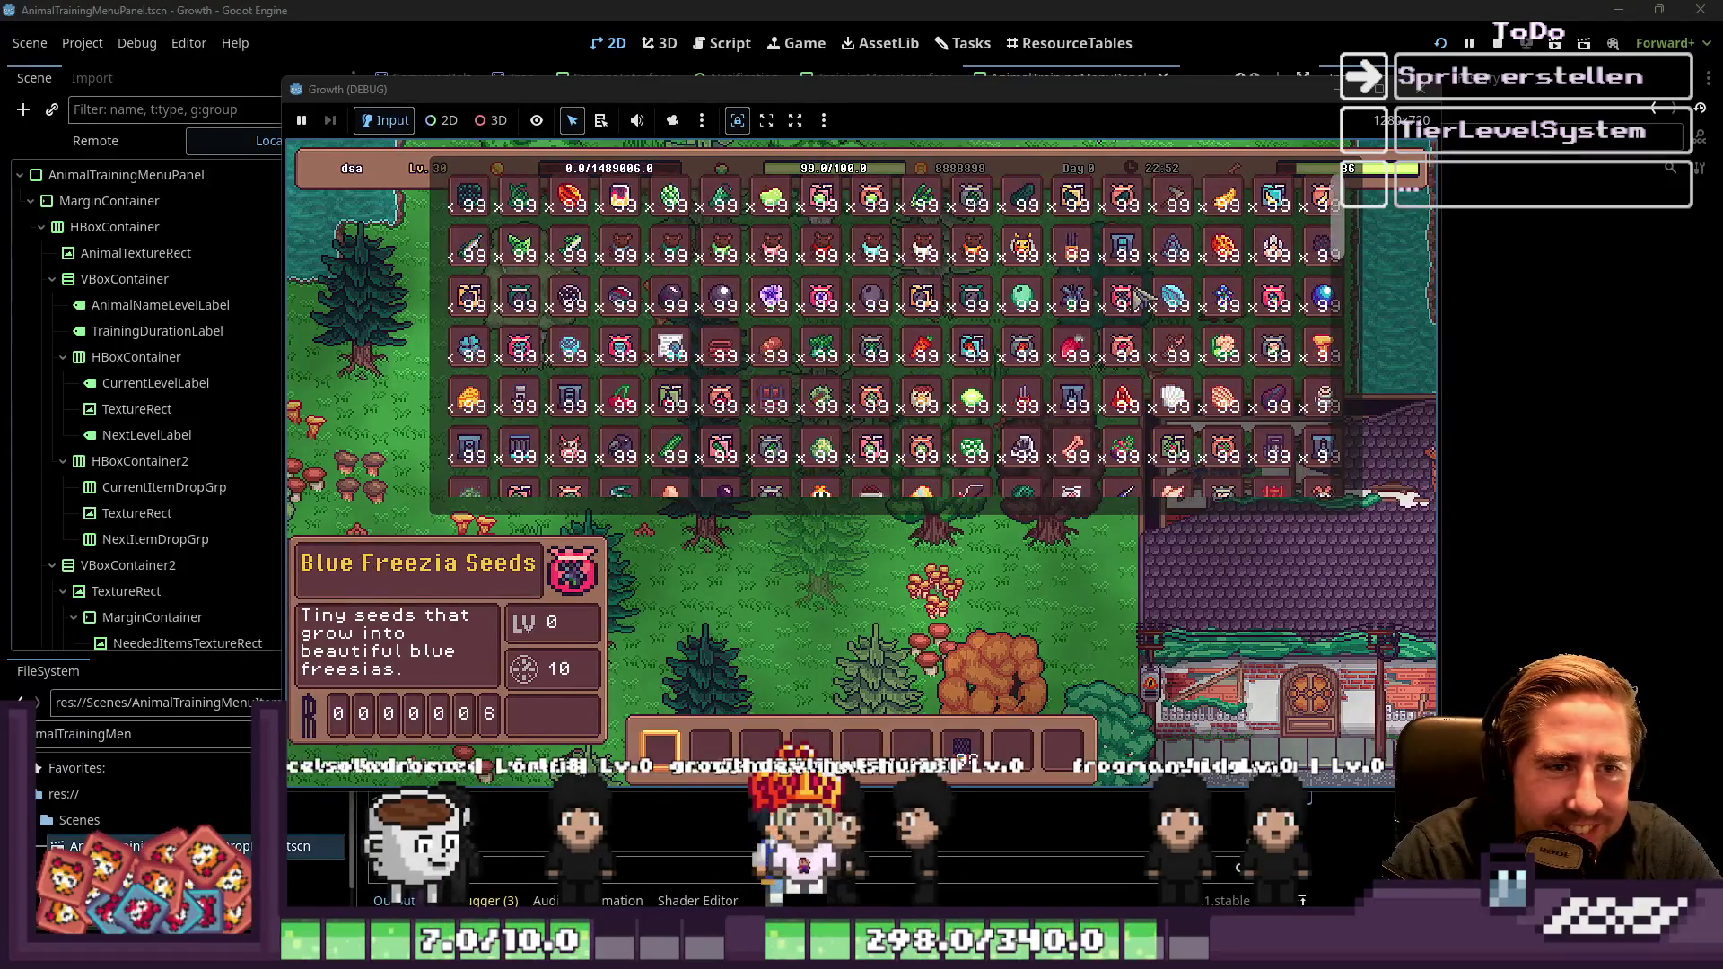
Scroll up and down through the item grid, then close the inventory to show the forest
scroll(987, 368, "up", 2)
scroll(987, 368, "up", 3)
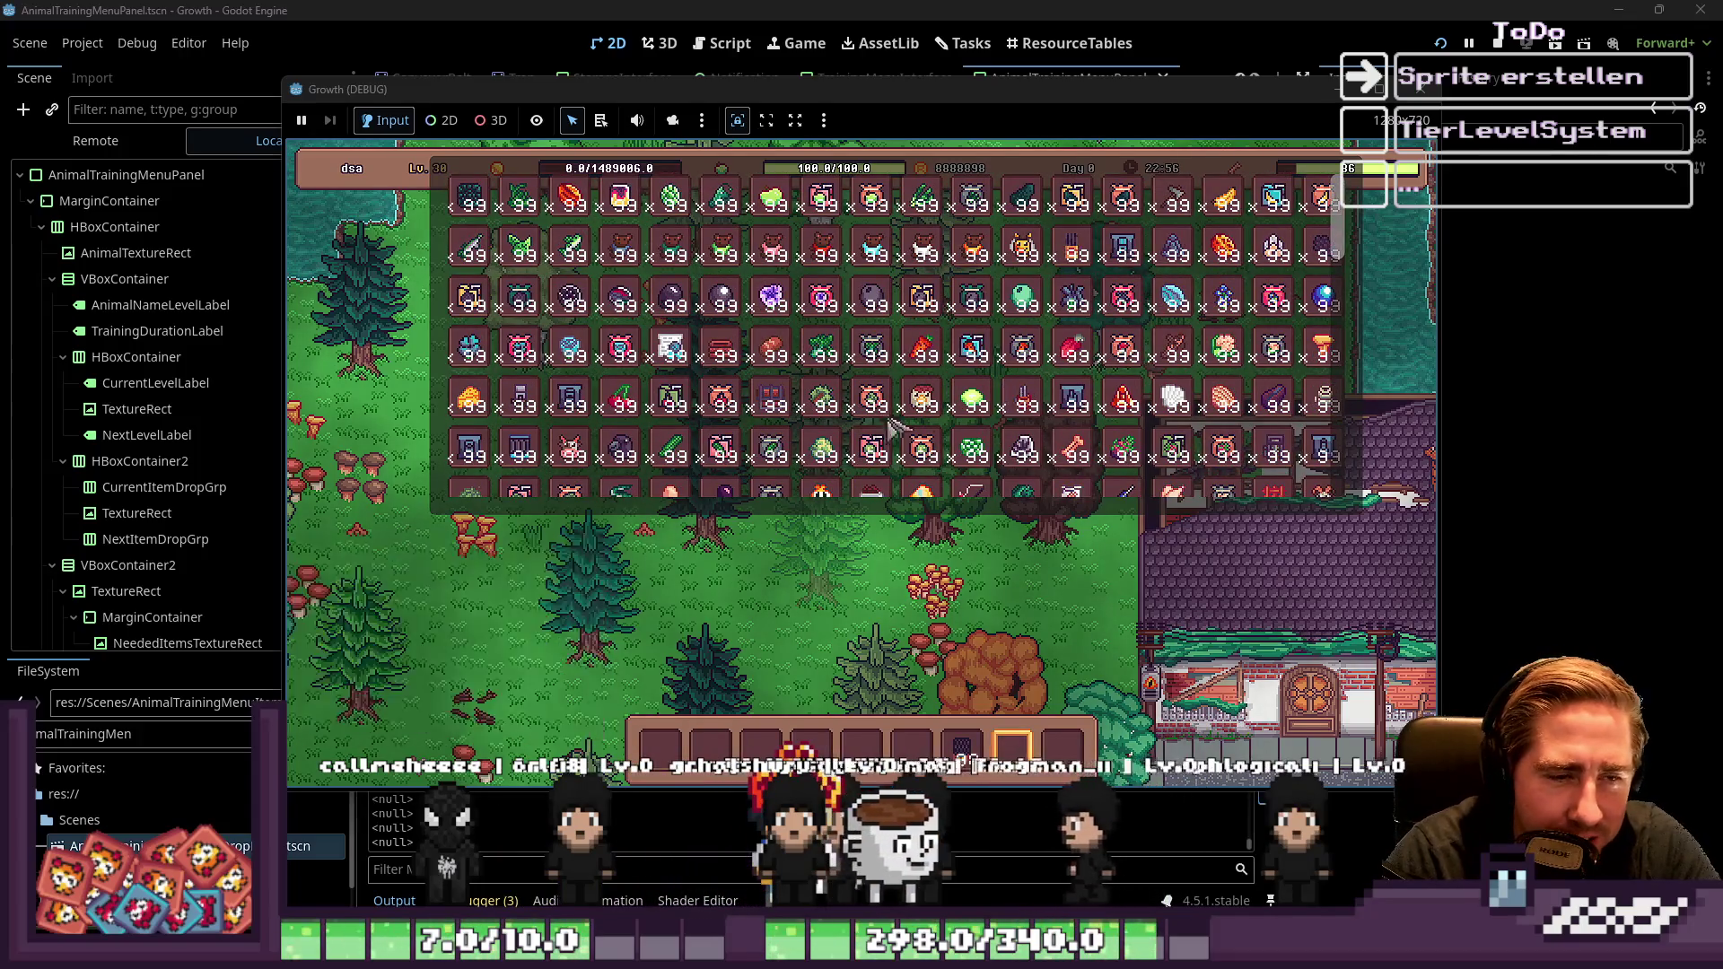
scroll(653, 437, "down", 5)
scroll(487, 458, "down", 2)
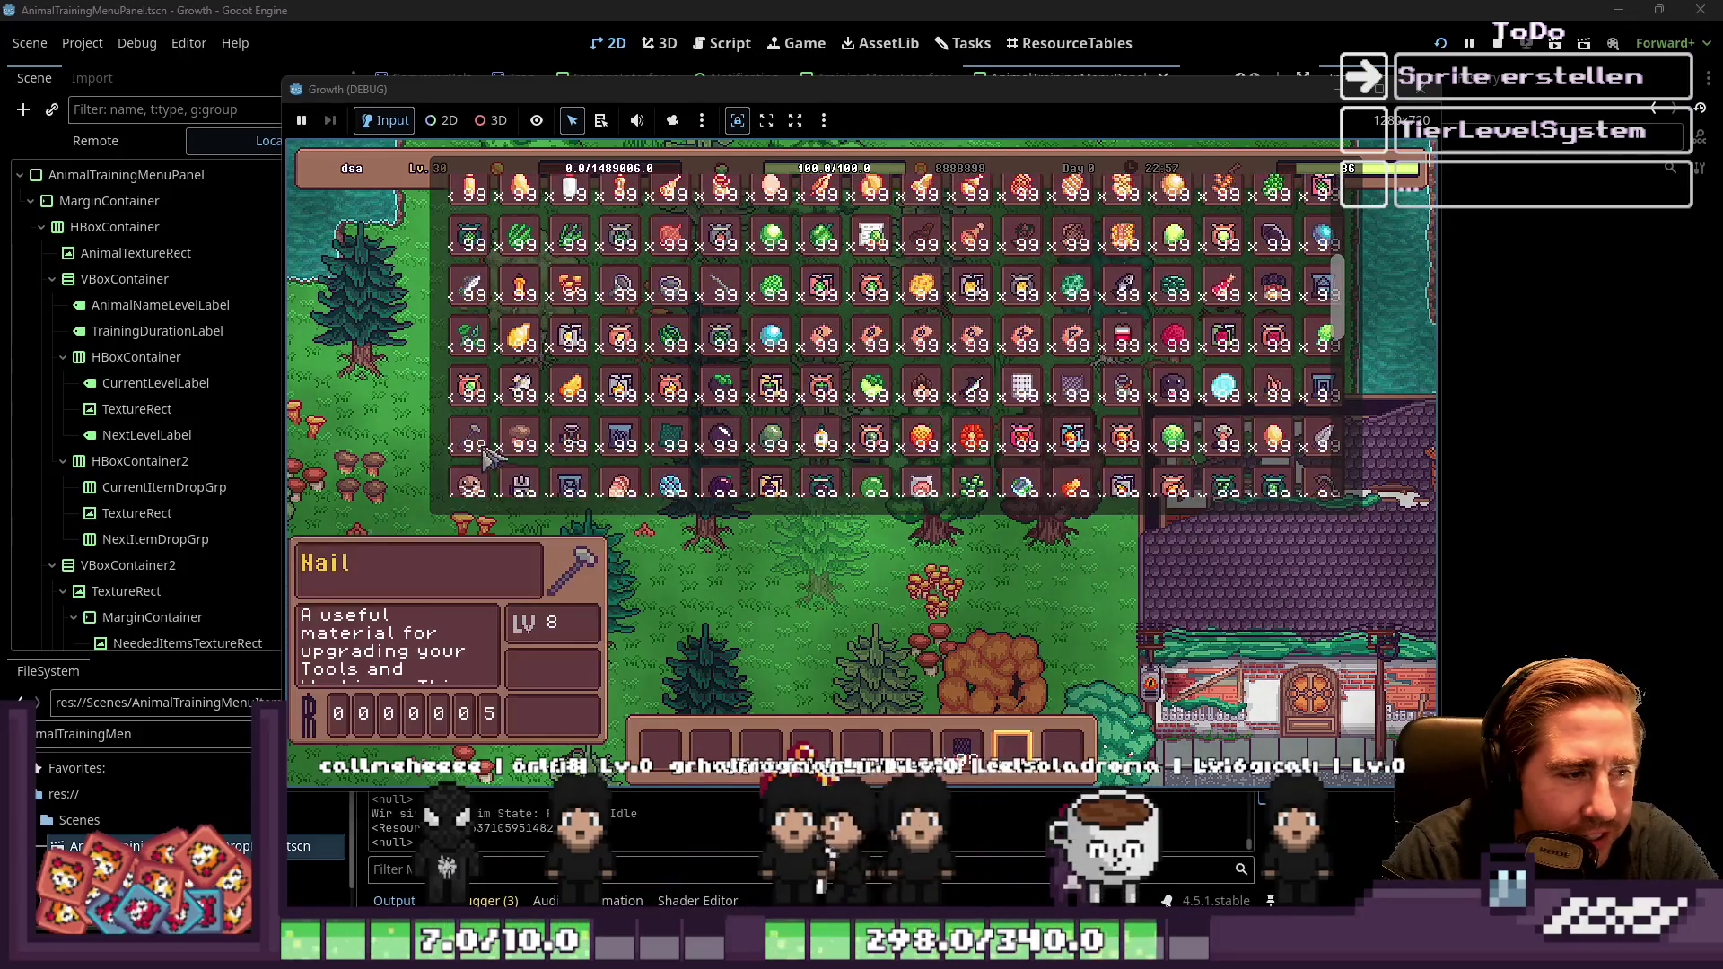
scroll(688, 437, "up", 3)
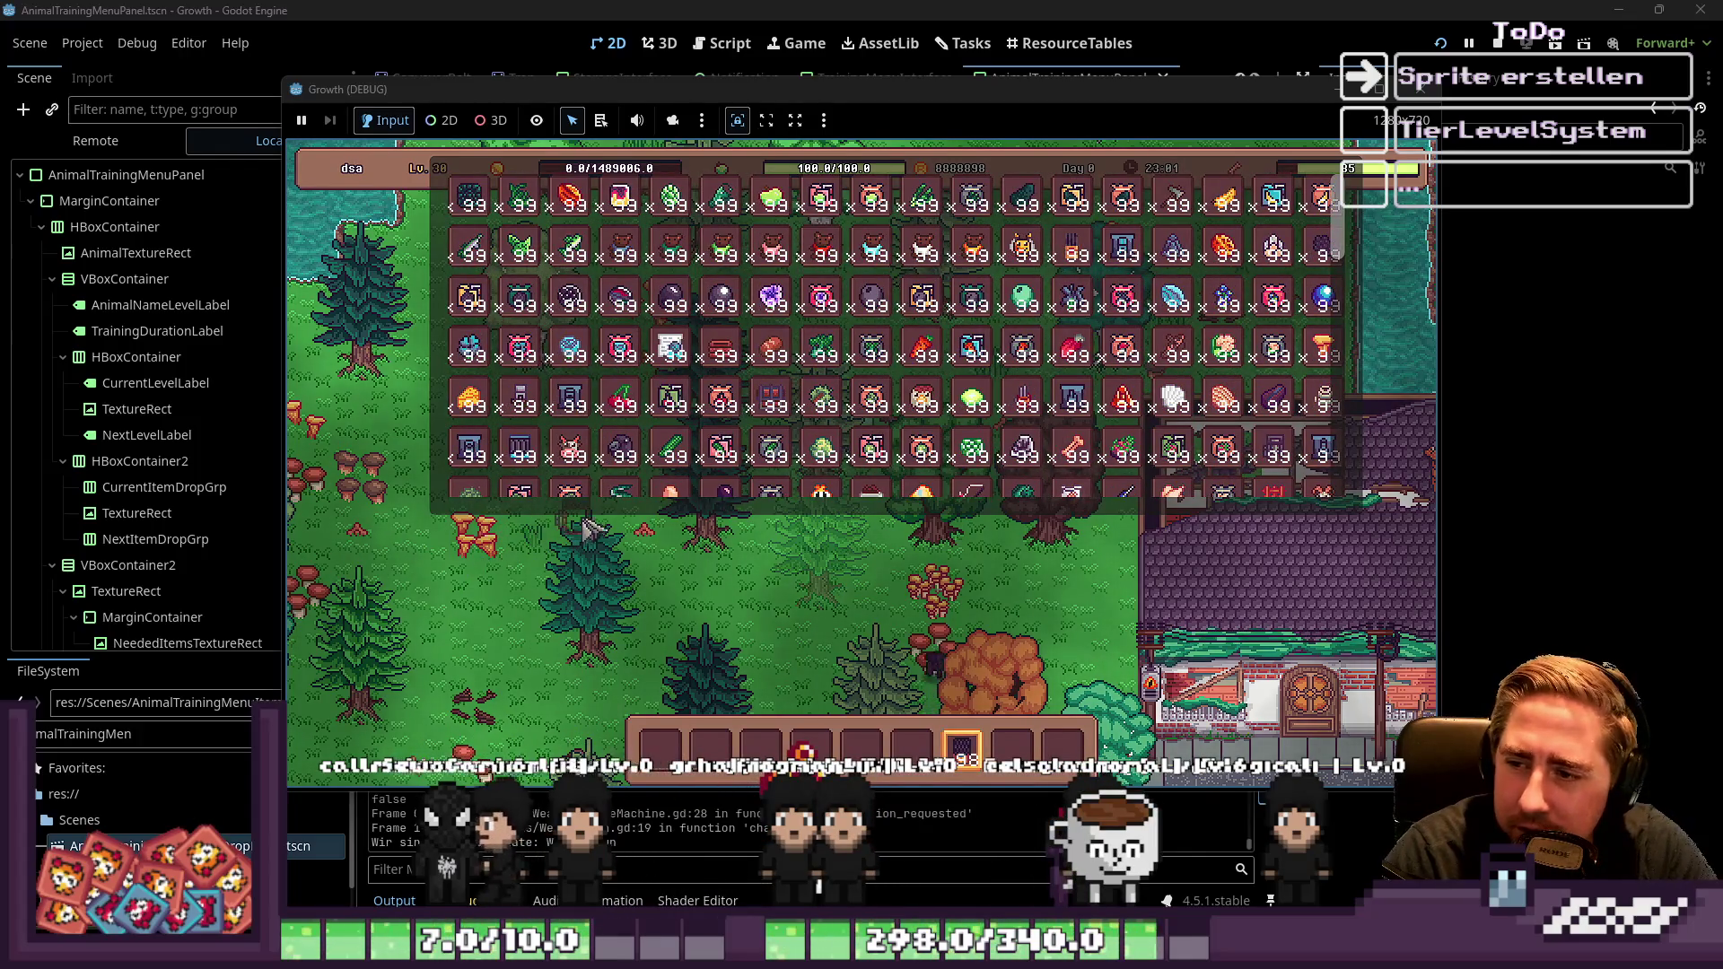
scroll(717, 538, "down", 3)
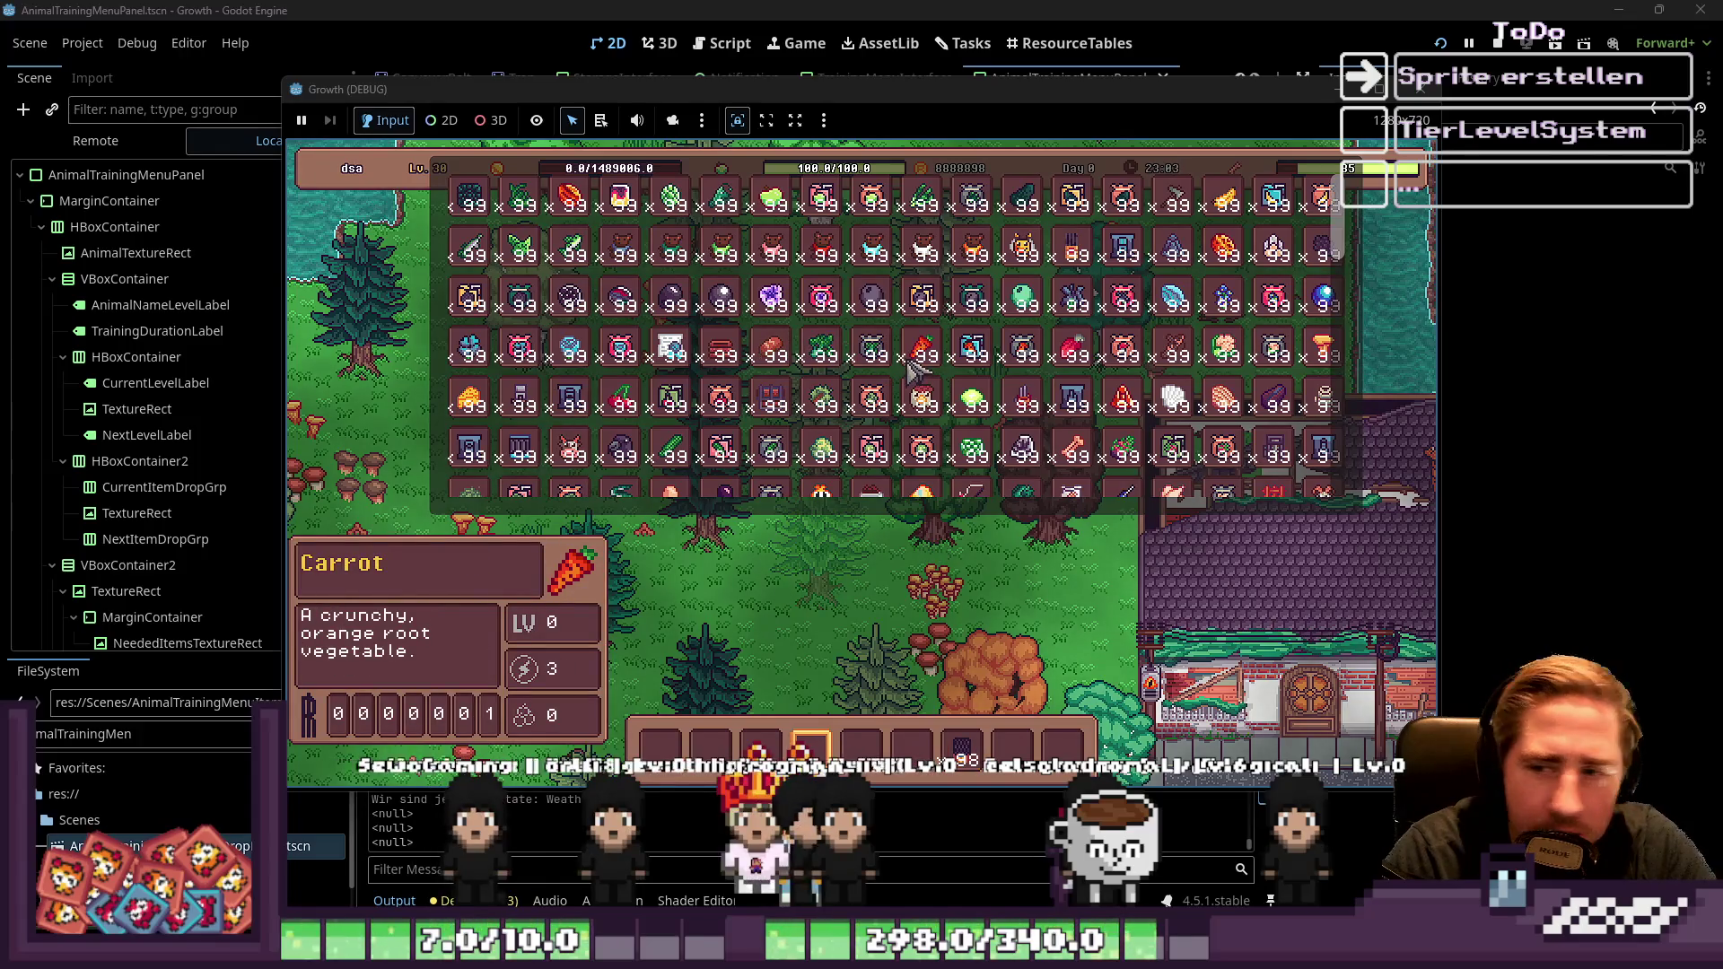
key("i")
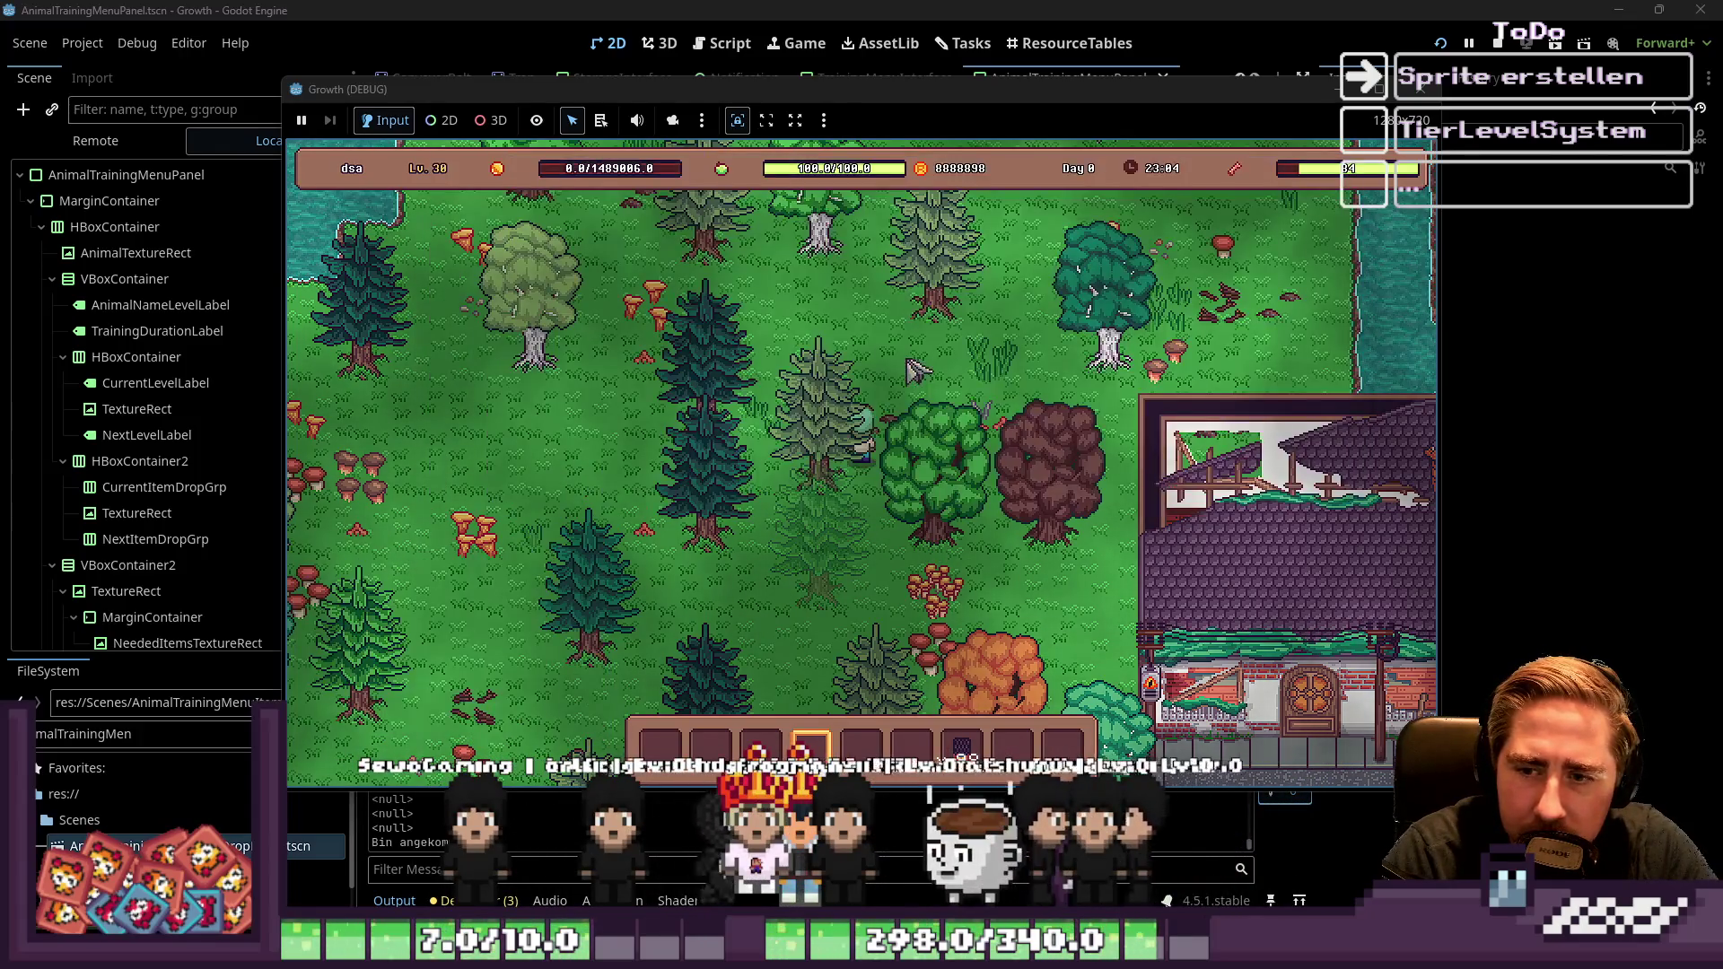
key("w")
key("d")
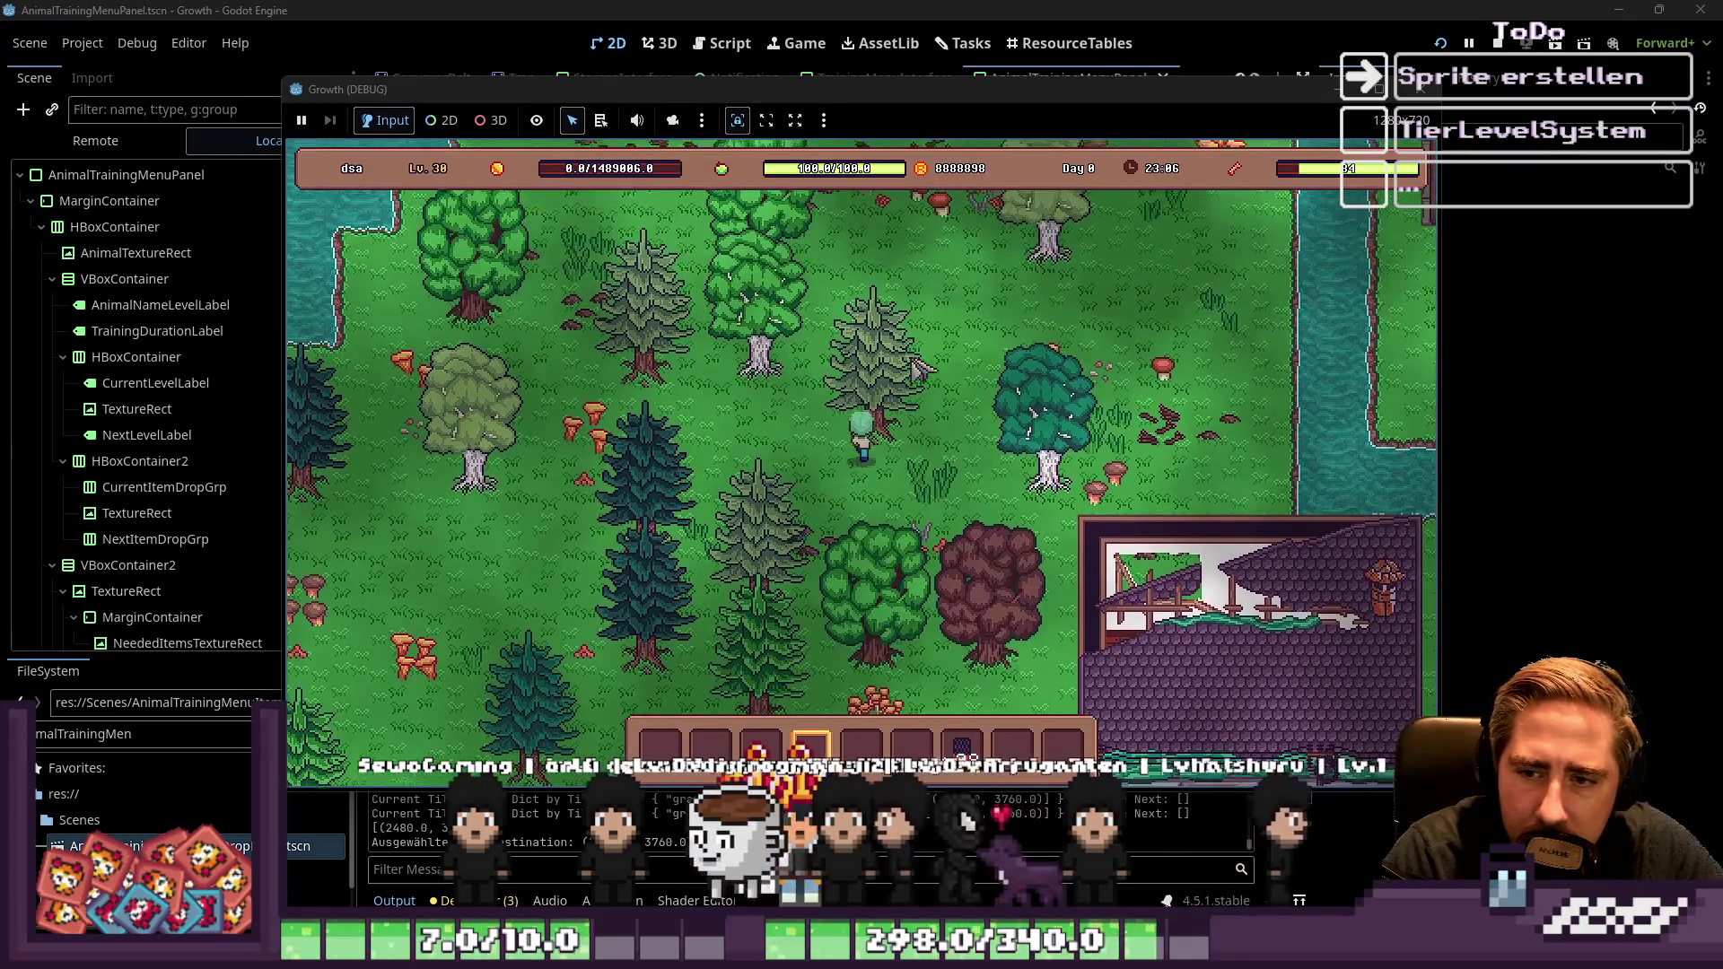
key("w")
key("d")
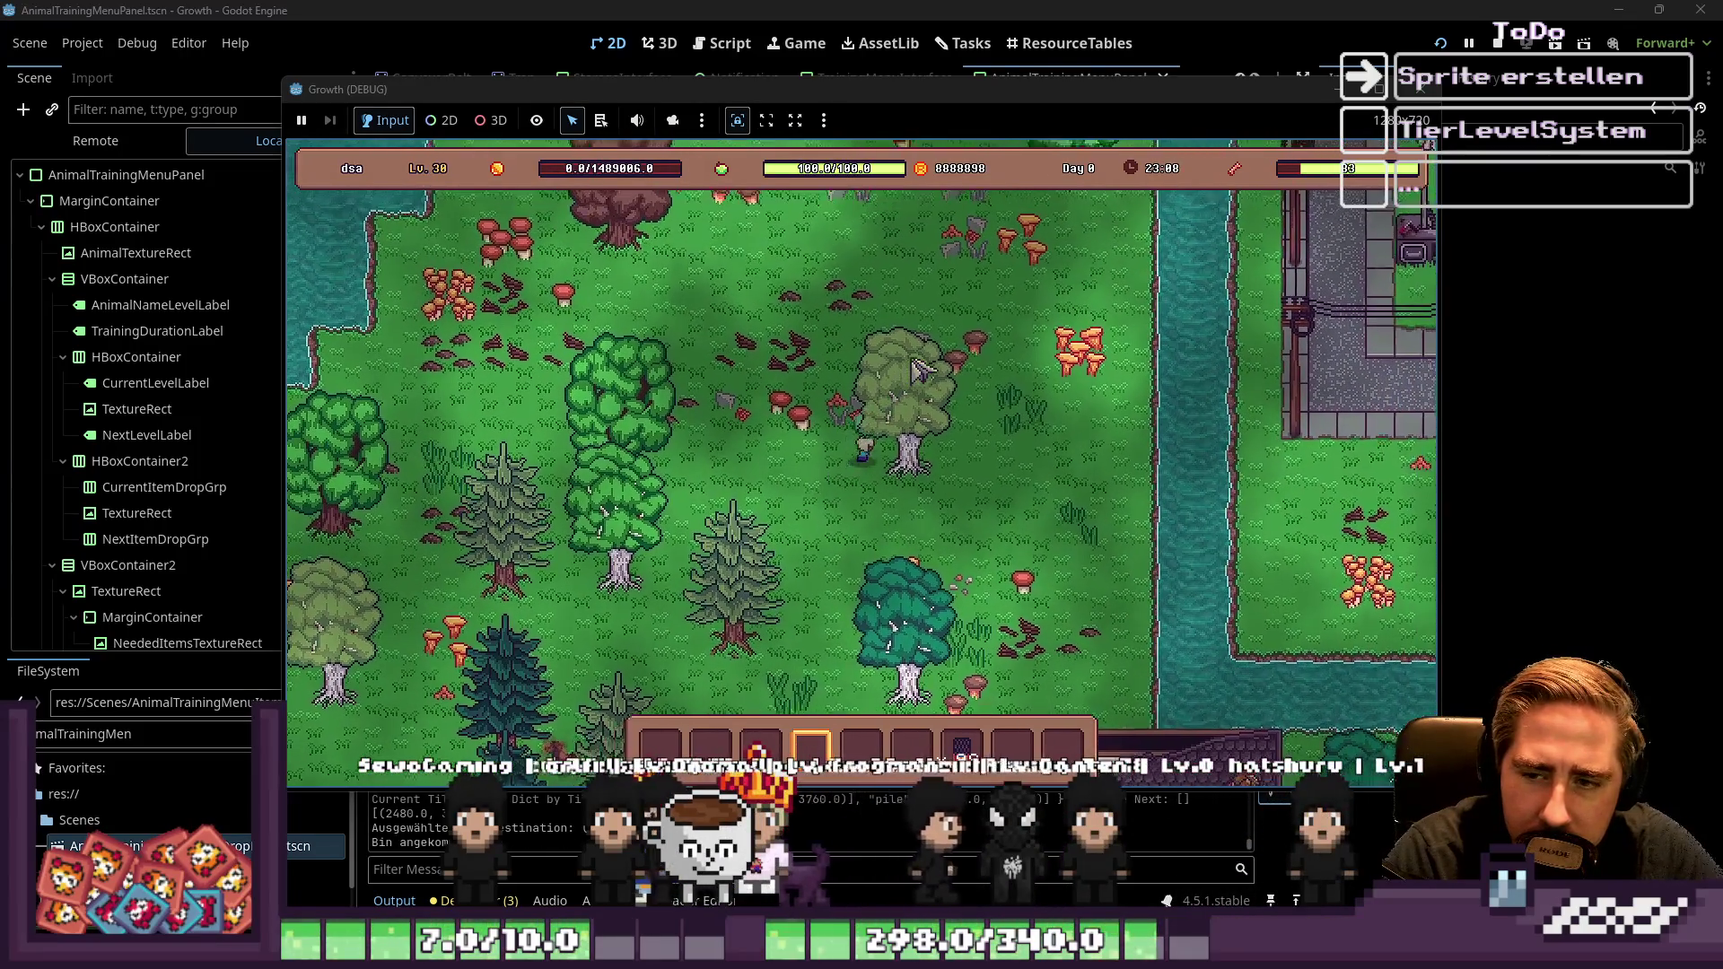
key("w")
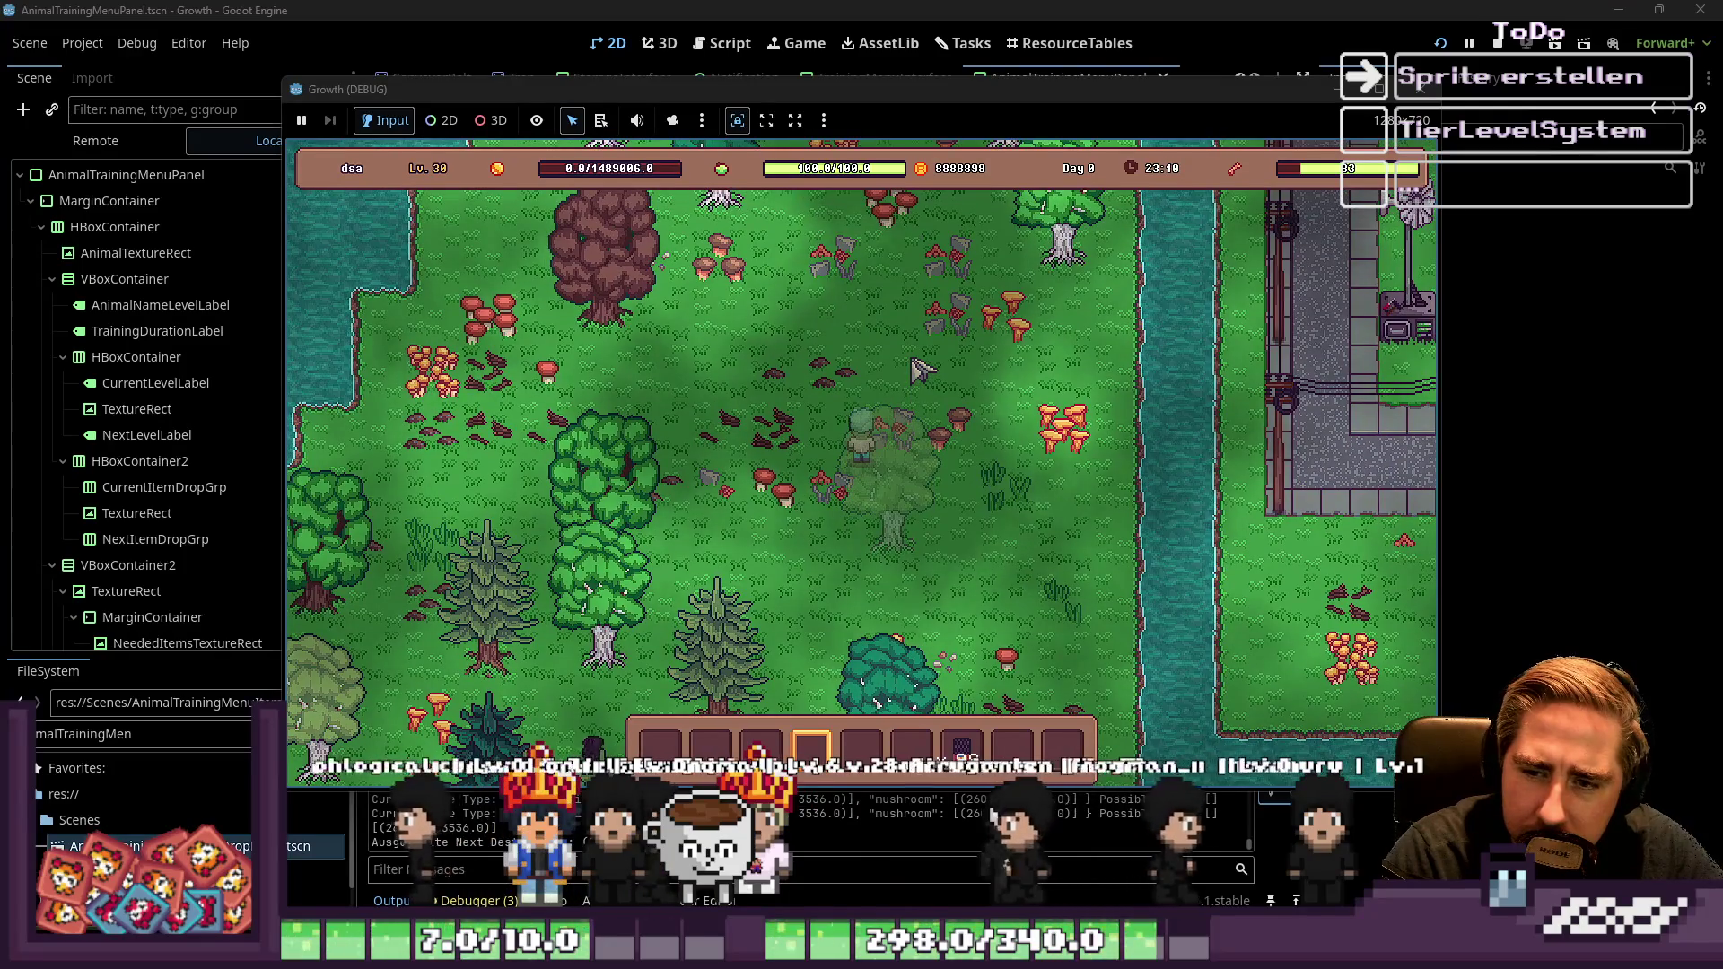
key("w")
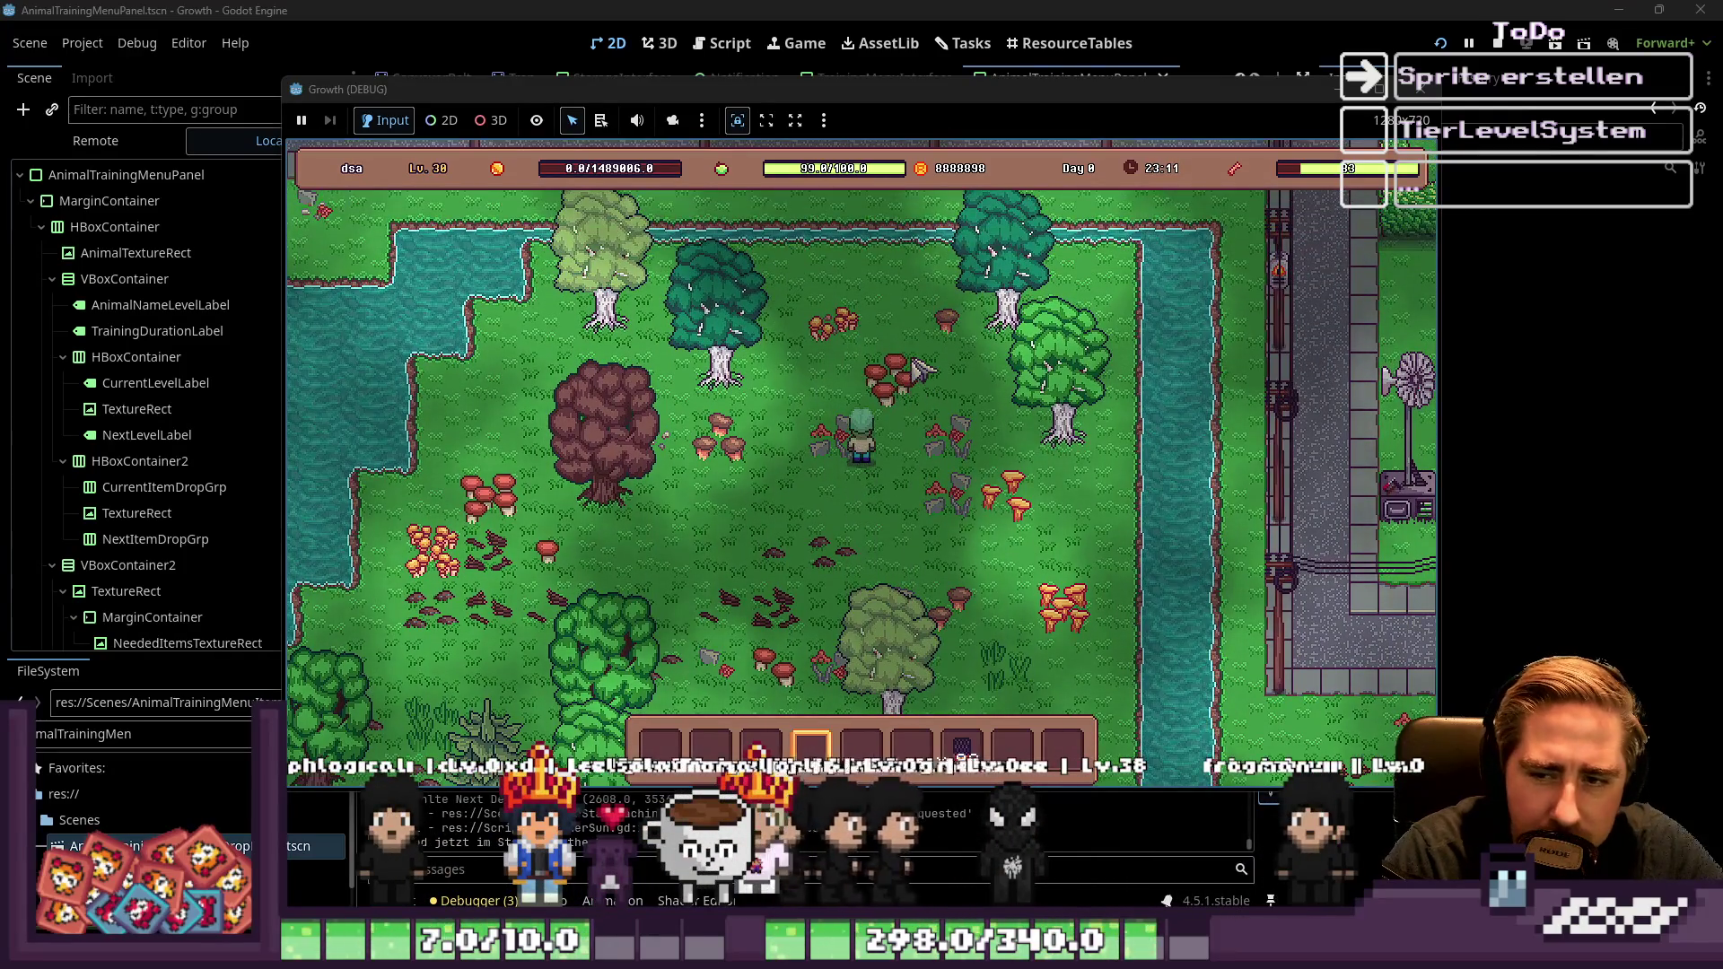
key("s")
key("a")
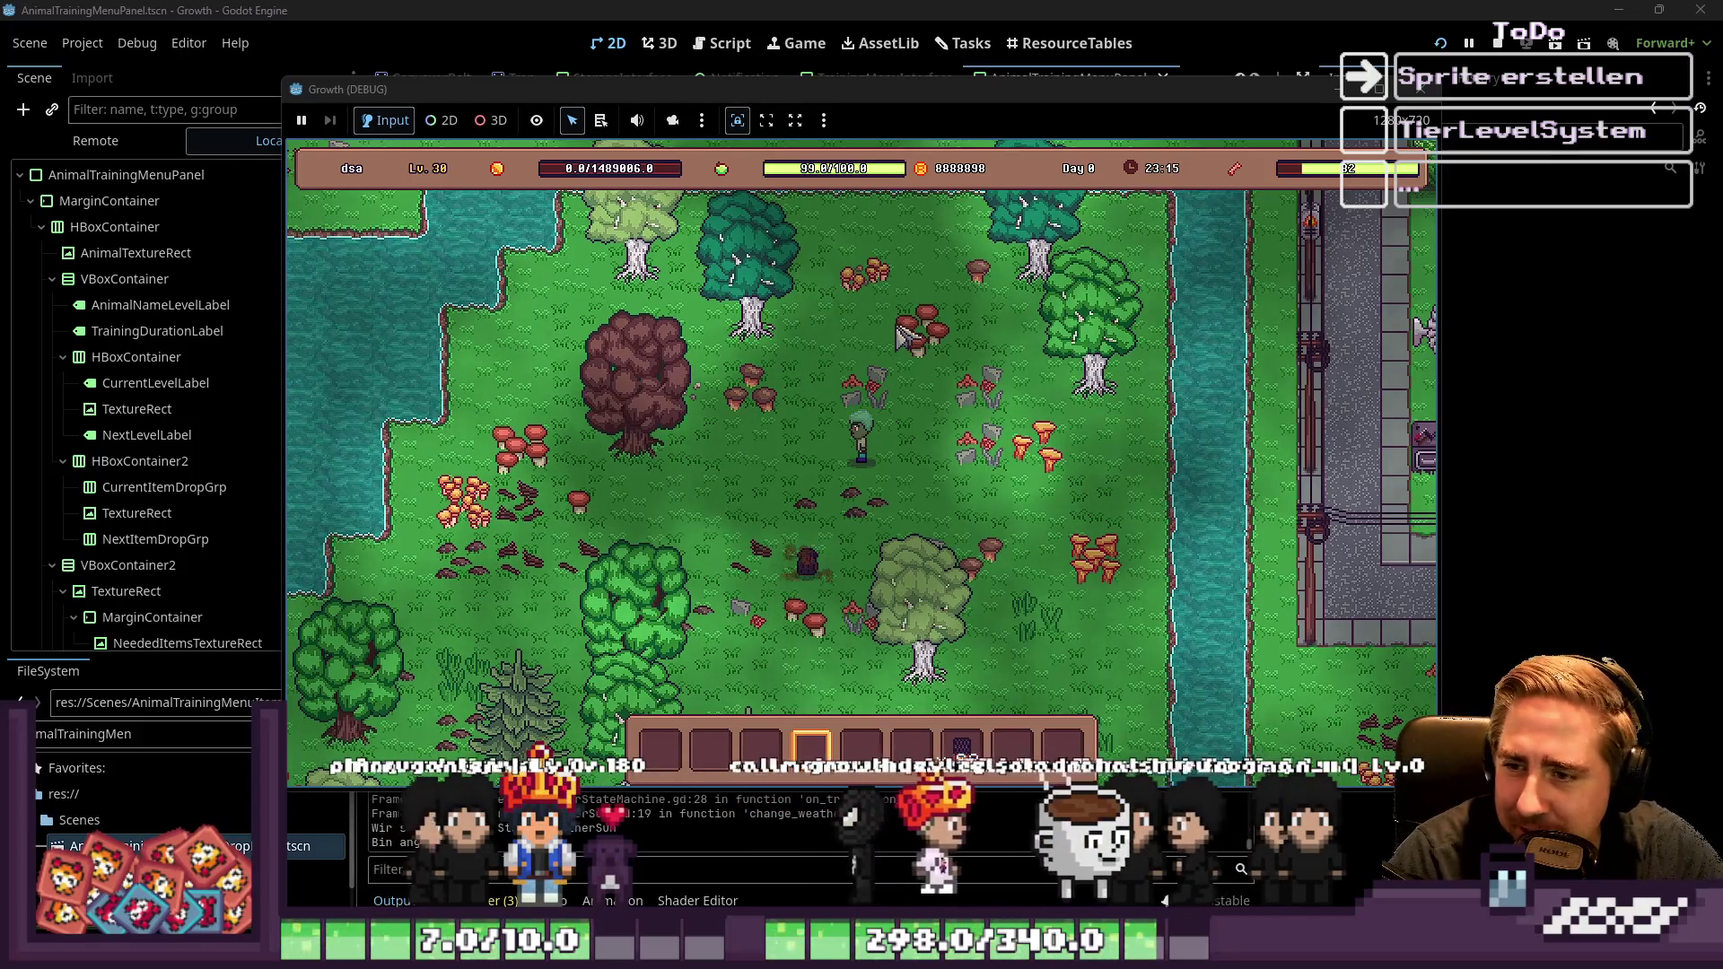
key("s")
key("a")
key("s")
key("a")
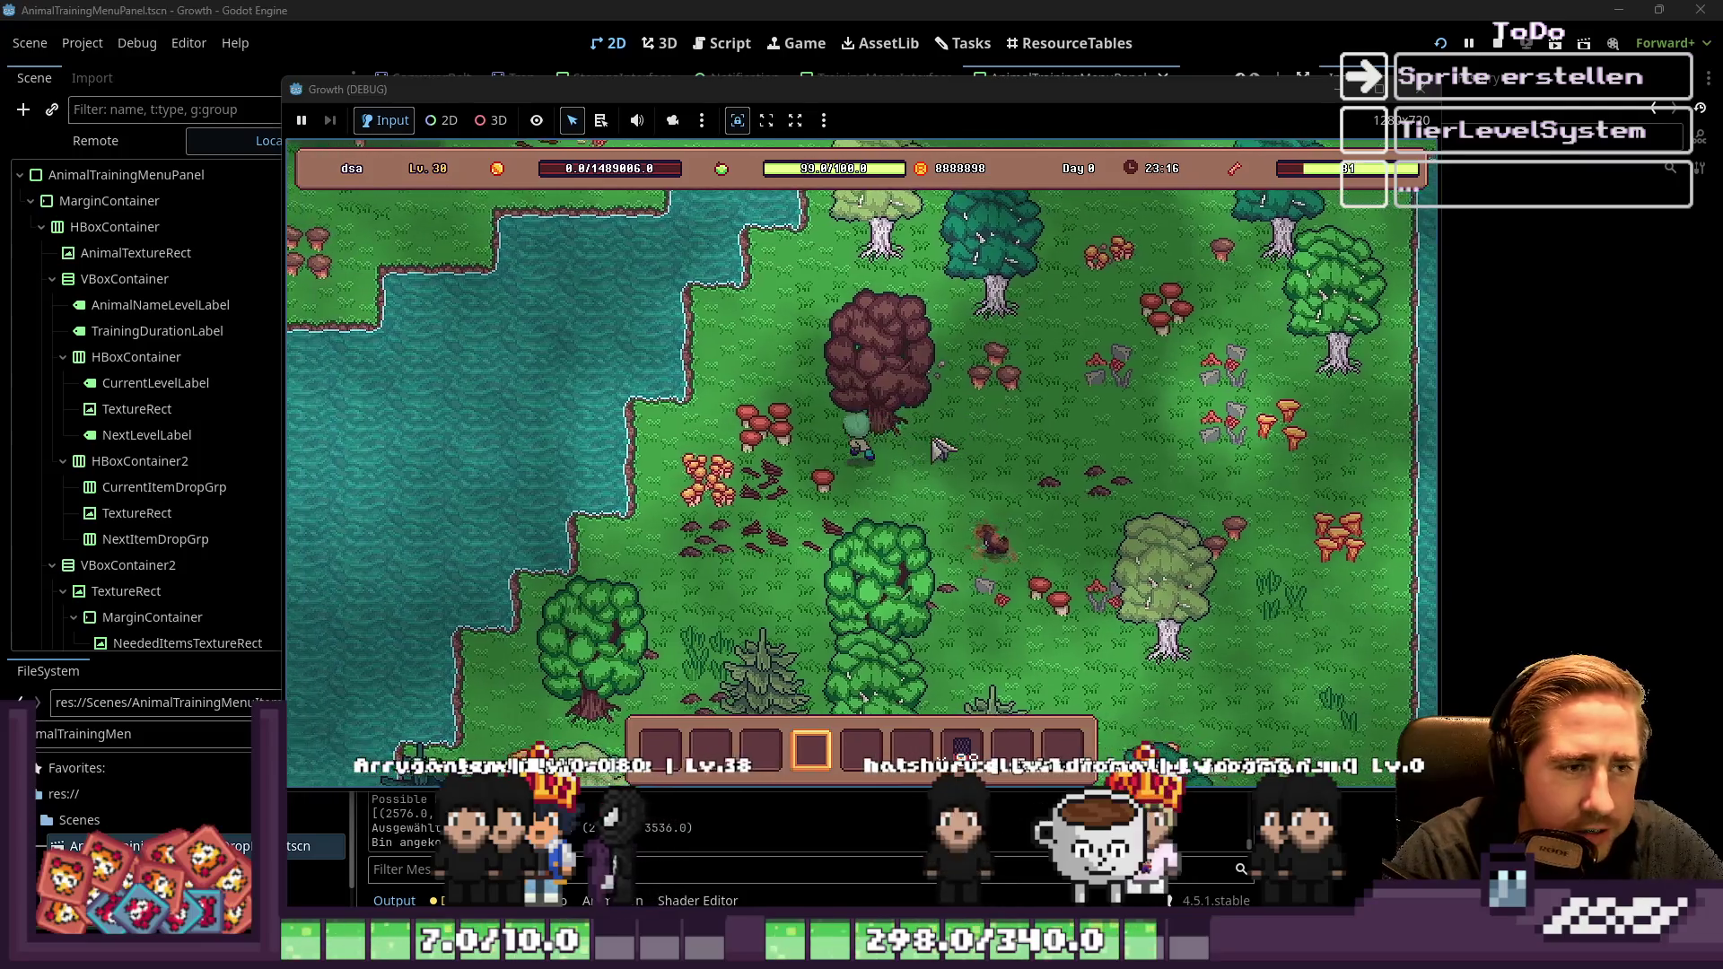
key("i")
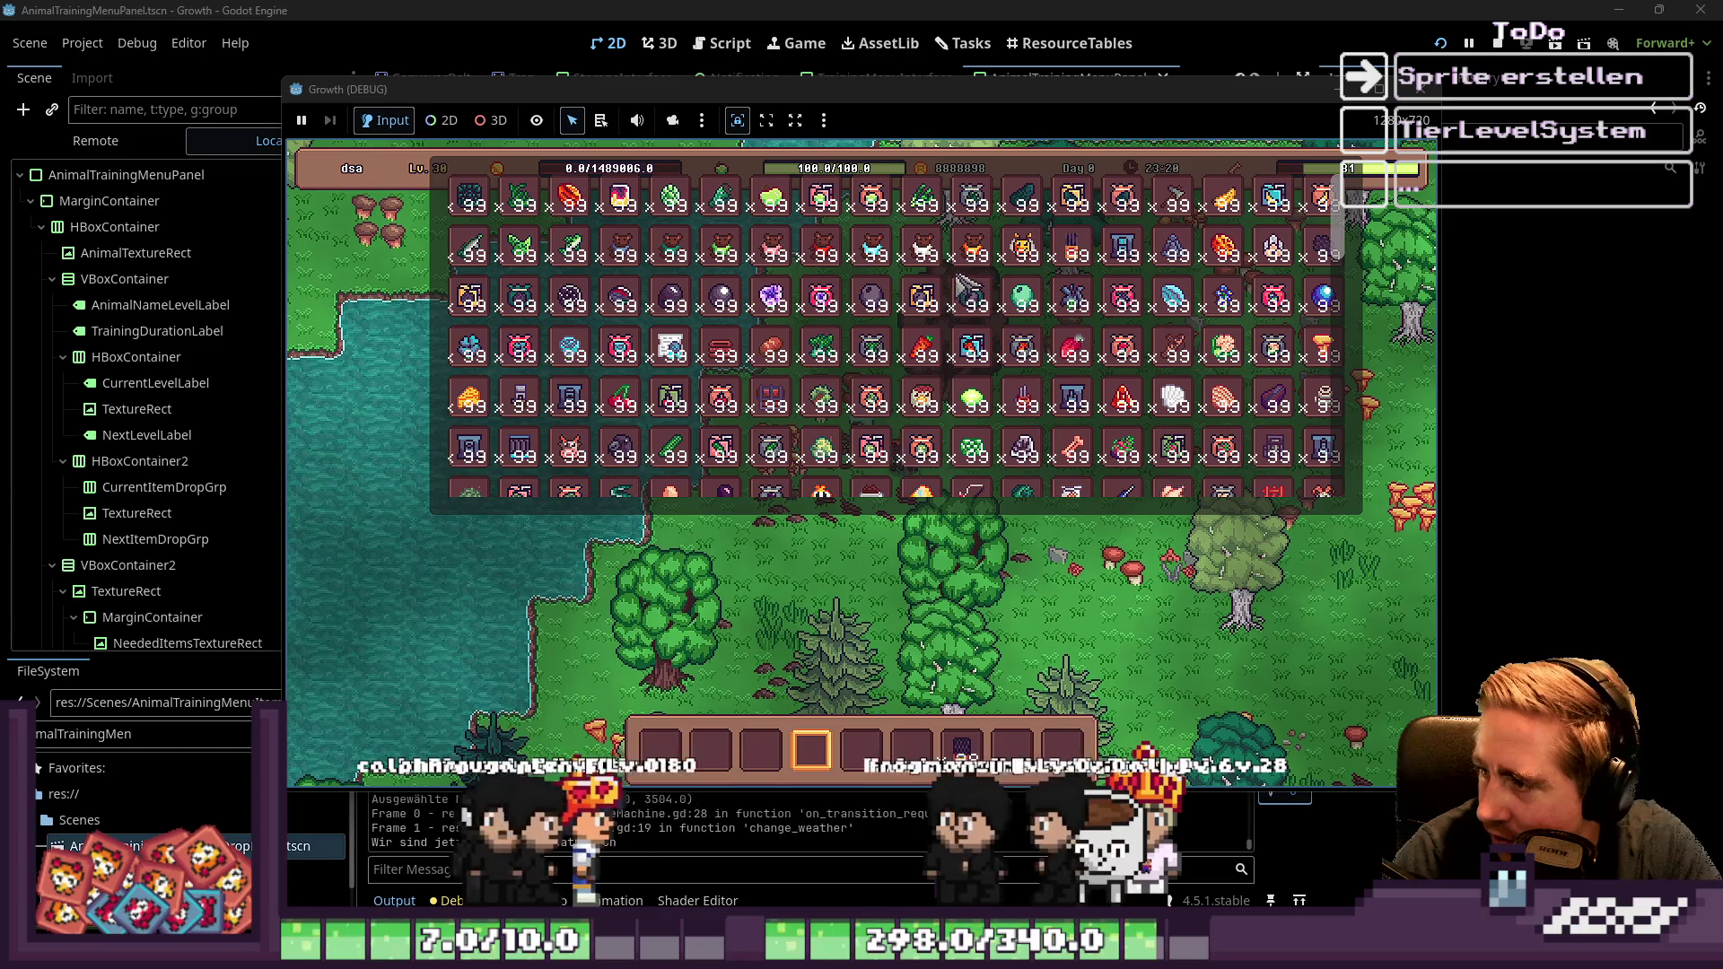
mouse_move(933, 265)
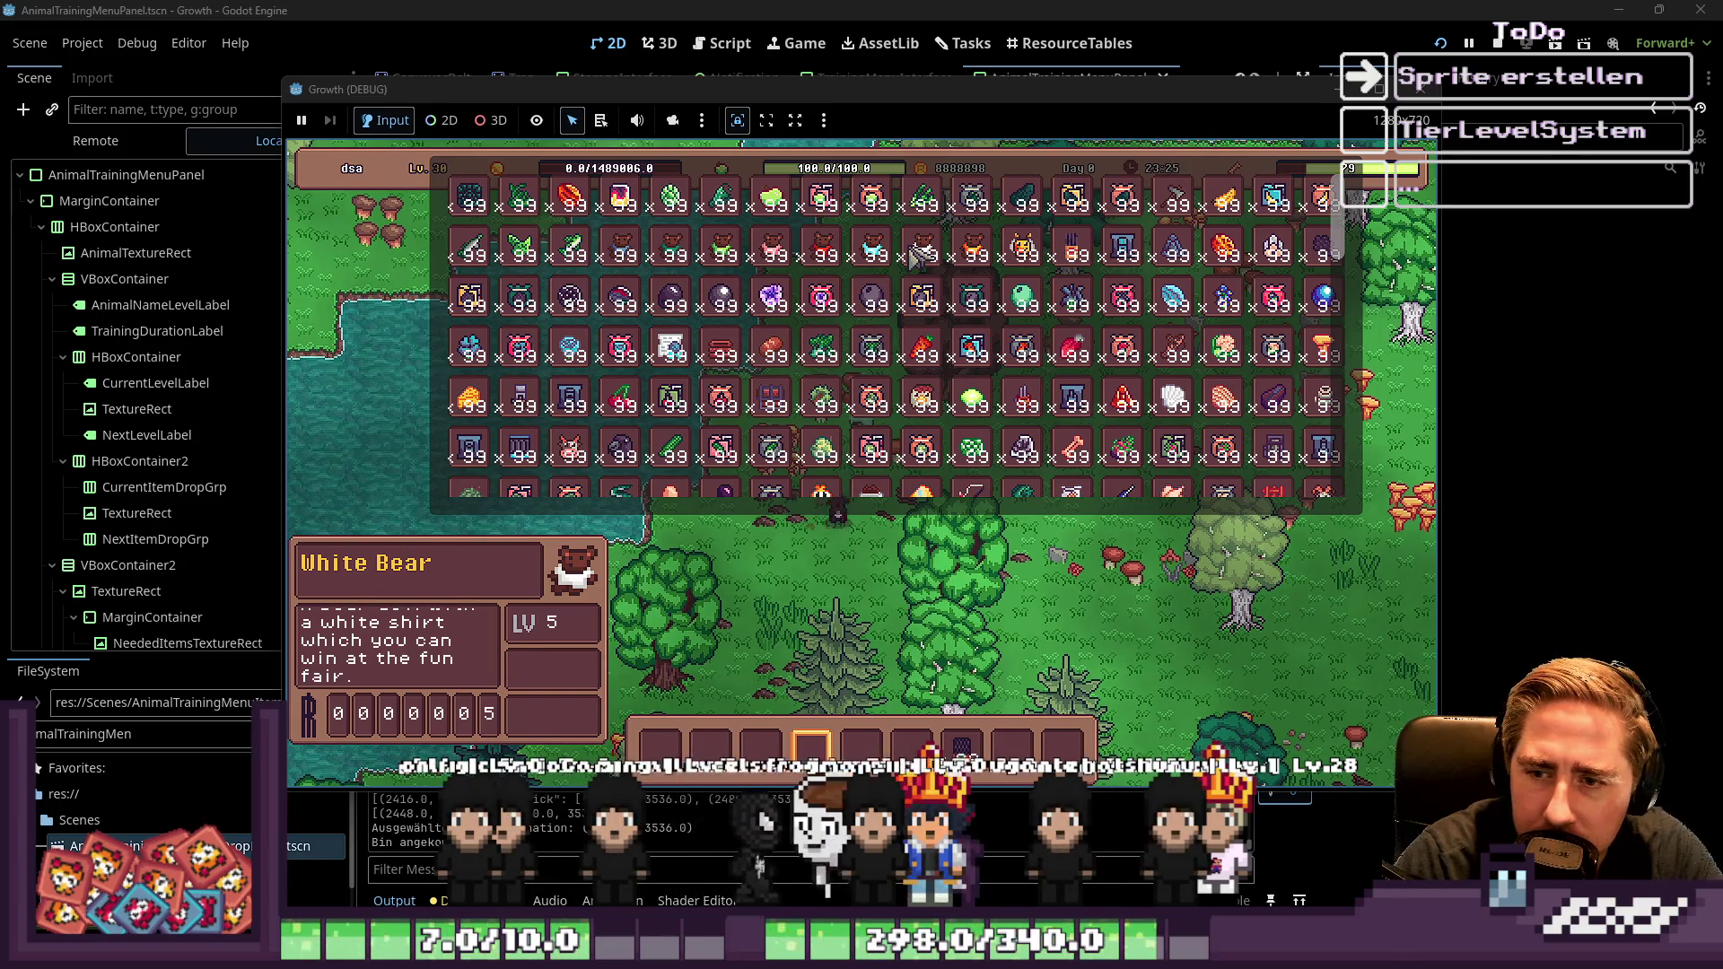
mouse_move(1126, 456)
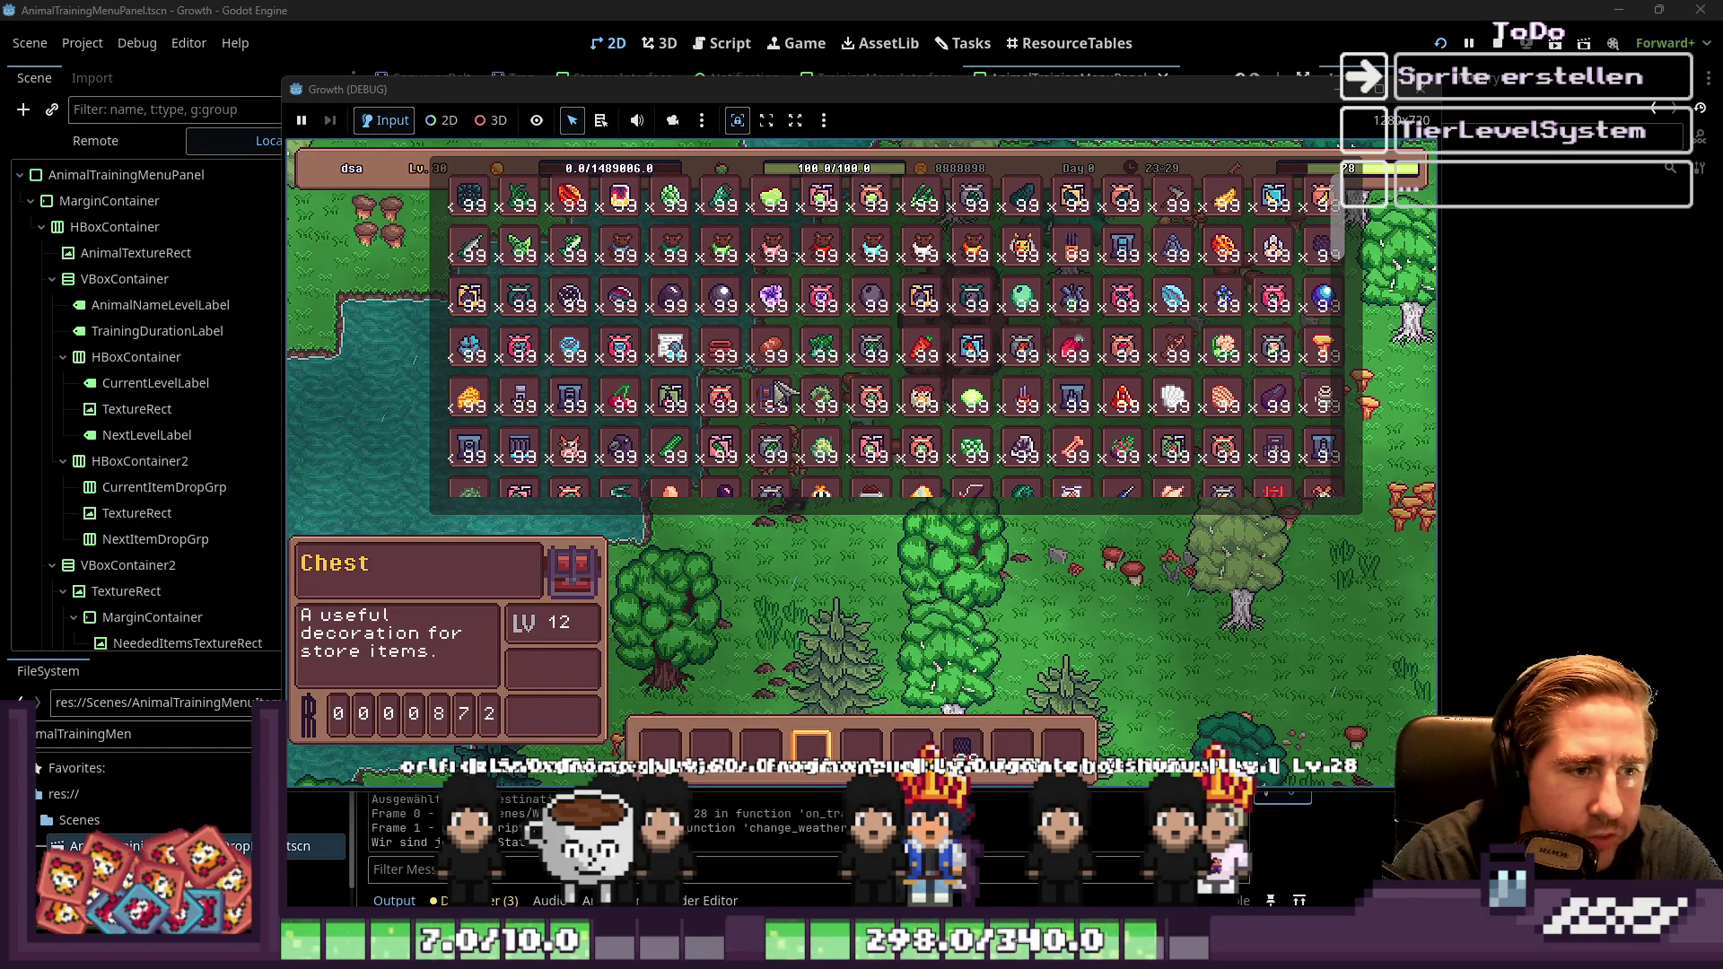
key("Escape")
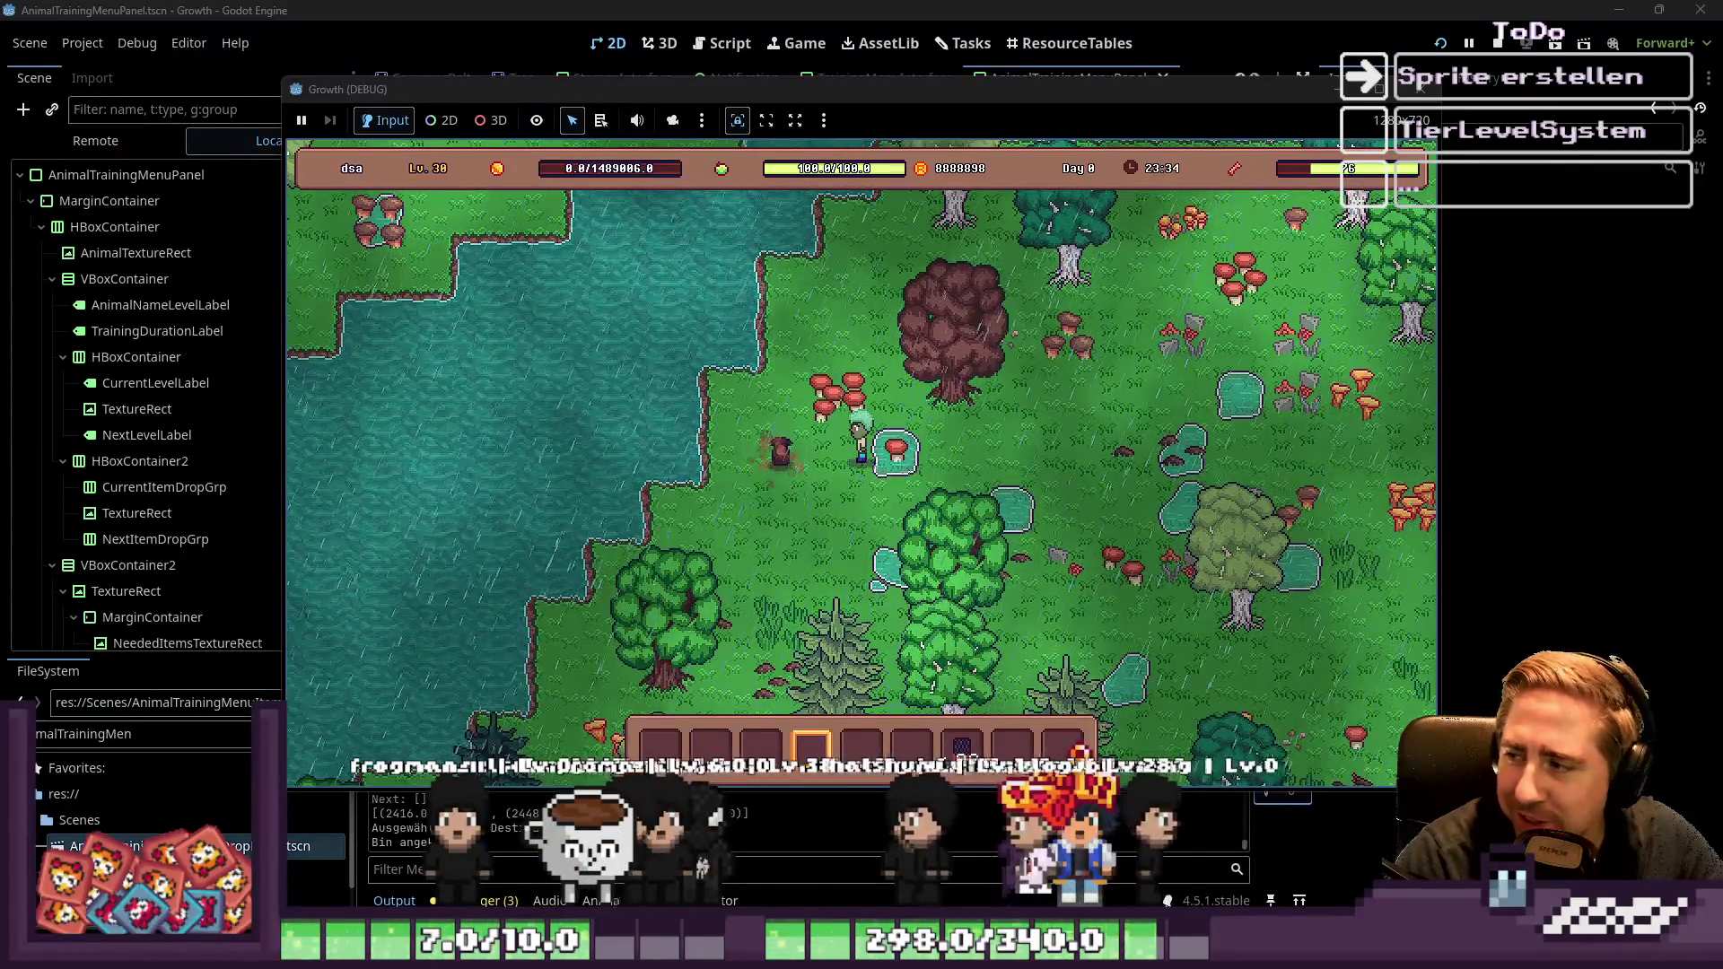
key("w")
key("d")
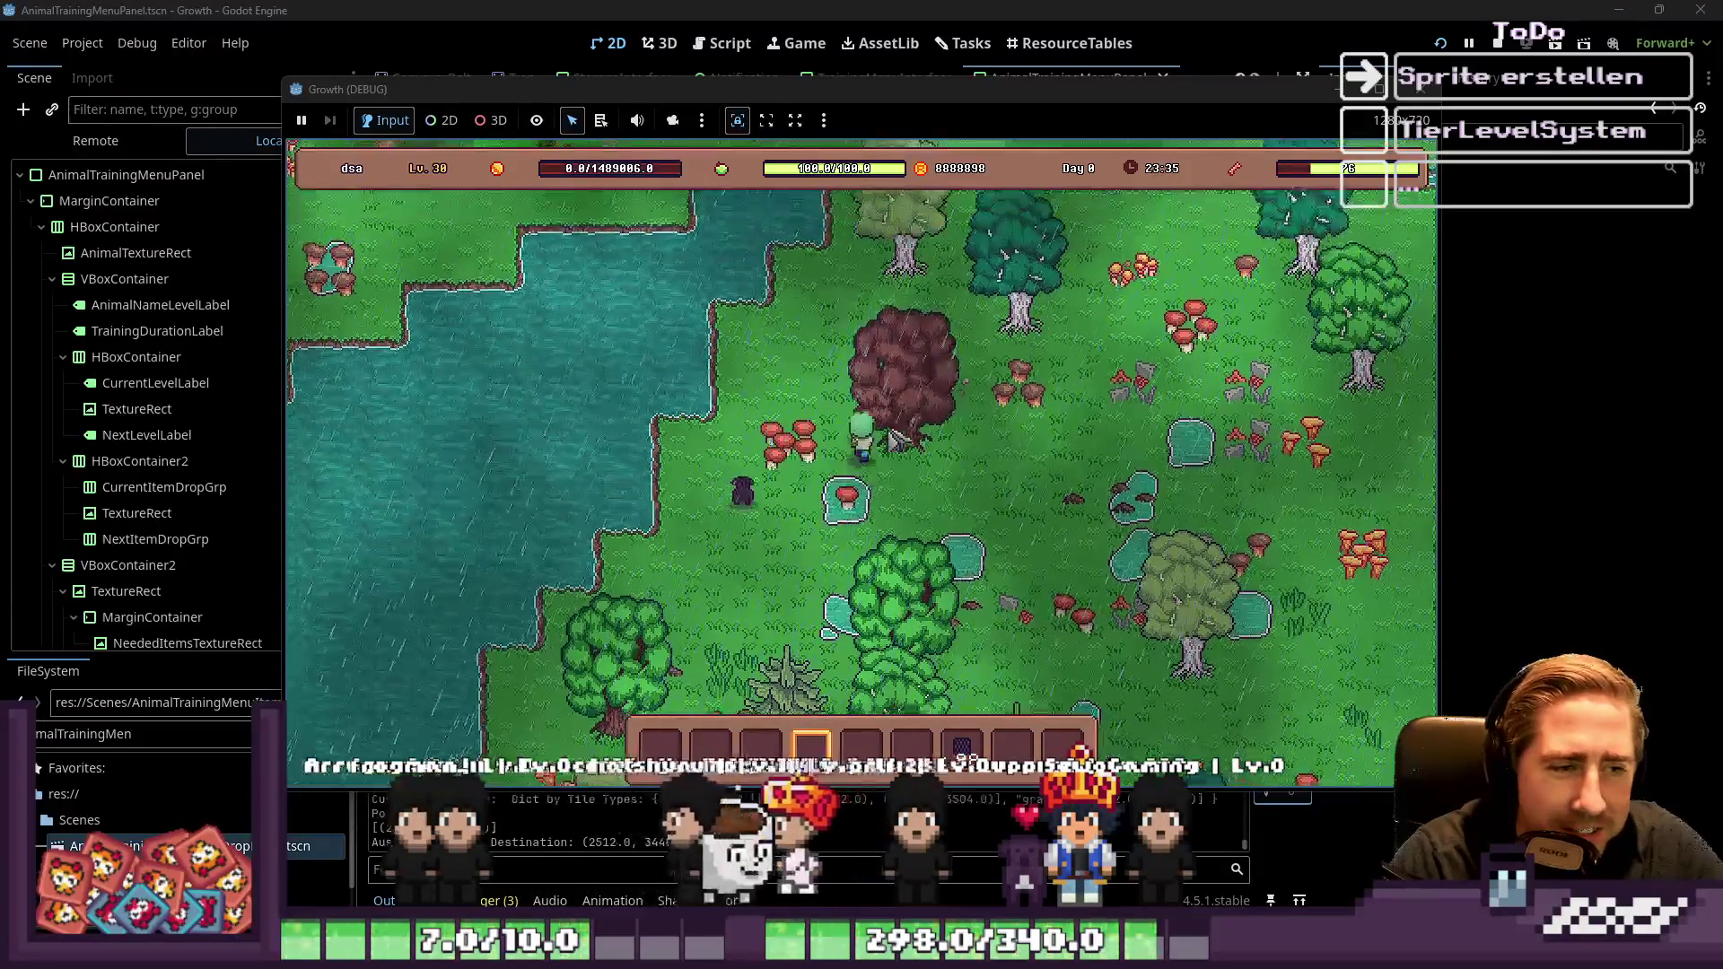
key("s")
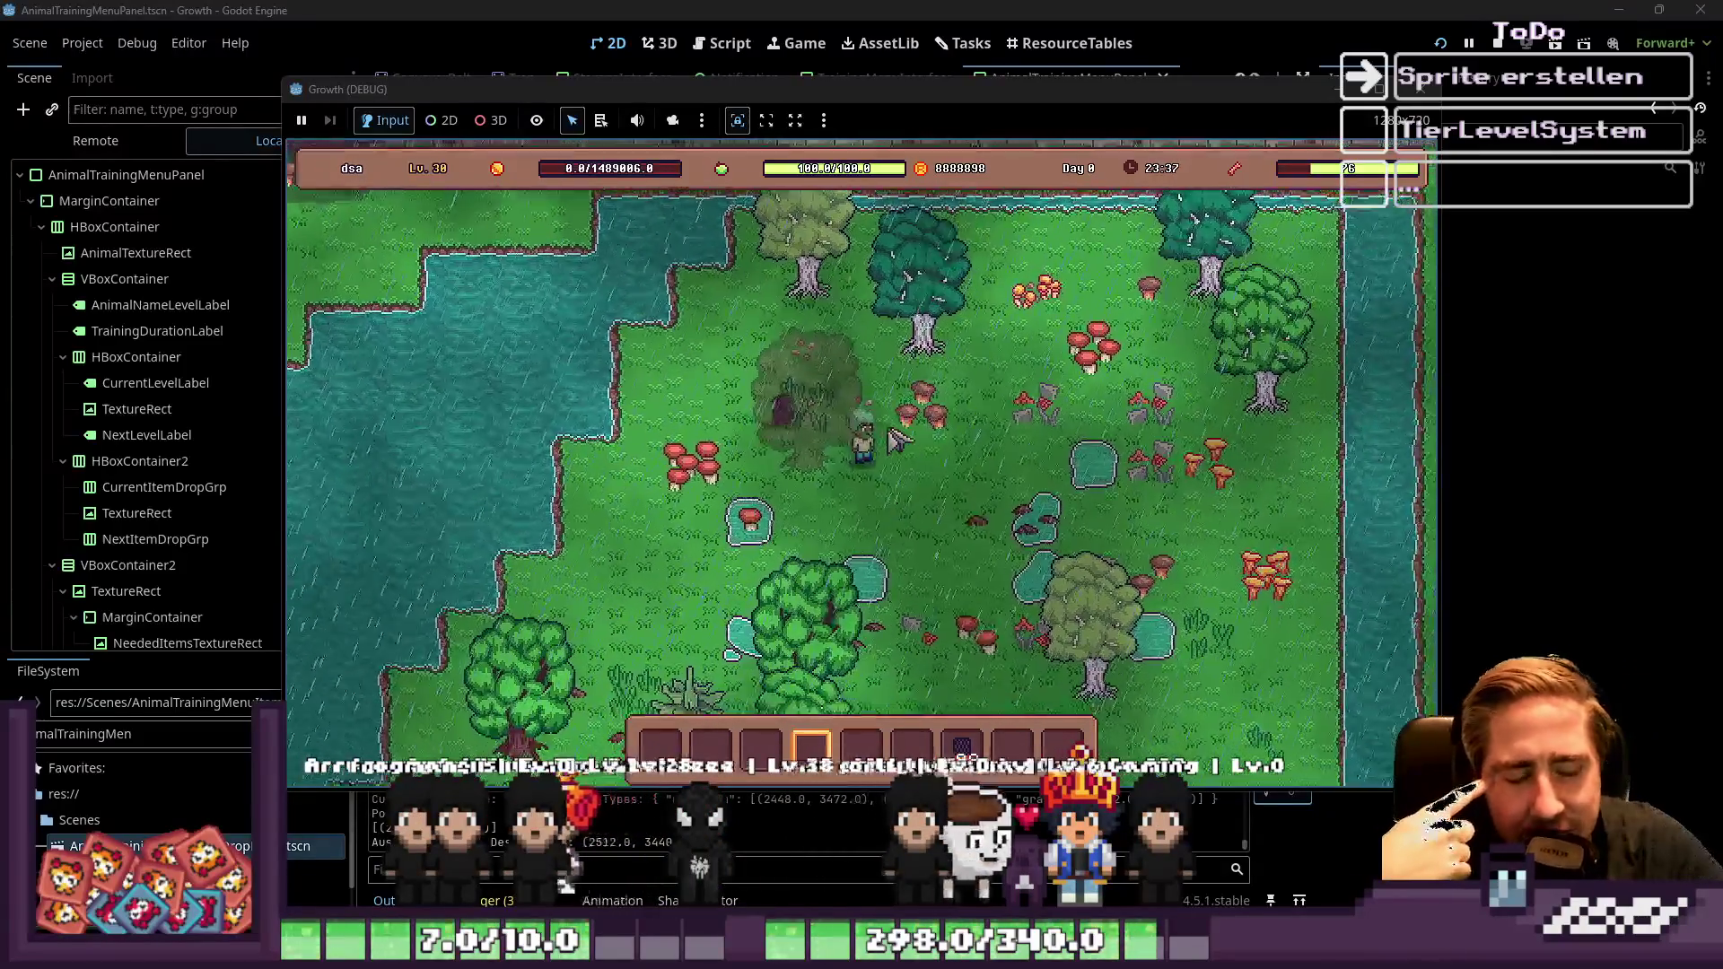
key("w")
key("d")
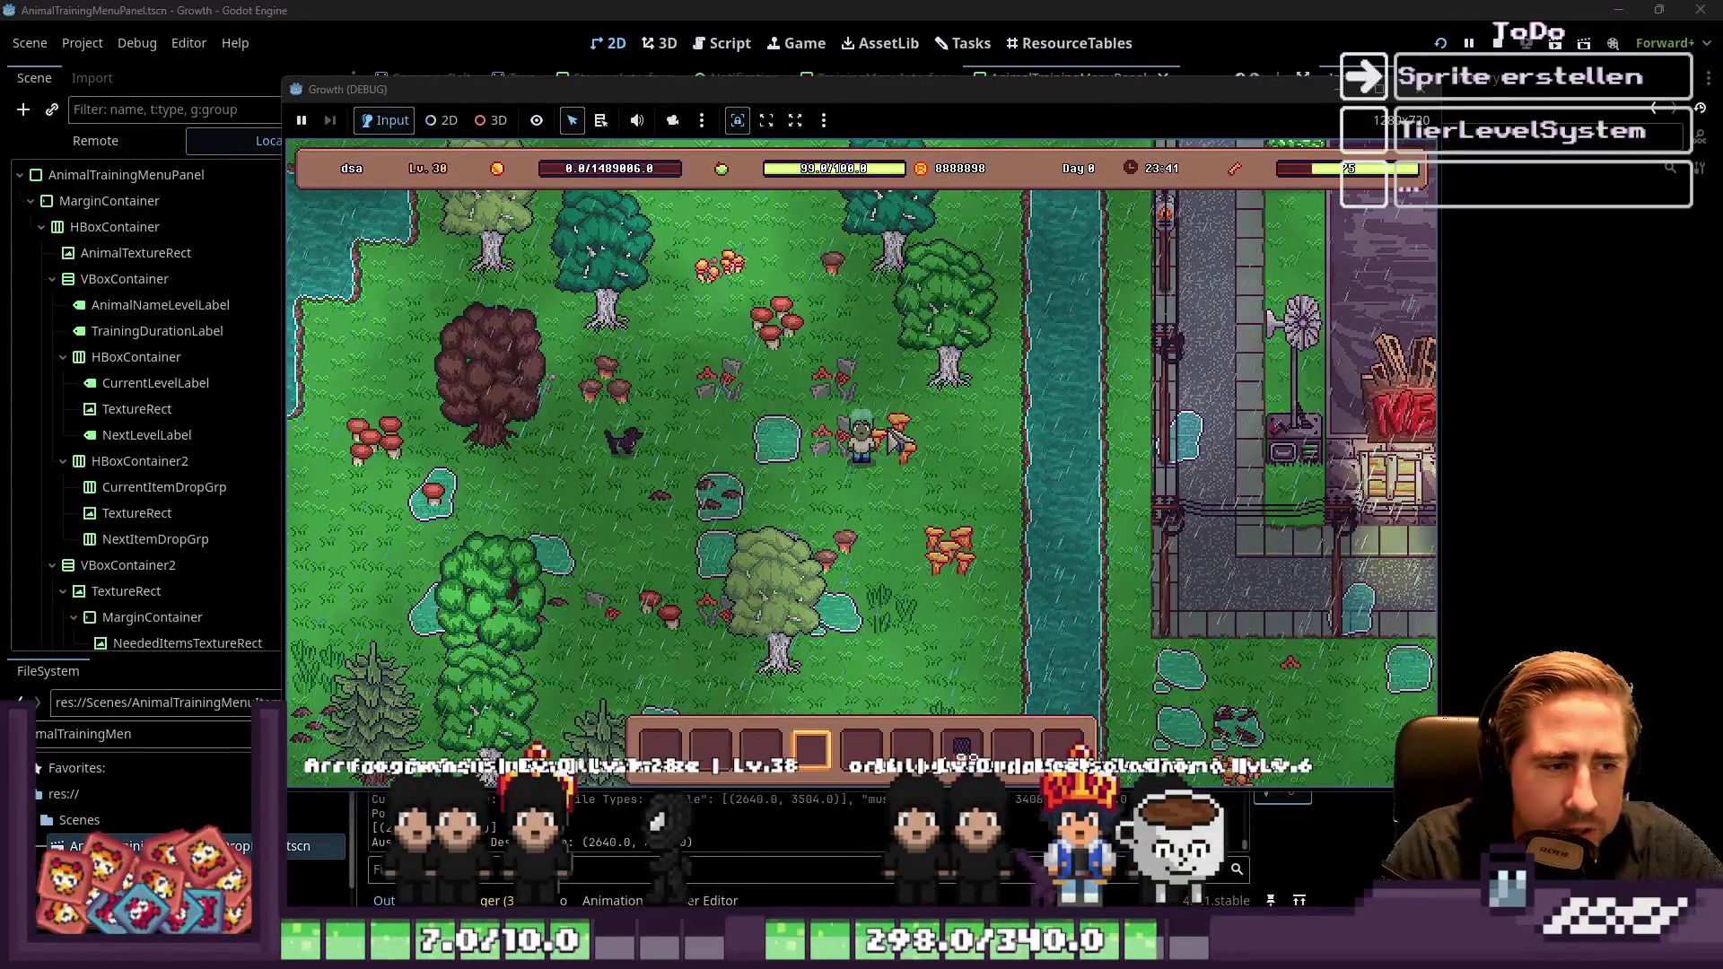
key("s")
key("d")
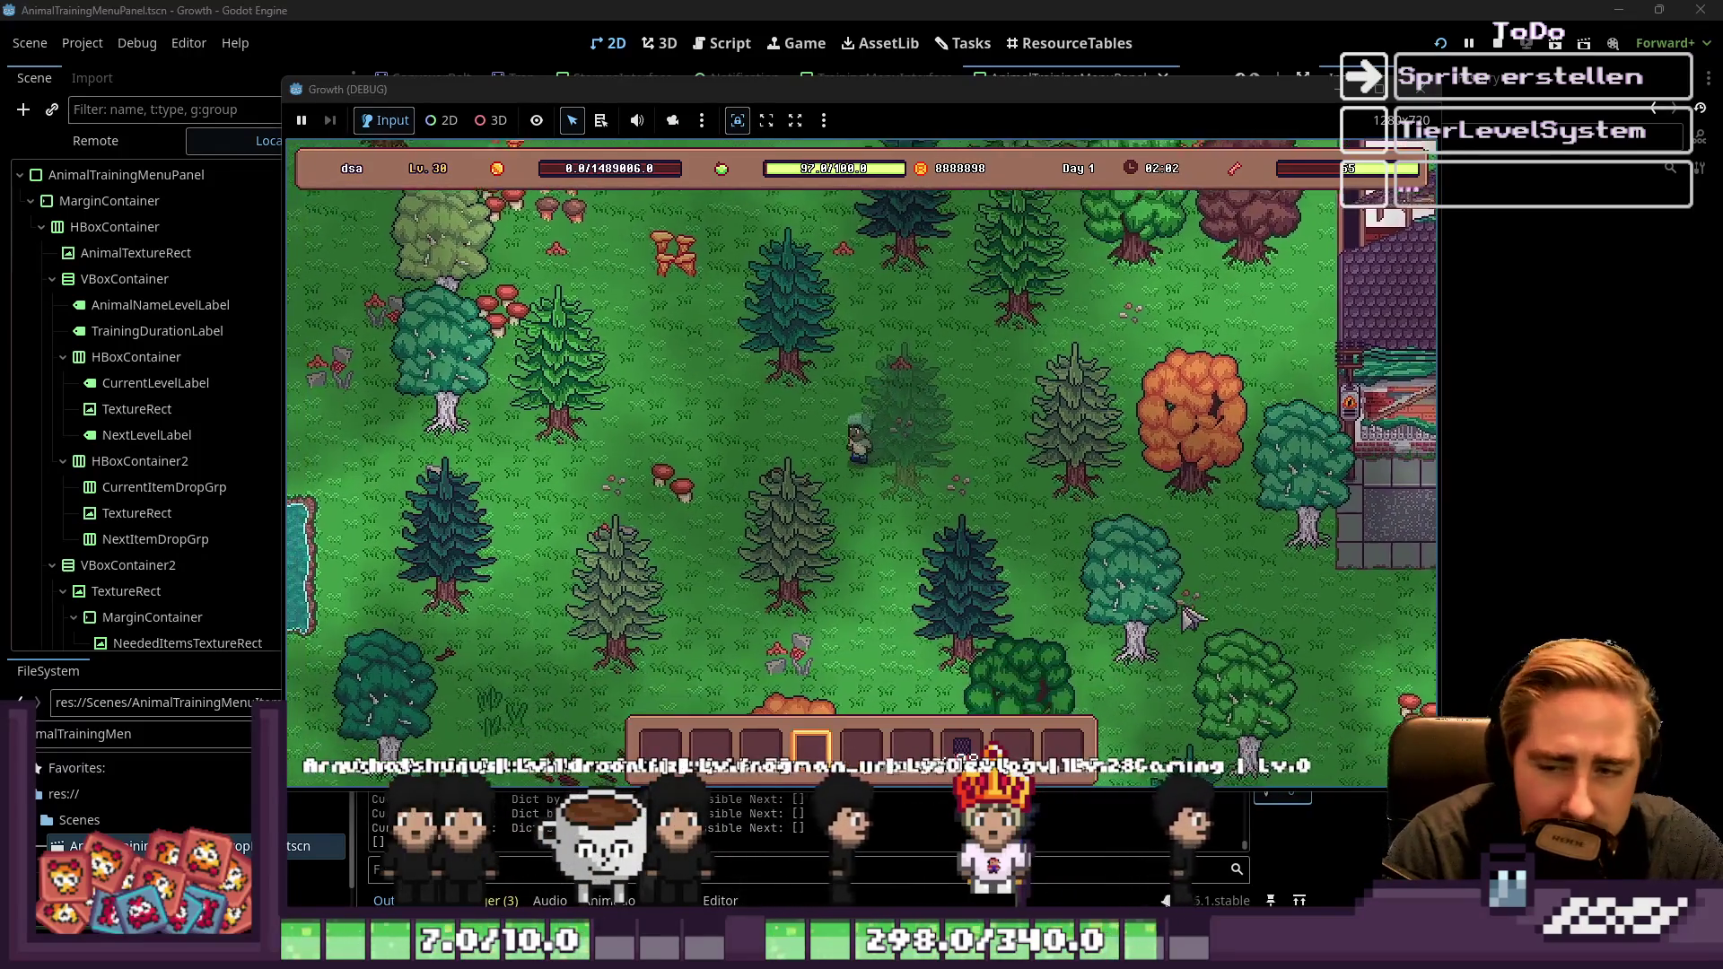
Switch between hotbar slots 4 and 5, walk to the nearby pine and chop it
key("s")
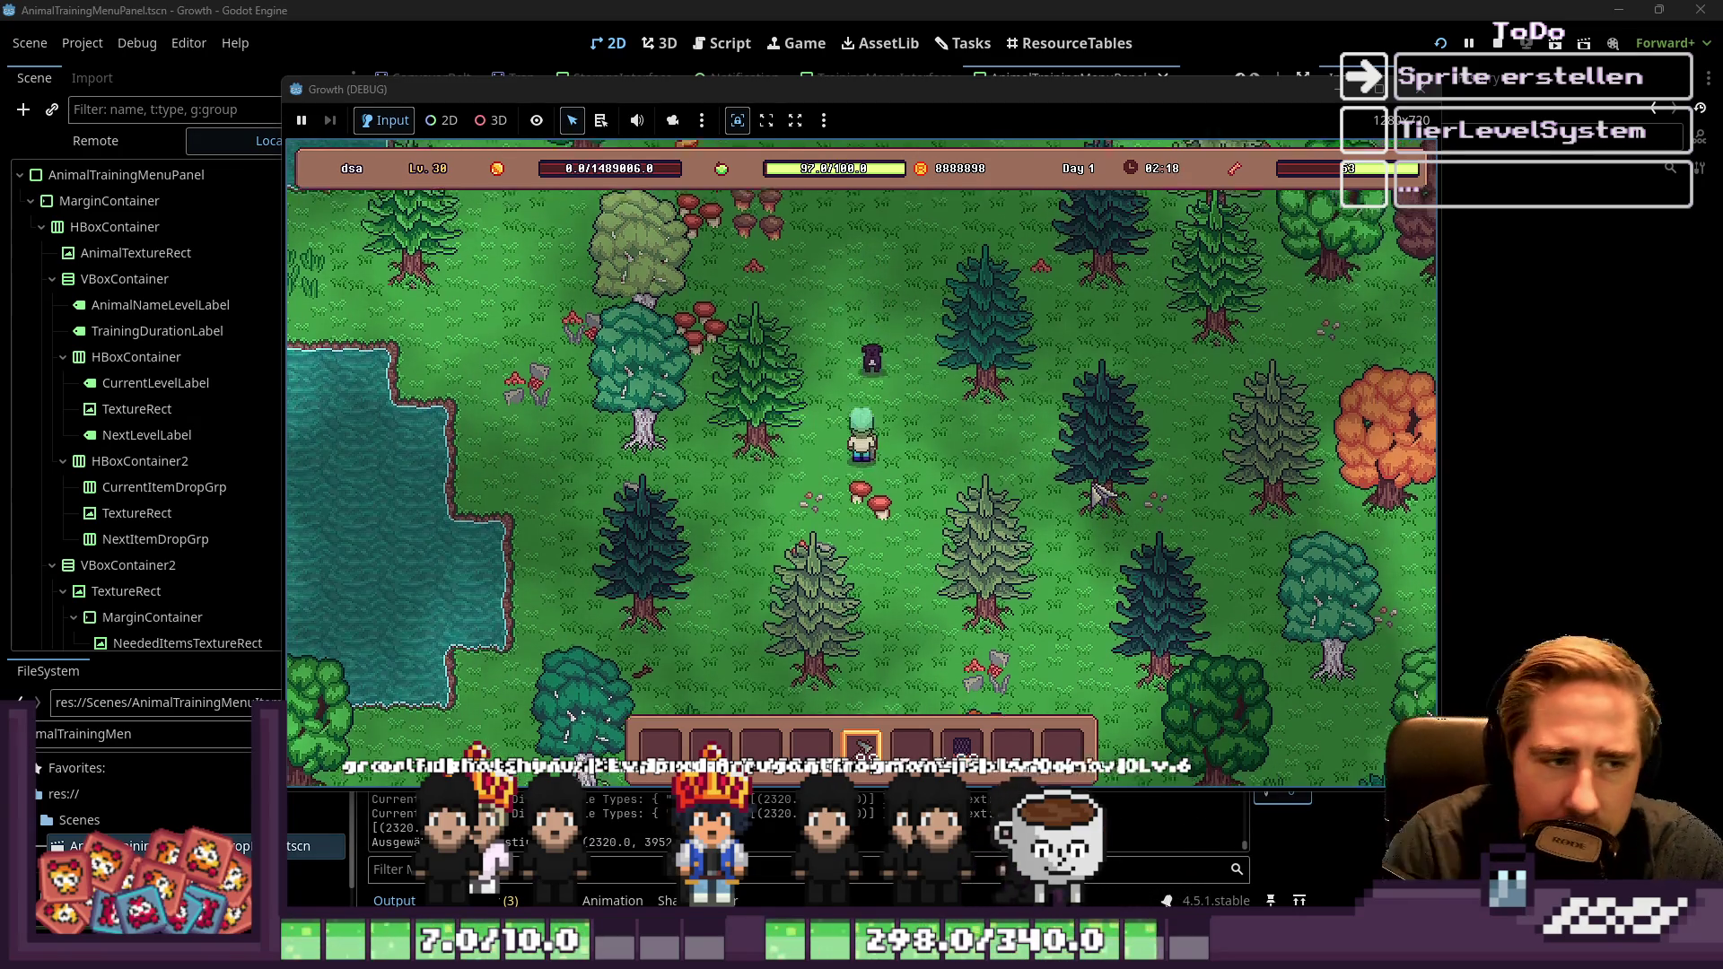
key("4")
key("d")
key("5")
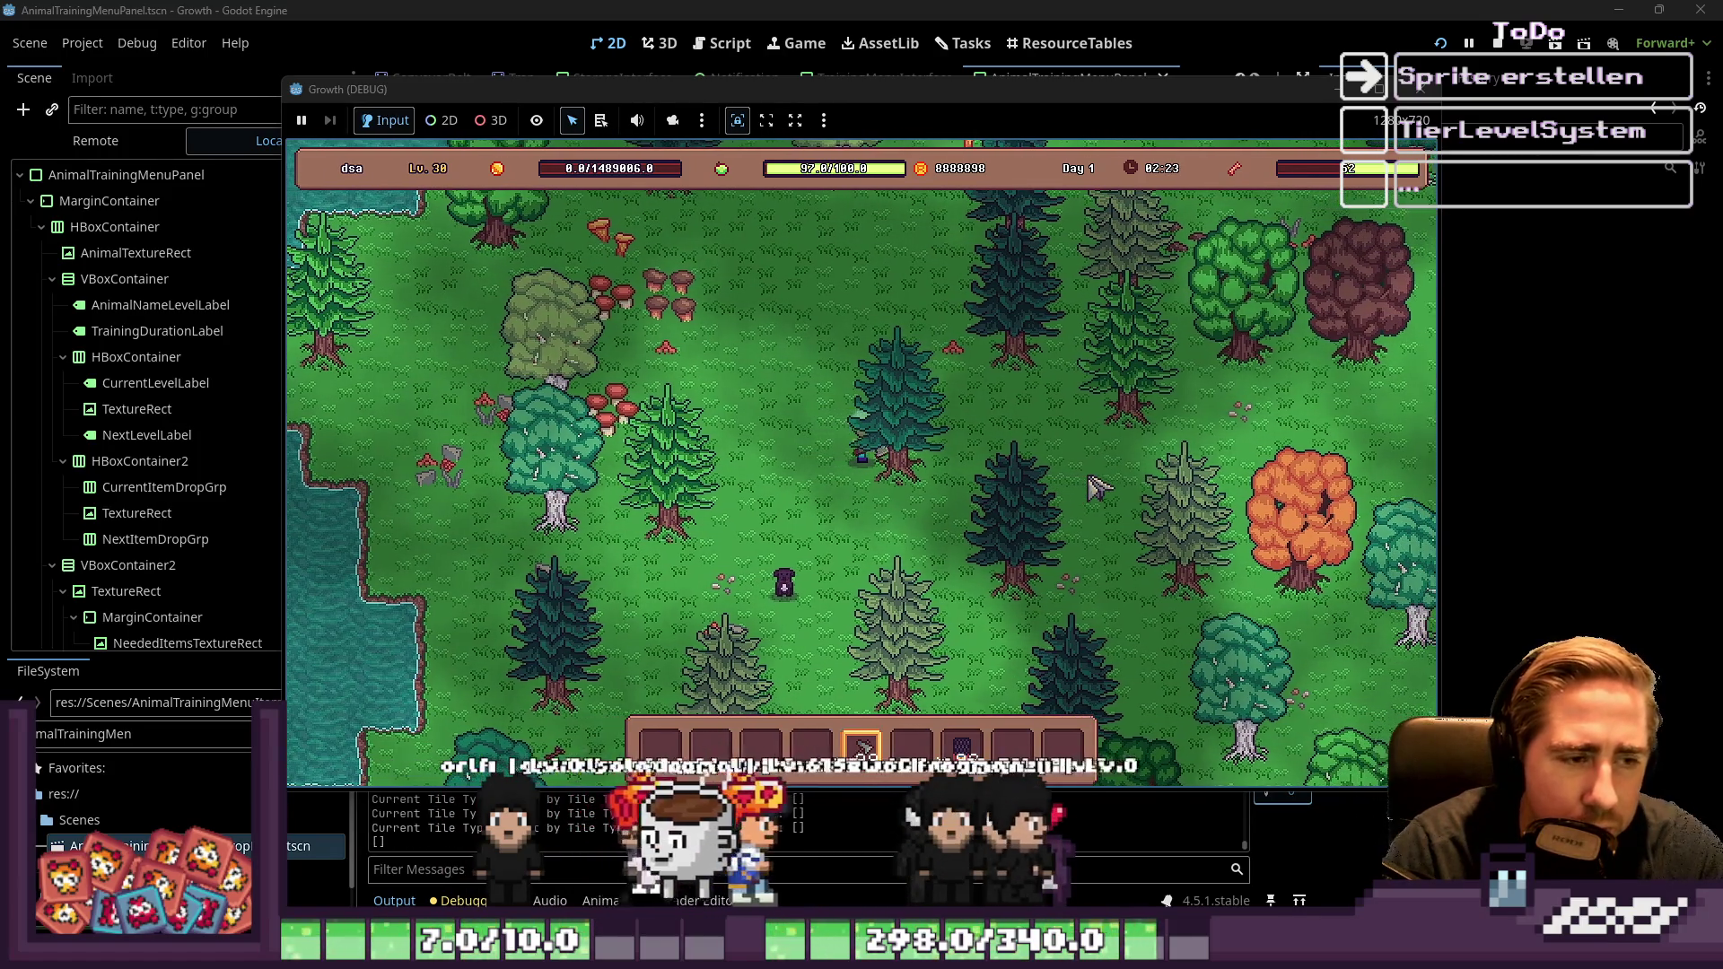
key("w")
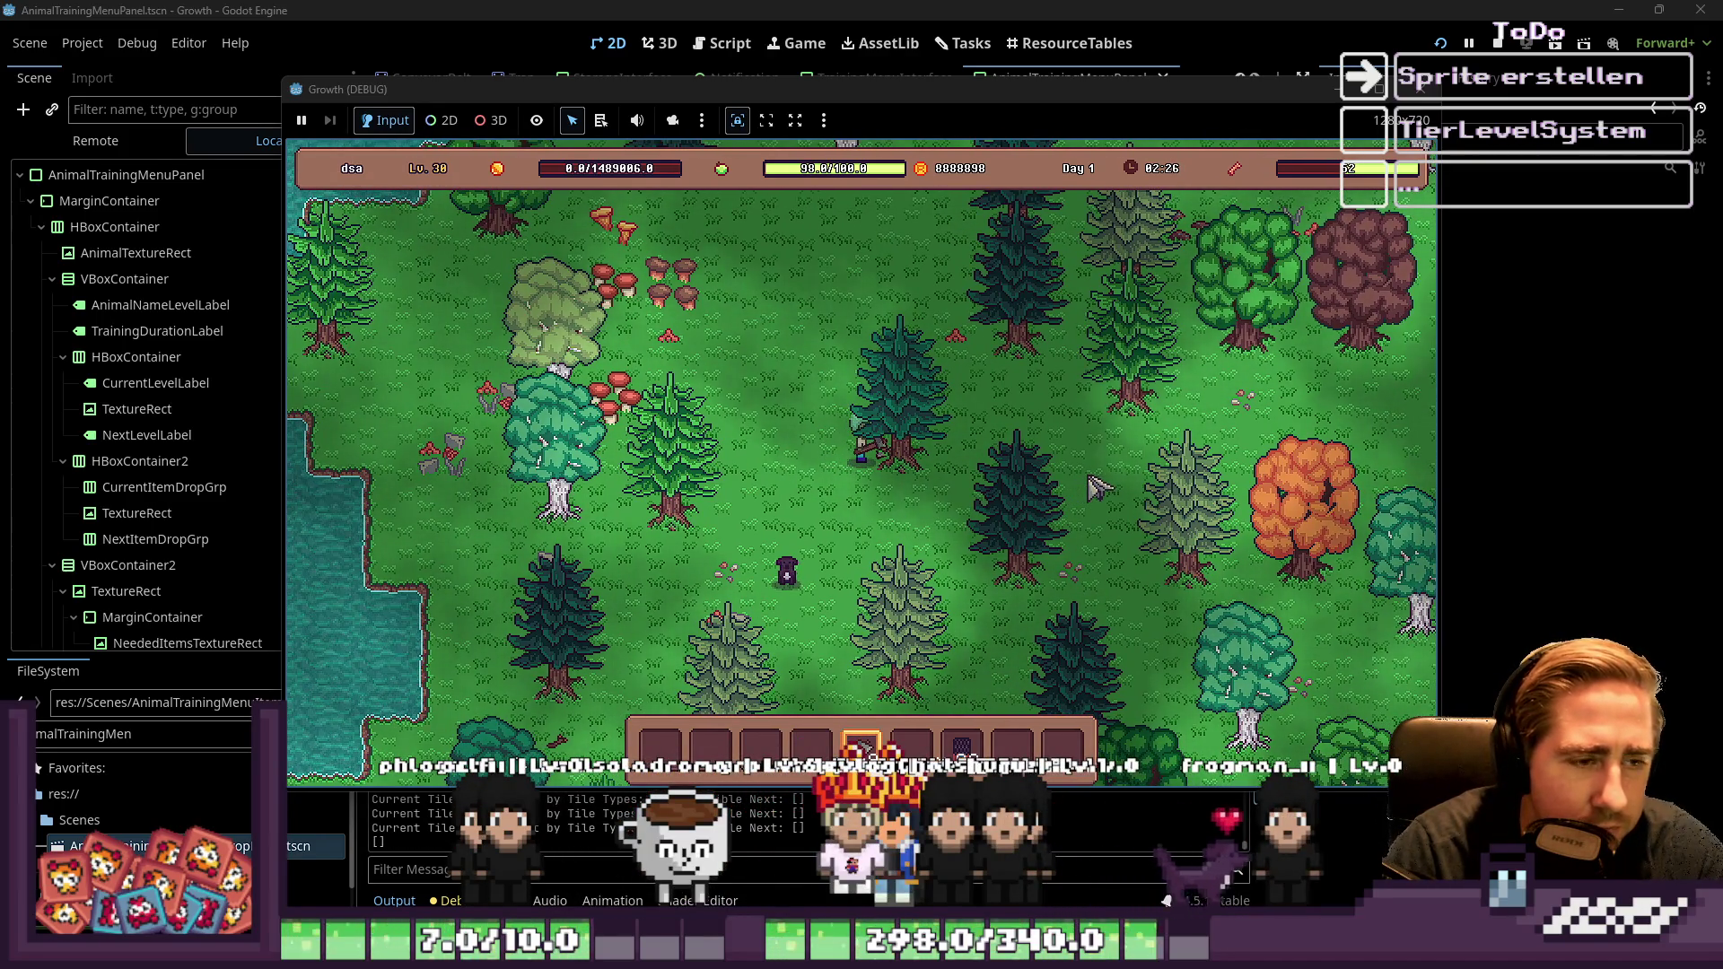
left_click(1096, 488)
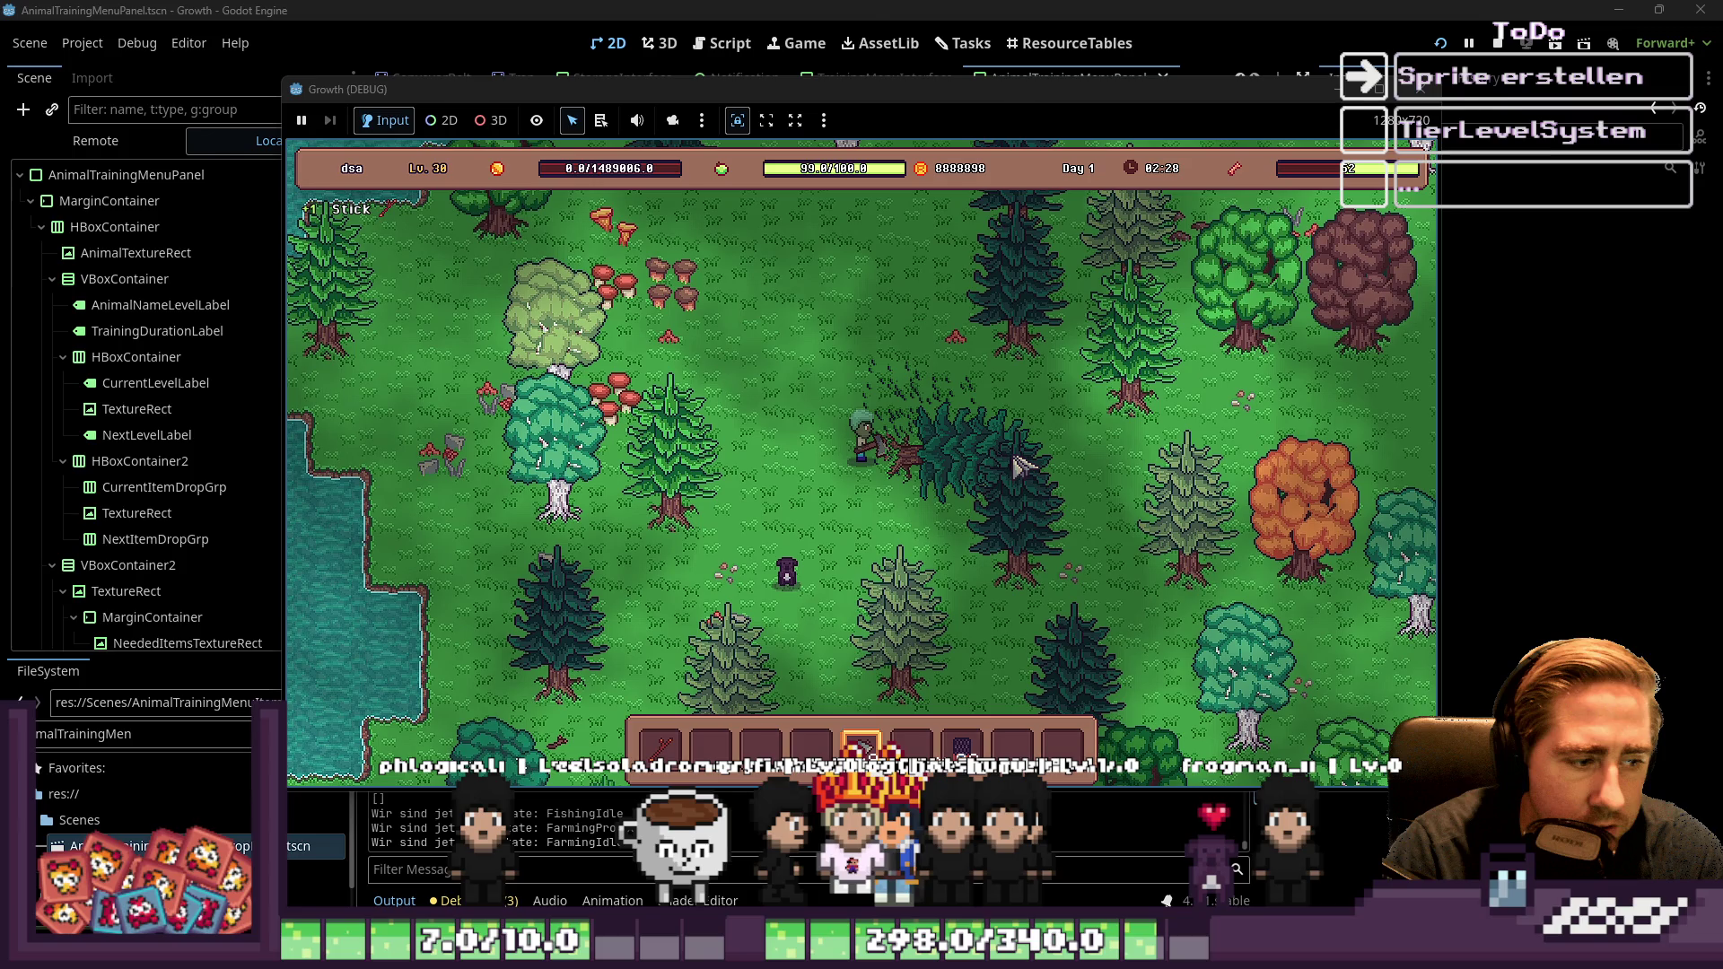
Chop down the dark pine for sticks and logs
key("F8")
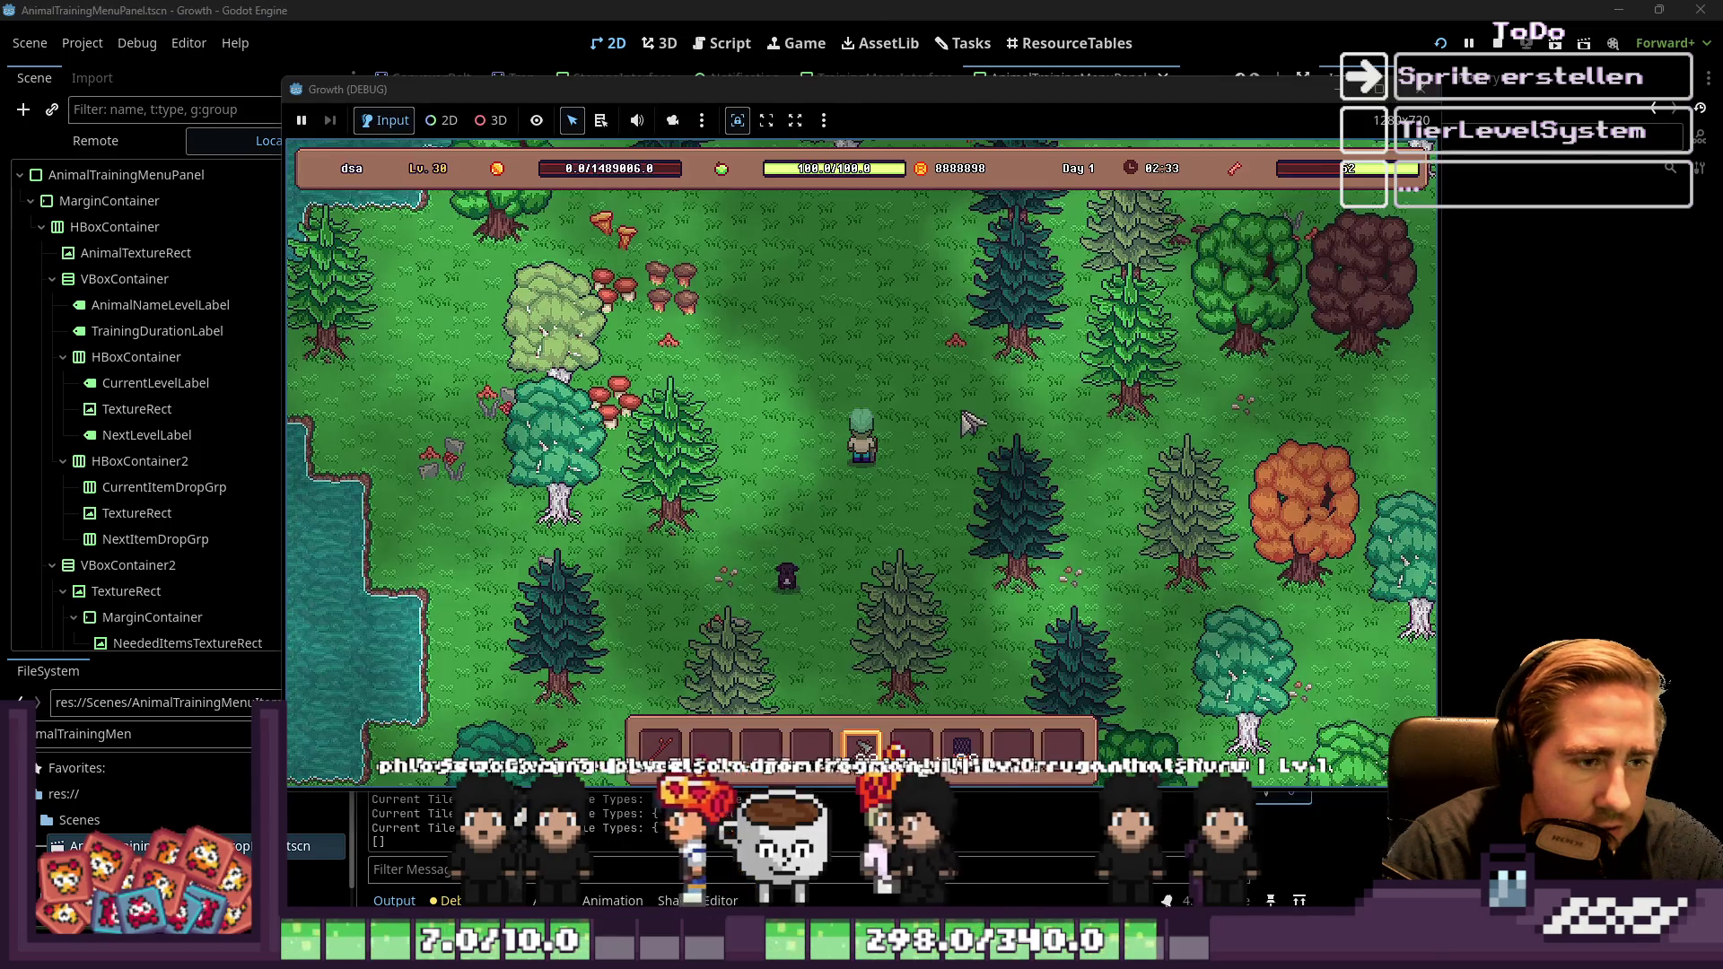
left_click(965, 414)
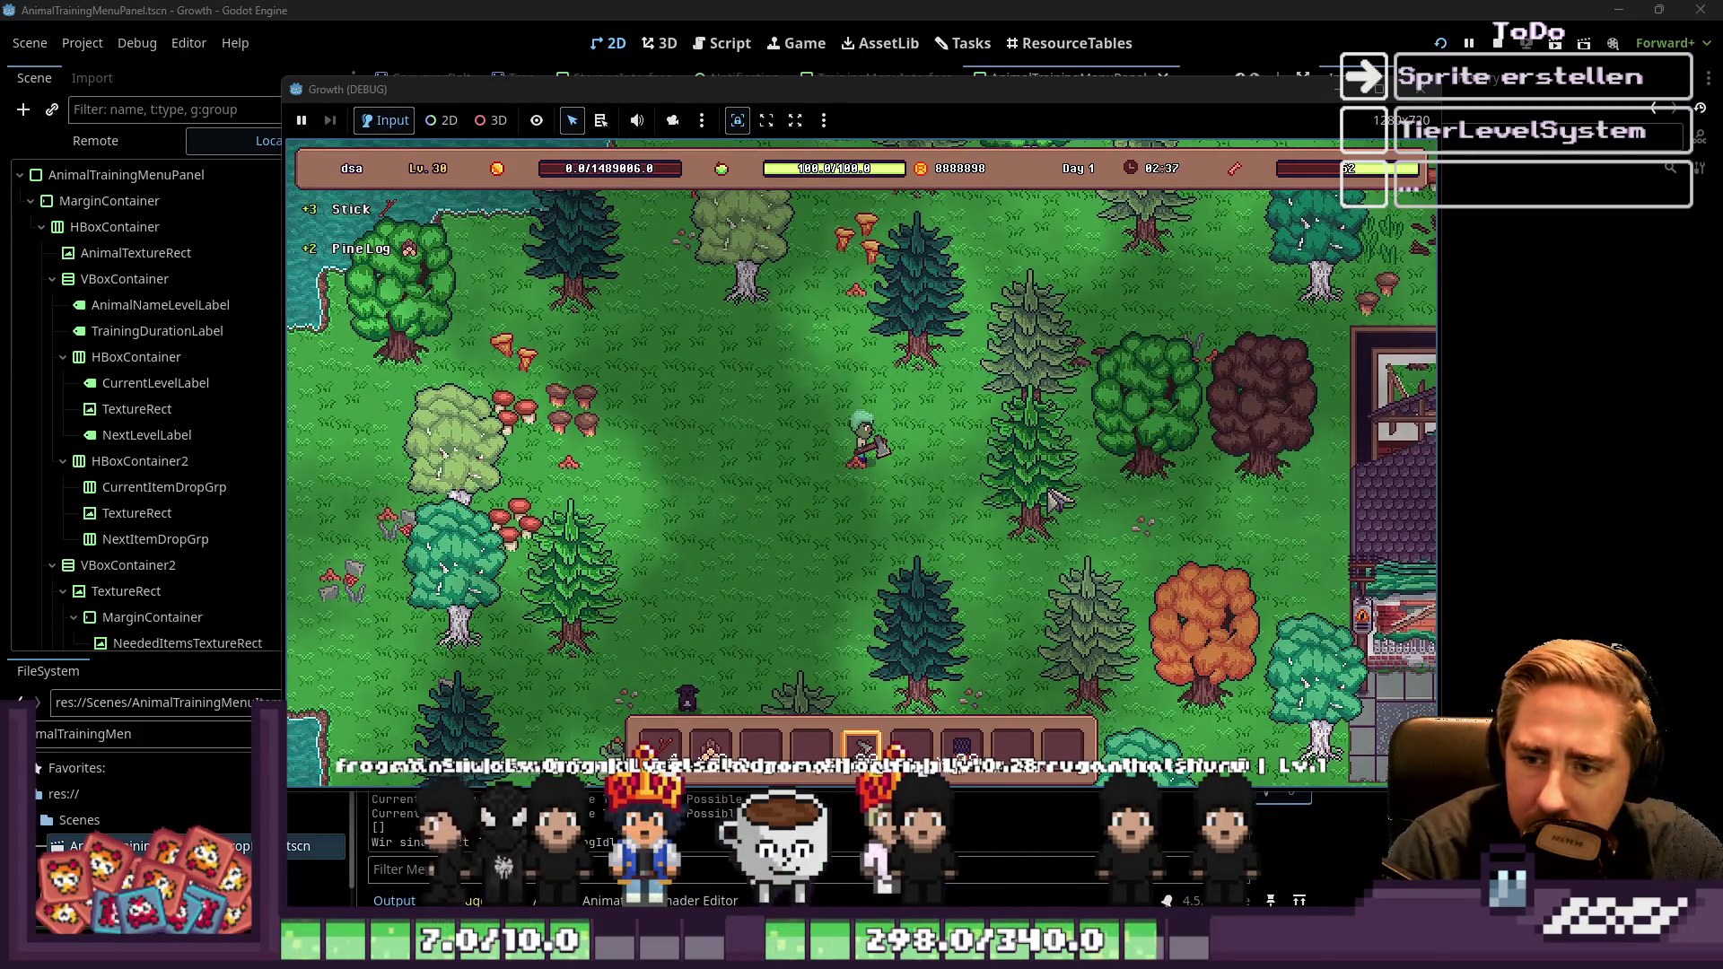
key("w")
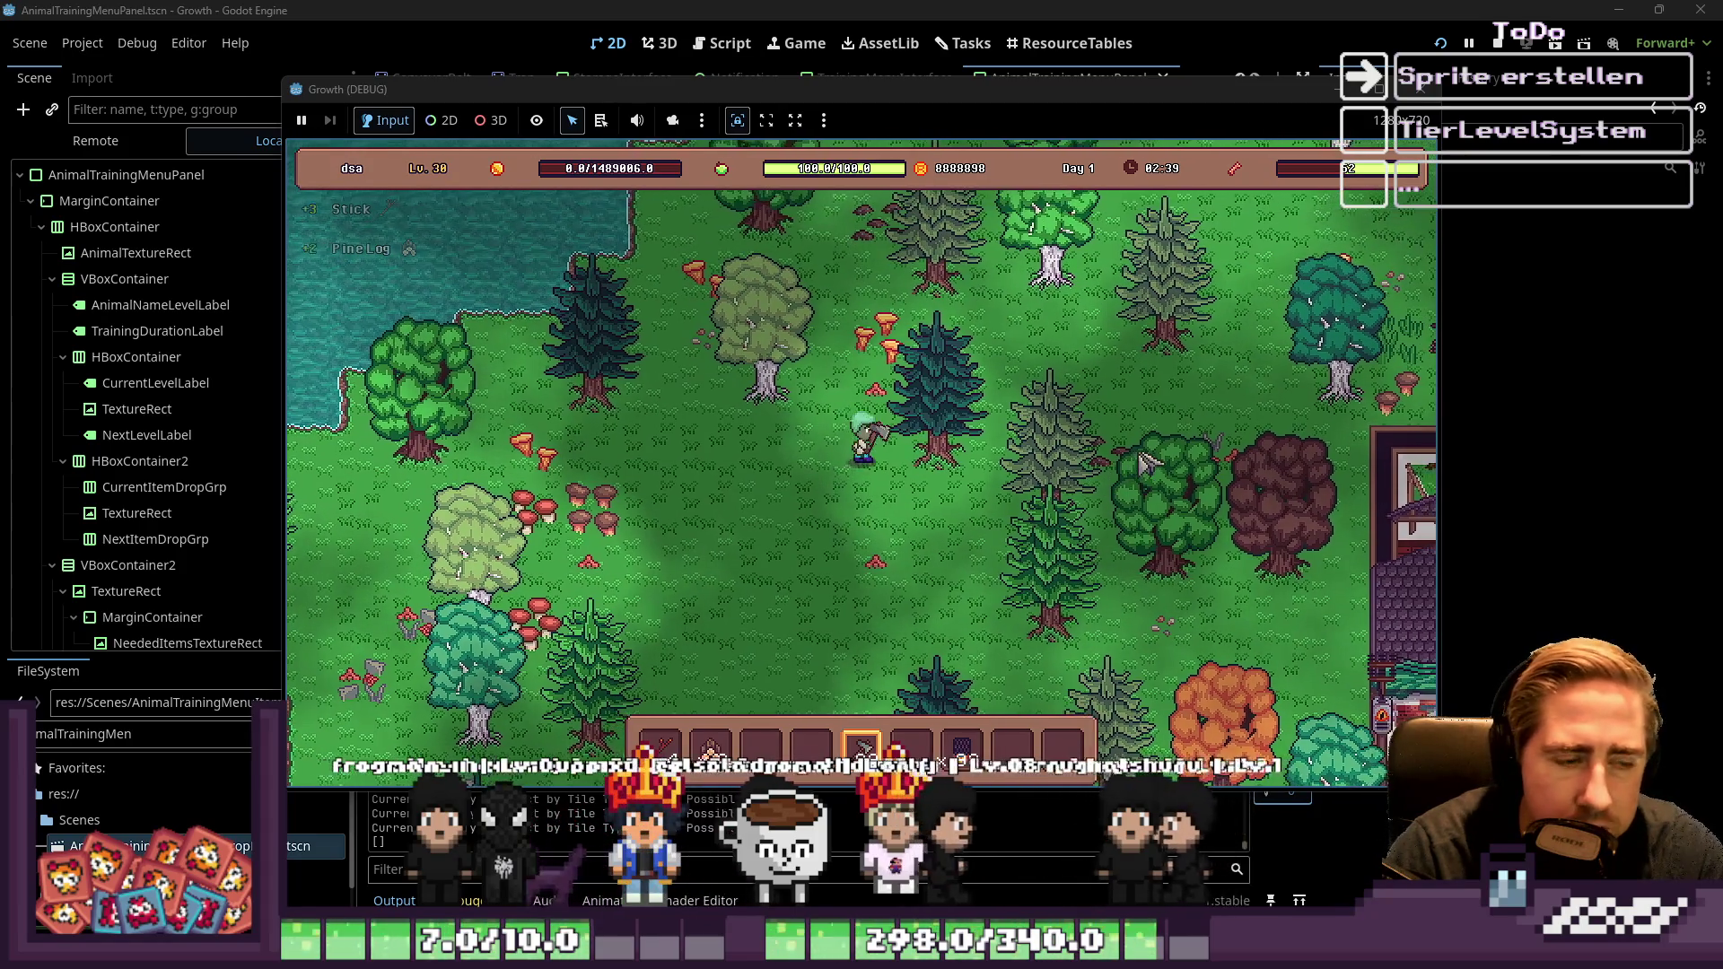
left_click(1149, 430)
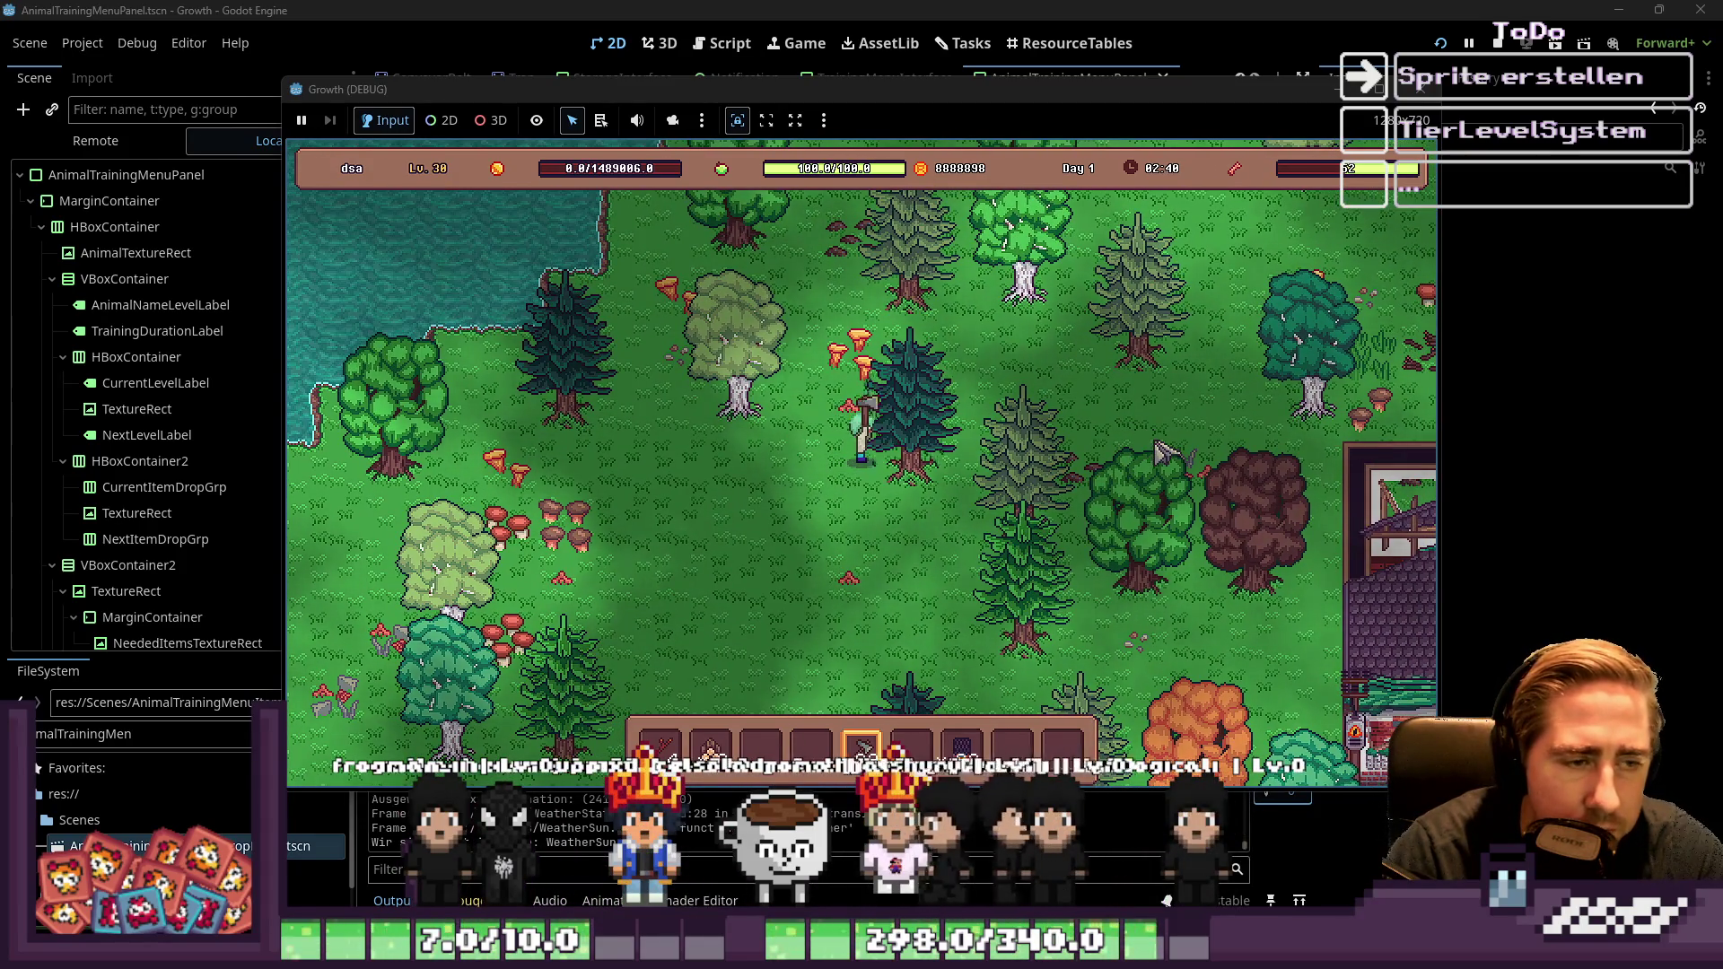
Chop the light-green tree for a birch log, fell another tree, then attack the dark enemy
key("a")
key("w")
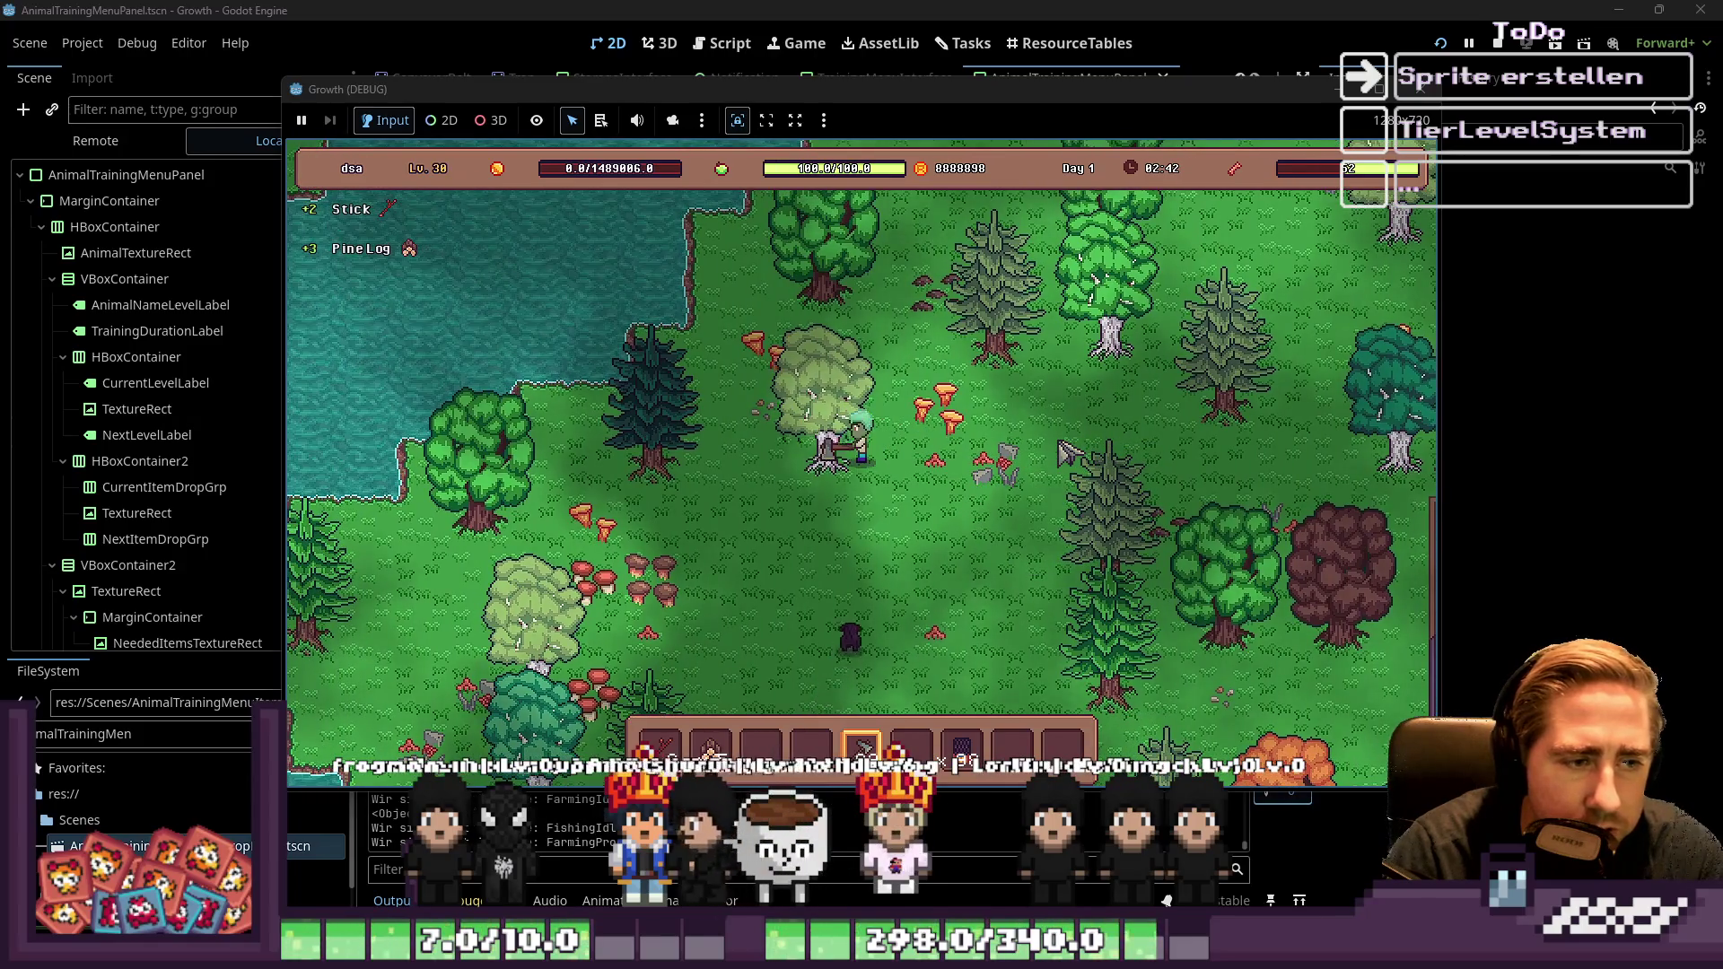
key("w")
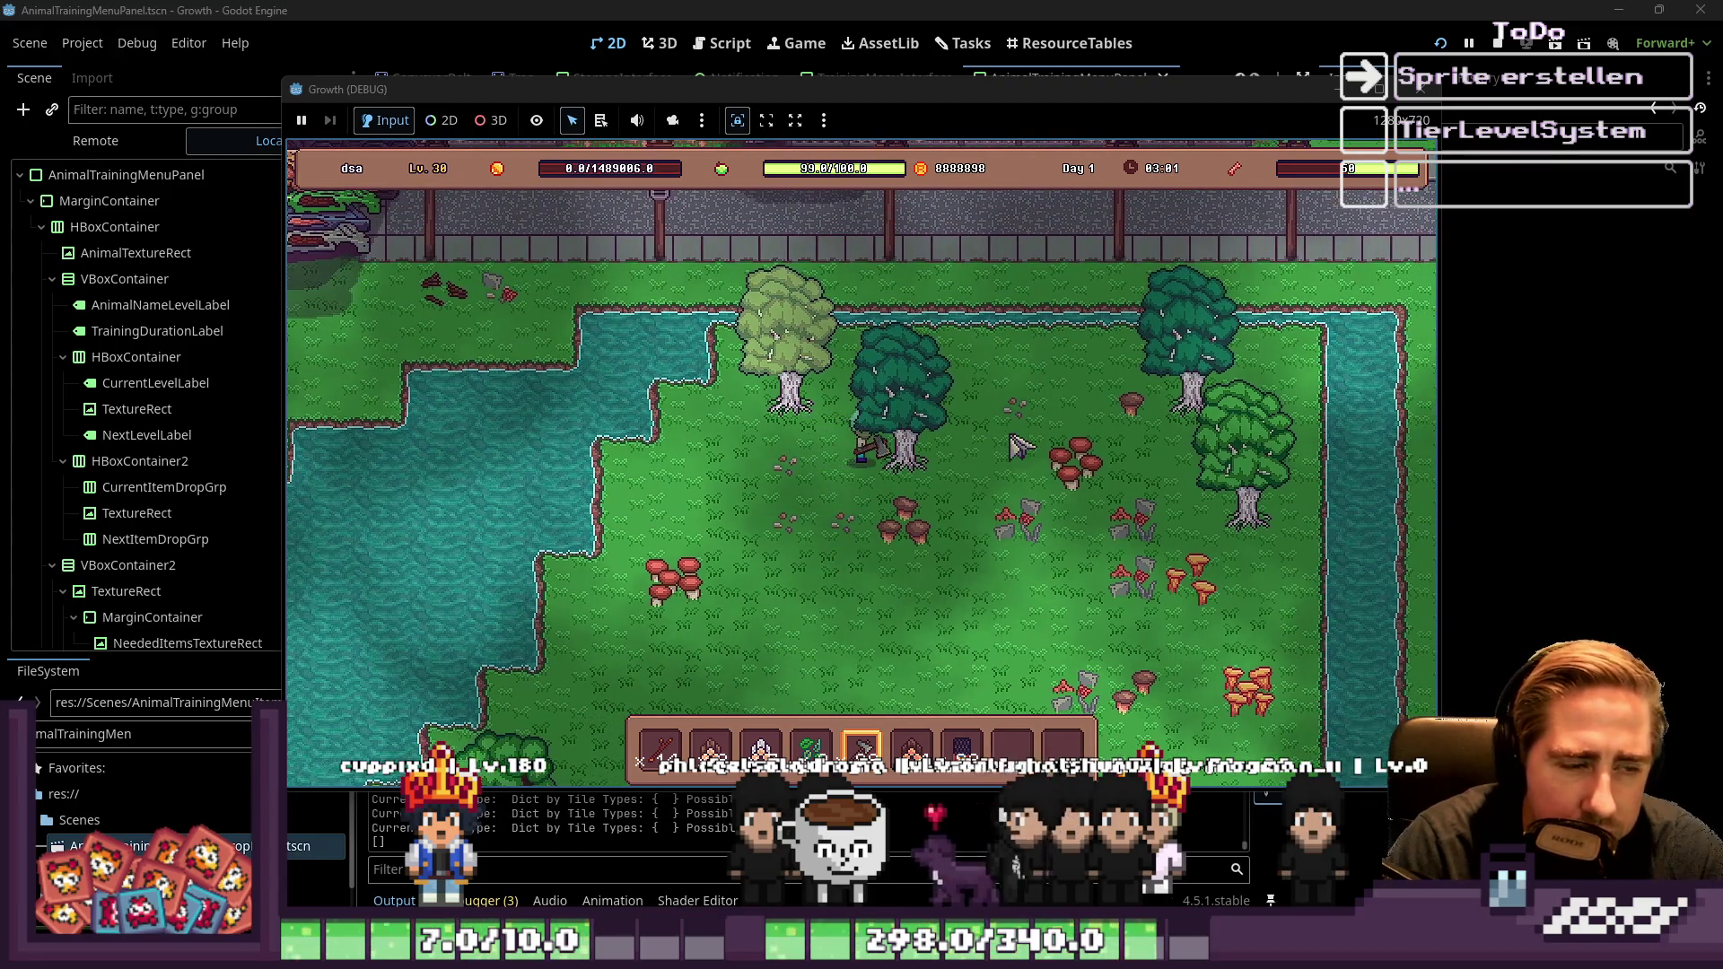
key("w")
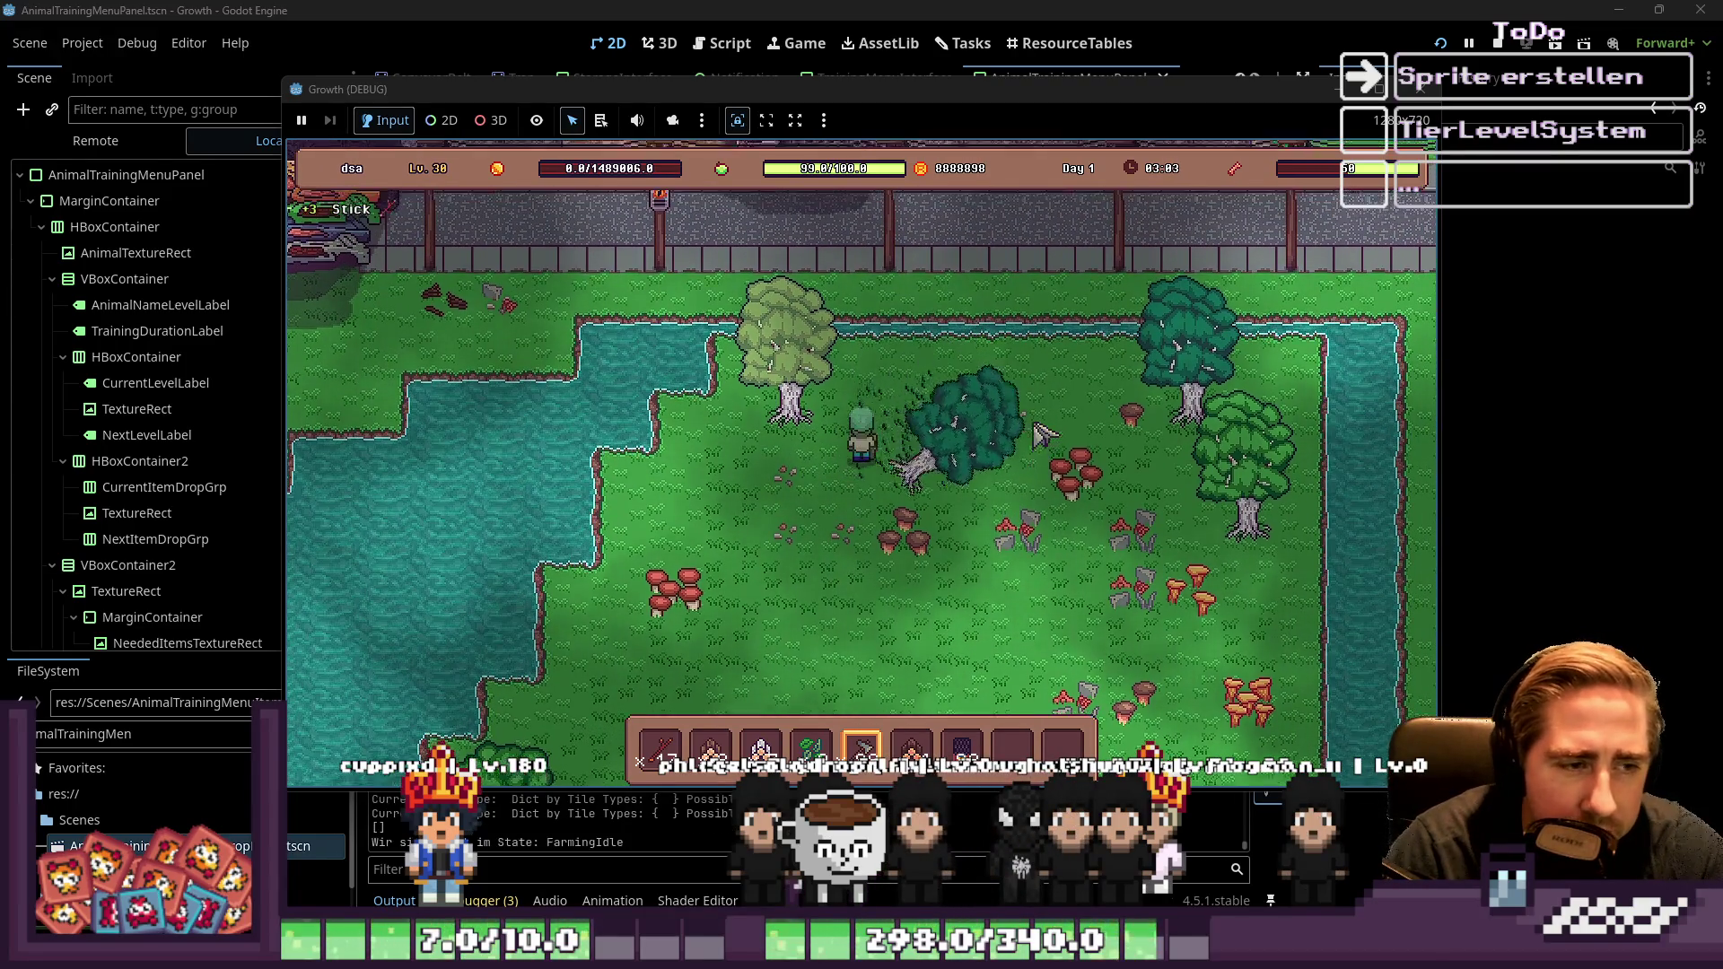
key("d")
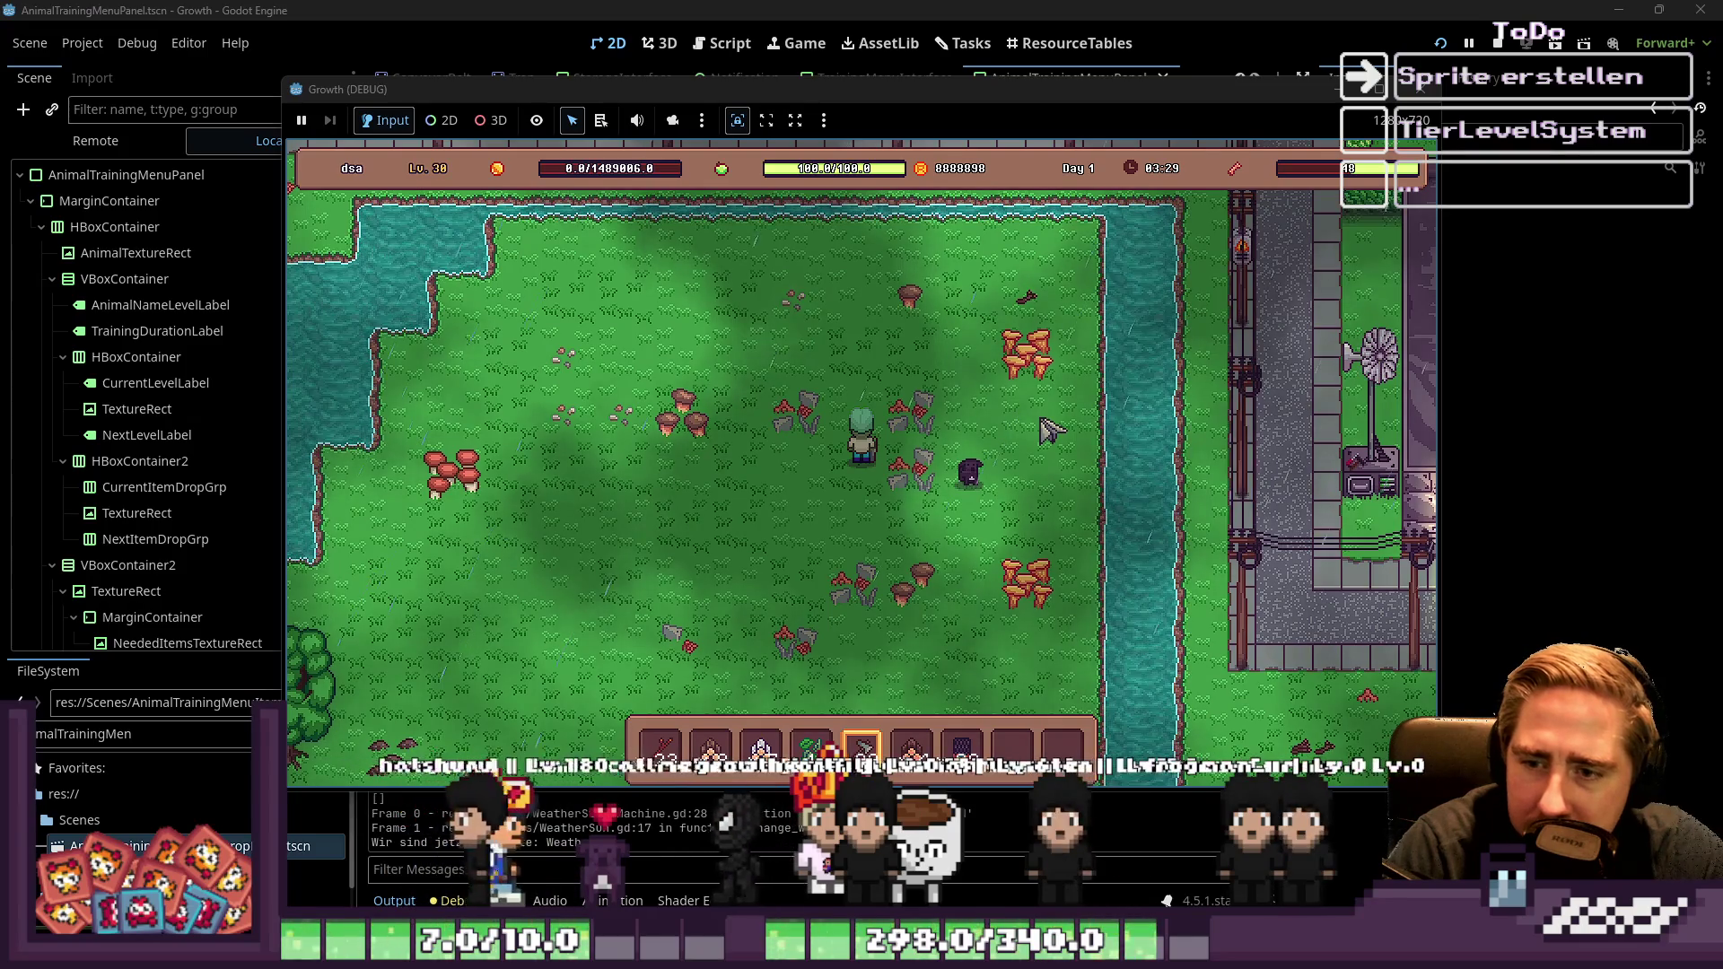
left_click(949, 419)
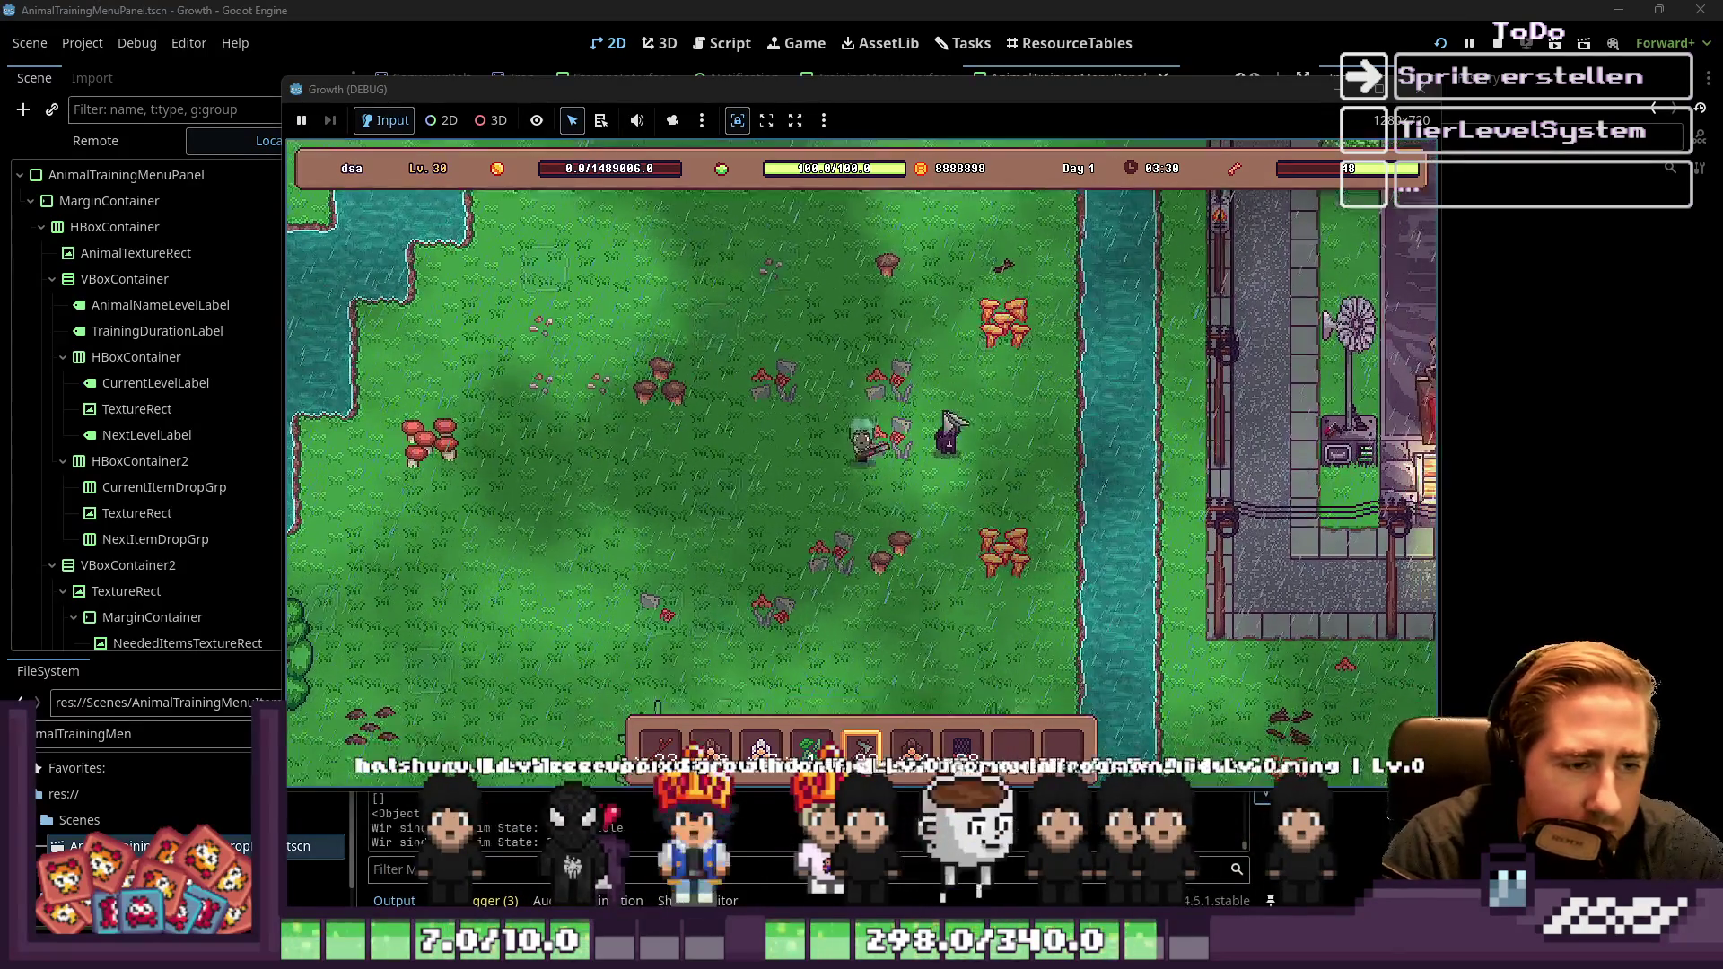
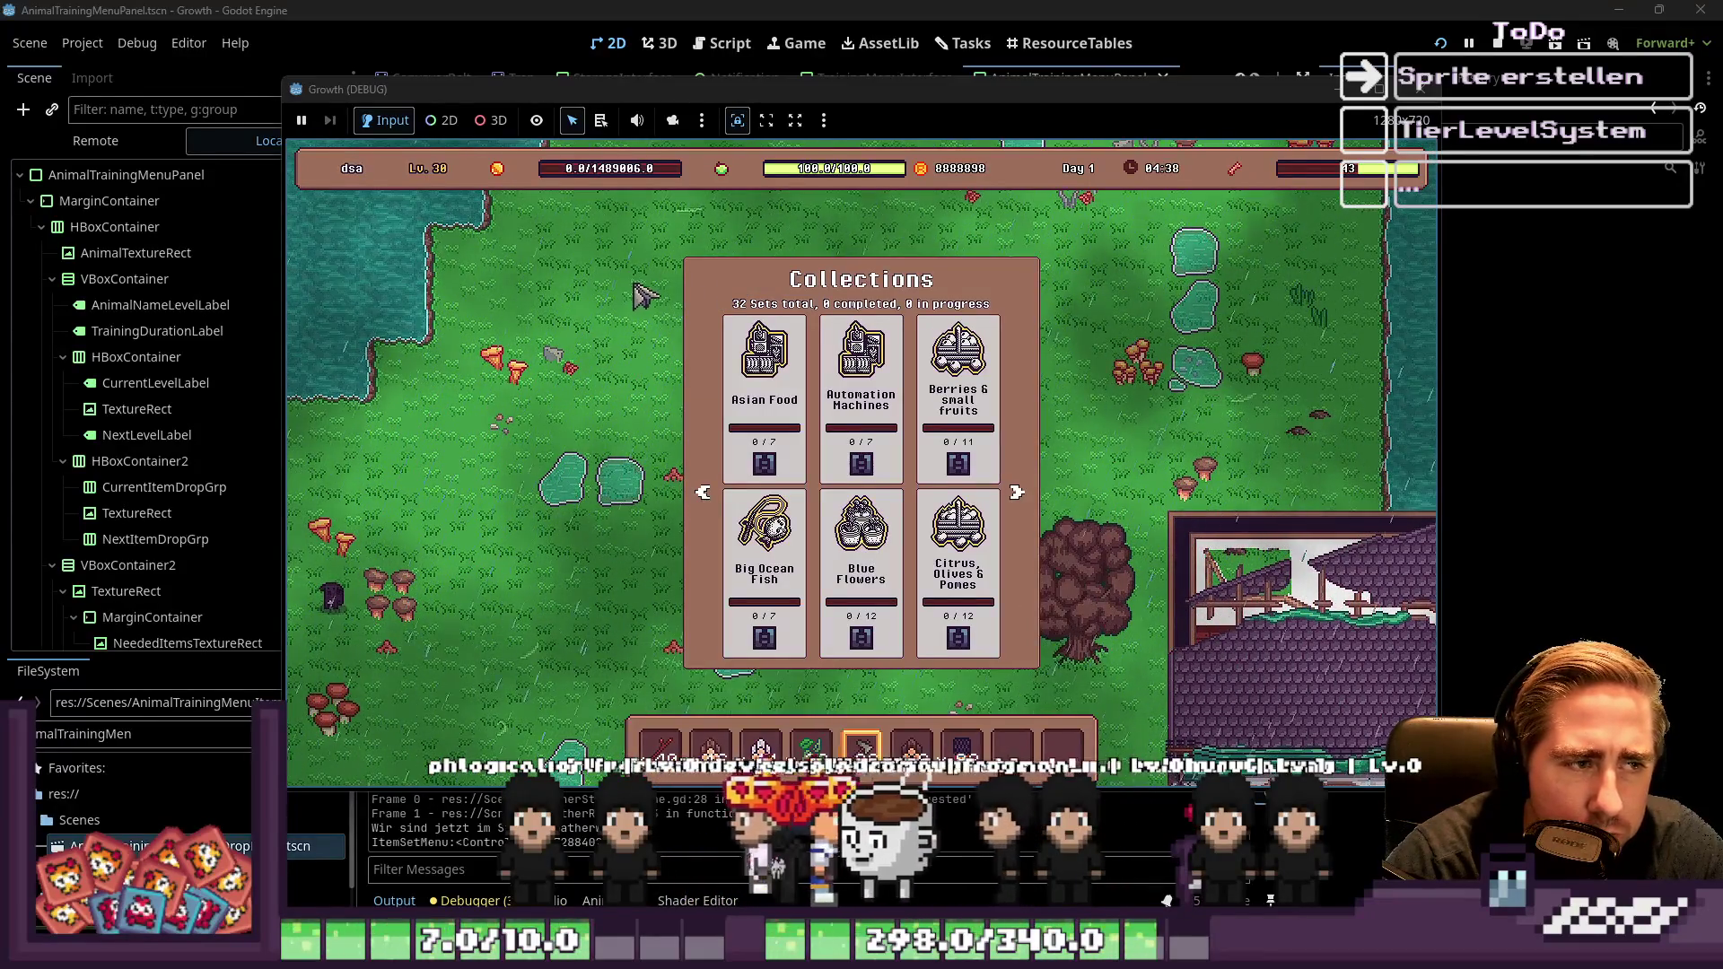
Close the Collections panel, walk down-right into the first building, and leave again
key("Escape")
key("s")
key("d")
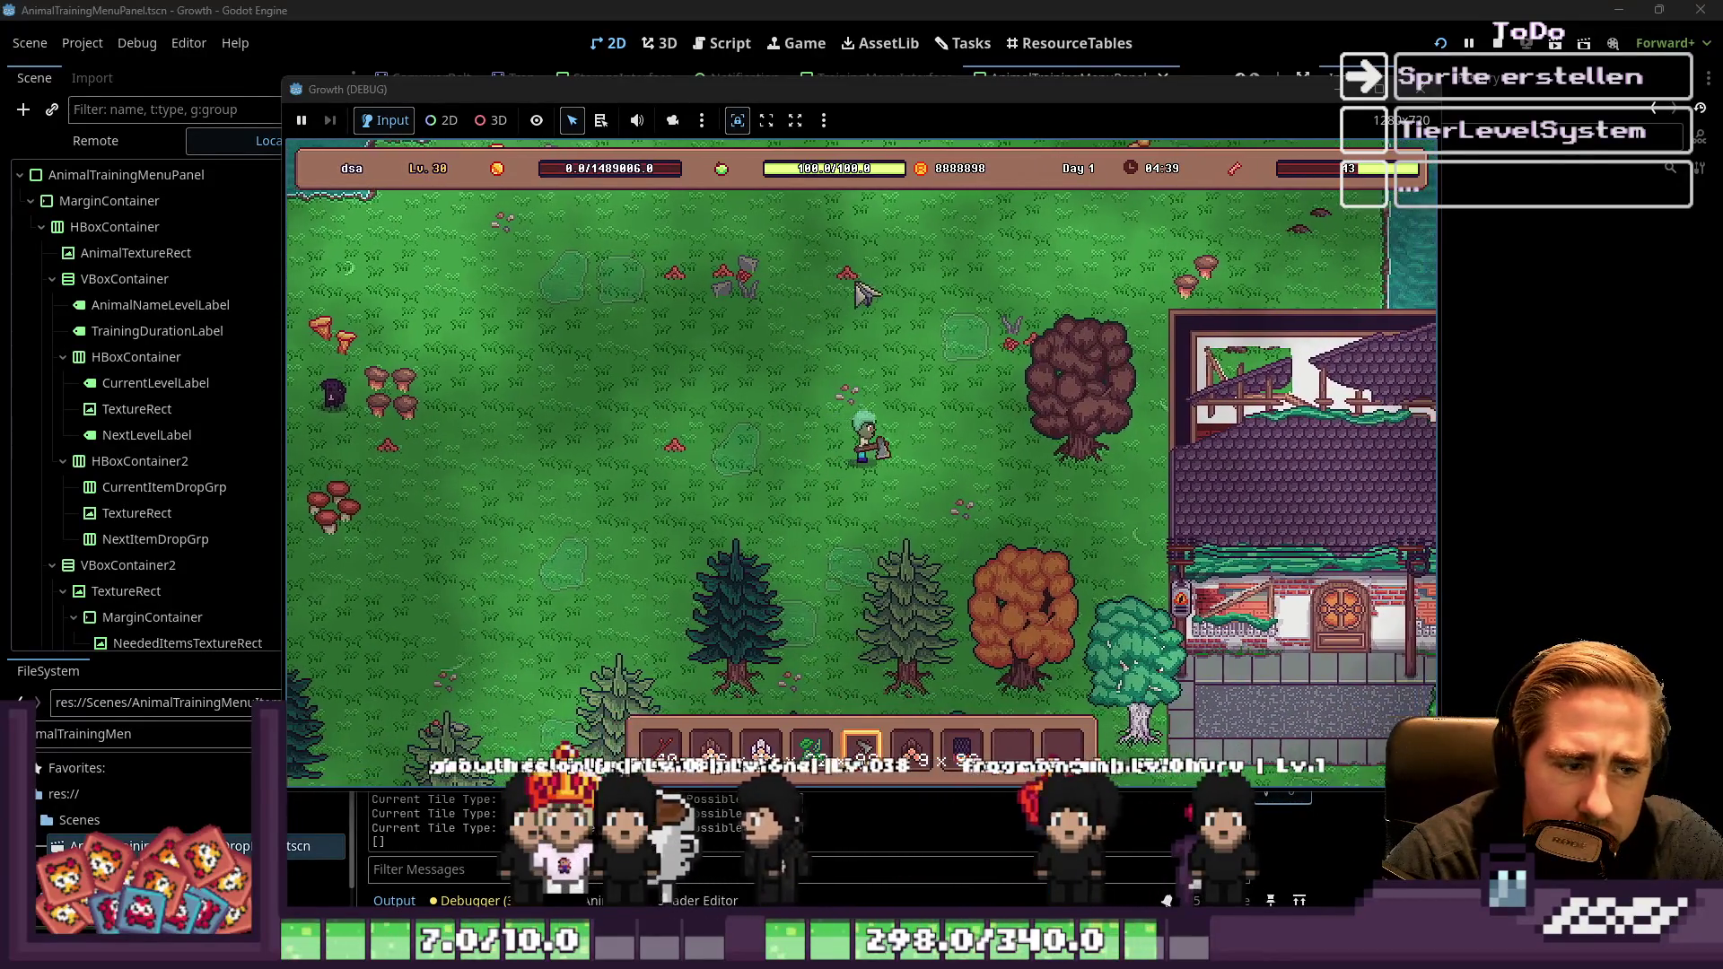
key("s")
key("d")
scroll(864, 292, "down", 1)
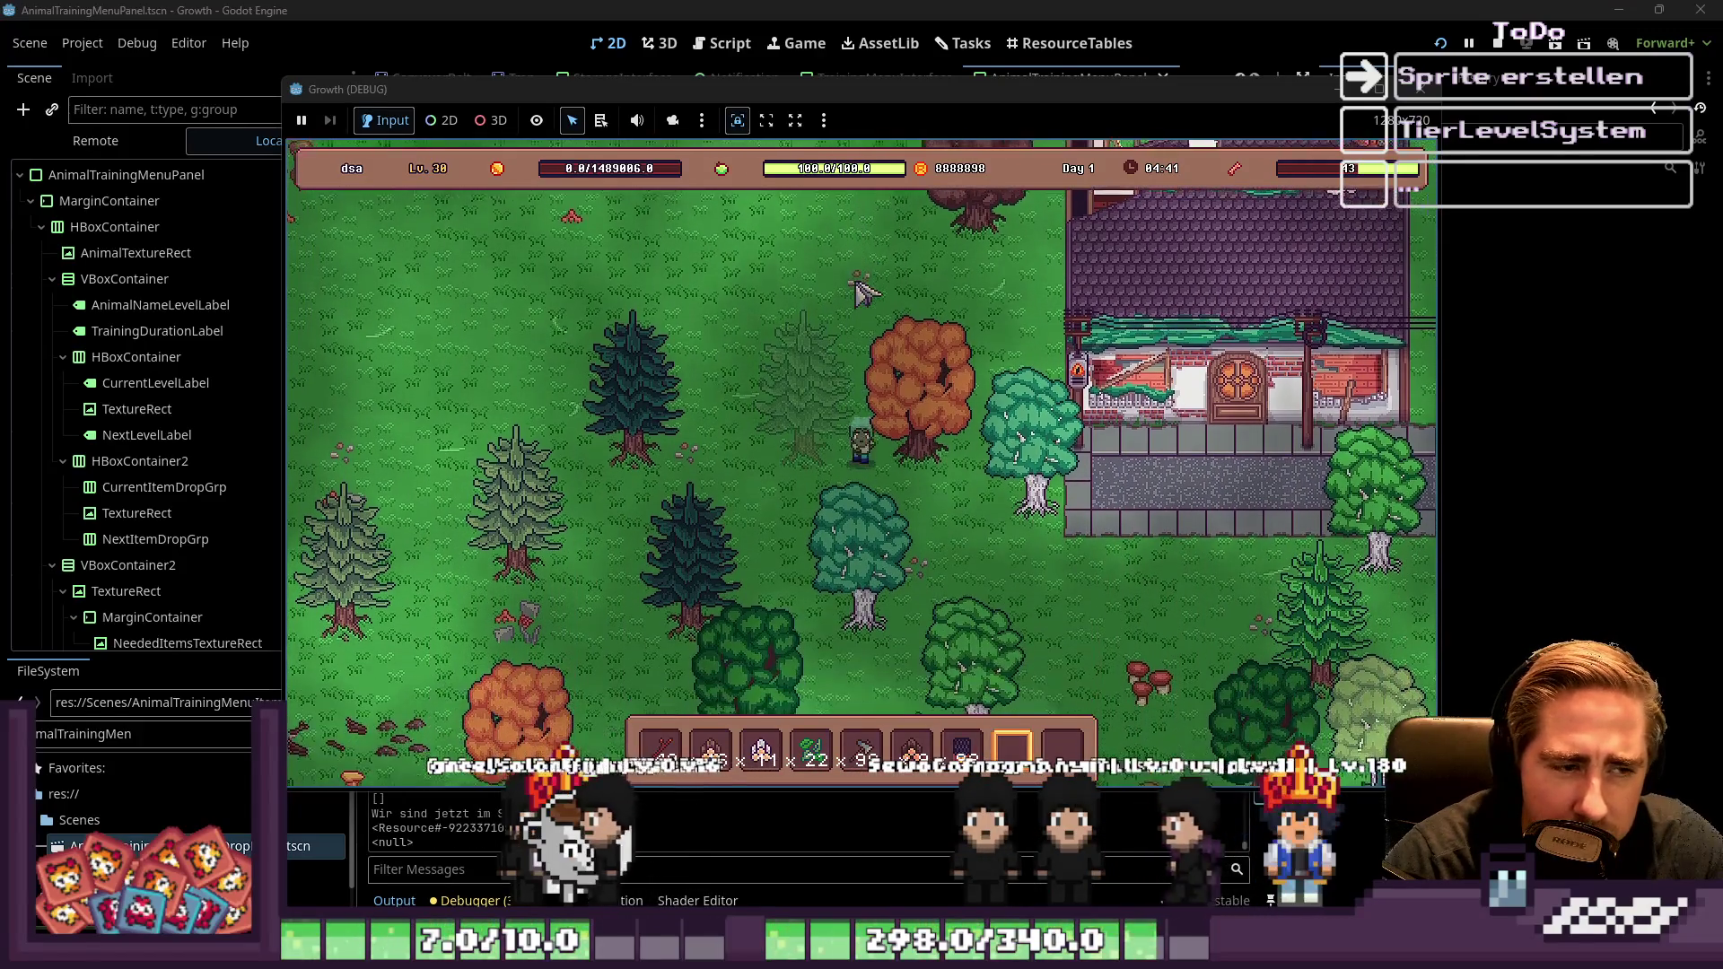
key("d")
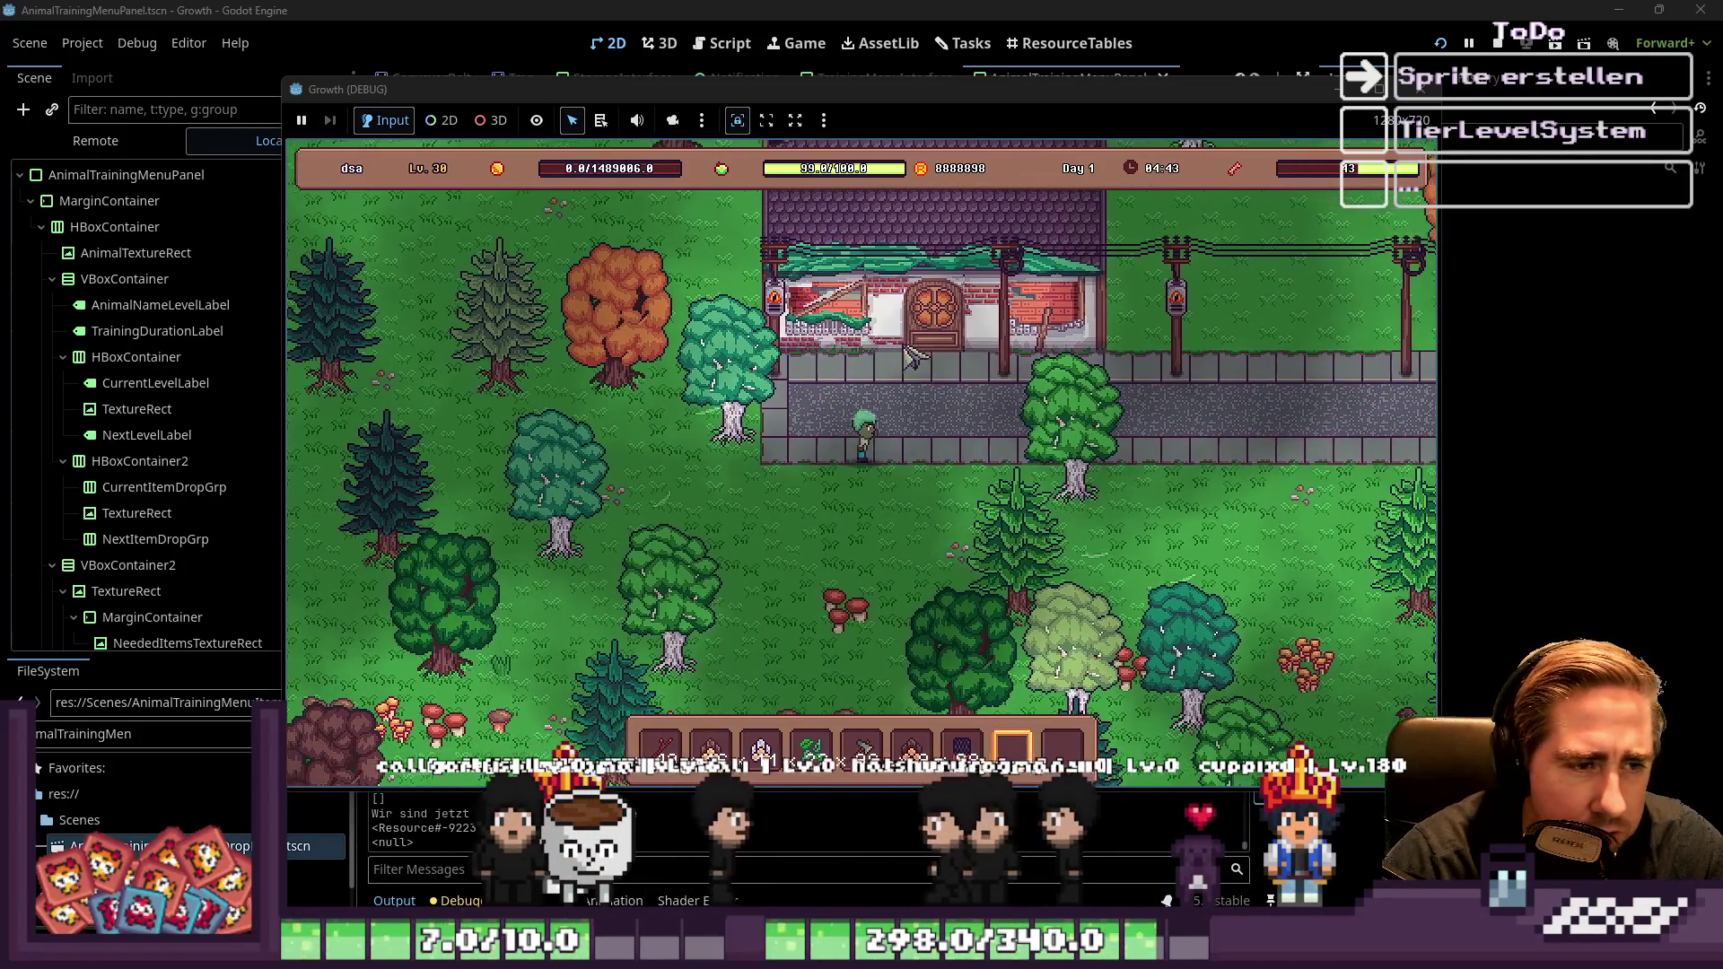
key("w")
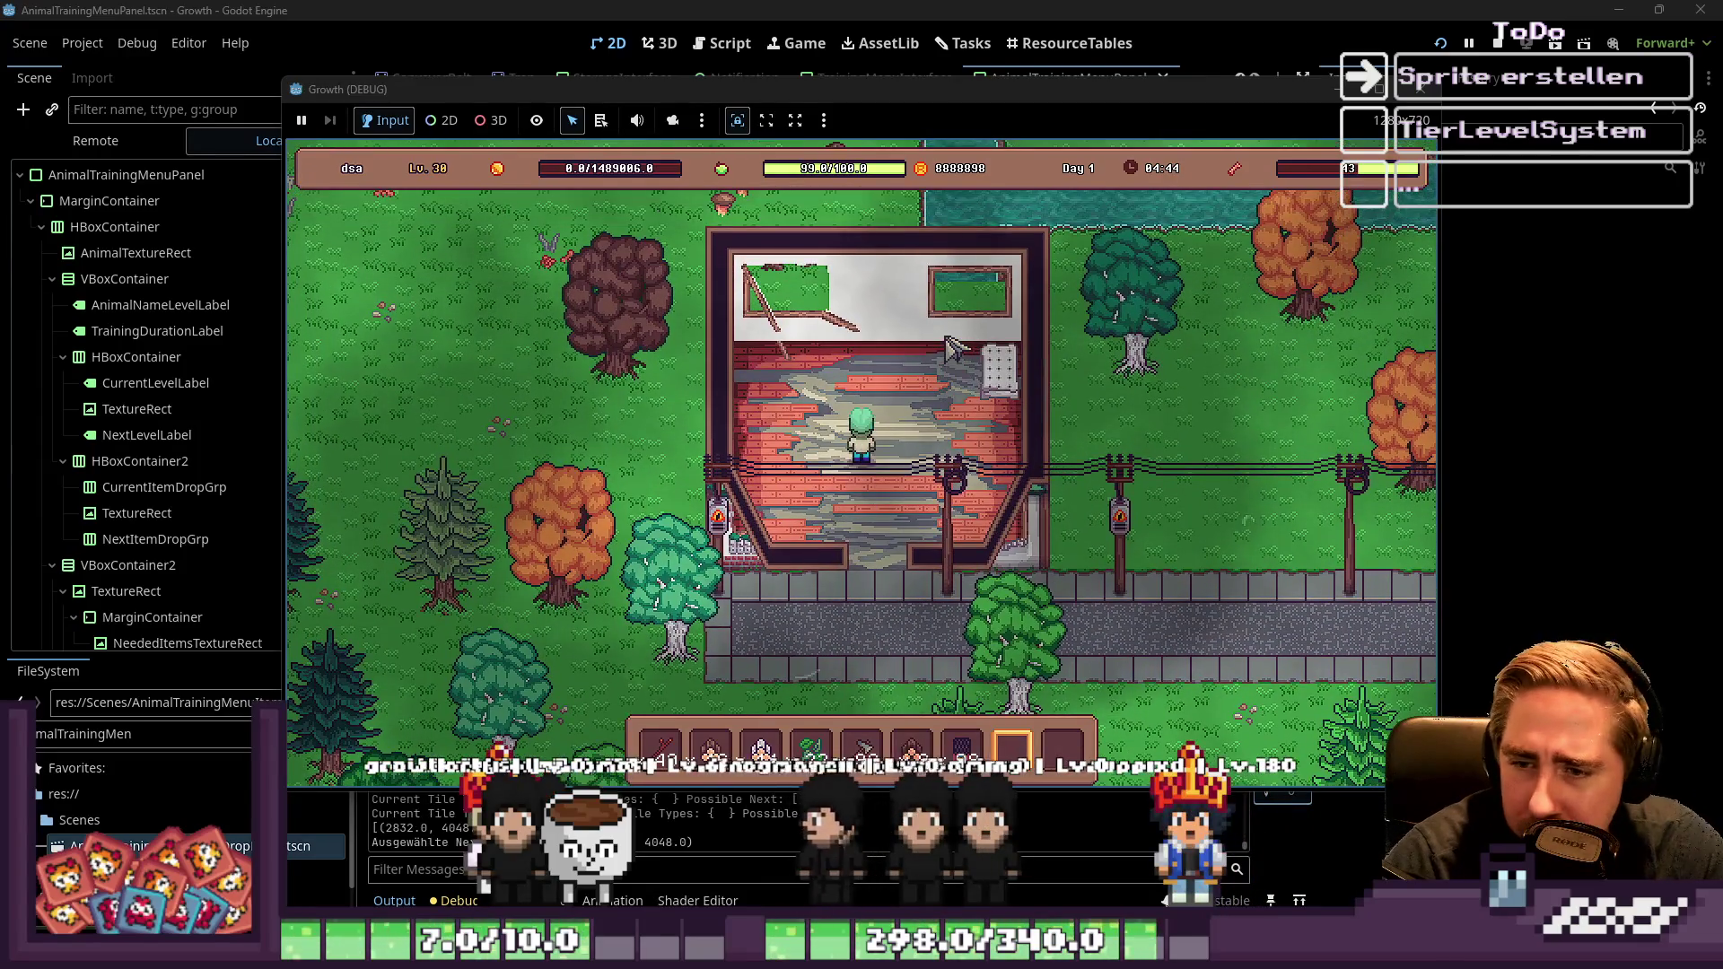
key("s")
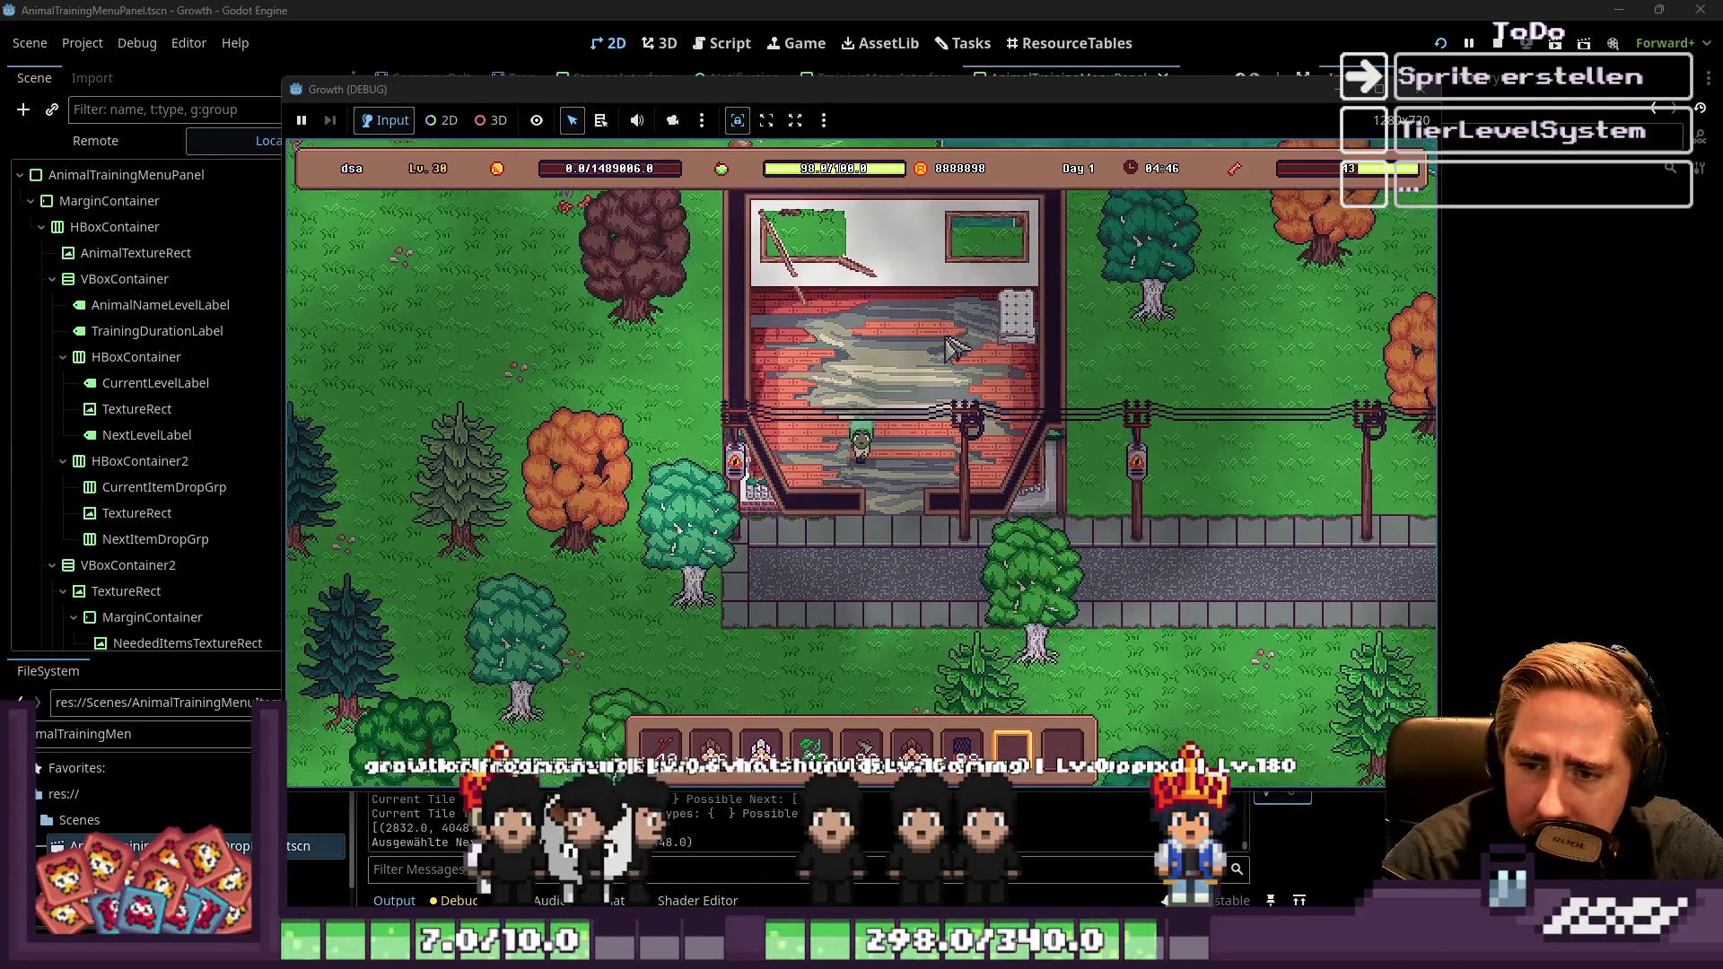
key("s")
key("d")
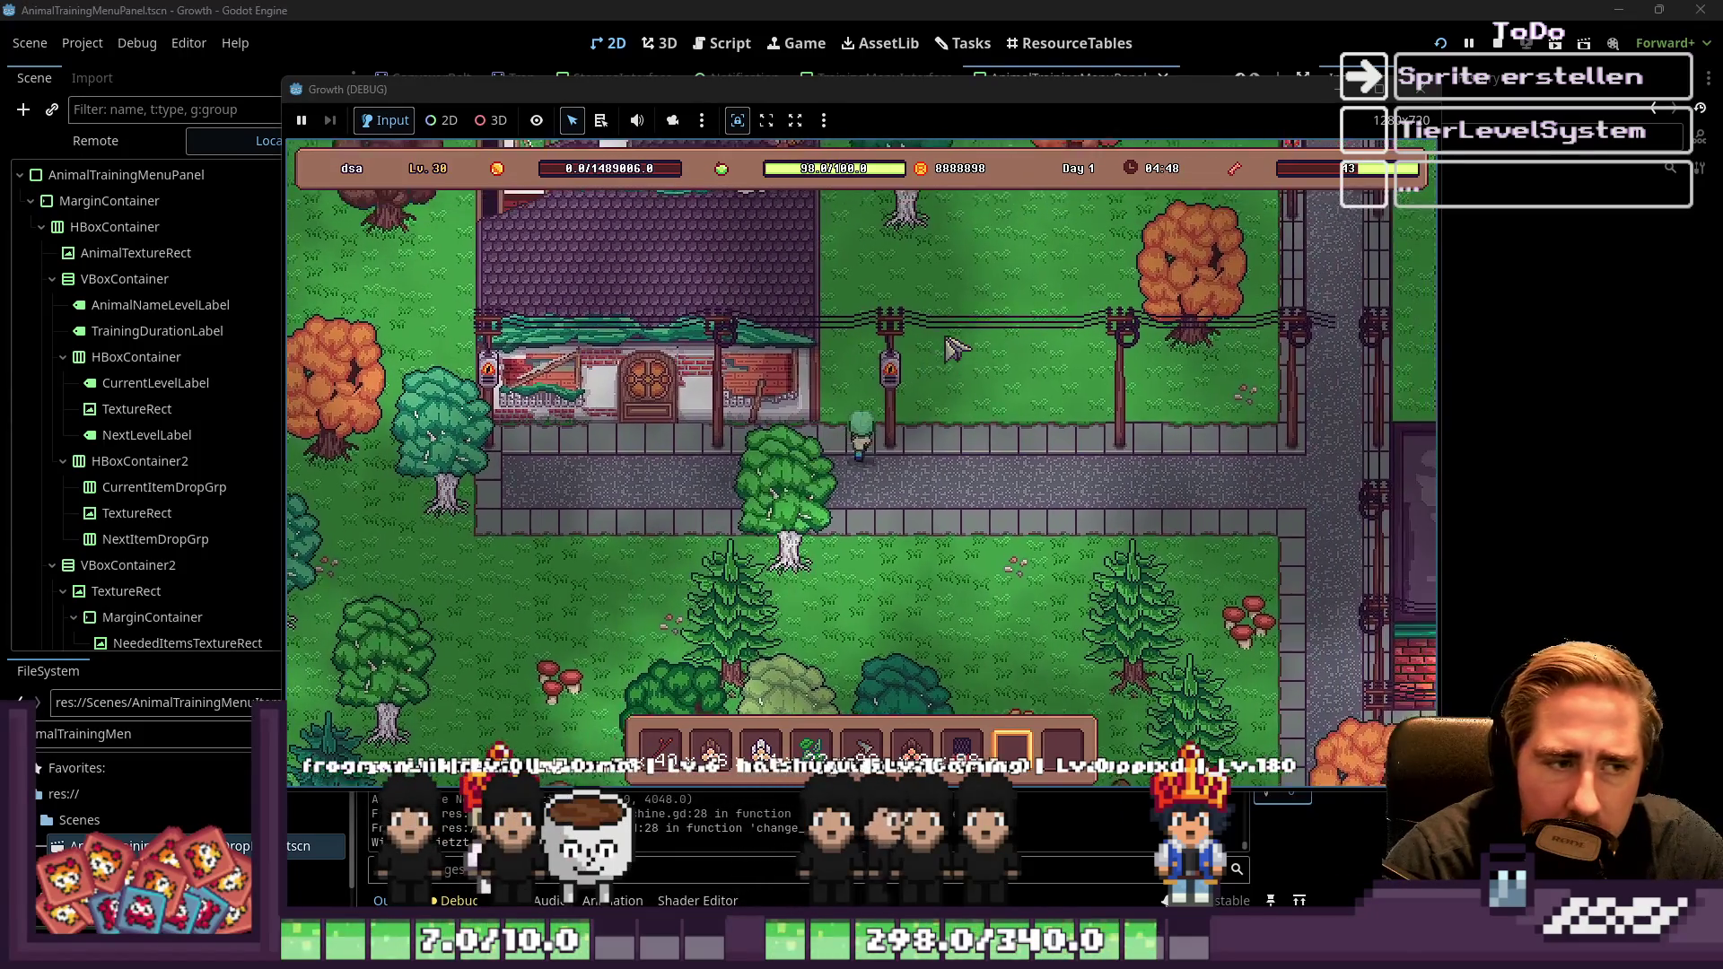
Walk up-right along the stone road past the market stalls to the Seraphina shop
key("w")
key("d")
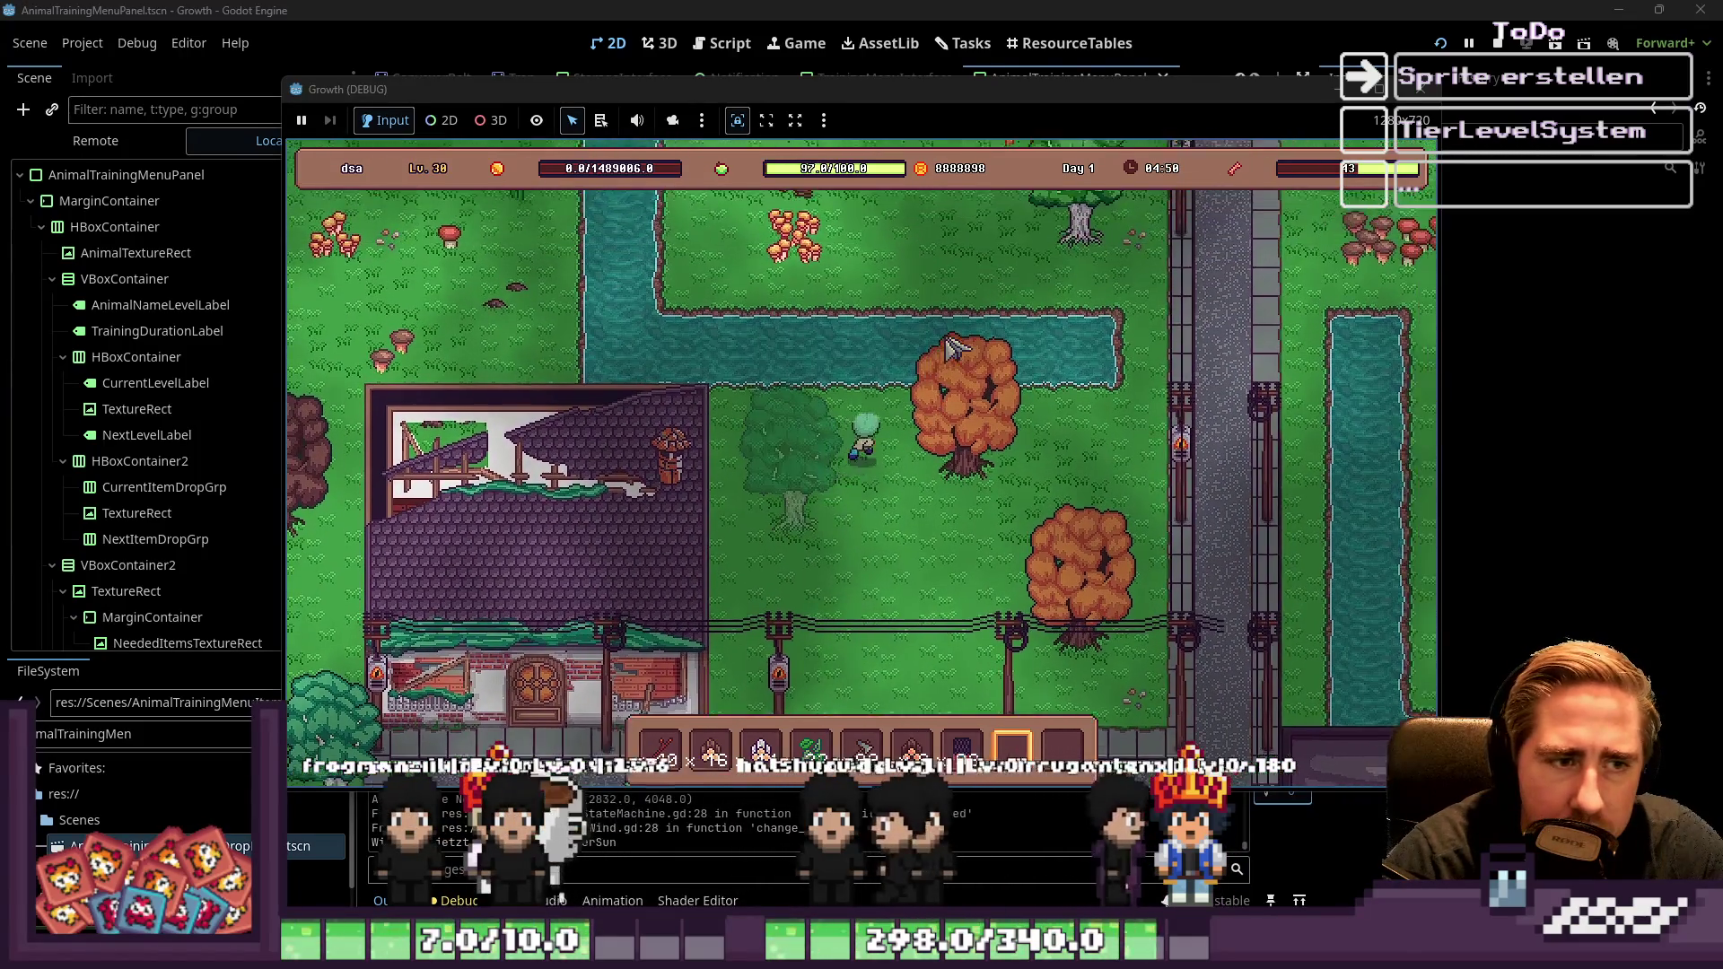
key("d")
key("w")
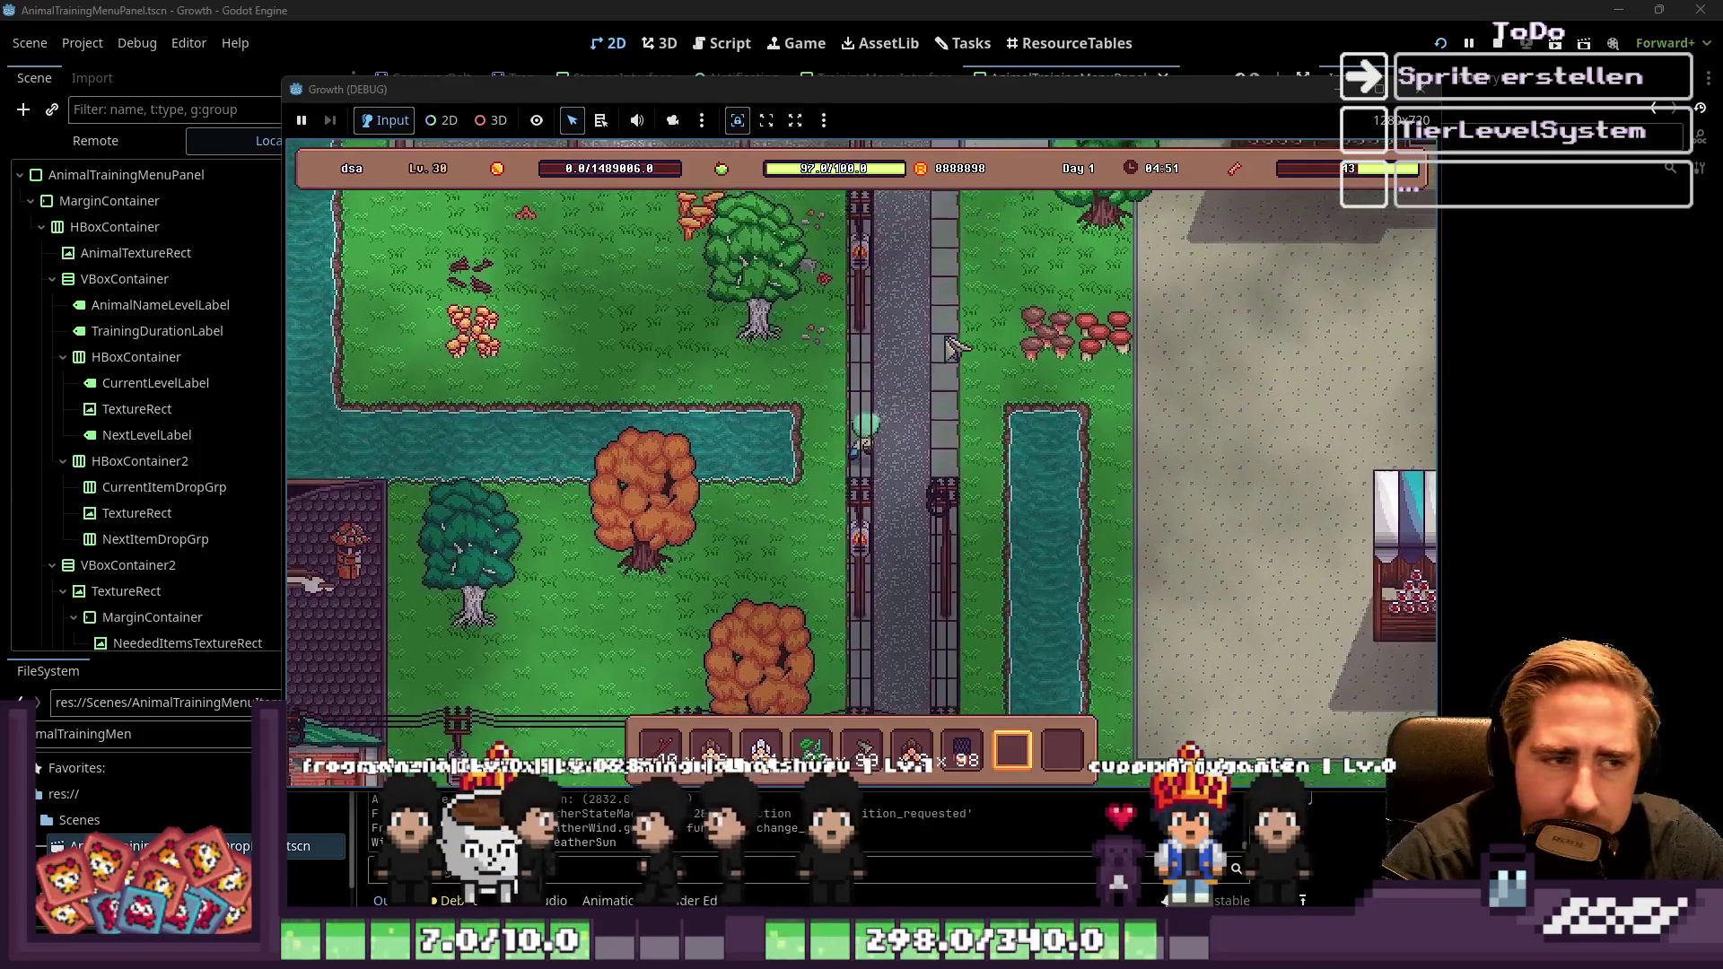
key("w")
key("d")
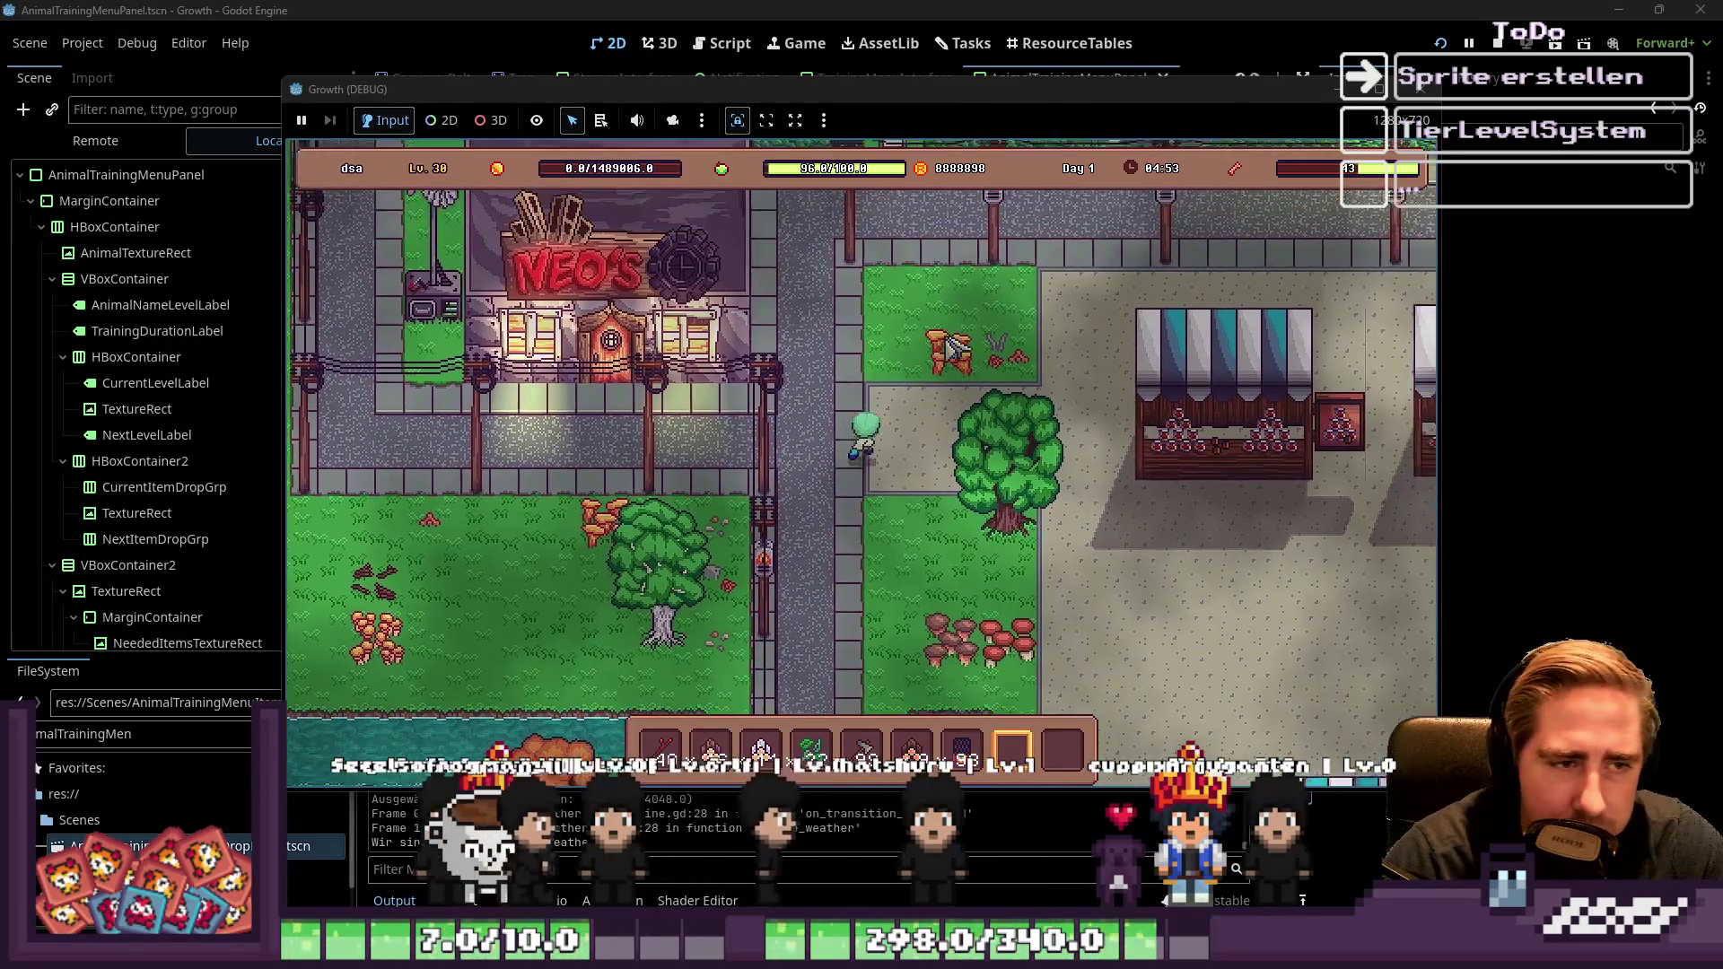
key("w")
key("d")
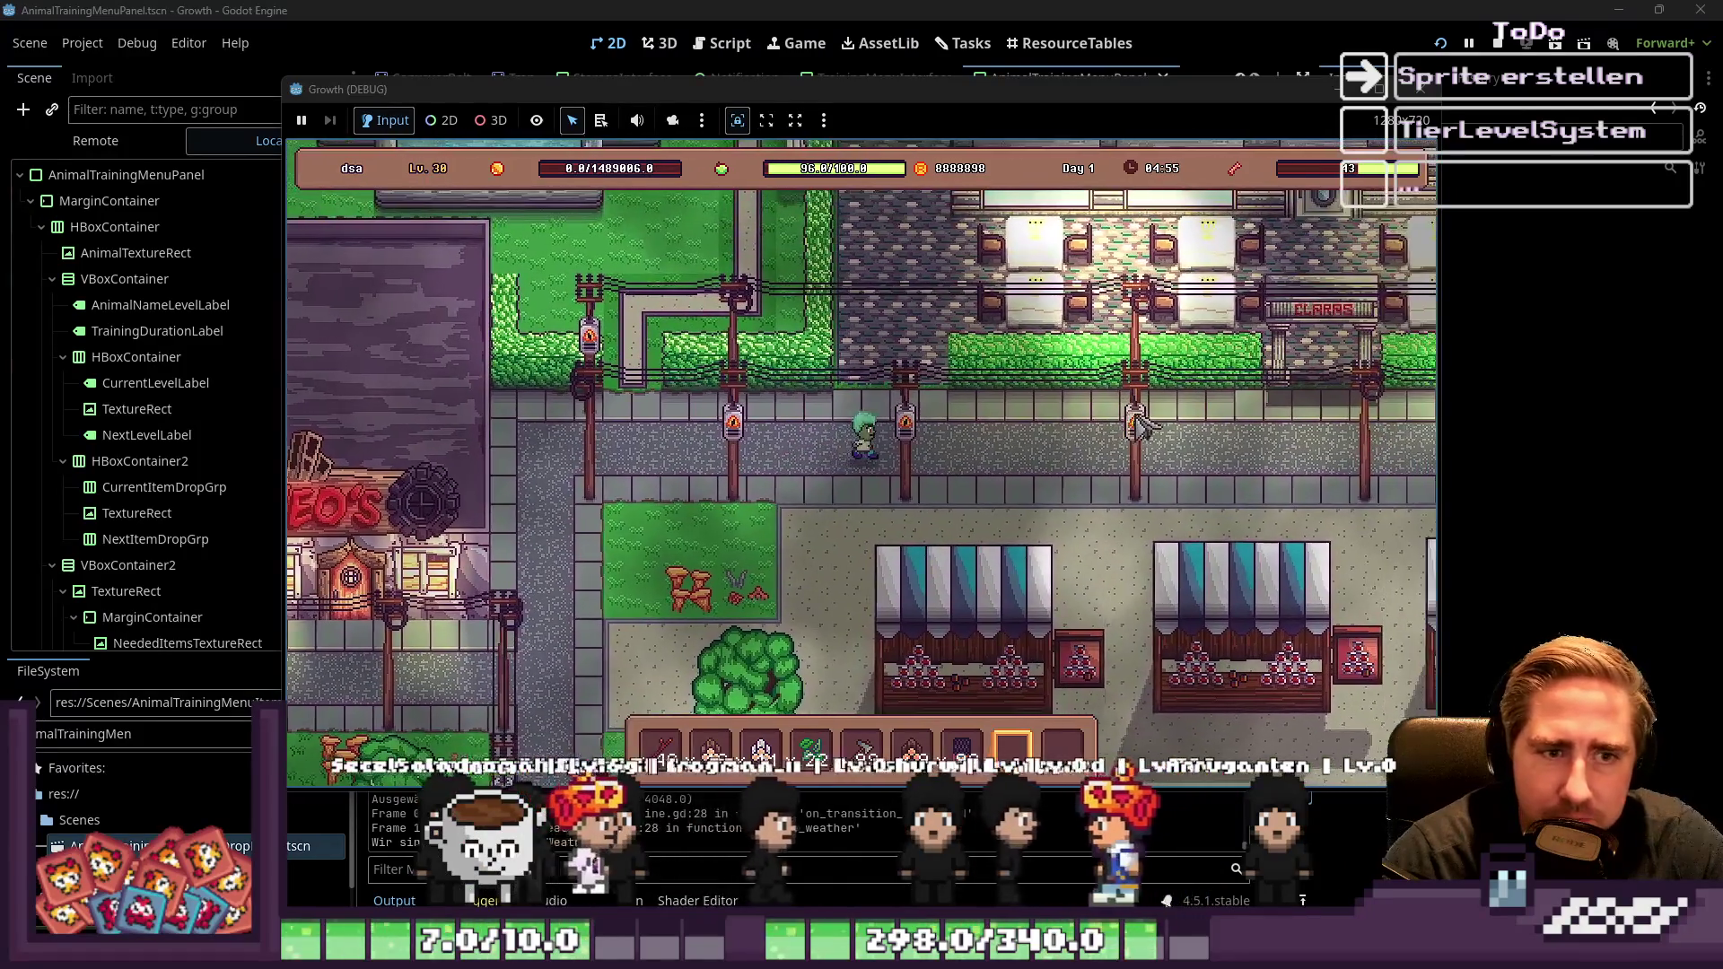
key("d")
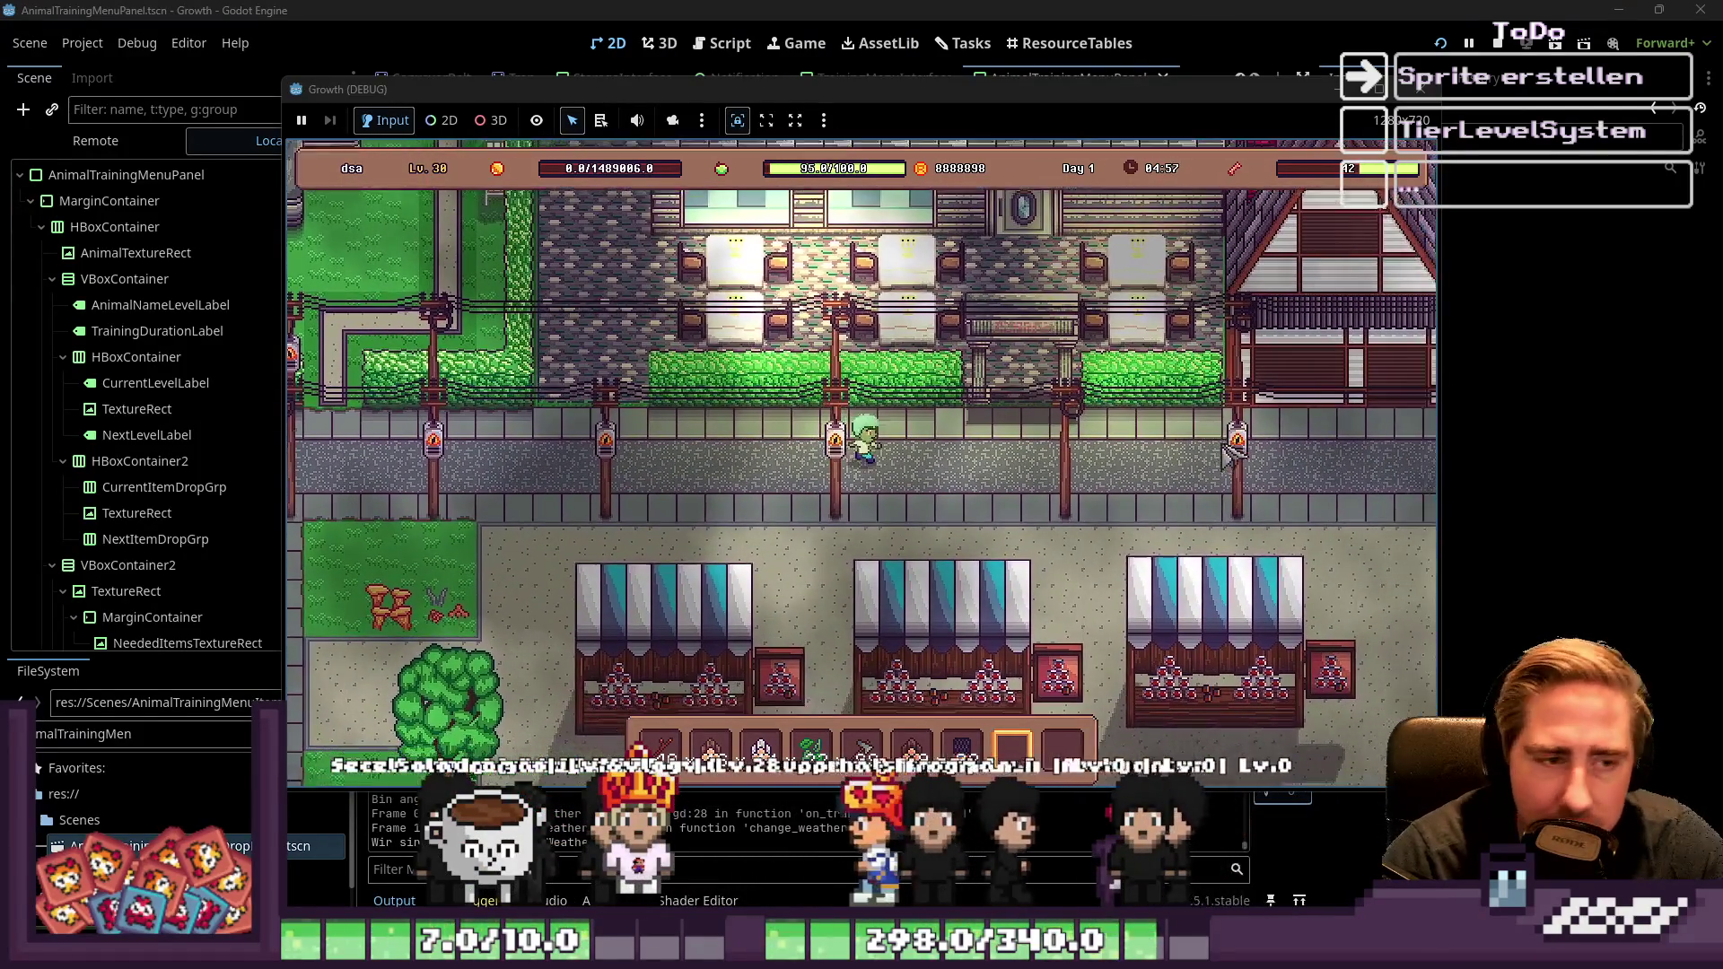
key("d")
key("w")
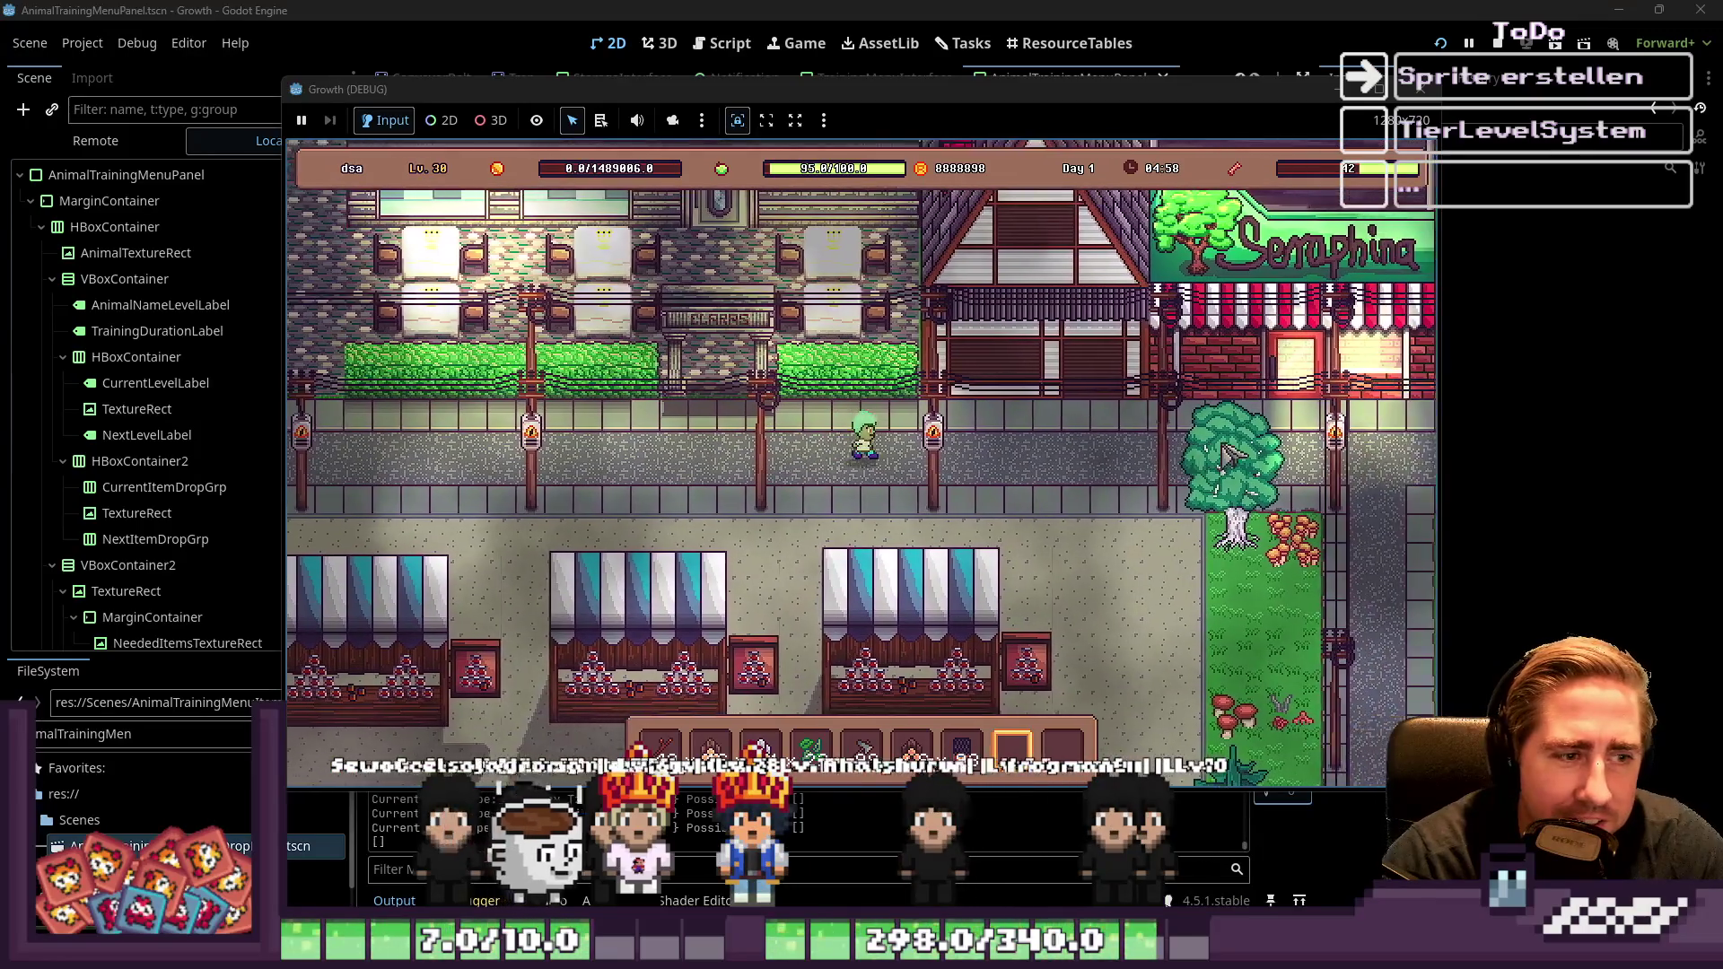
key("d")
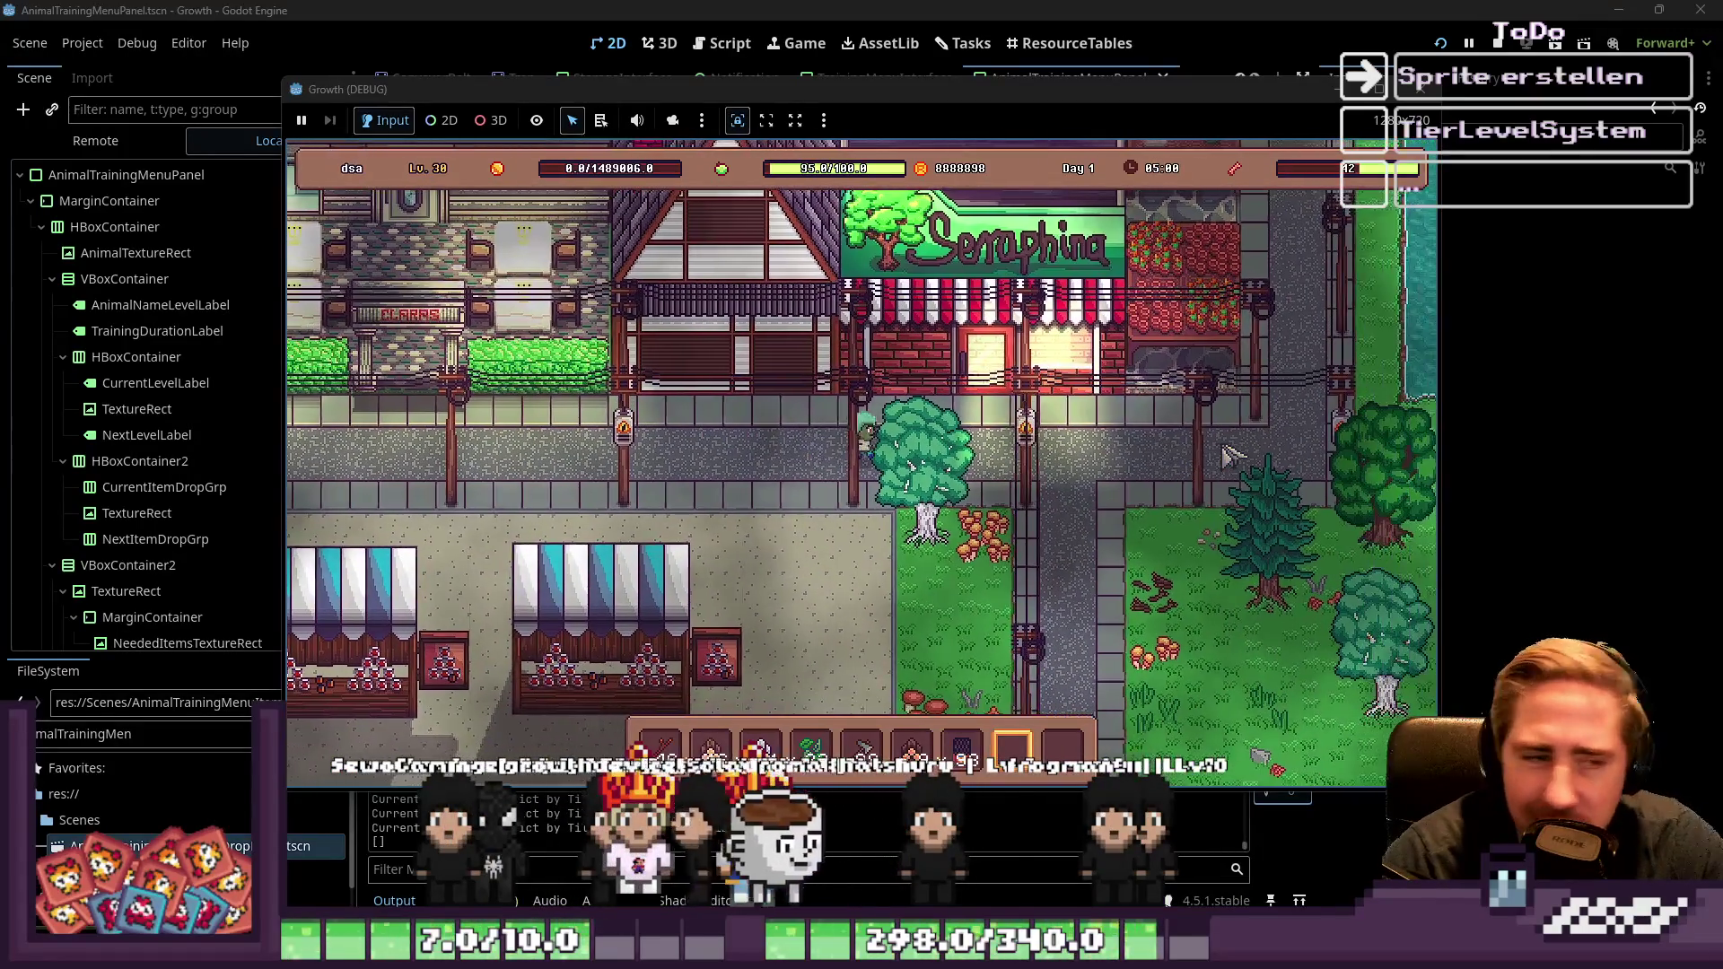
Enter the Seraphina shop, walk down through it, and head out toward the lake shore
key("w")
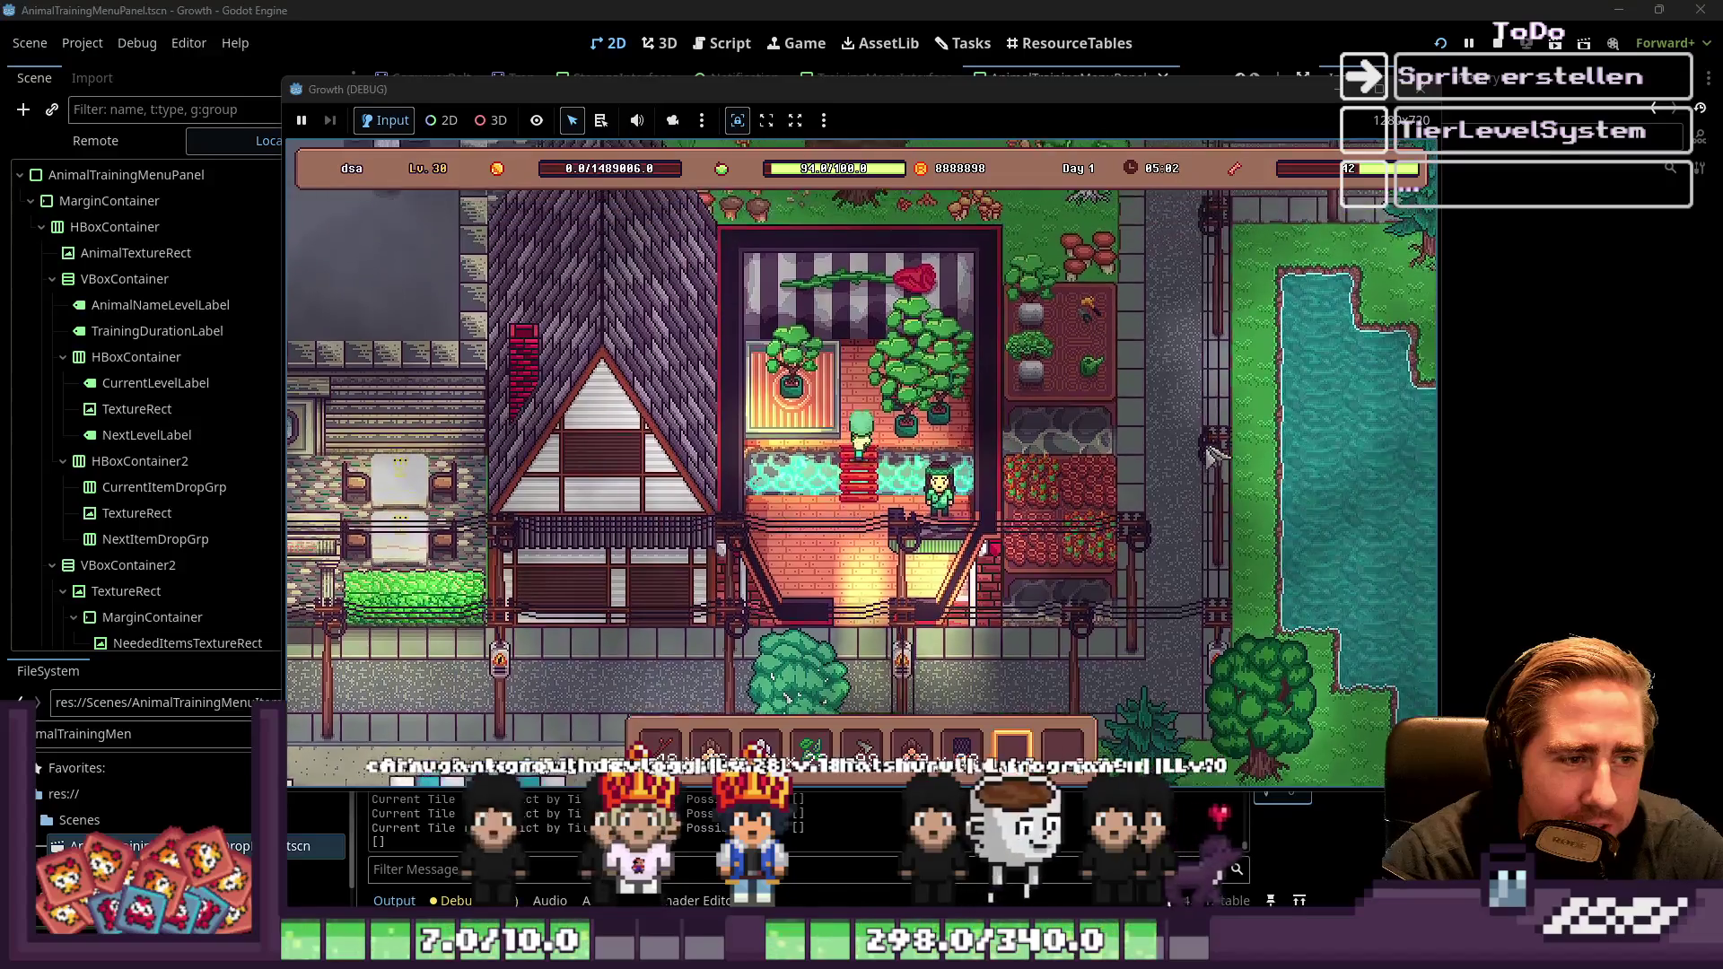
key("s")
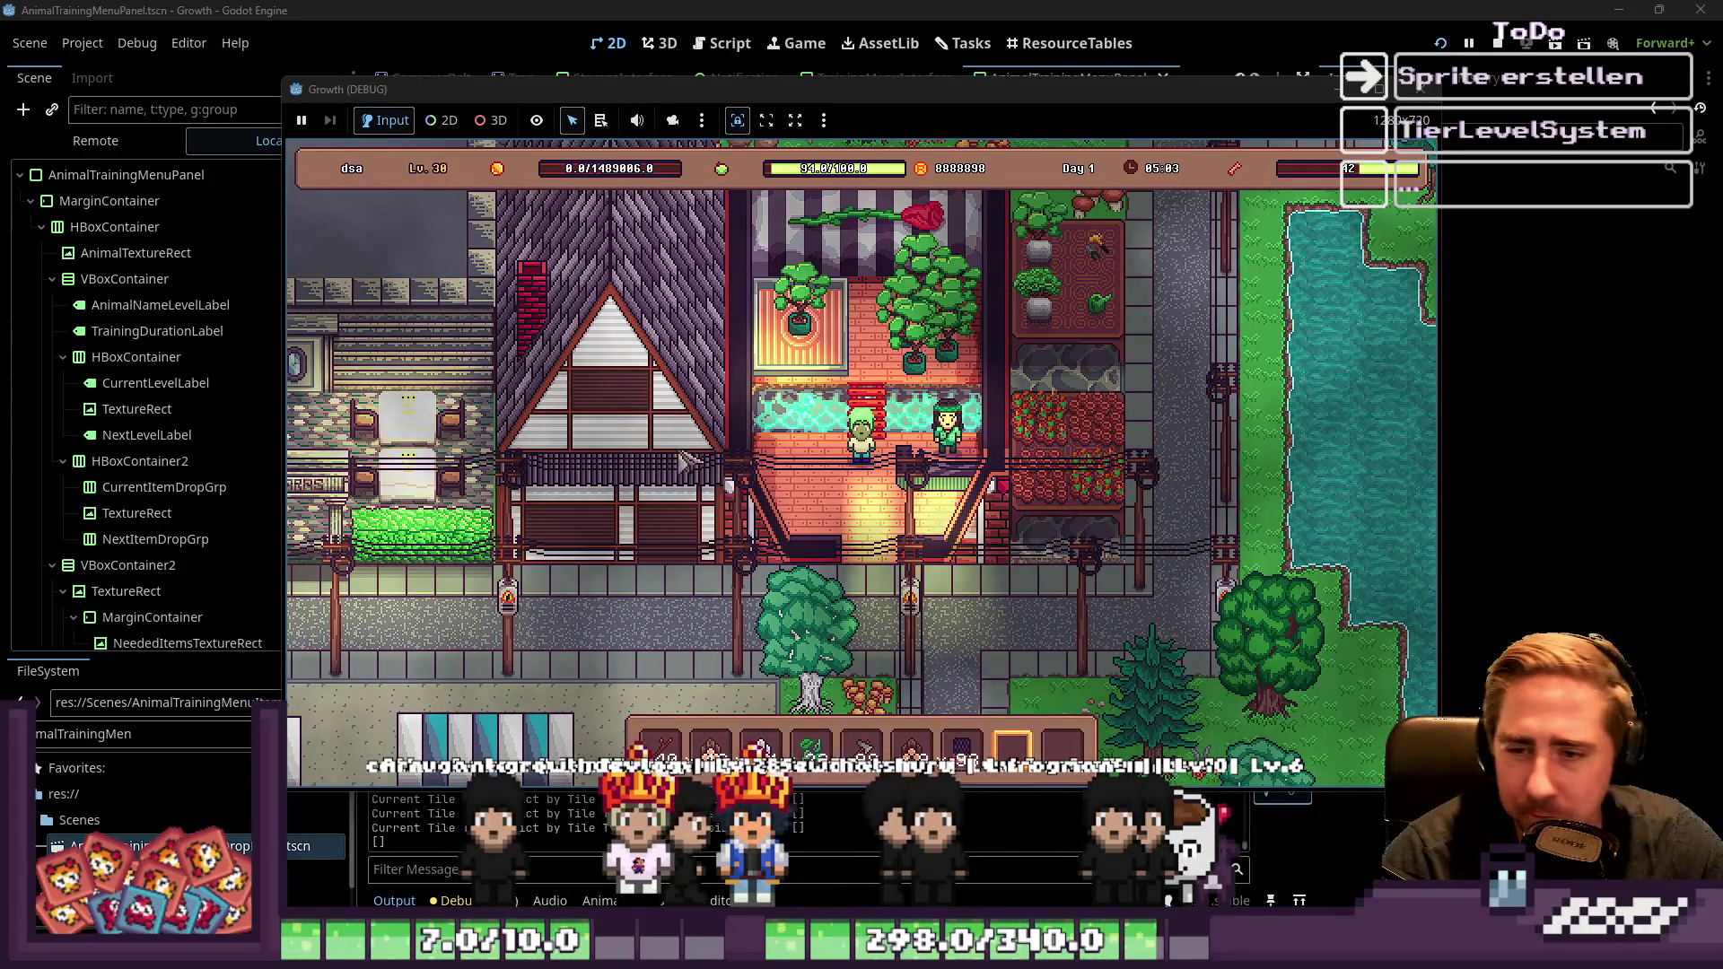
key("s")
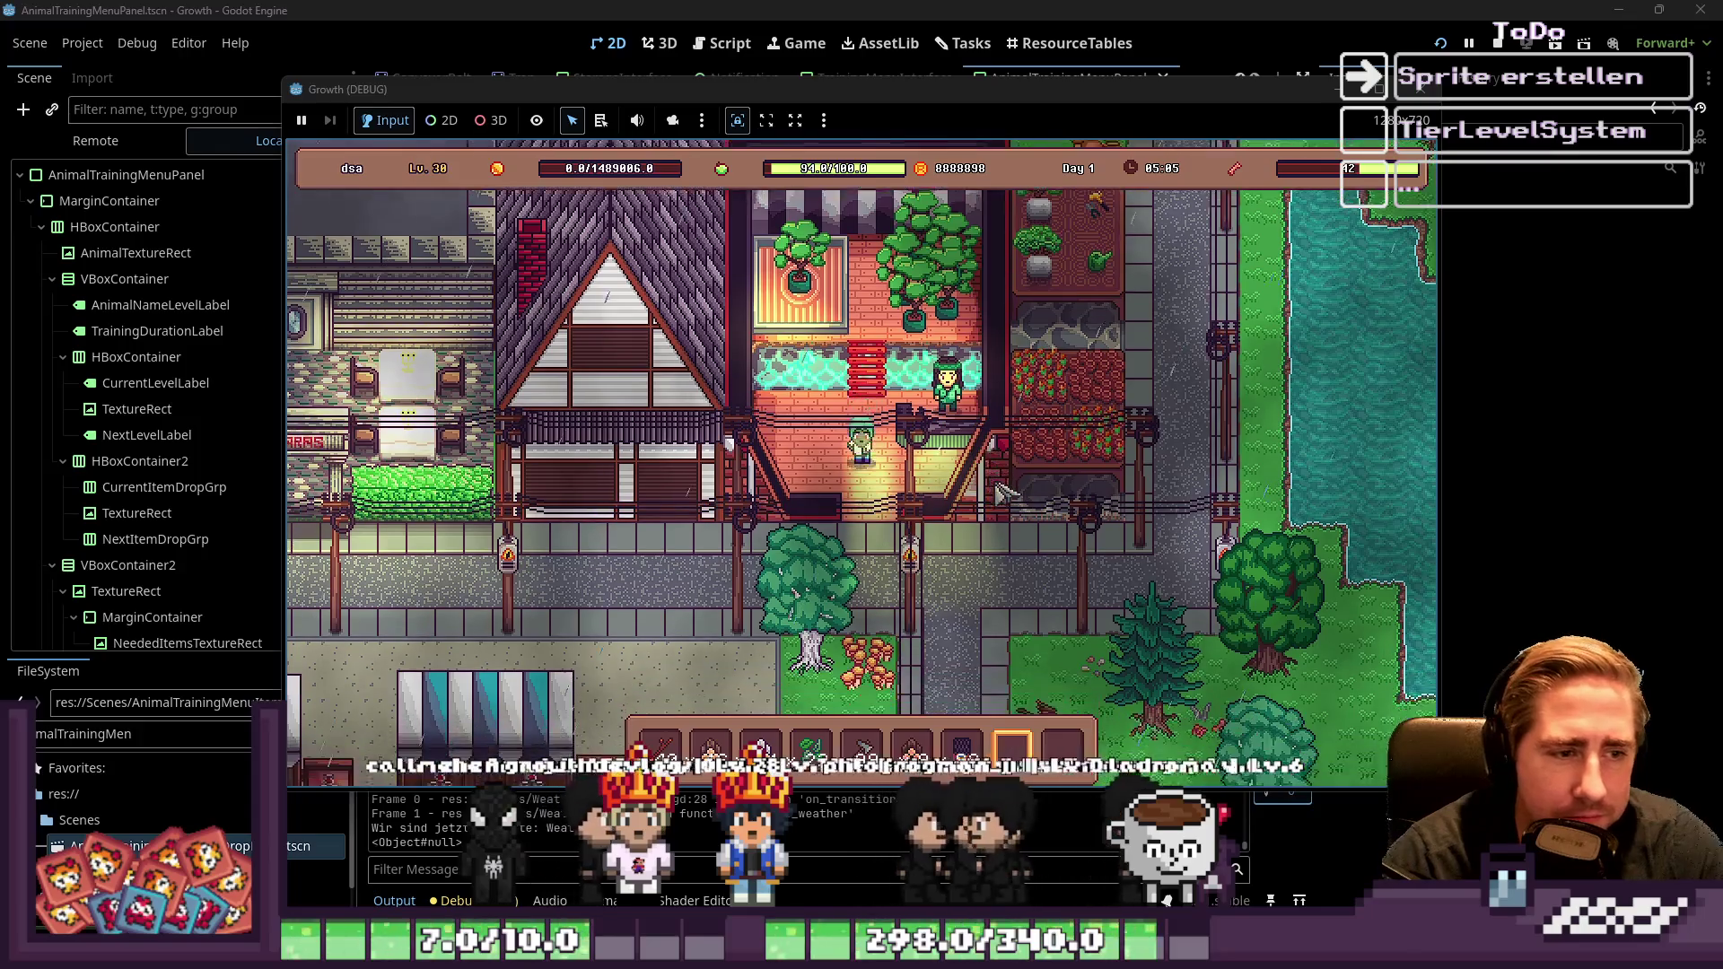
key("d")
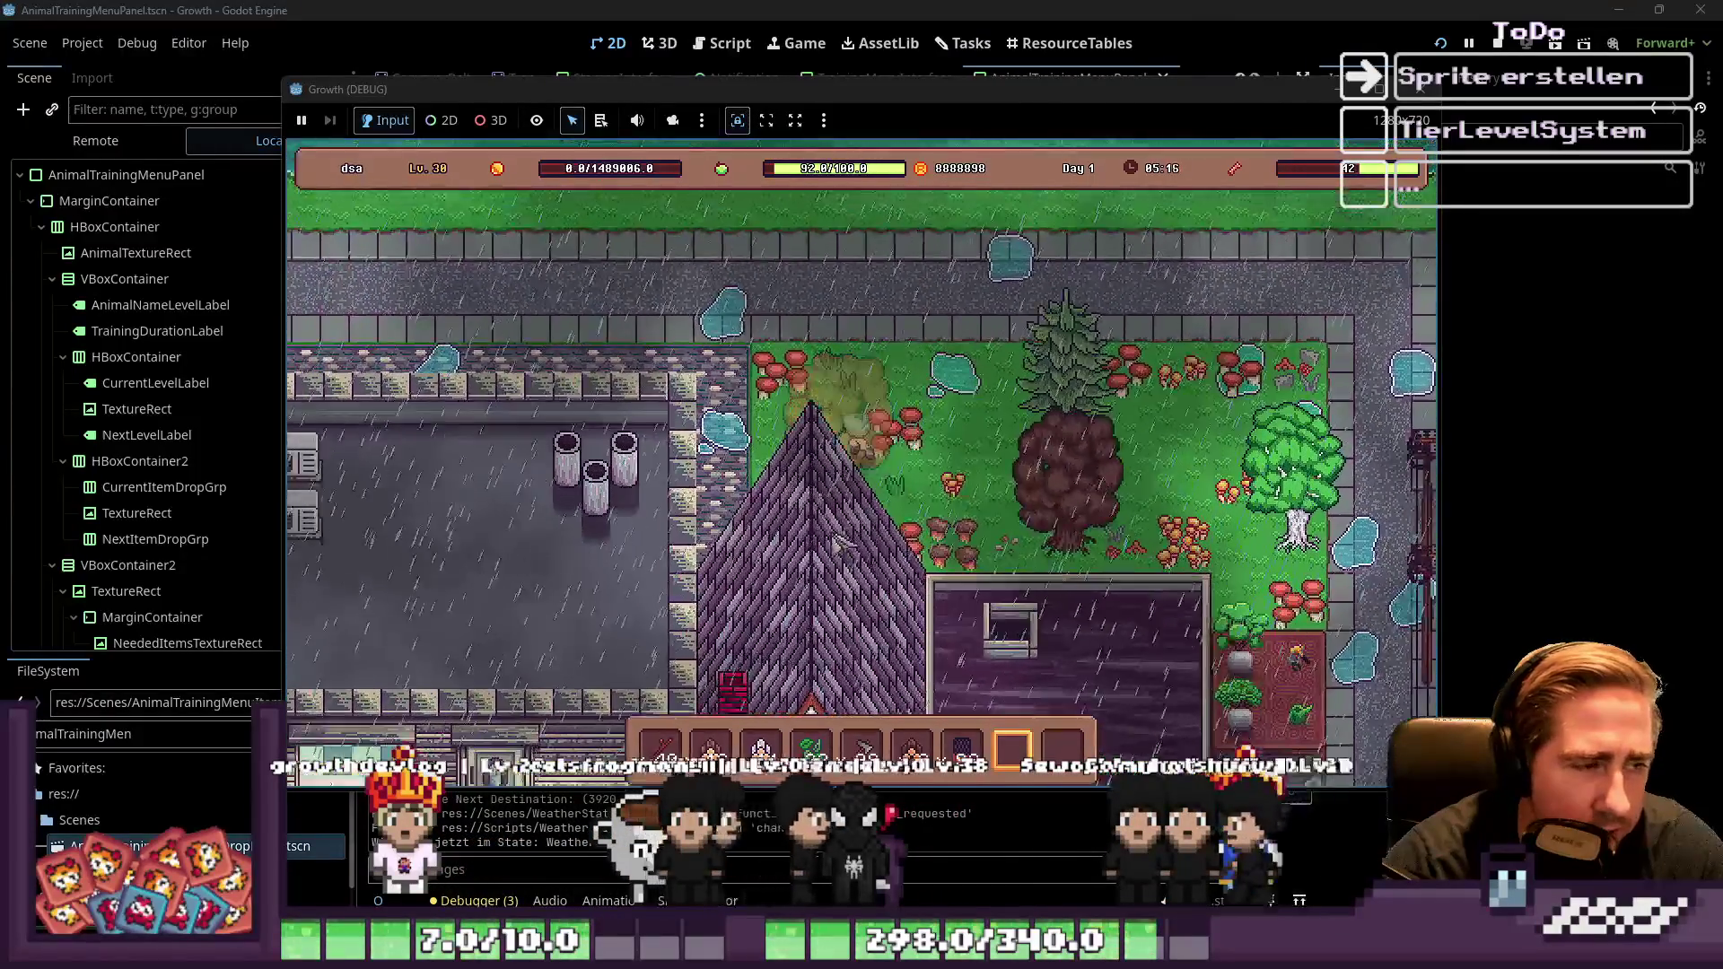
Walk up-left to the lake near Archi's office and gather a Stick, Birch Log and Leaves
key("a")
key("w")
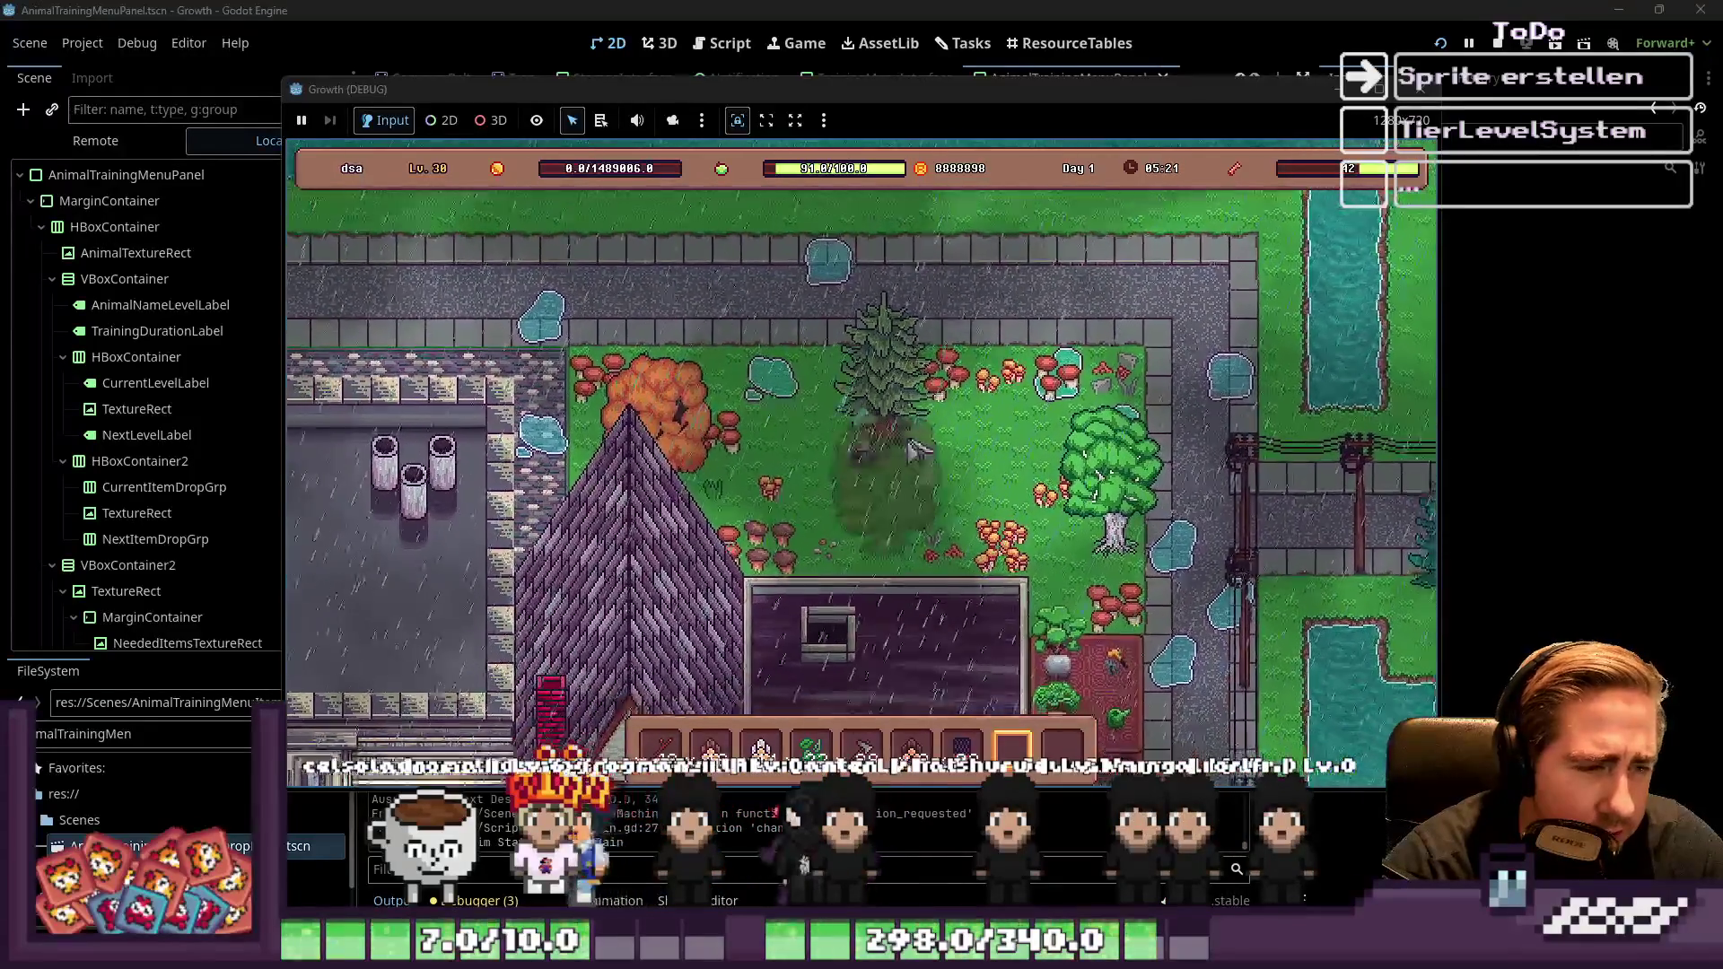
key("d")
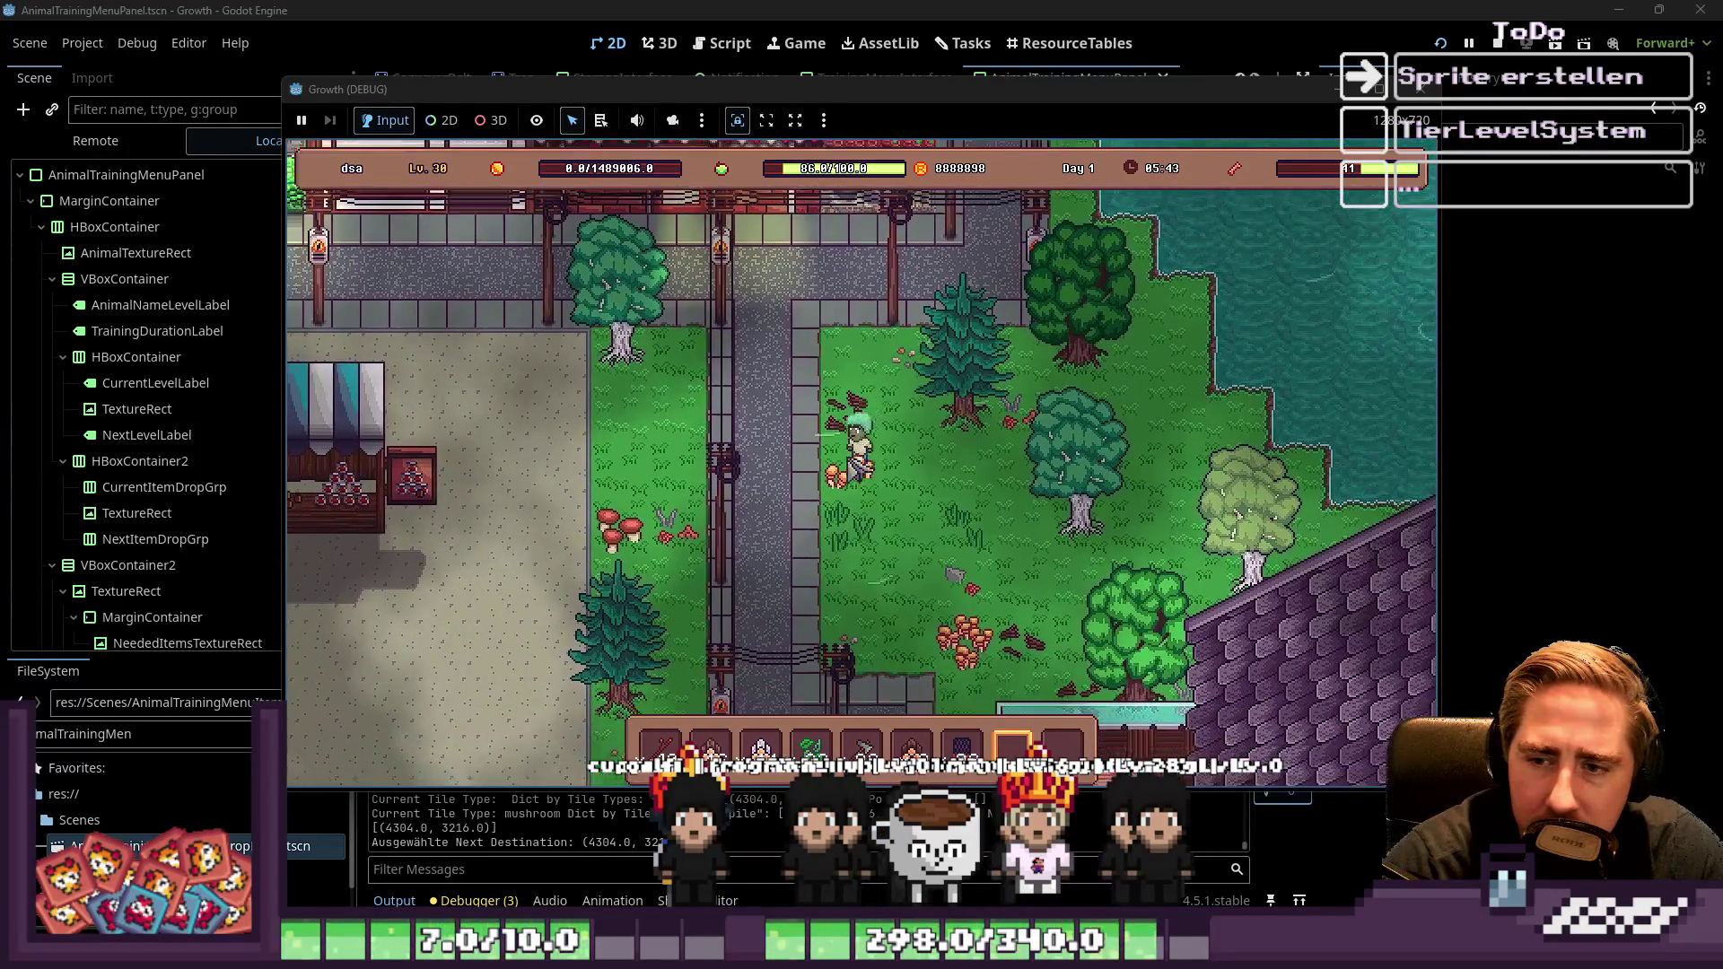
key("s")
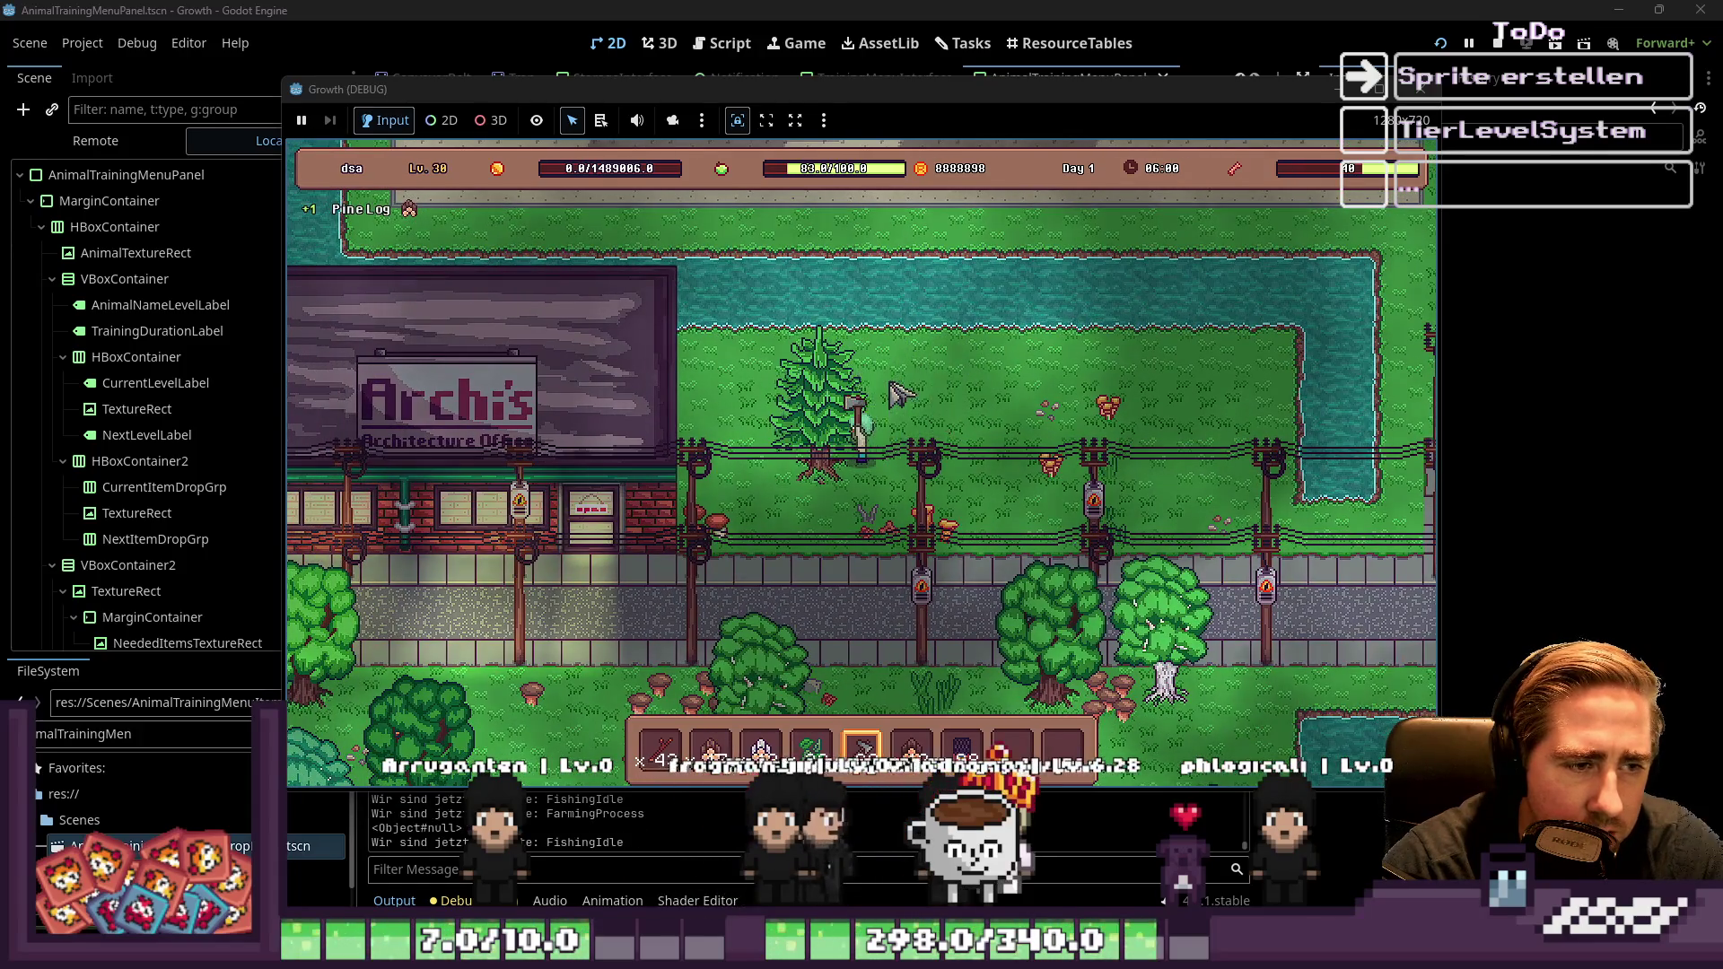
Walk south and west to the trees and chop one down for sticks and logs
key("s")
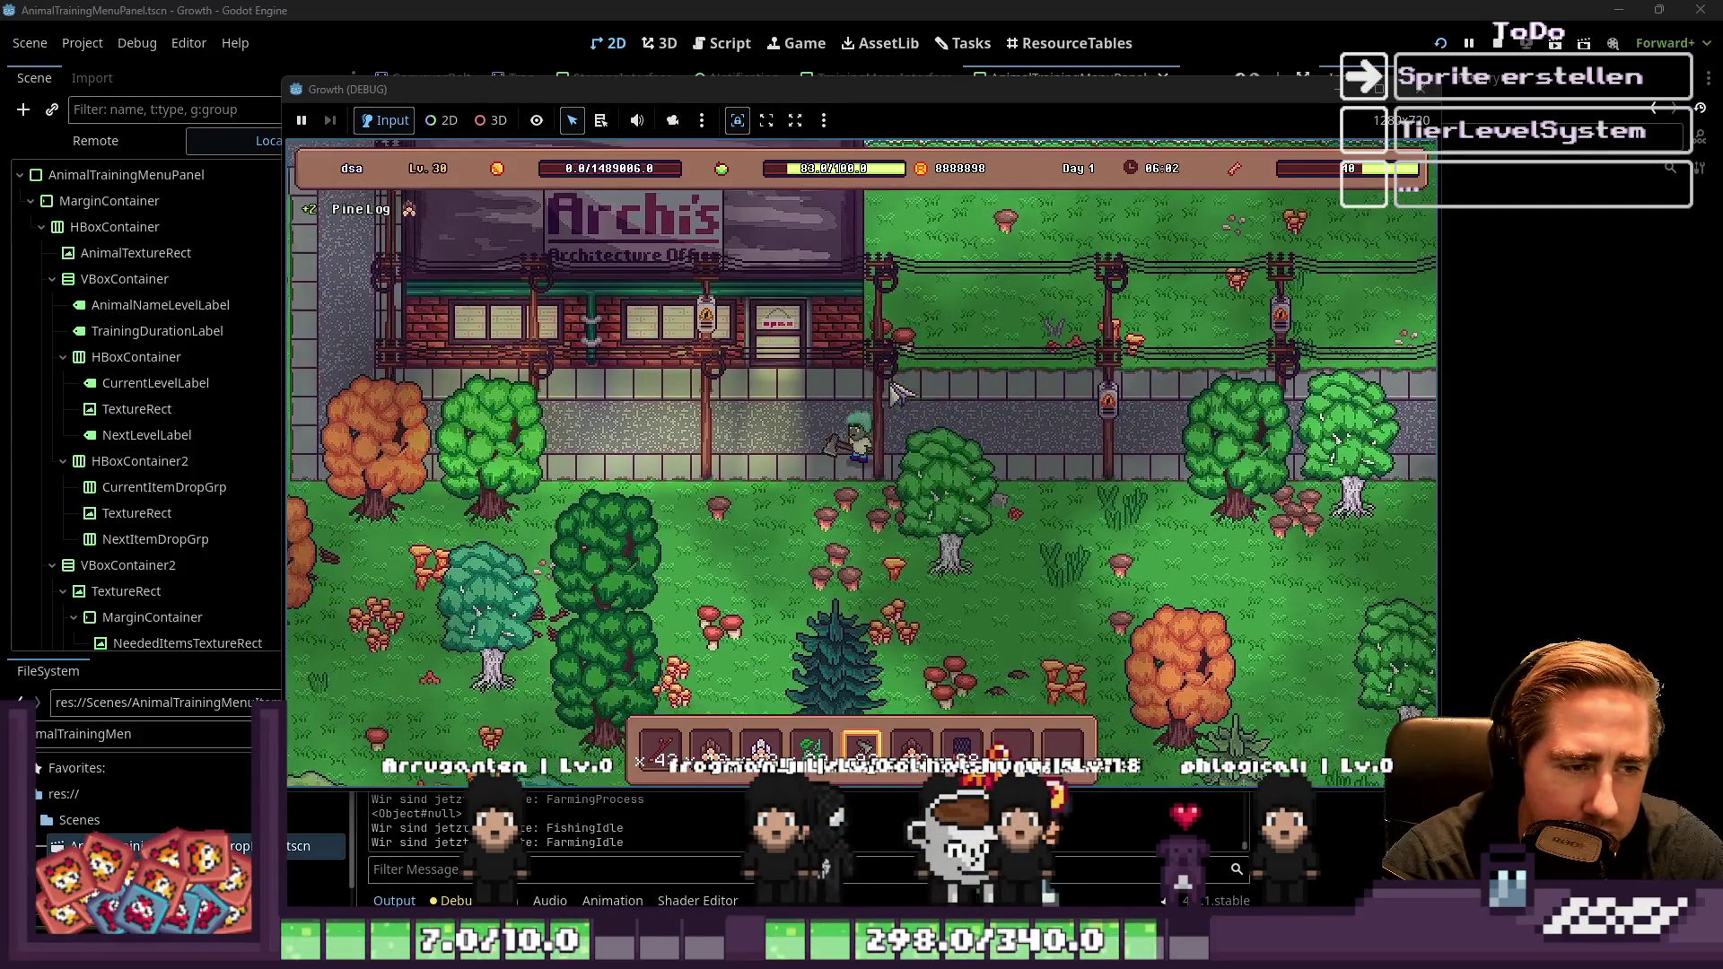
key("a")
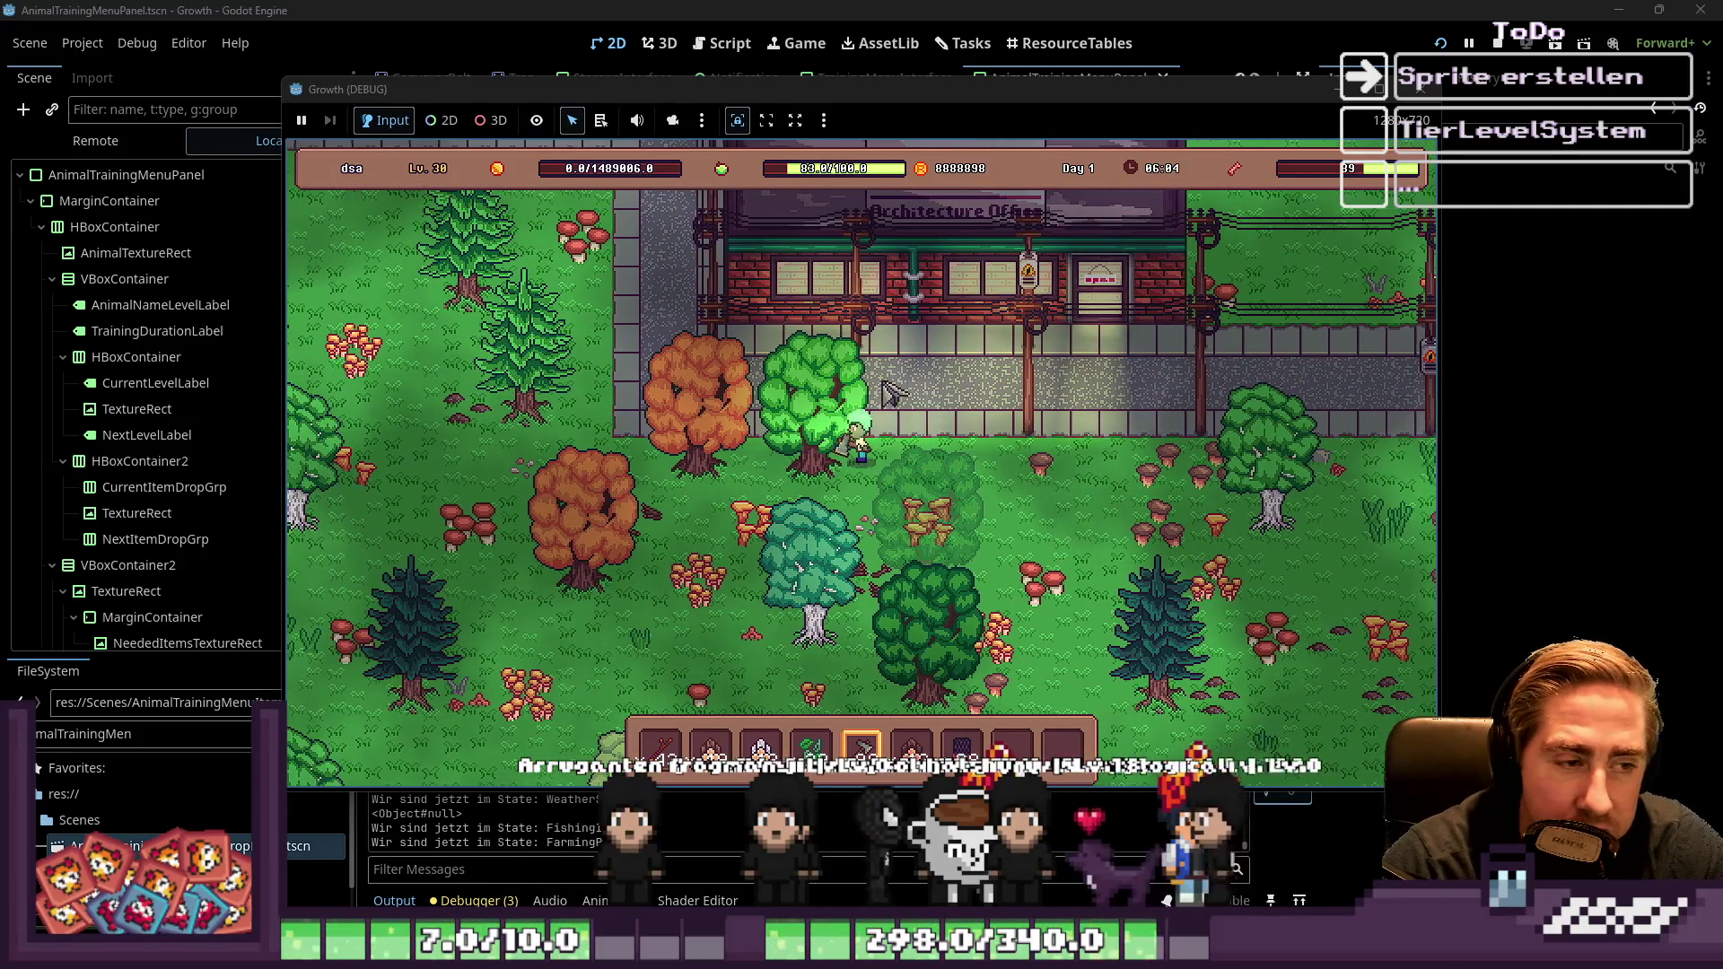
key("a")
left_click(860, 408)
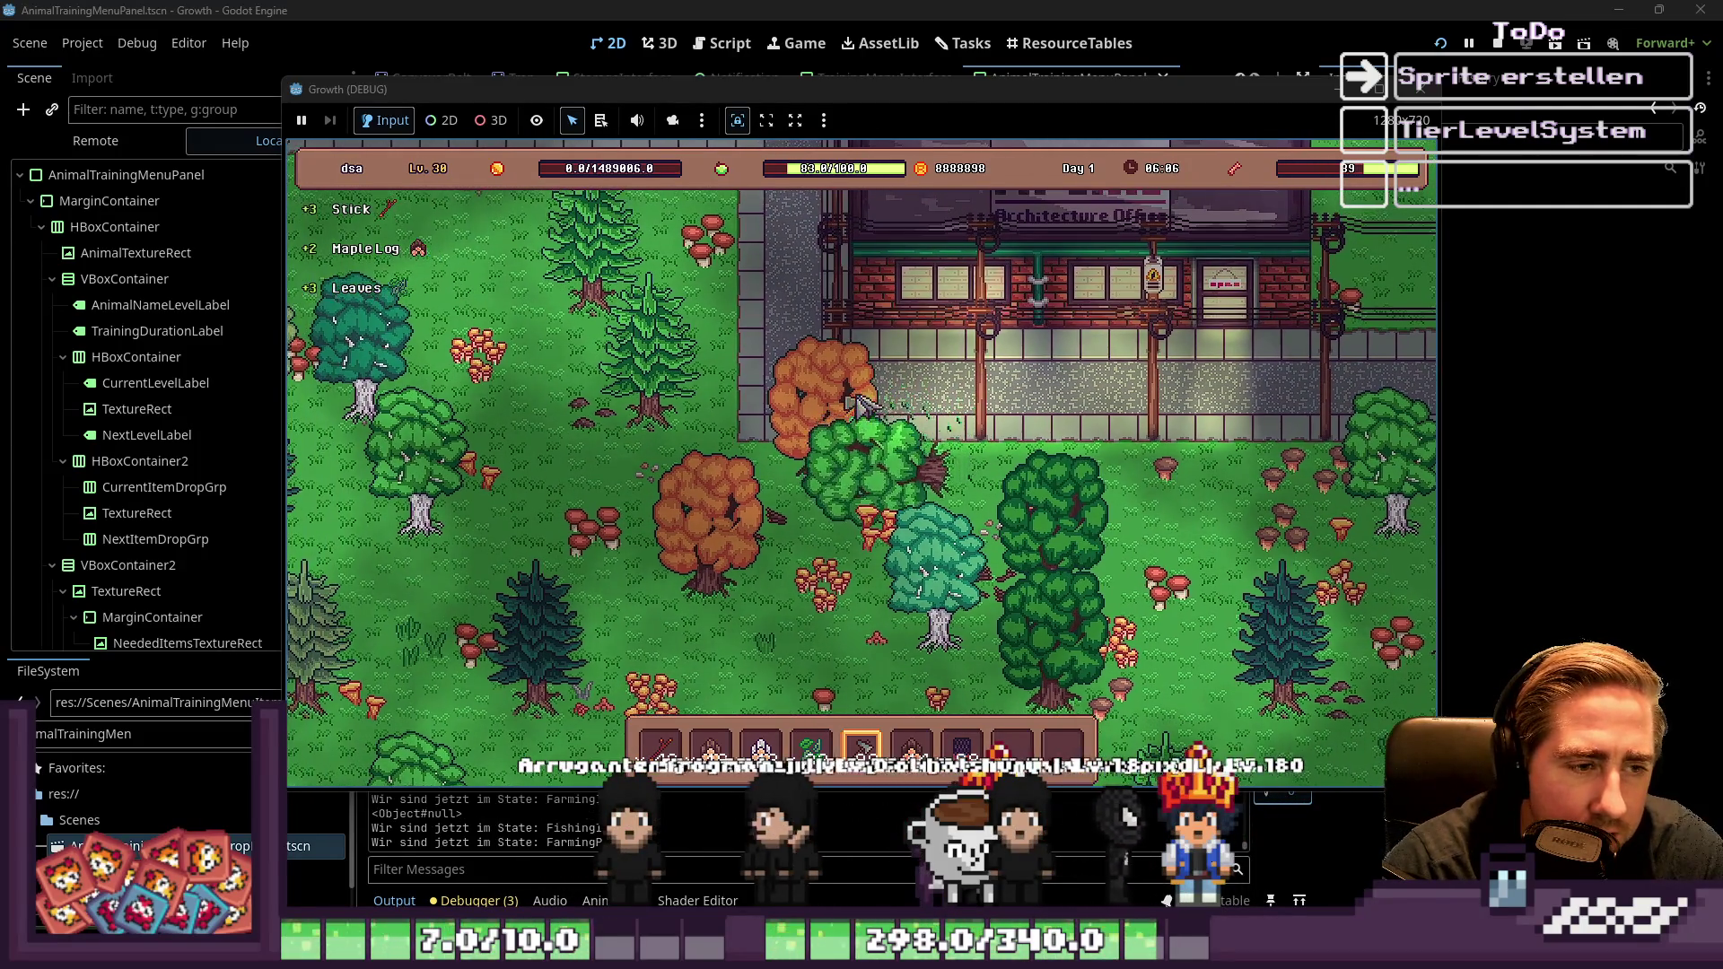
key("s")
key("a")
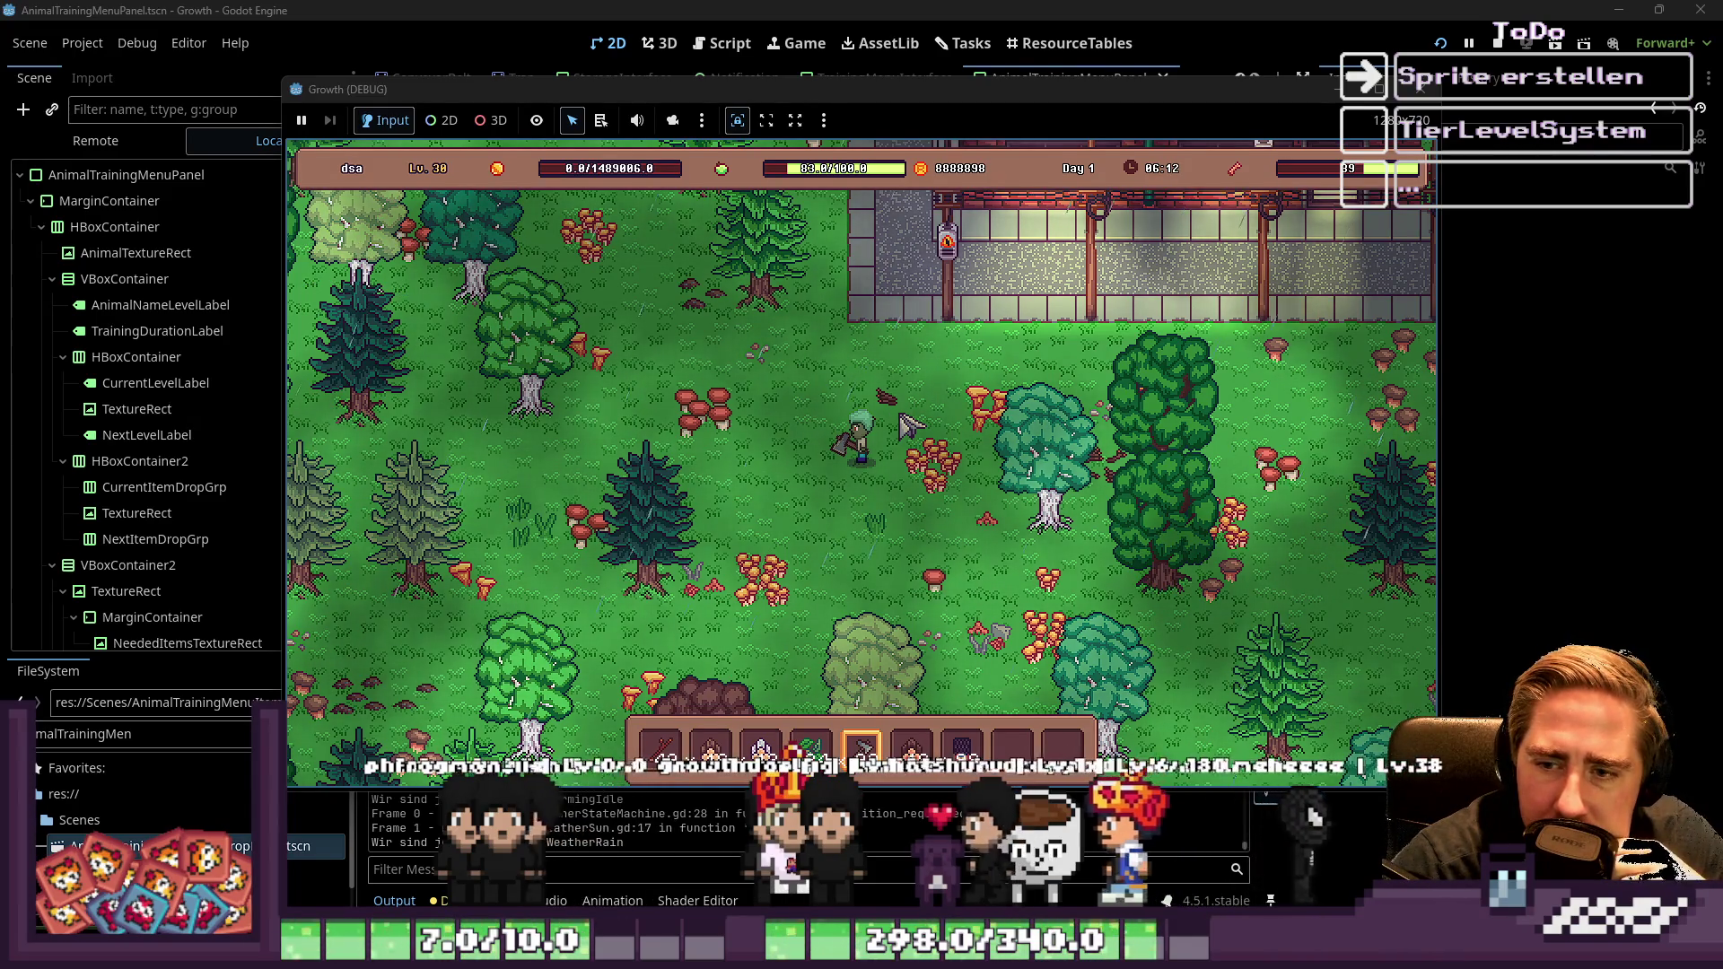
Walk north-west toward the building, then stop the running game with F8
key("w")
key("a")
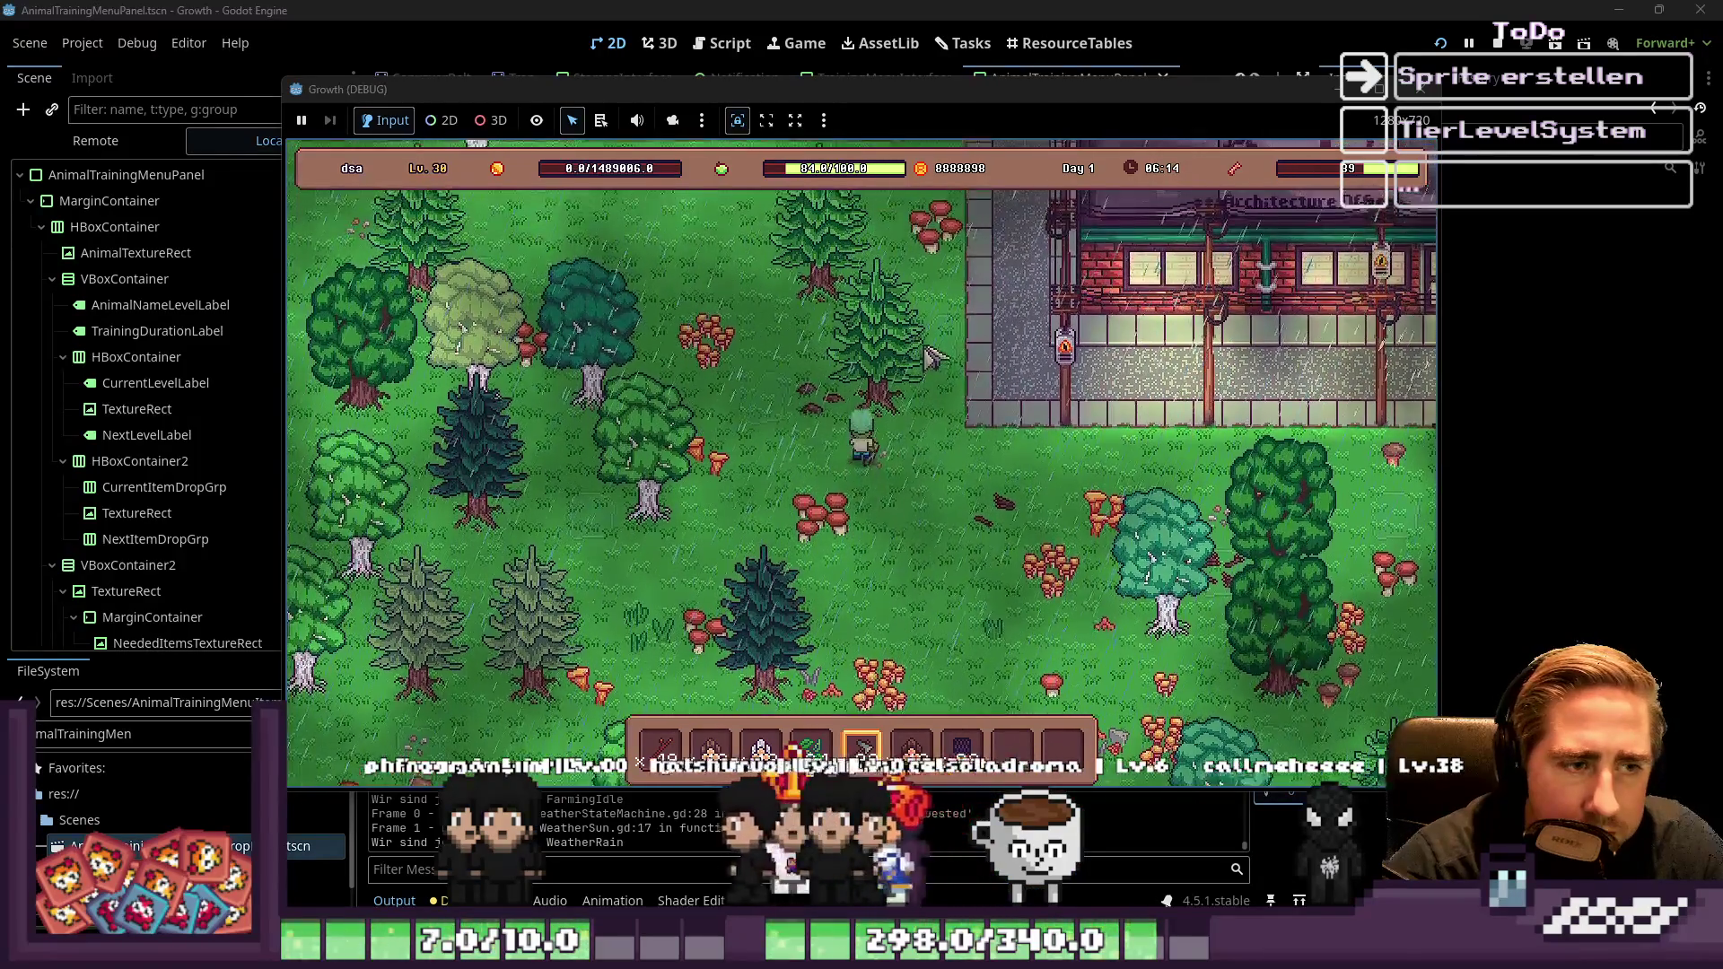
key("8")
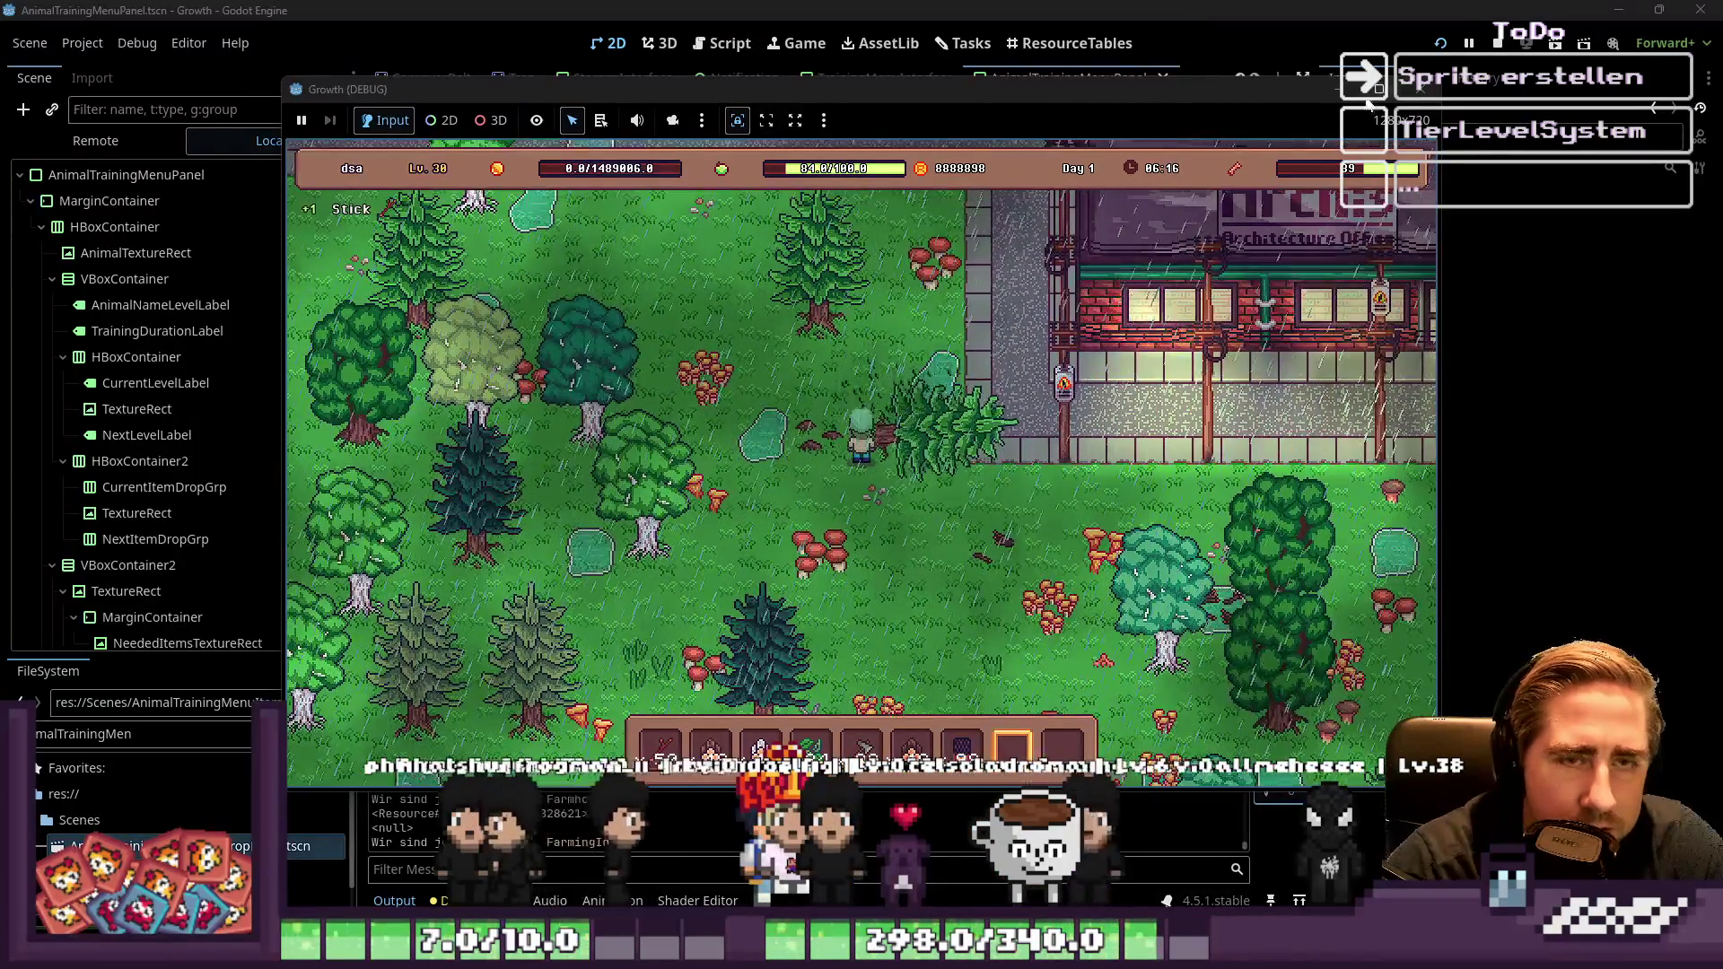
key("F8")
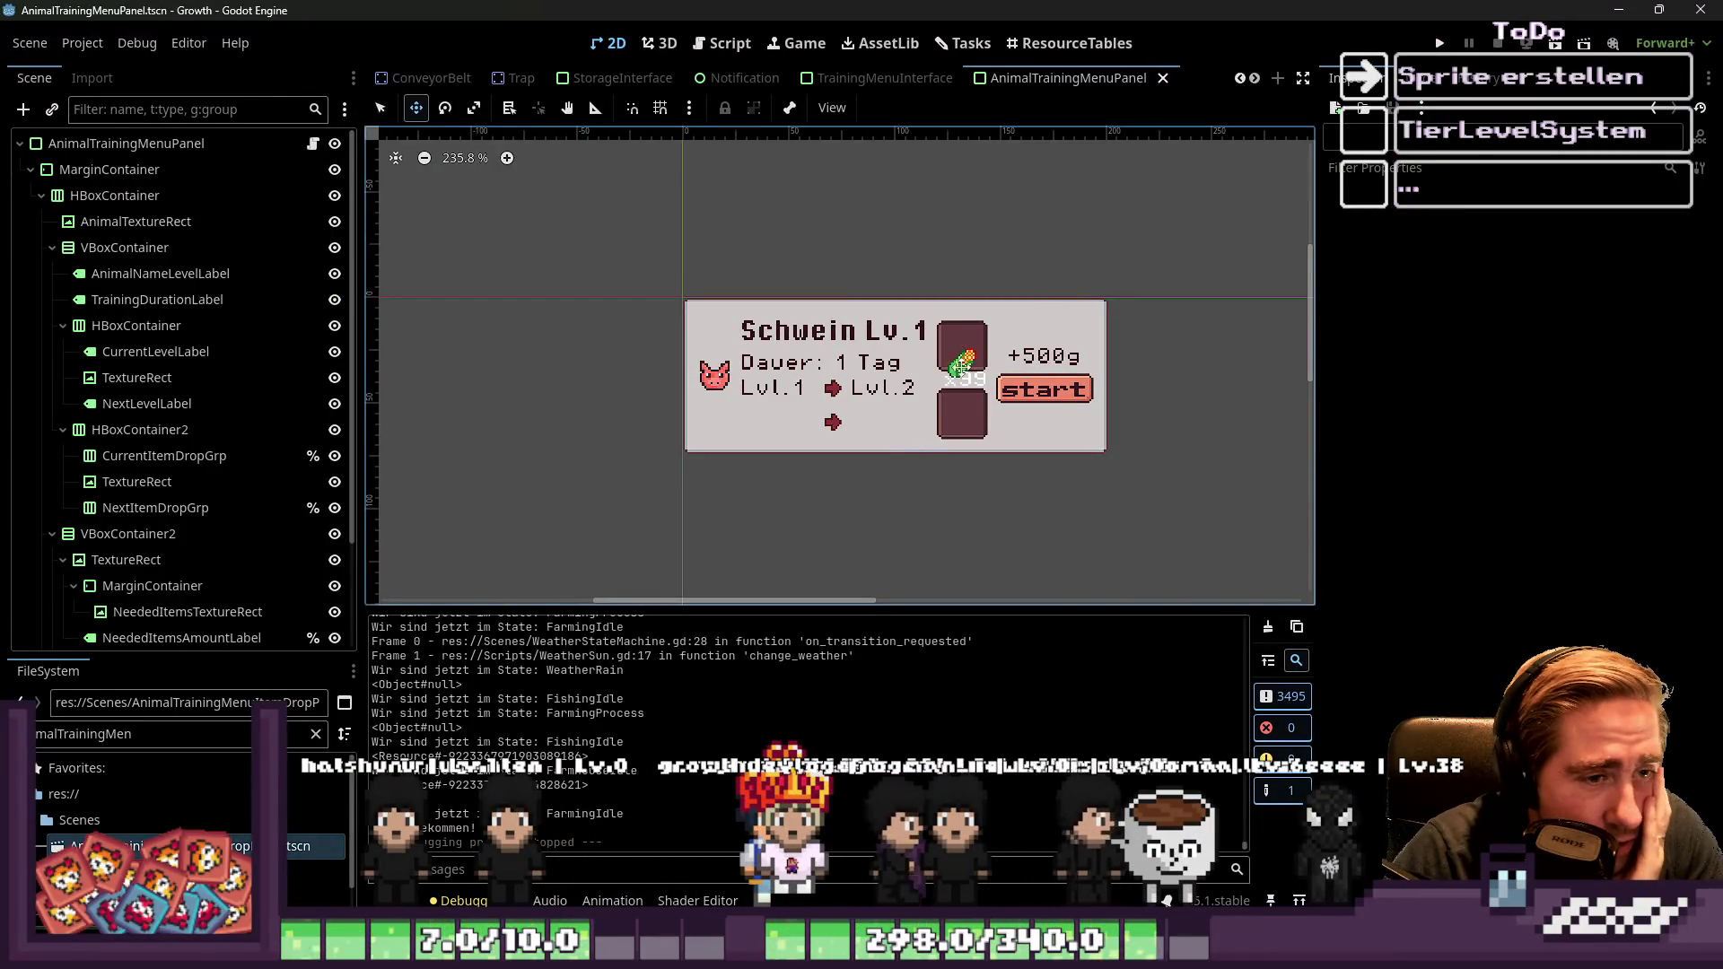
Select CurrentItemDropGrp and NextItemDropGrp in the Scene tree, then rerun the project with F5
left_click(165, 455)
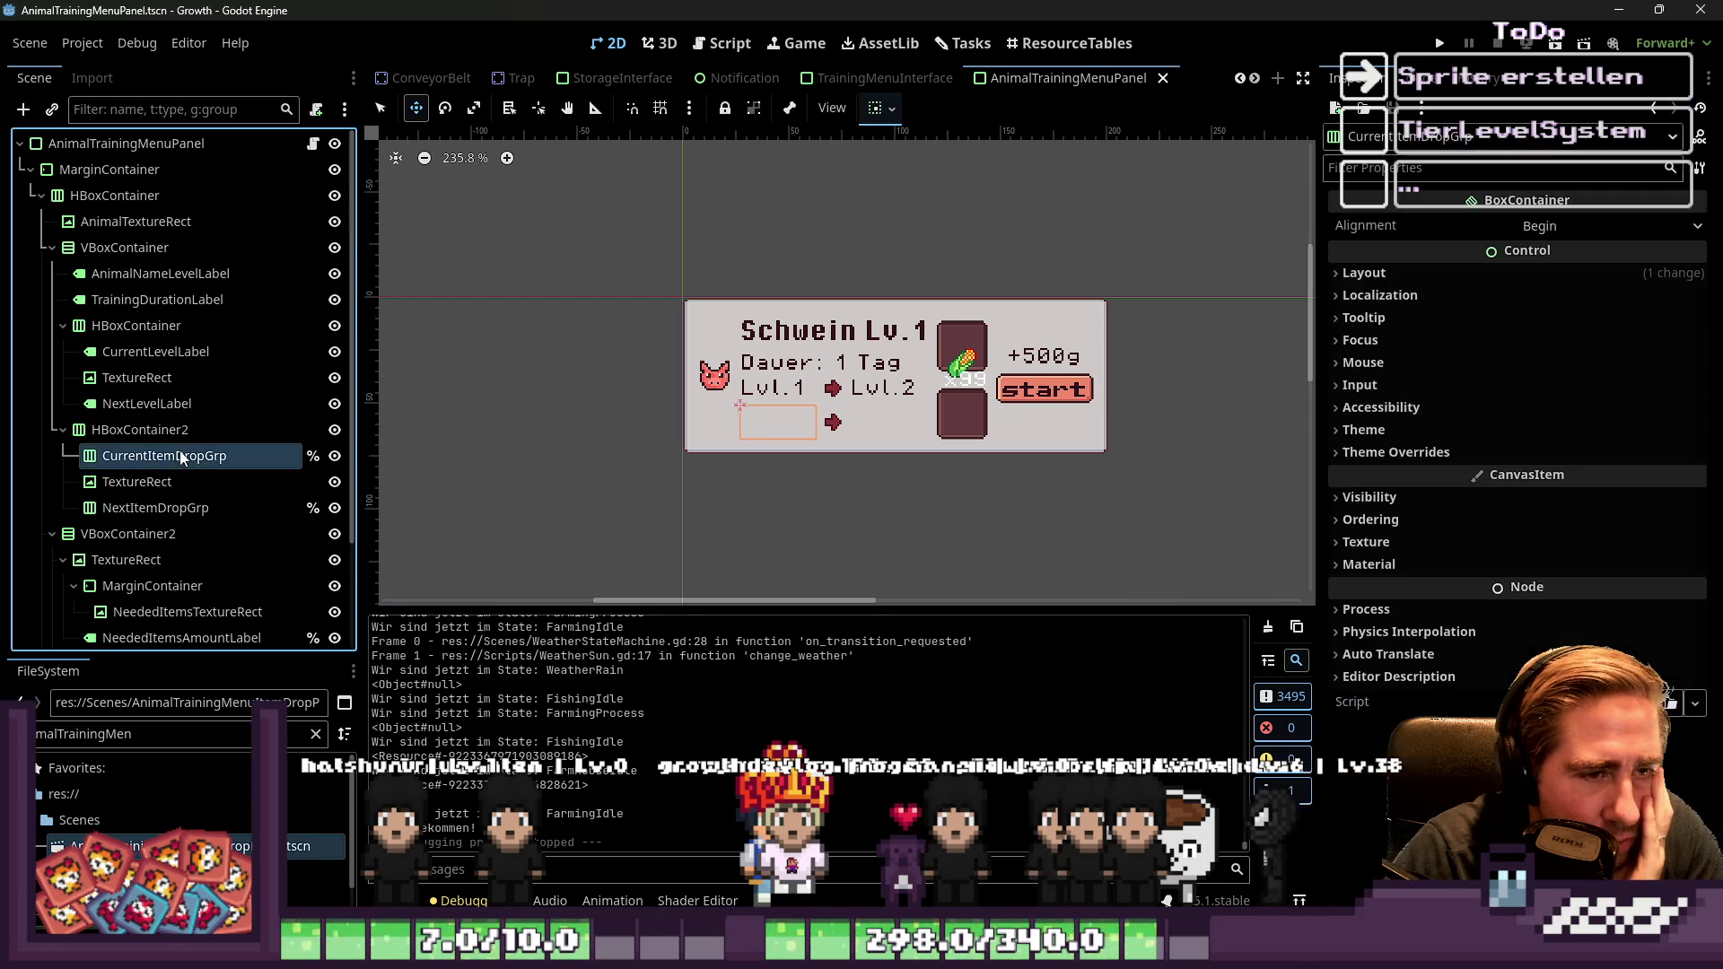
left_click(137, 481)
left_click(155, 507)
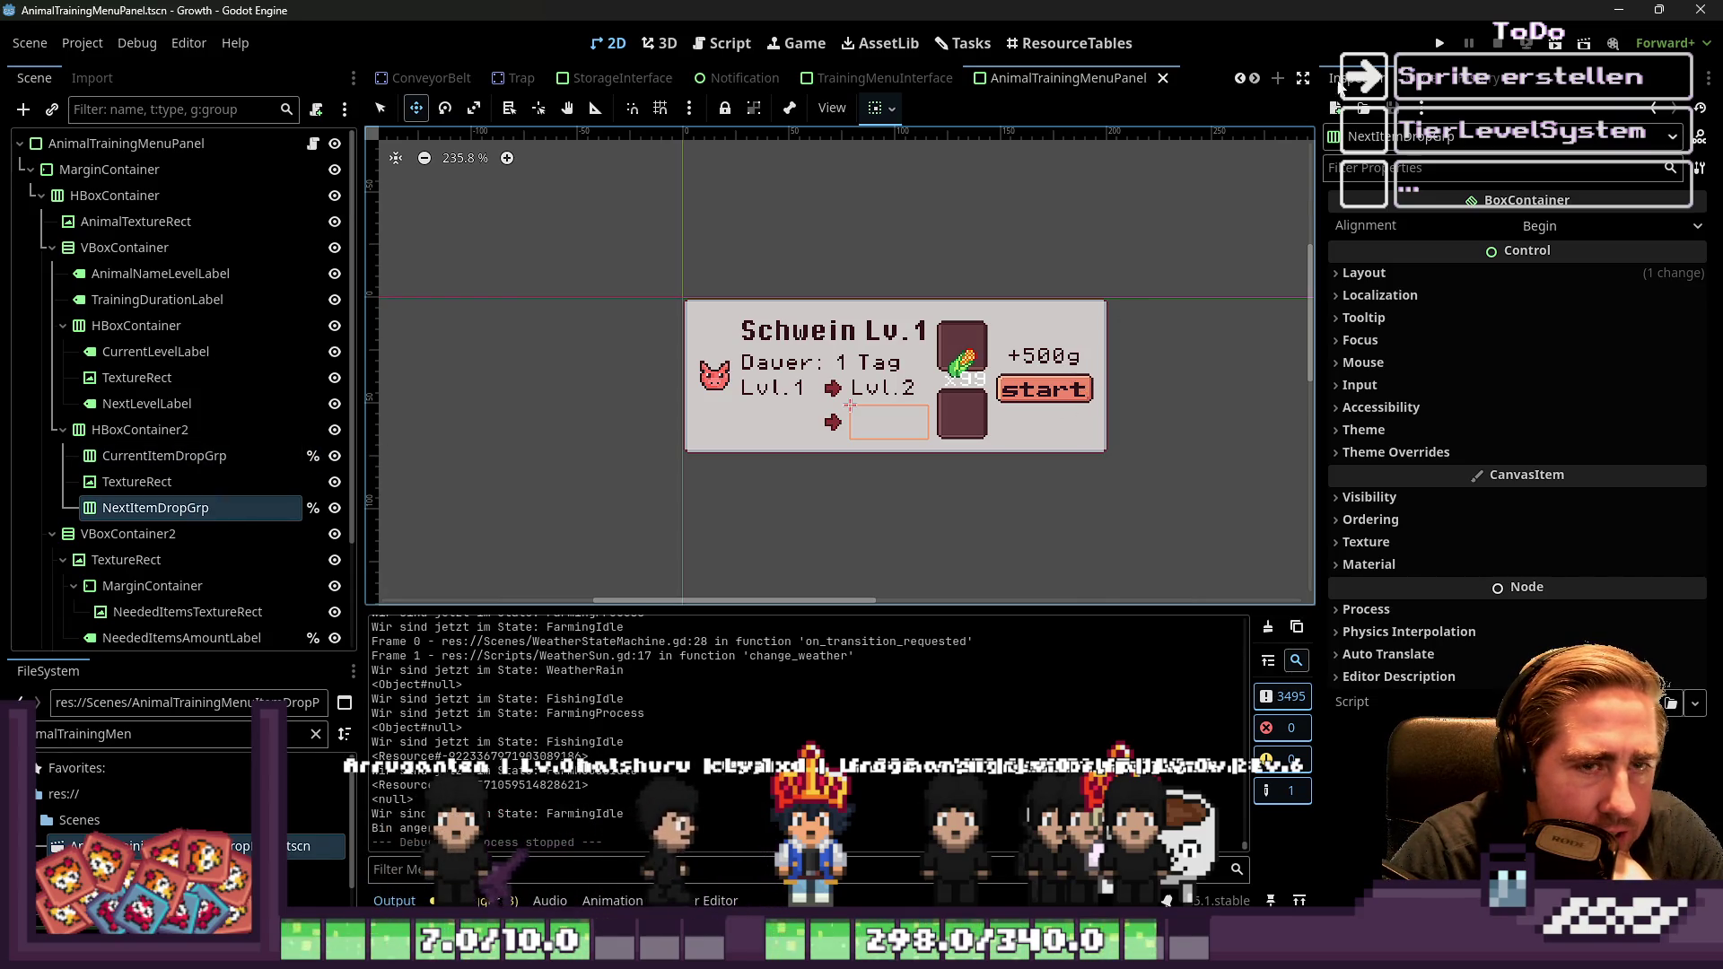
key("F5")
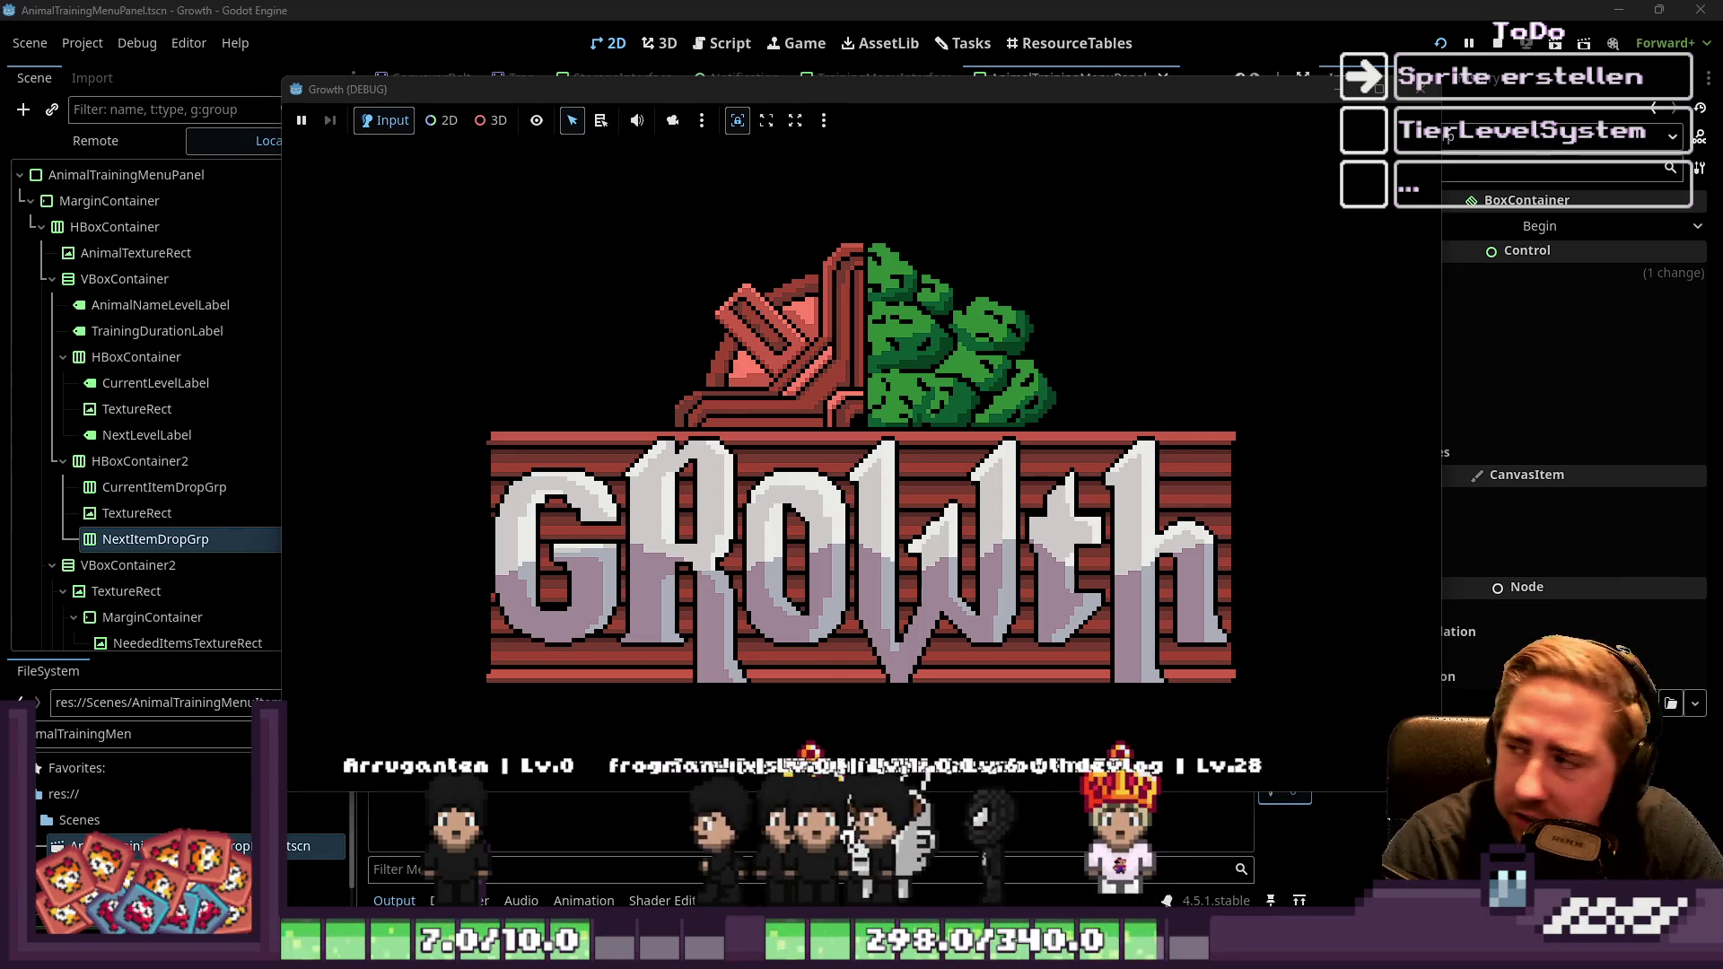
Start a new game with a character named 'dwa'
left_click(898, 404)
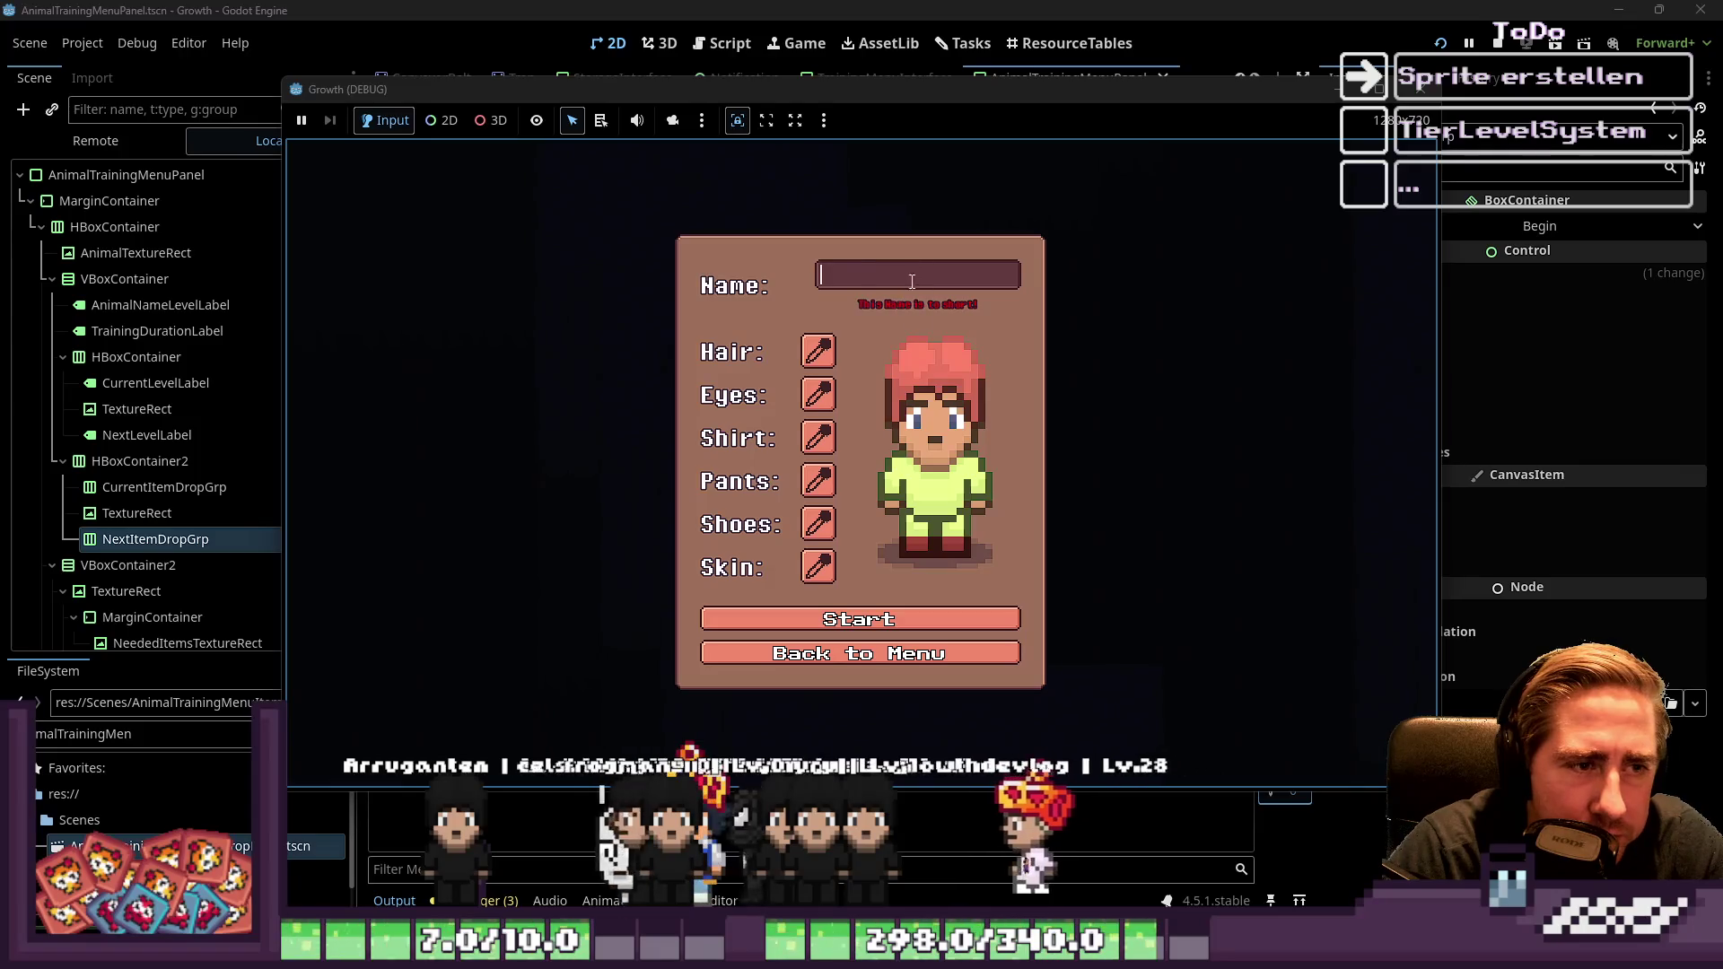
type("dwa")
left_click(916, 620)
Move items from the full item grid into the hotbar and walk into the barn
key("i")
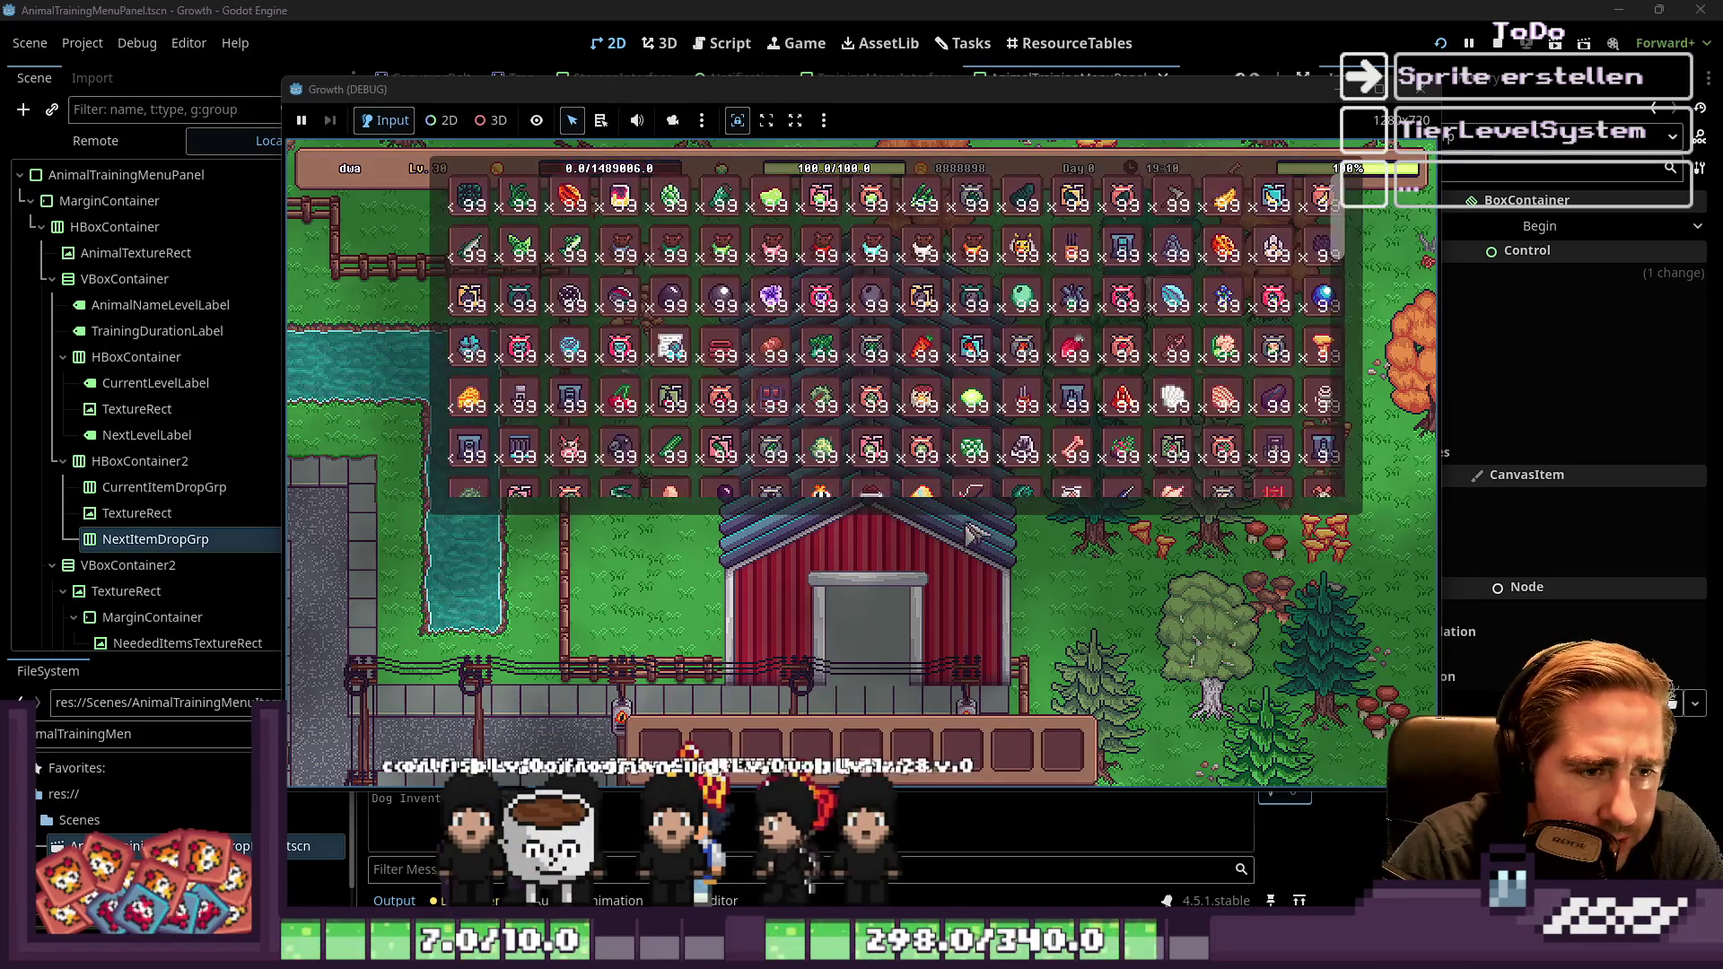
key("i")
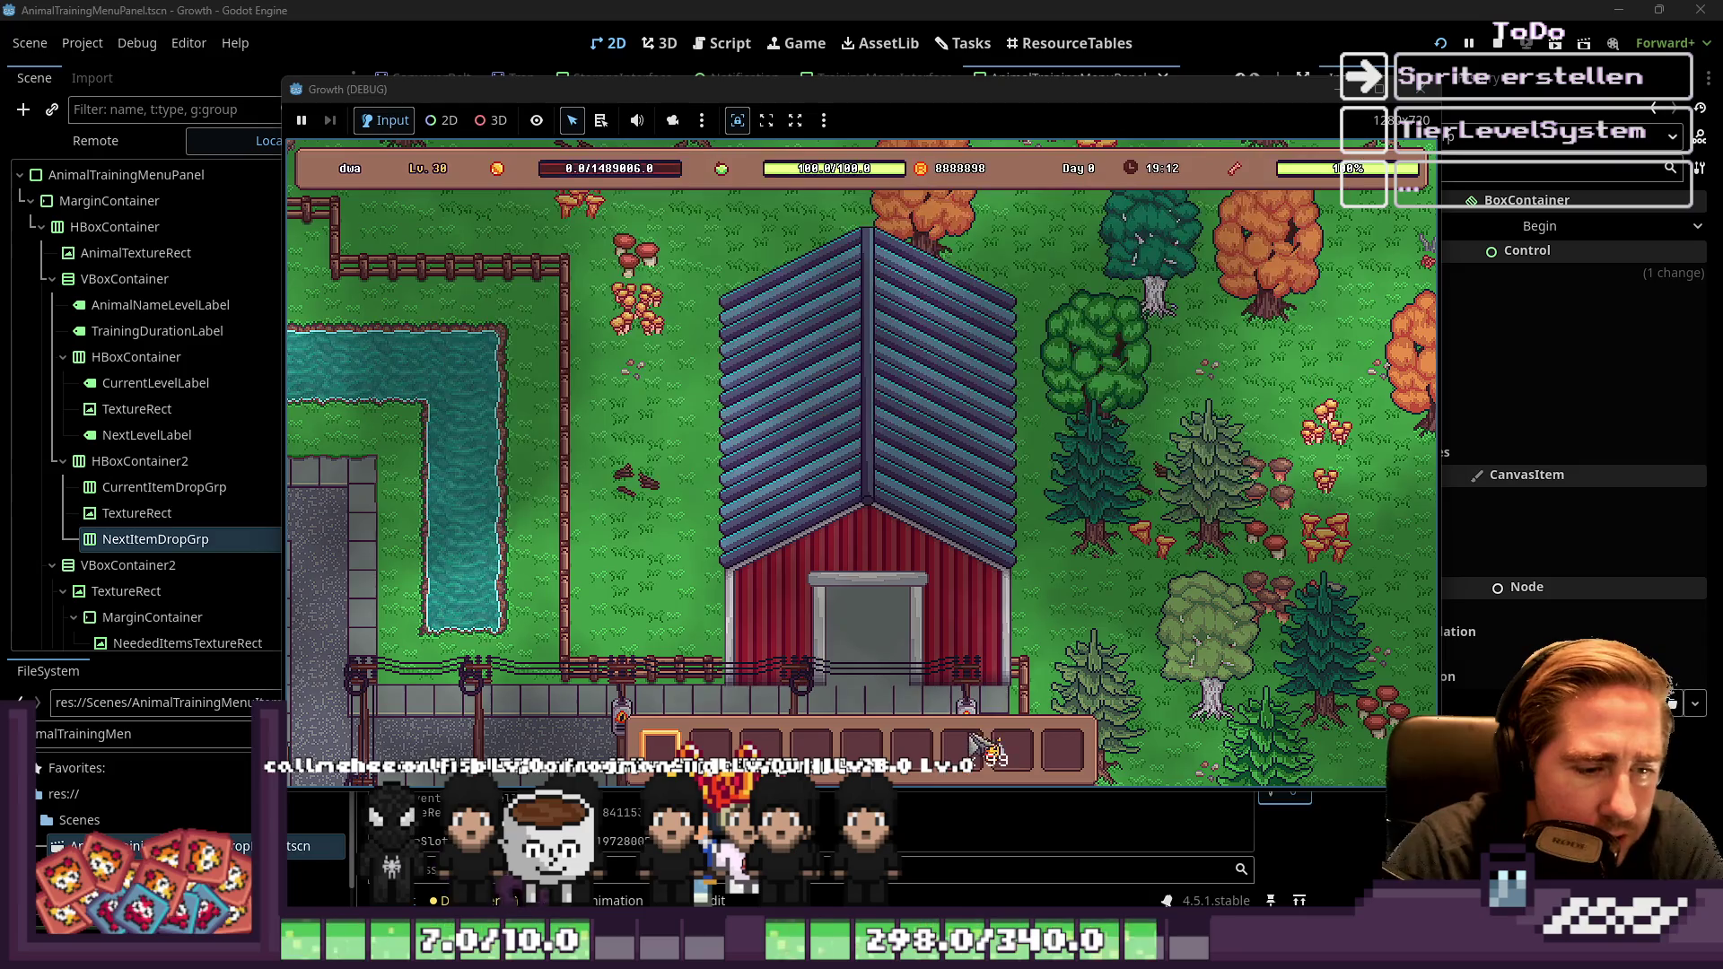
key("s")
key("s")
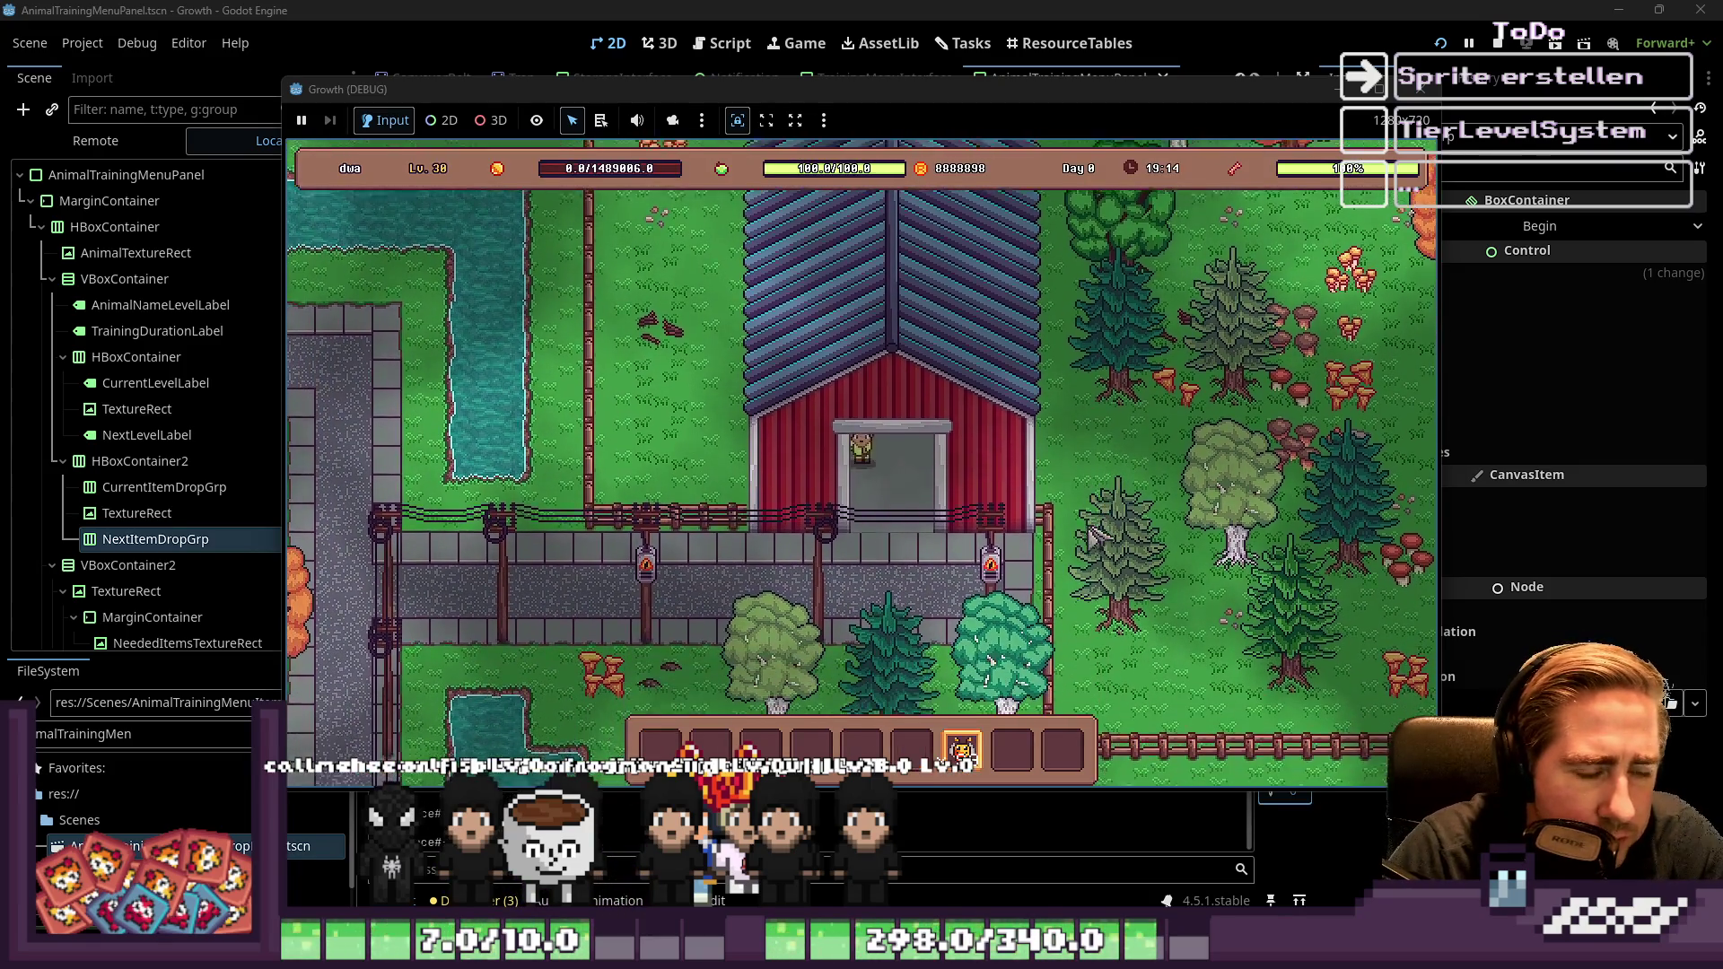
key("i")
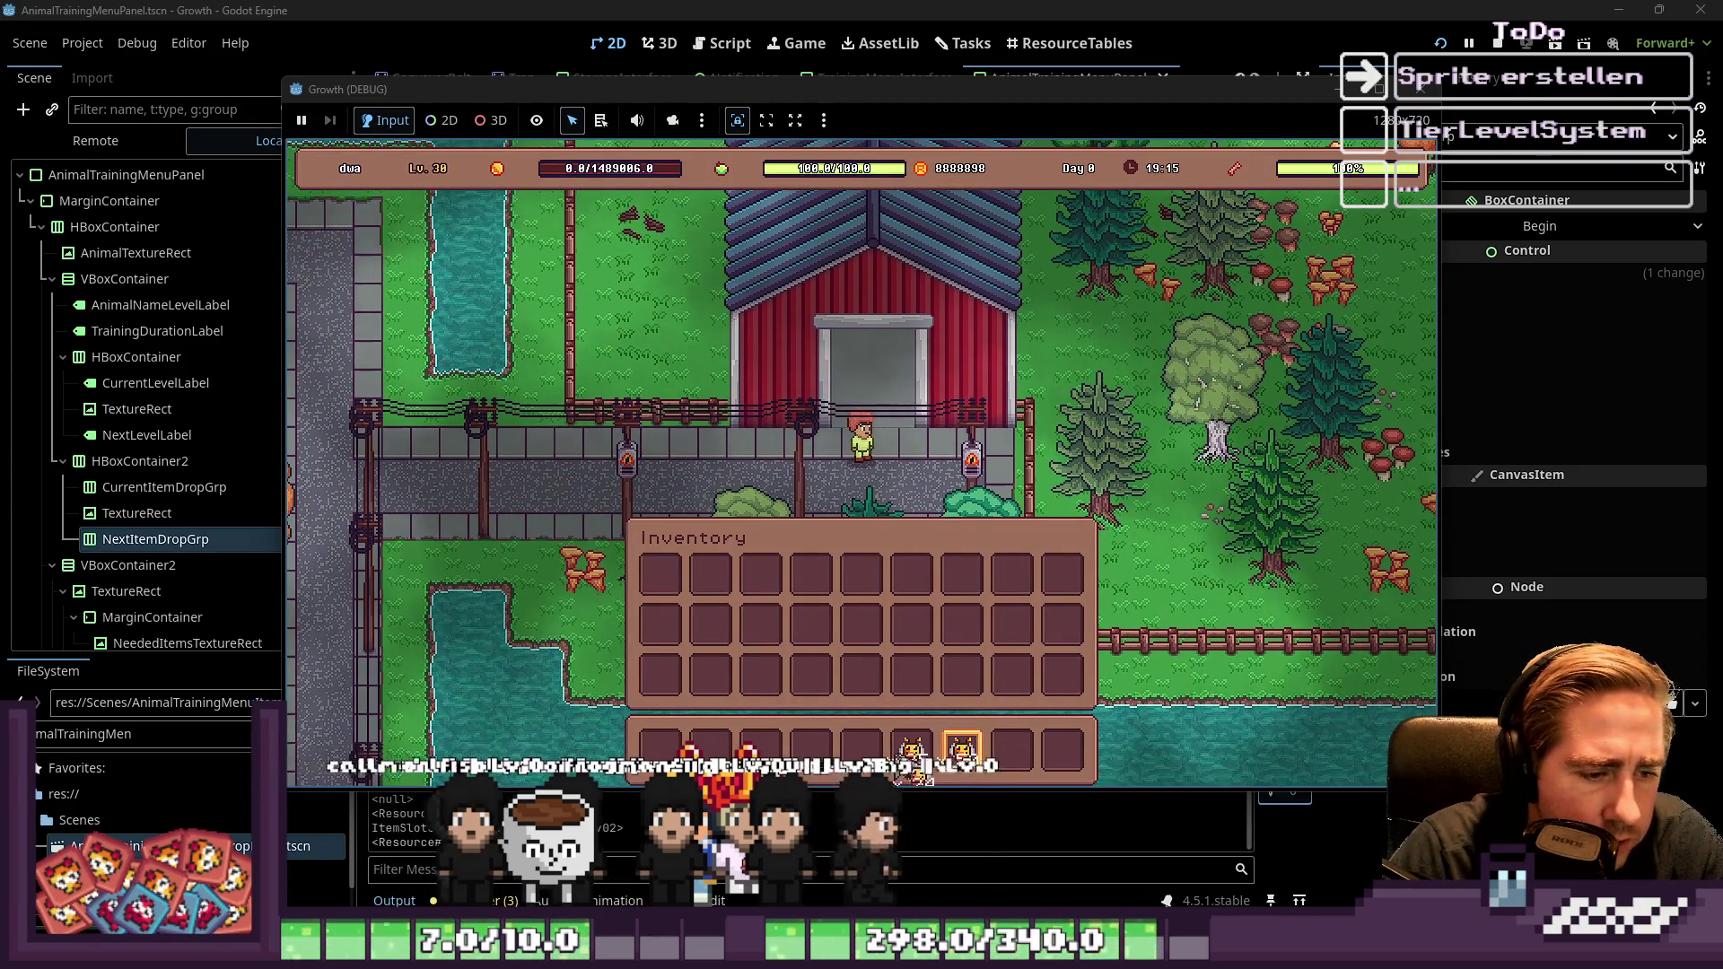
key("i")
key("w")
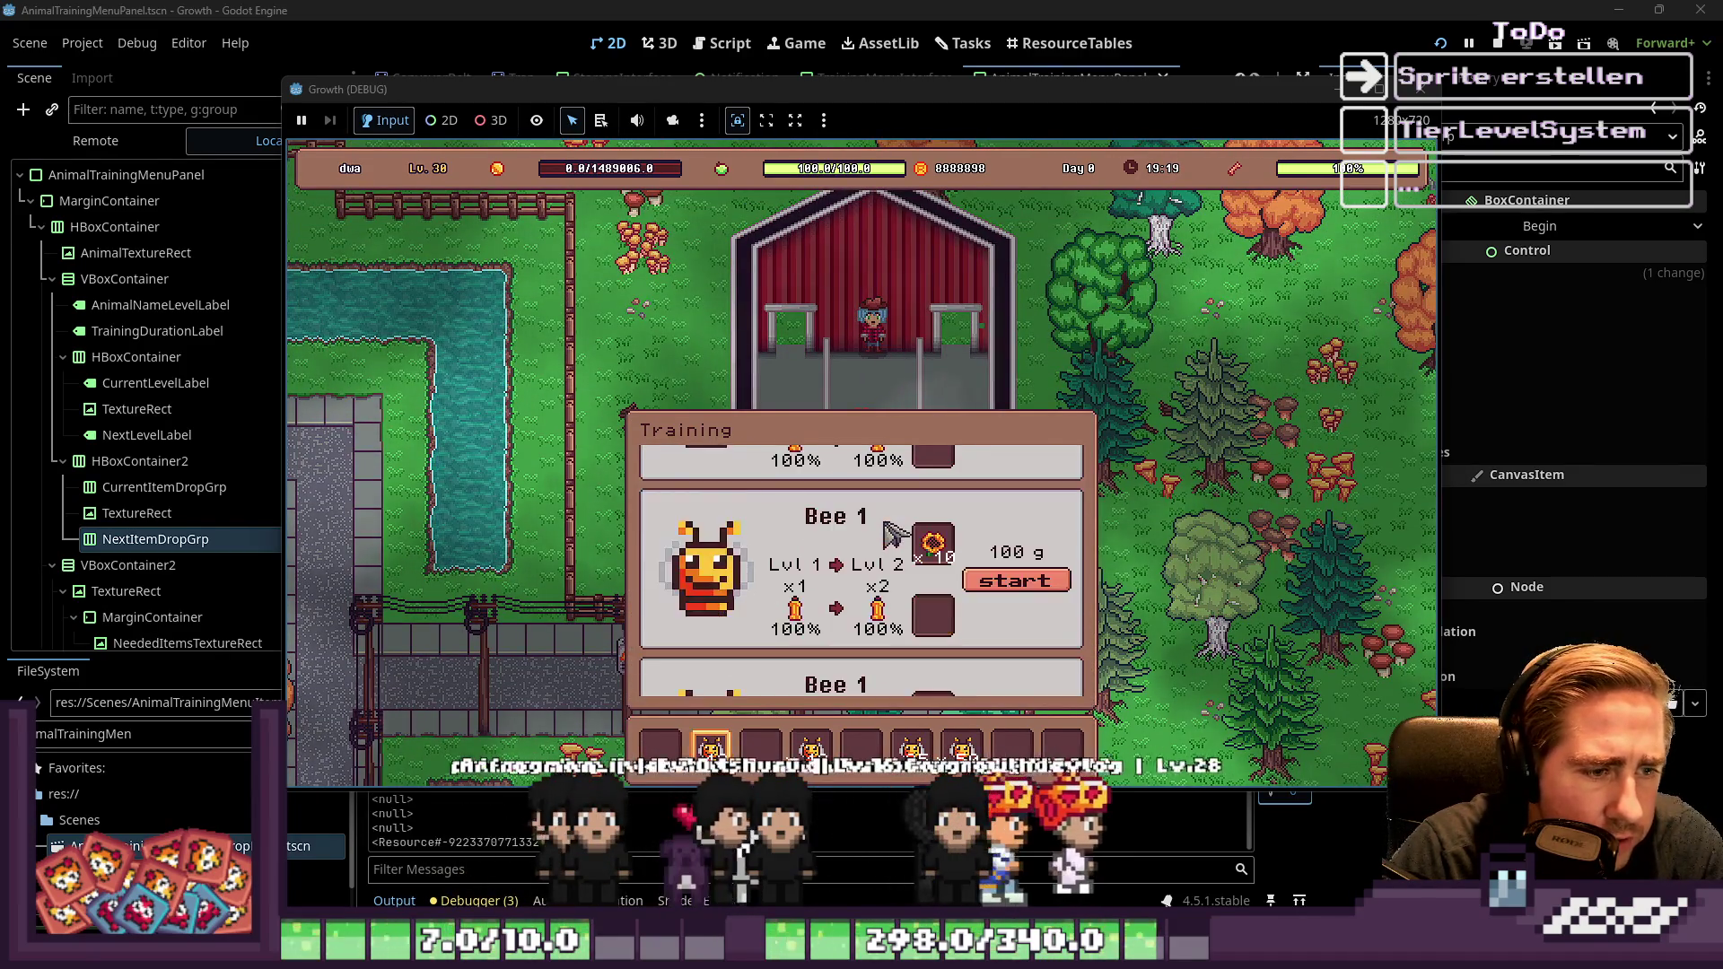
Scroll up and down through the Bee 1 cards in the Training panel, then close it with Escape
key("i")
key("i")
scroll(897, 552, "up", 1)
key("i")
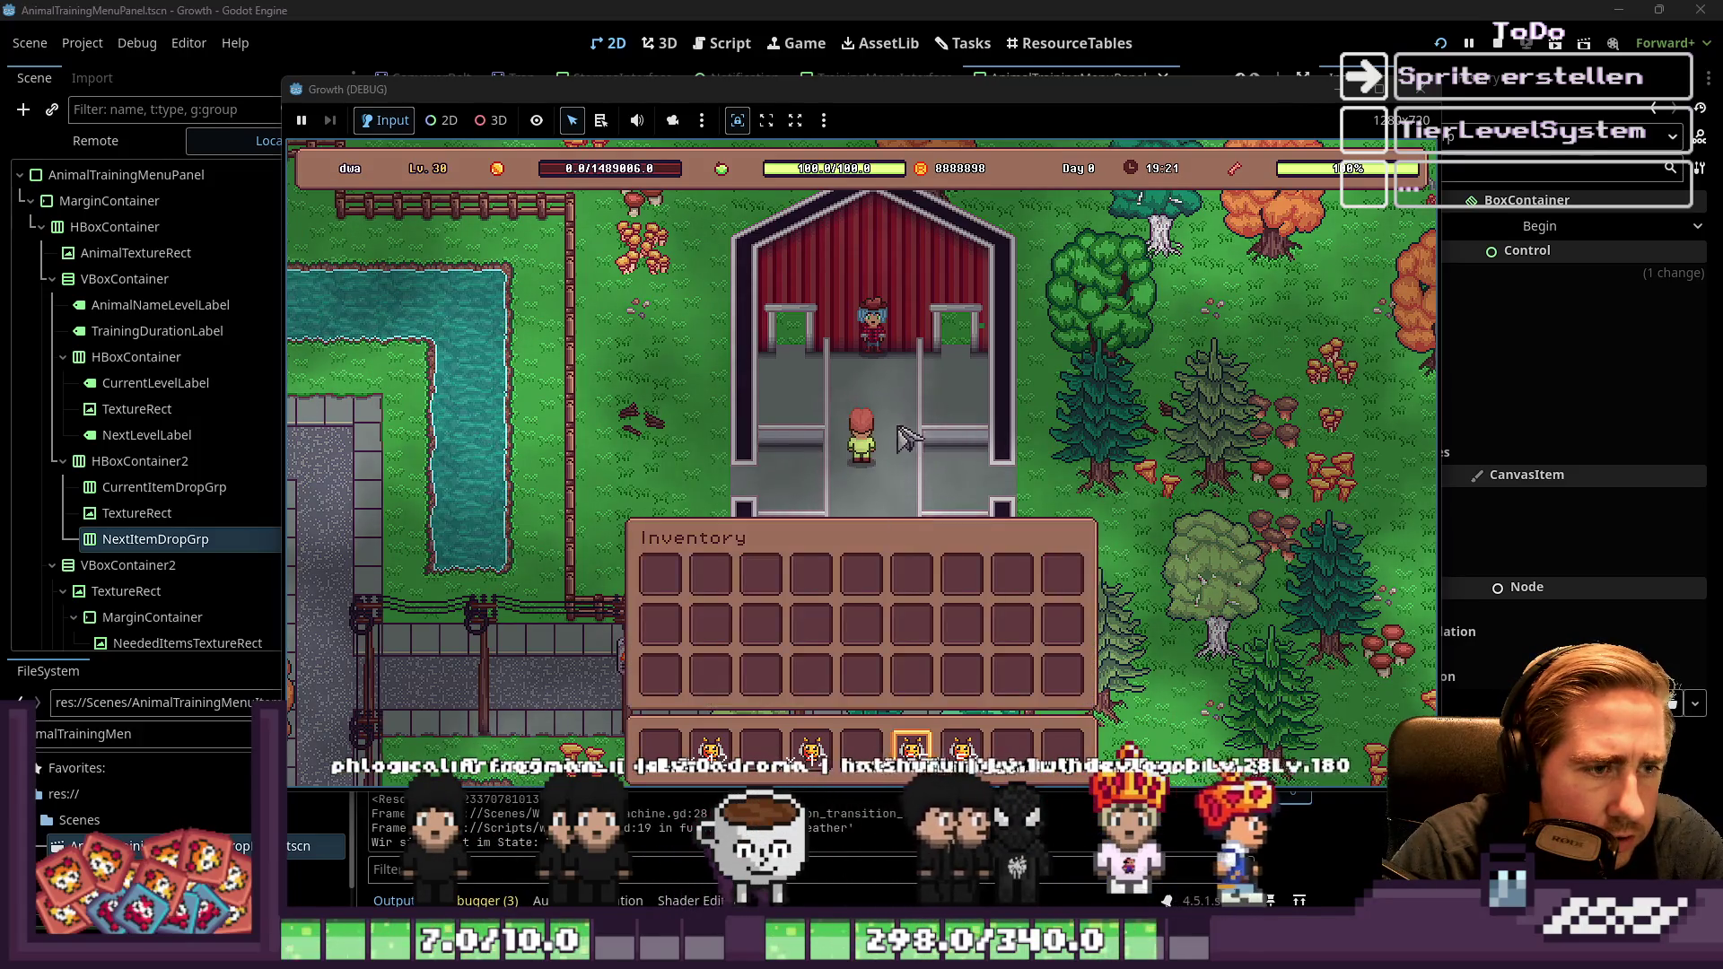
scroll(898, 381, "down", 1)
scroll(899, 382, "up", 4)
scroll(897, 381, "down", 1)
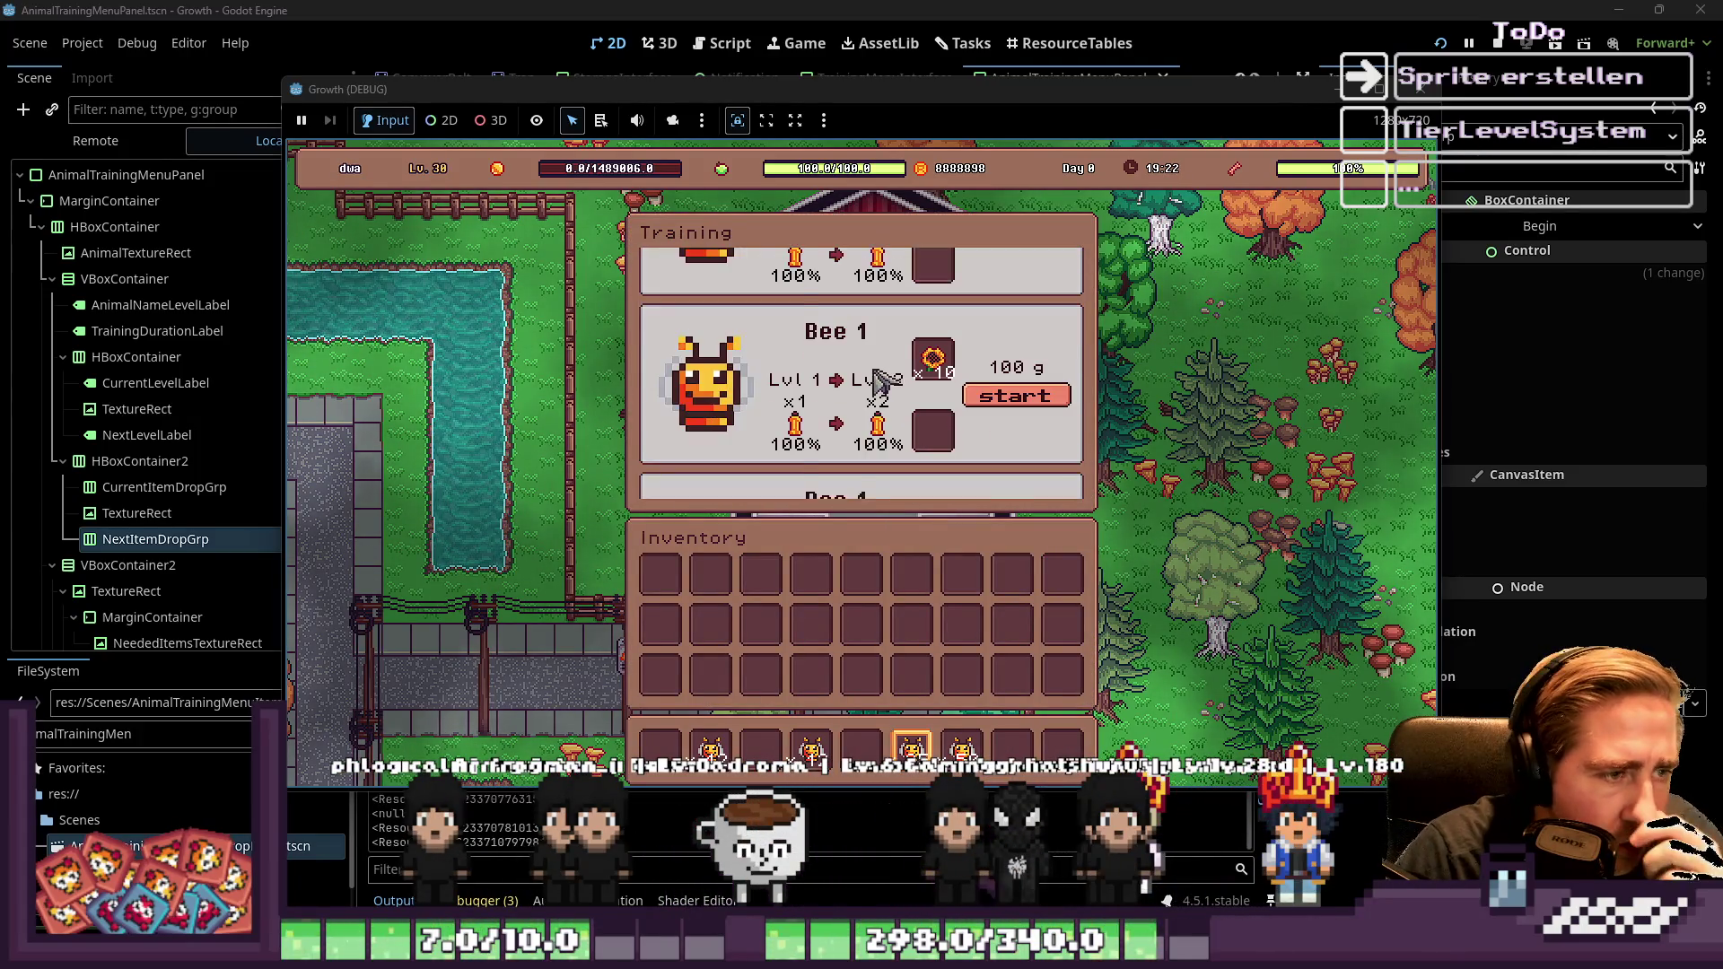
scroll(942, 395, "up", 5)
scroll(991, 412, "down", 3)
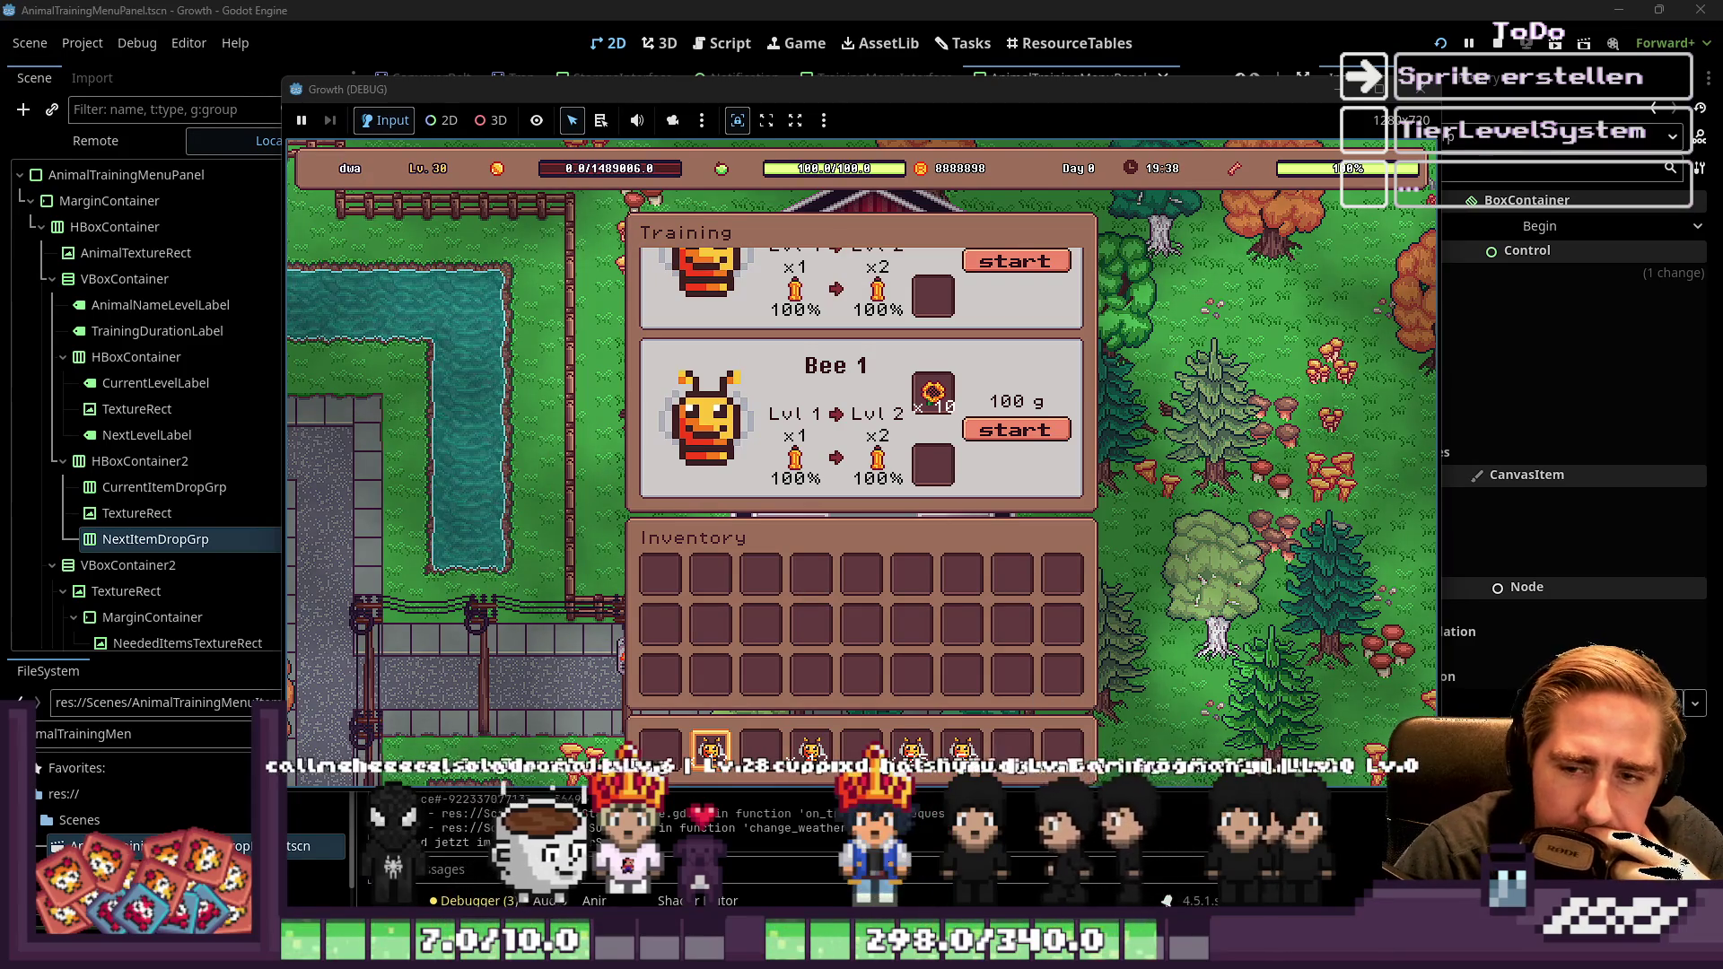
scroll(948, 385, "down", 1)
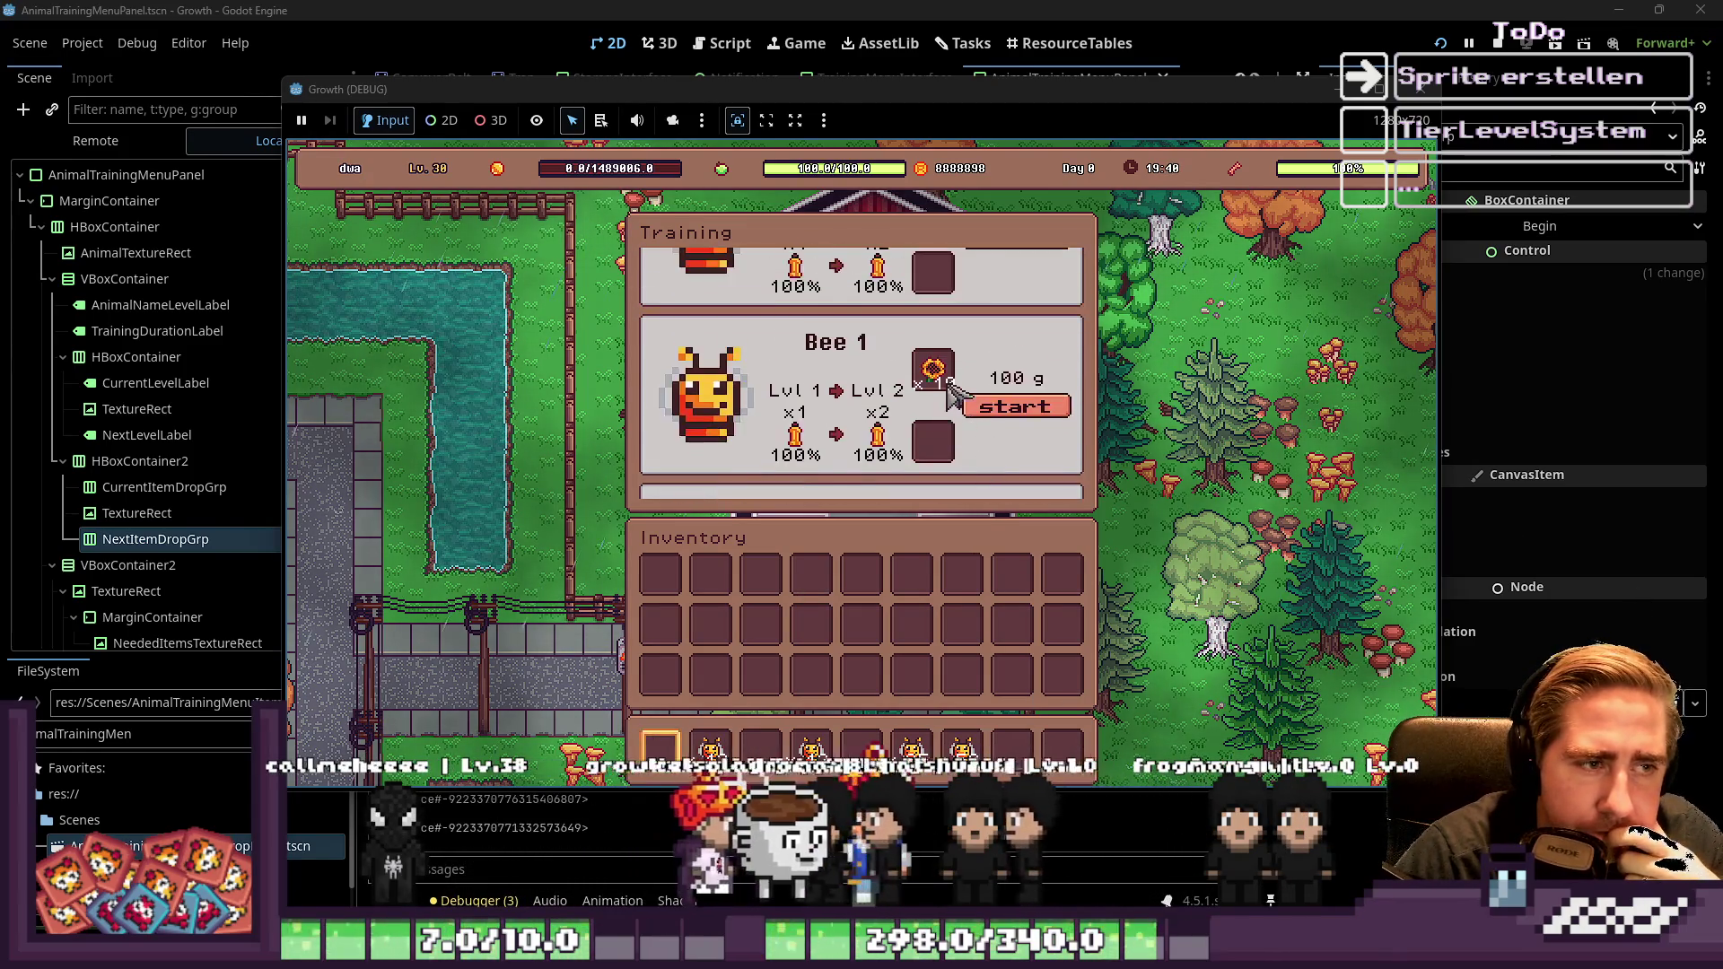
scroll(949, 386, "down", 1)
scroll(898, 422, "down", 1)
scroll(969, 350, "up", 1)
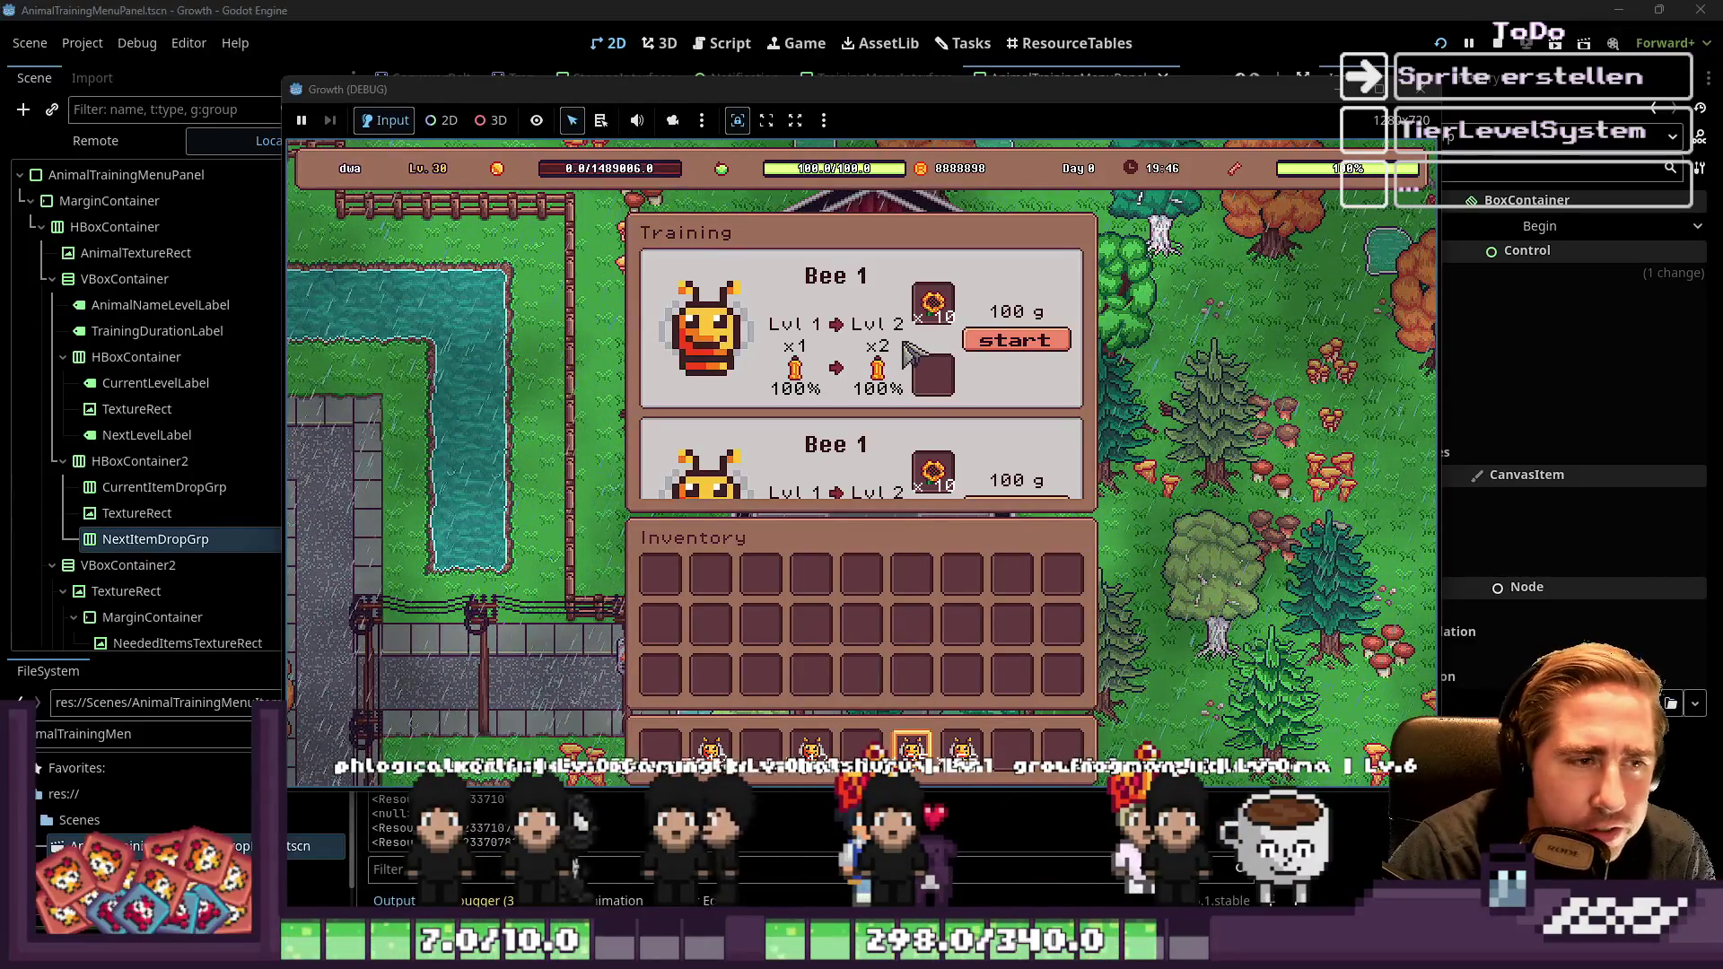
scroll(873, 299, "down", 3)
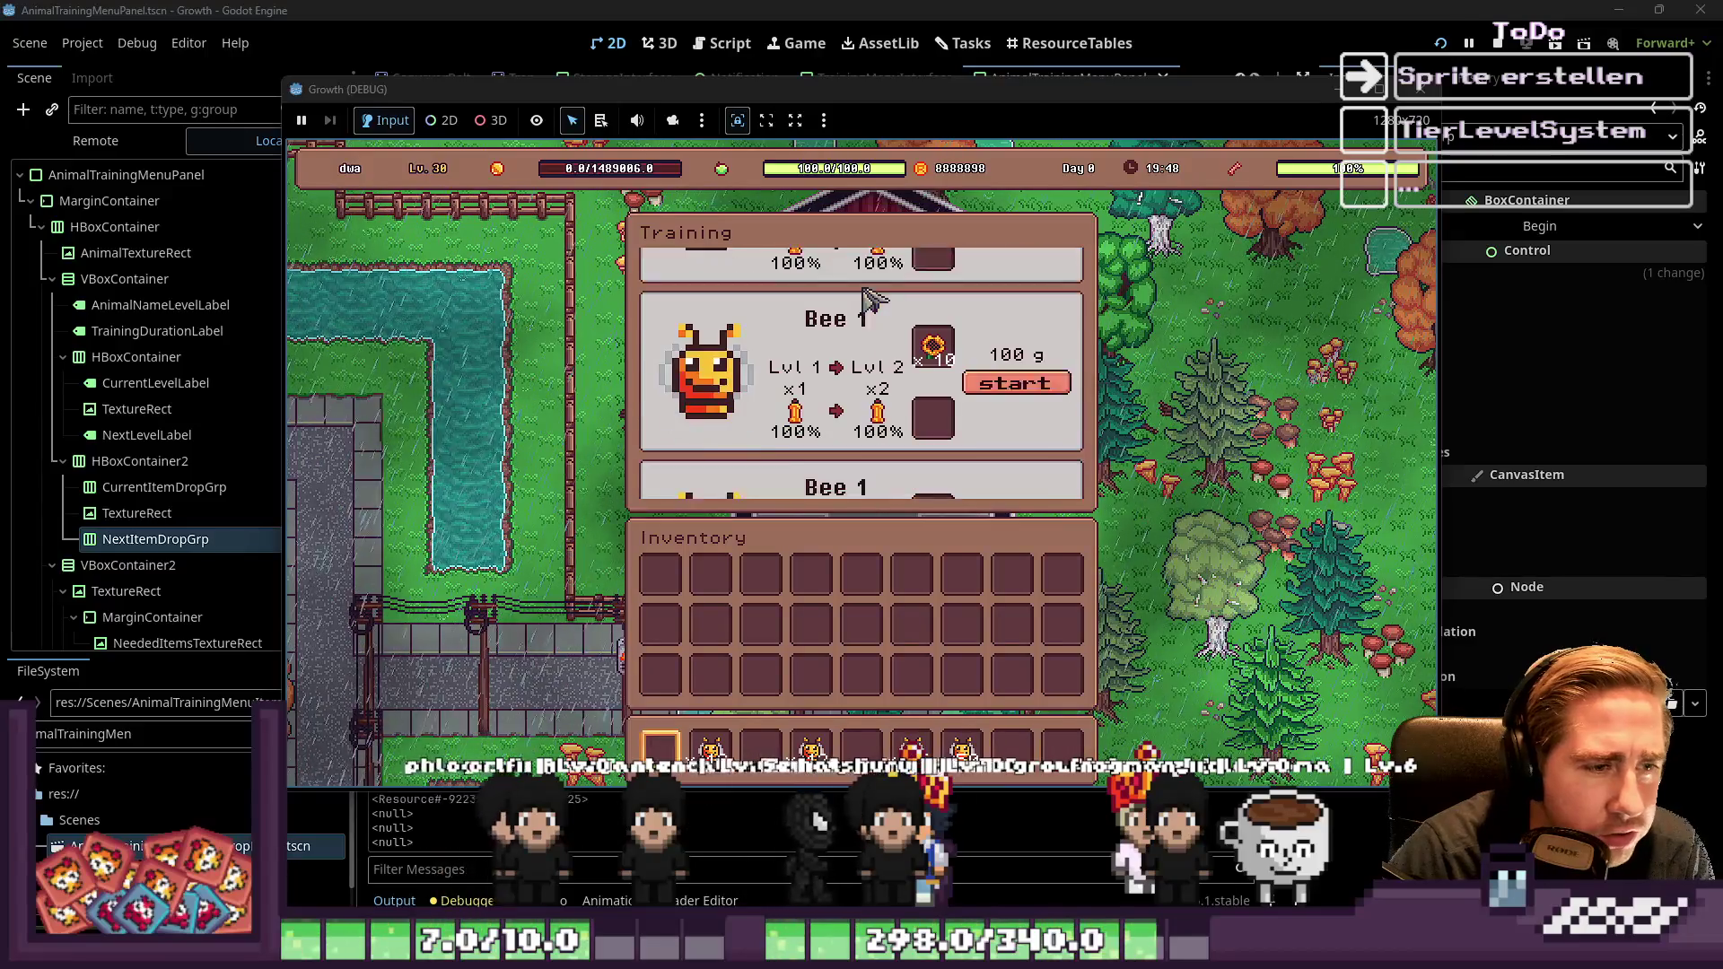
scroll(872, 299, "up", 2)
scroll(872, 298, "down", 1)
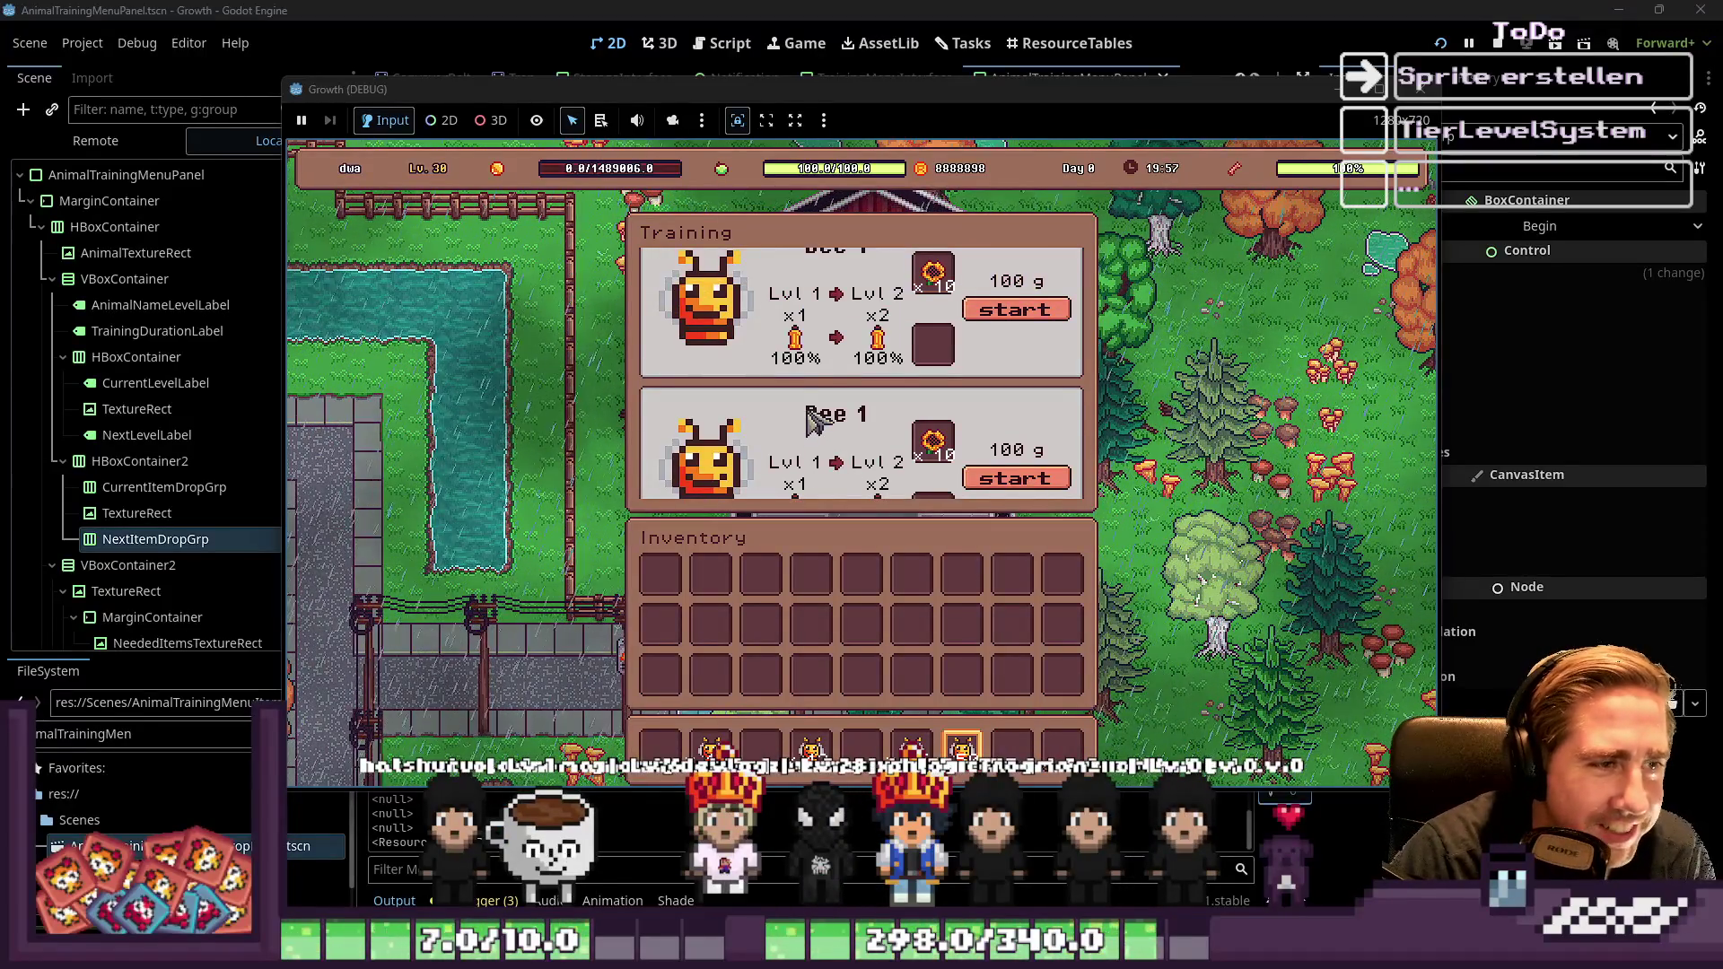
scroll(817, 431, "down", 1)
scroll(855, 485, "up", 1)
key("Escape")
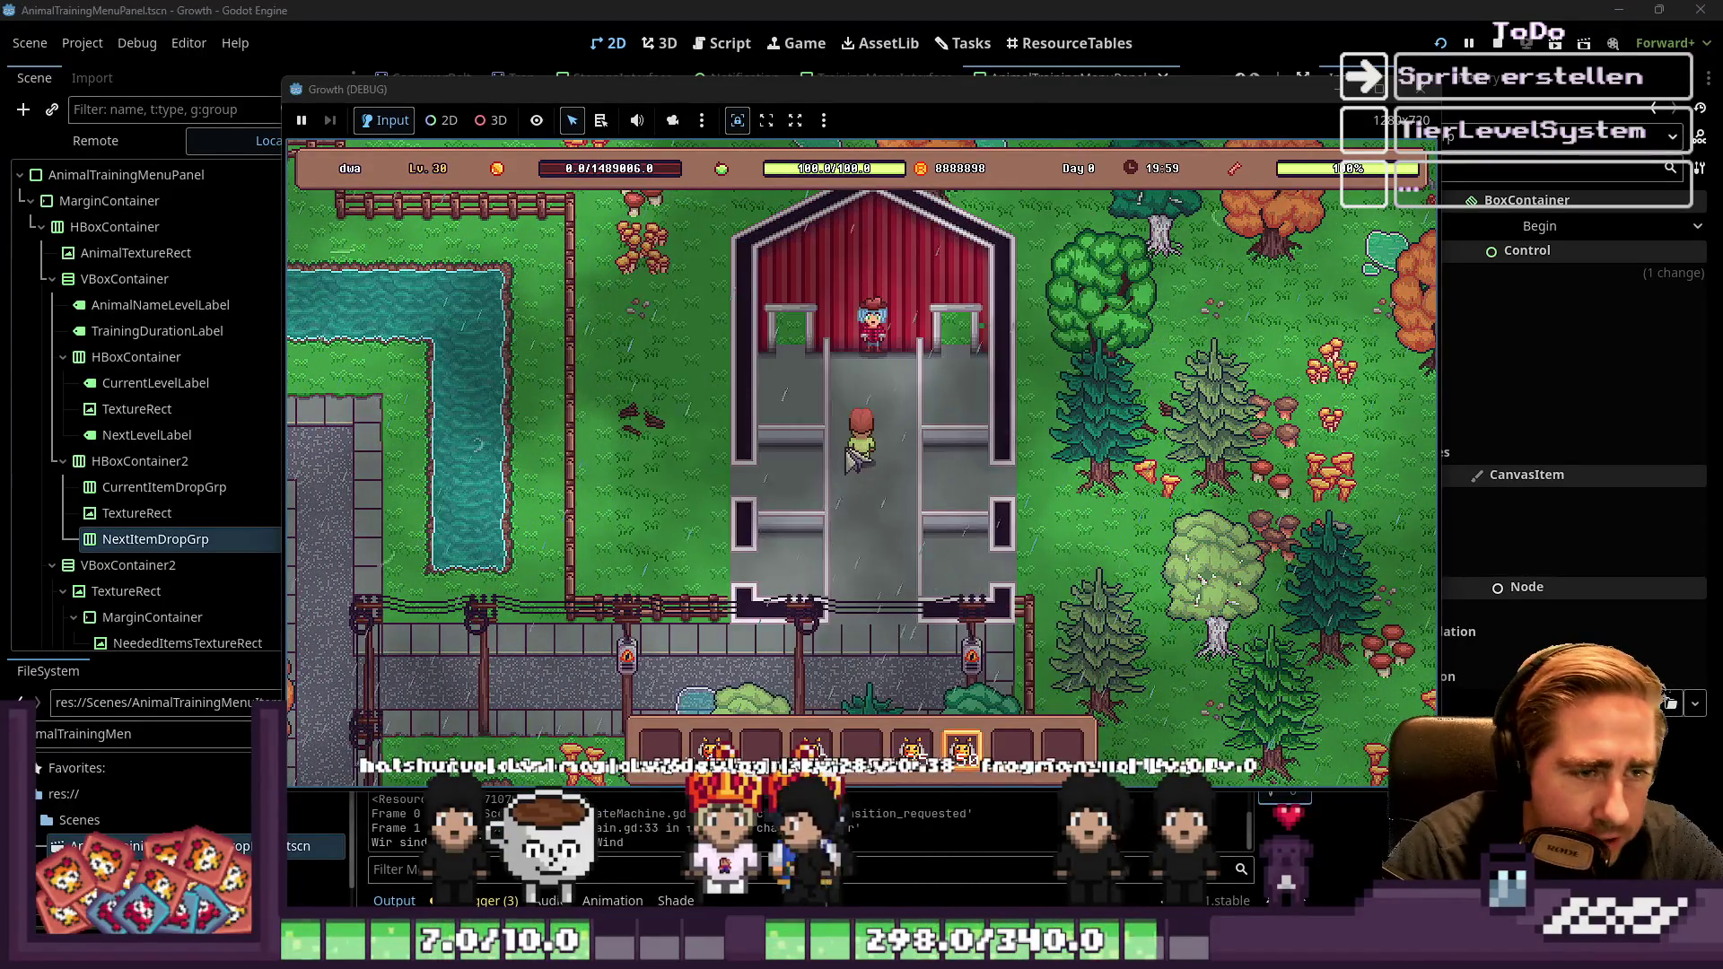
Take the beehive from the item grid, walk out of the barn, and place it on the farm
key("i")
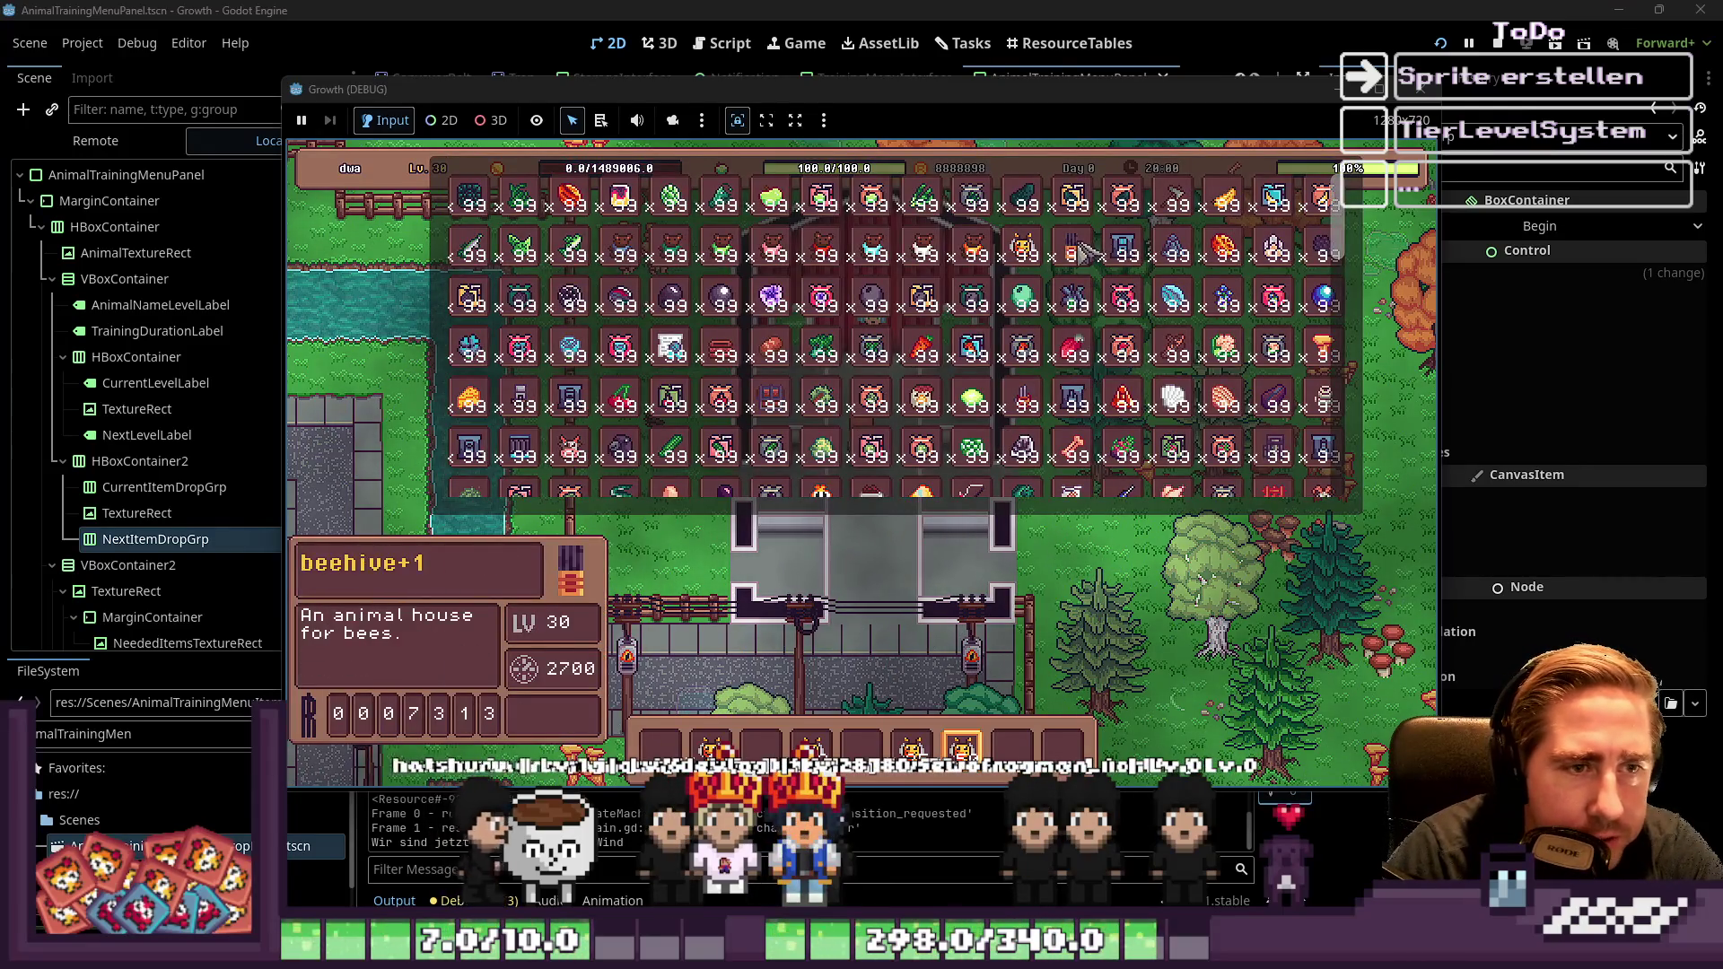
key("i")
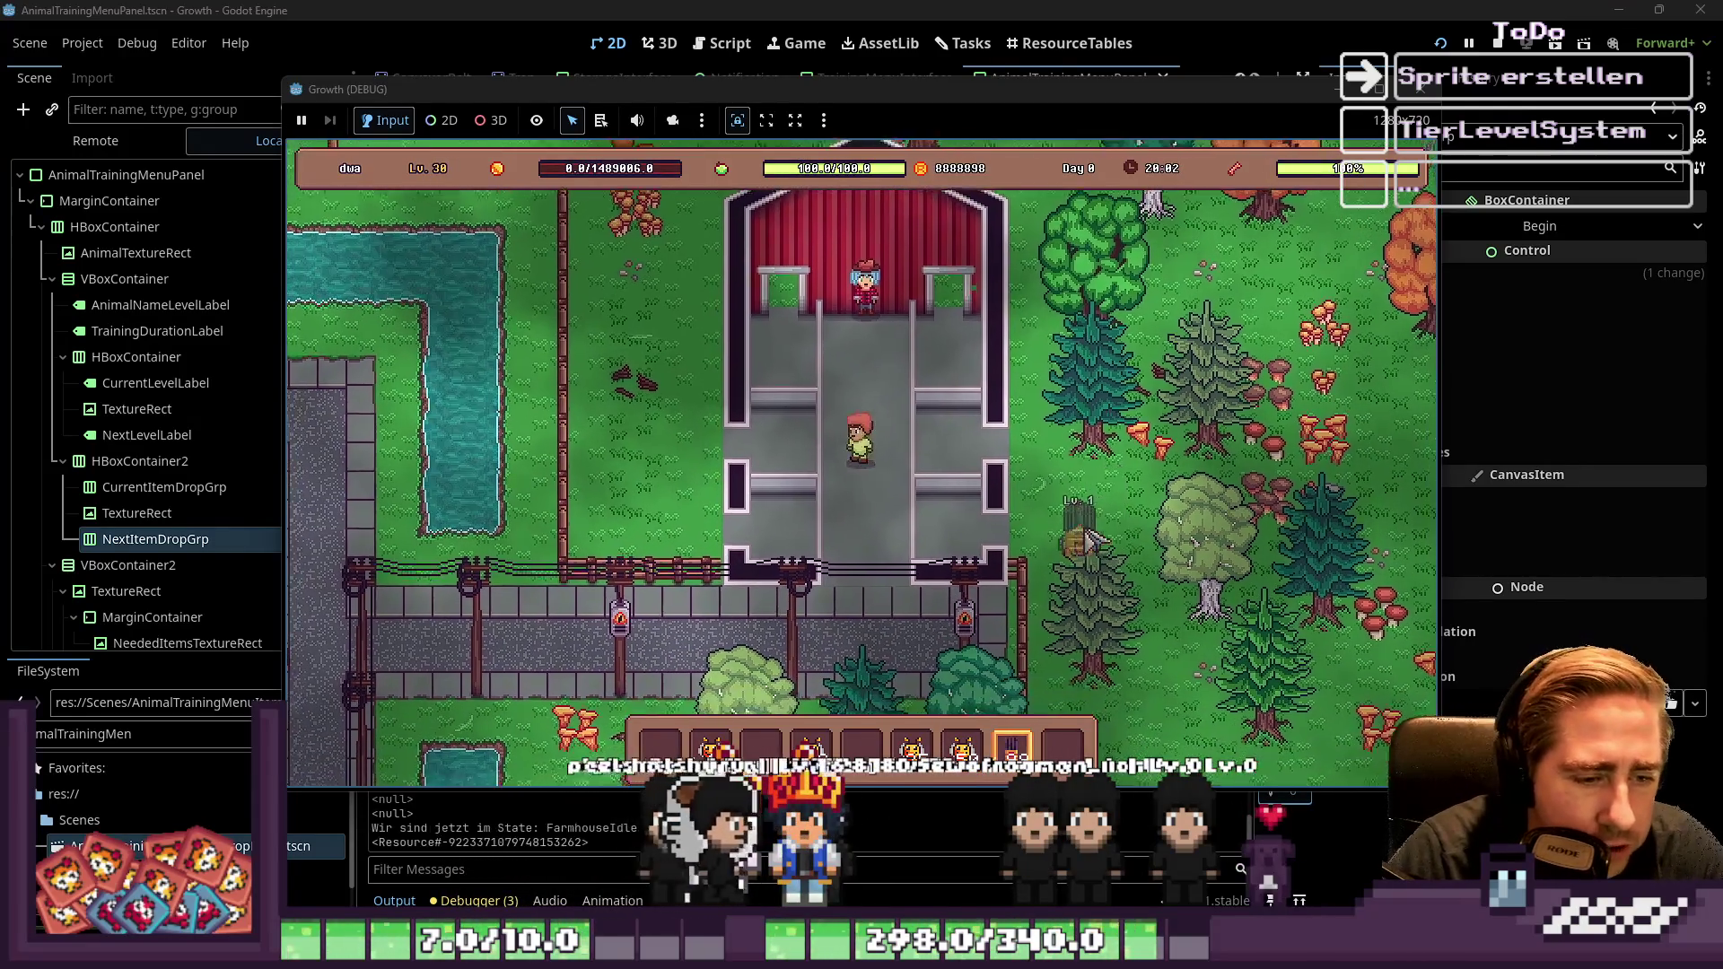
key("s")
key("a")
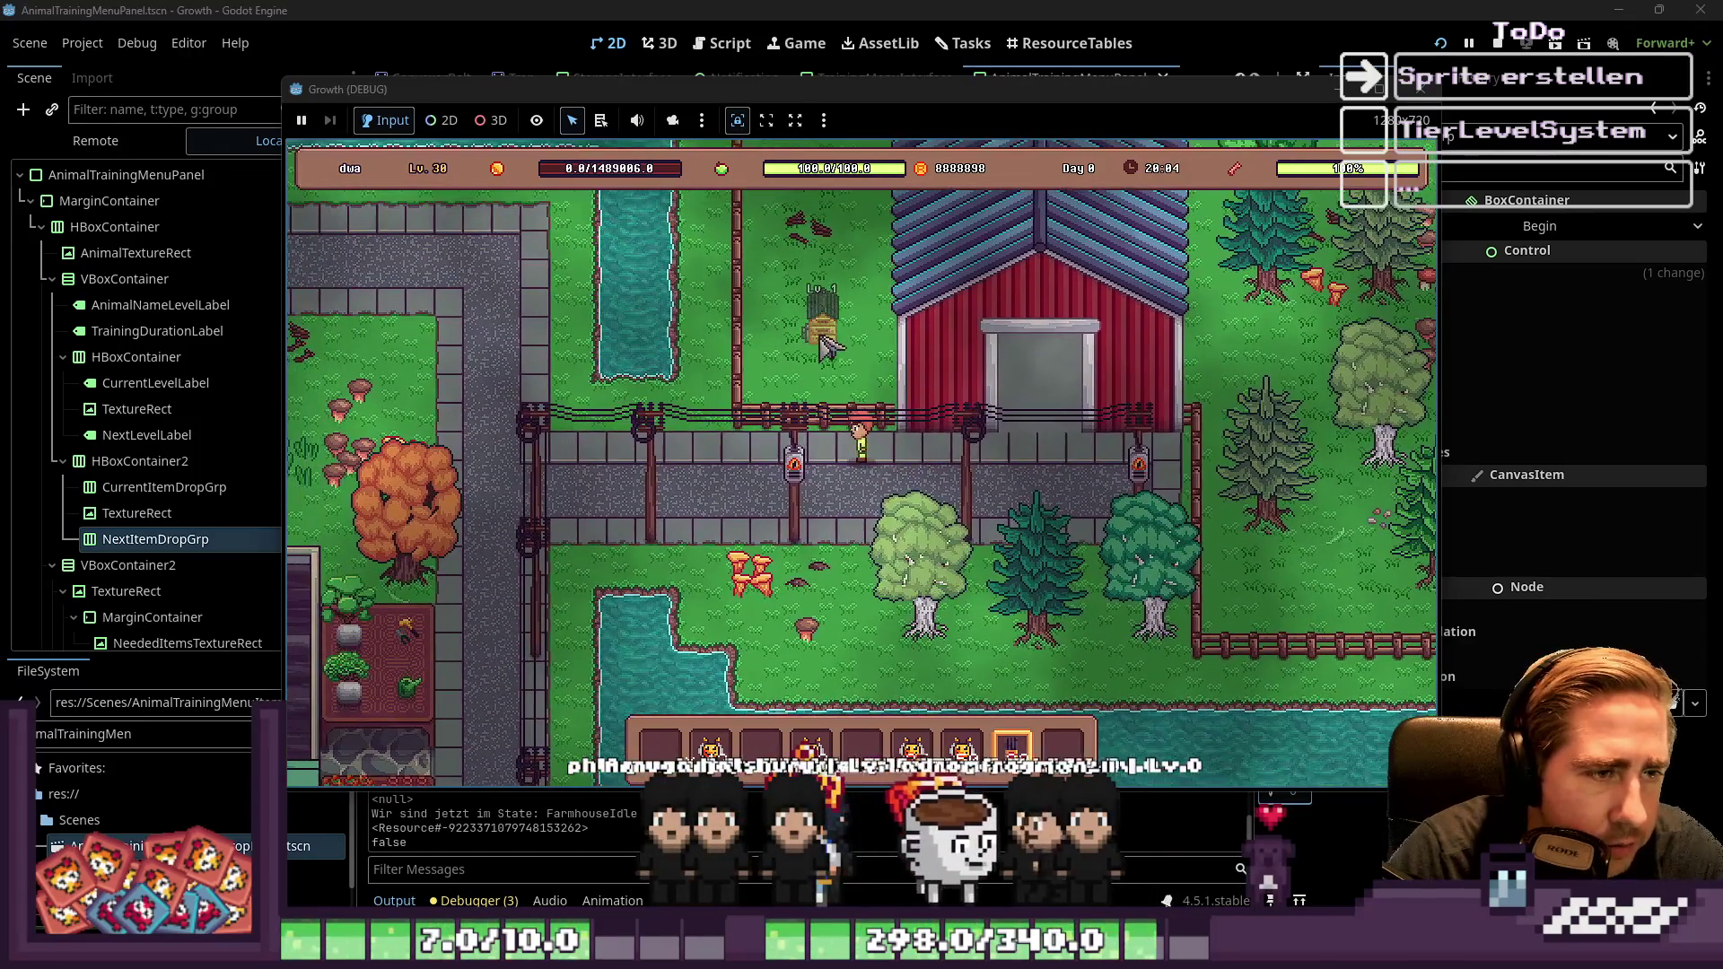
left_click(823, 343)
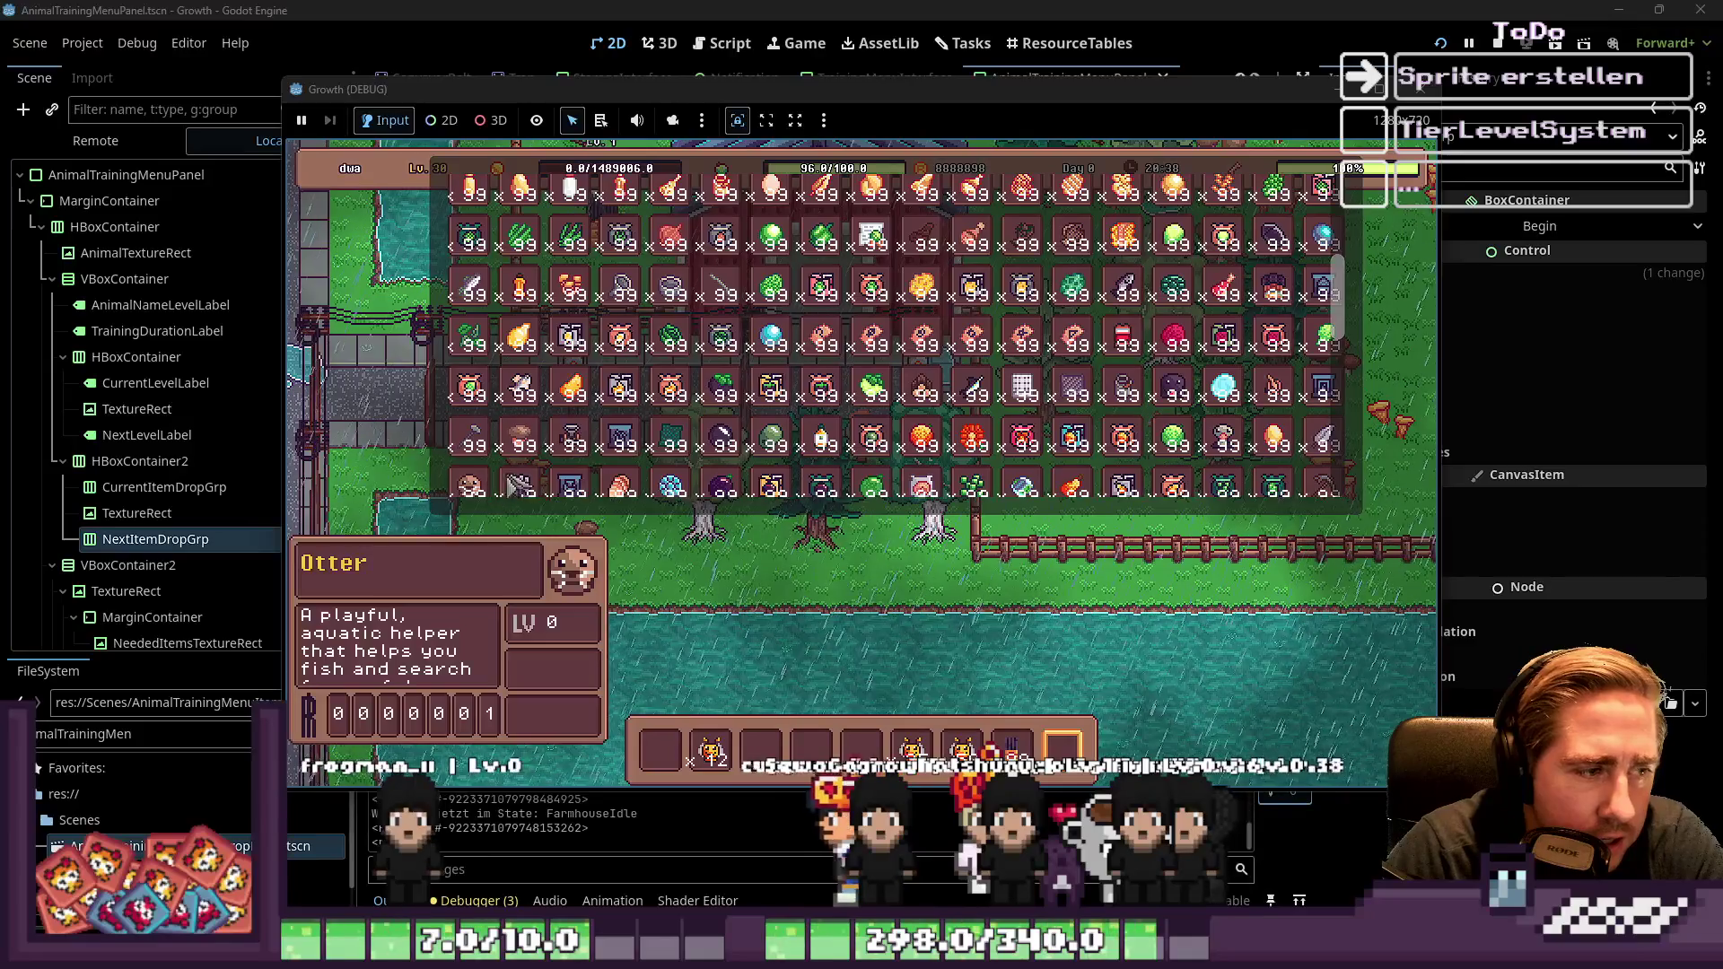
Scroll through the inventory grid to browse the remaining items
scroll(987, 430, "up", 5)
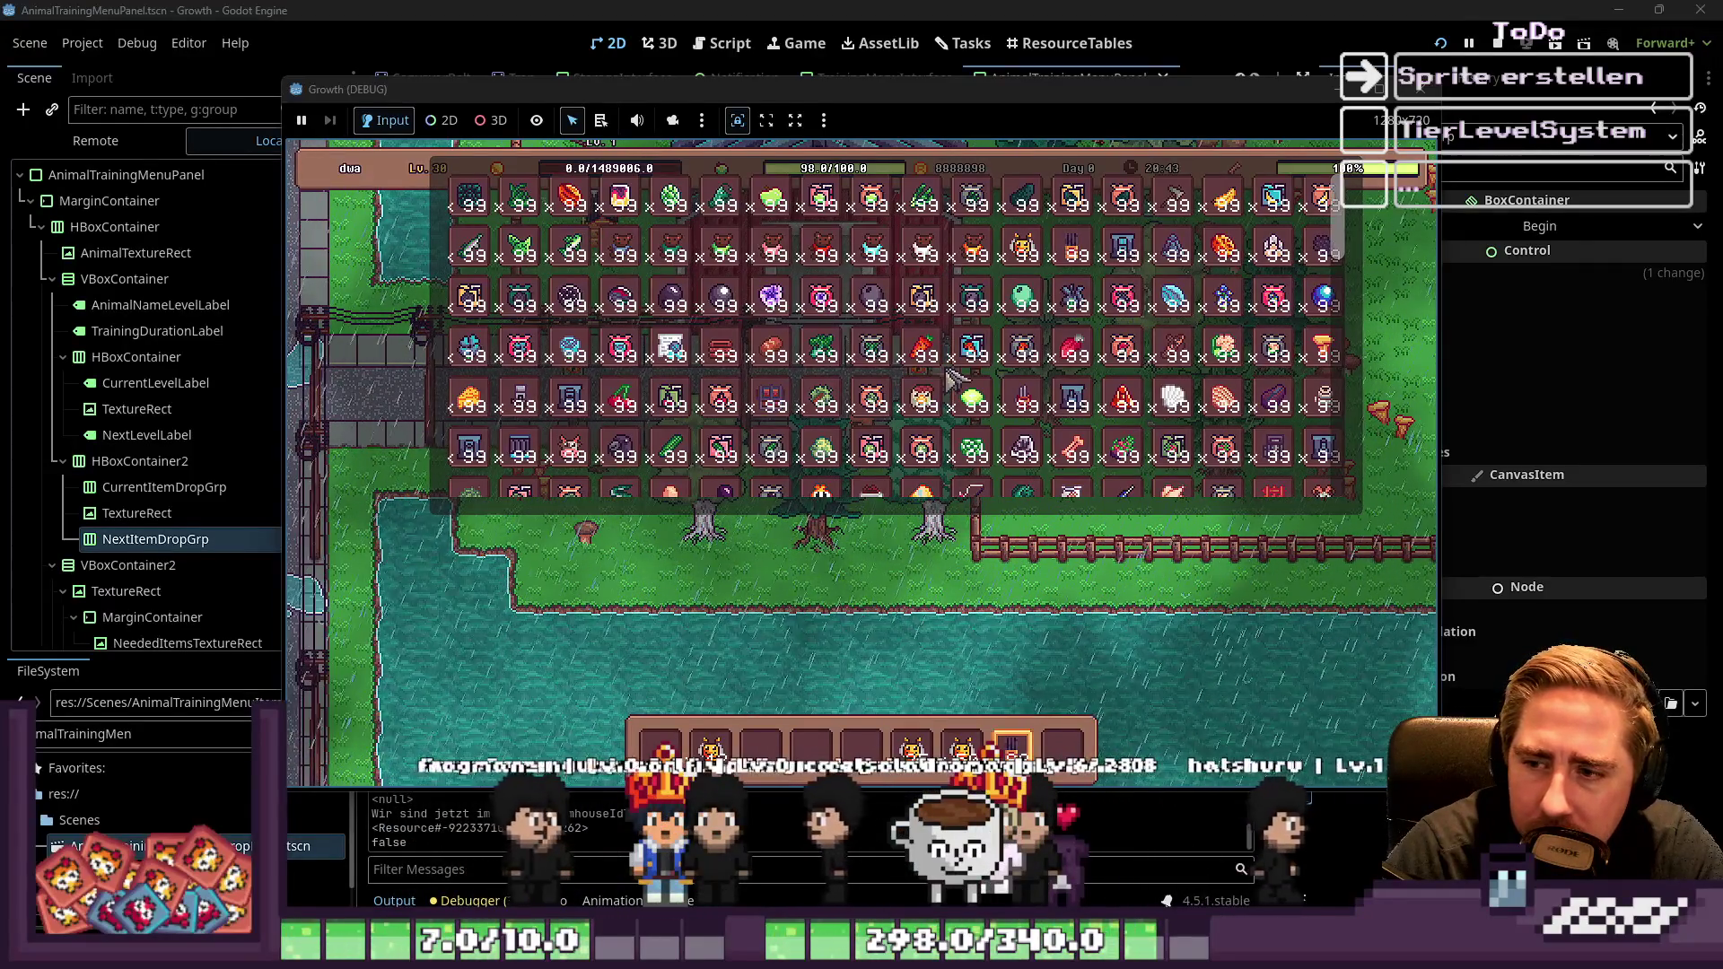
scroll(743, 421, "down", 1)
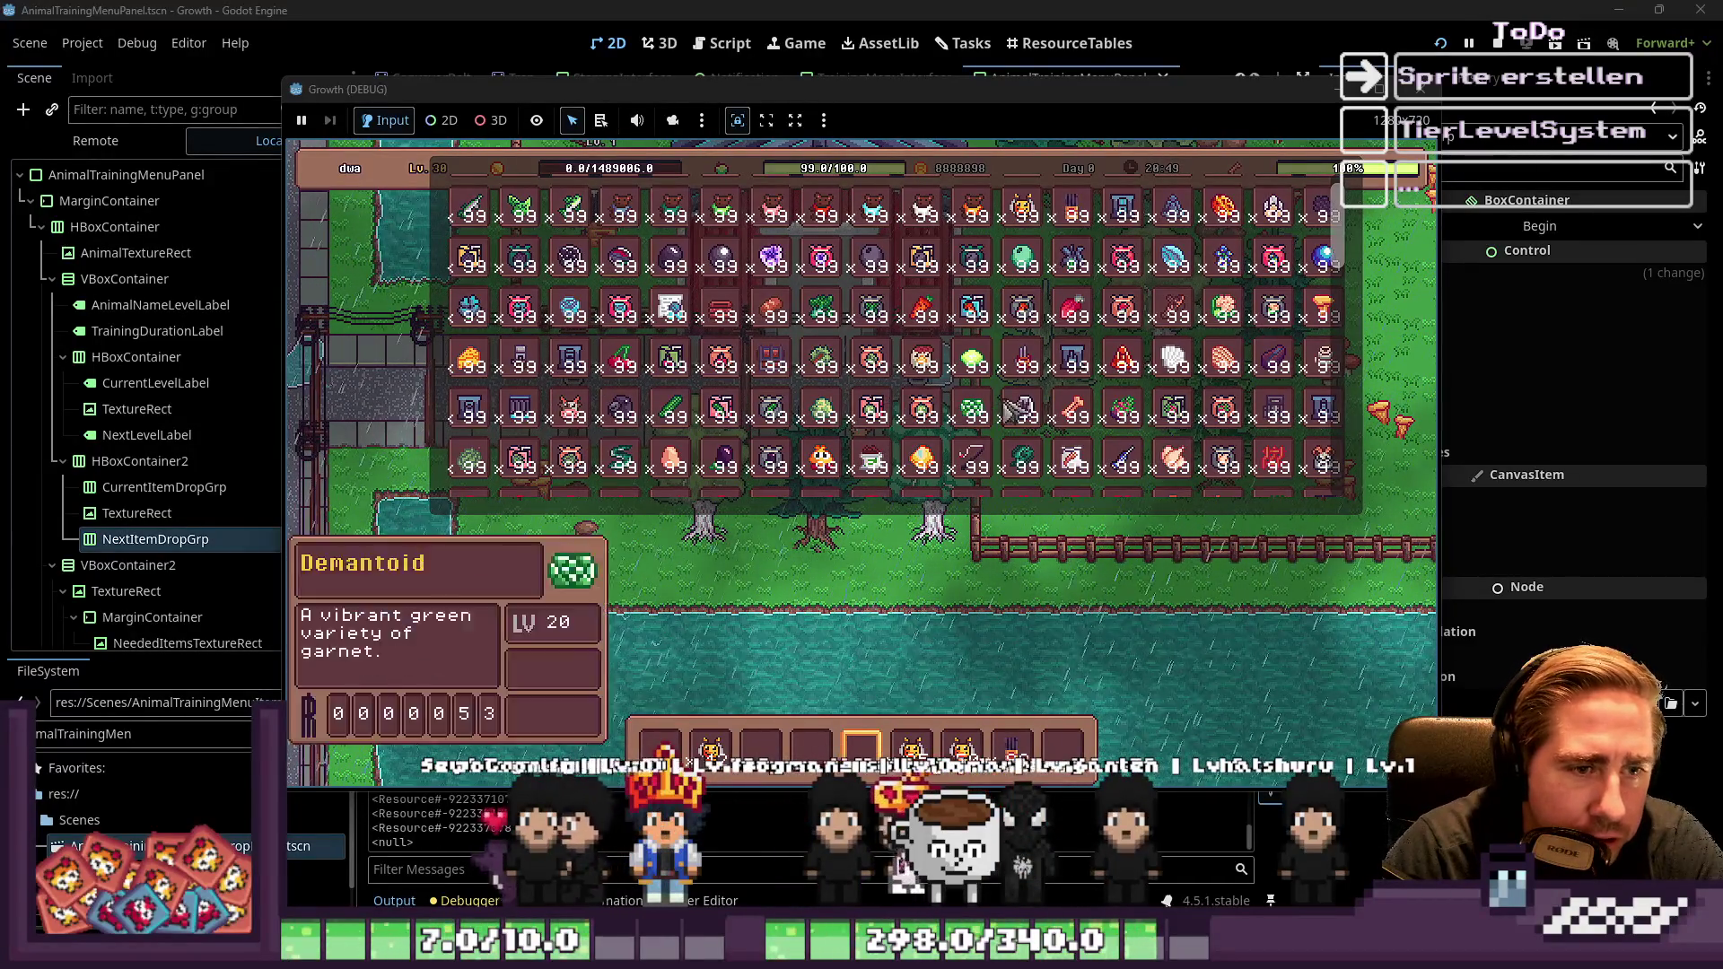
scroll(758, 404, "down", 3)
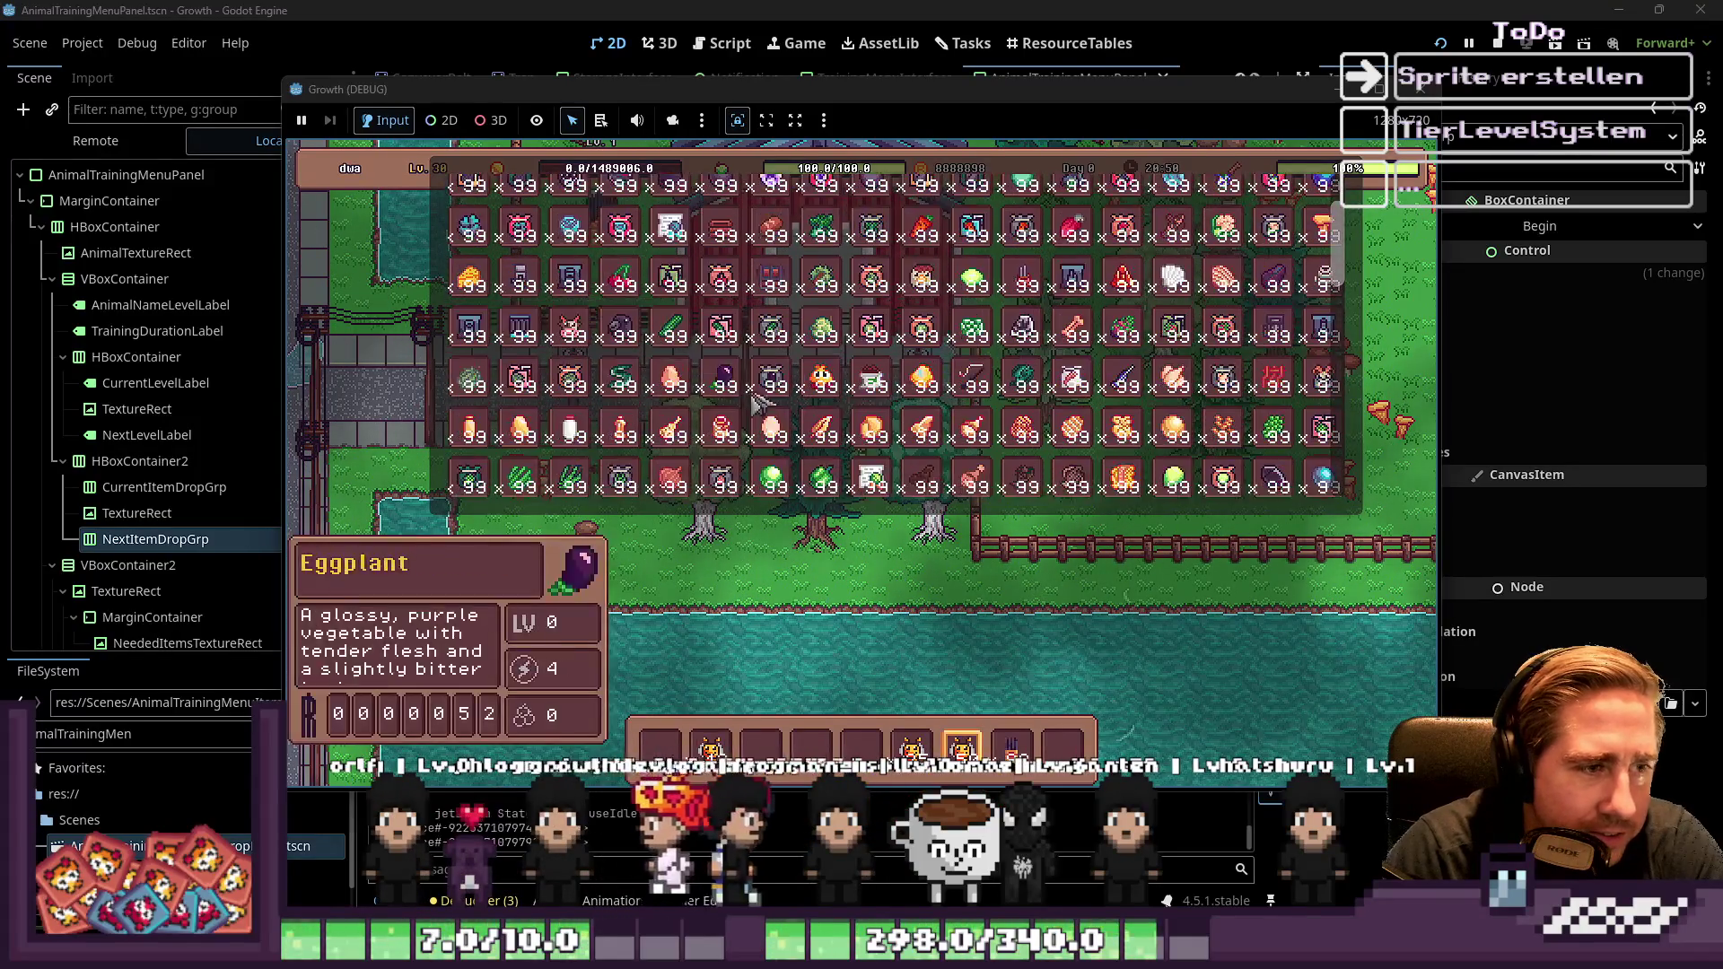
scroll(1122, 339, "up", 3)
Close the inventory, chop three nearby trees including a birch, then stop the game with F8
key("i")
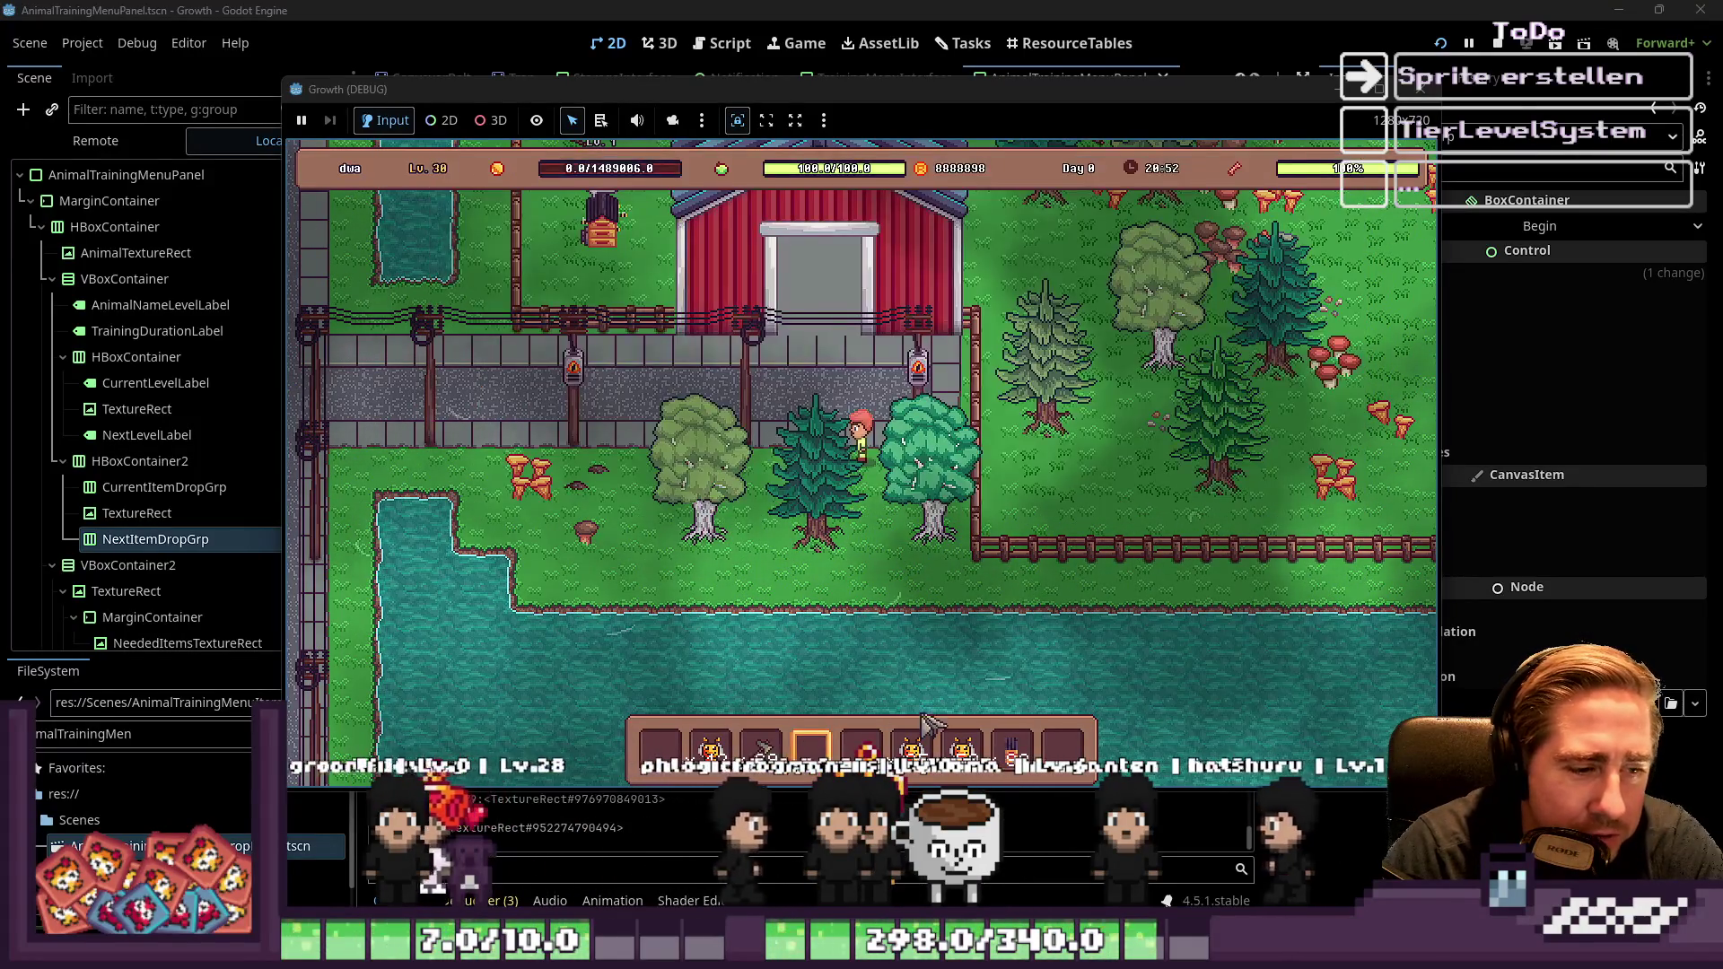
key("s")
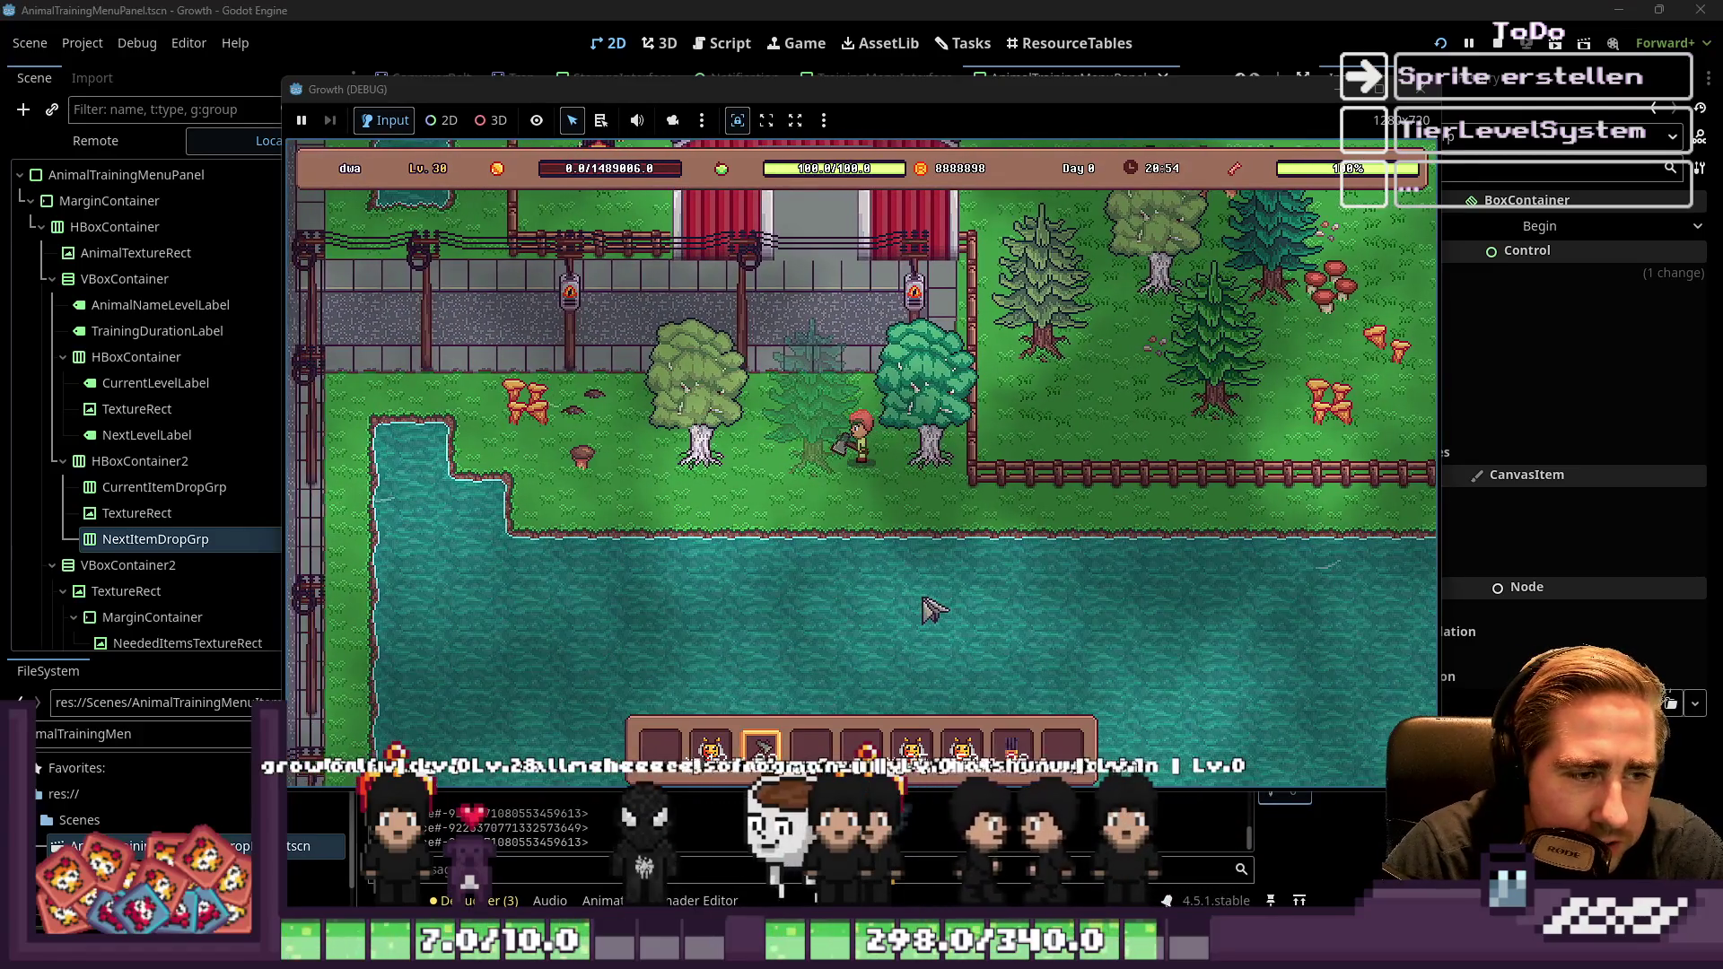
left_click(922, 590)
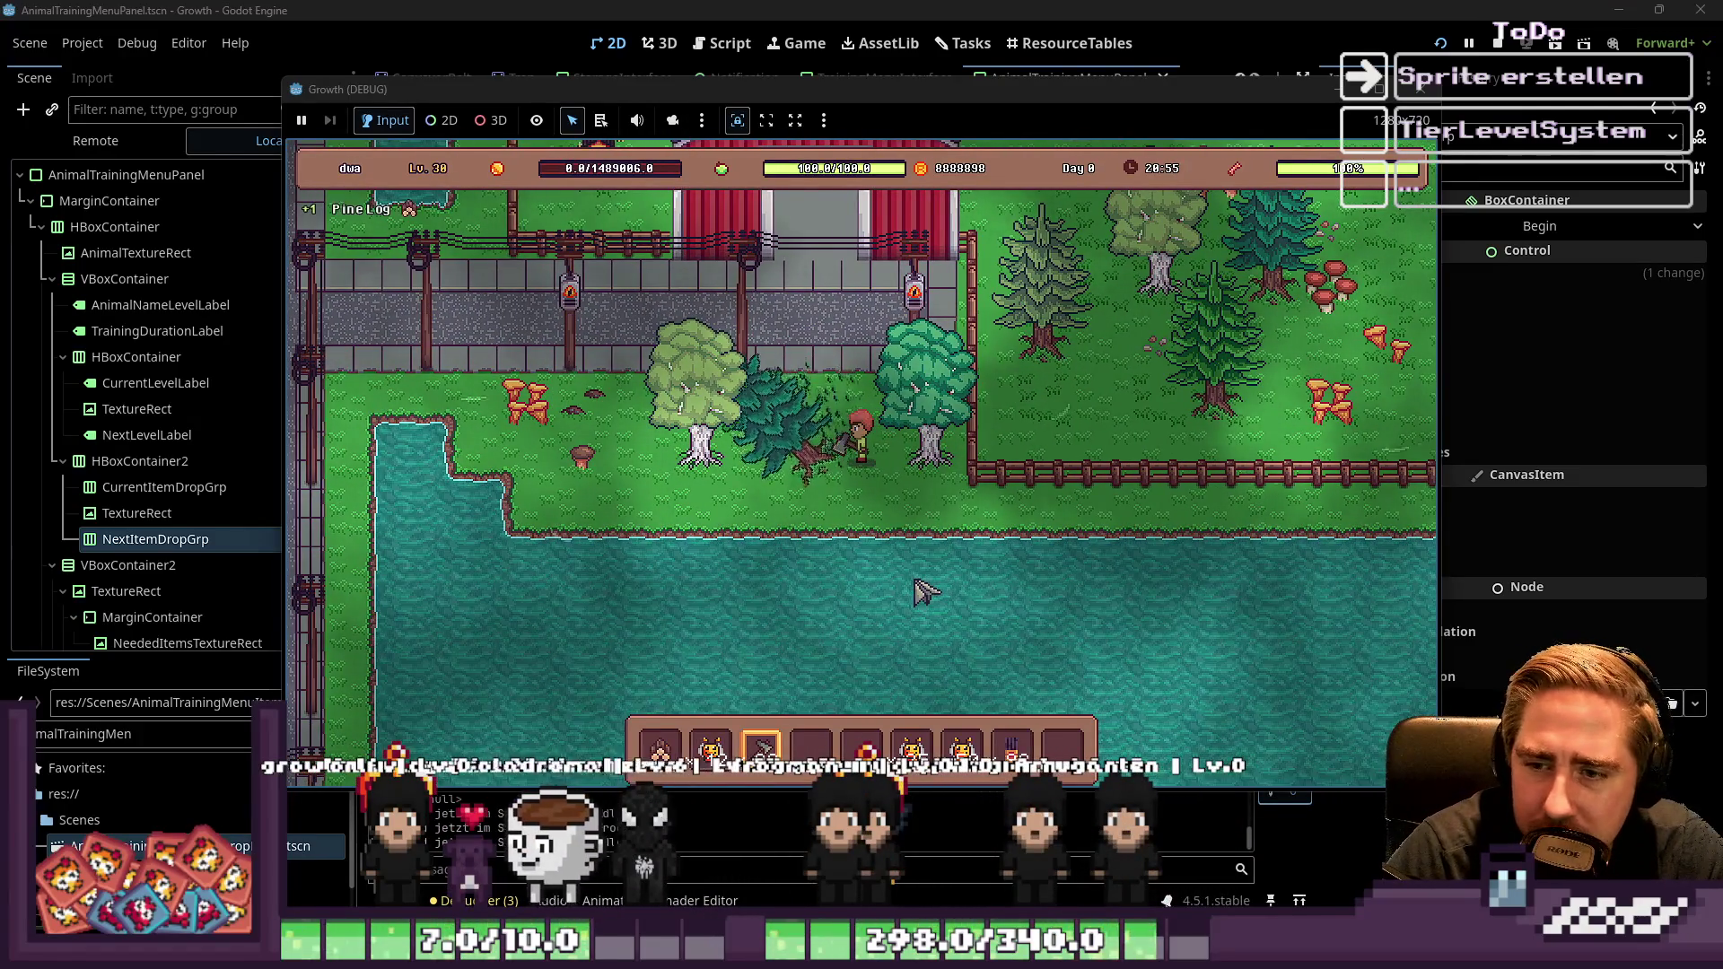
key("d")
left_click(983, 619)
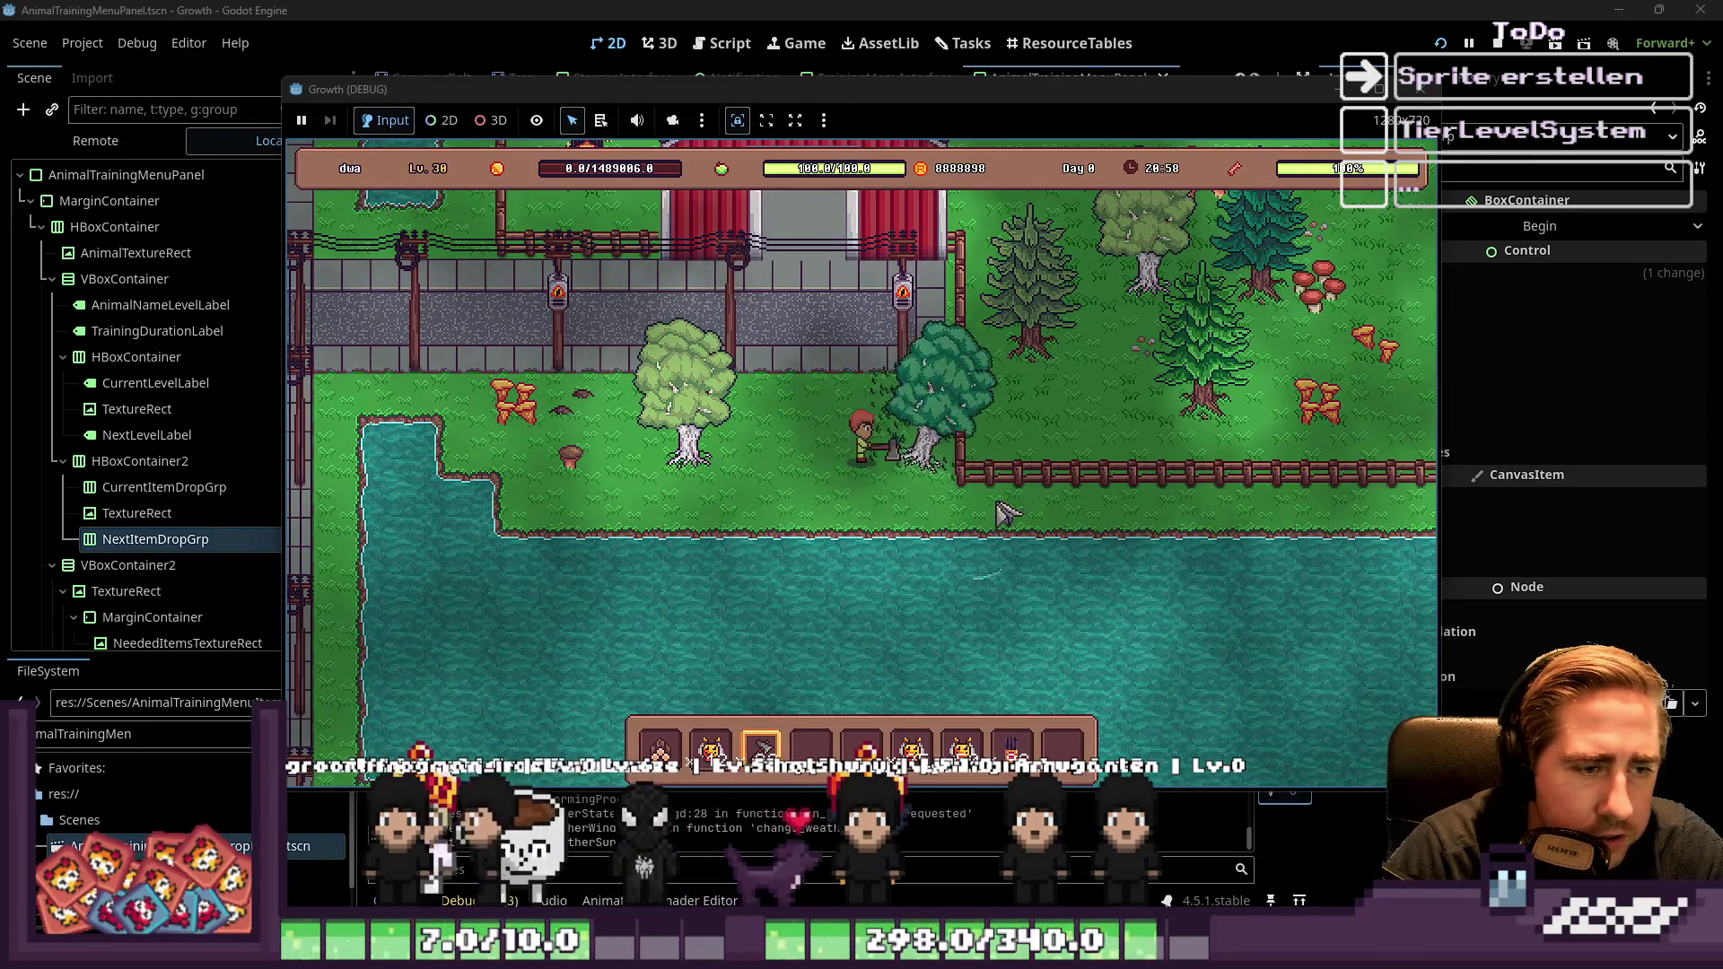
key("a")
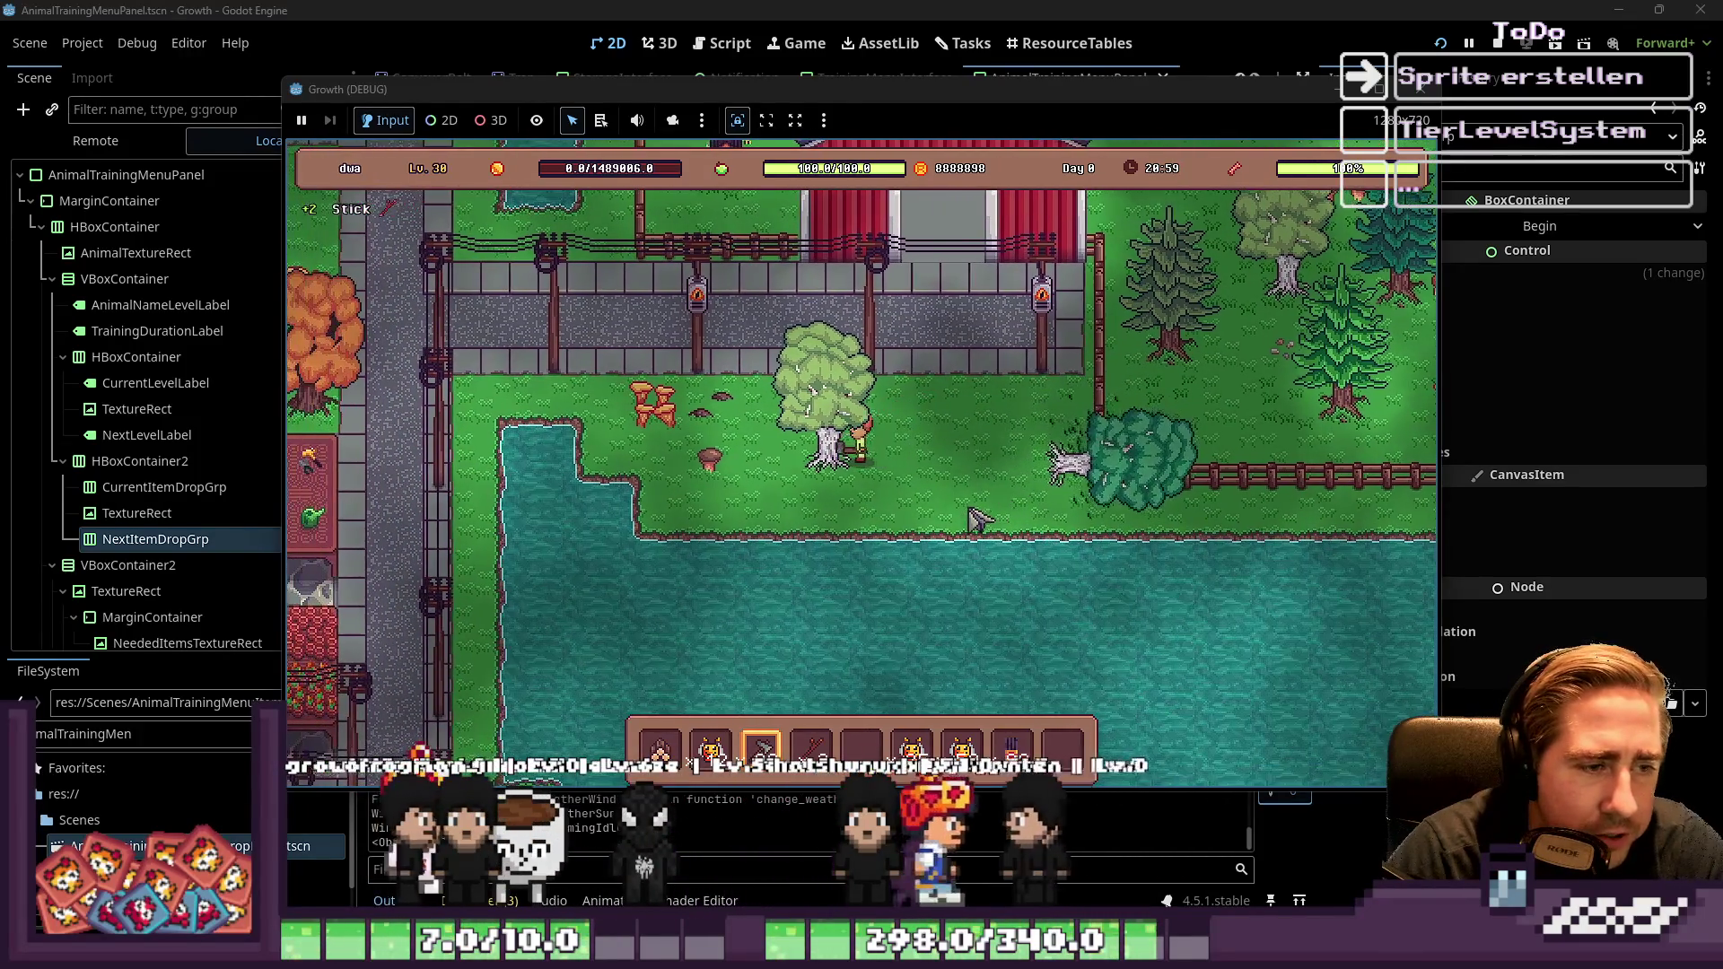
left_click(976, 519)
key("w")
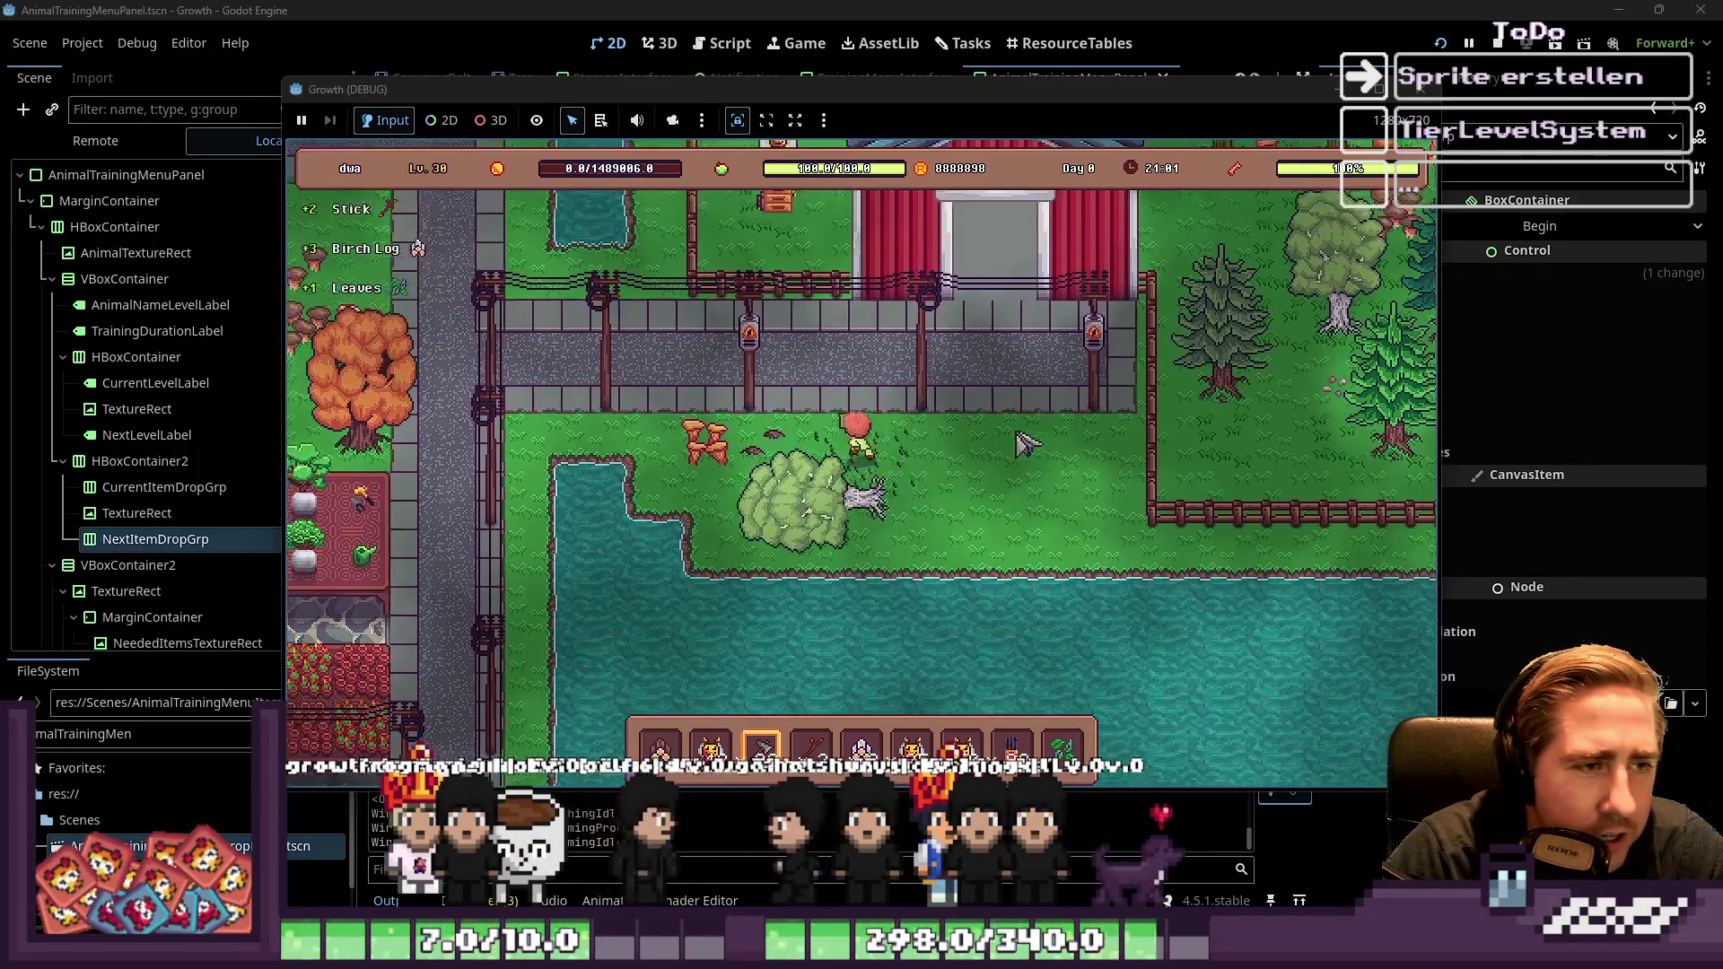
key("F8")
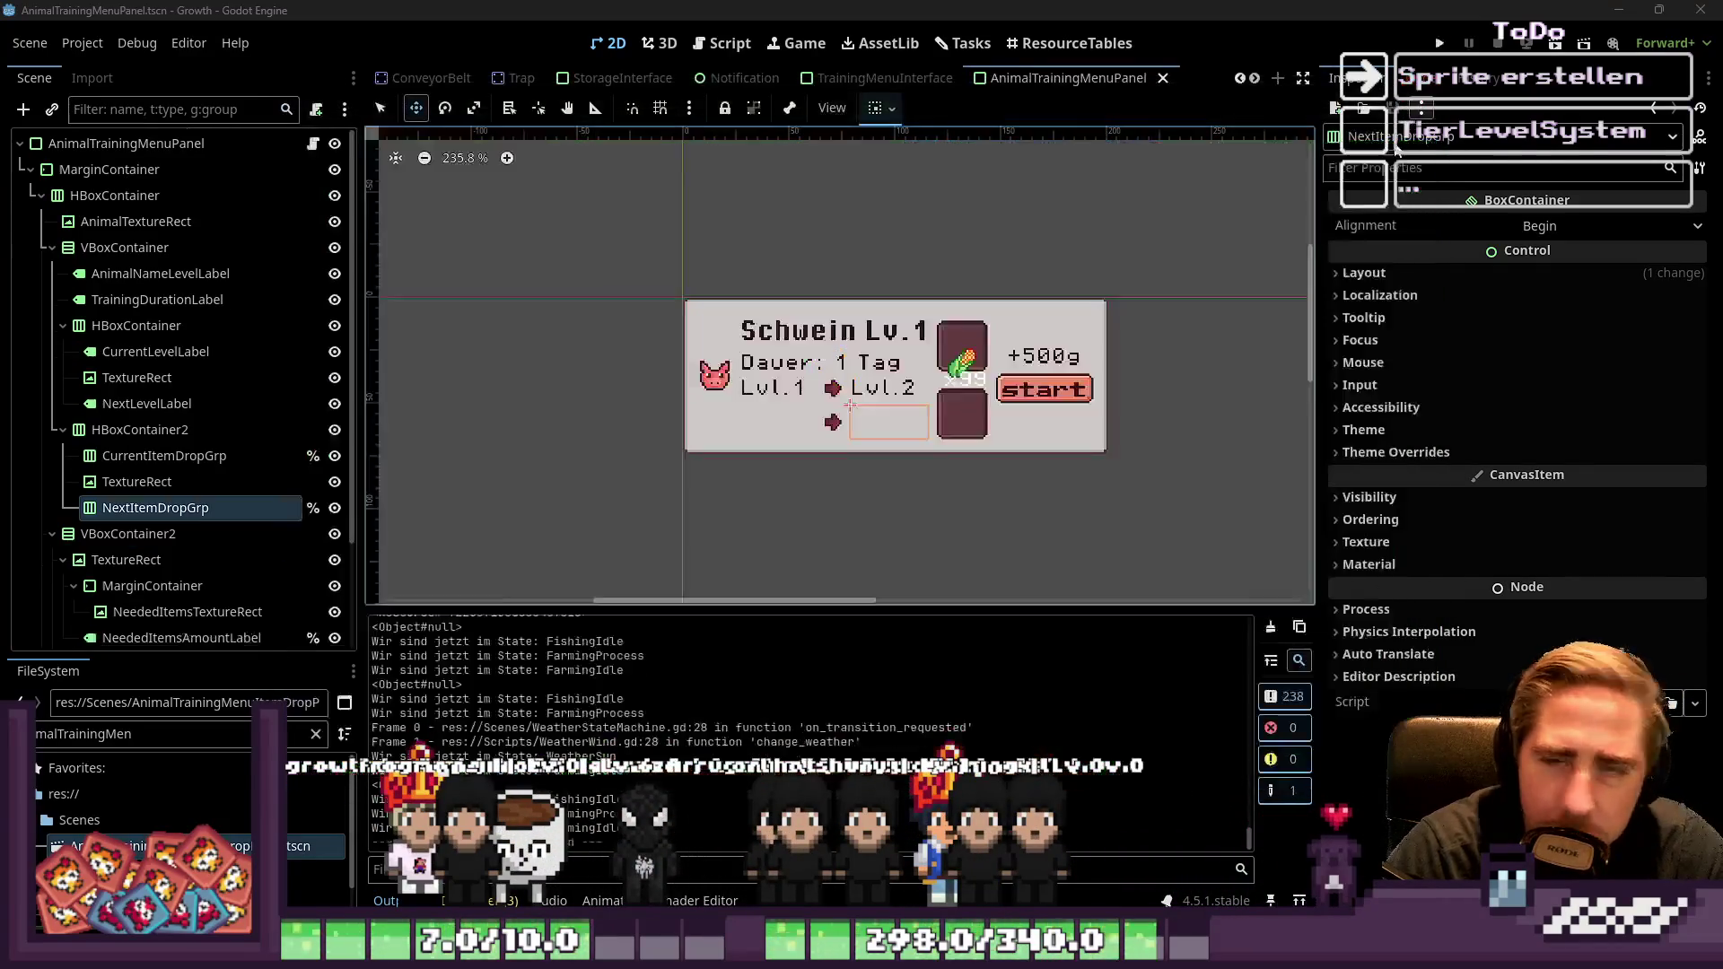
Select HBoxContainer2 and CurrentItemDropGrp, view the panel's script in a wider editor, then the Tasks board
left_click(165, 431)
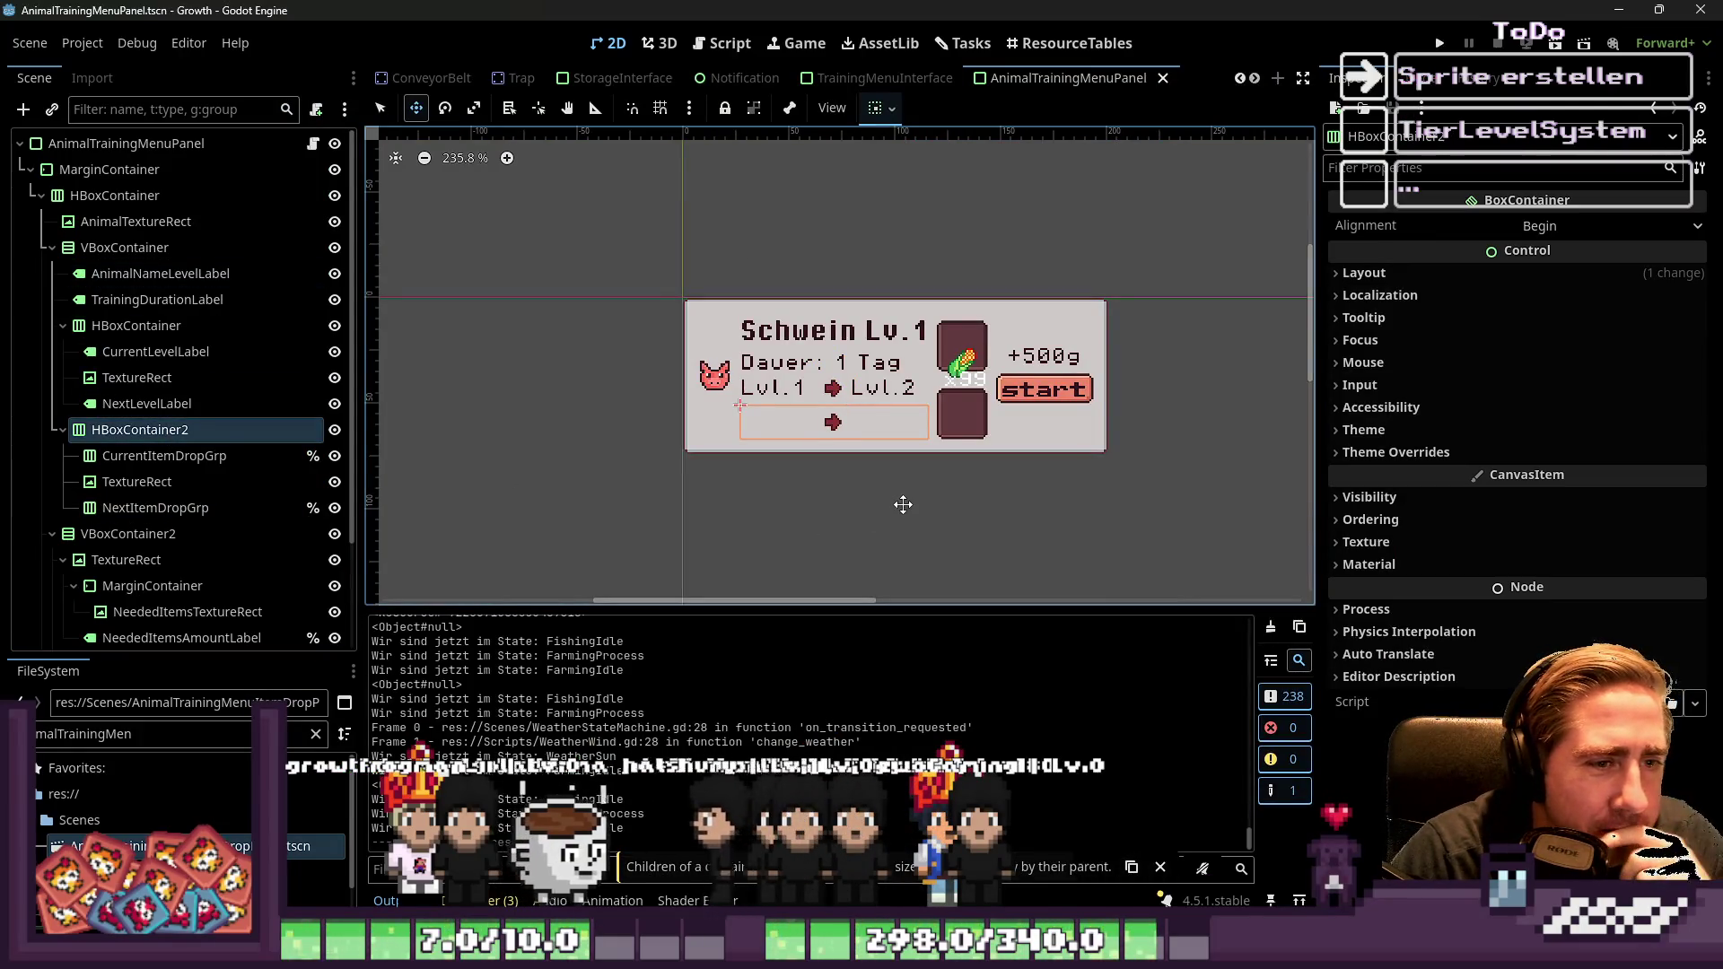
left_click(123, 458)
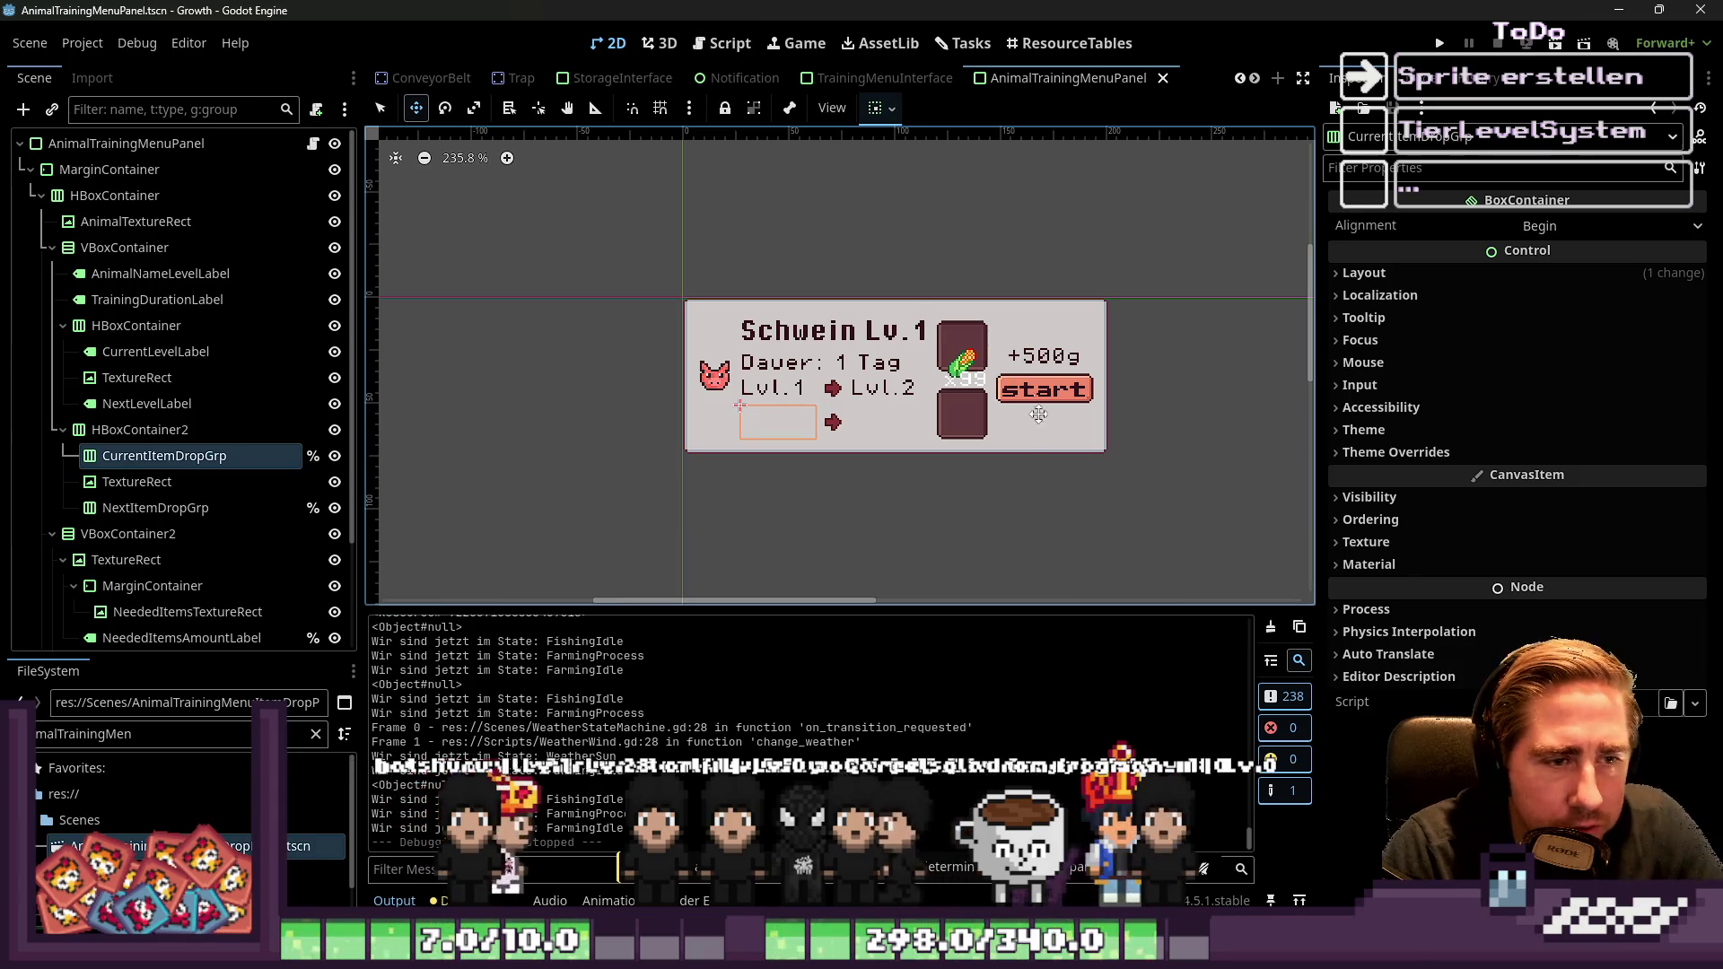
left_click(714, 46)
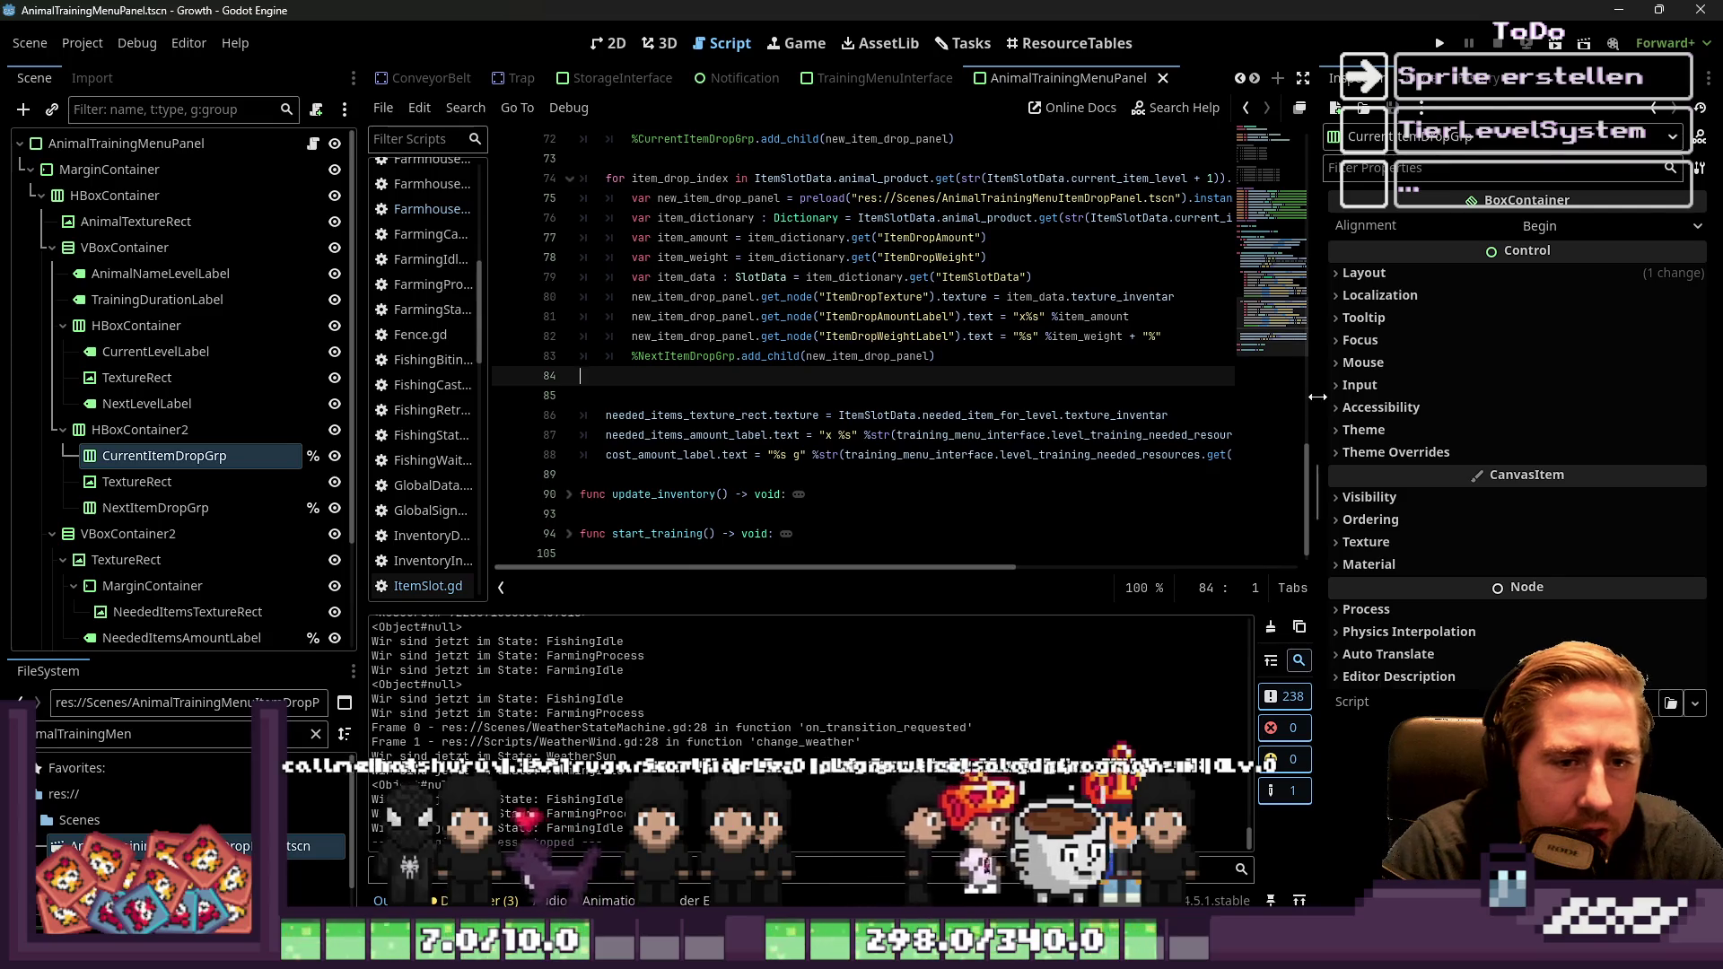
left_click_drag(1321, 396, 1491, 396)
left_click(933, 40)
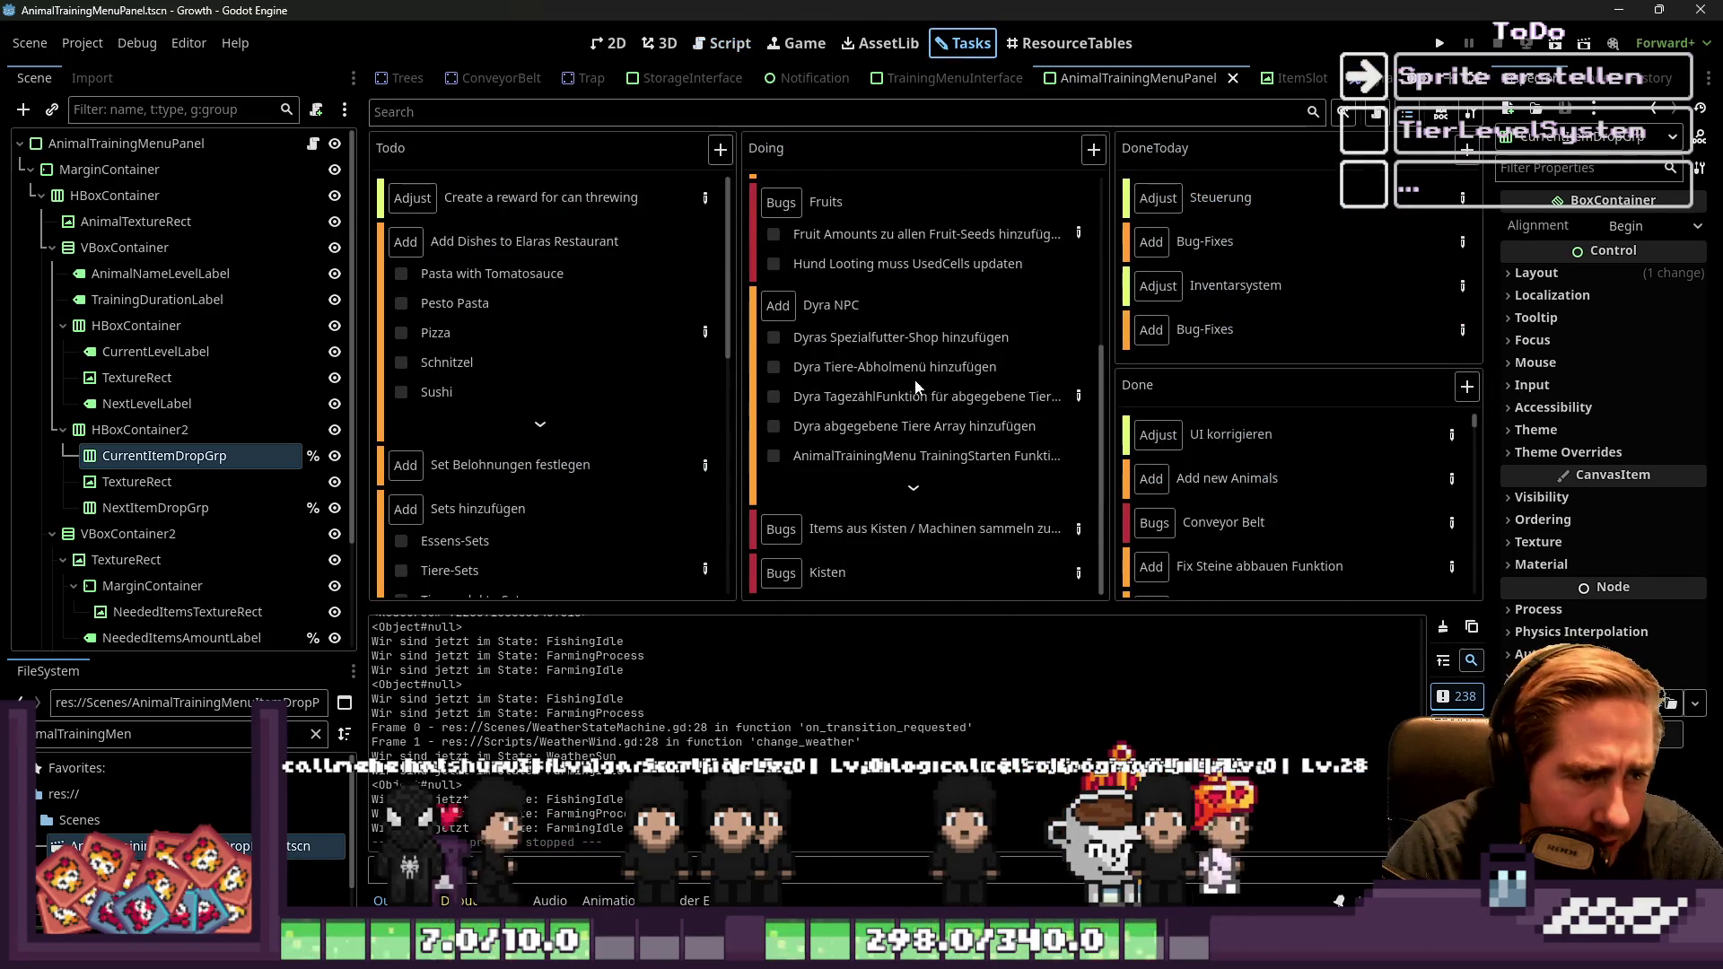
double_click(1079, 384)
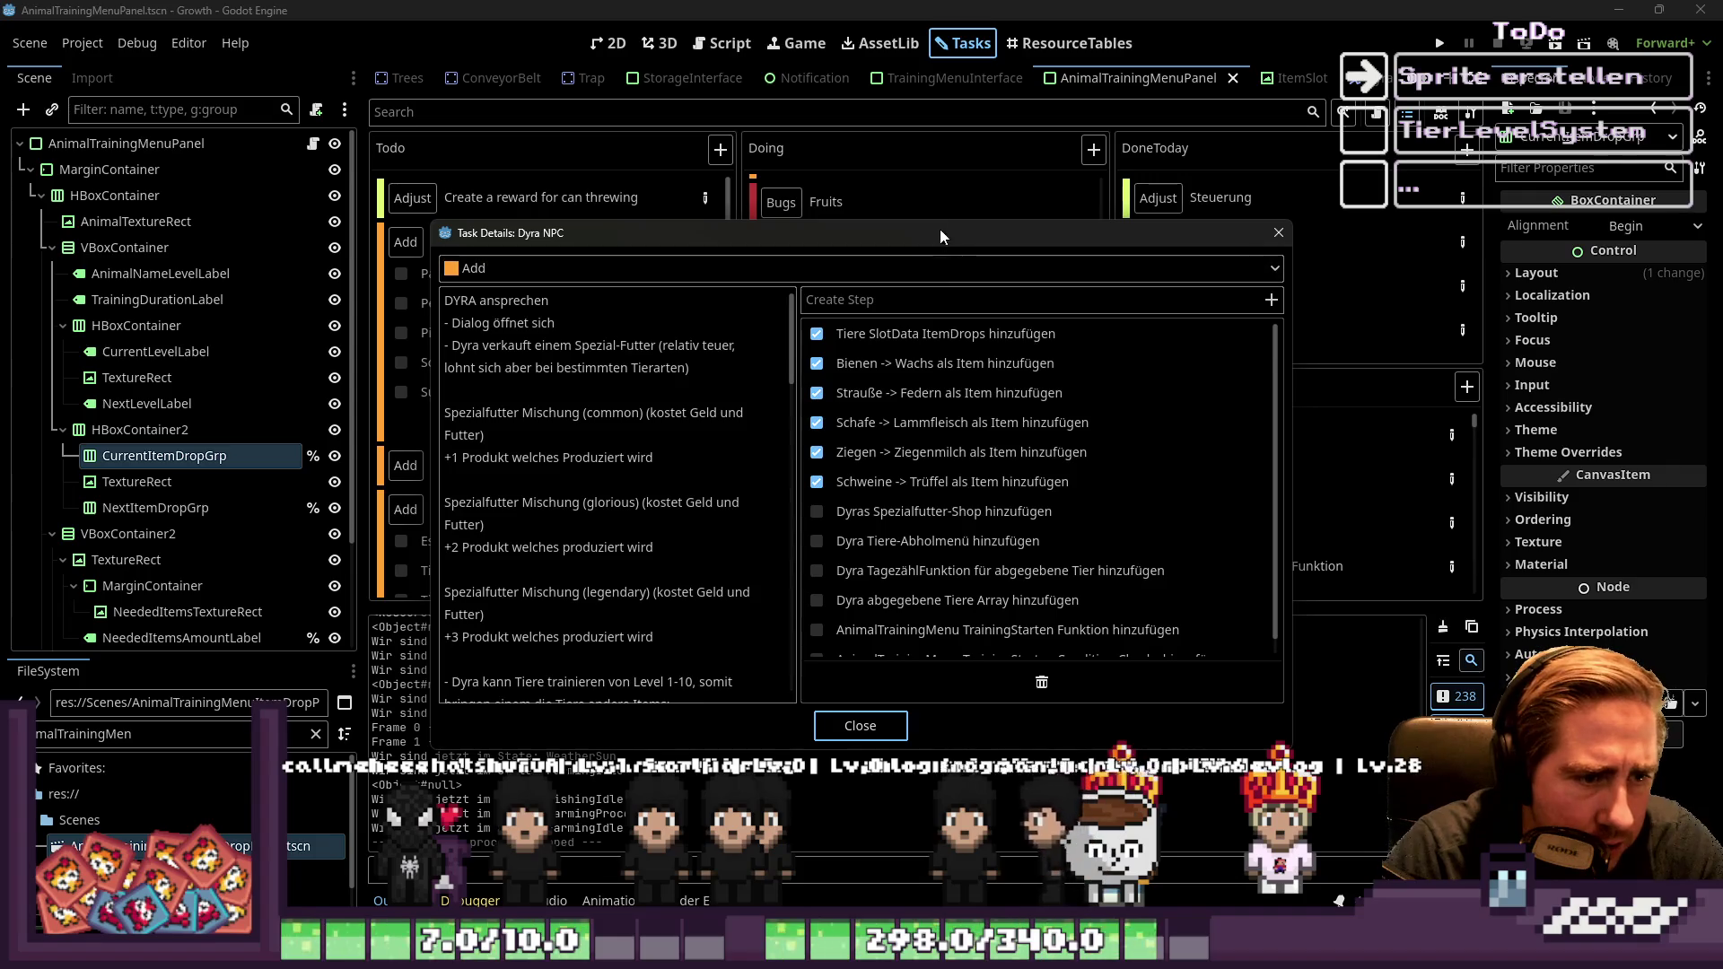
left_click_drag(939, 227, 975, 6)
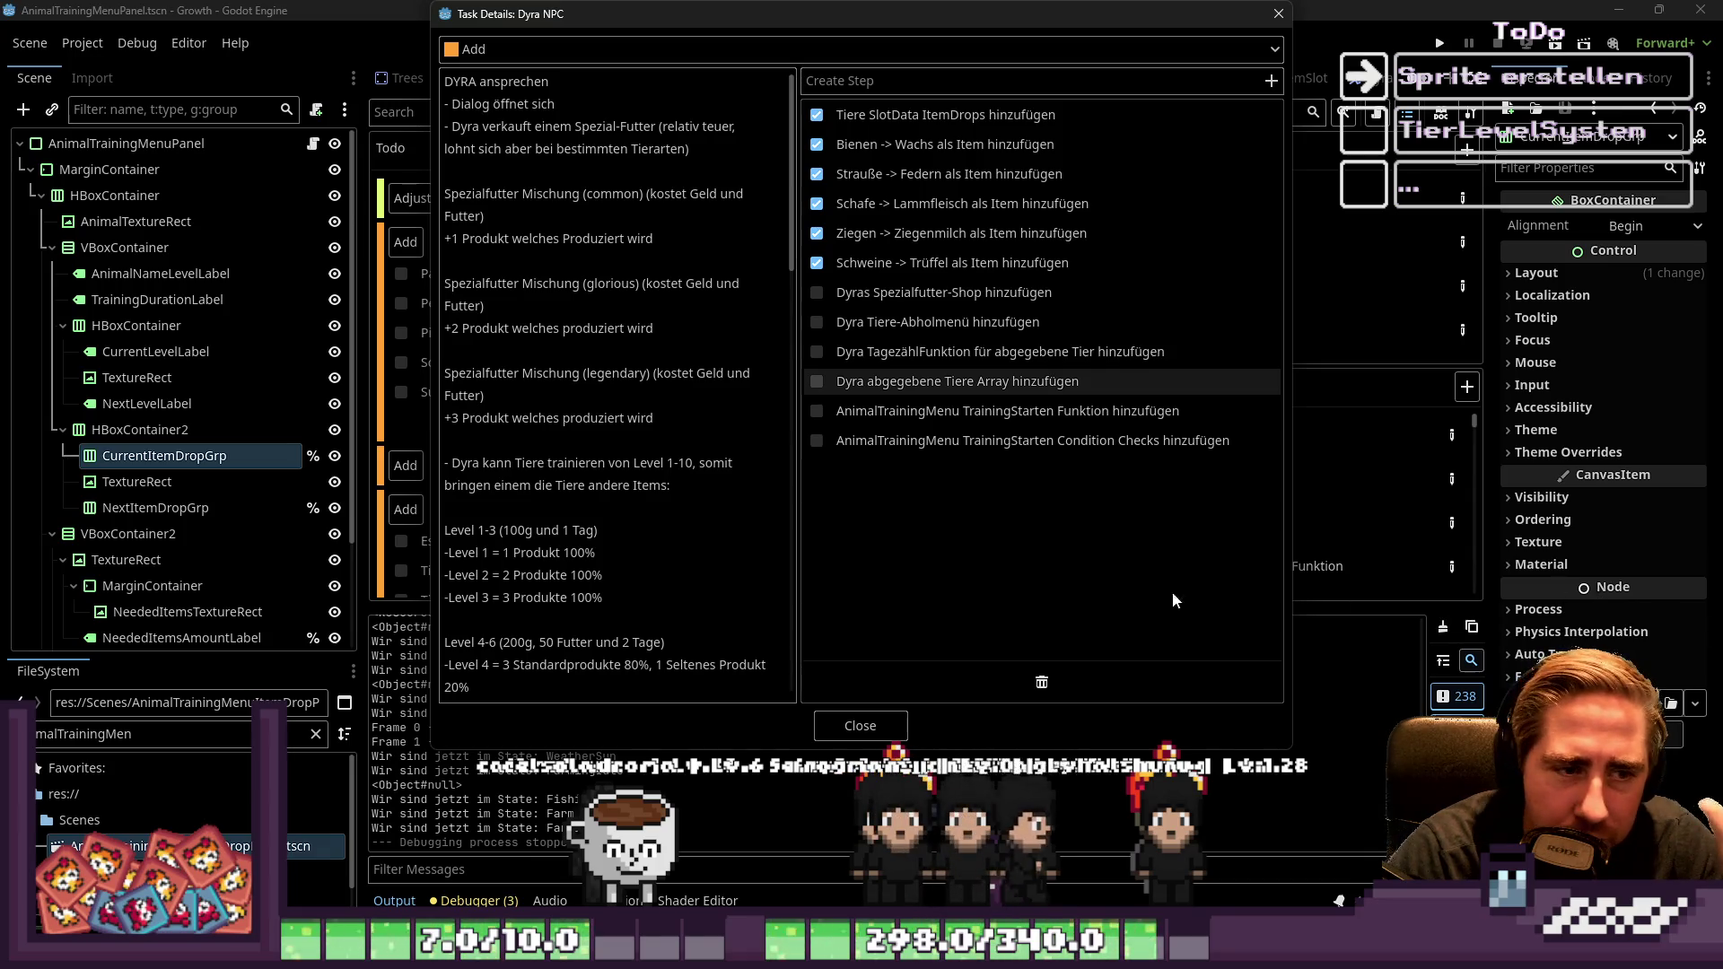
left_click_drag(784, 7, 959, 97)
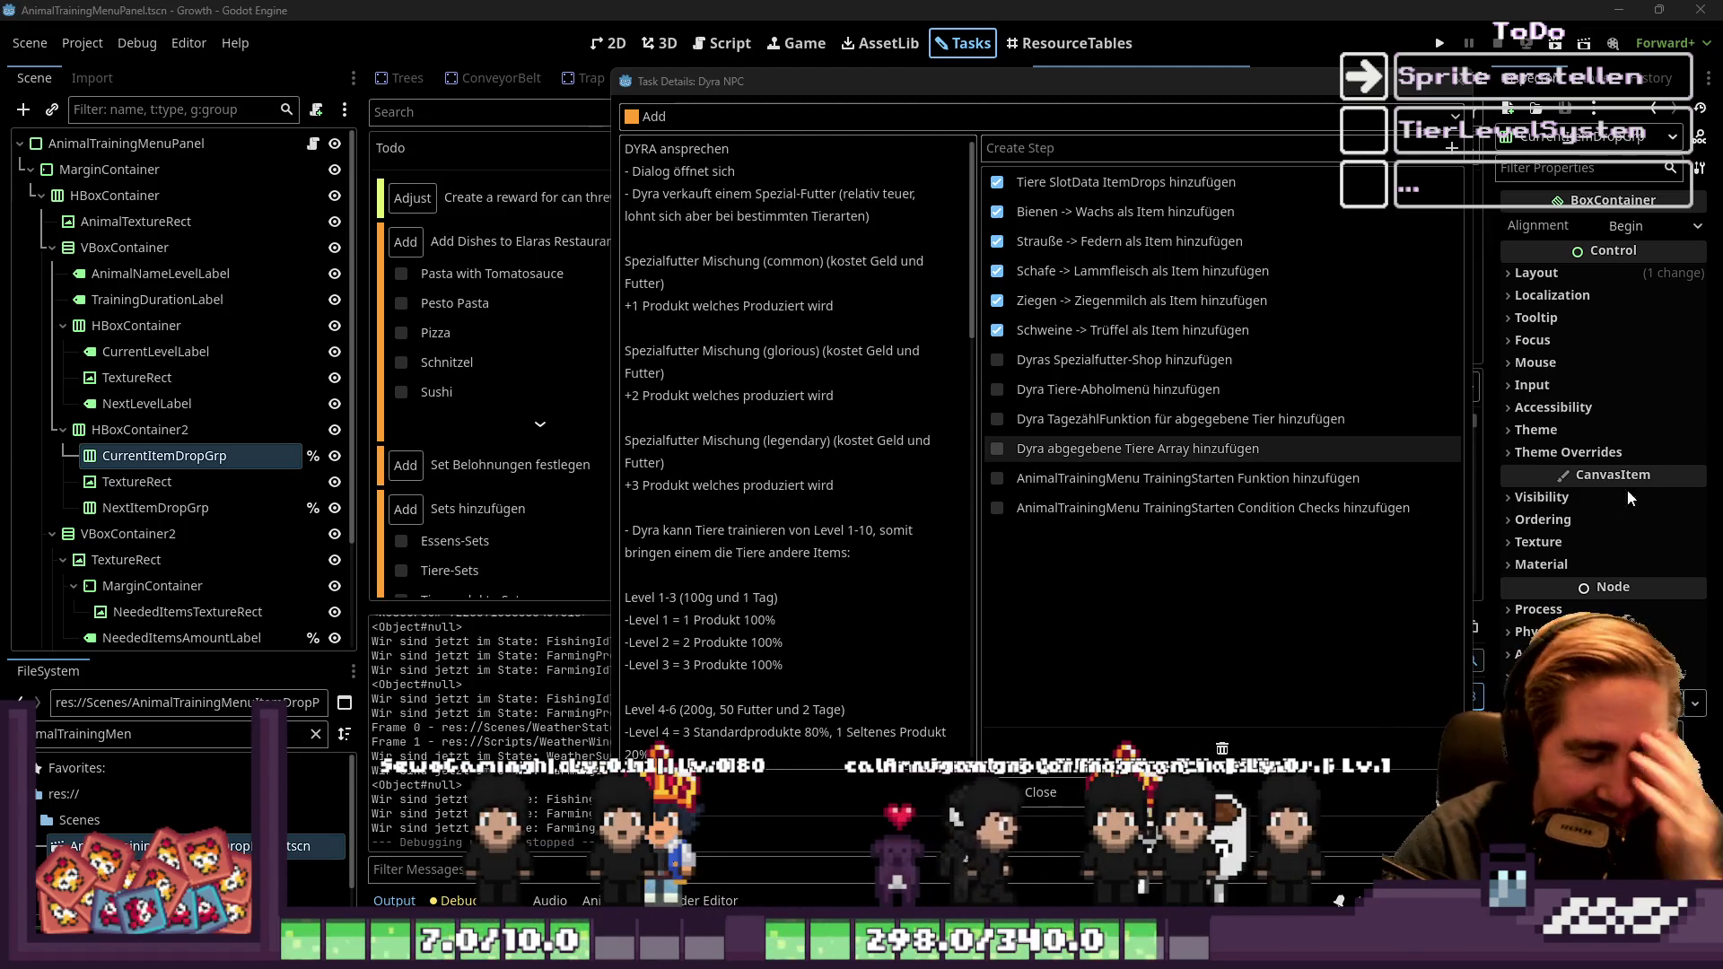
left_click_drag(1468, 341, 1380, 338)
mouse_move(935, 385)
left_mouse_down()
mouse_move(975, 406)
mouse_move(950, 407)
left_mouse_up()
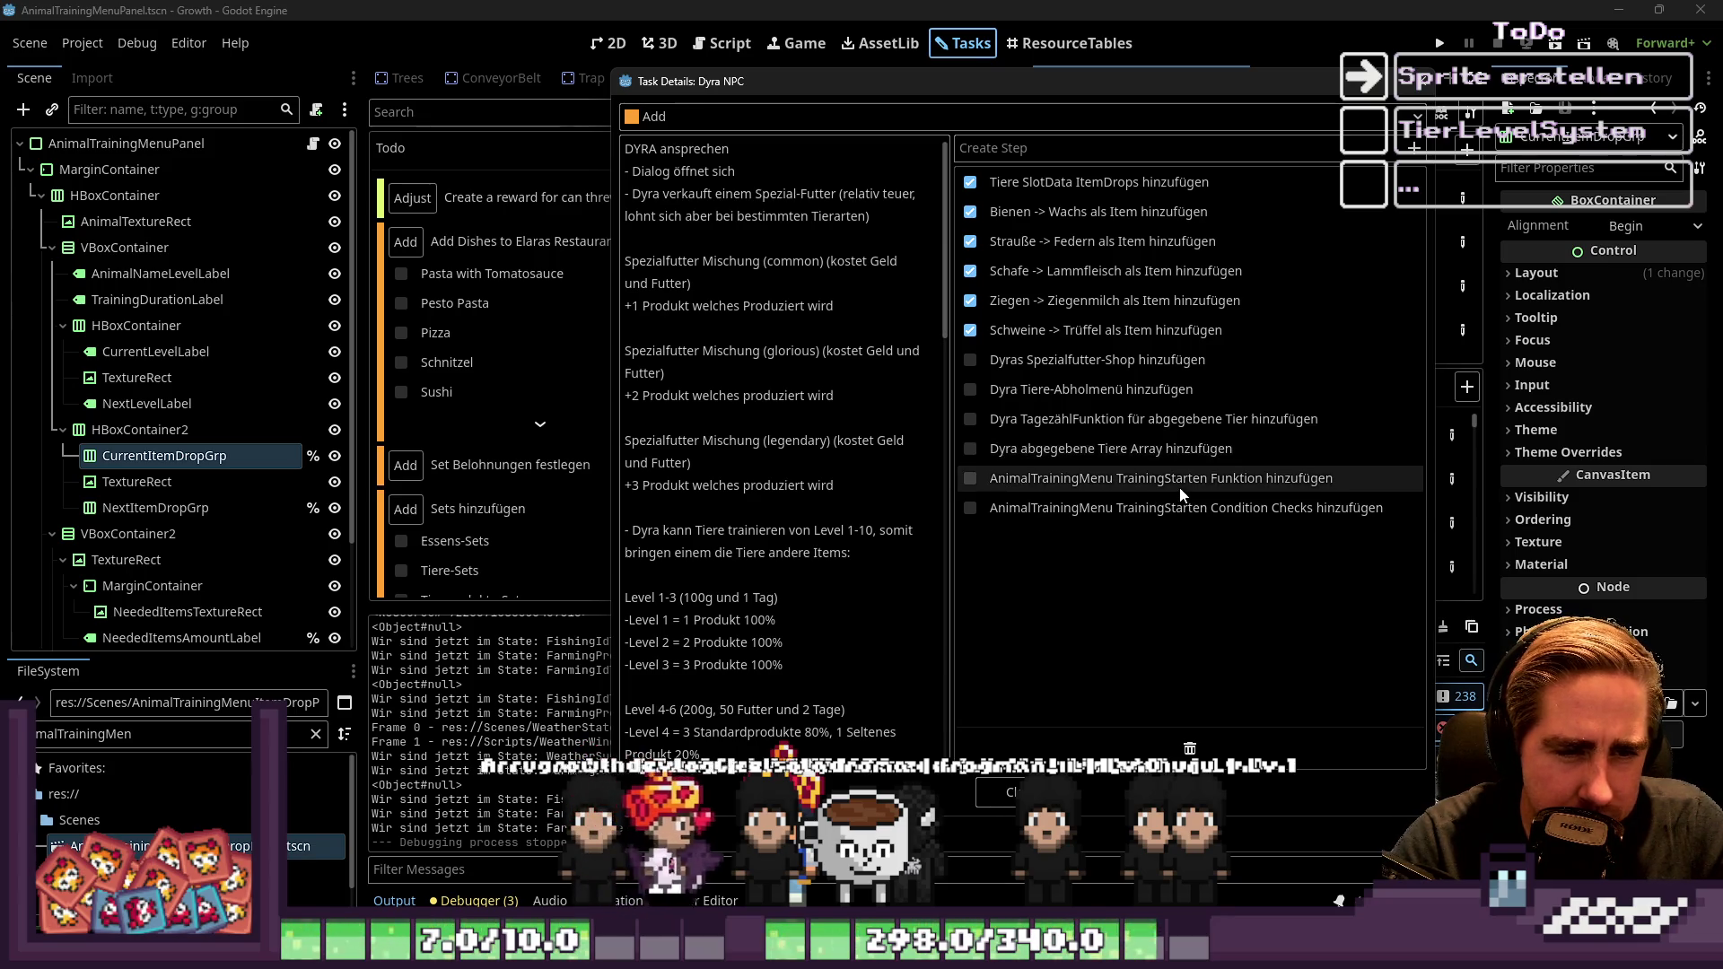
key("Escape")
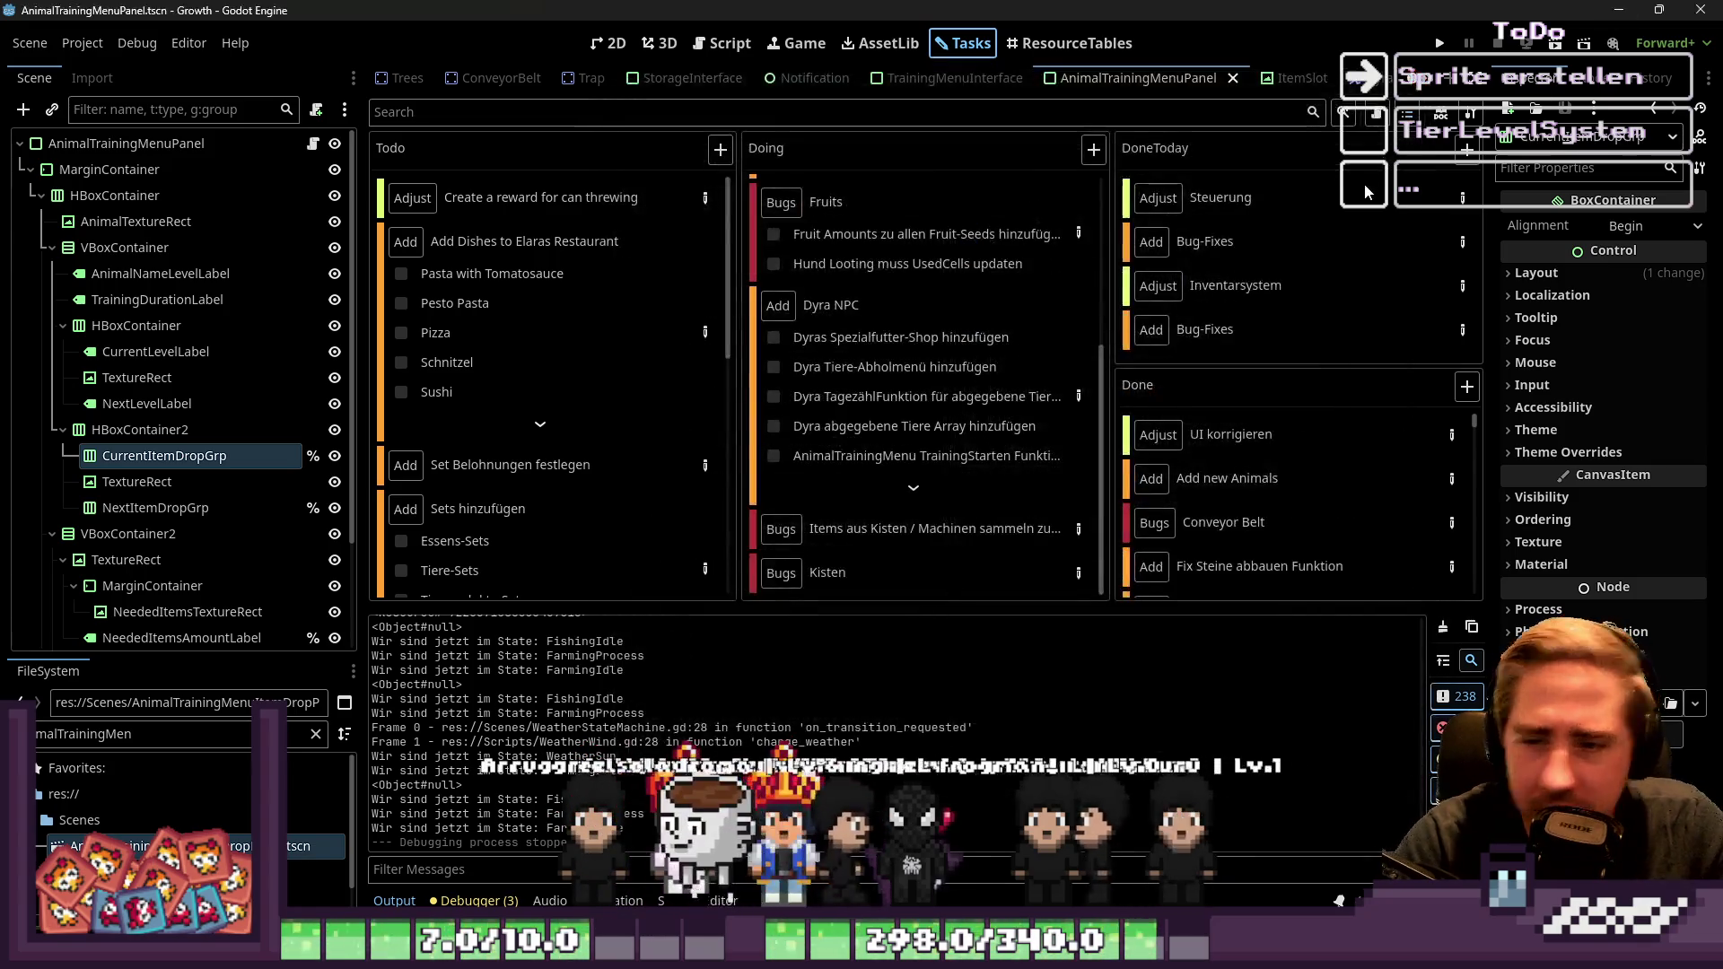
Scroll the Doing column to the top and drag the Output divider down to lengthen the task columns
scroll(925, 386, "up", 5)
left_click(924, 421)
key("Escape")
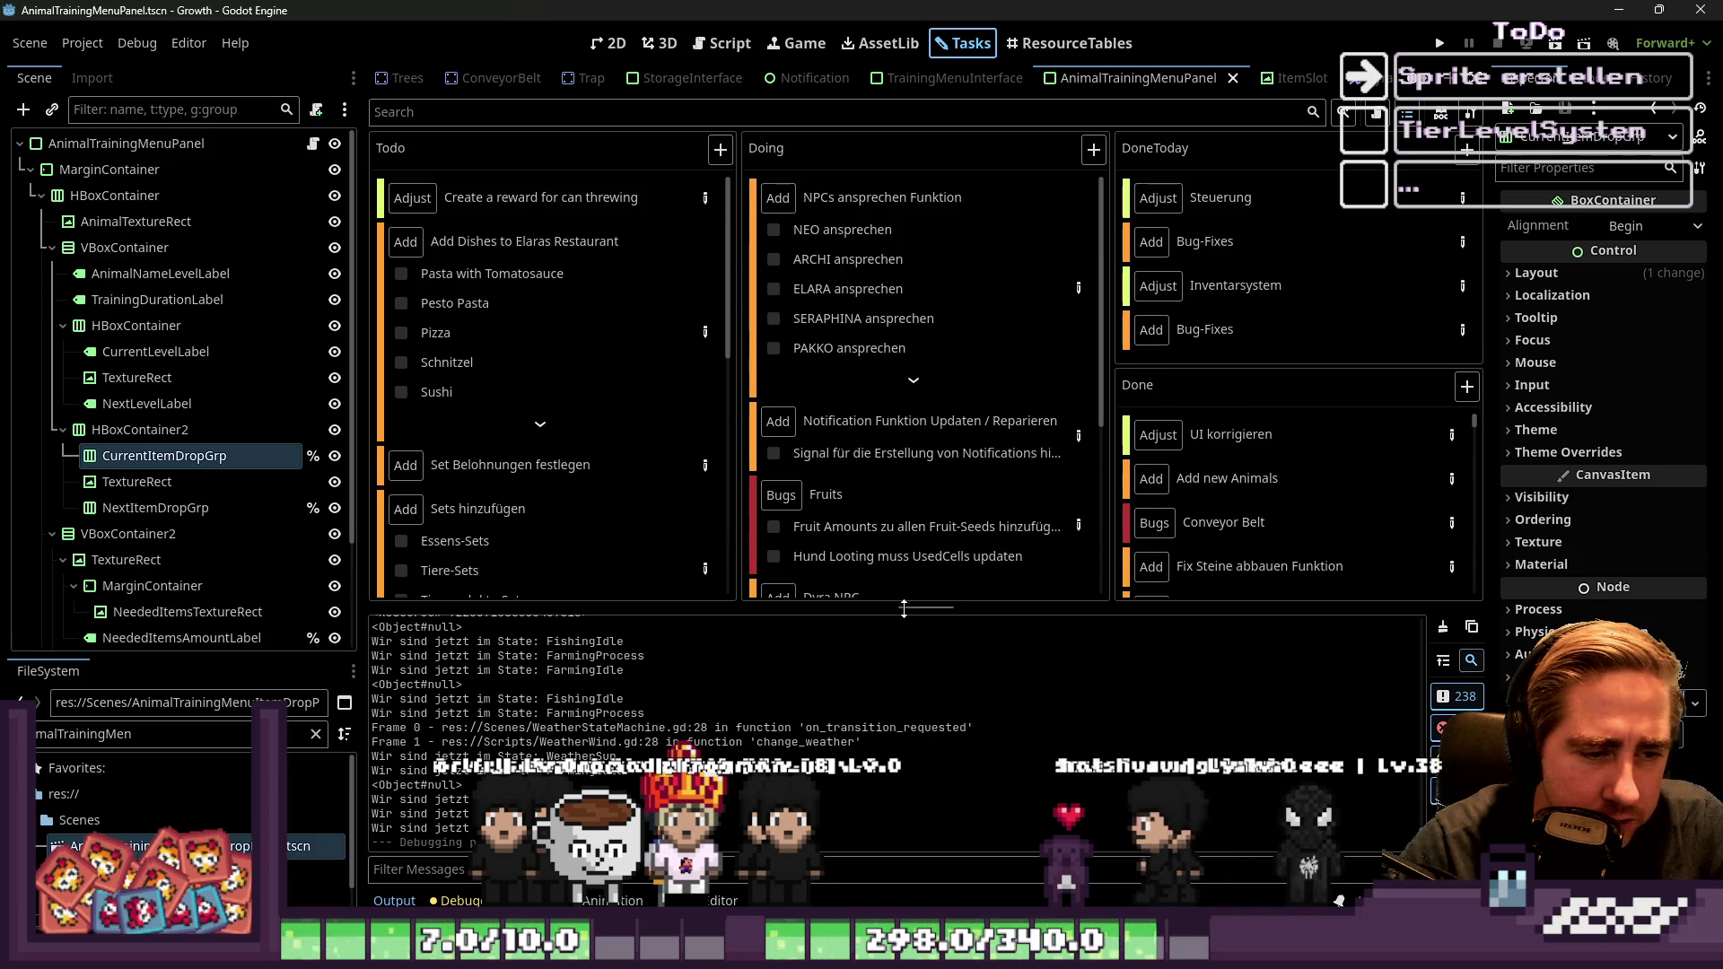
left_click_drag(904, 610, 935, 704)
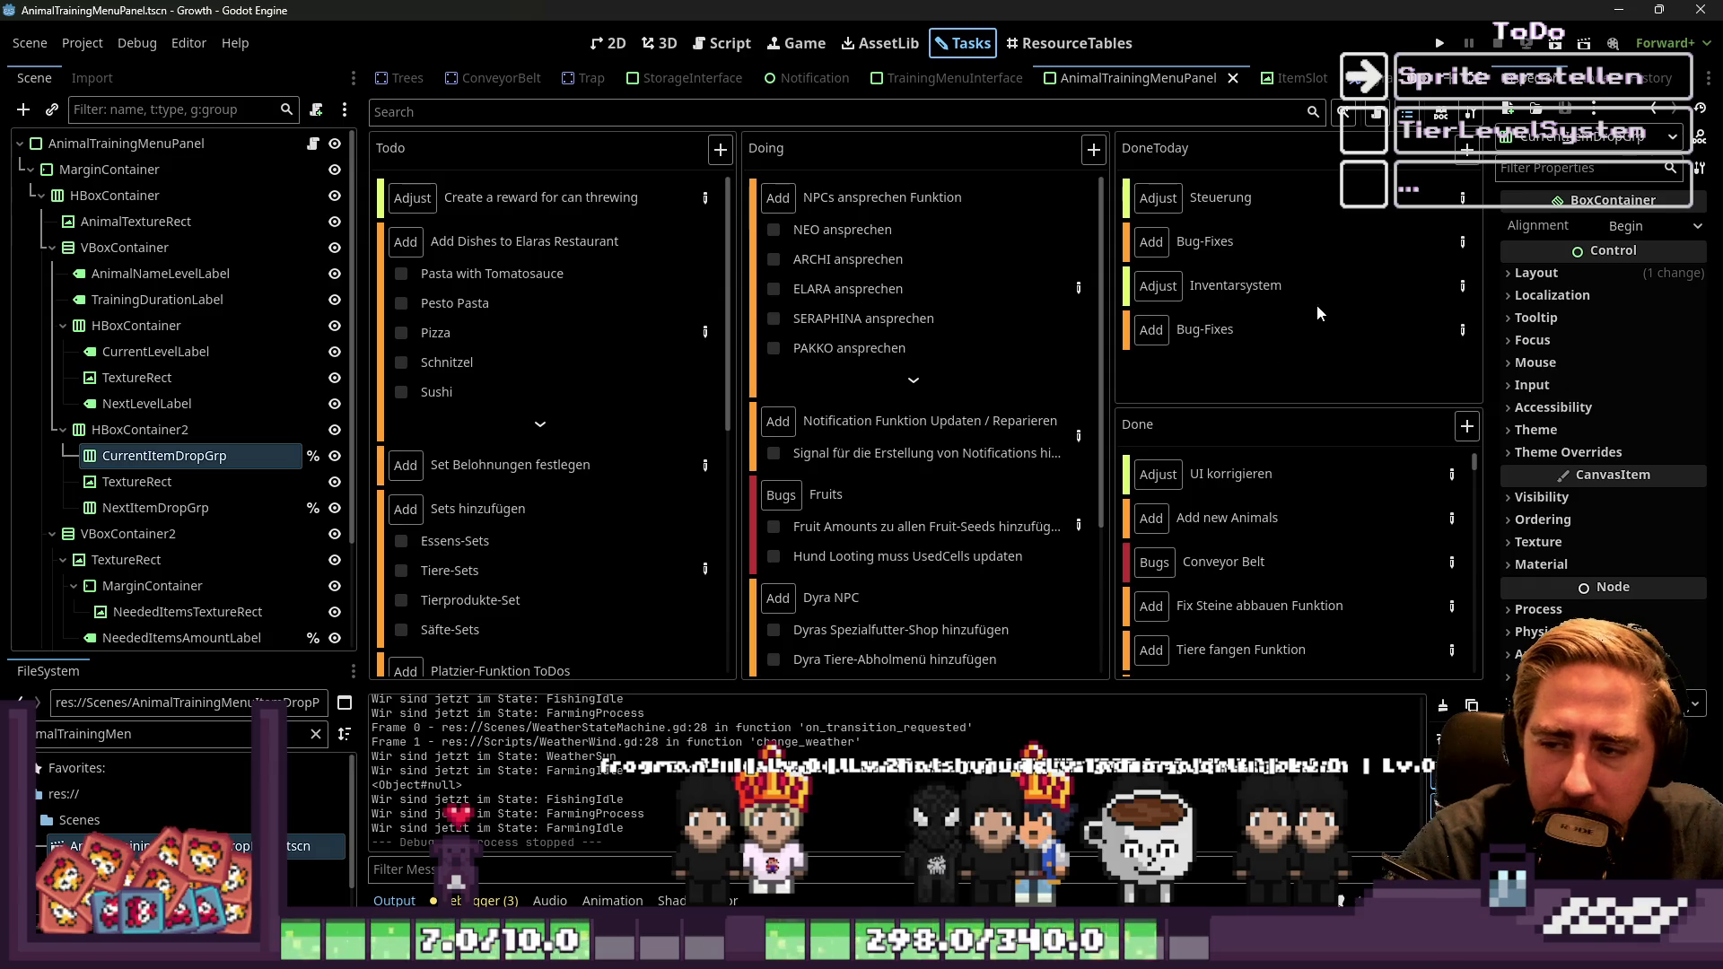
Switch to the 2D view of the AnimalTrainingMenuPanel scene showing the Schwein Lv.1 panel
left_click(609, 43)
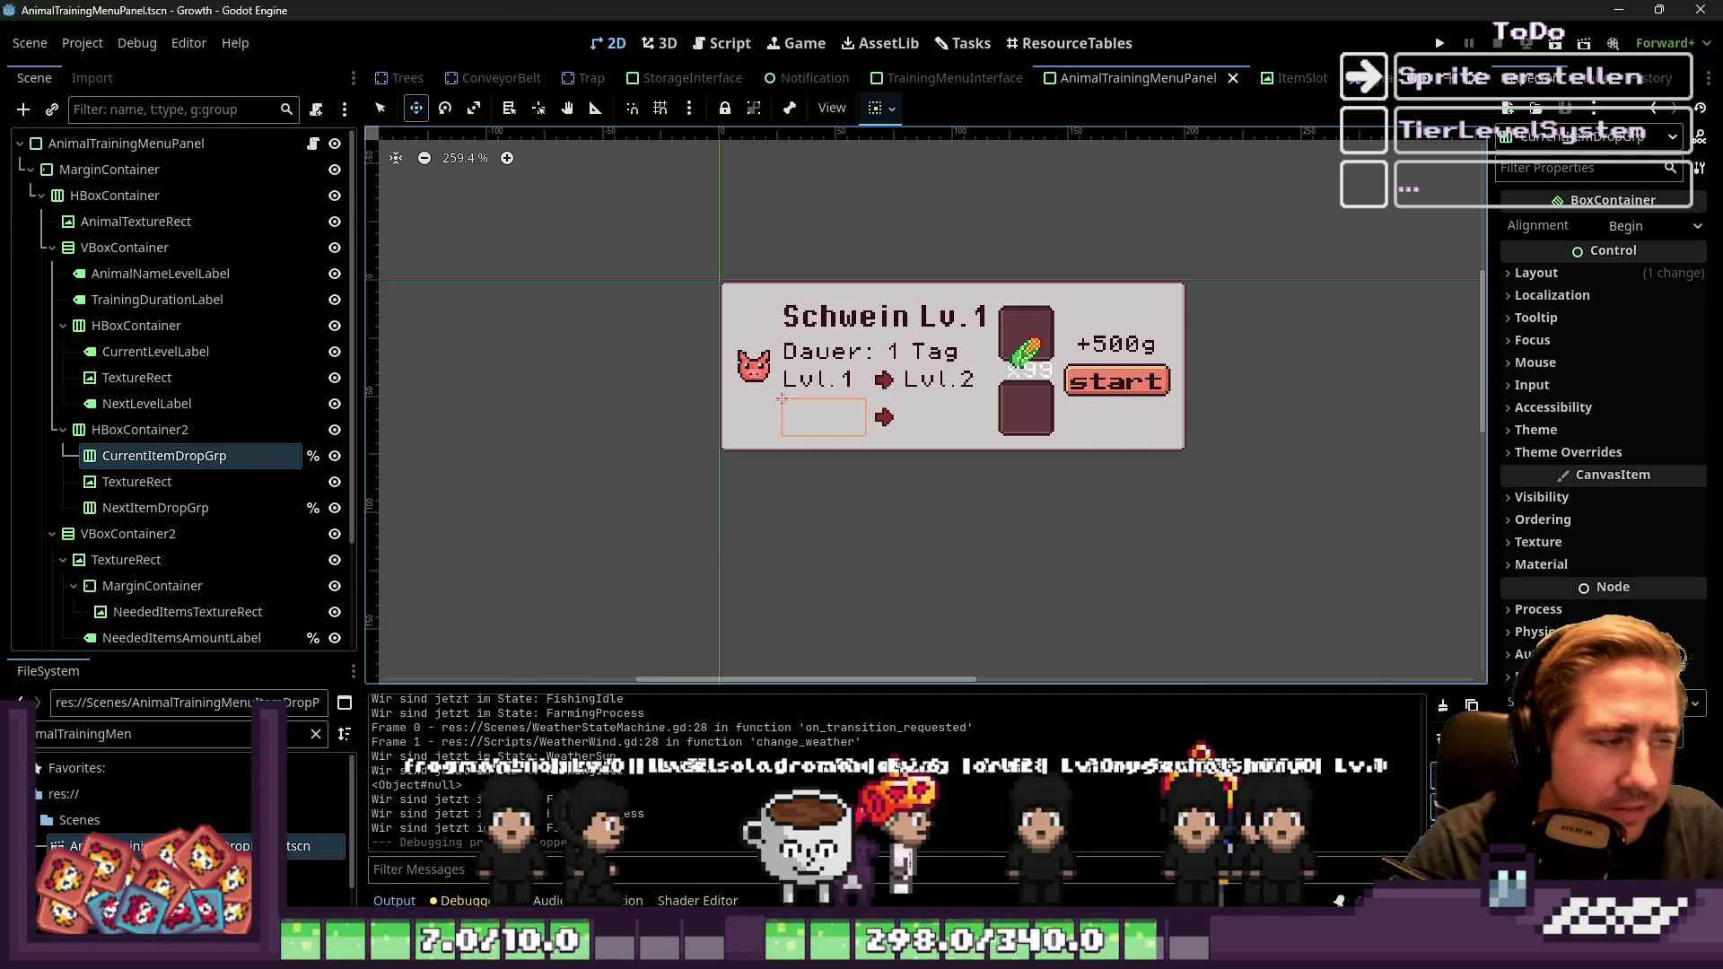
In the panel script, fold update_inventory, set_animal_training_menu_panel_data and connect_signals
left_click(723, 43)
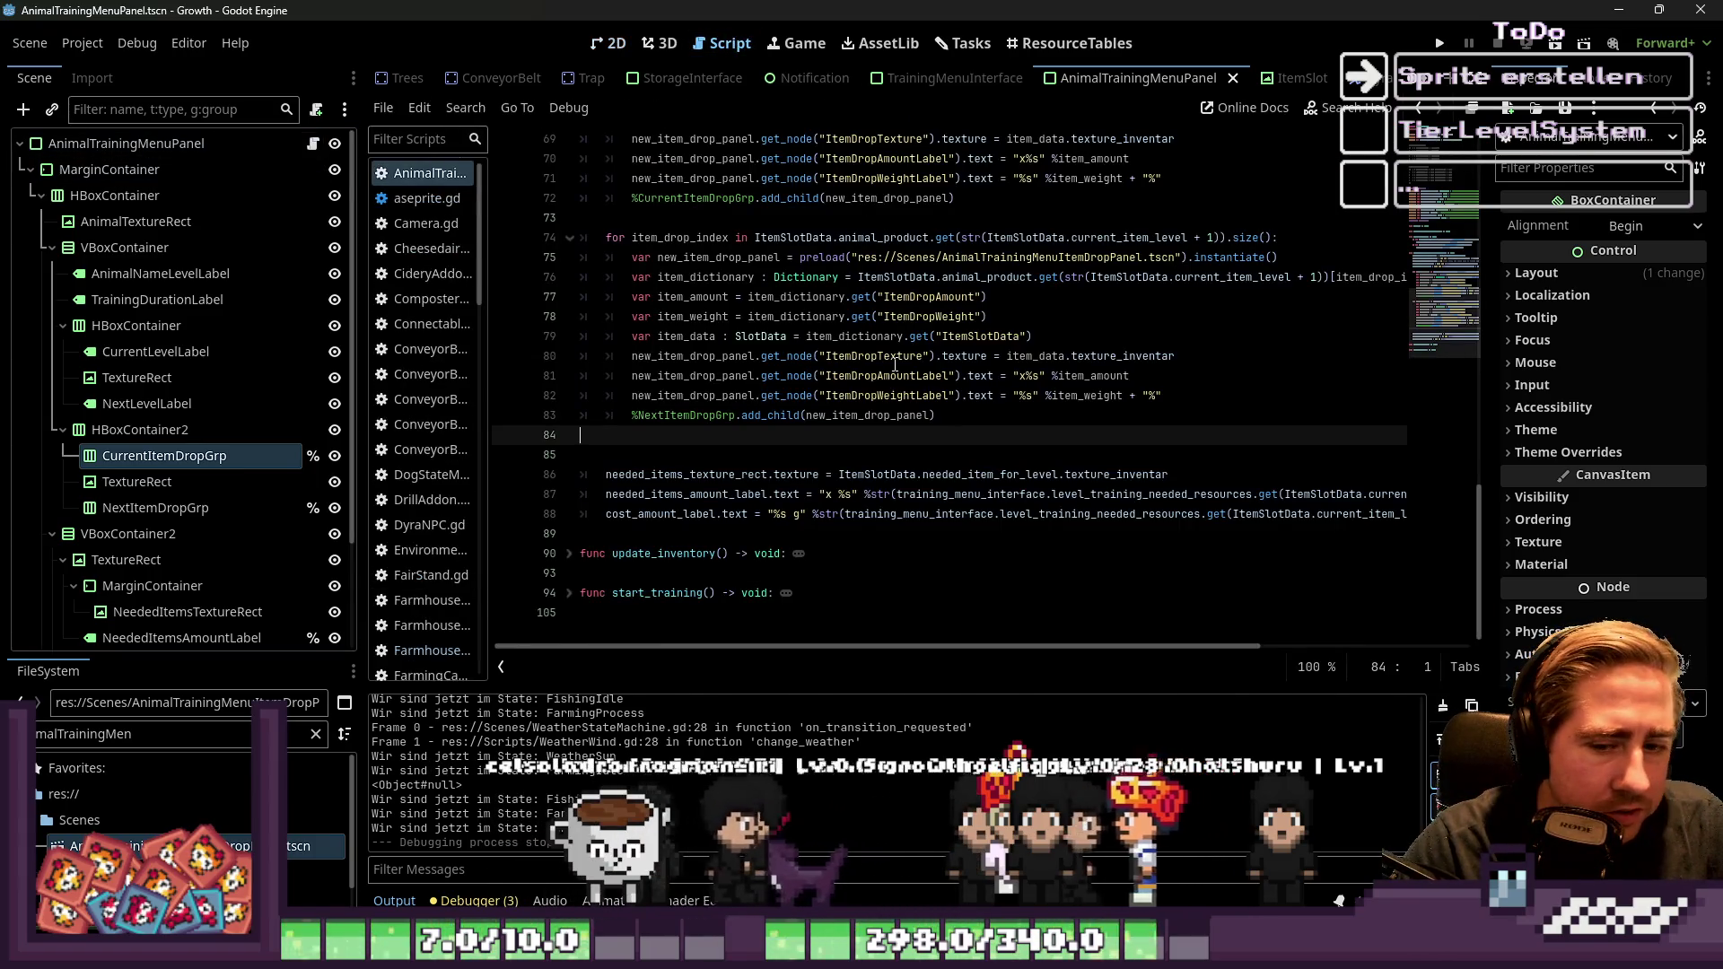
left_click(659, 554)
left_click(568, 554)
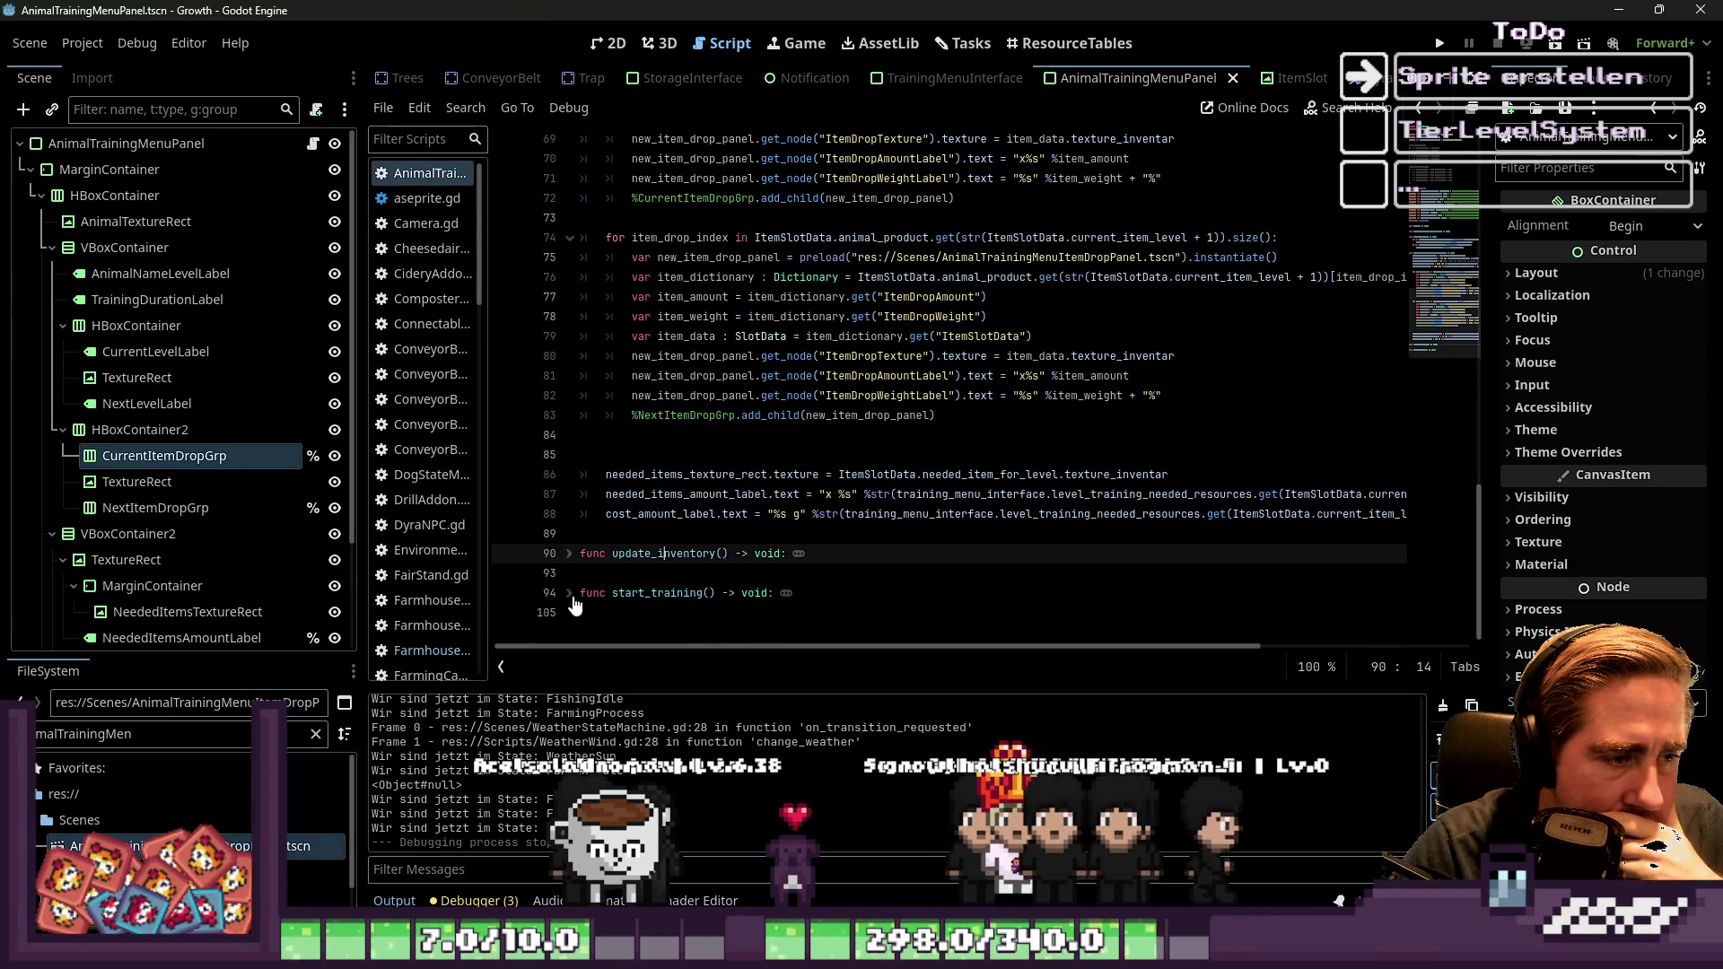
left_click(568, 554)
left_click(568, 593)
scroll(878, 602, "down", 3)
mouse_move(879, 601)
left_mouse_down()
mouse_move(628, 493)
mouse_move(619, 404)
left_mouse_up()
left_click(619, 375)
scroll(595, 284, "up", 3)
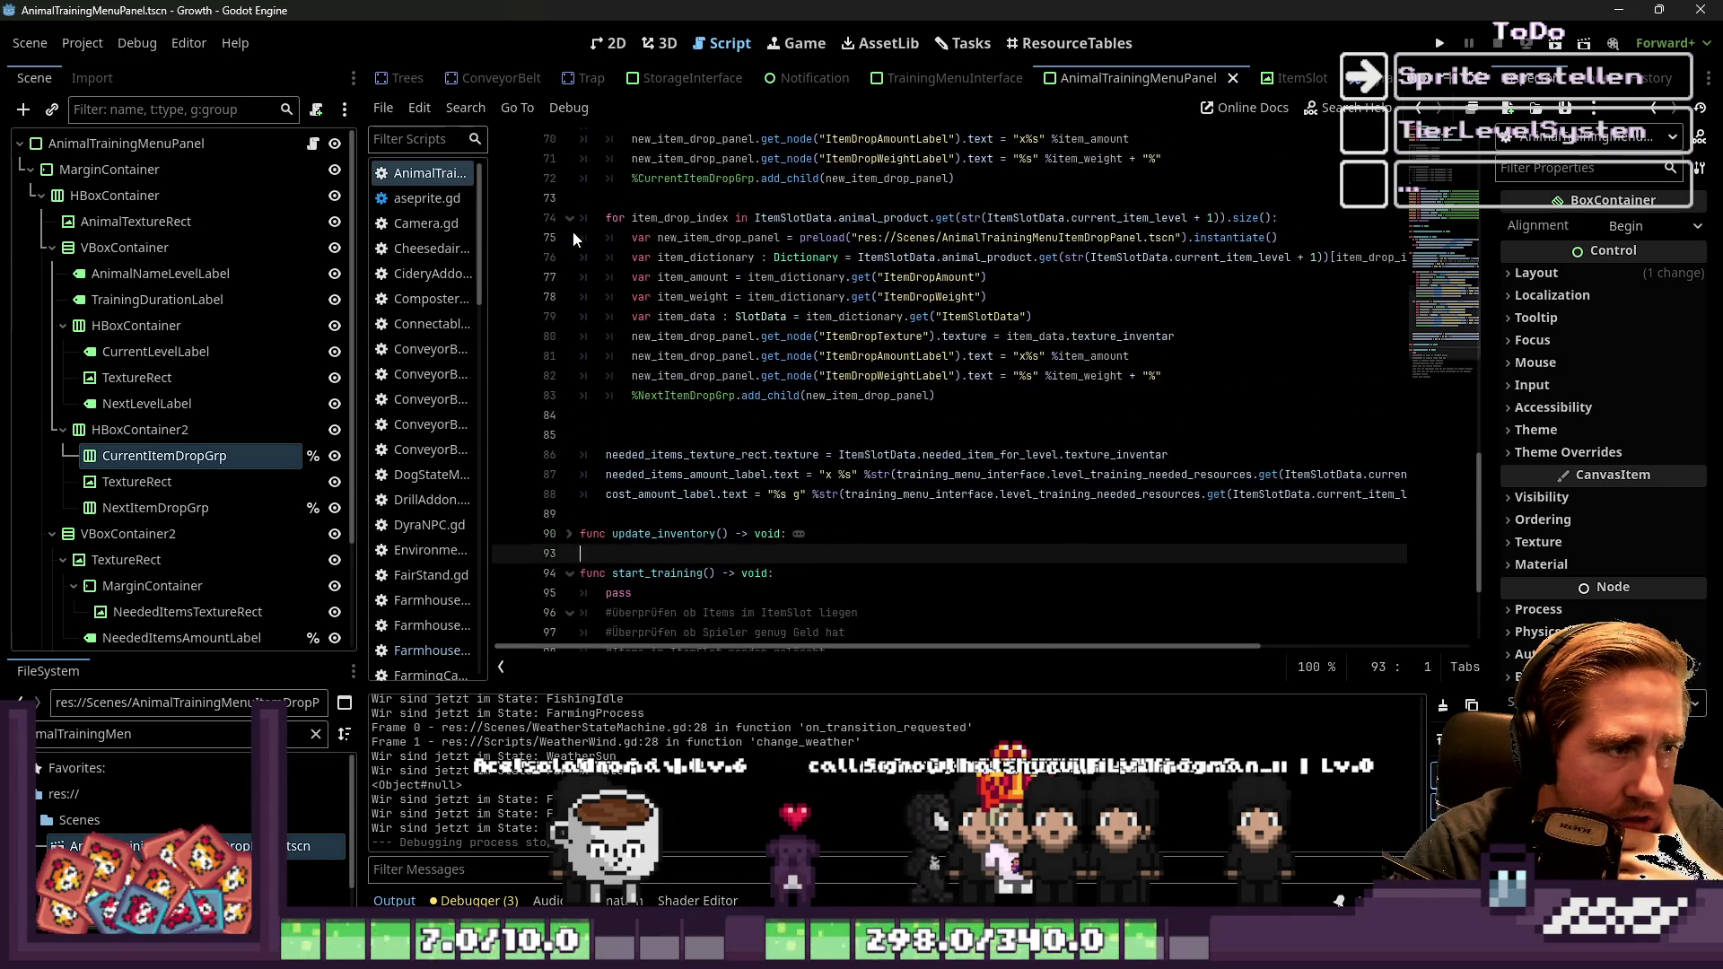
scroll(583, 287, "up", 7)
left_click(569, 277)
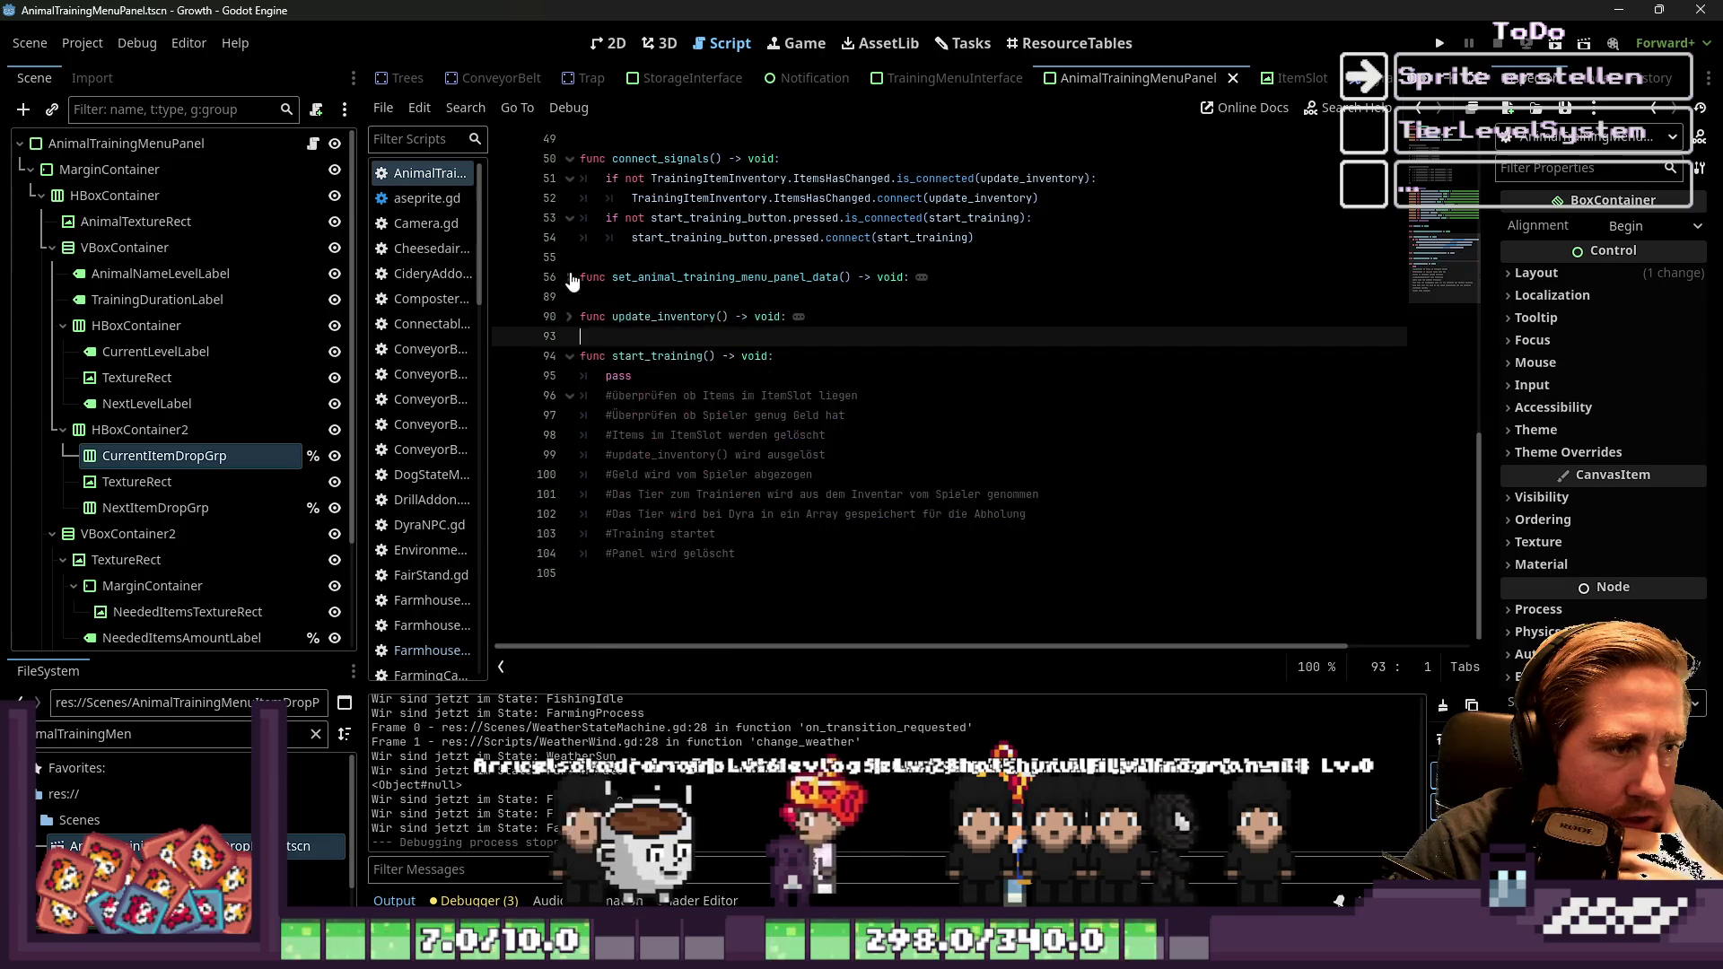
scroll(575, 296, "up", 5)
left_click(578, 315)
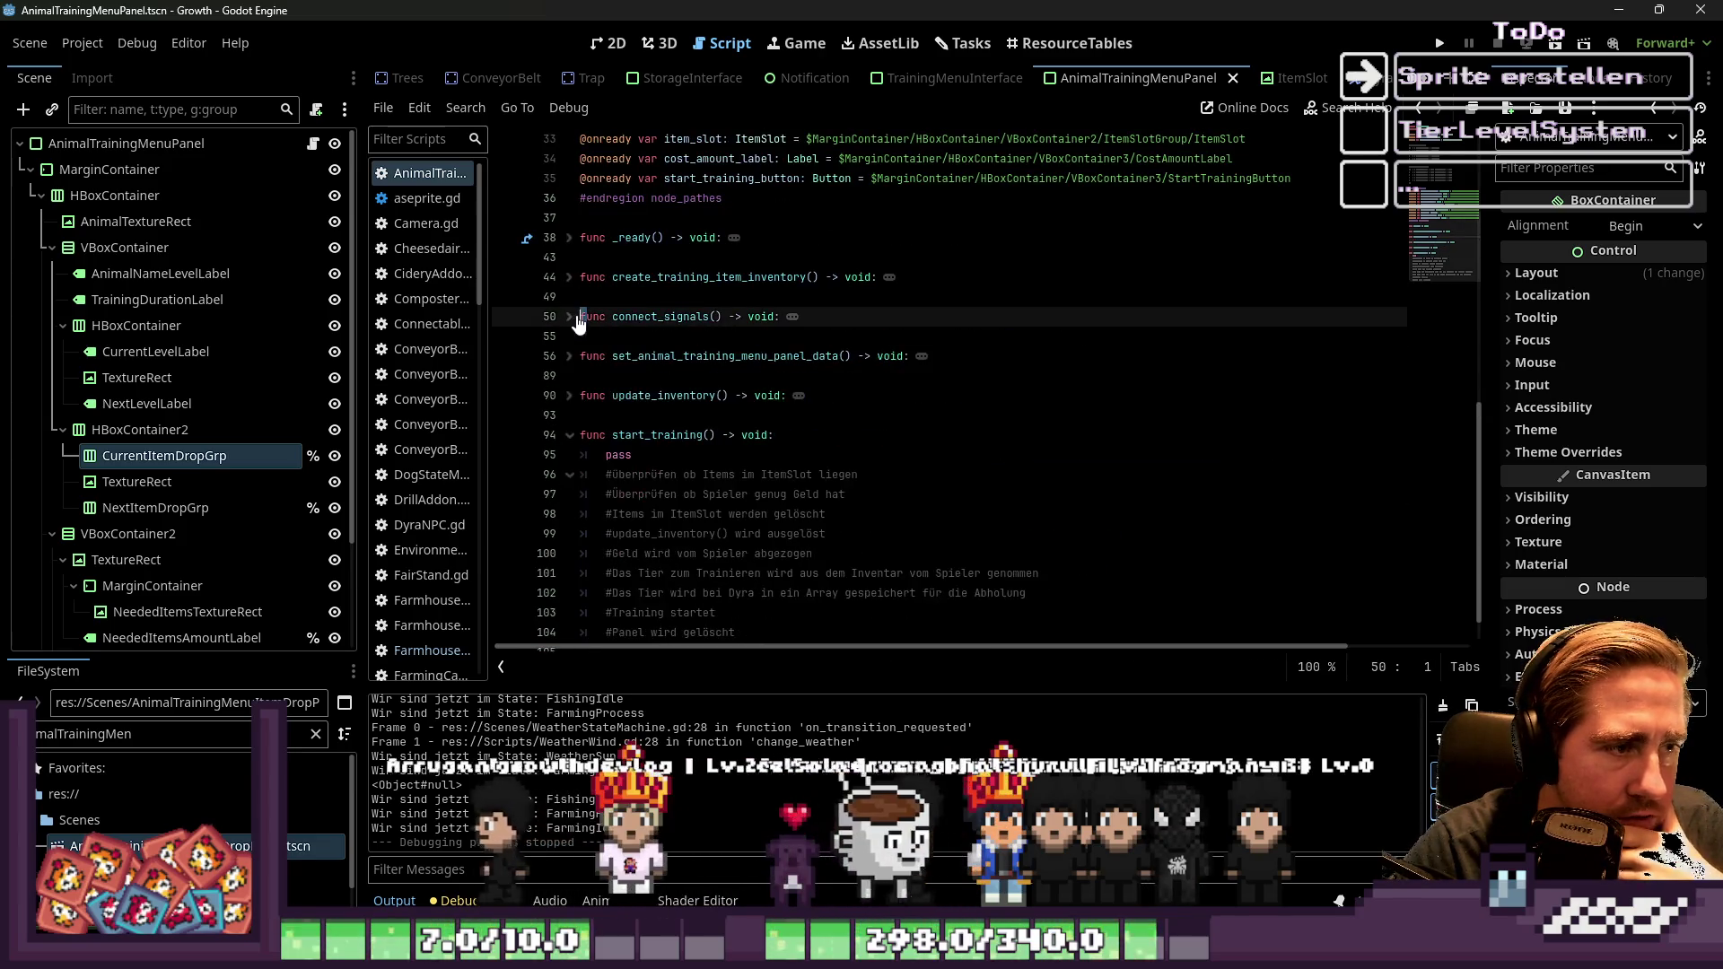
left_click(569, 316)
scroll(592, 323, "up", 9)
Fold the node_pathes region and delete the commented AnimalSlotResource and TrainingMenuInterface blocks
left_click(568, 480)
scroll(574, 377, "down", 2)
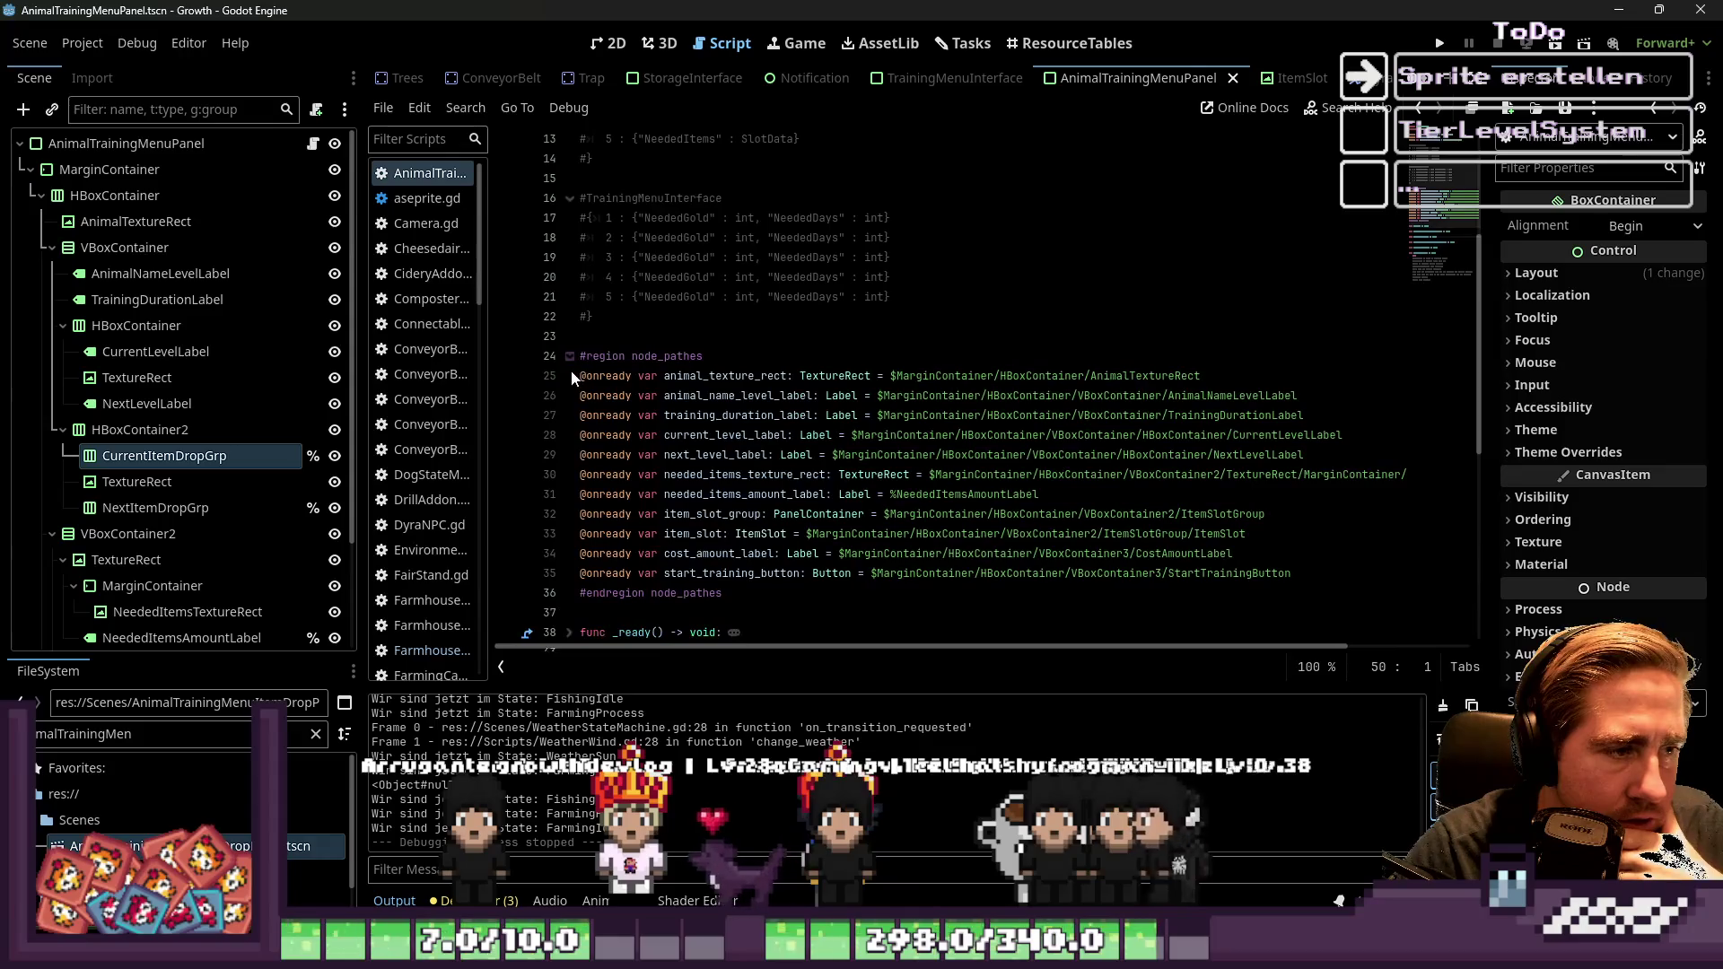
left_click(571, 356, "shift")
left_click(806, 355)
scroll(771, 359, "up", 4)
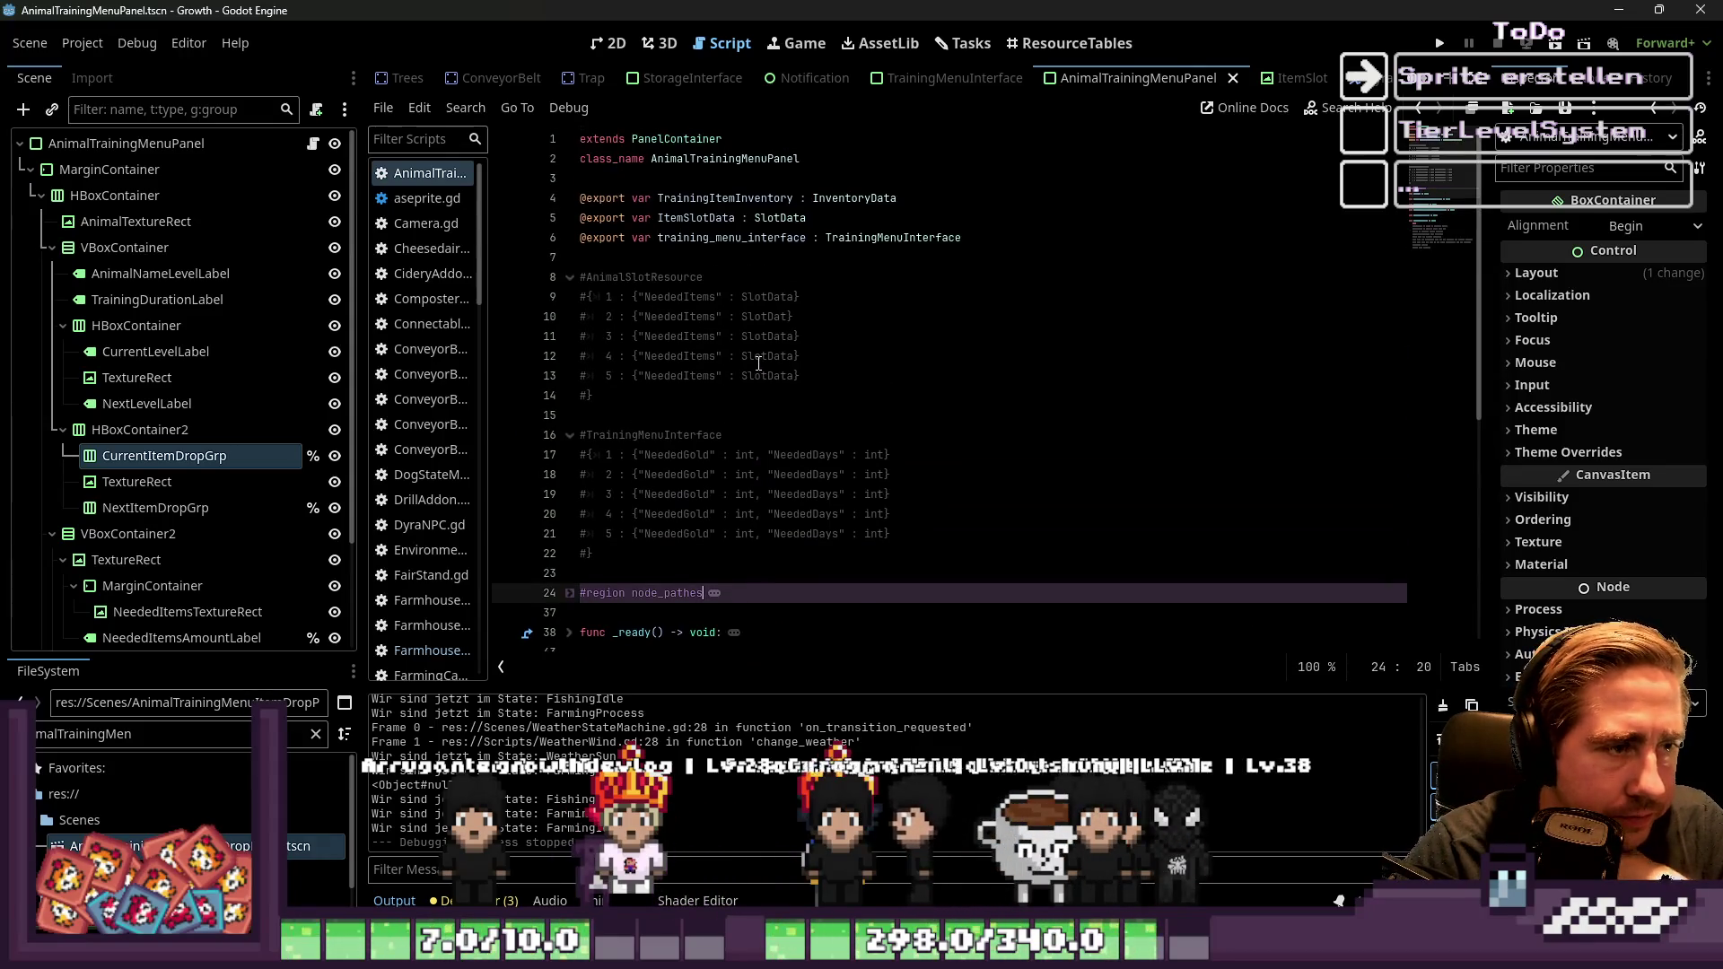
mouse_move(777, 554)
left_mouse_down()
mouse_move(520, 273)
mouse_move(488, 271)
left_mouse_up()
key("Delete")
Select the pass placeholder in start_training()
scroll(772, 359, "down", 2)
left_click(716, 514)
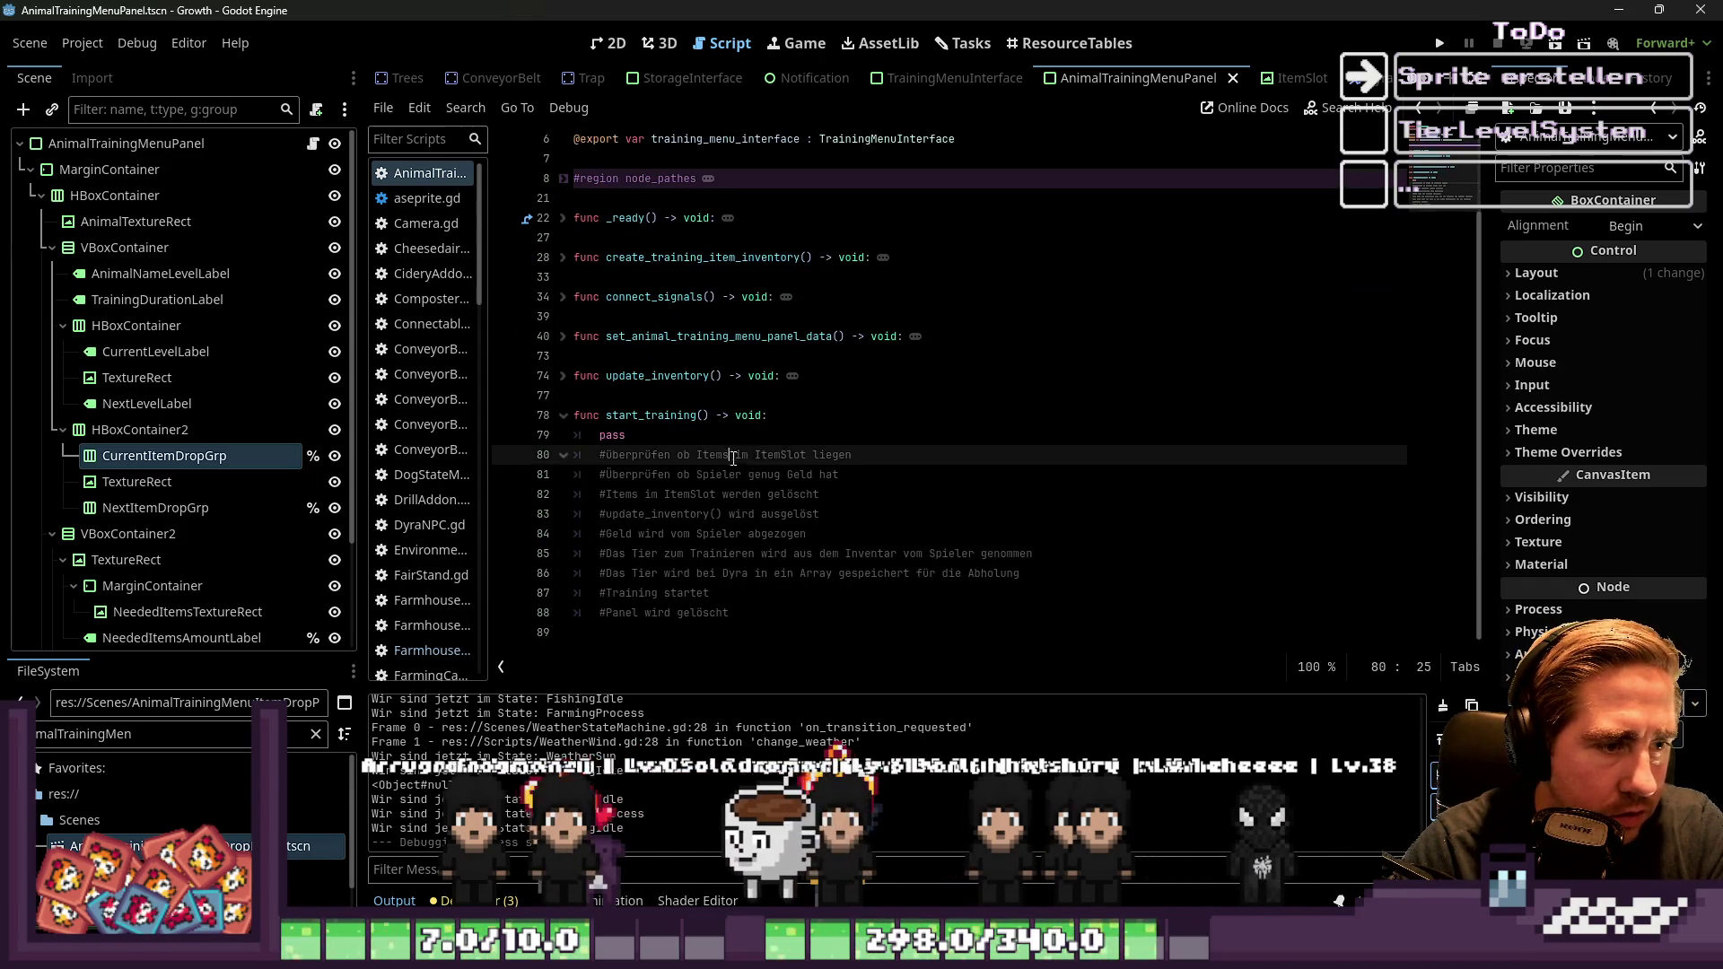
left_click(871, 467)
left_click(783, 438)
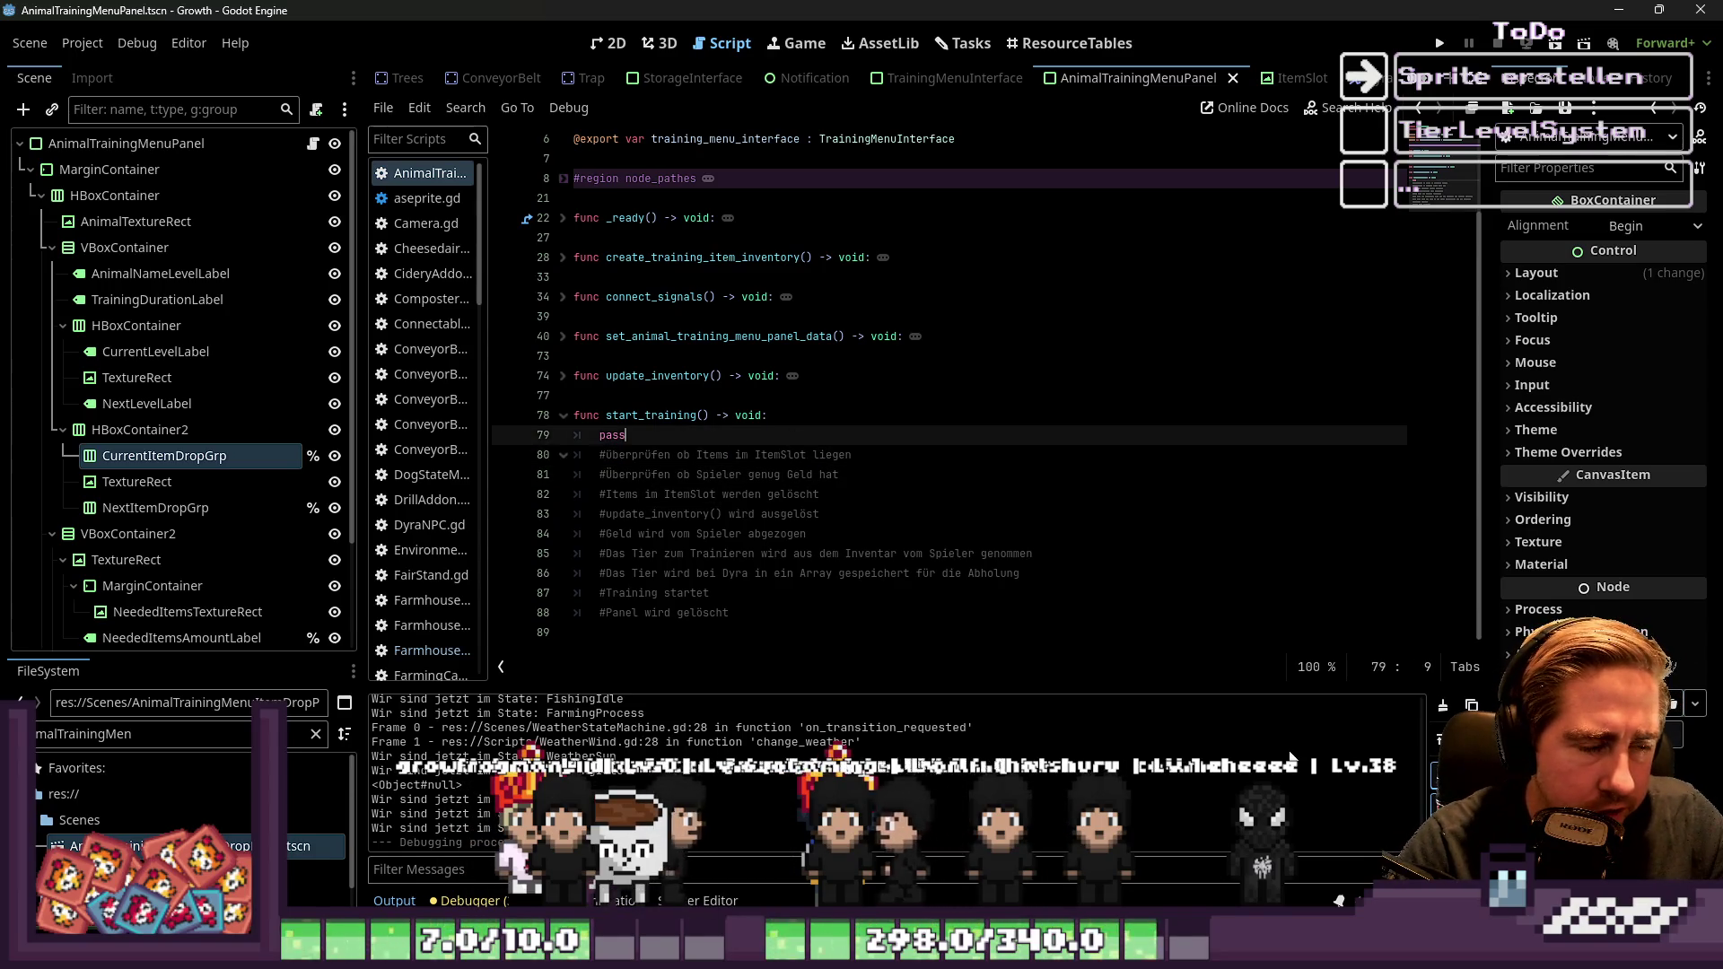
key("Return")
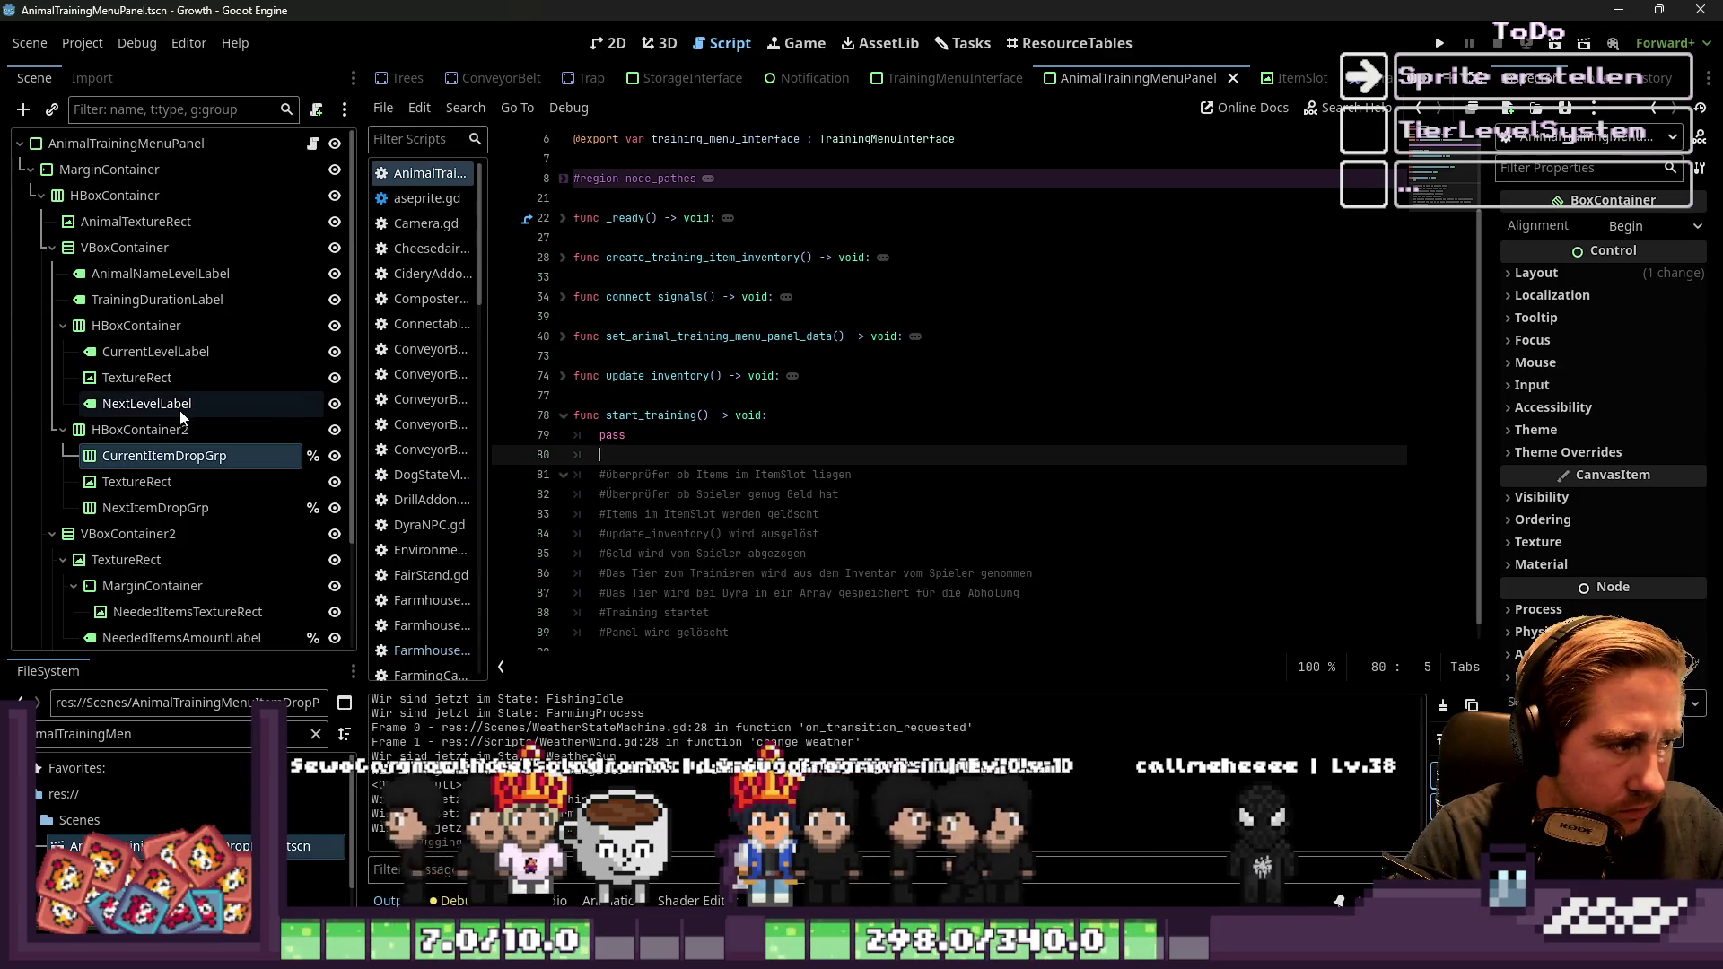
left_click(522, 463)
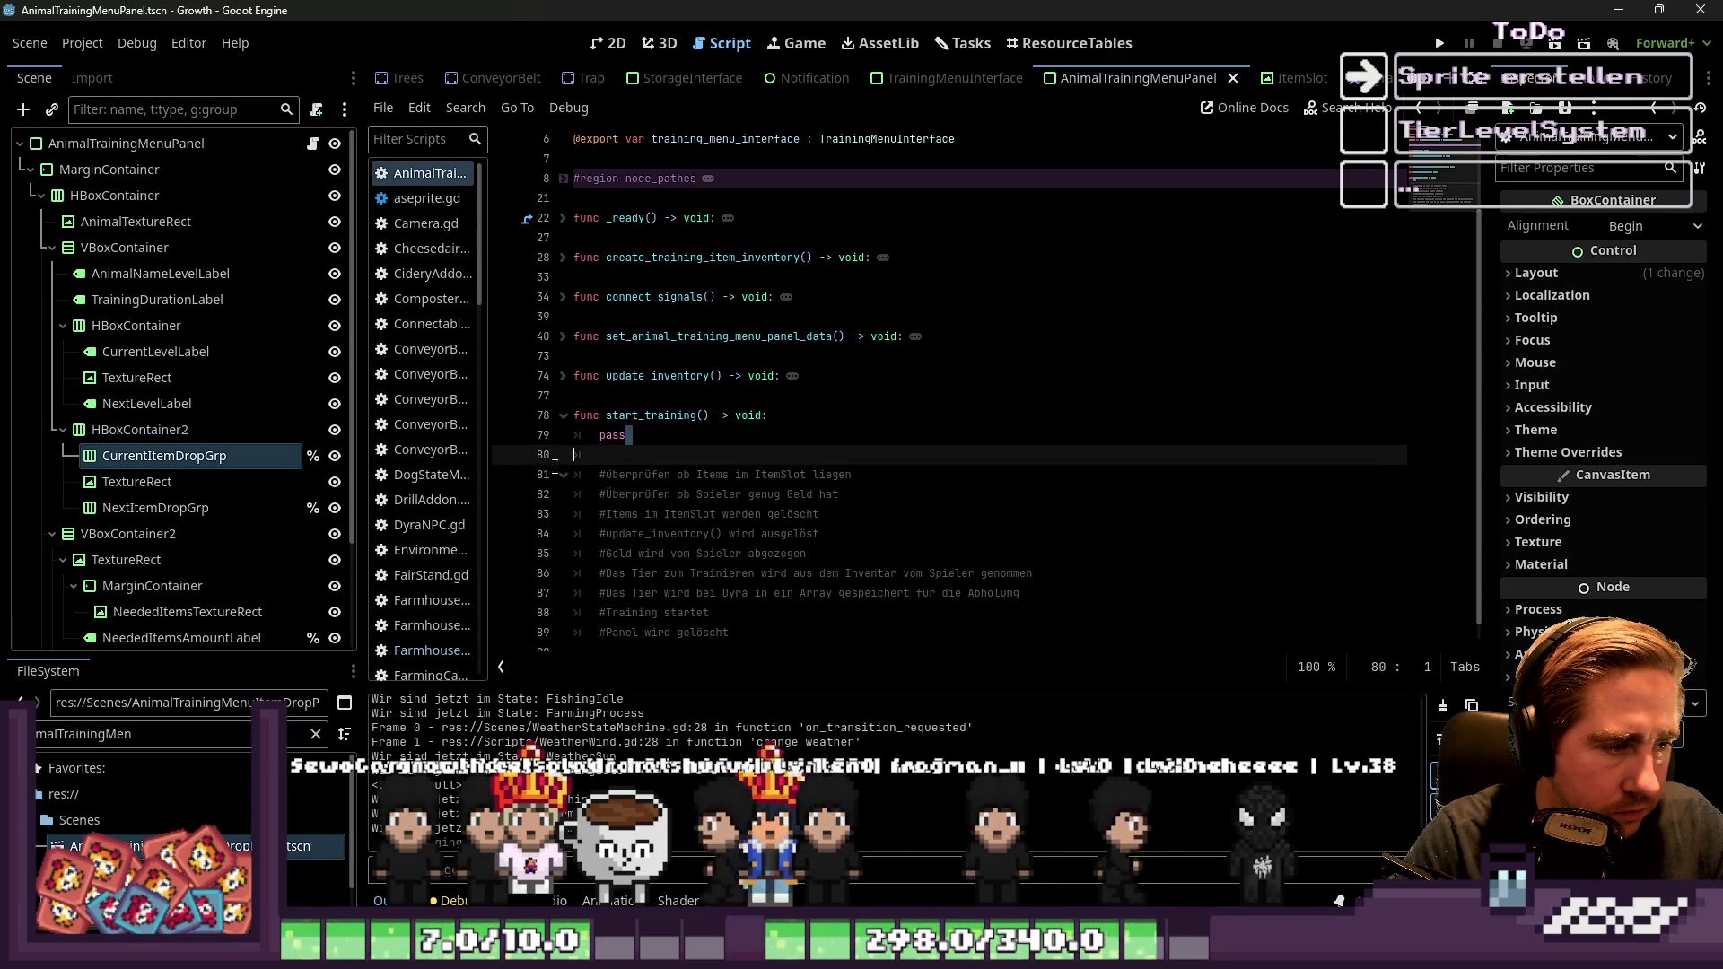
key("Up")
key("shift+End")
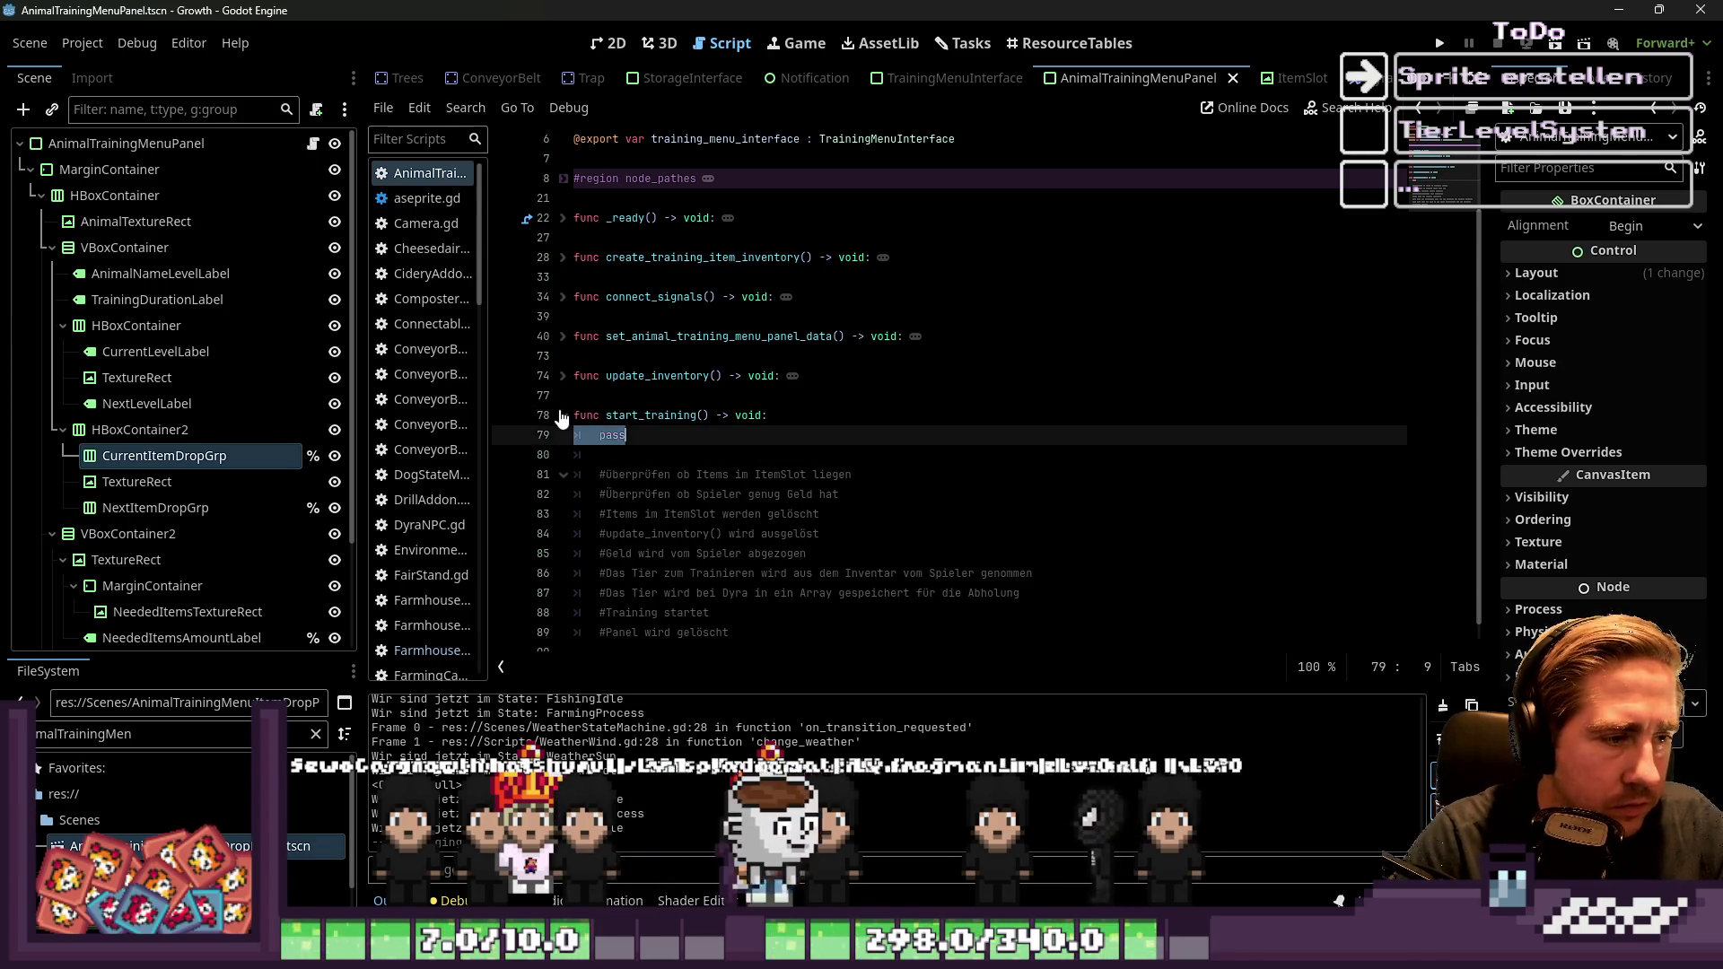
Replace pass with an if statement, trying then removing an 'item_slot.ite' condition
key("Delete")
key("Delete")
type("if")
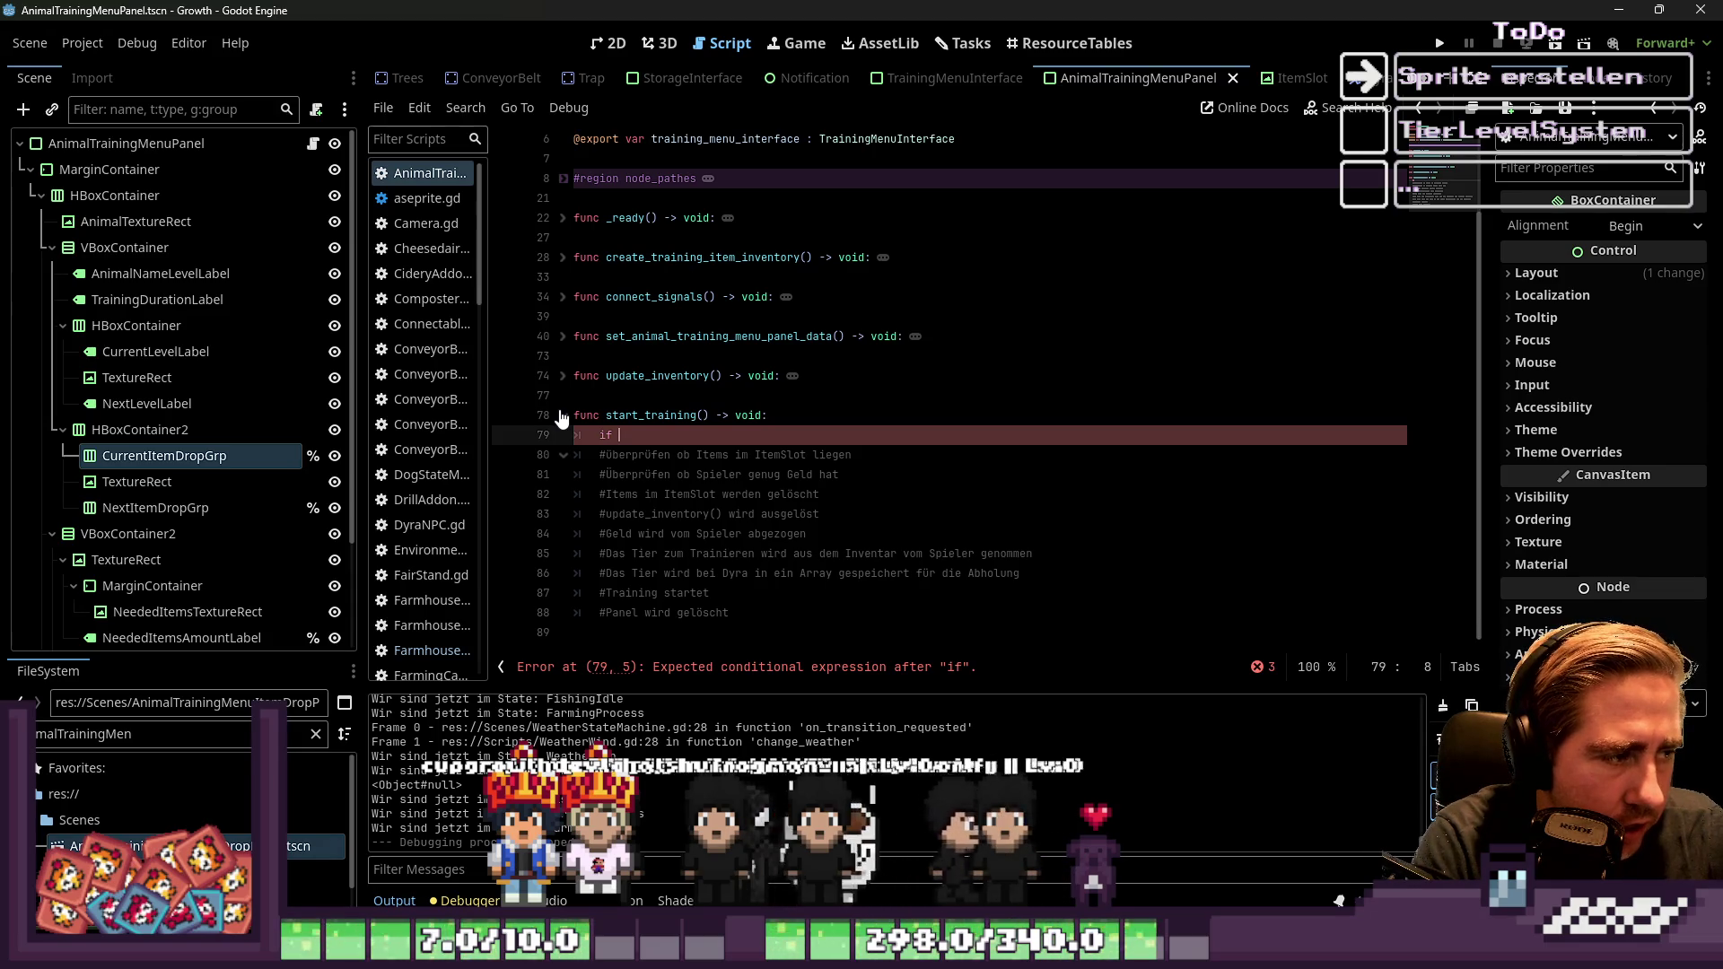
scroll(180, 404, "down", 3)
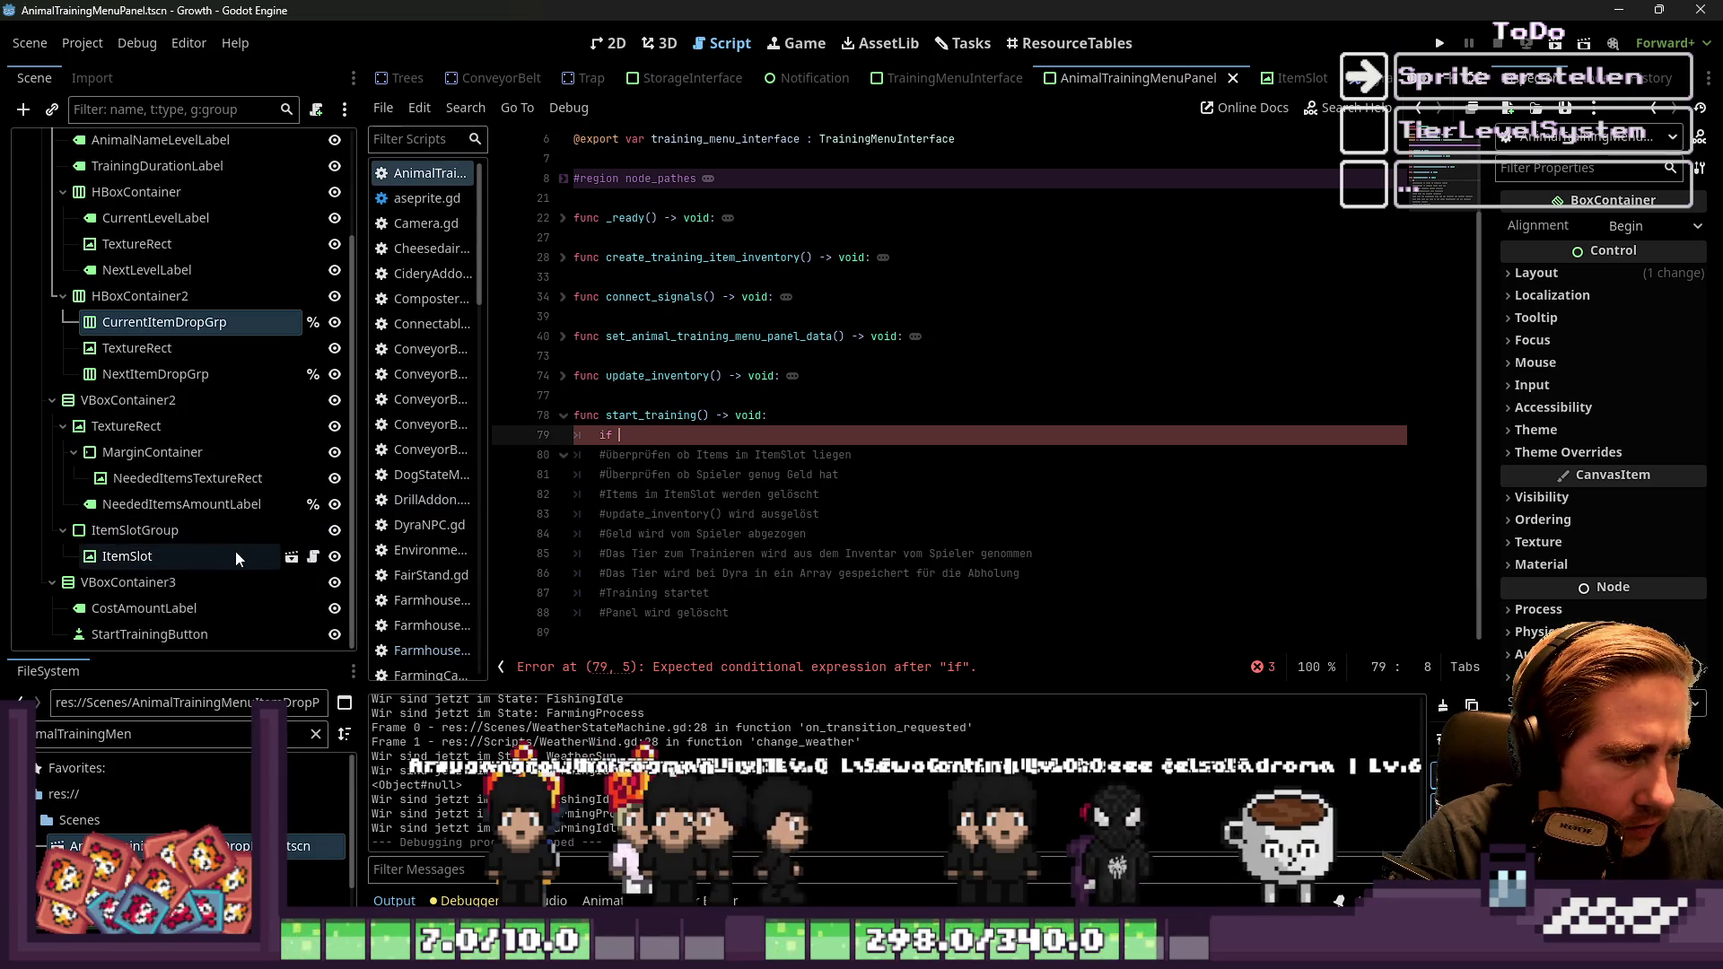
scroll(704, 414, "up", 1)
scroll(705, 415, "down", 1)
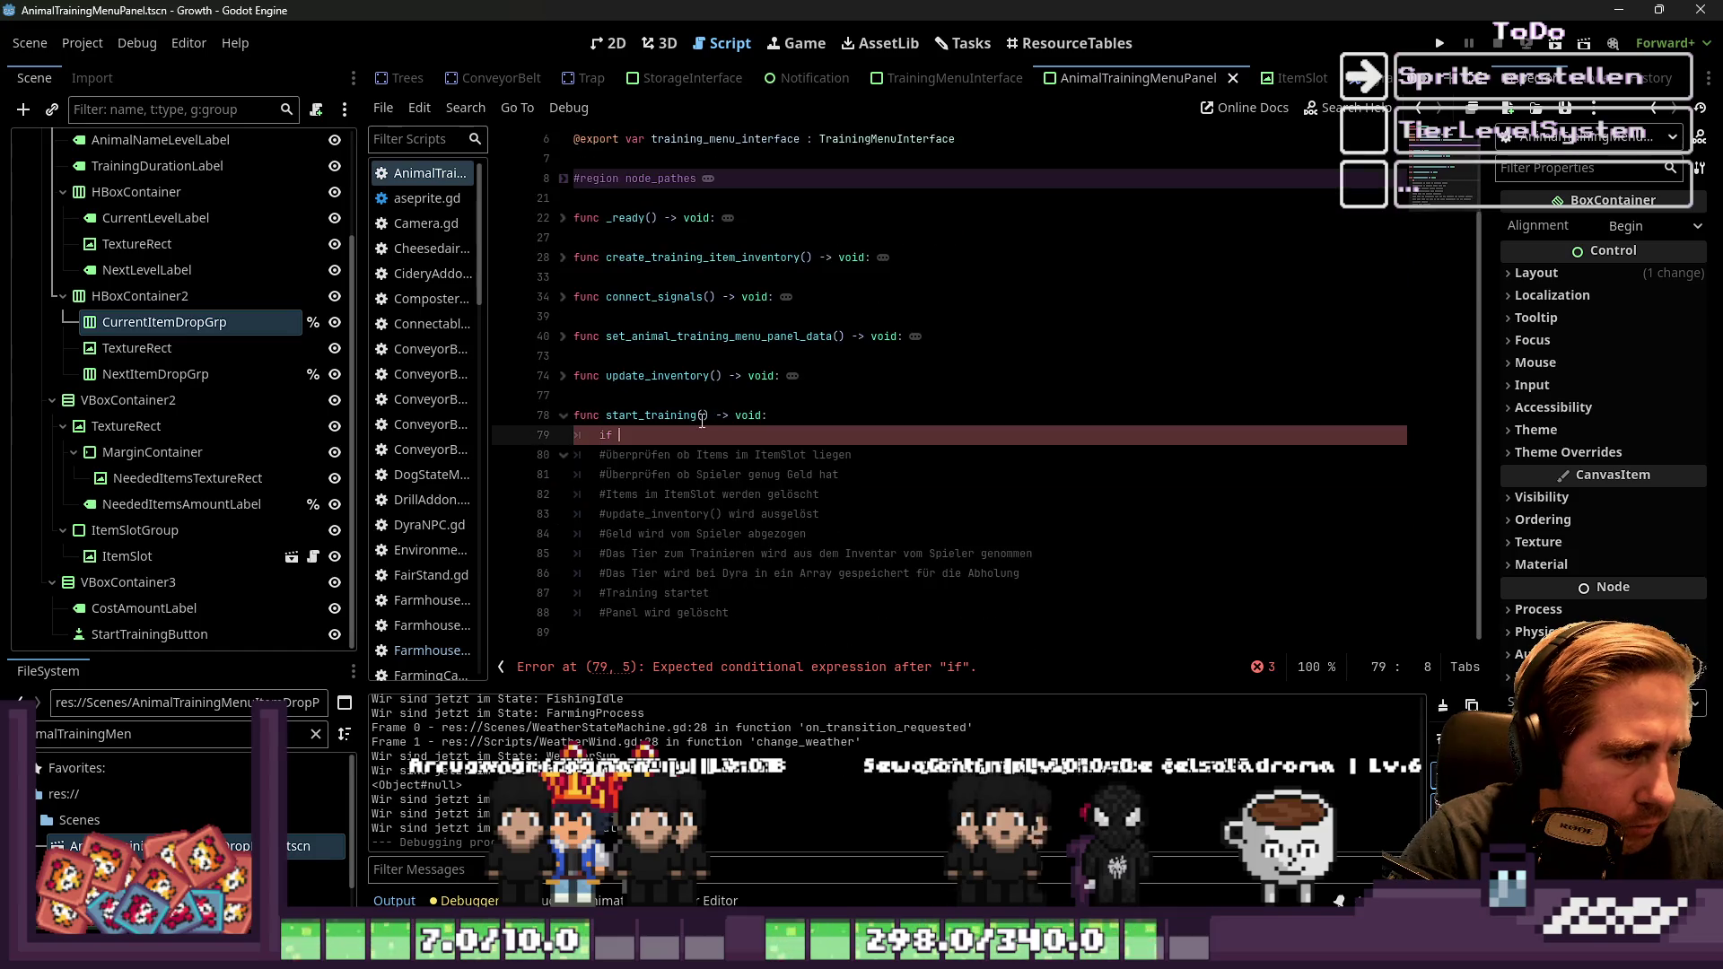
type("item")
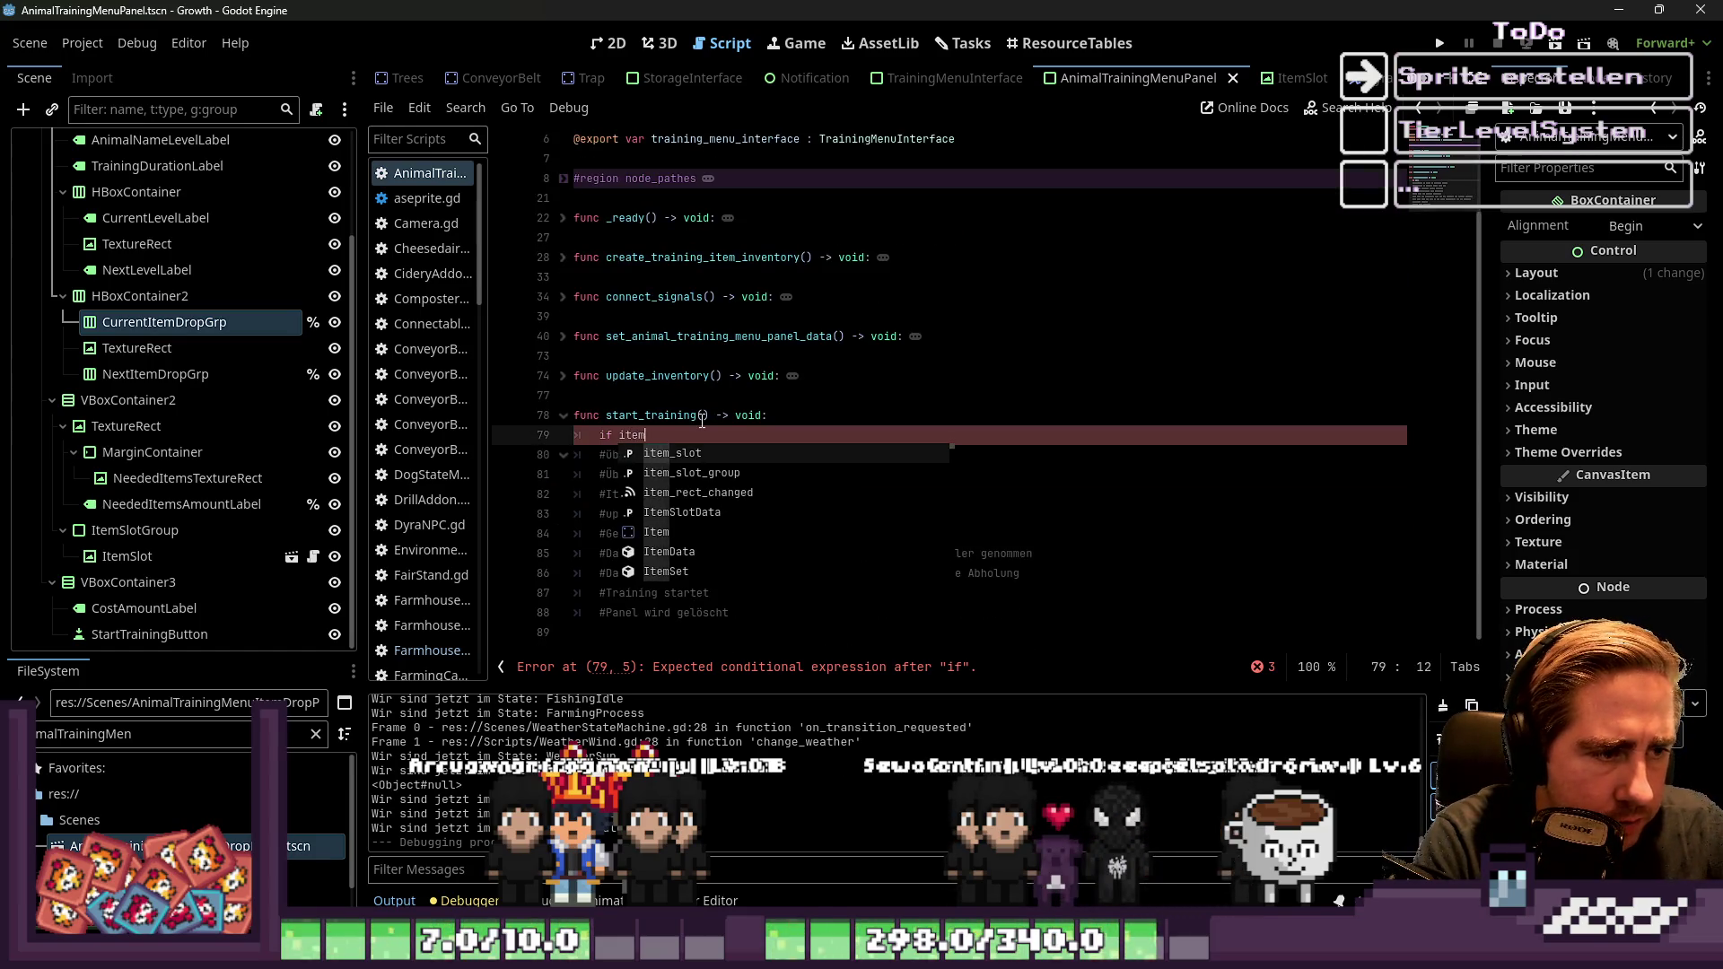
type("_slot.ite")
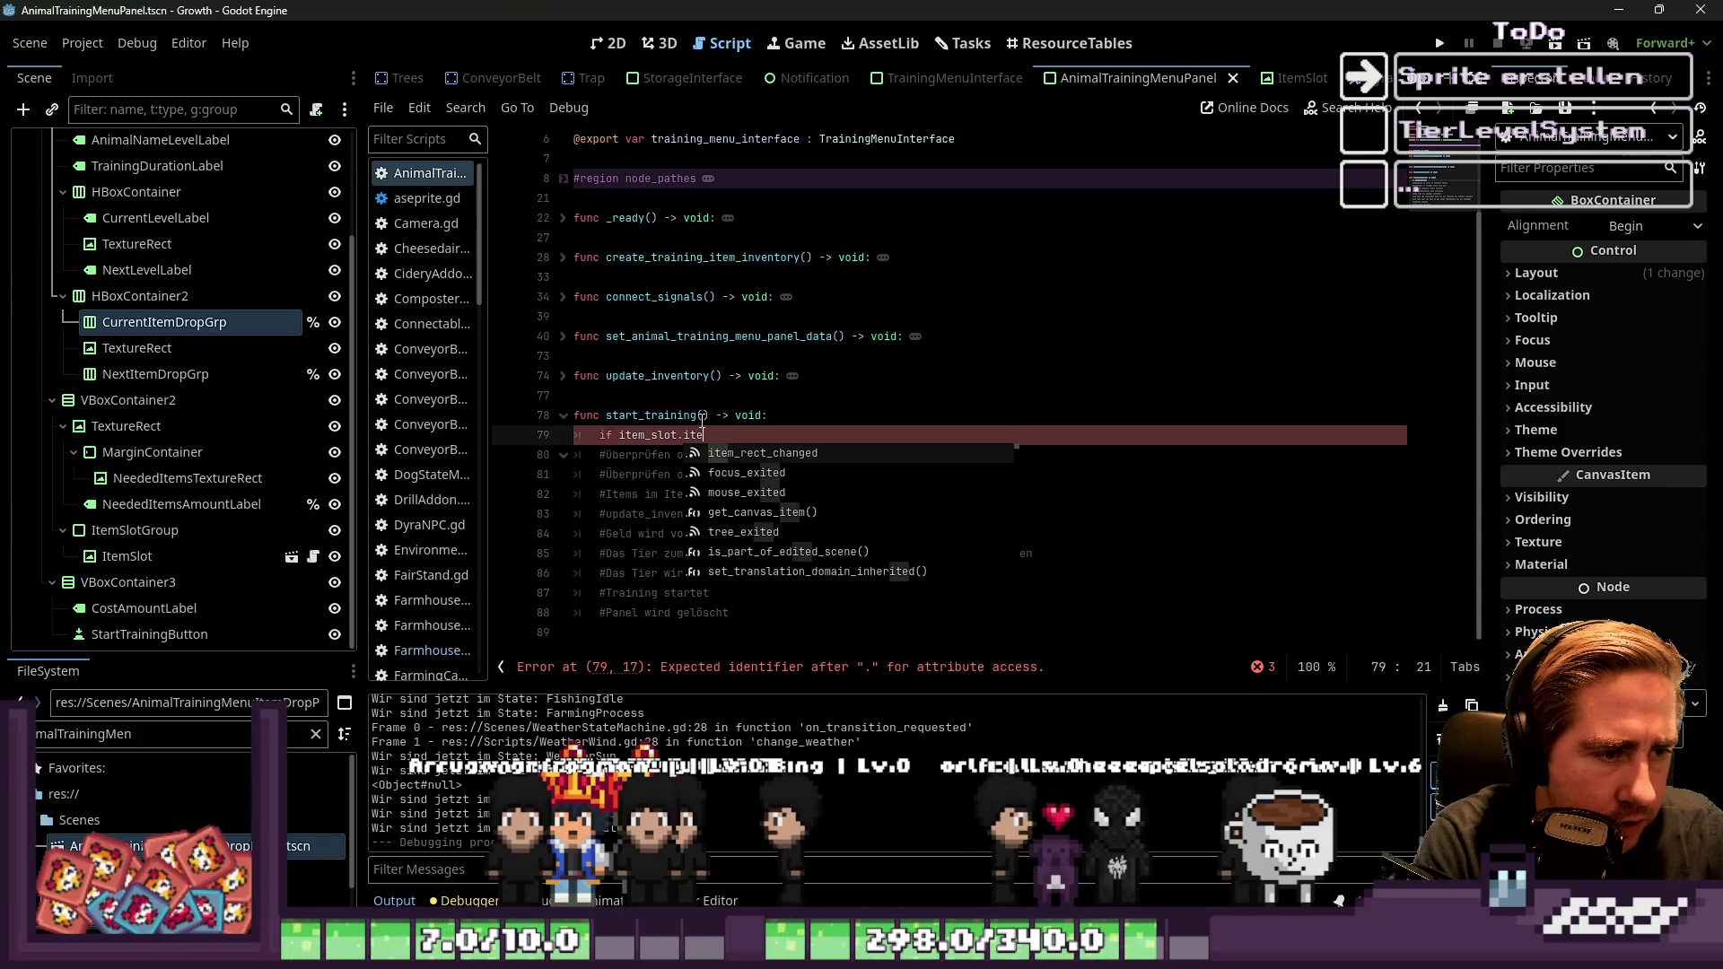
key("BackSpace")
key("BackSpace")
key("BackSpace")
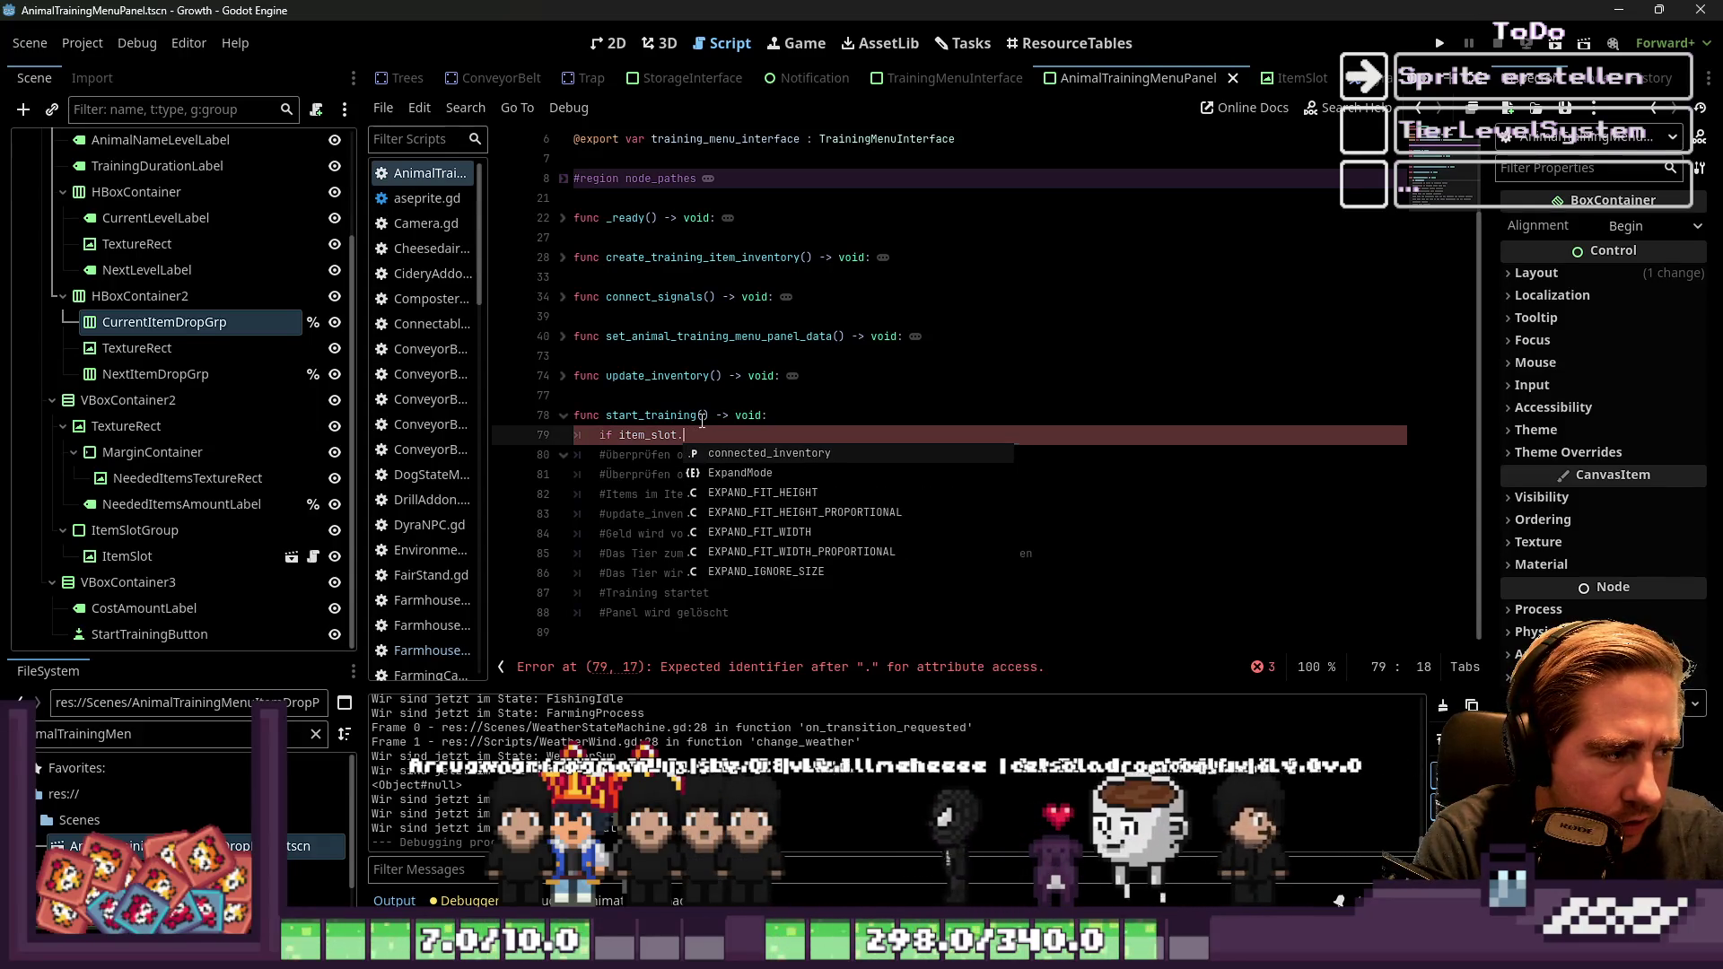
key("BackSpace")
key("BackSpace")
key("BackSpace")
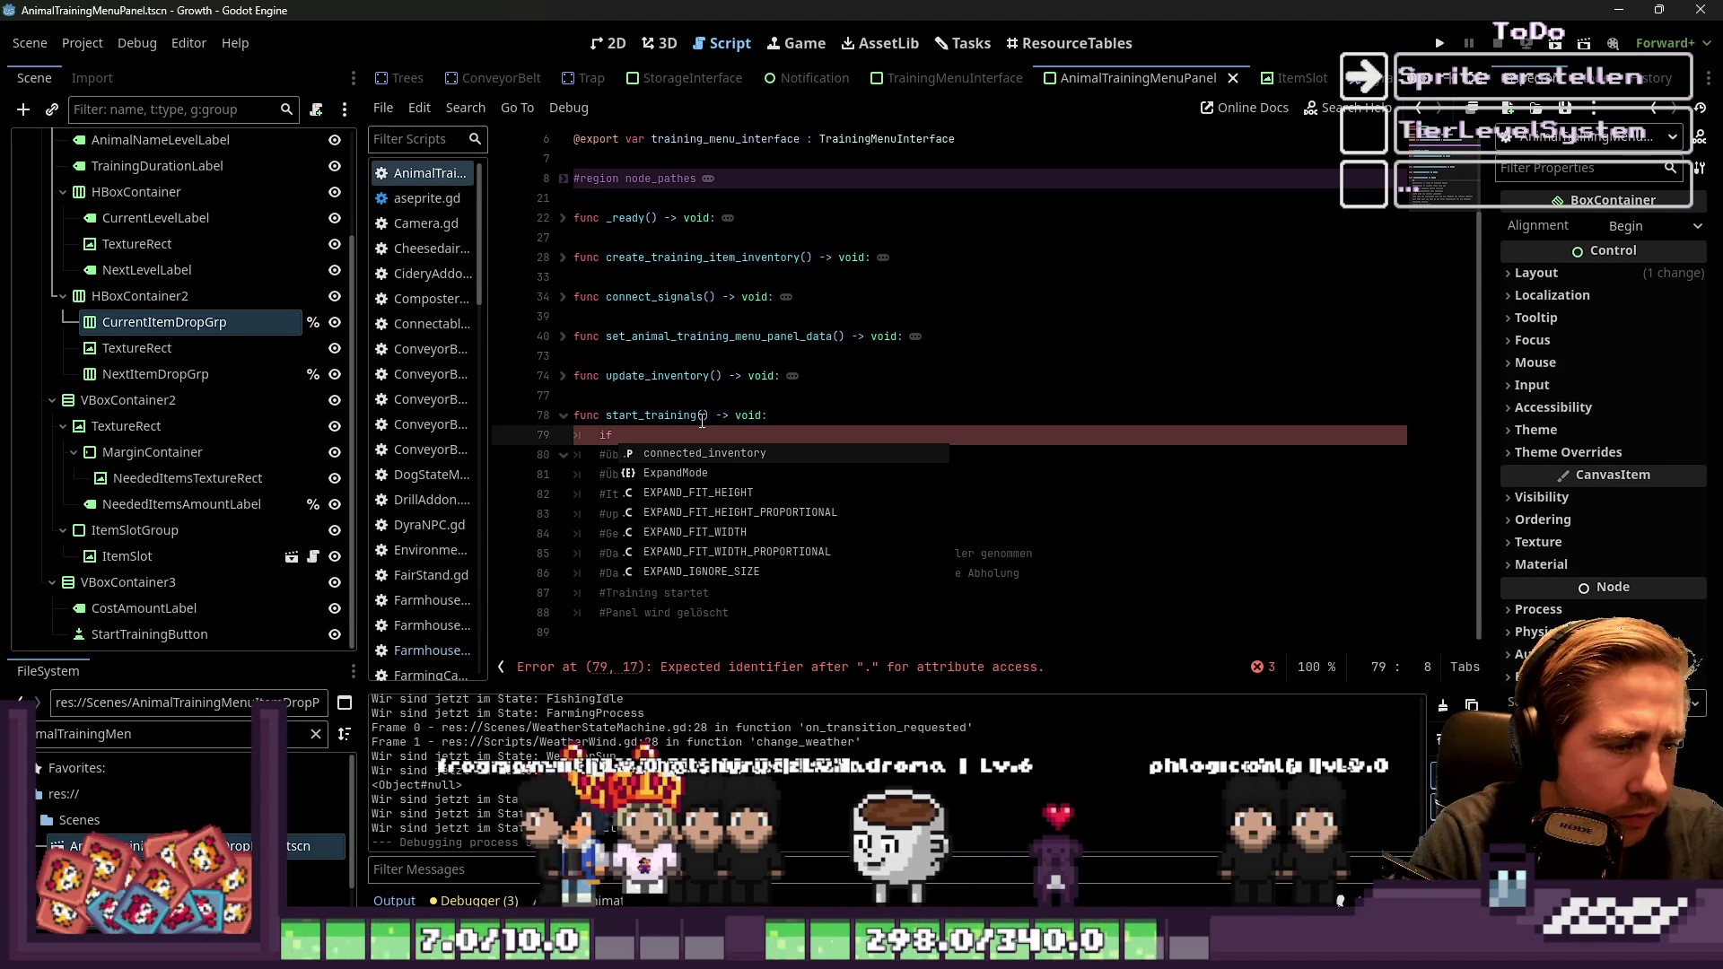
Check the ItemSlotData, TrainingItemInventory and create_training_item_inventory names, then return to the if line
scroll(979, 373, "up", 2)
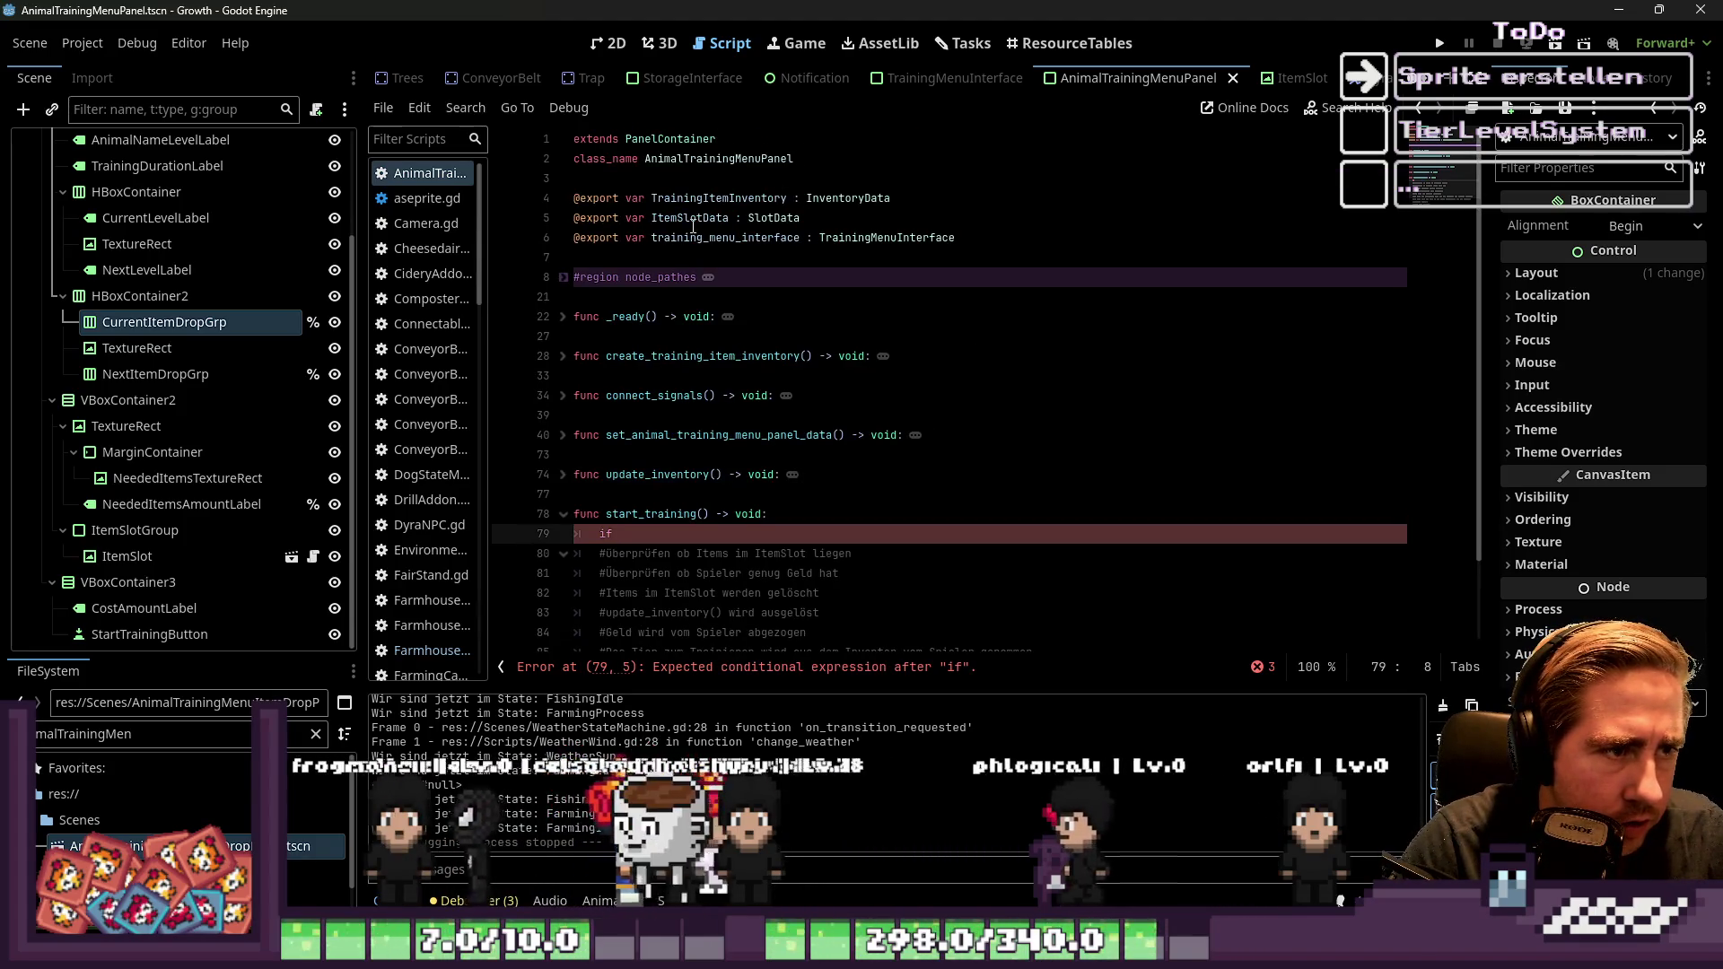
double_click(692, 220)
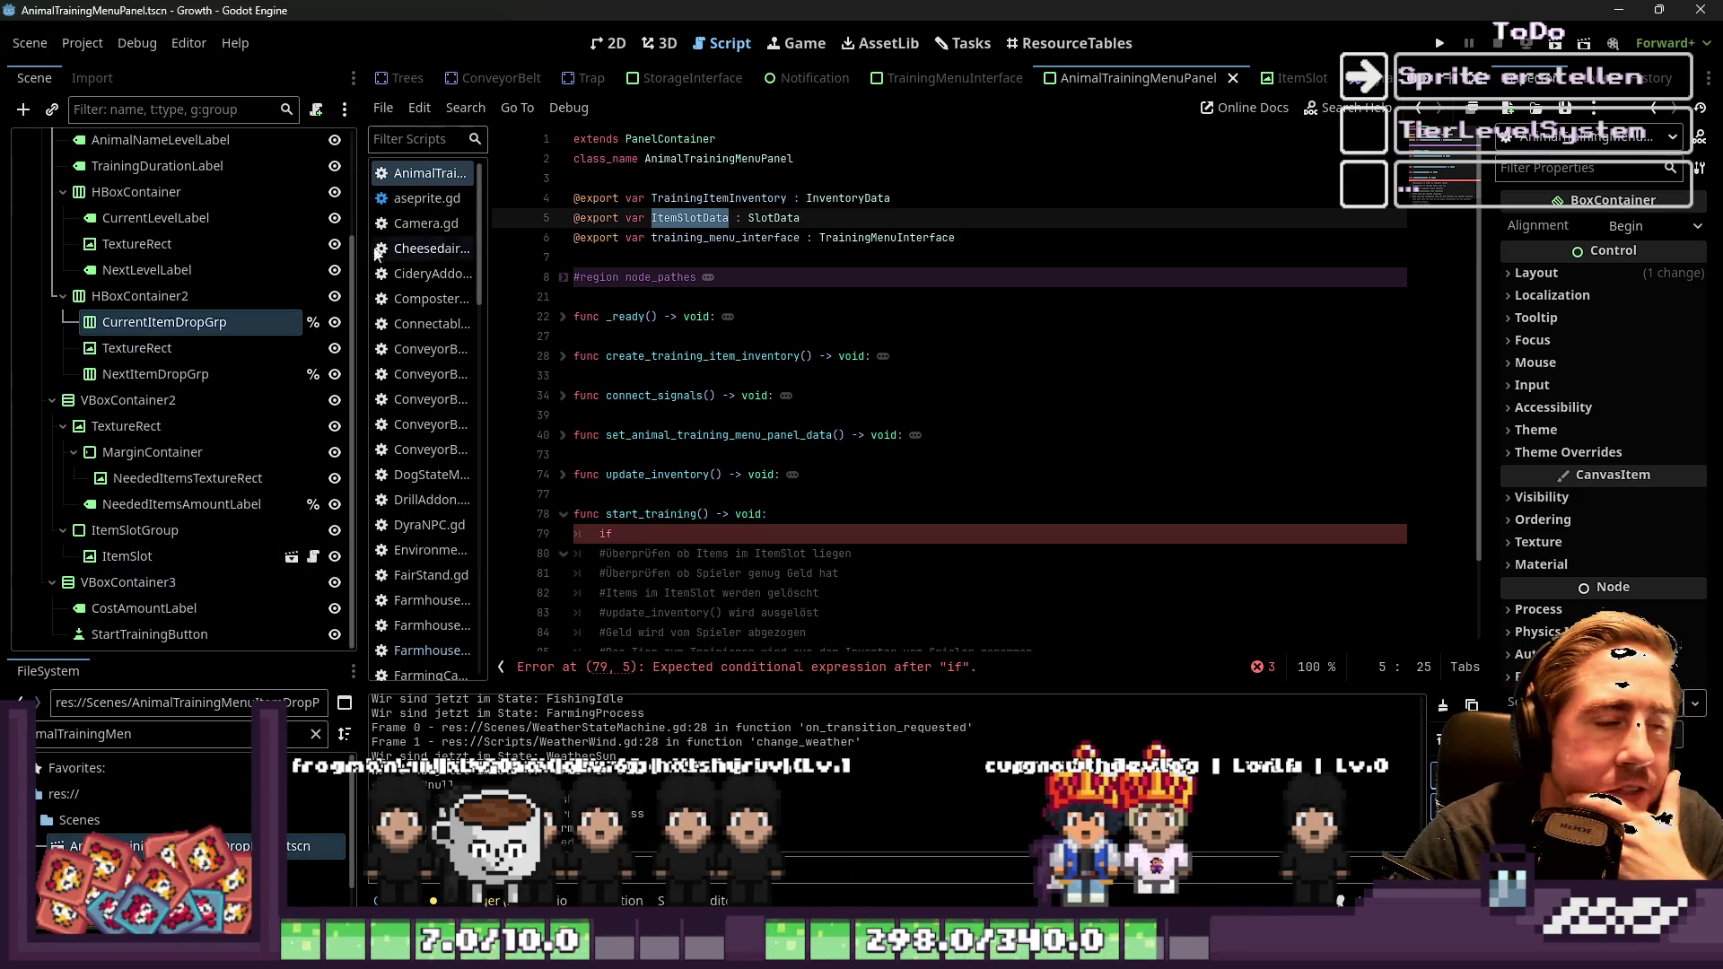
double_click(734, 205)
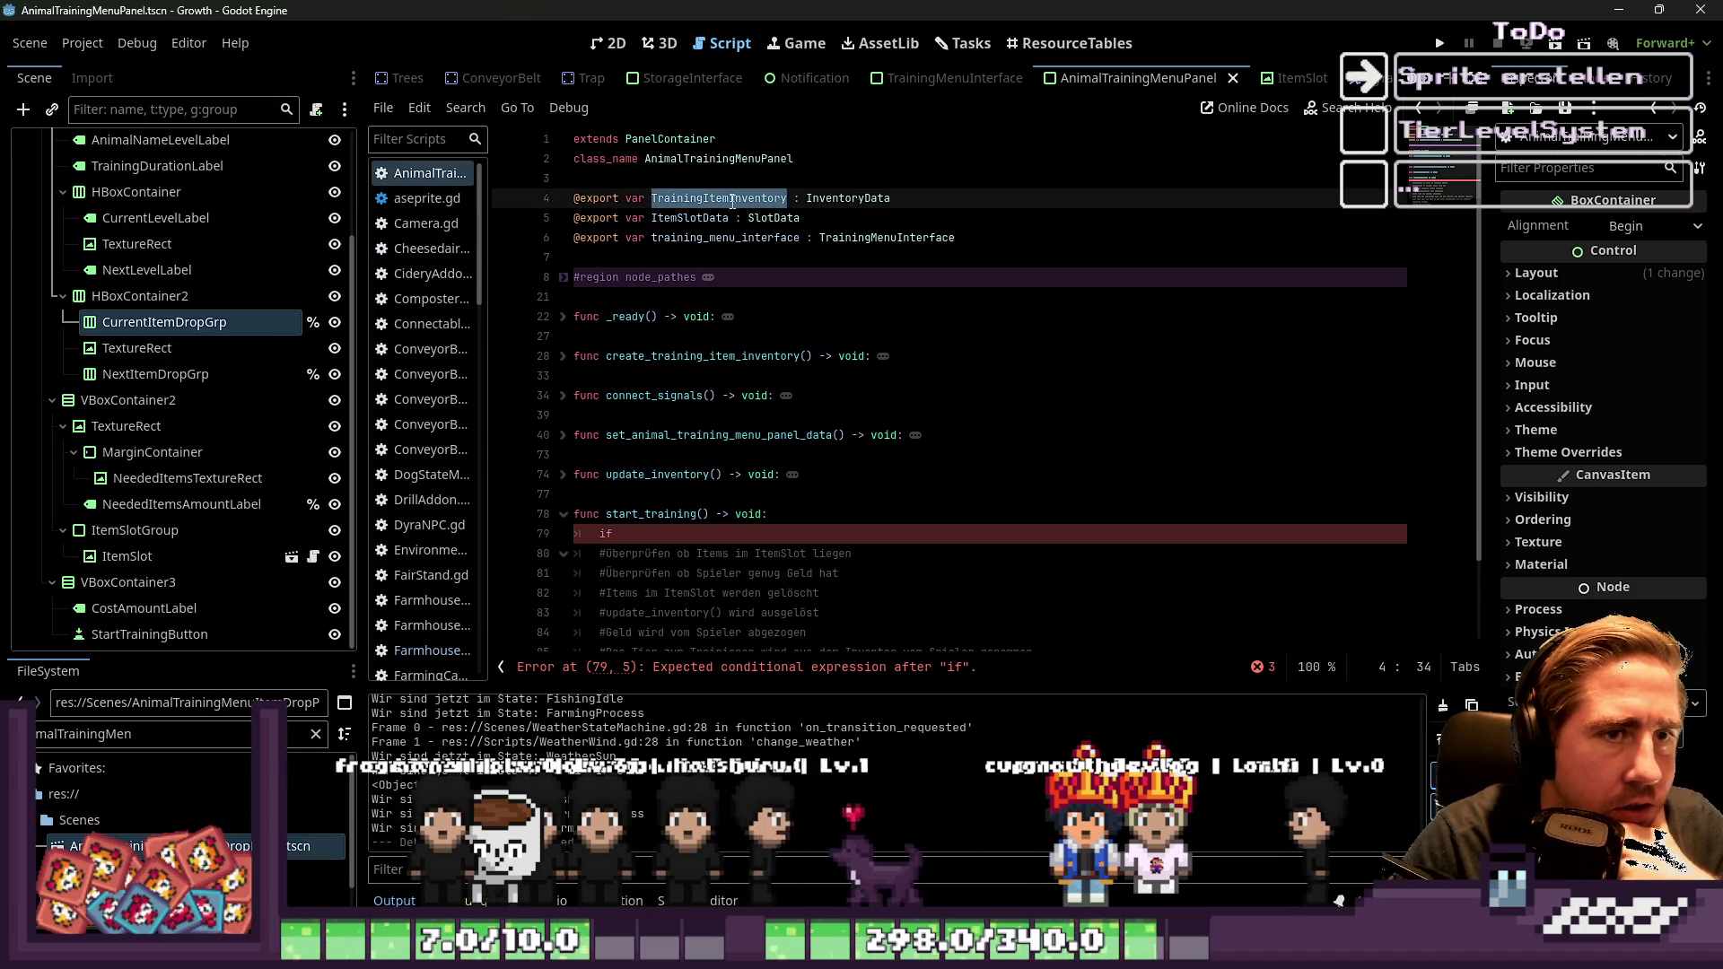
left_click(618, 42)
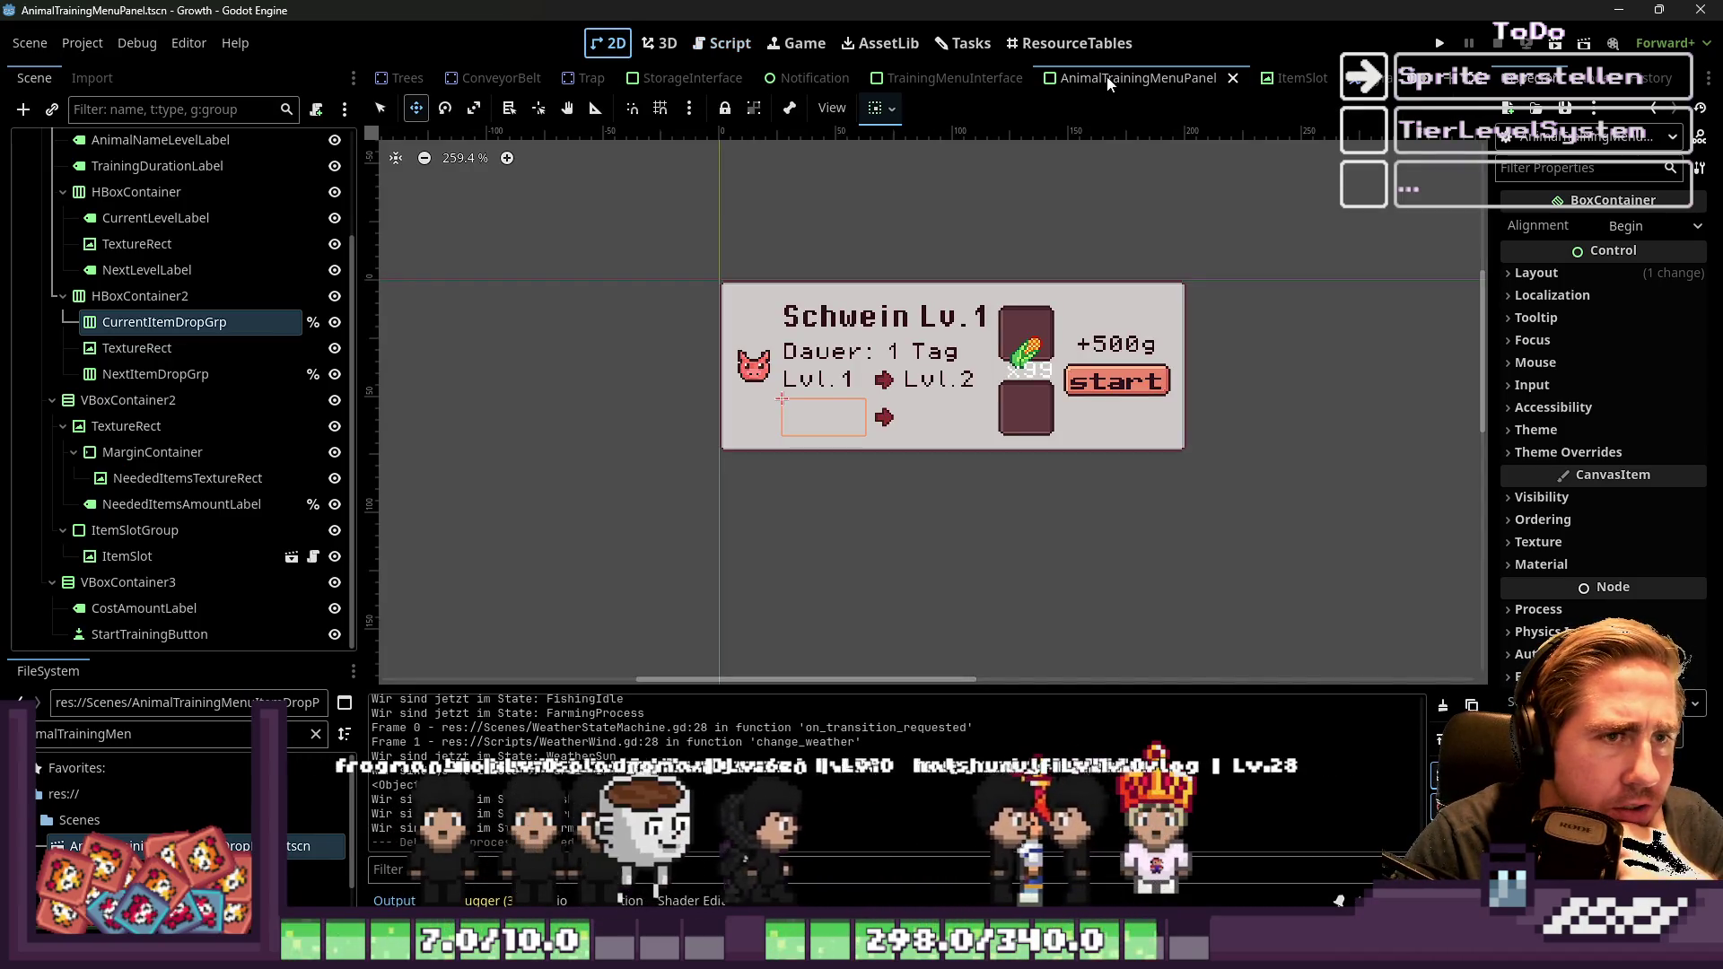
left_click(741, 43)
double_click(683, 357)
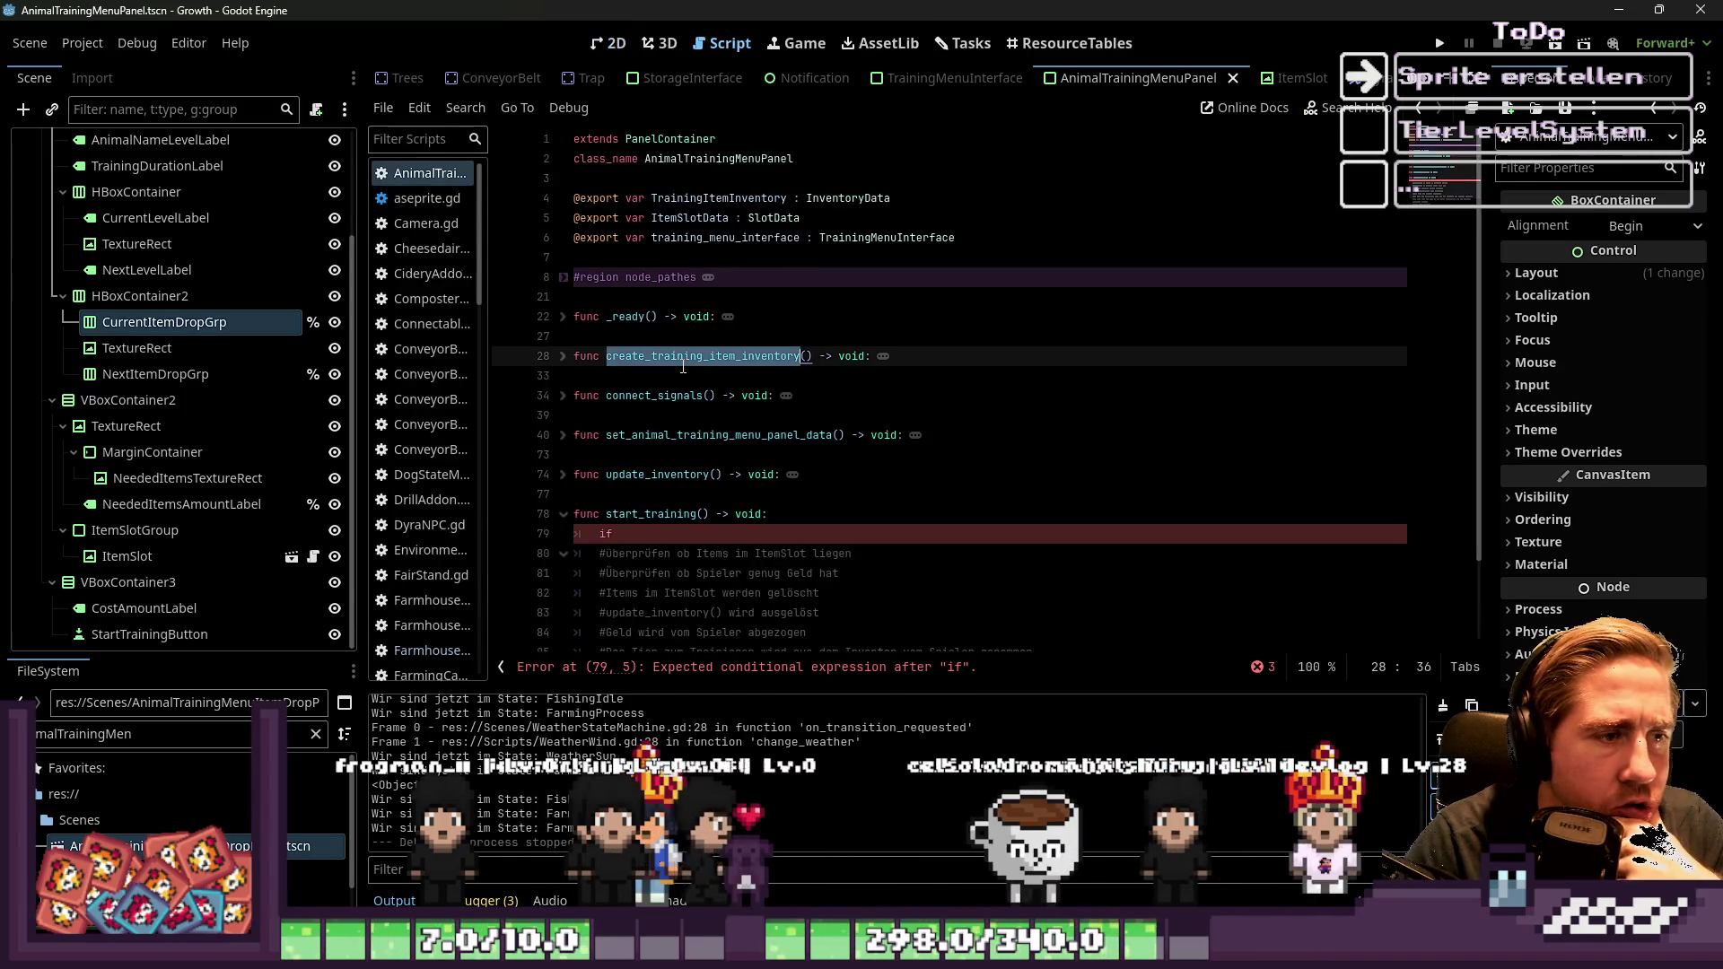
left_click(640, 536)
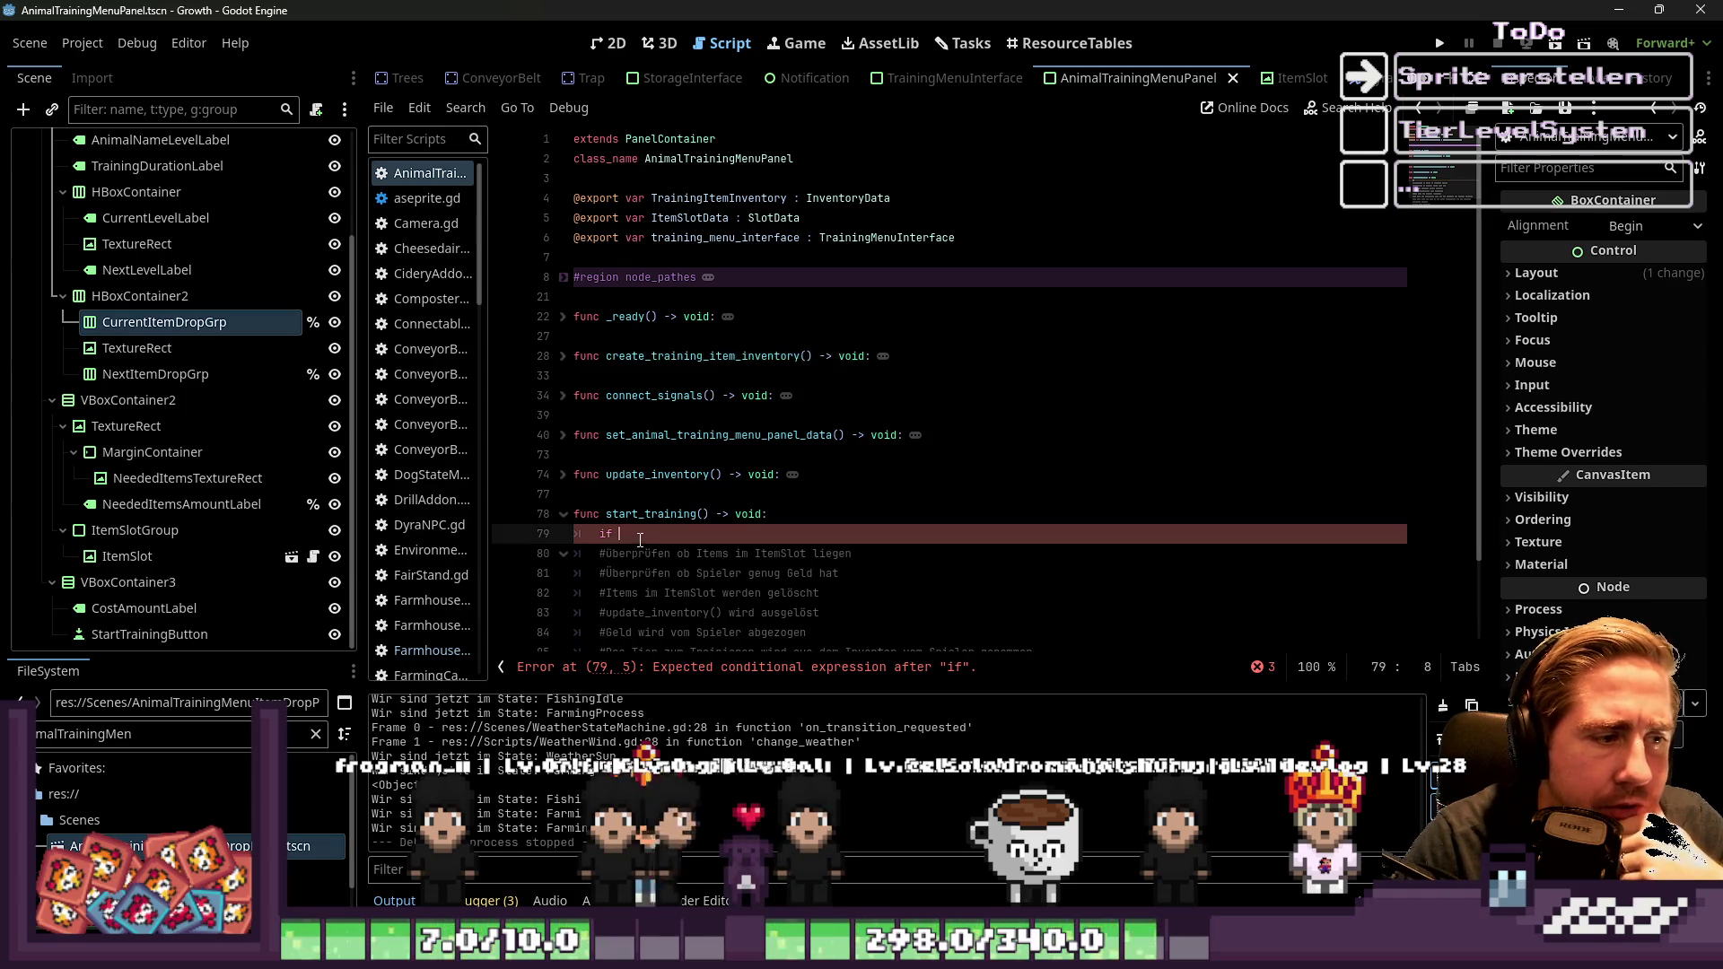